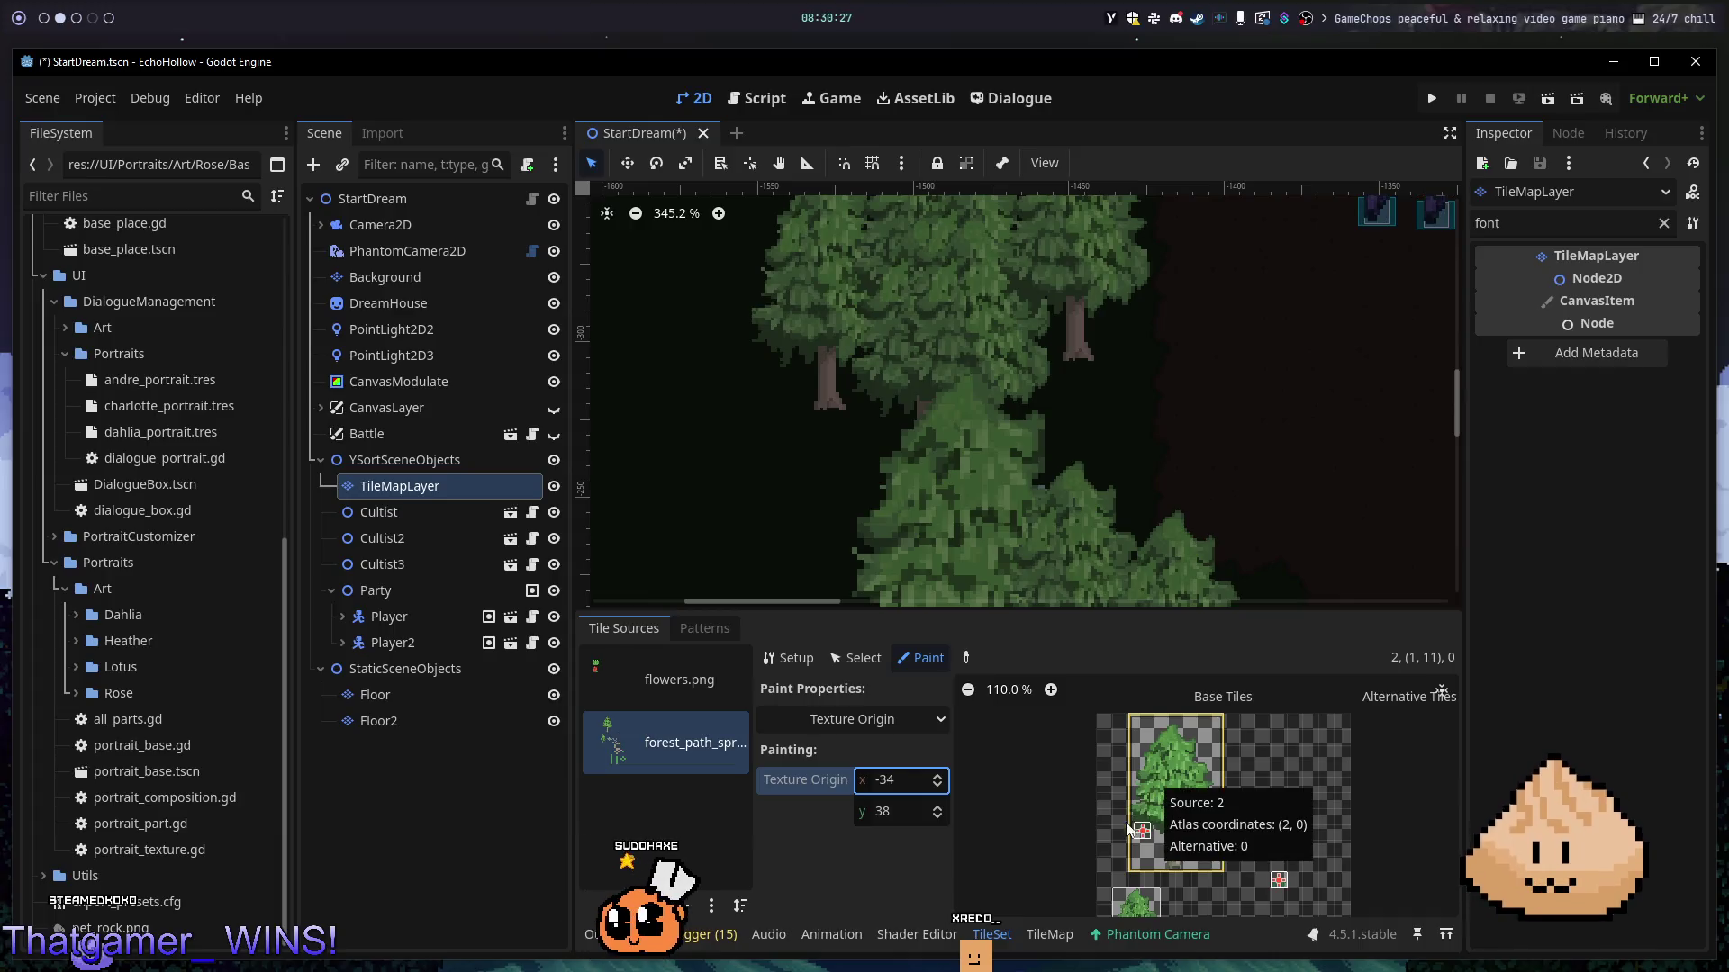
# - Try Texture Origin y values of 40 and then 80 on the big forest tree tile
pyautogui.click(942, 813)
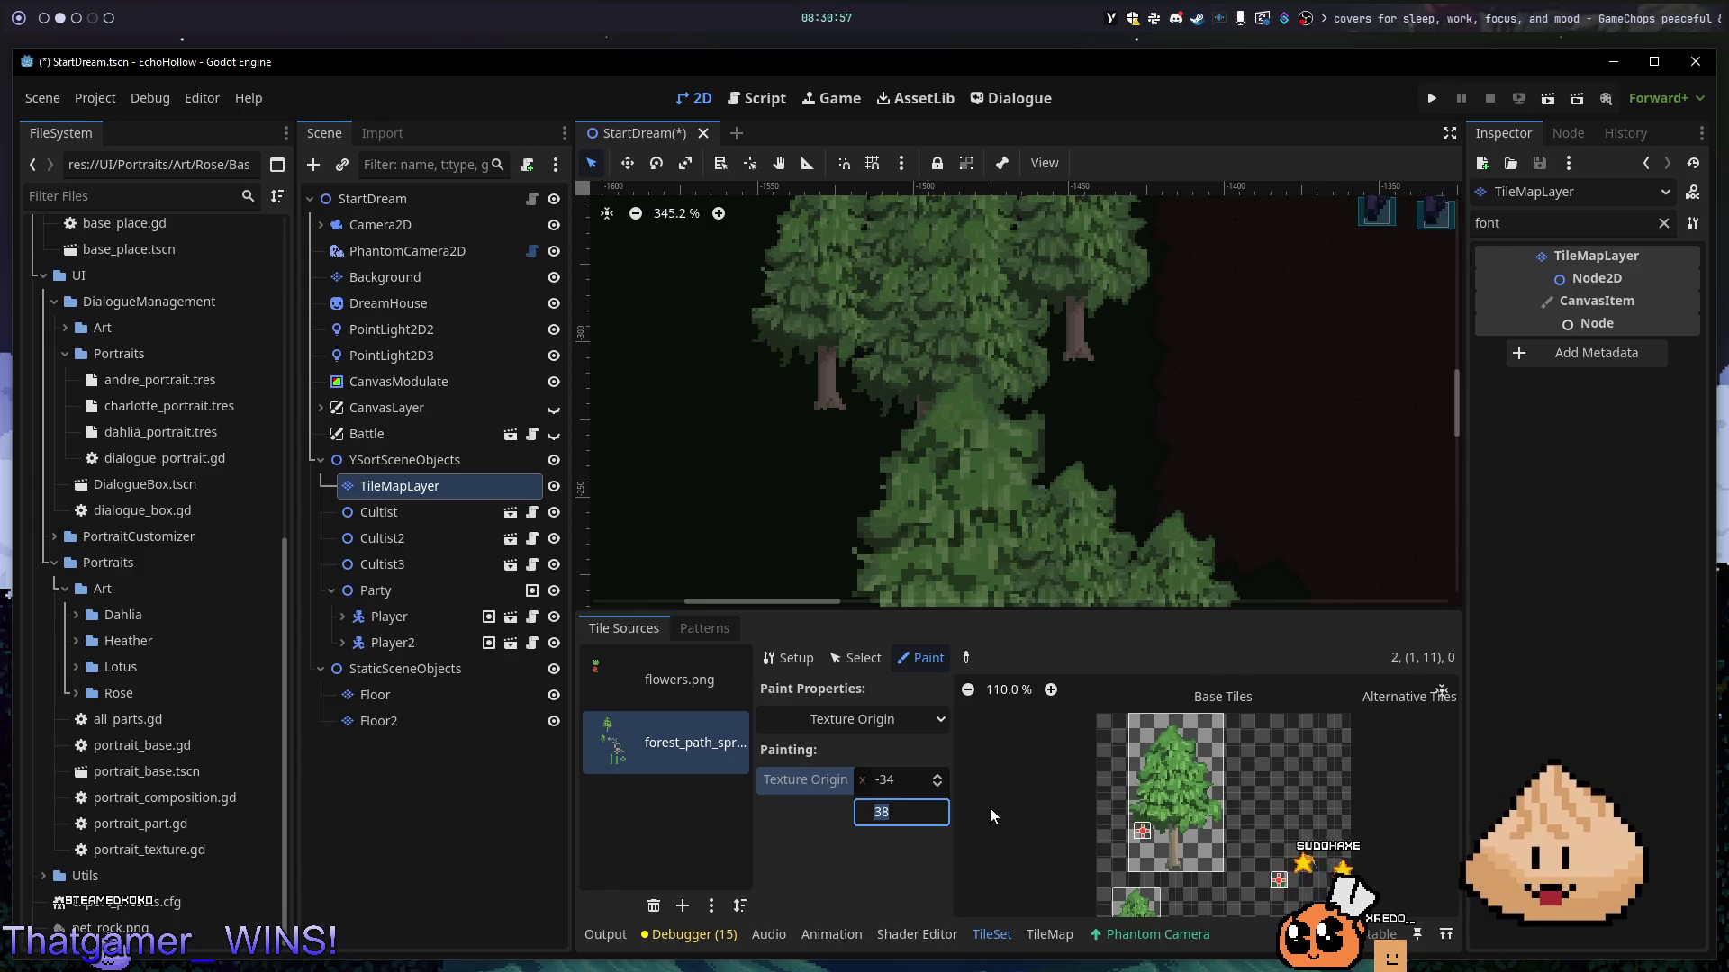
pyautogui.write('40')
pyautogui.press('Return')
pyautogui.click(904, 810)
pyautogui.write('80')
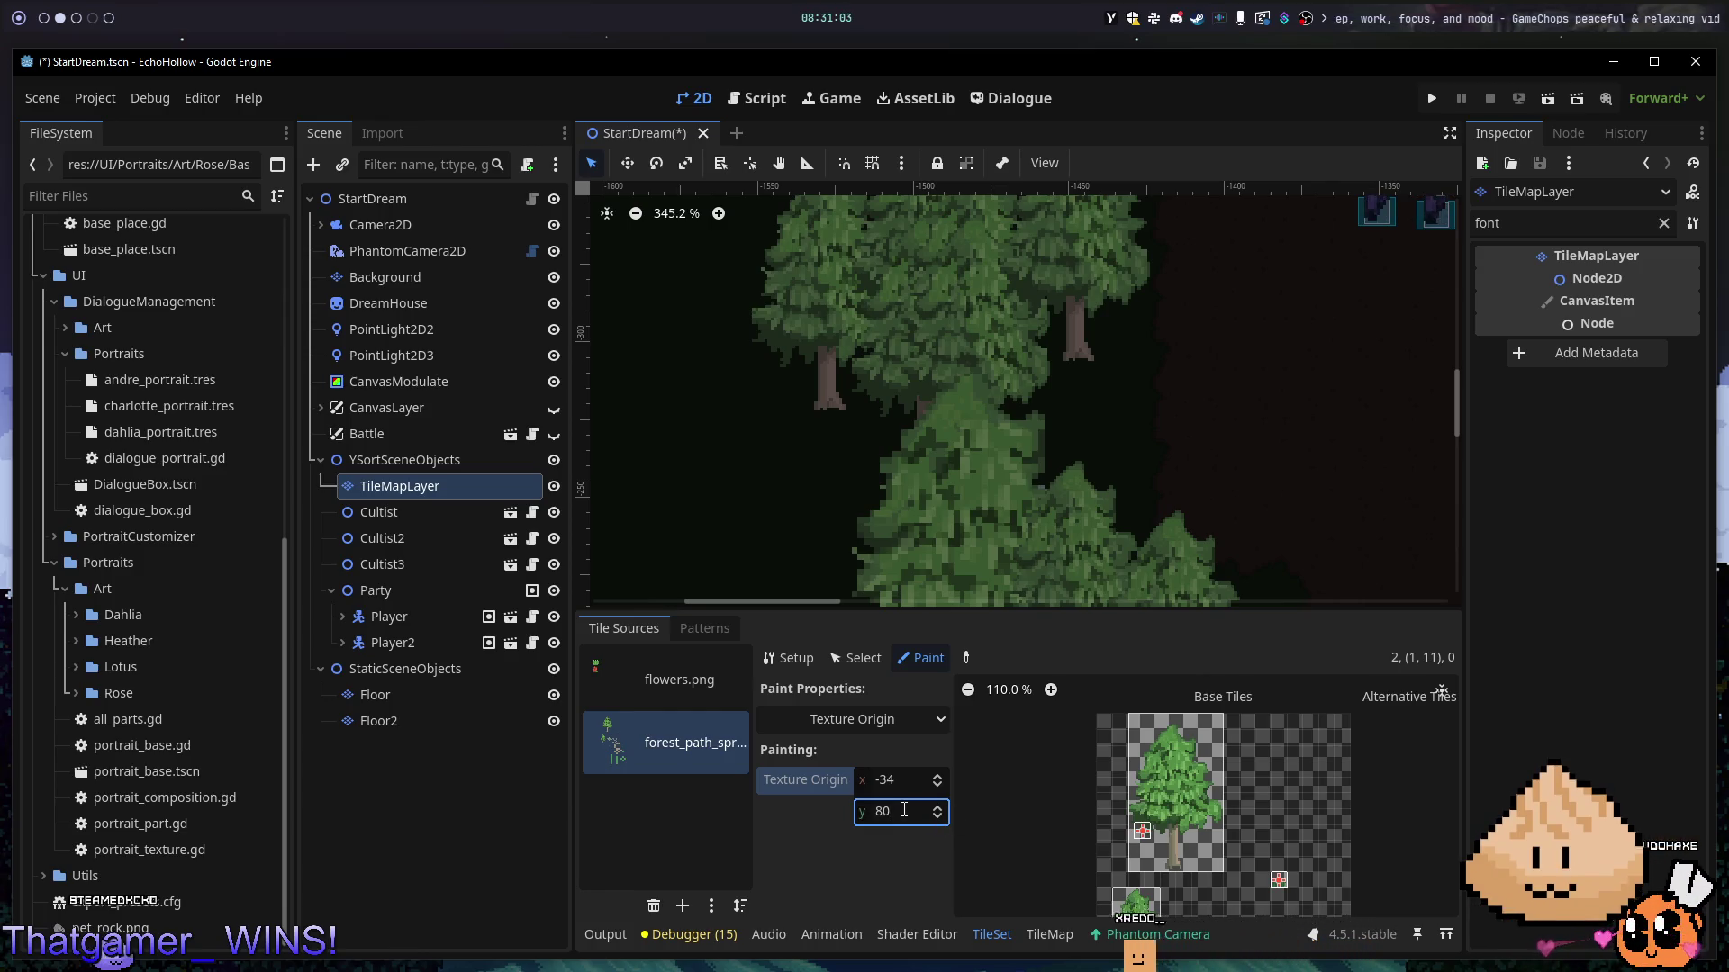
pyautogui.click(1185, 839)
pyautogui.scroll(5, 1186, 839)
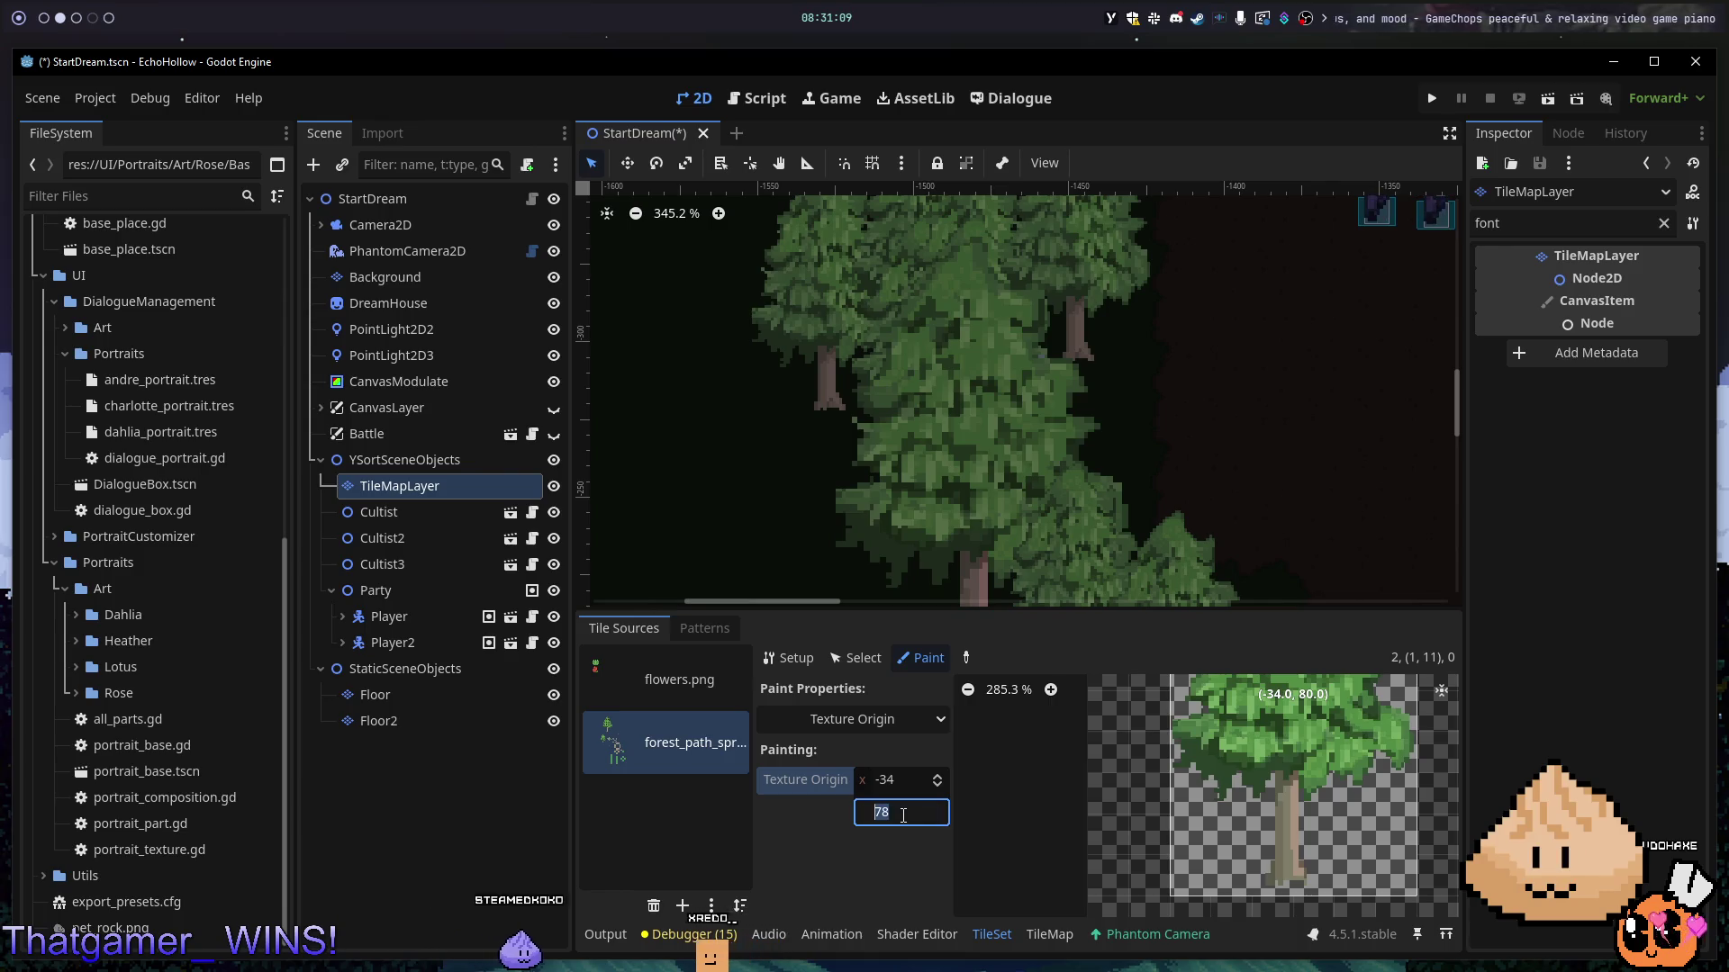
# - Step the tree tile's texture origin y through 60, 70 and 72
pyautogui.click(966, 692)
pyautogui.scroll(-1, 1275, 743)
pyautogui.scroll(1, 1190, 803)
pyautogui.click(880, 812)
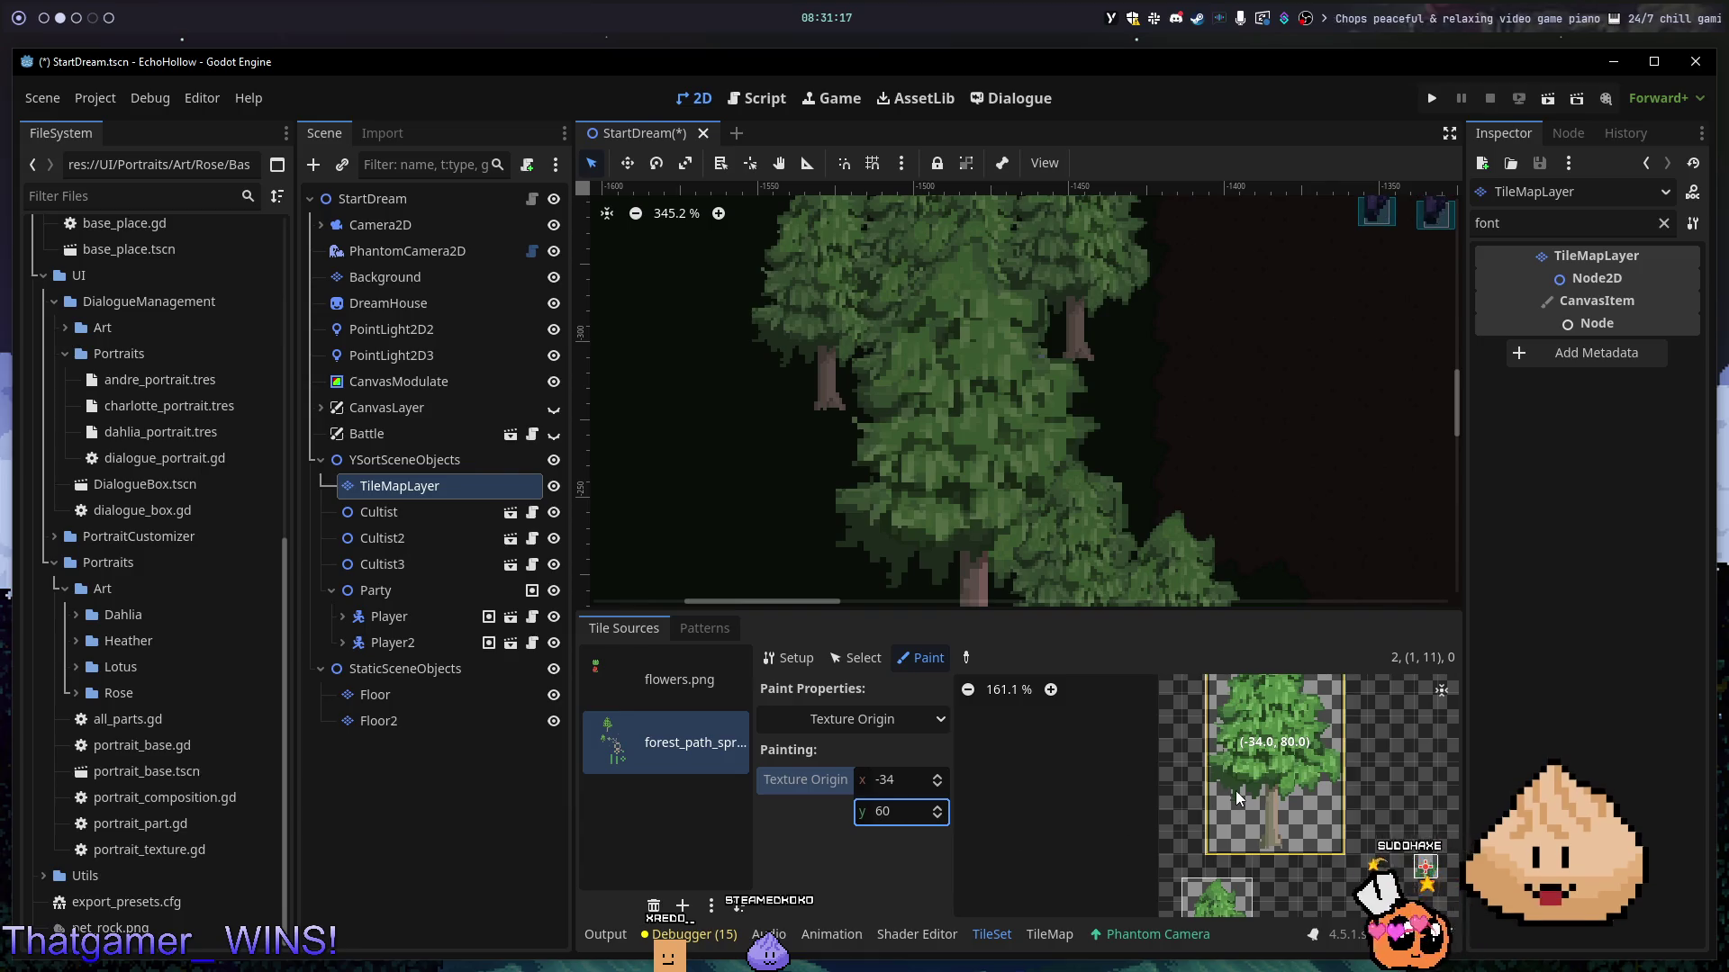
pyautogui.press('Return')
pyautogui.scroll(5, 1261, 803)
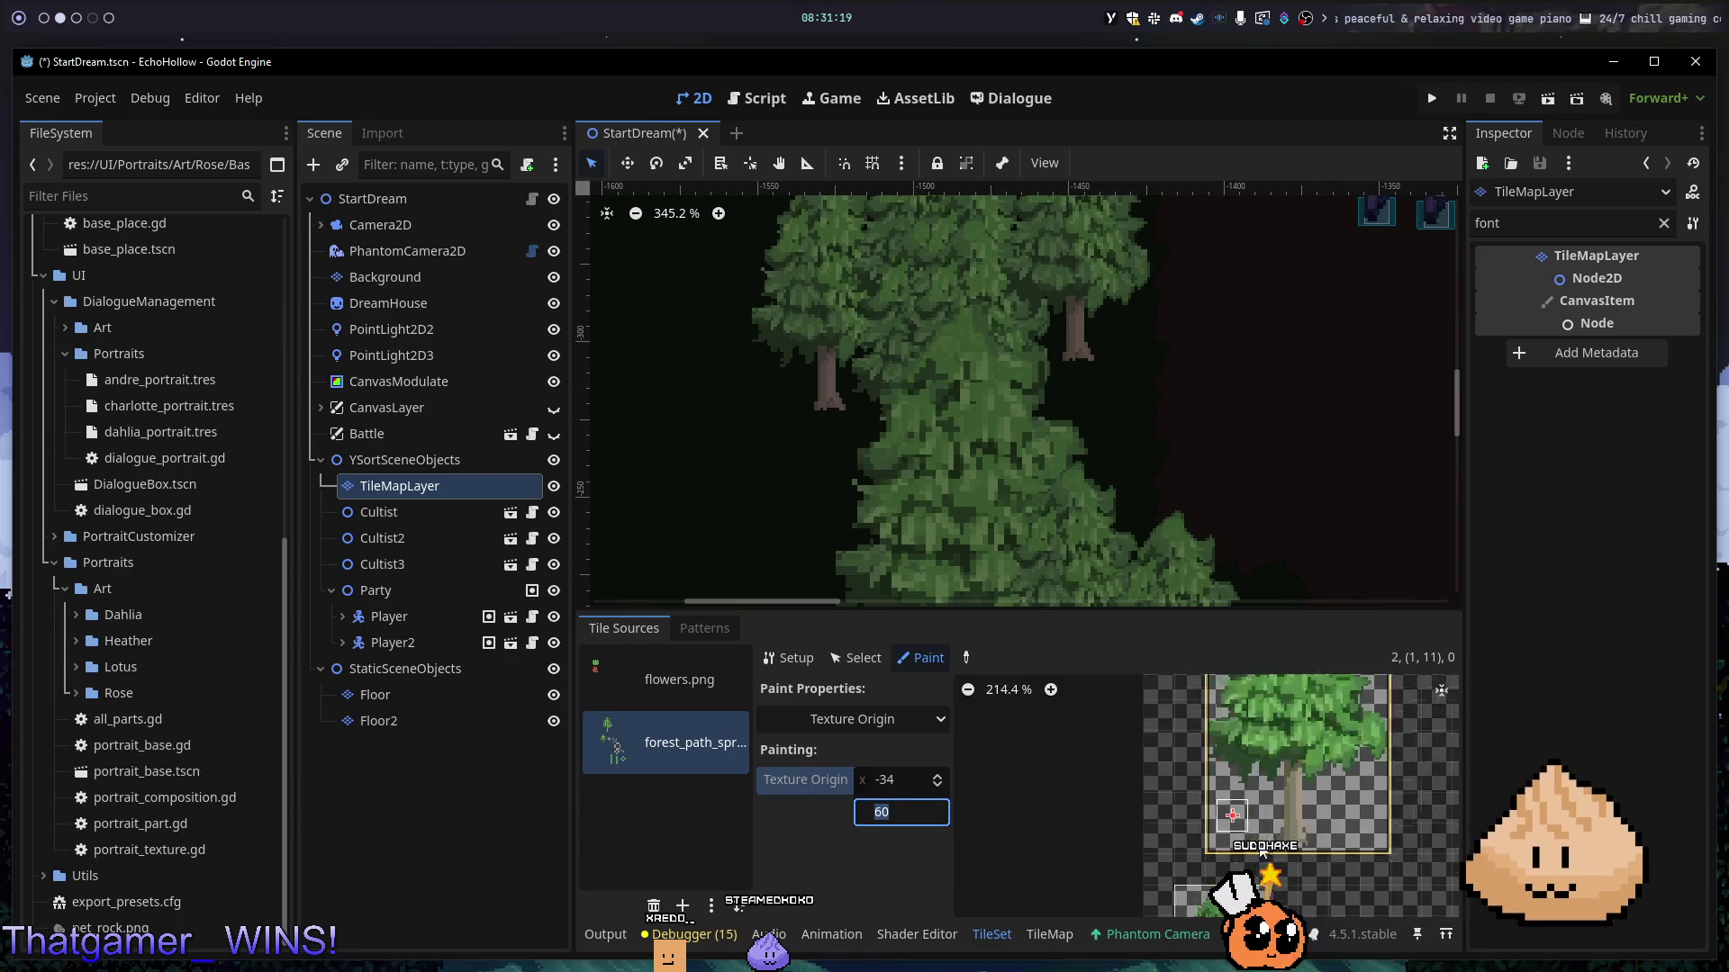
pyautogui.scroll(2, 1212, 769)
pyautogui.write('70')
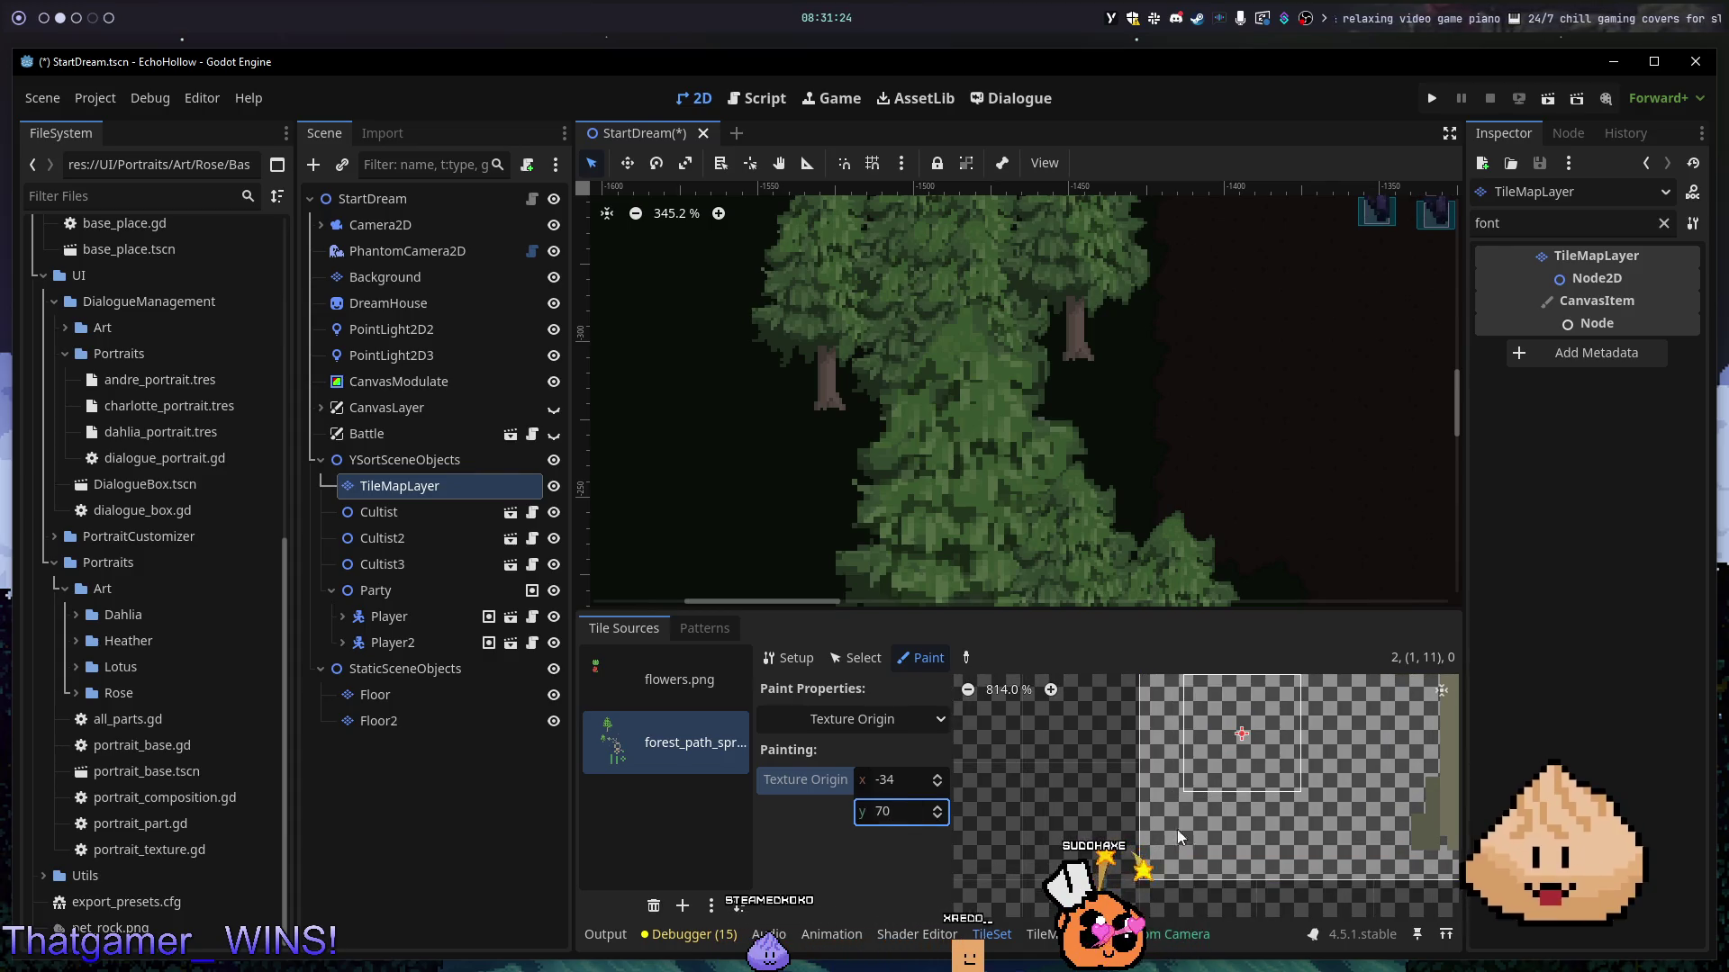
pyautogui.write('72')
pyautogui.press('Return')
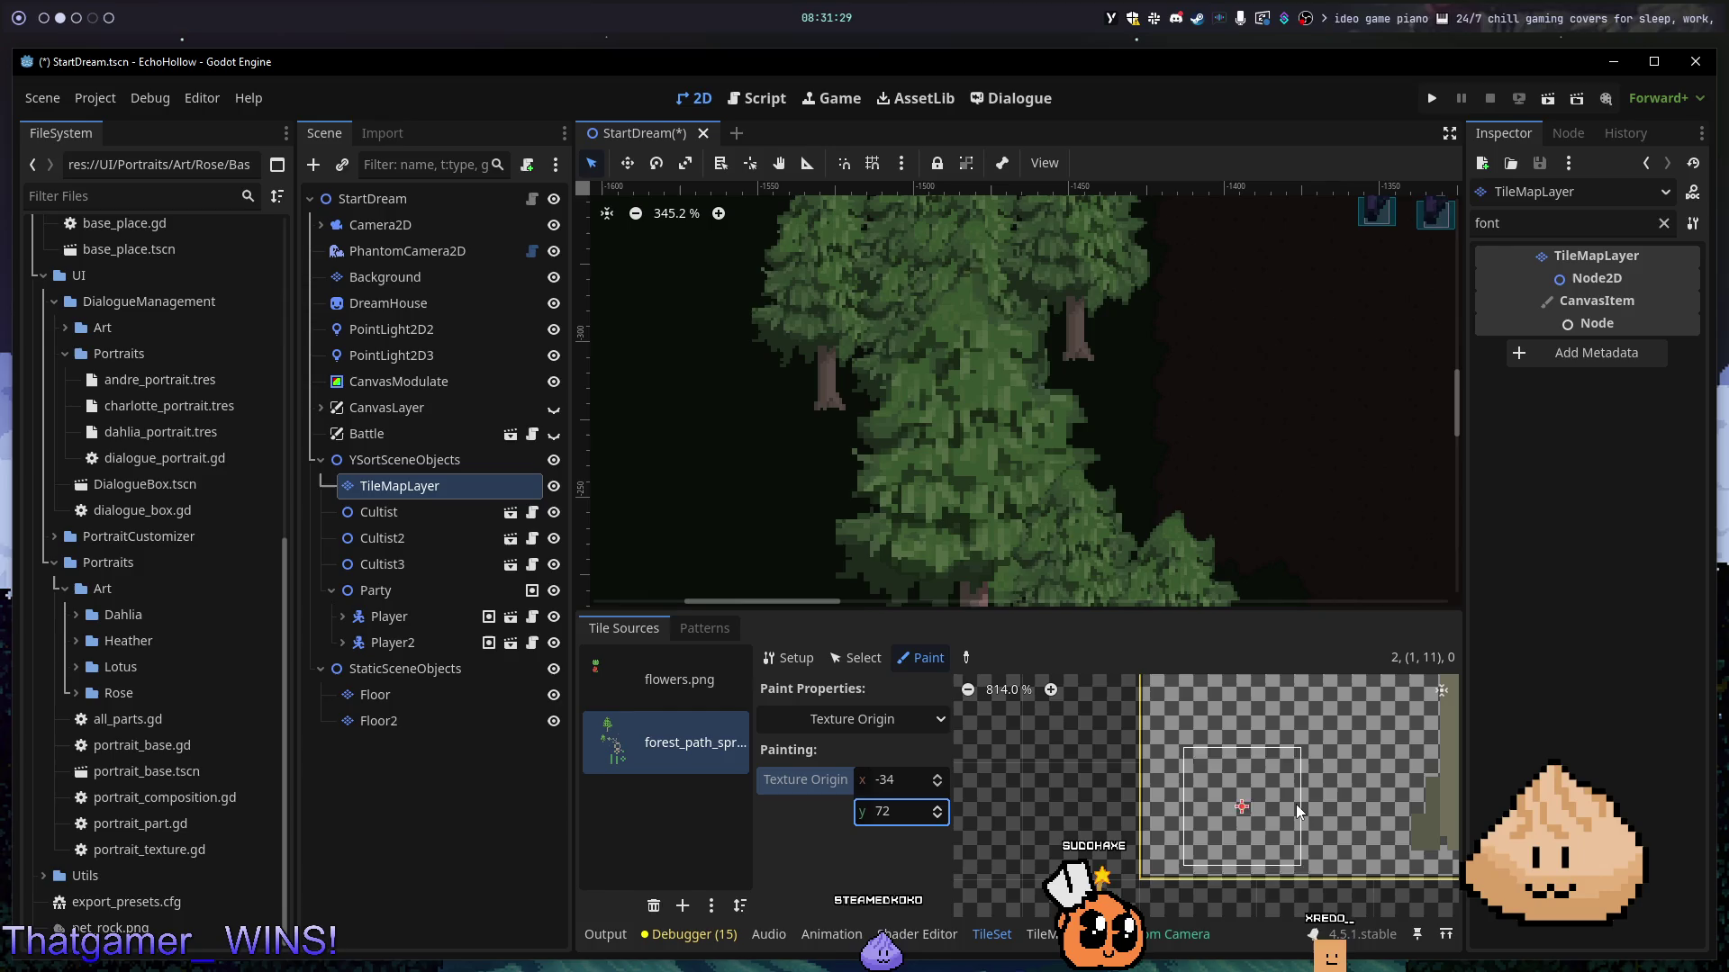
pyautogui.press('Return')
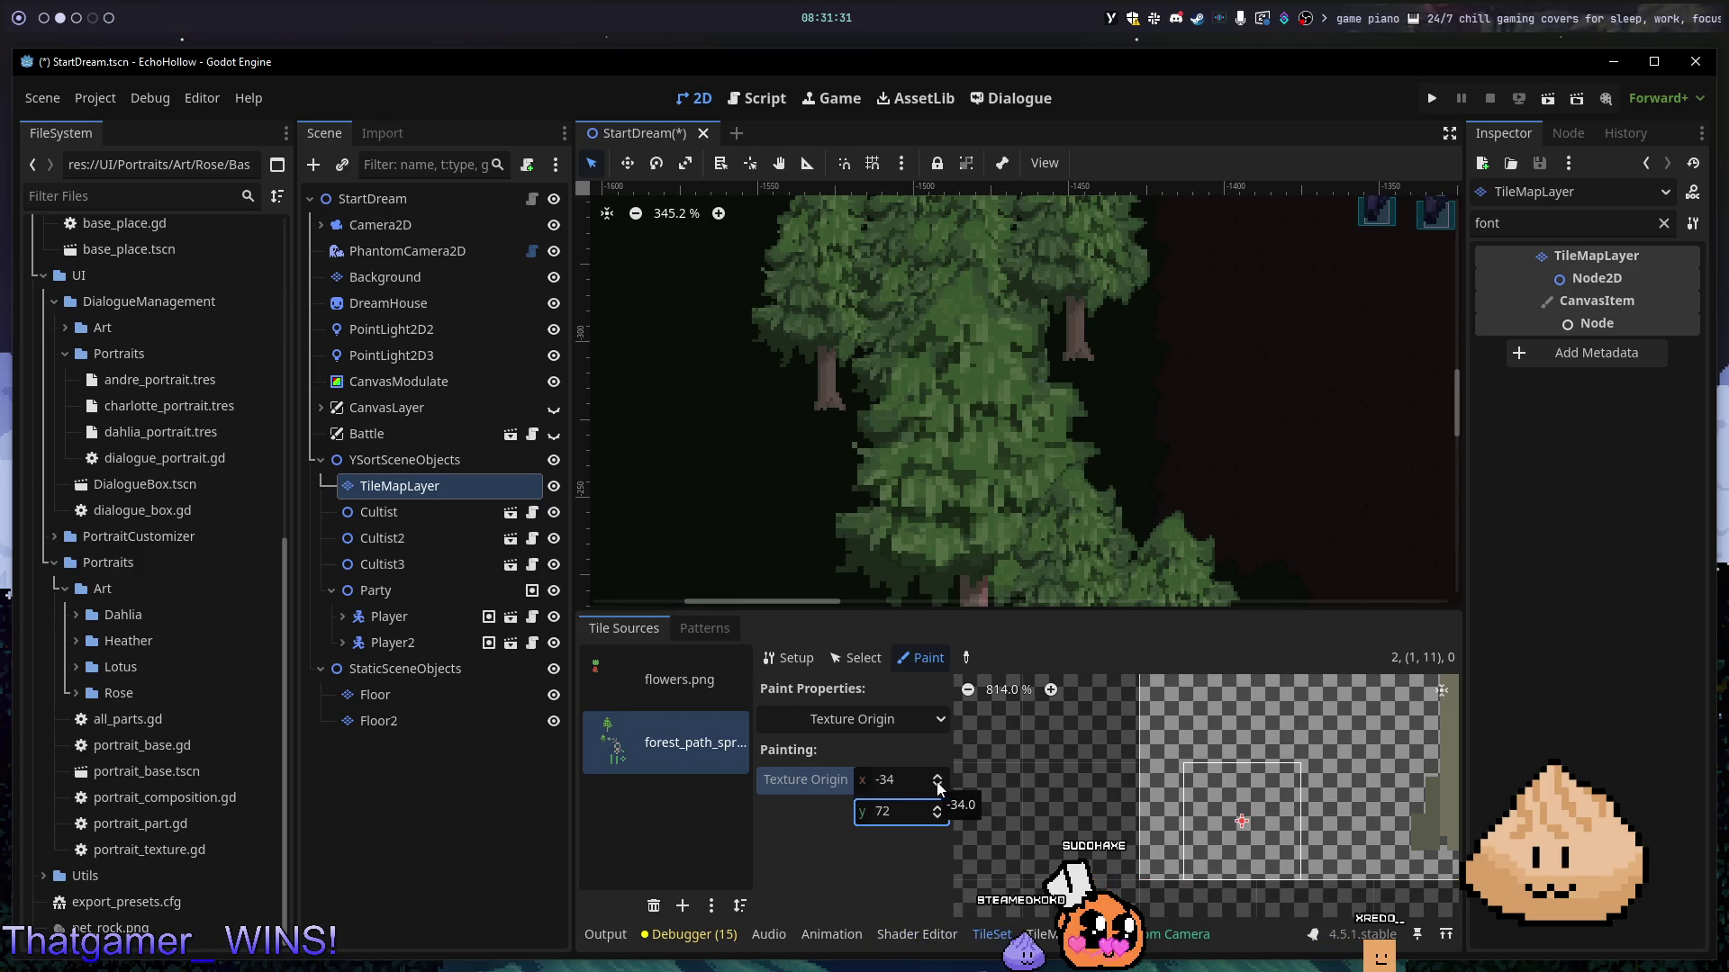
# - Shift the texture origin x to -36, -38, then -40, zooming in to check the tile edge
pyautogui.press('Return')
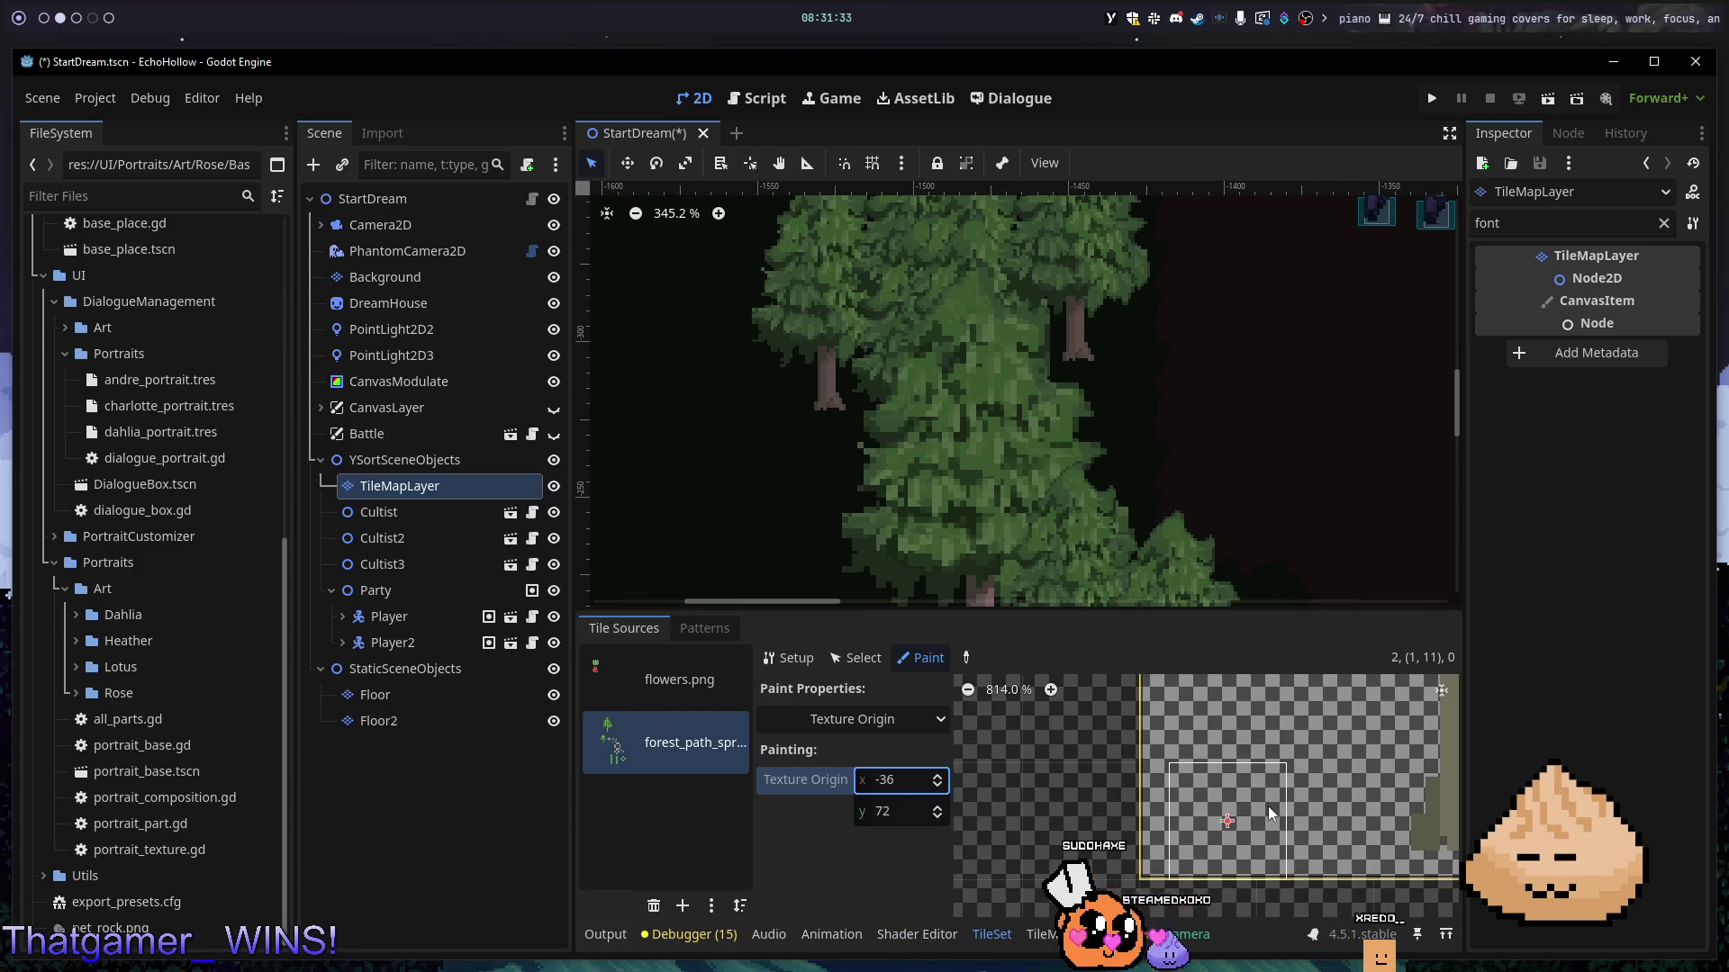
pyautogui.write('-38')
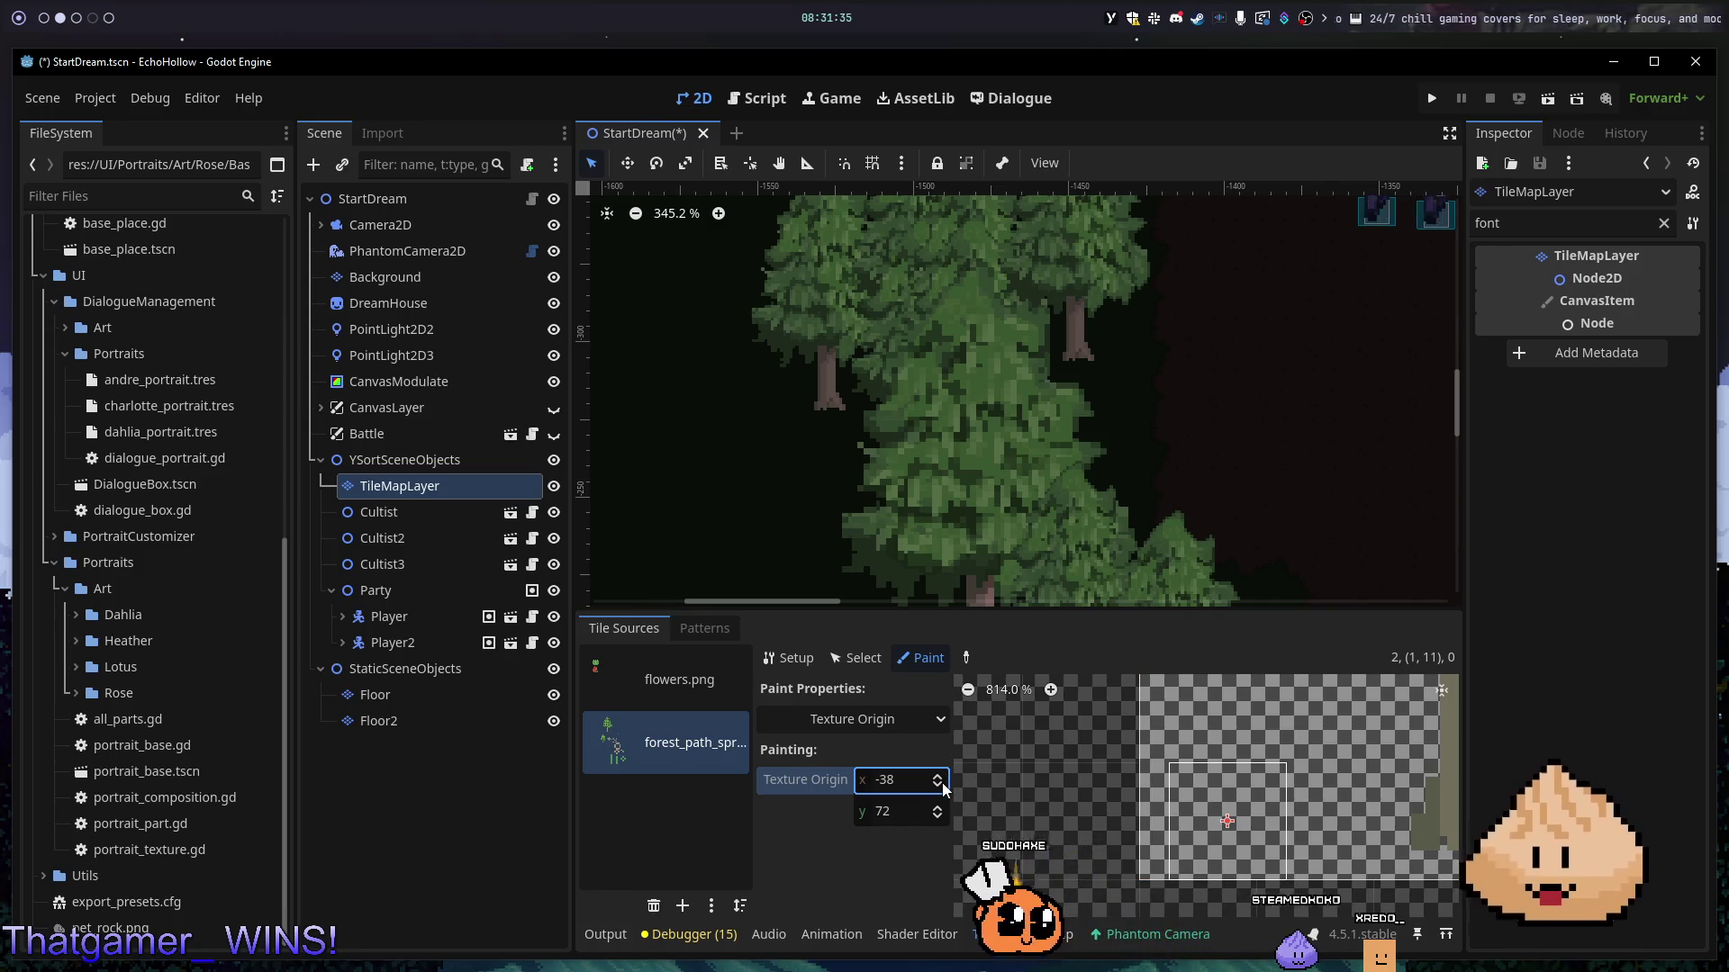
pyautogui.press('Return')
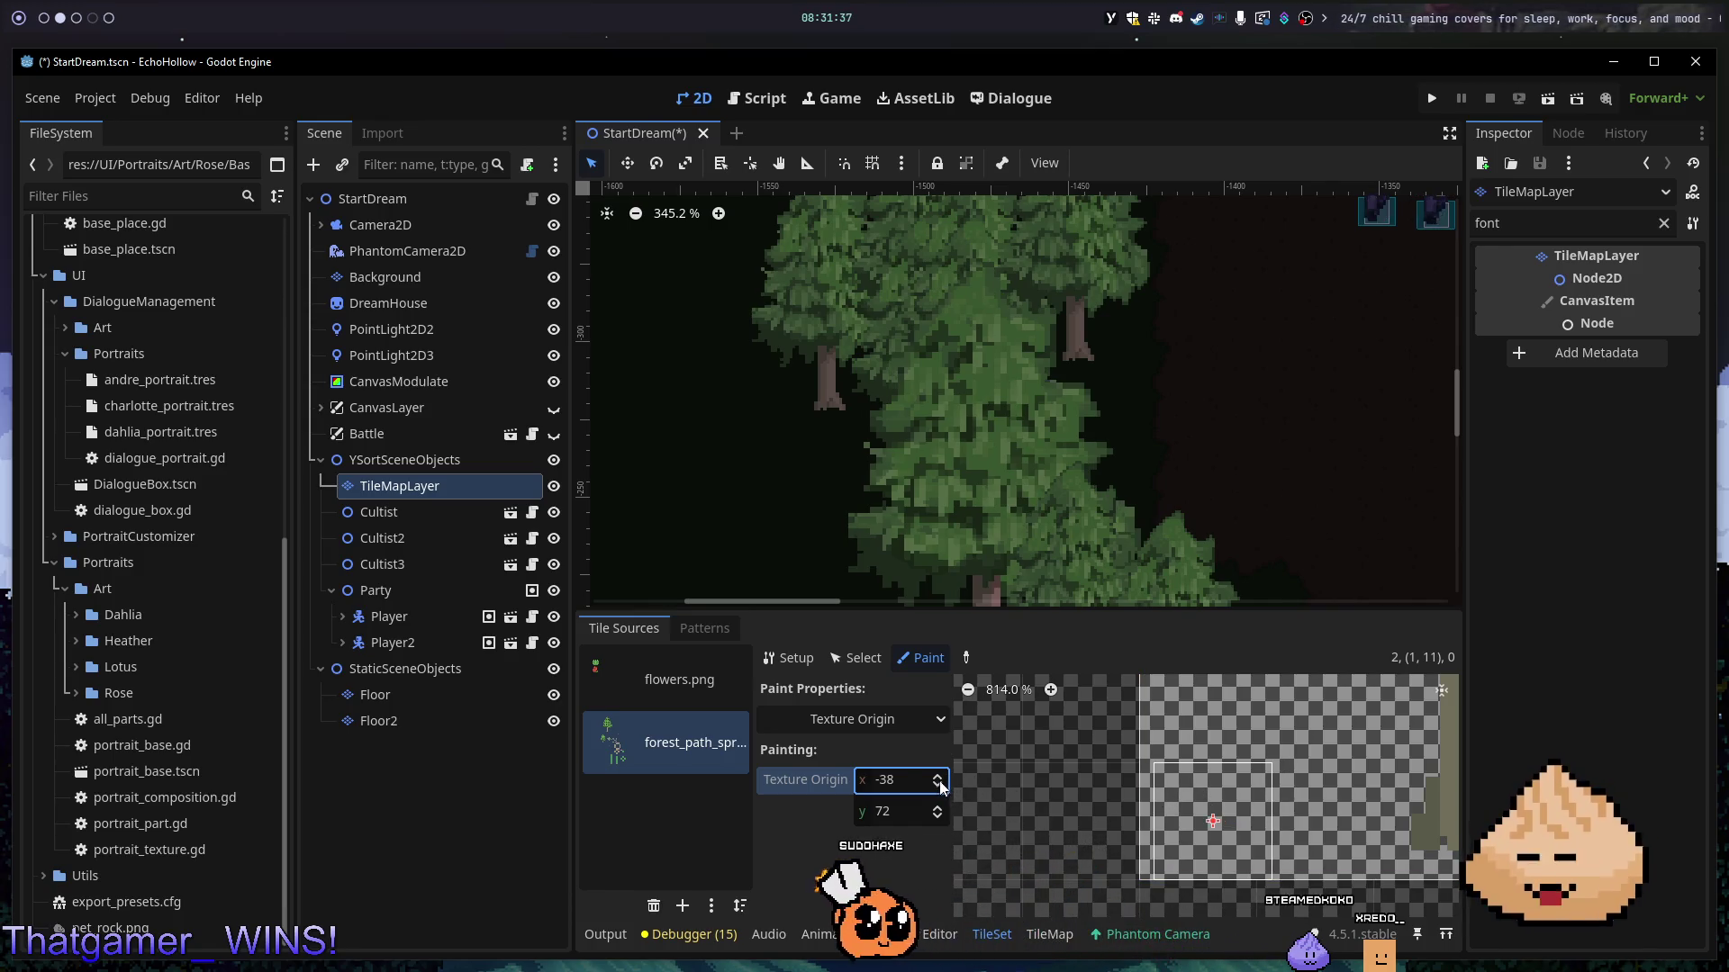
pyautogui.click(938, 786)
pyautogui.click(937, 785)
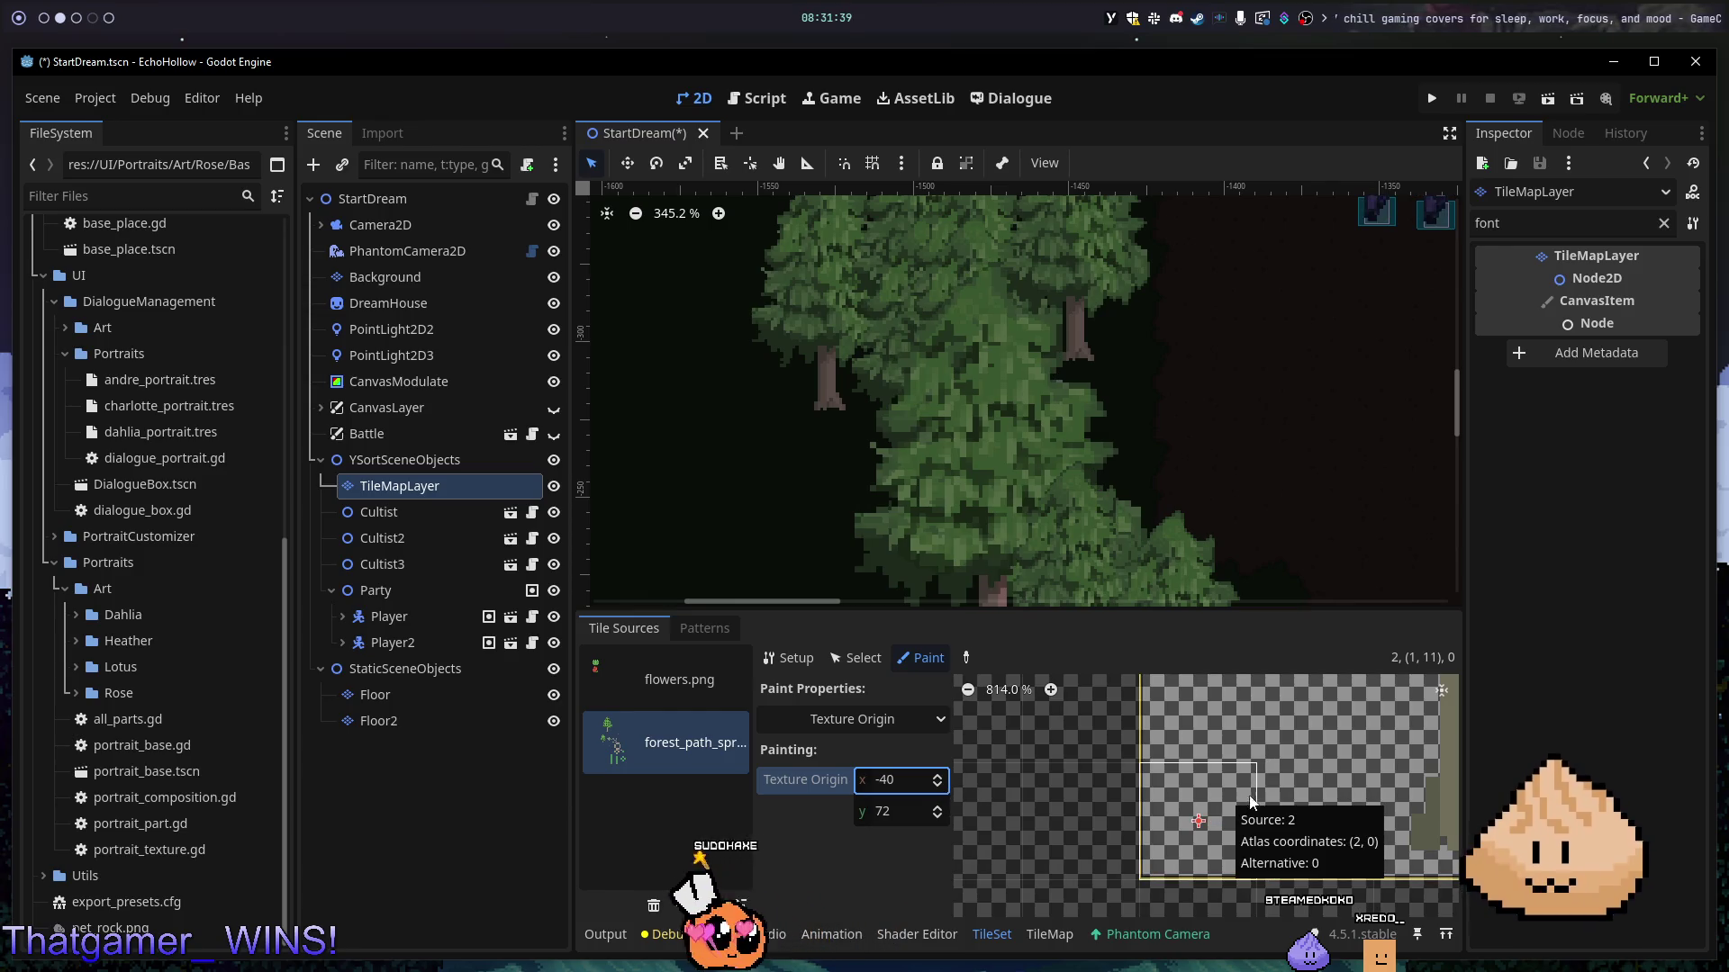
pyautogui.scroll(-5, 1343, 786)
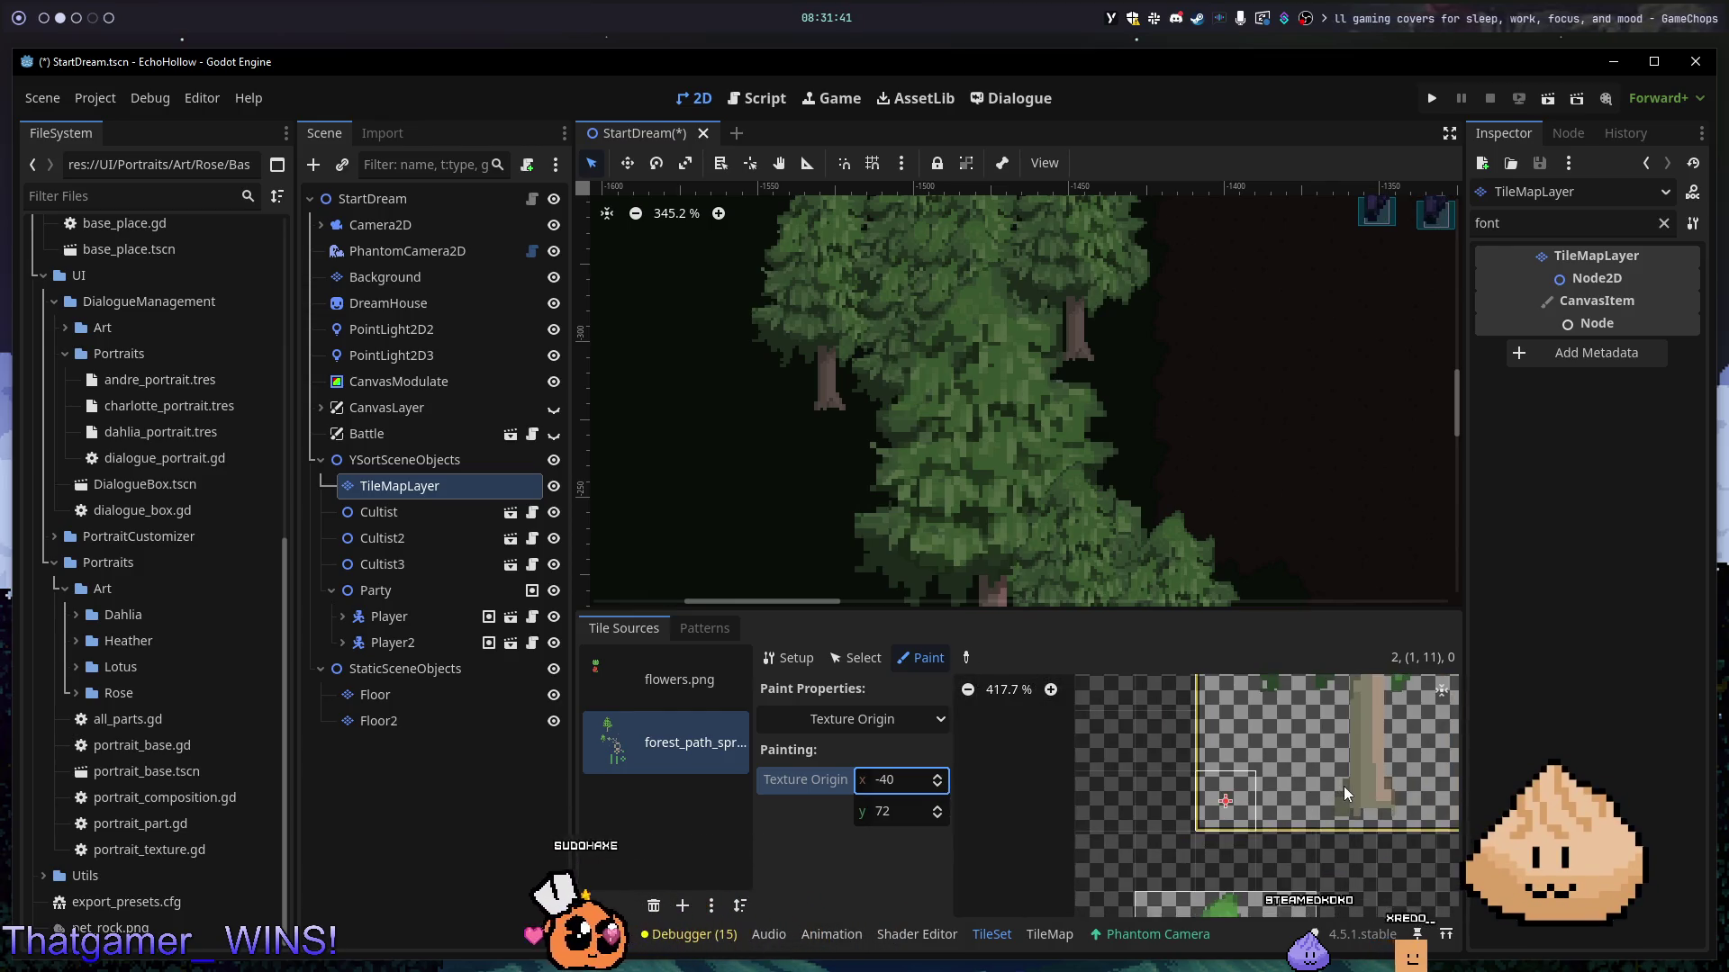
pyautogui.scroll(1, 1343, 786)
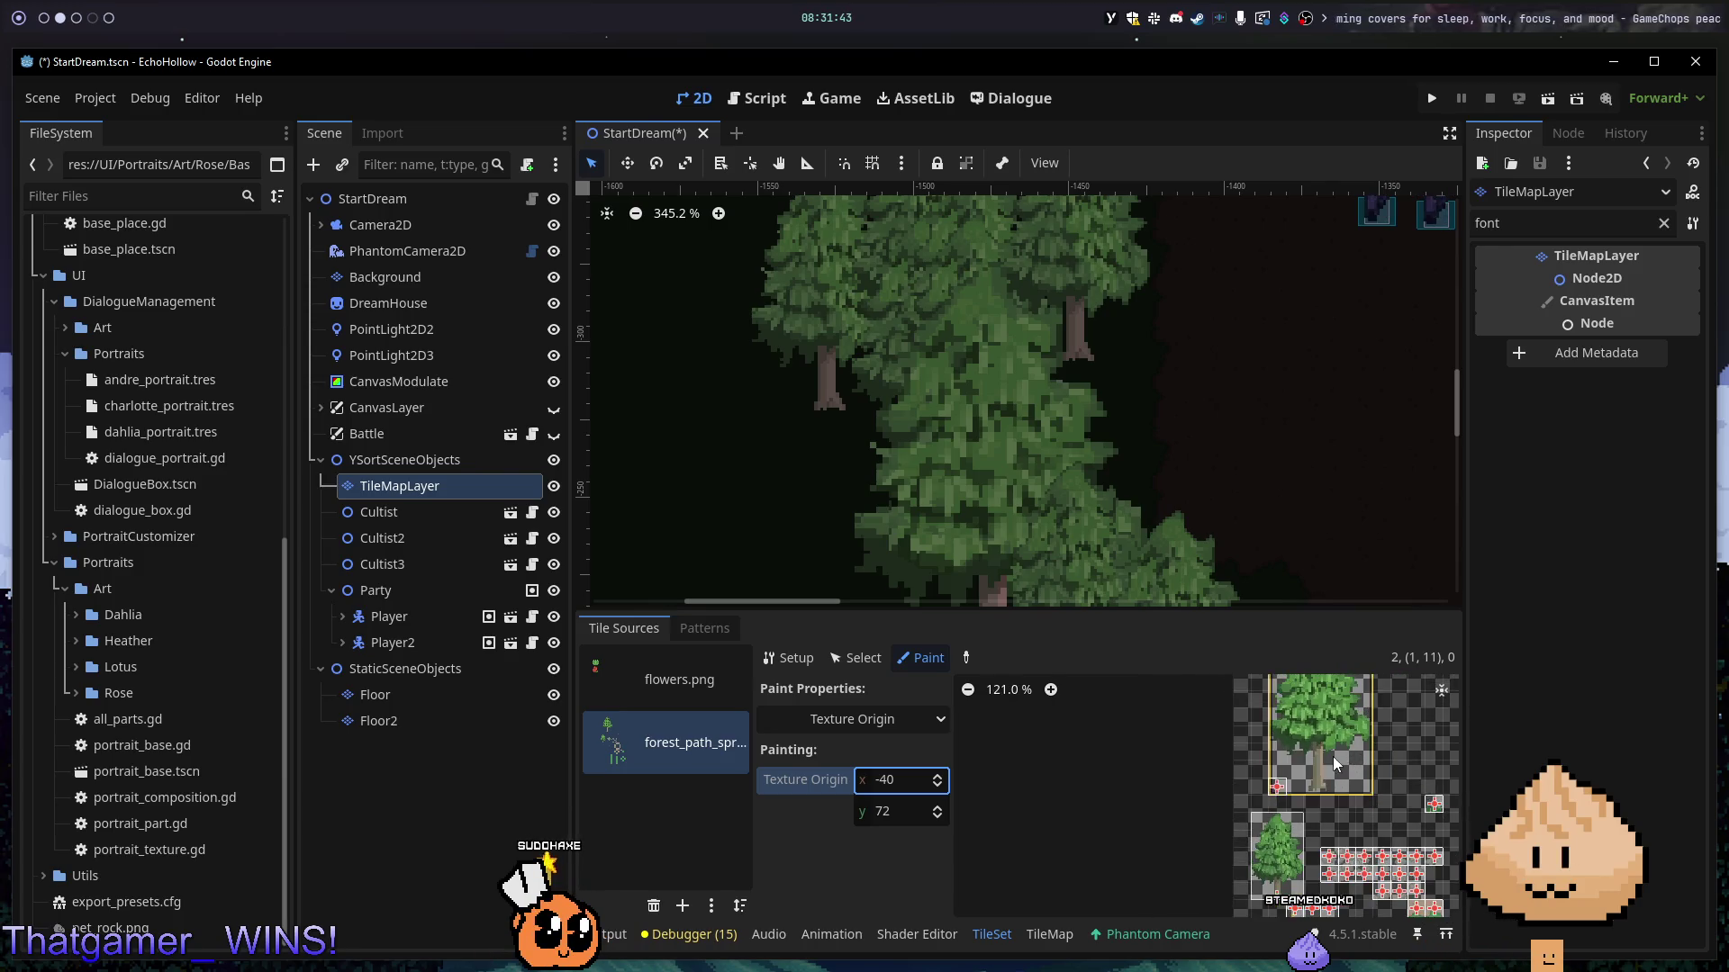
pyautogui.scroll(20, 1282, 790)
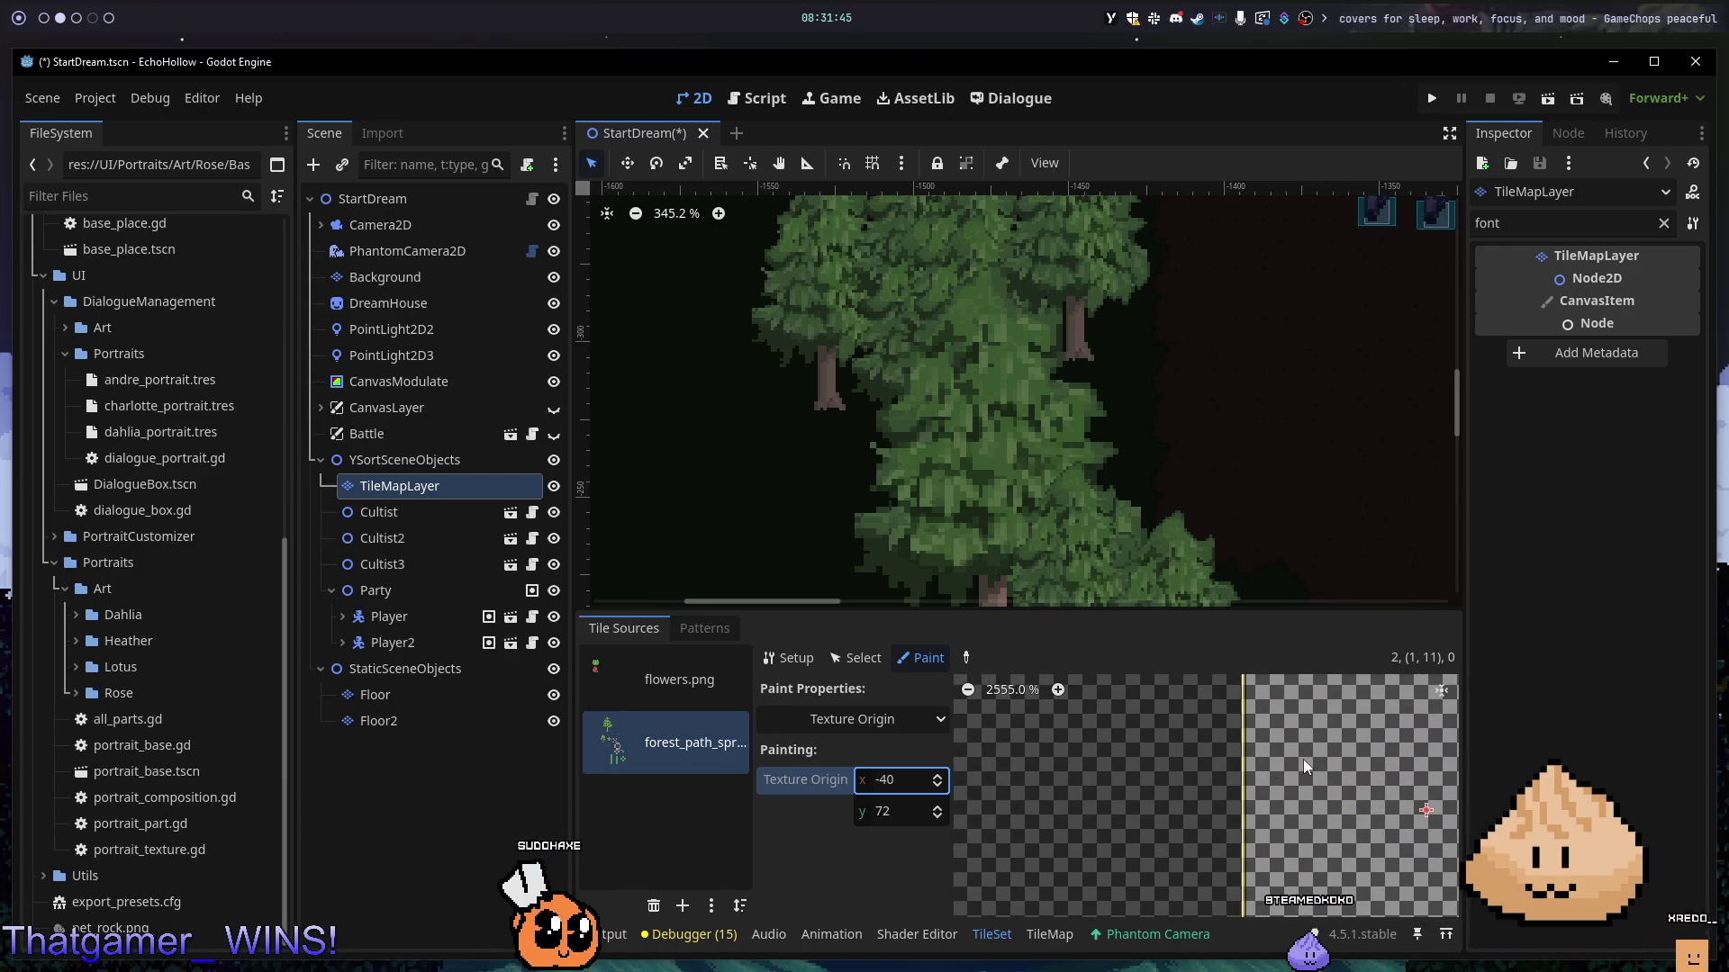
pyautogui.scroll(2, 1332, 817)
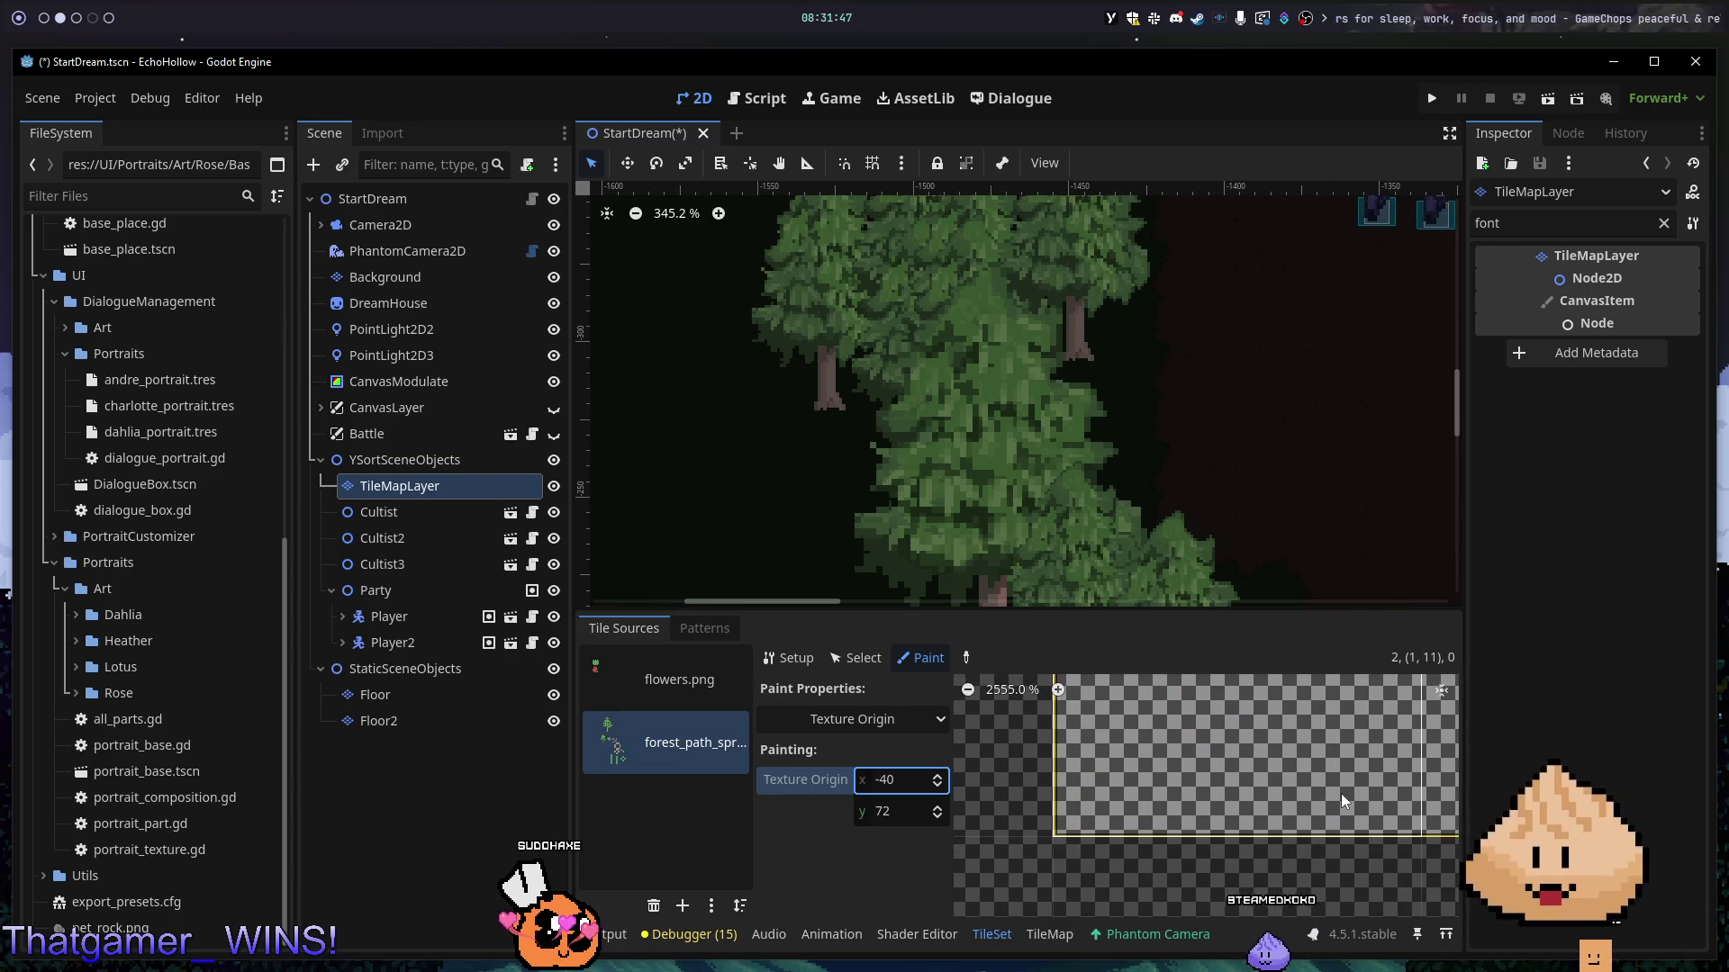
pyautogui.moveTo(1342, 795); pyautogui.dragTo(1160, 758)
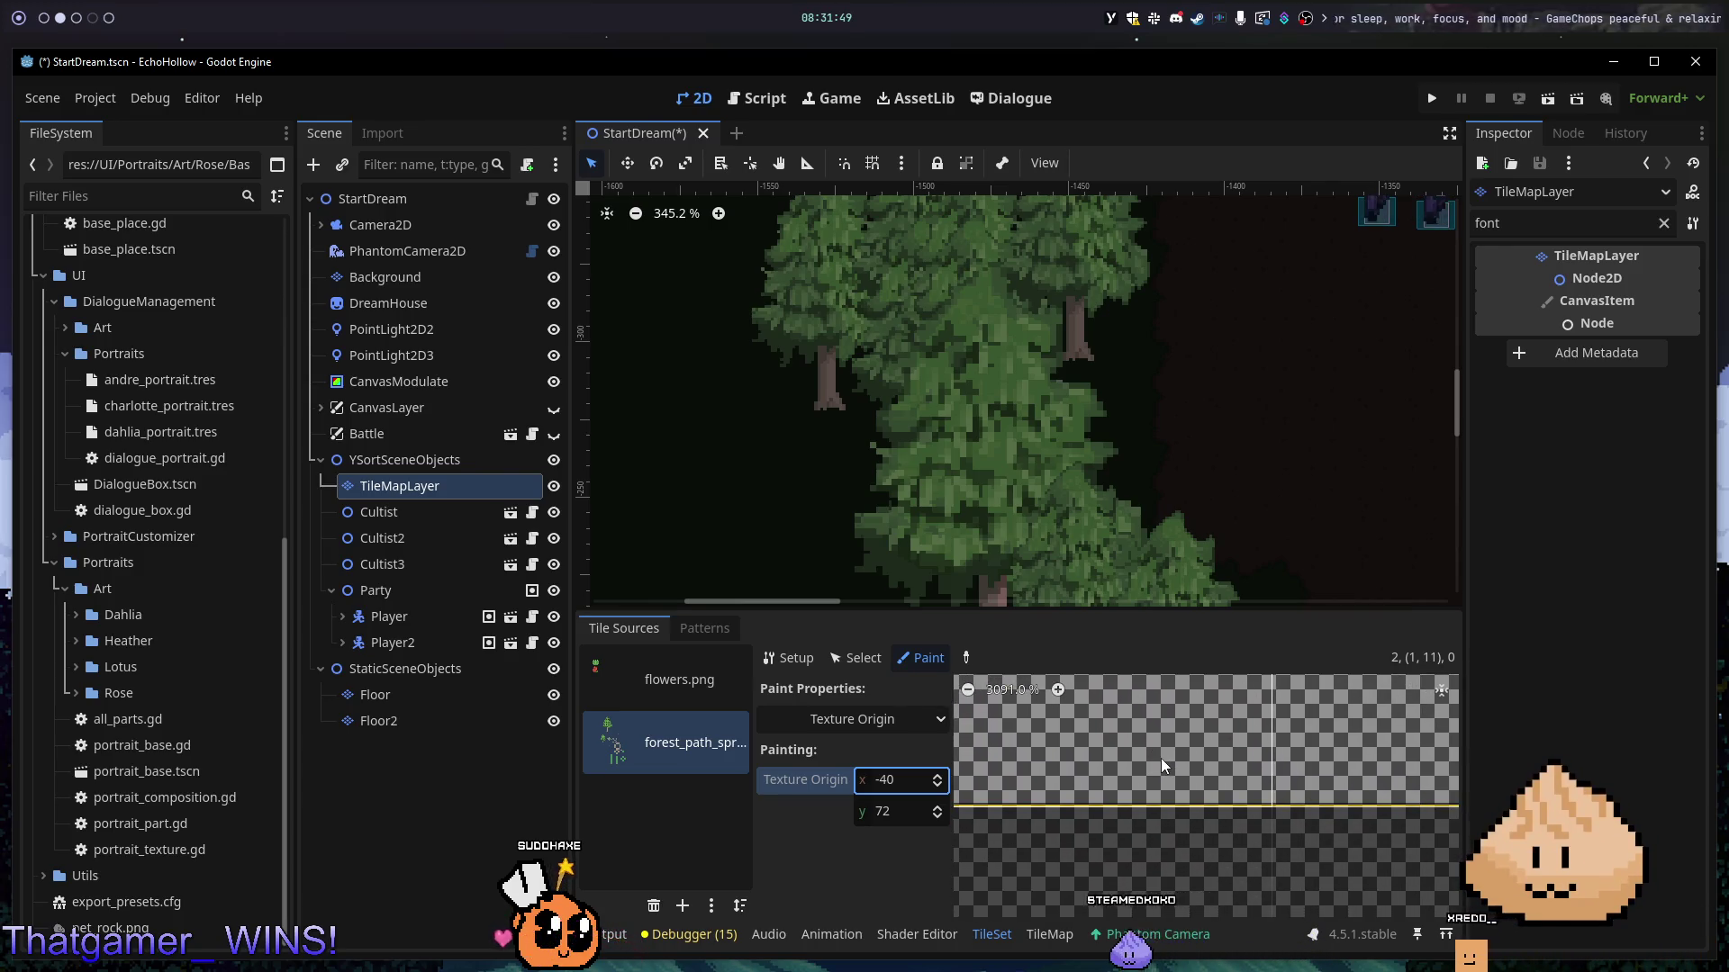
# - Settle the y offset at 72 via 70 and 71, then pick the big tree tile for painting
pyautogui.write('70')
pyautogui.press('Return')
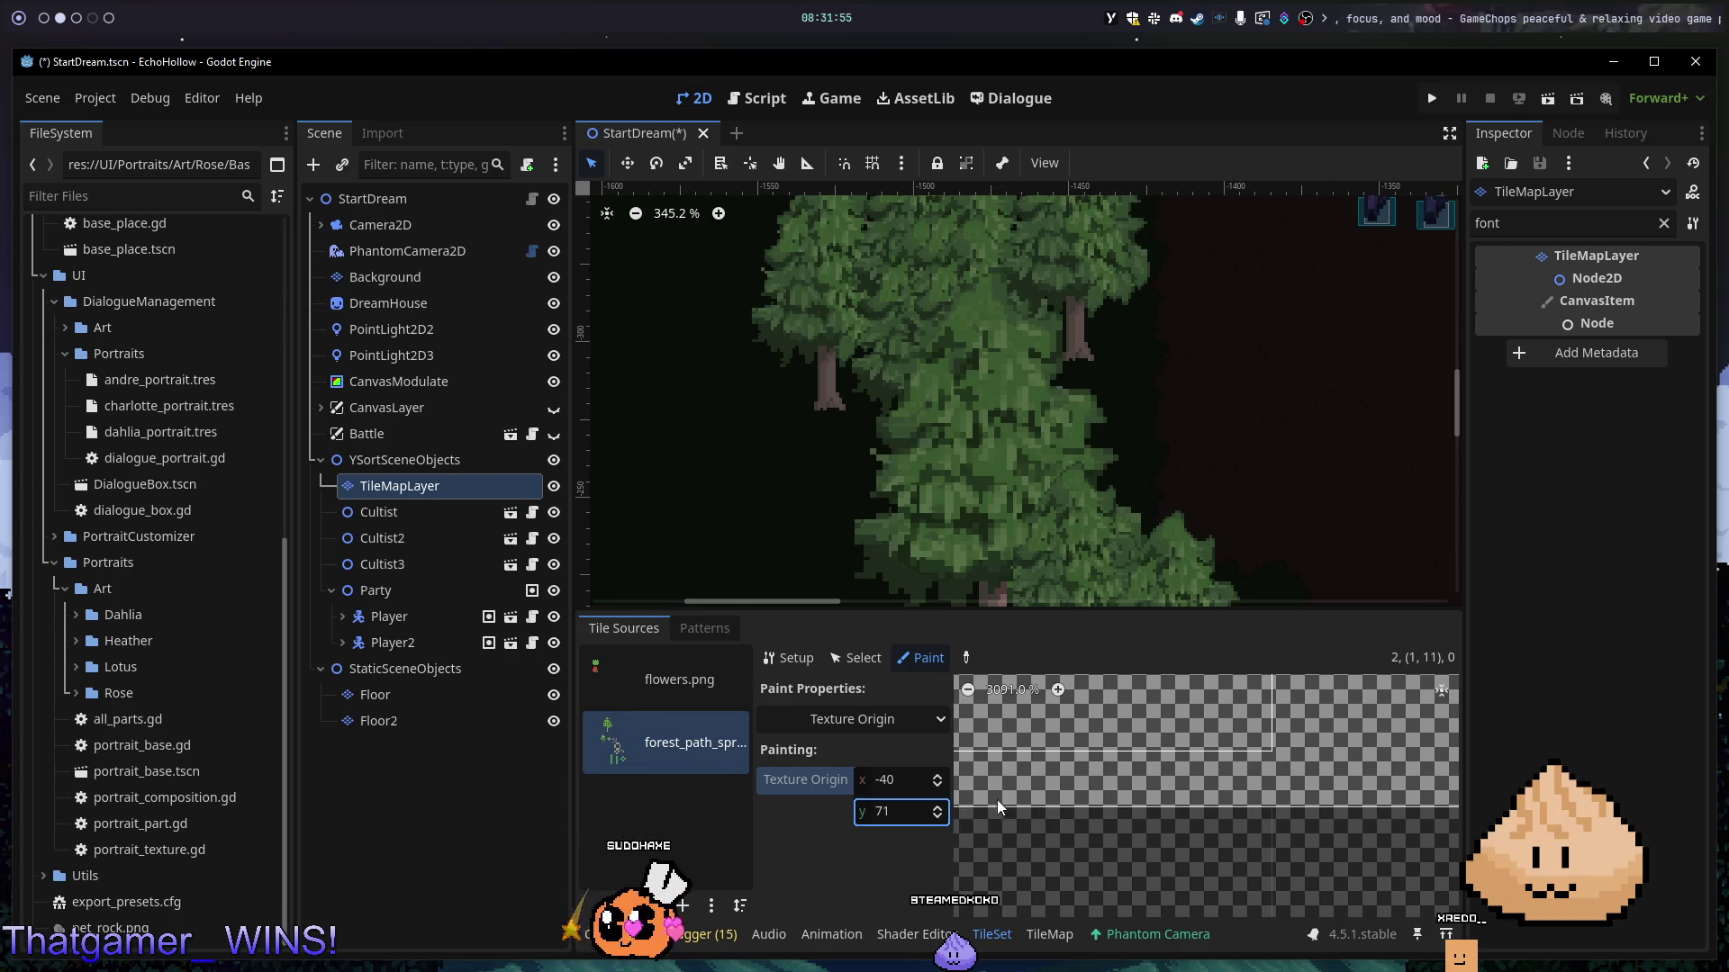
pyautogui.click(937, 807)
pyautogui.click(937, 807)
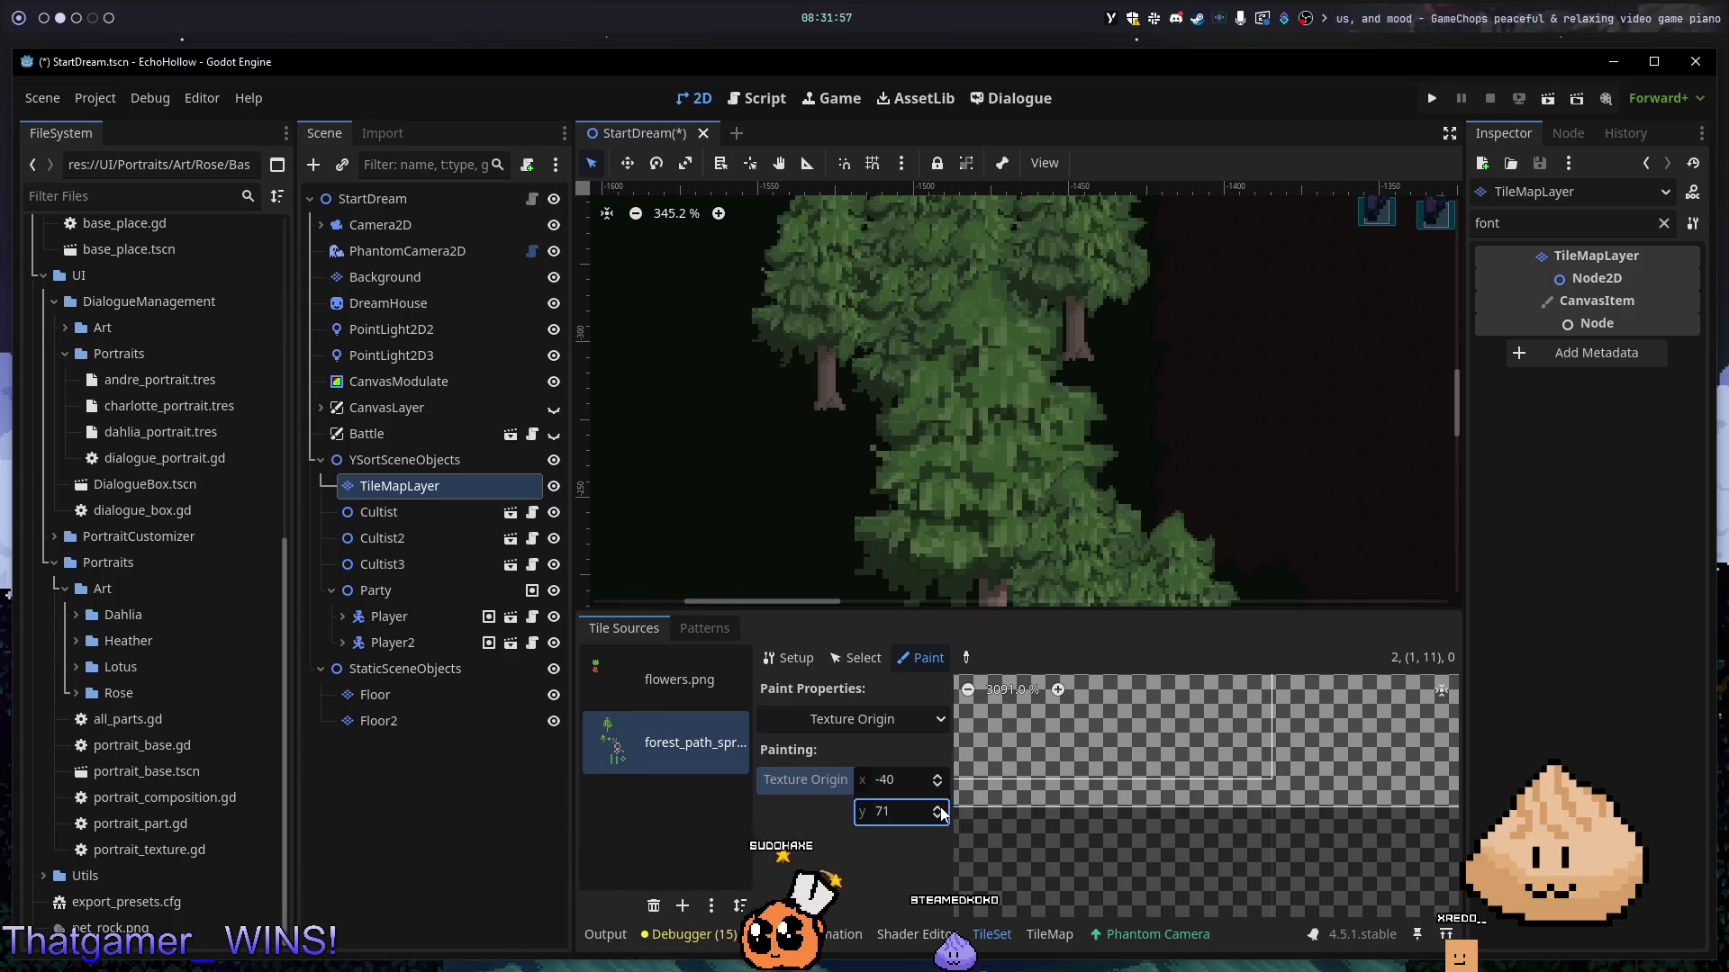
pyautogui.scroll(-1, 1180, 812)
pyautogui.scroll(-8, 1181, 812)
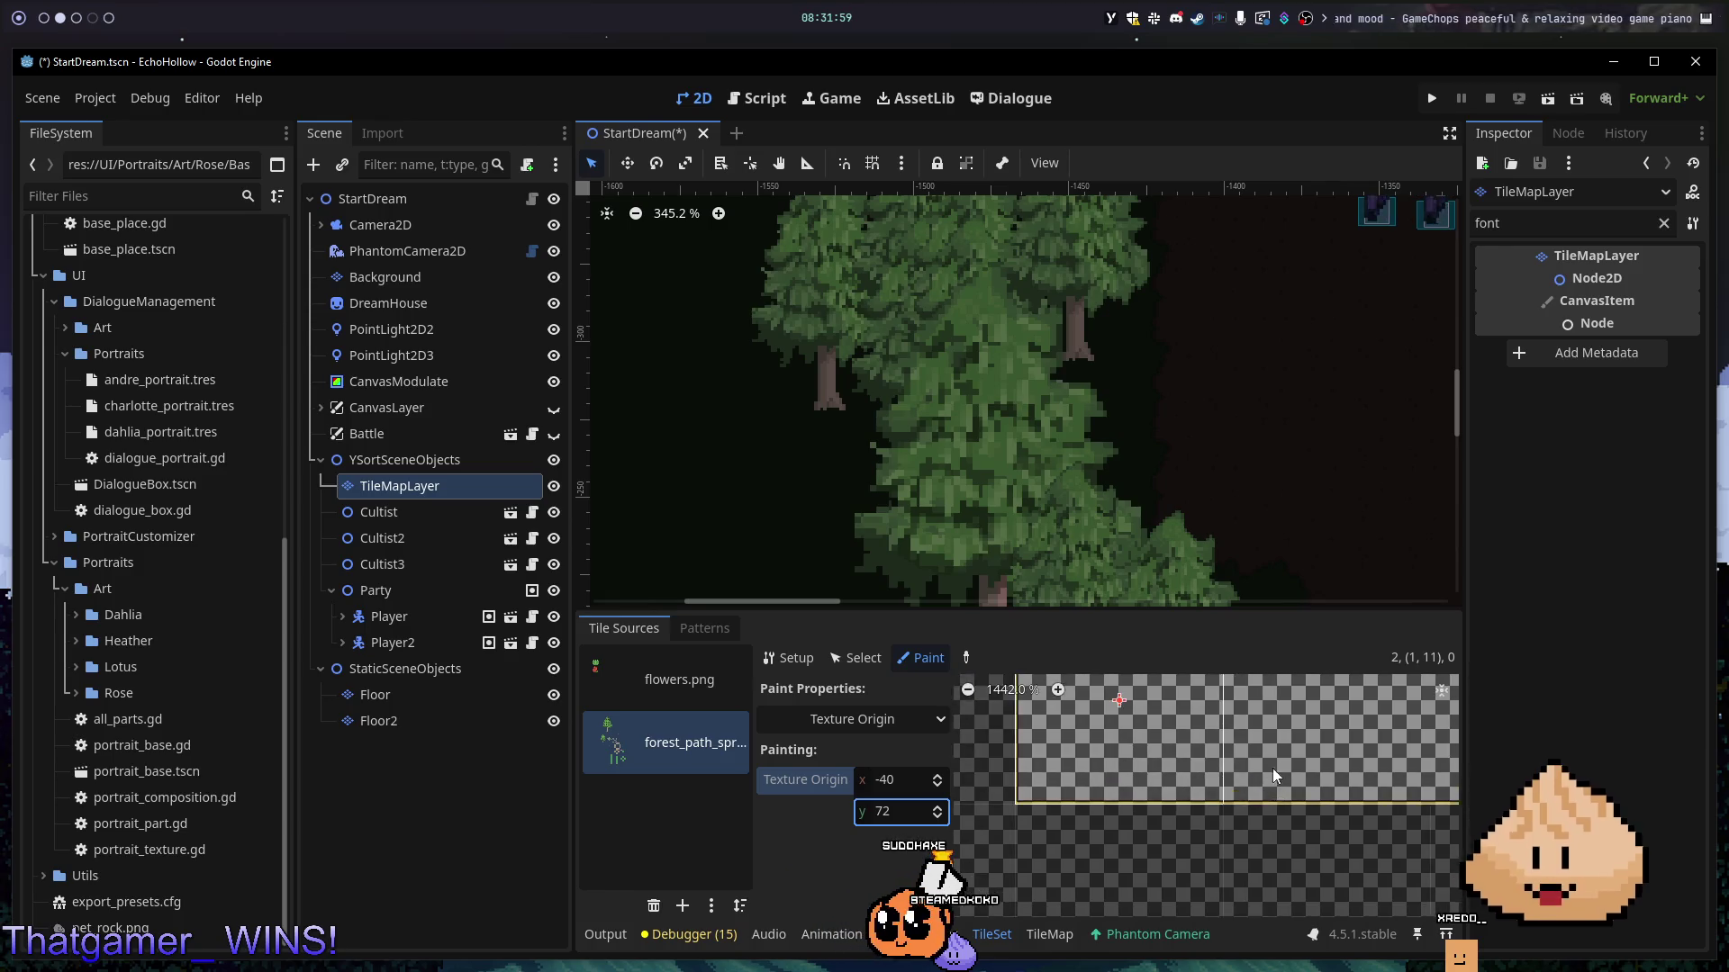
pyautogui.scroll(-8, 1185, 814)
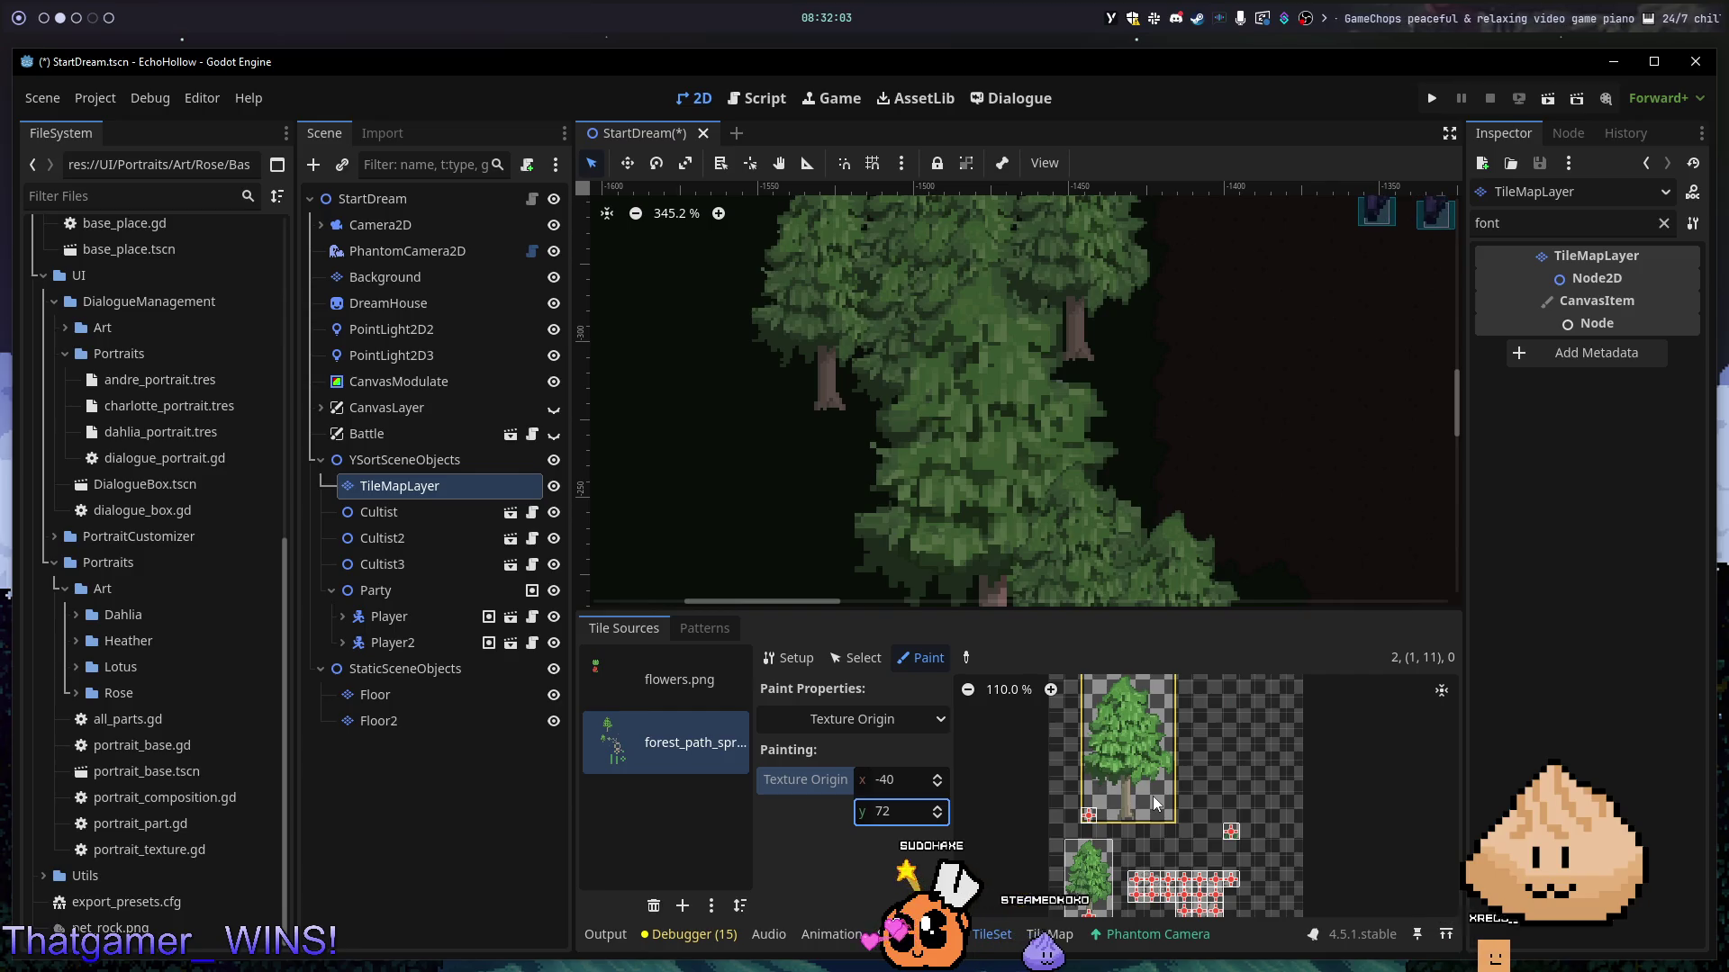
pyautogui.click(1049, 936)
pyautogui.click(1057, 756)
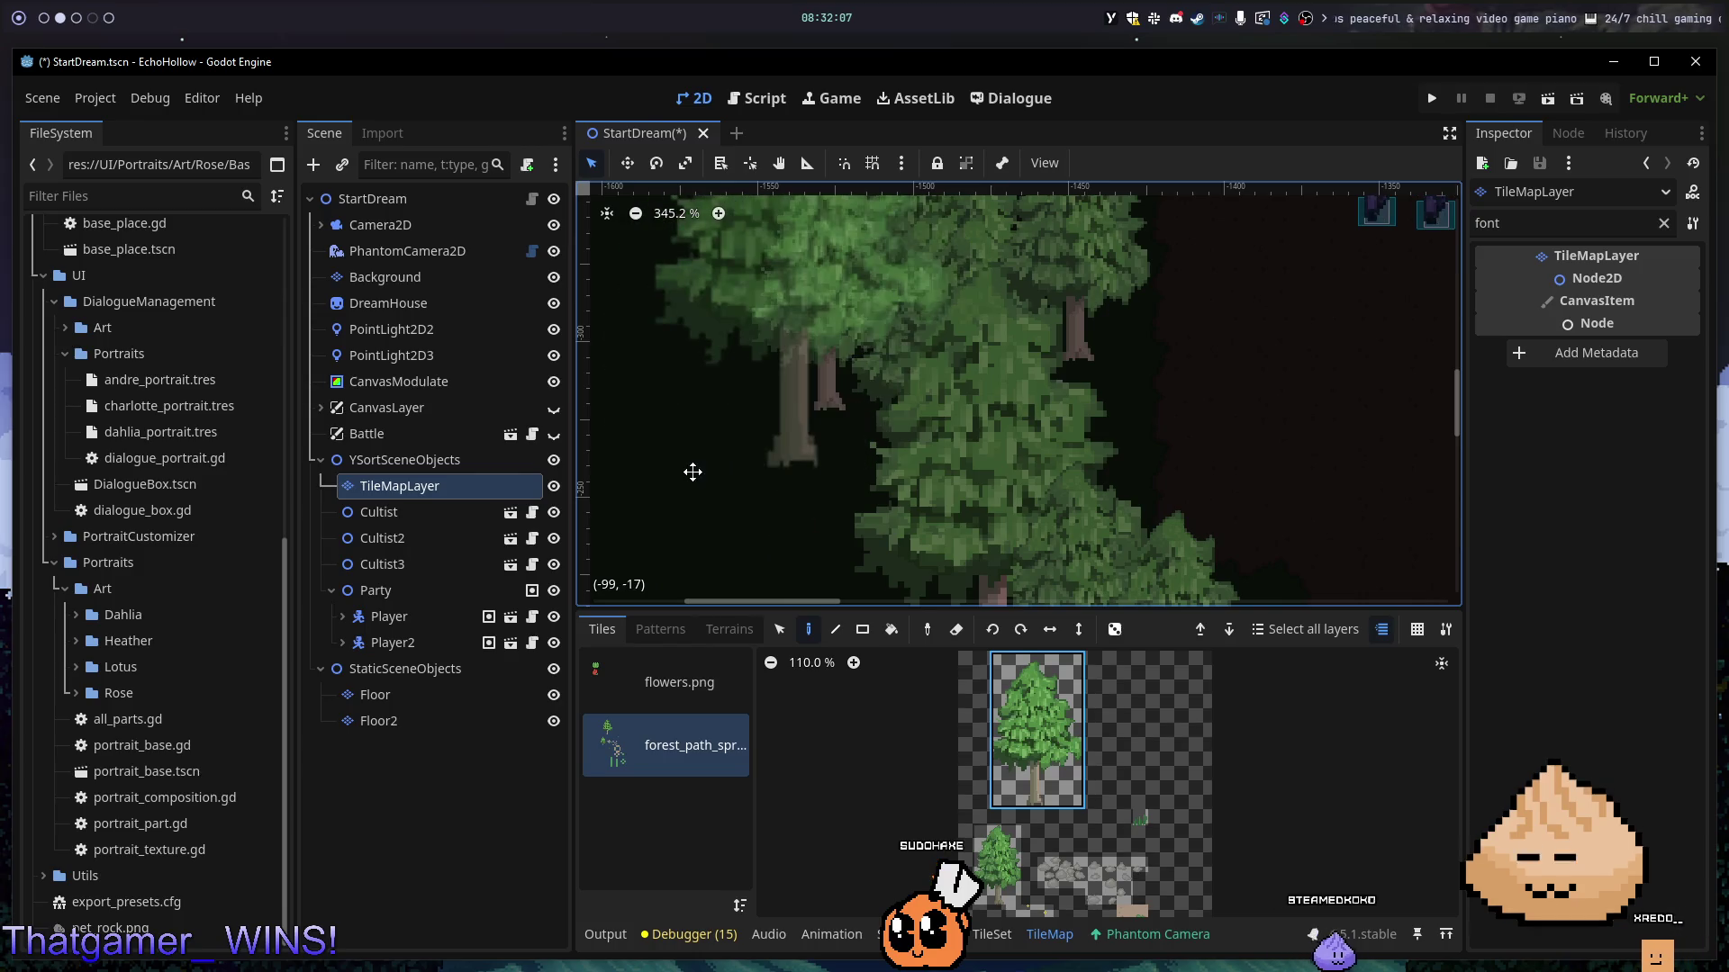
# - Paint seven big tree tiles across the left, middle and lower edges of the forest cluster
pyautogui.scroll(-4, 846, 450)
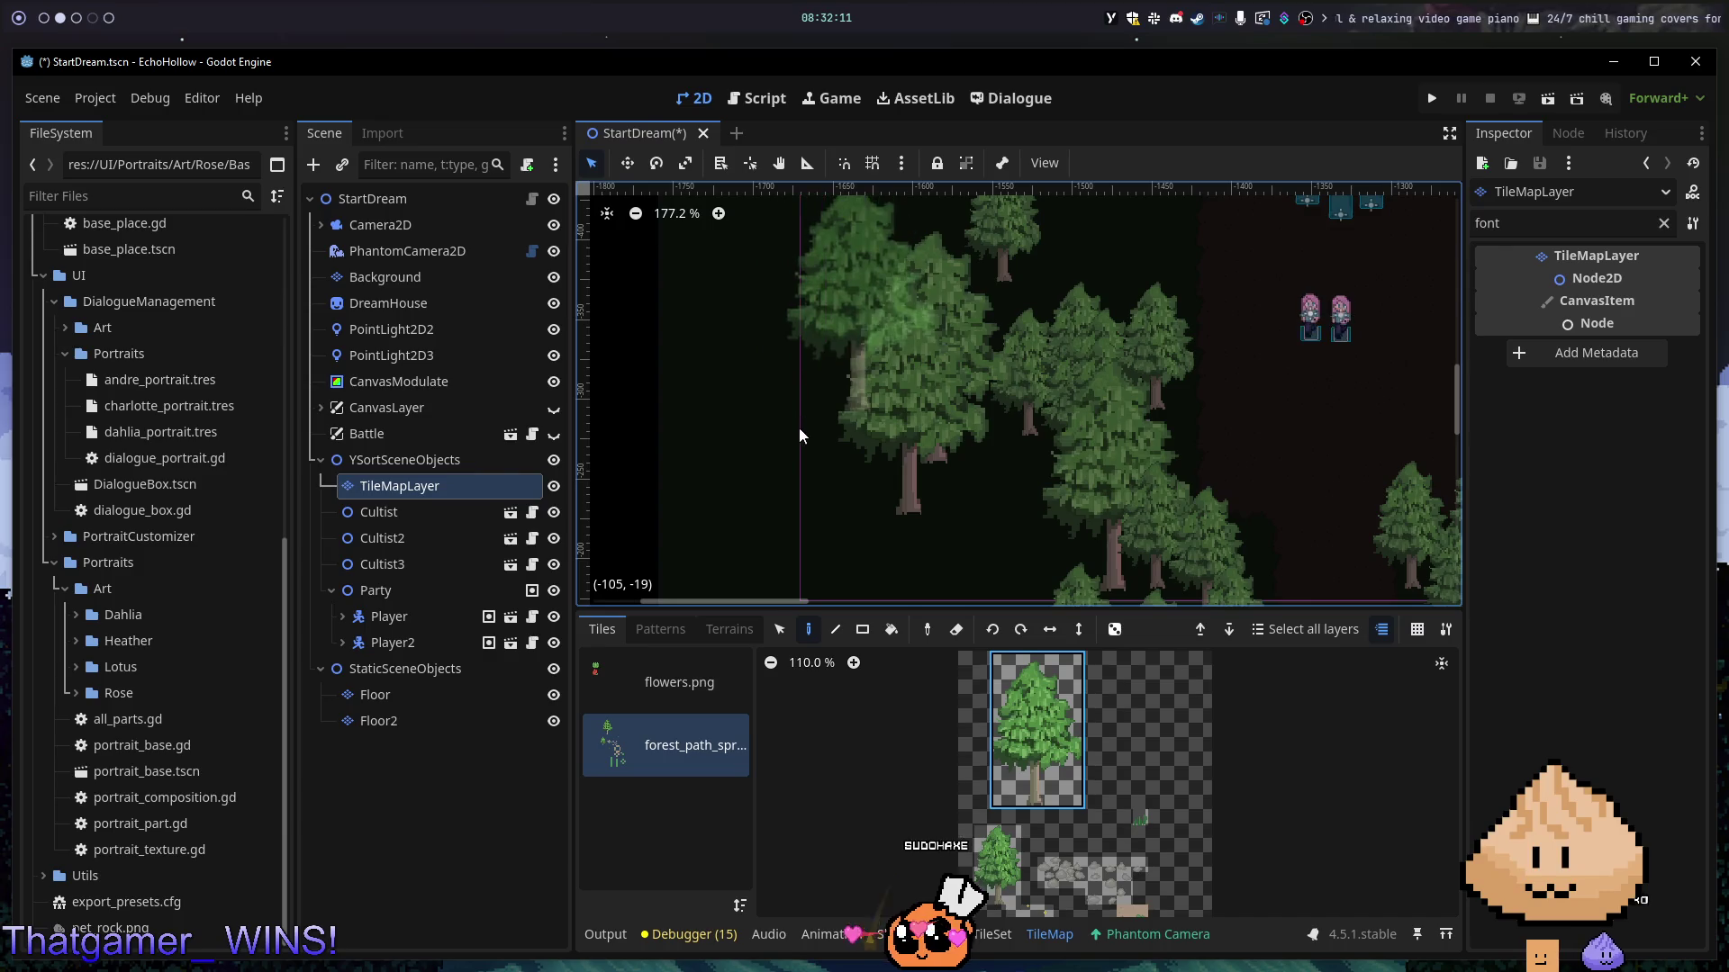
pyautogui.click(783, 483)
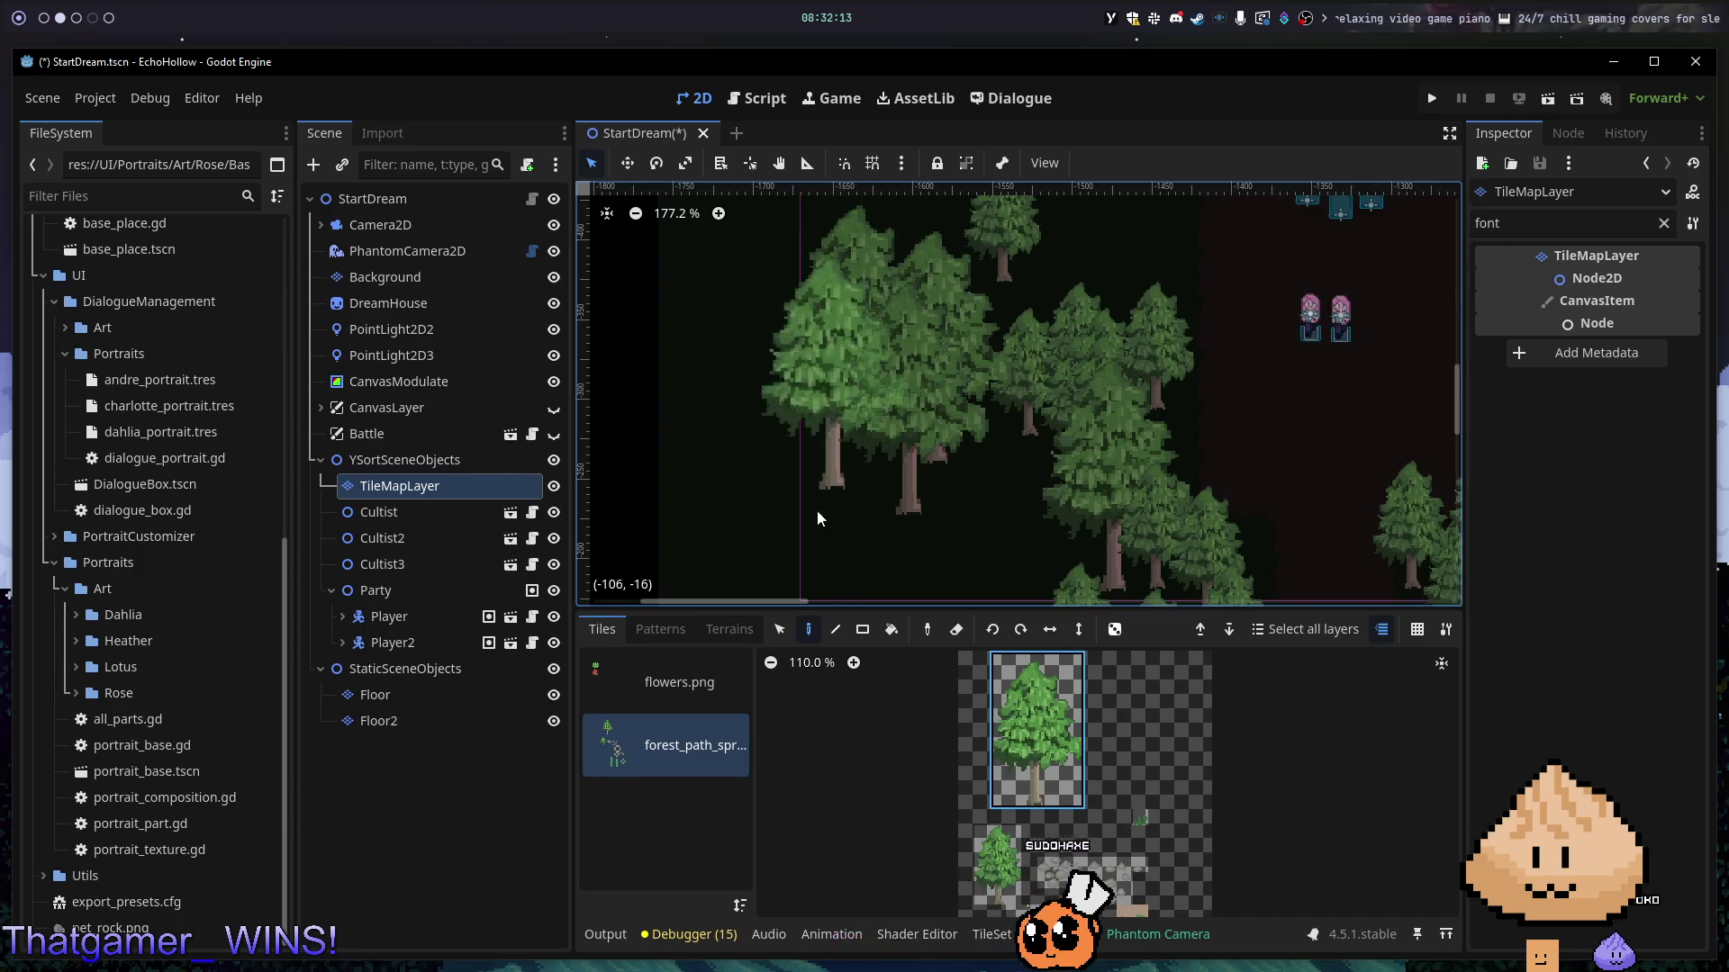
pyautogui.click(850, 469)
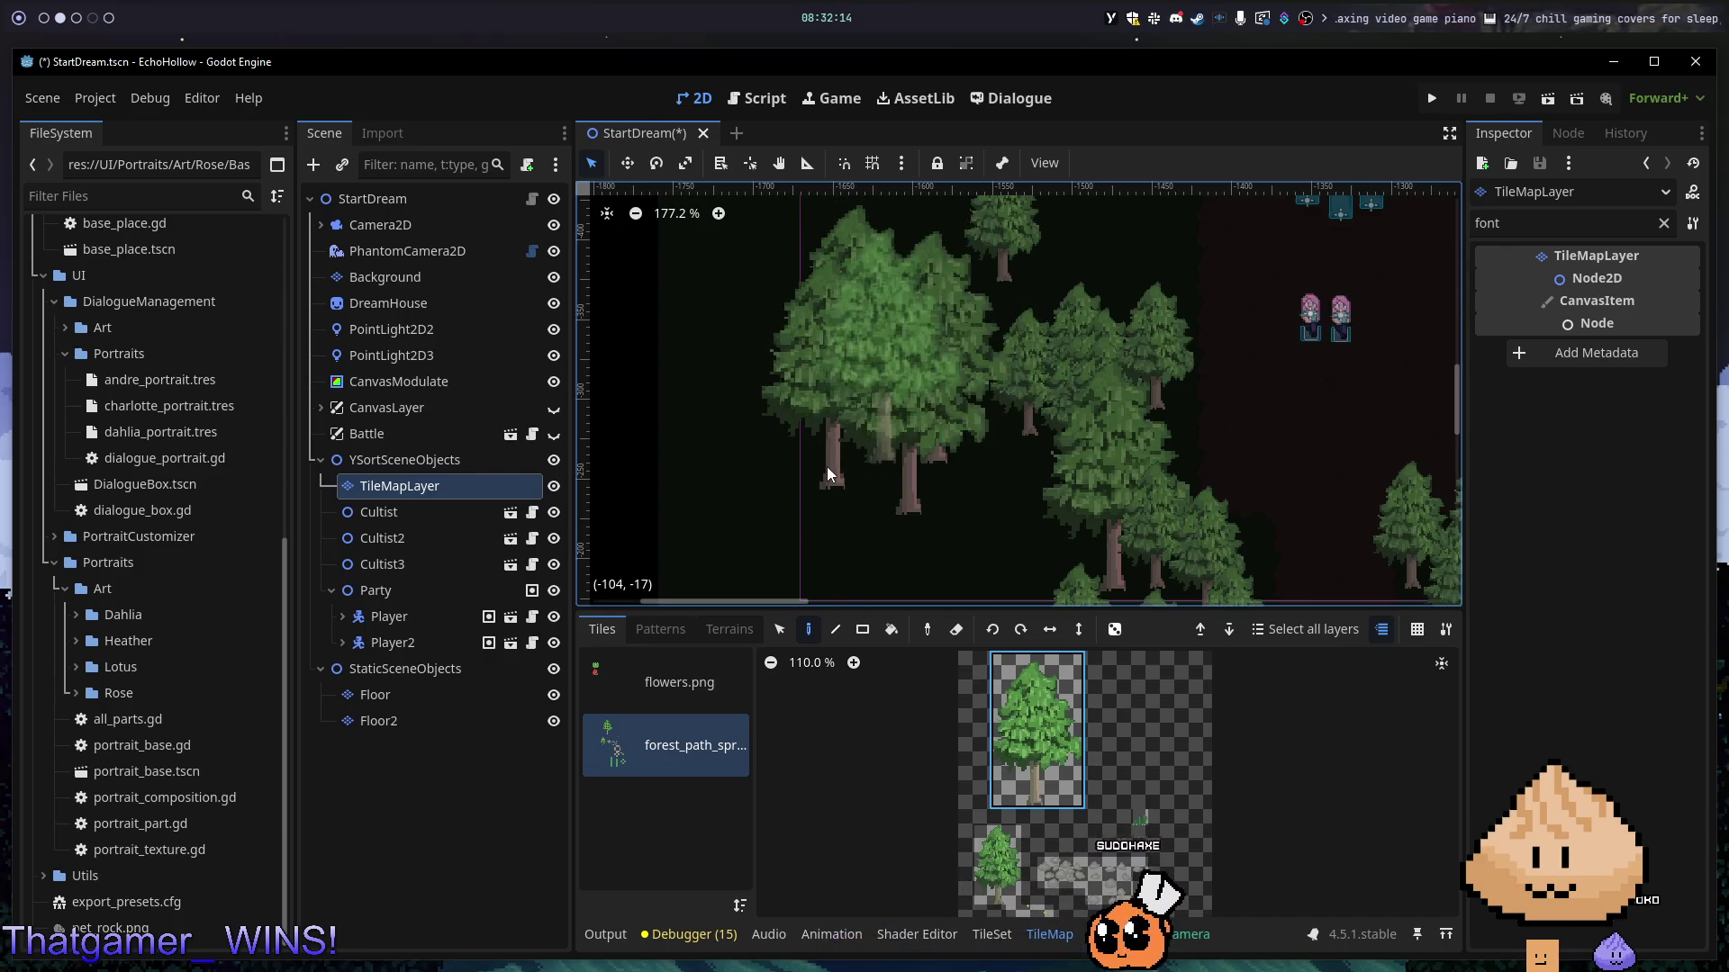
pyautogui.click(924, 469)
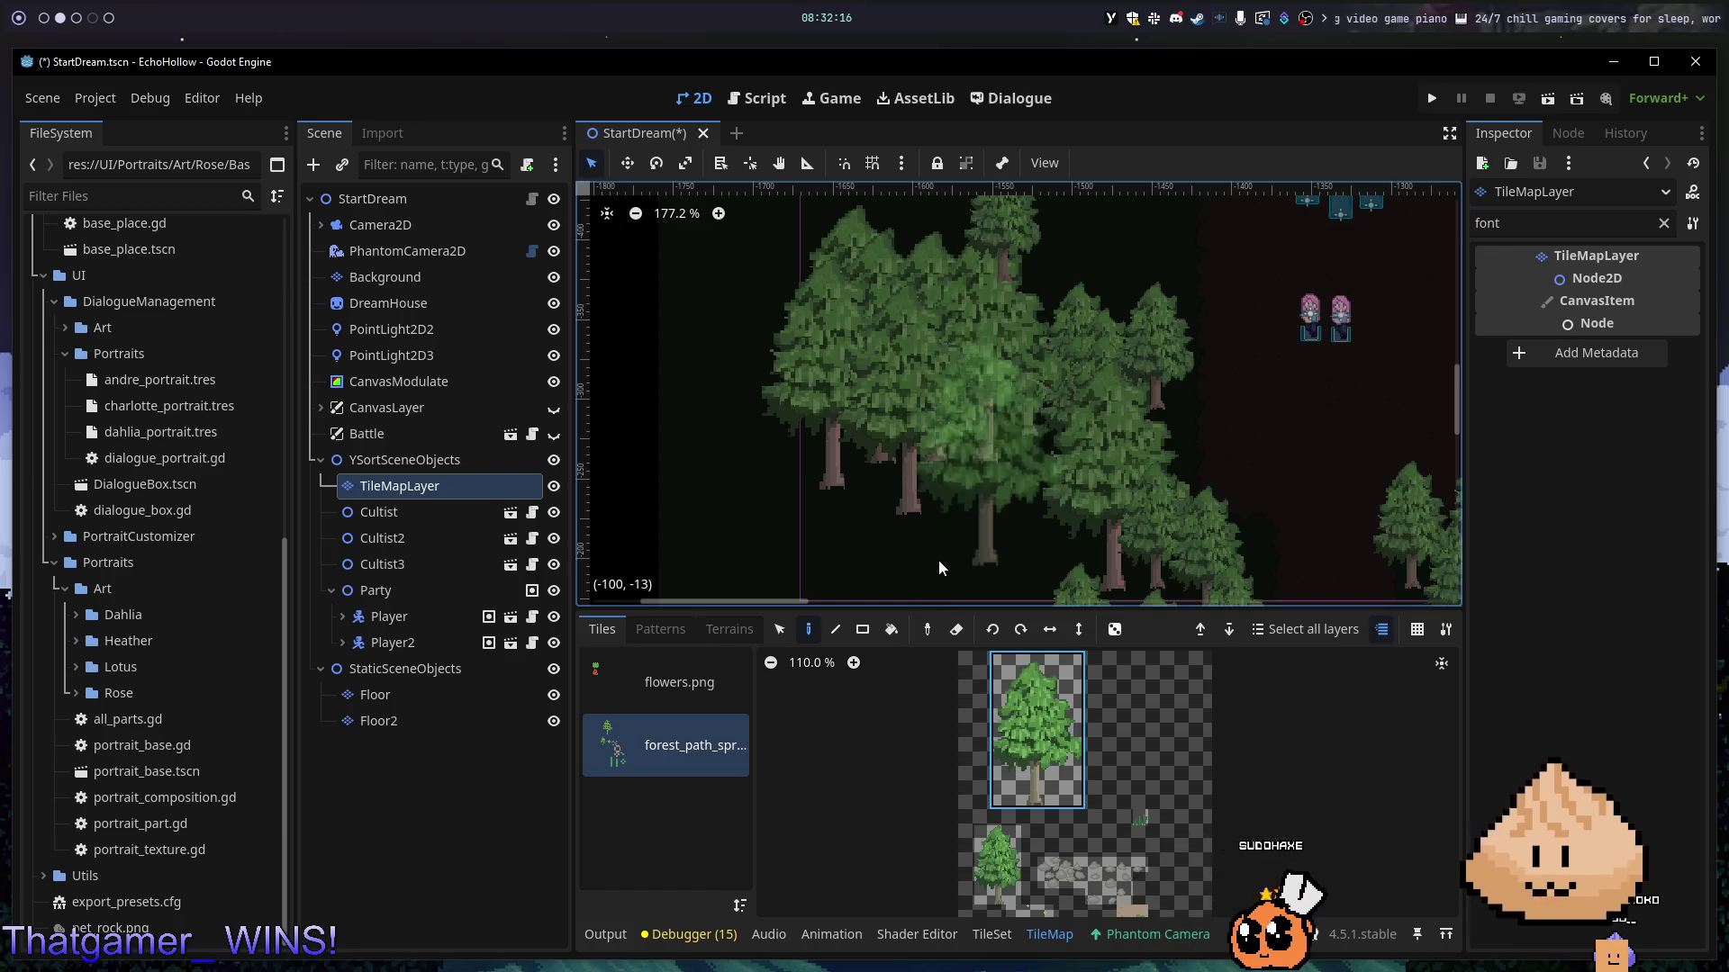
pyautogui.click(910, 483)
pyautogui.click(1045, 517)
pyautogui.click(959, 499)
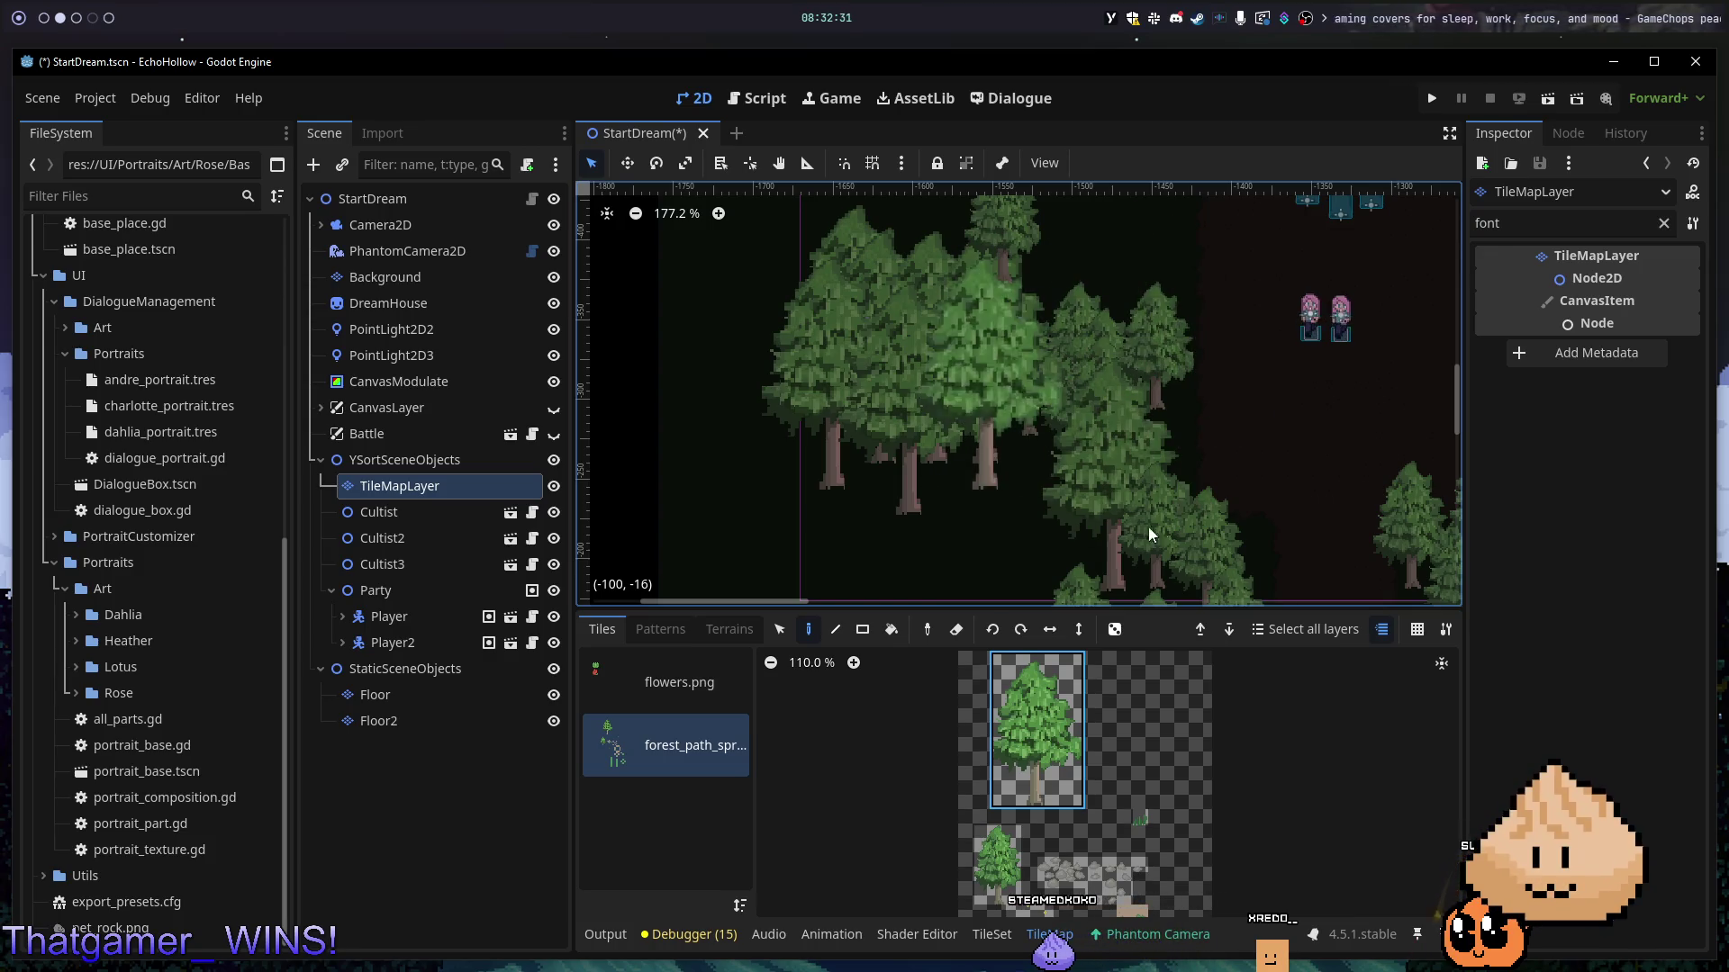
pyautogui.click(895, 473)
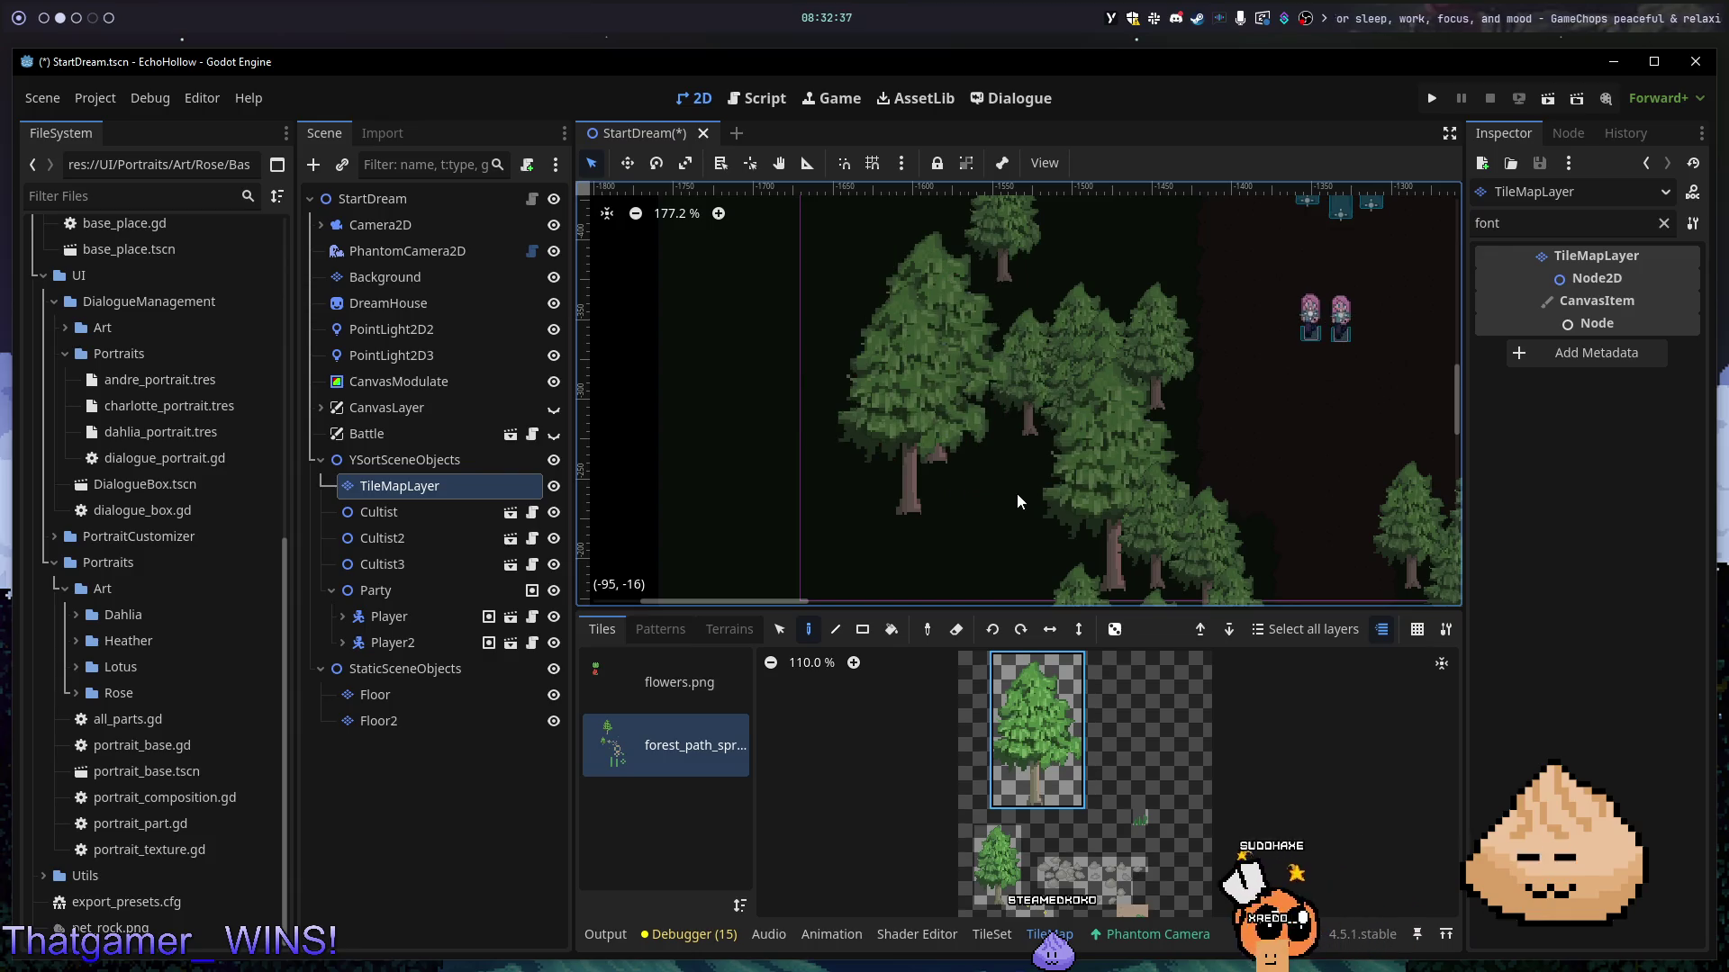
# - Paint five more tree tiles around the existing trees on the StartDream map
pyautogui.scroll(-5, 1019, 493)
pyautogui.scroll(3, 893, 569)
pyautogui.scroll(4, 1081, 409)
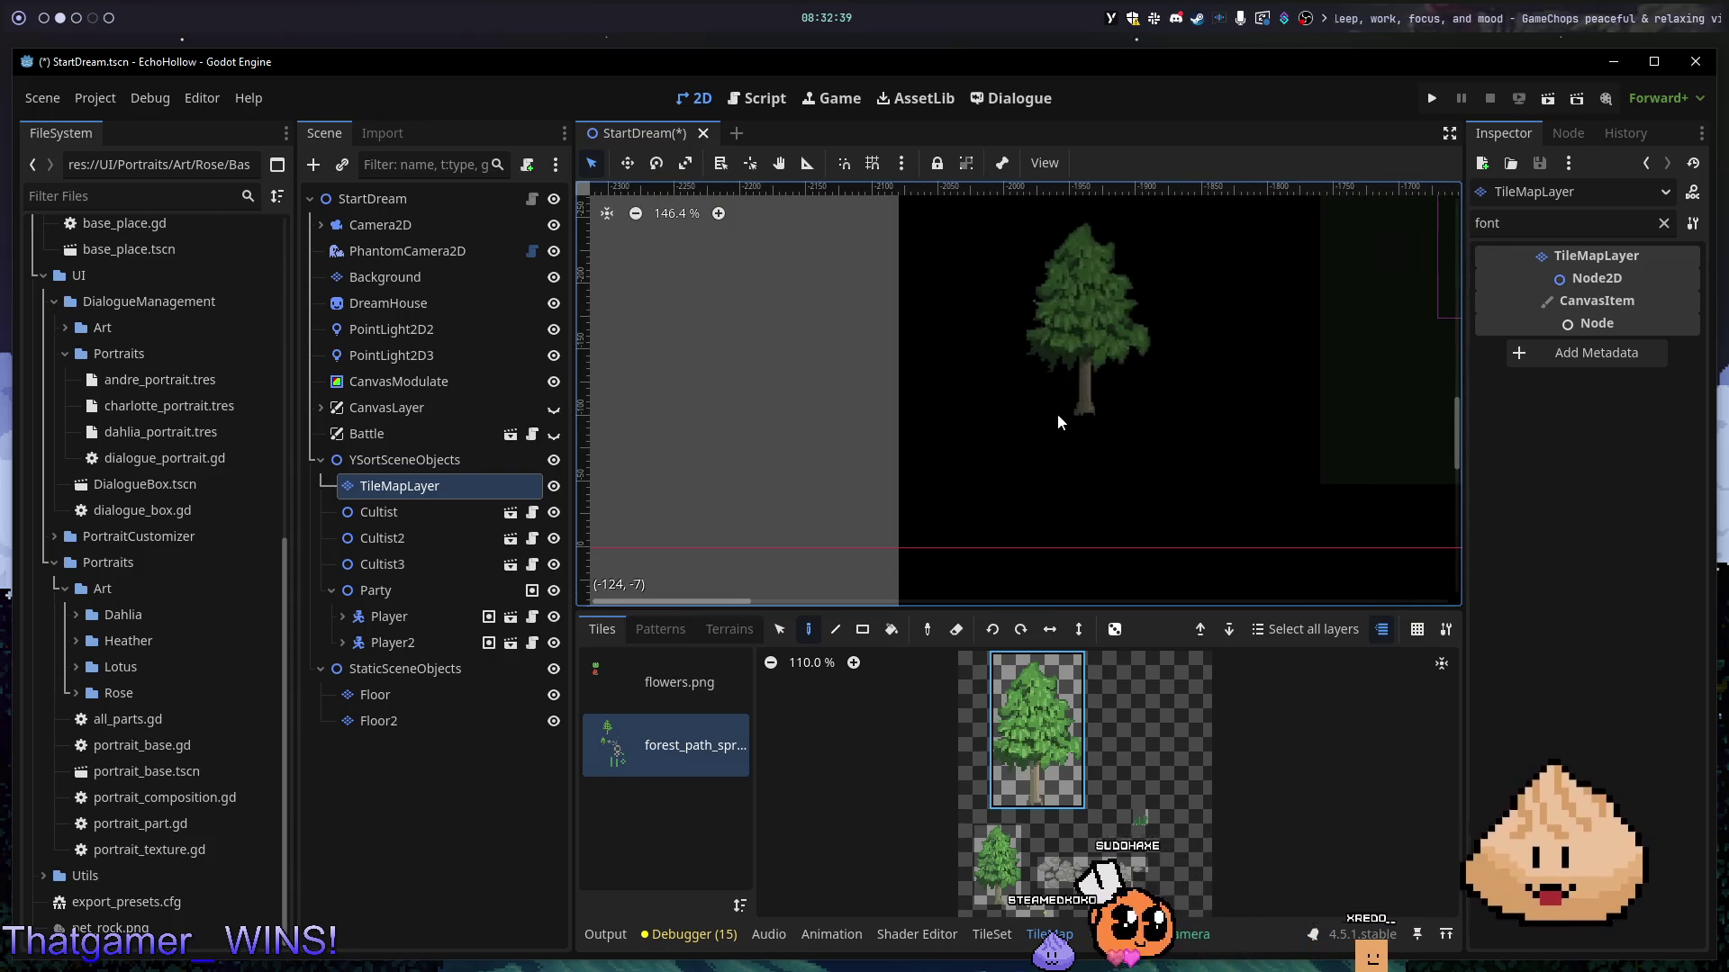
pyautogui.click(1062, 411)
pyautogui.click(1116, 401)
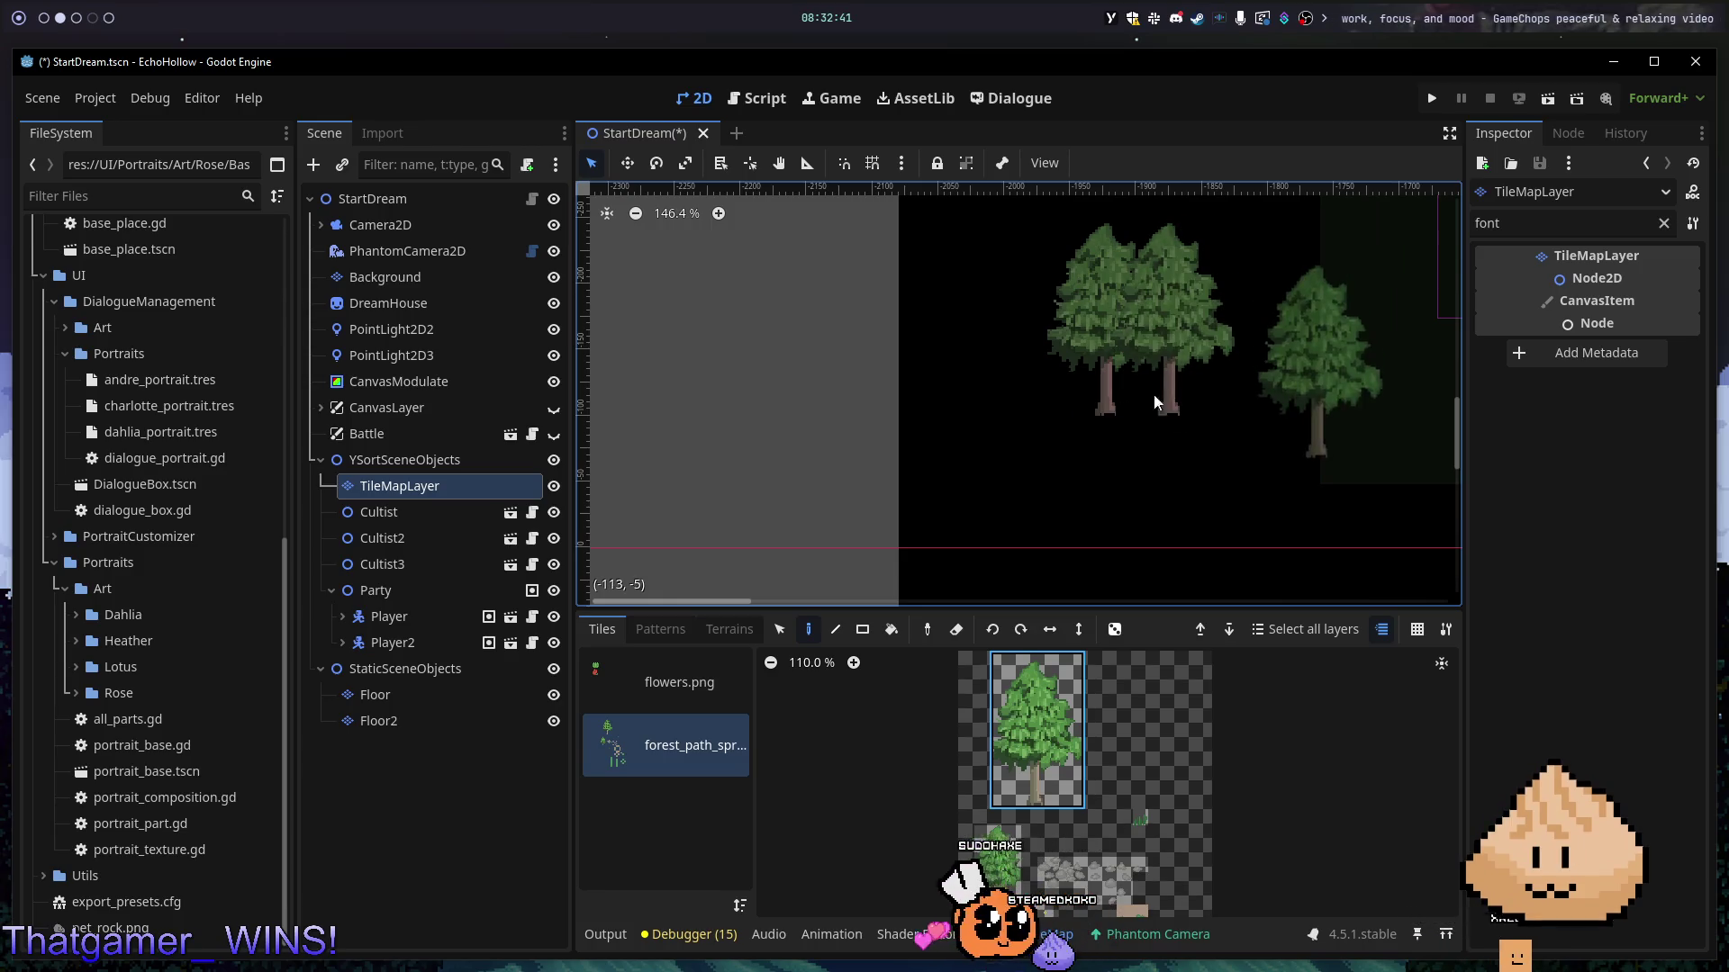
pyautogui.scroll(11, 1185, 366)
pyautogui.moveTo(1139, 489); pyautogui.dragTo(1130, 529)
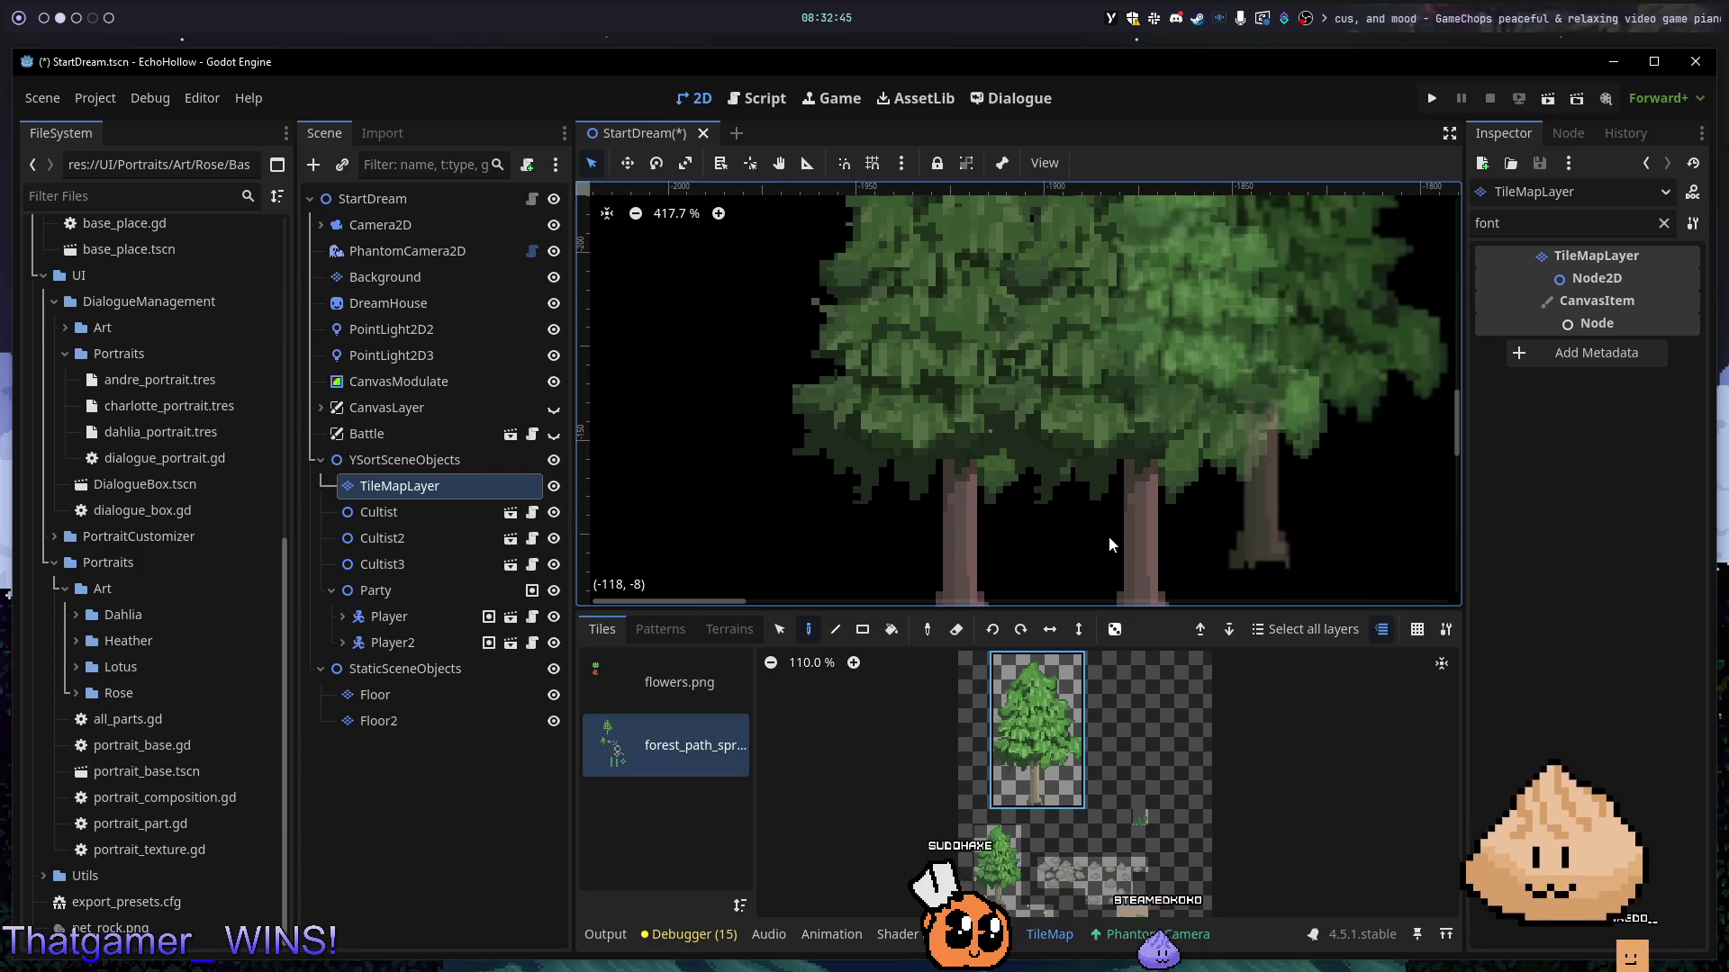
pyautogui.scroll(-5, 1164, 497)
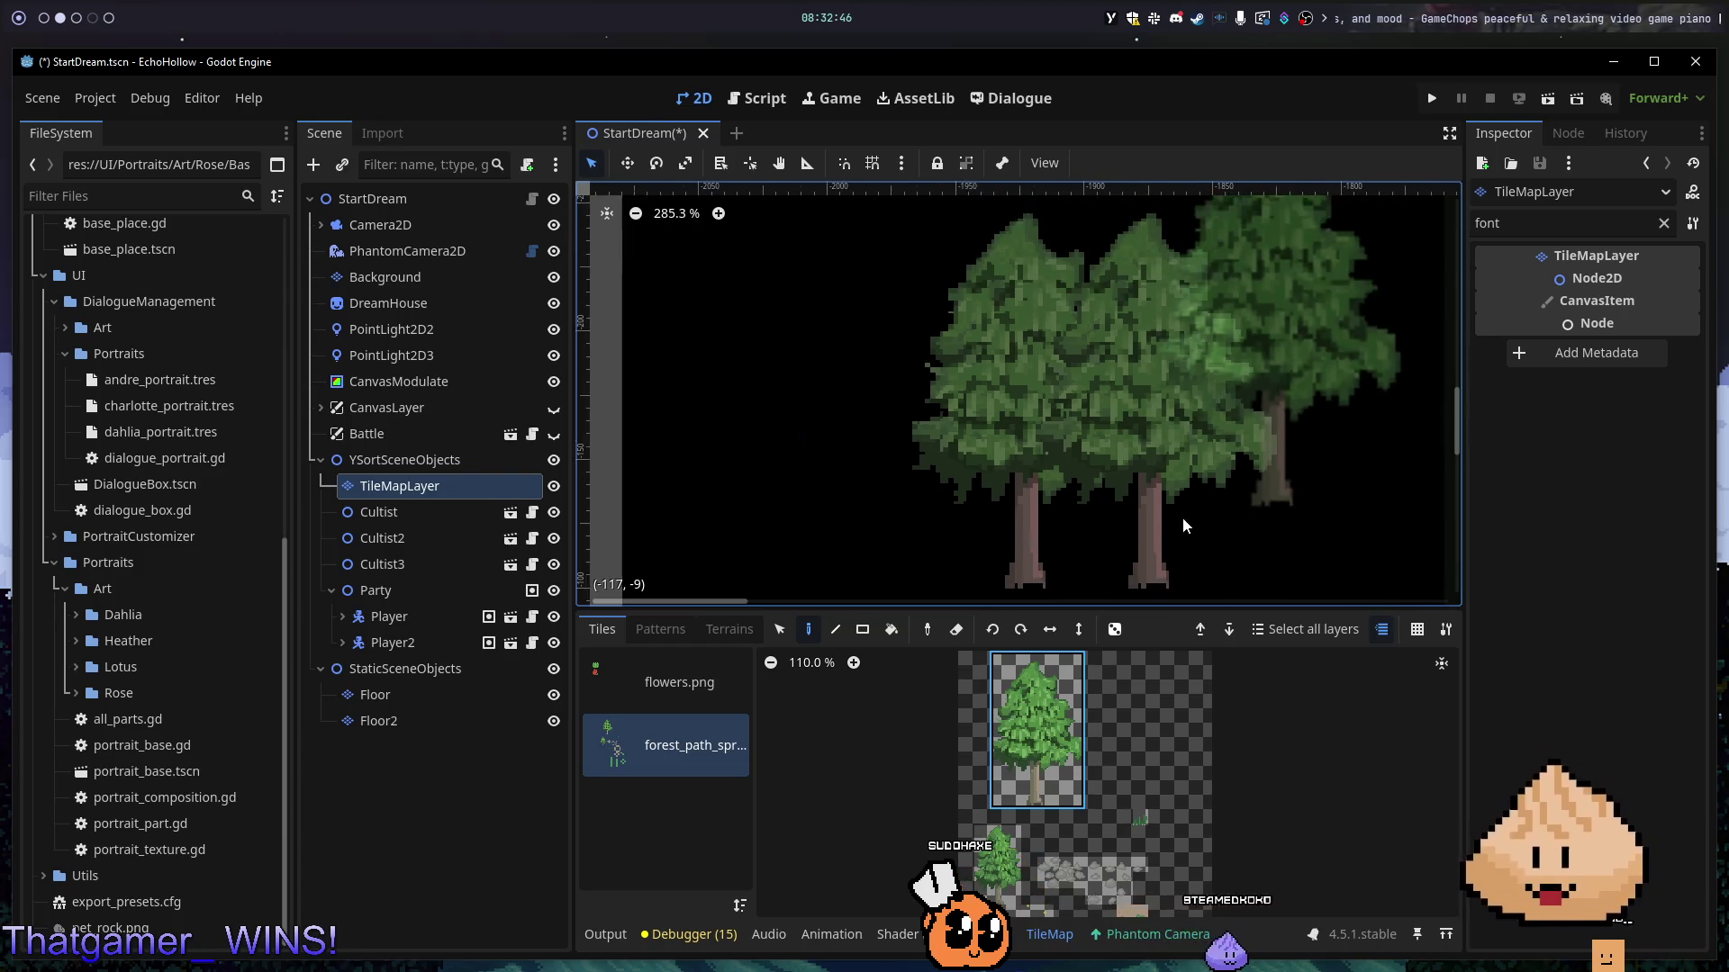
pyautogui.click(1093, 522)
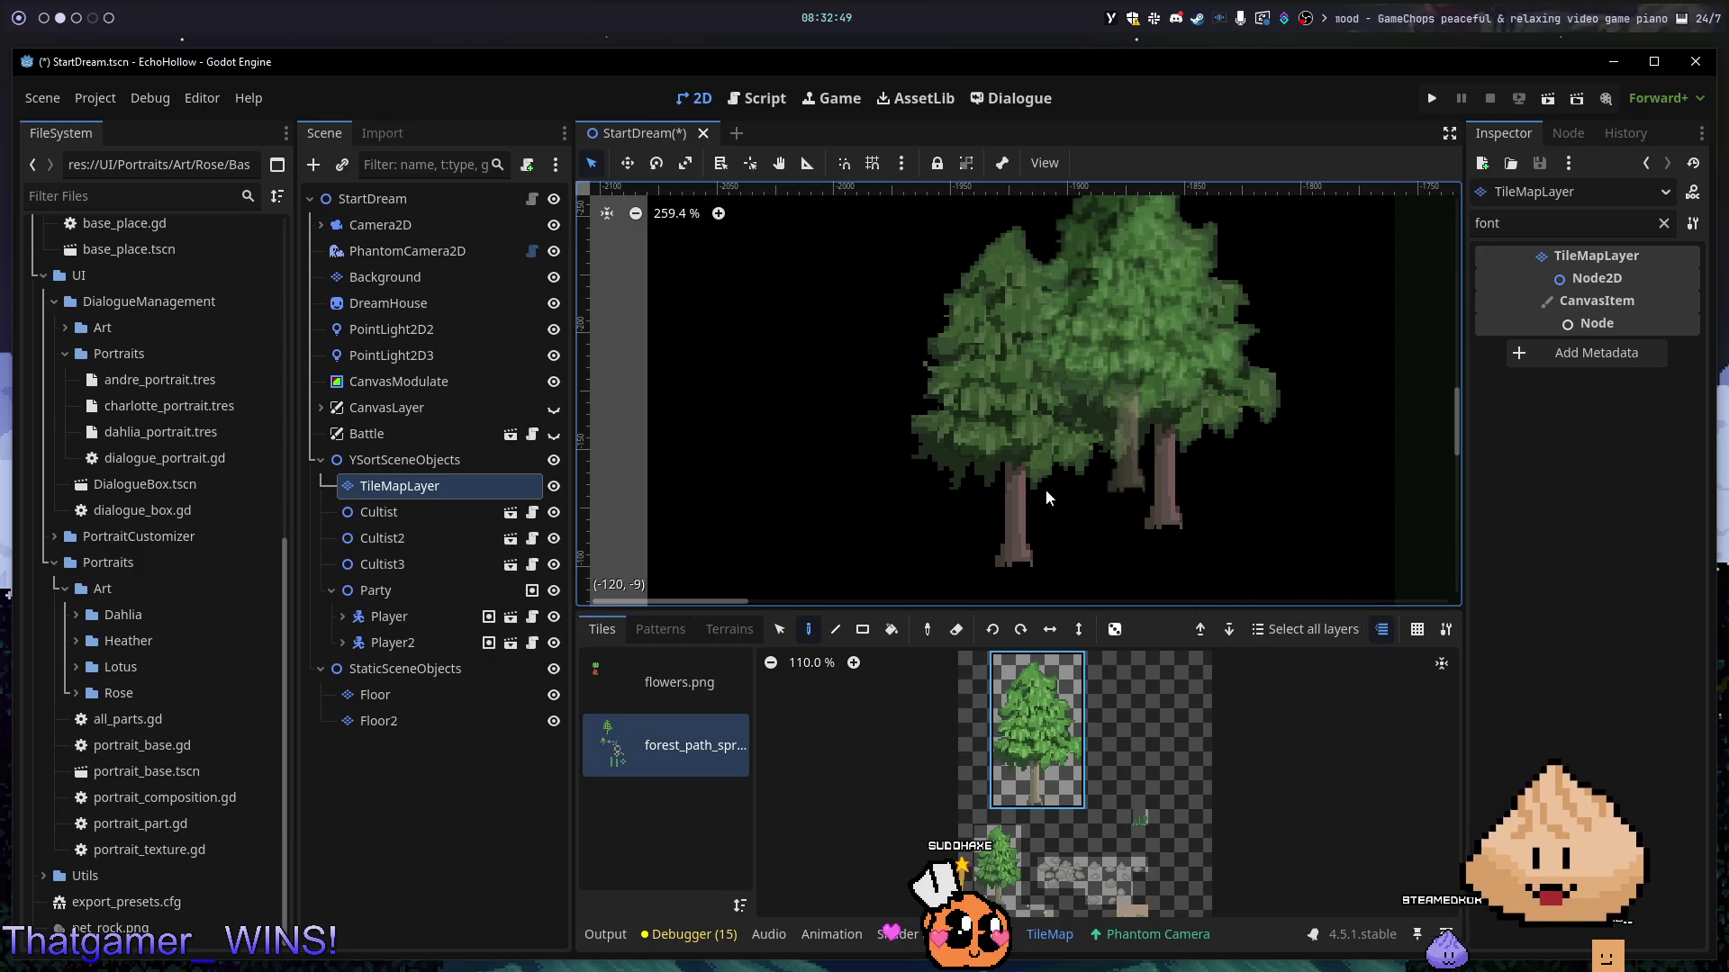
pyautogui.click(1032, 511)
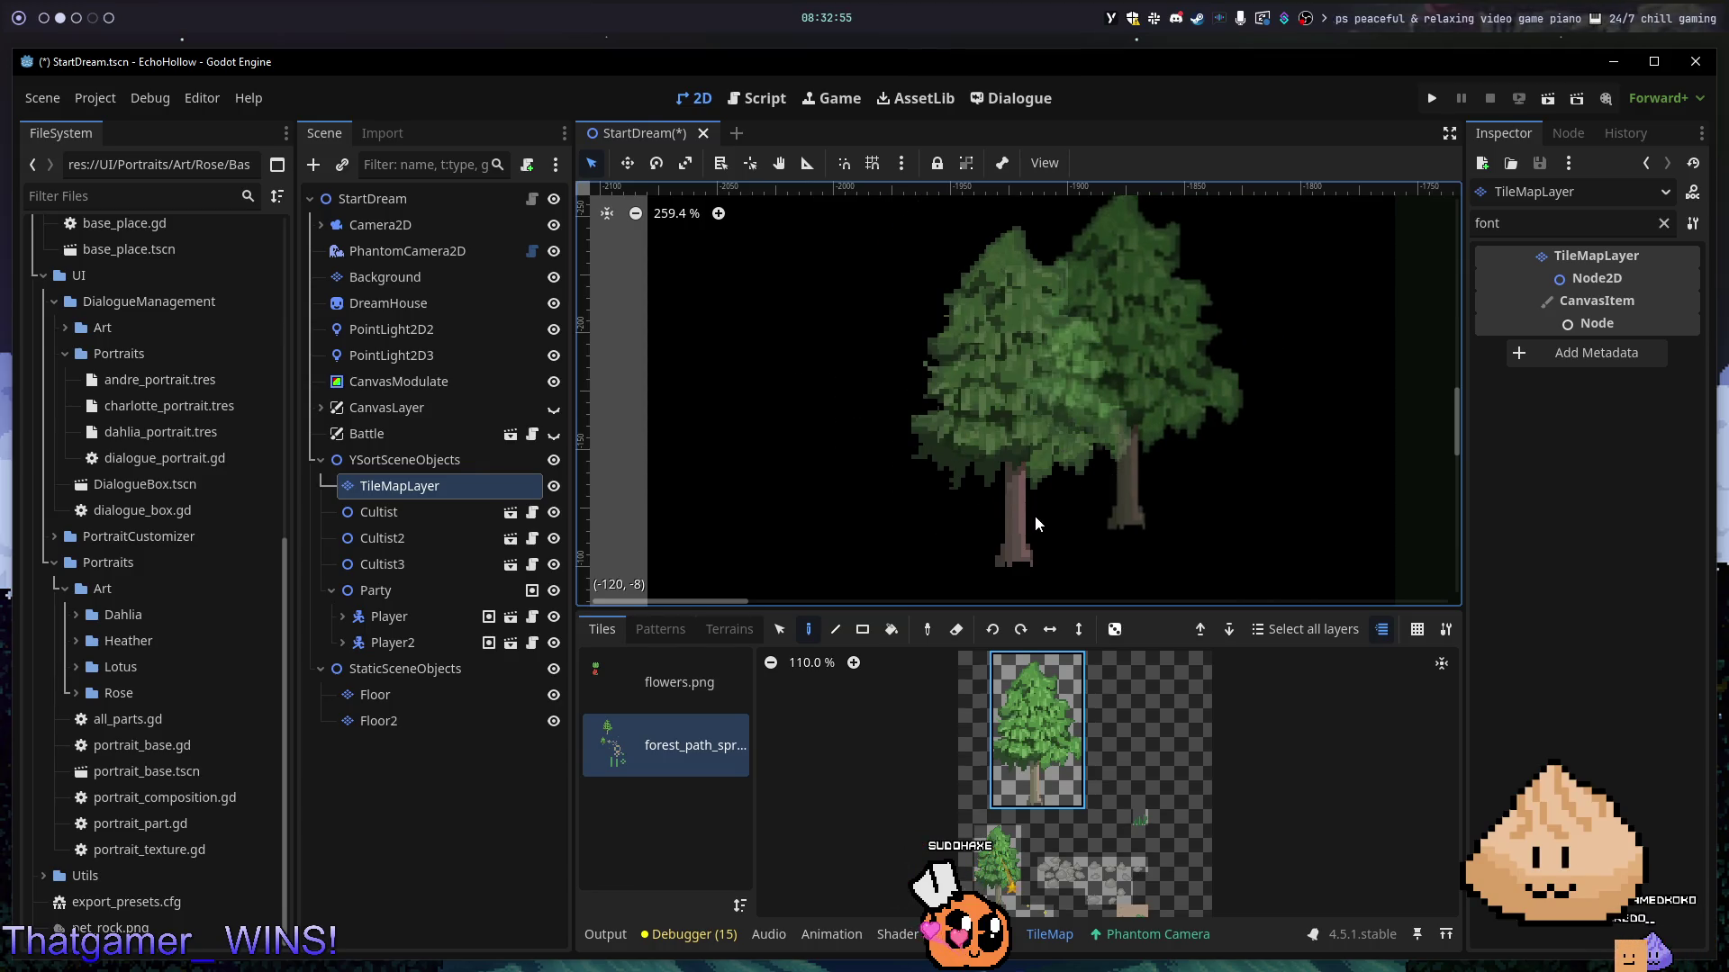
pyautogui.click(1035, 517)
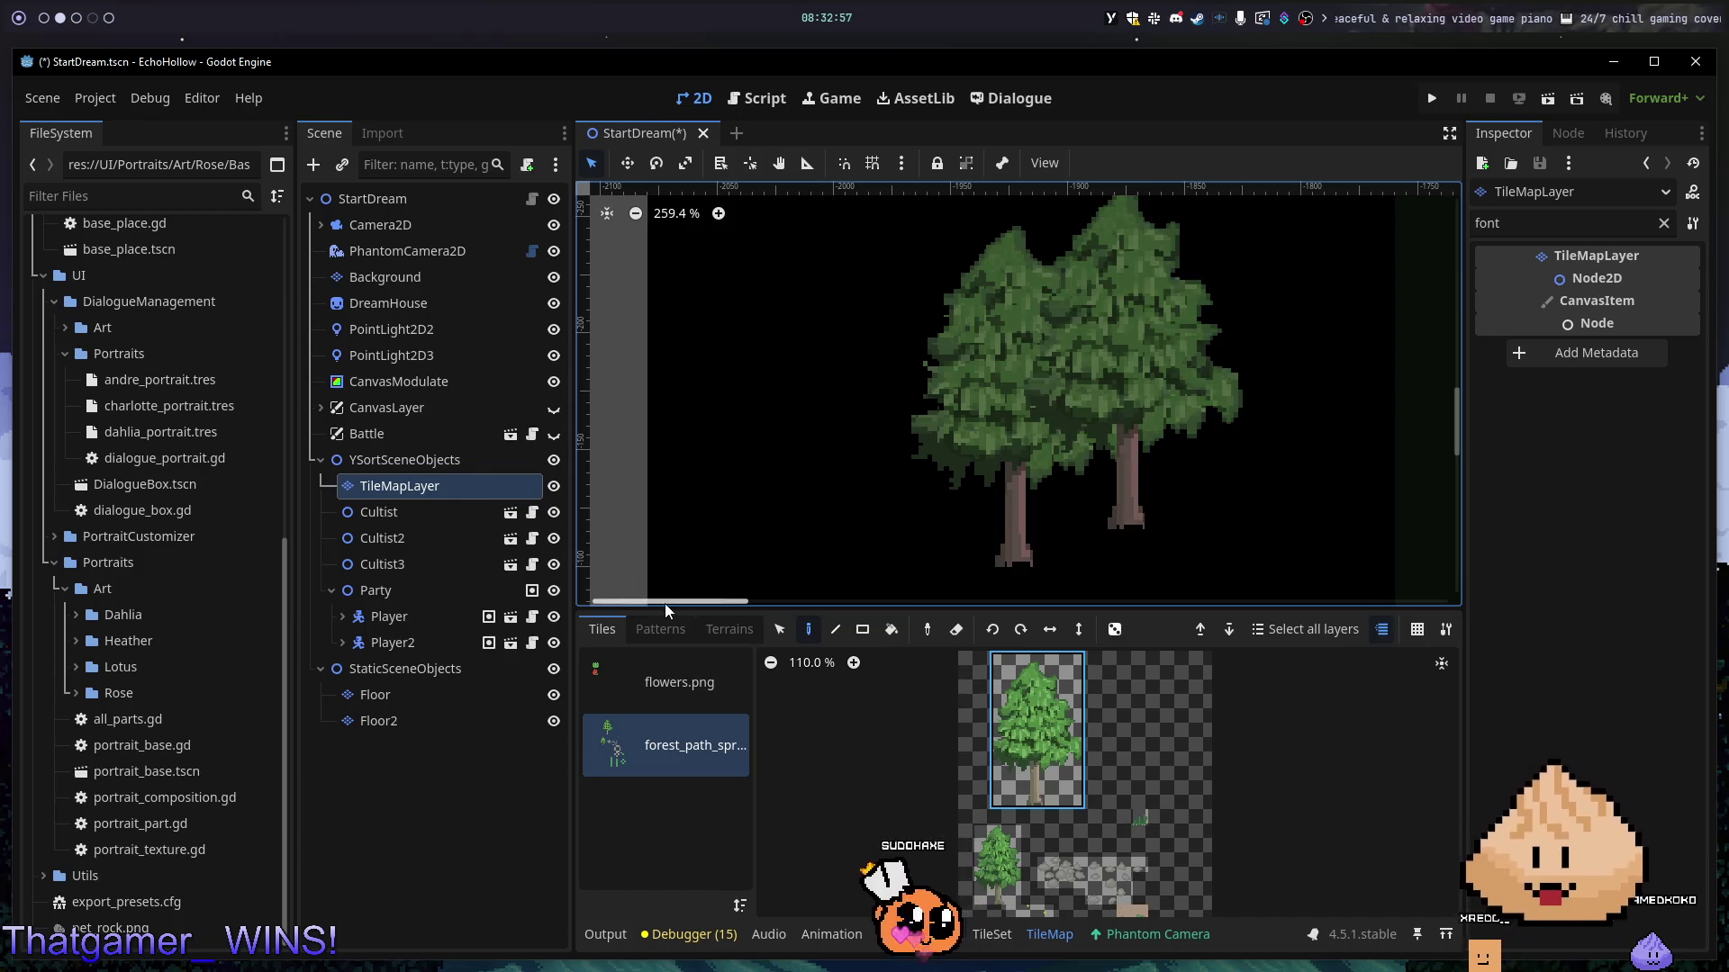
# - Try and undo several tree placements, finally keeping one tree on the right
pyautogui.hotkey('ctrl', 'z')
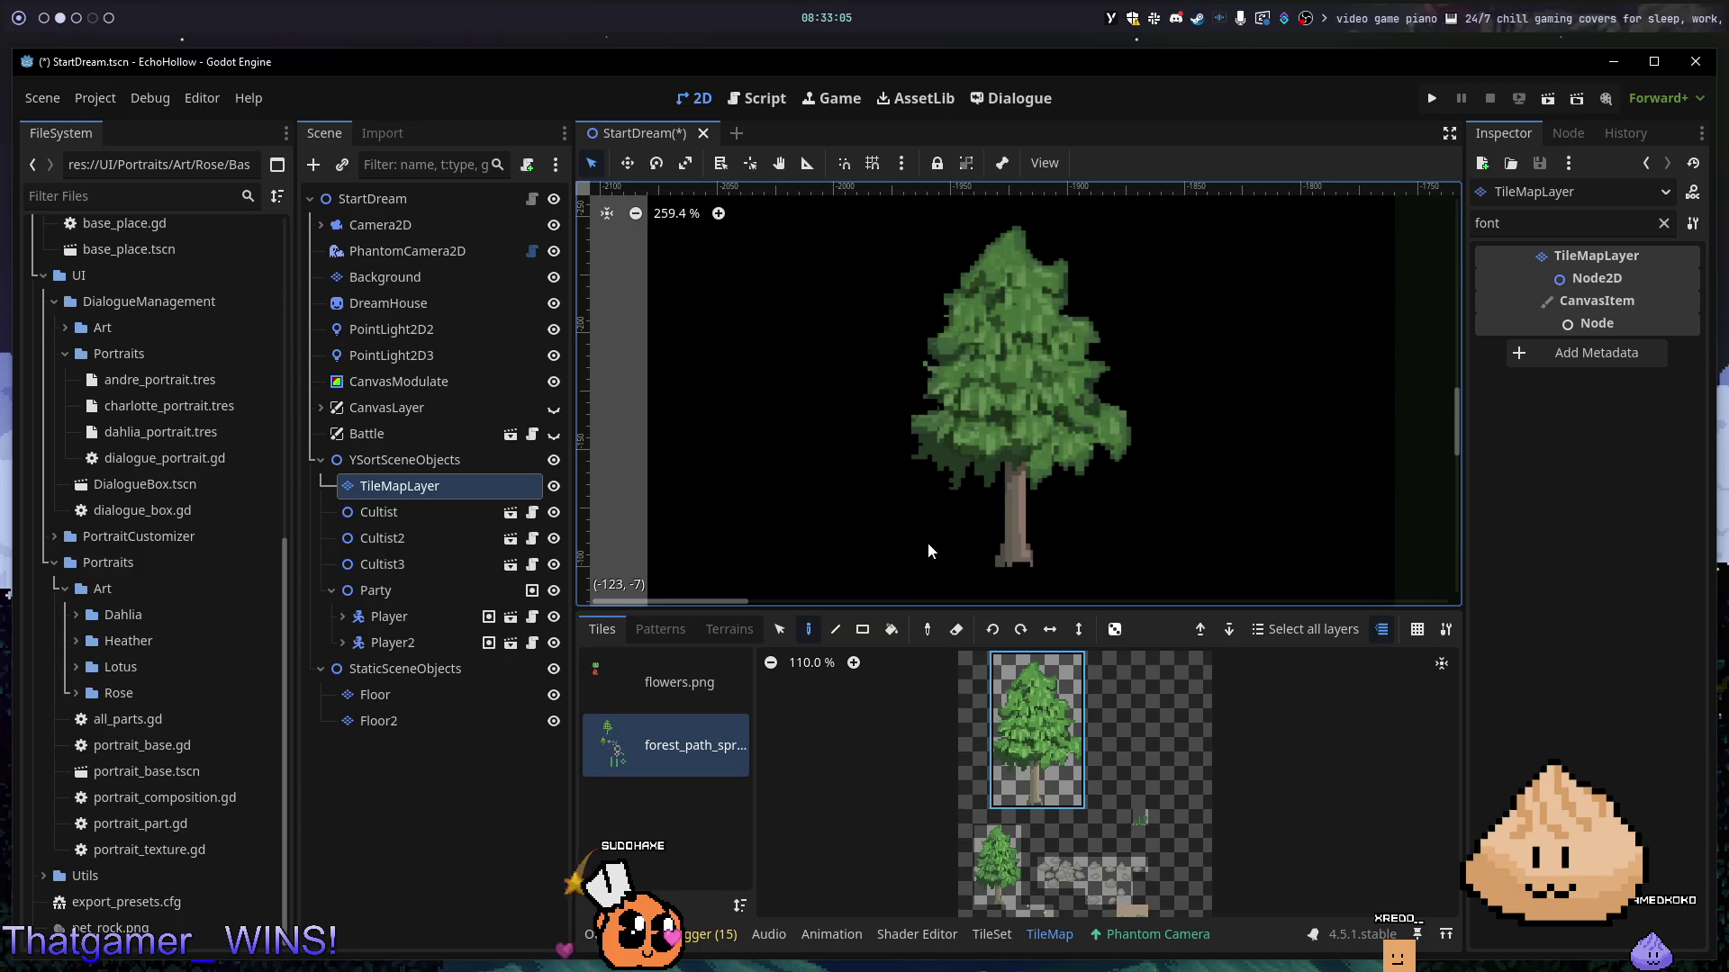
pyautogui.click(865, 524)
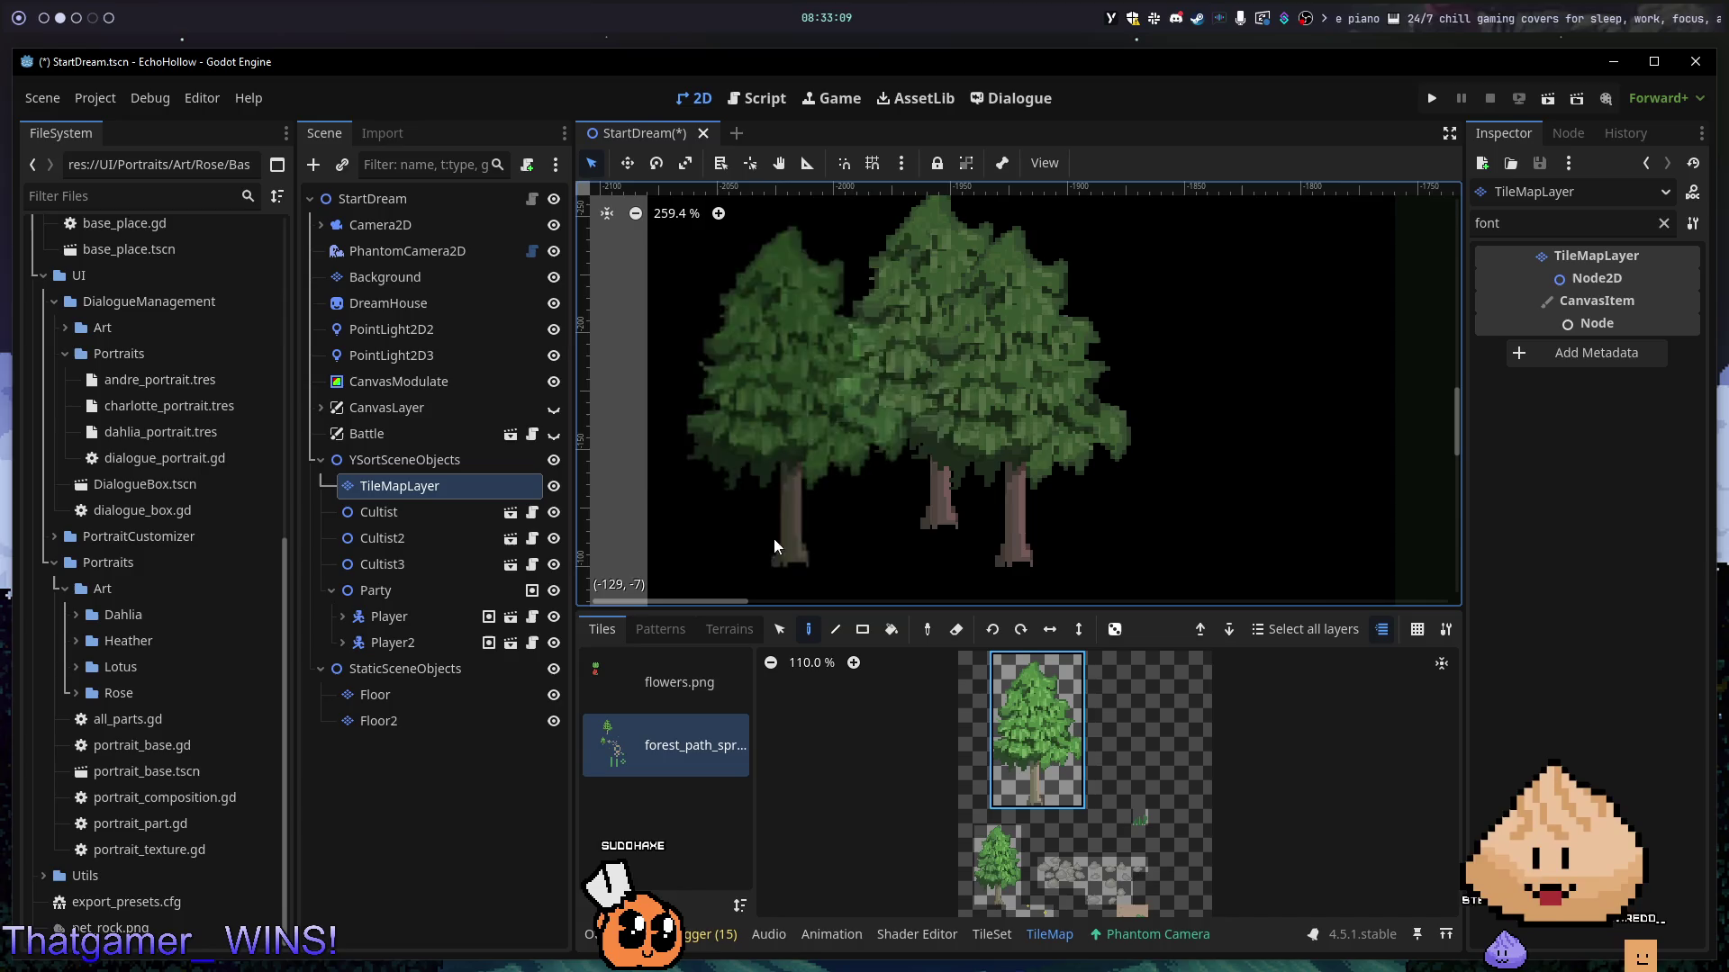
pyautogui.click(786, 520)
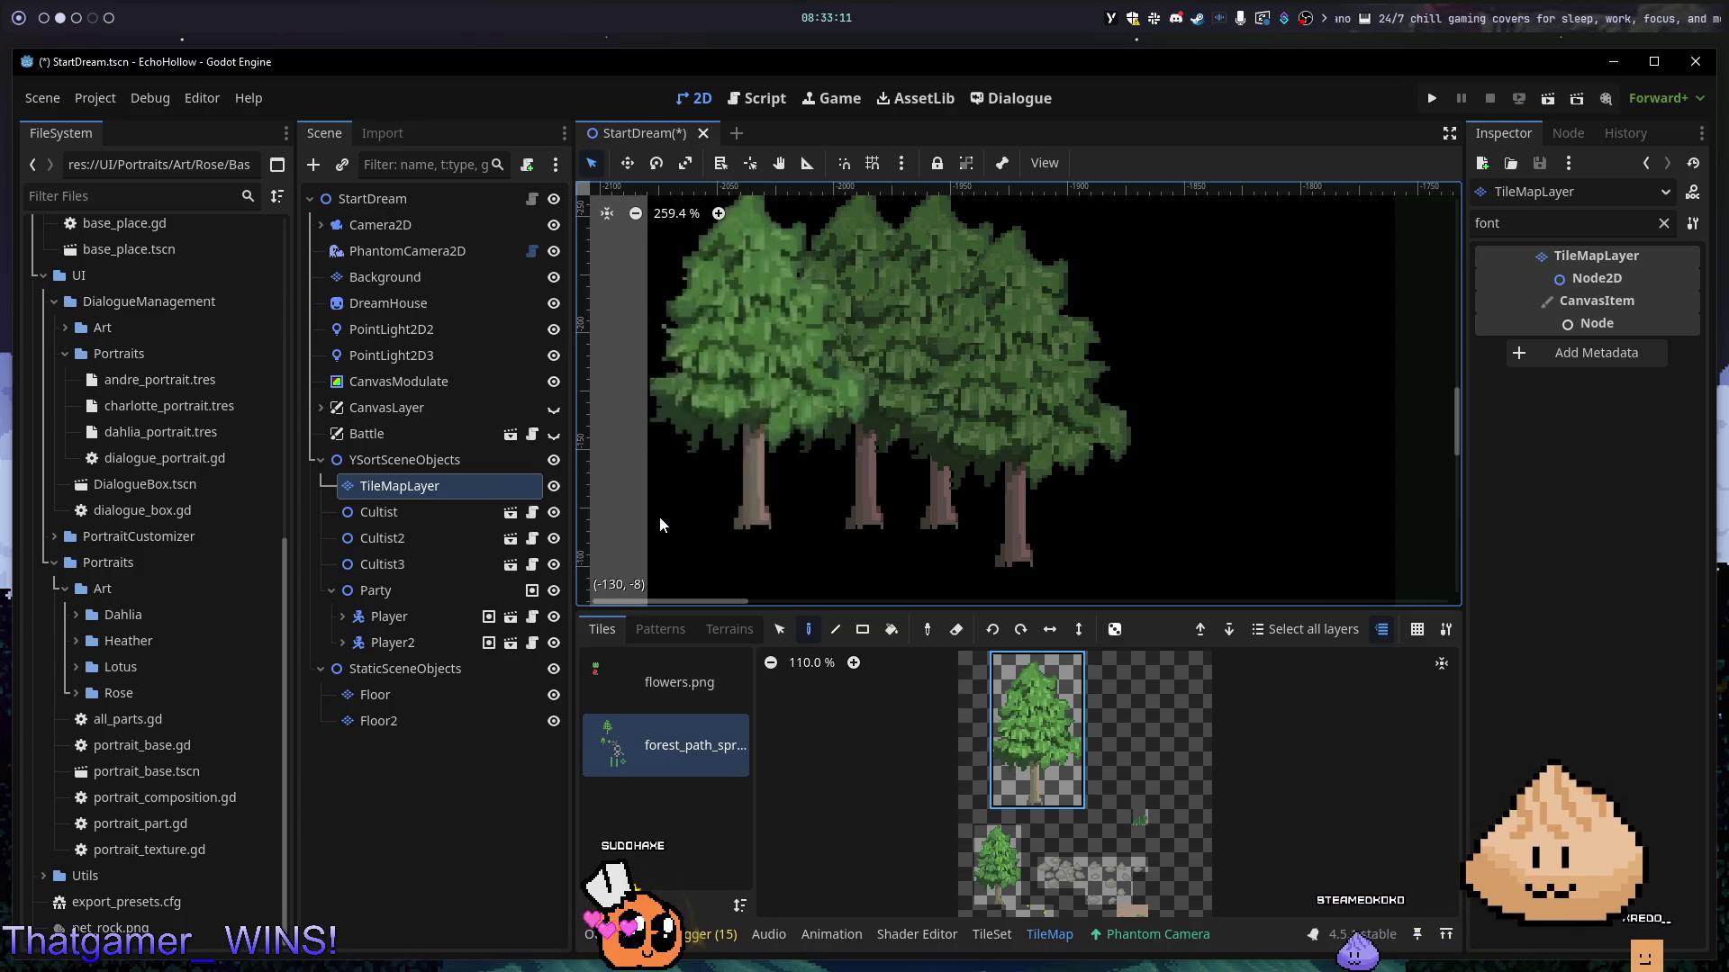
pyautogui.hotkey('ctrl', 'z')
pyautogui.hotkey('ctrl', 'z')
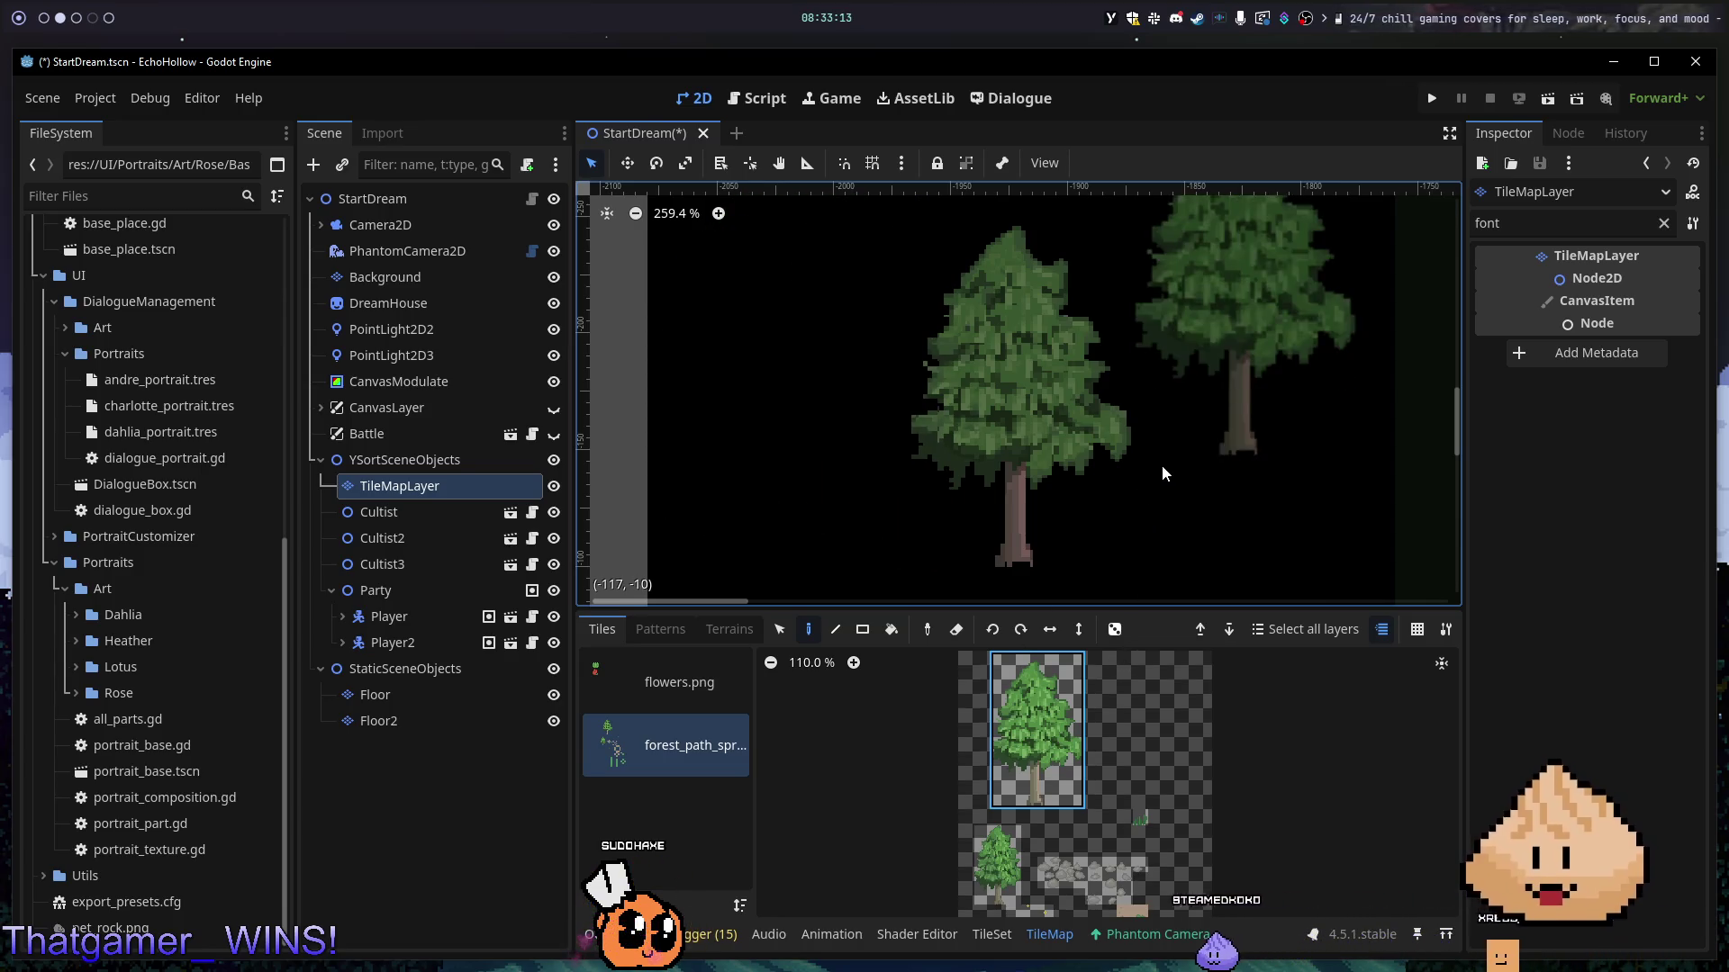
pyautogui.click(1065, 515)
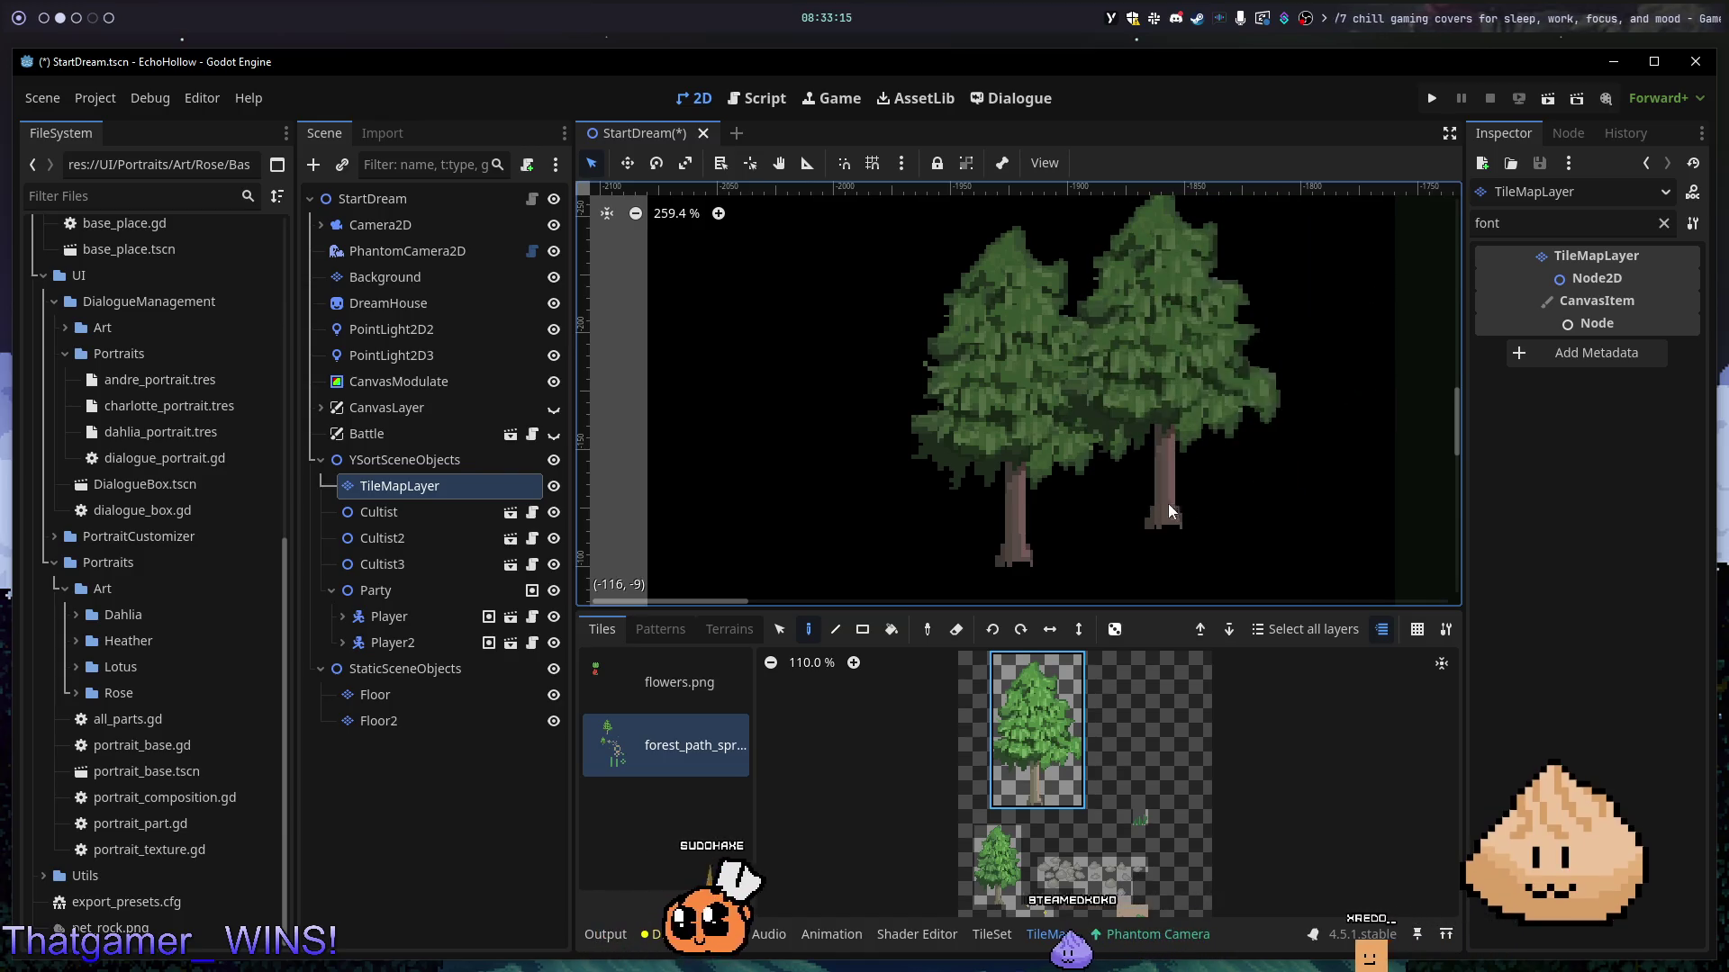
pyautogui.hotkey('ctrl', 'z')
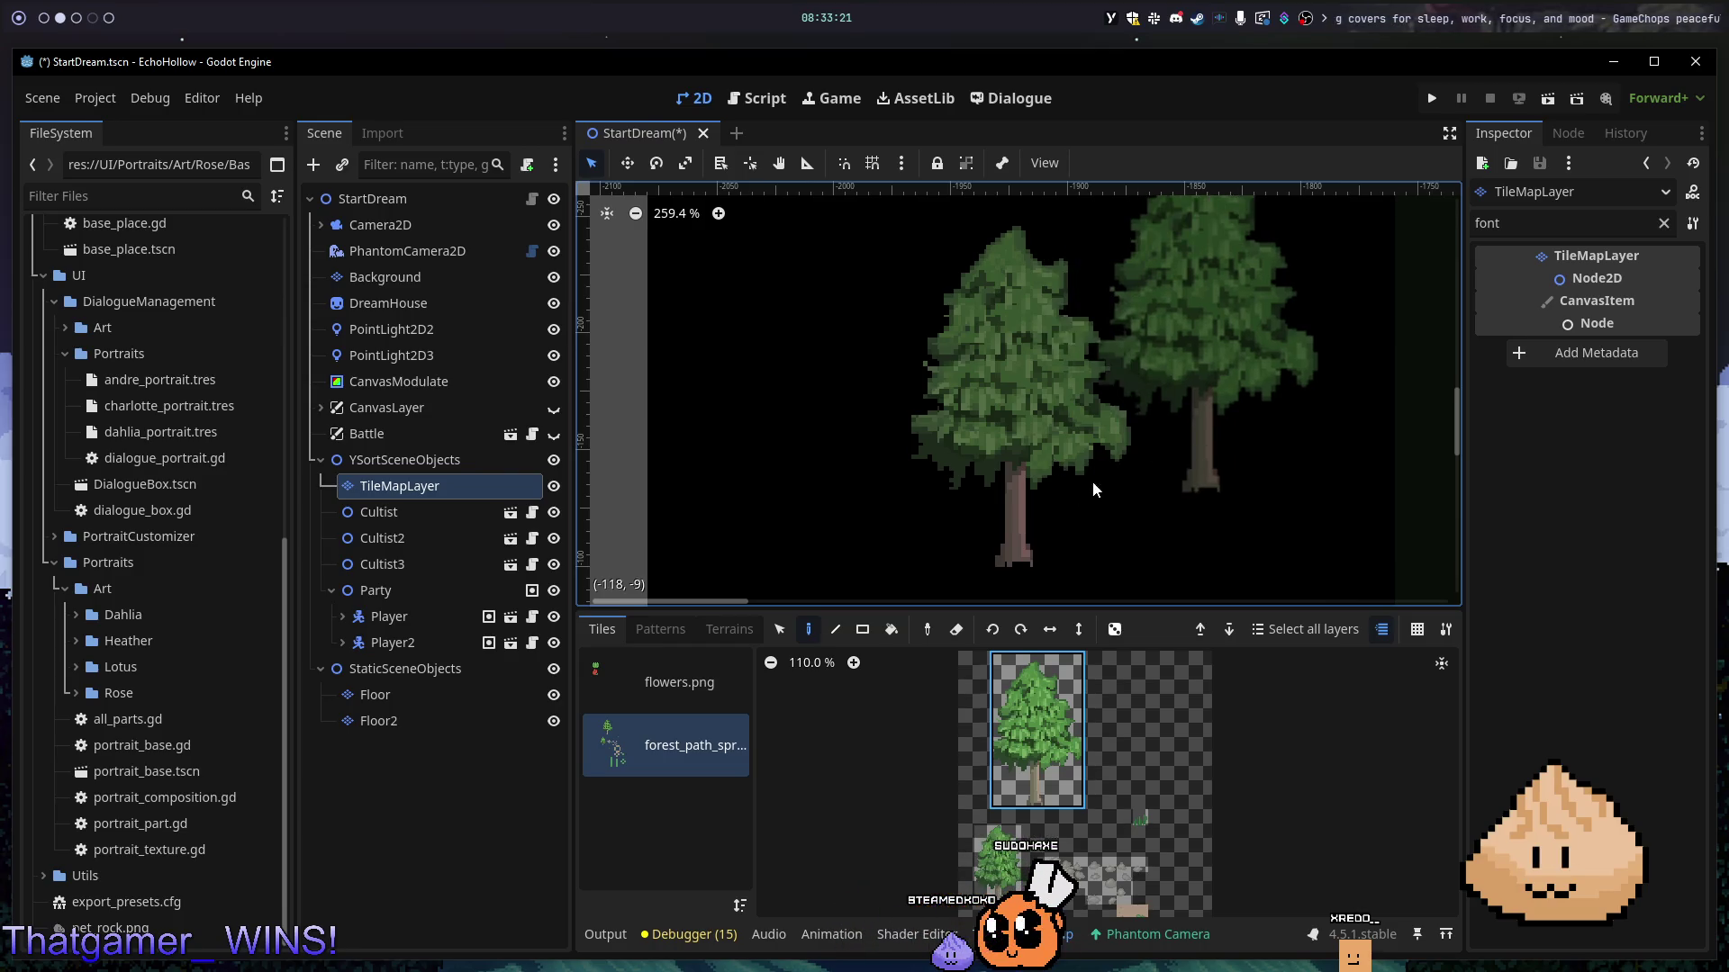
pyautogui.click(1045, 499)
pyautogui.hotkey('ctrl', 'z')
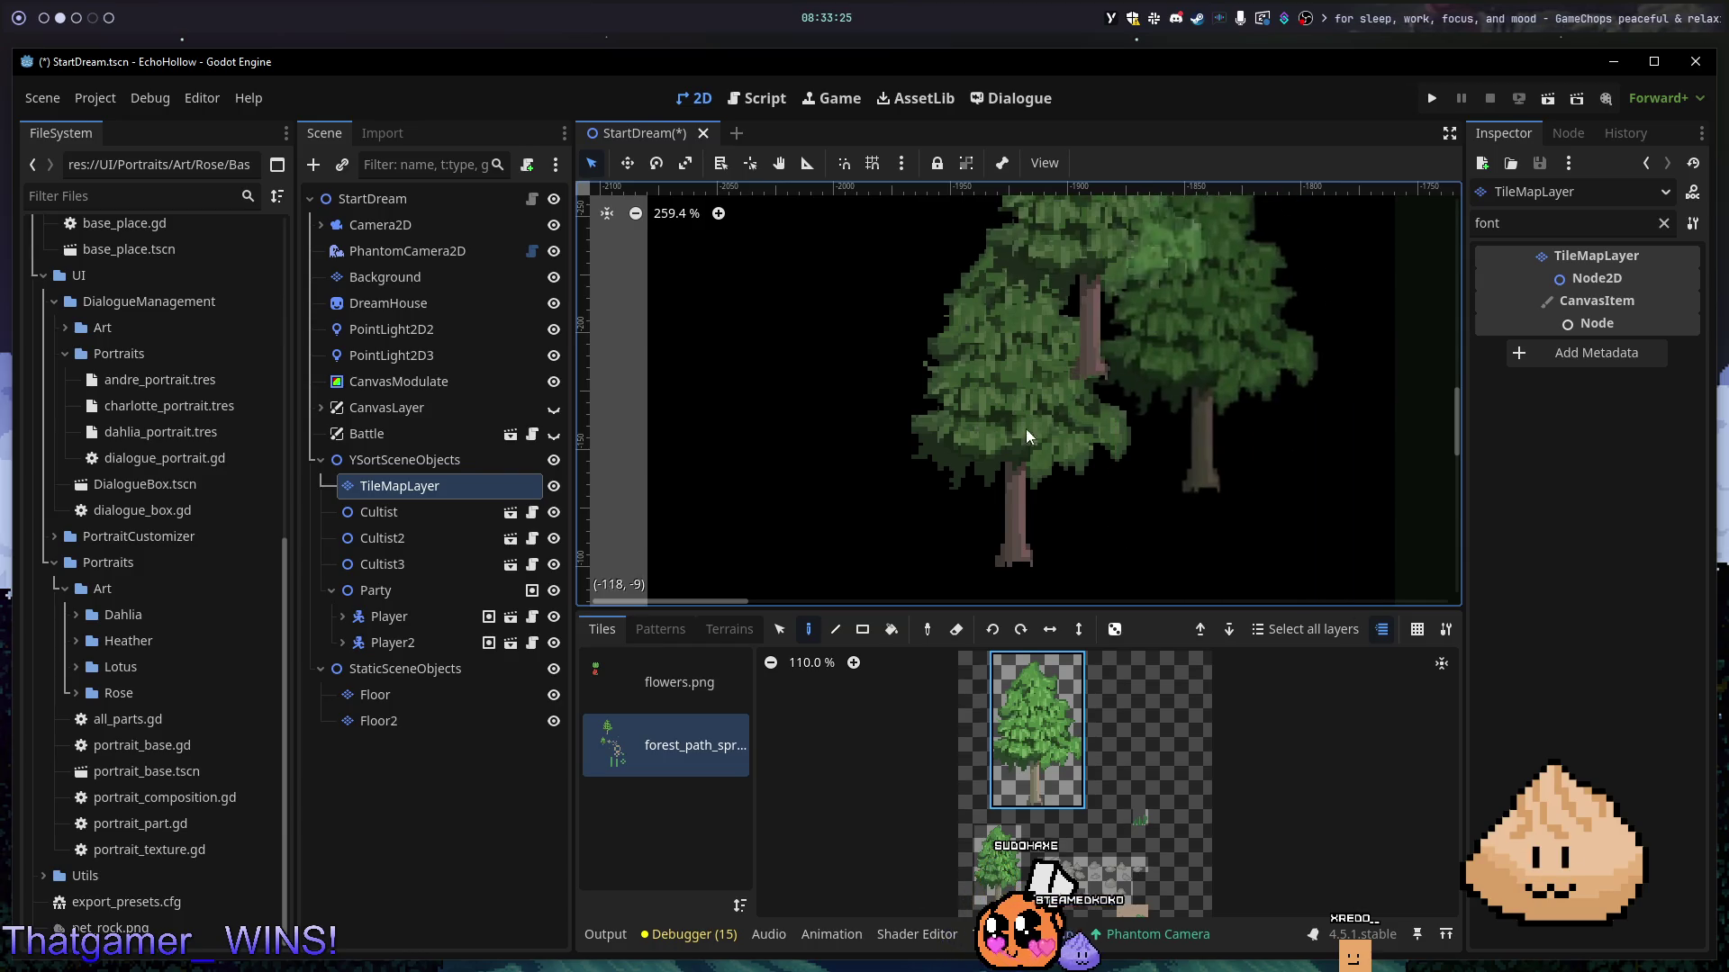
pyautogui.click(976, 403)
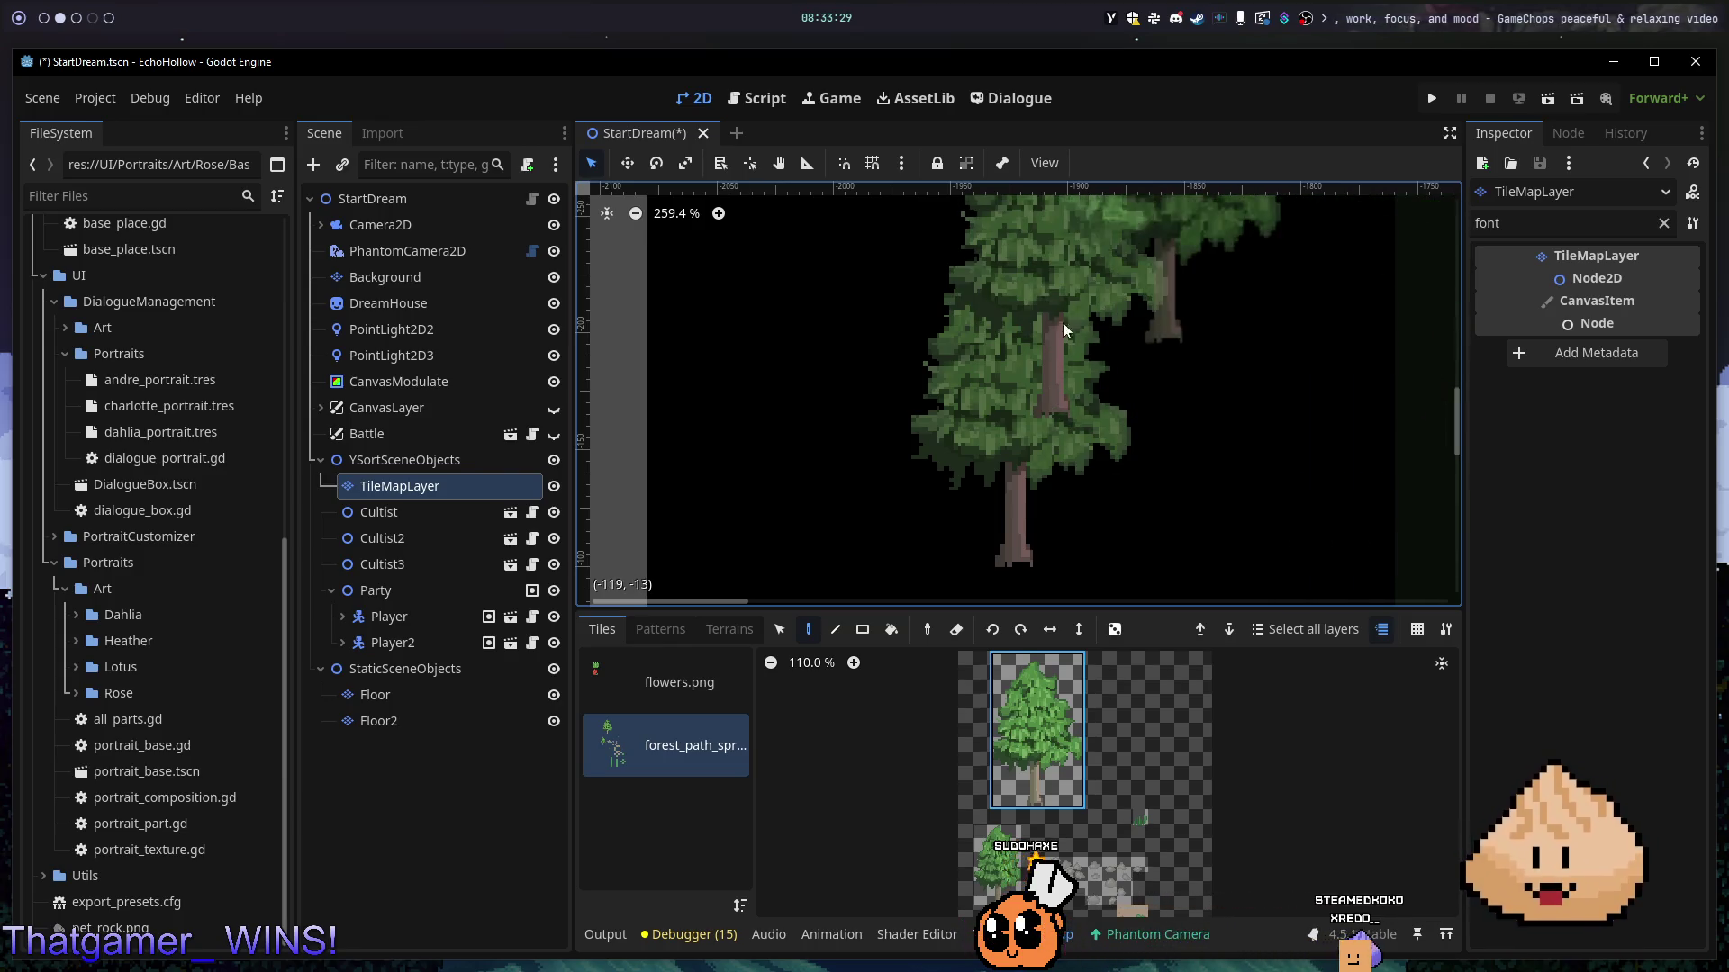
pyautogui.hotkey('ctrl', 'z')
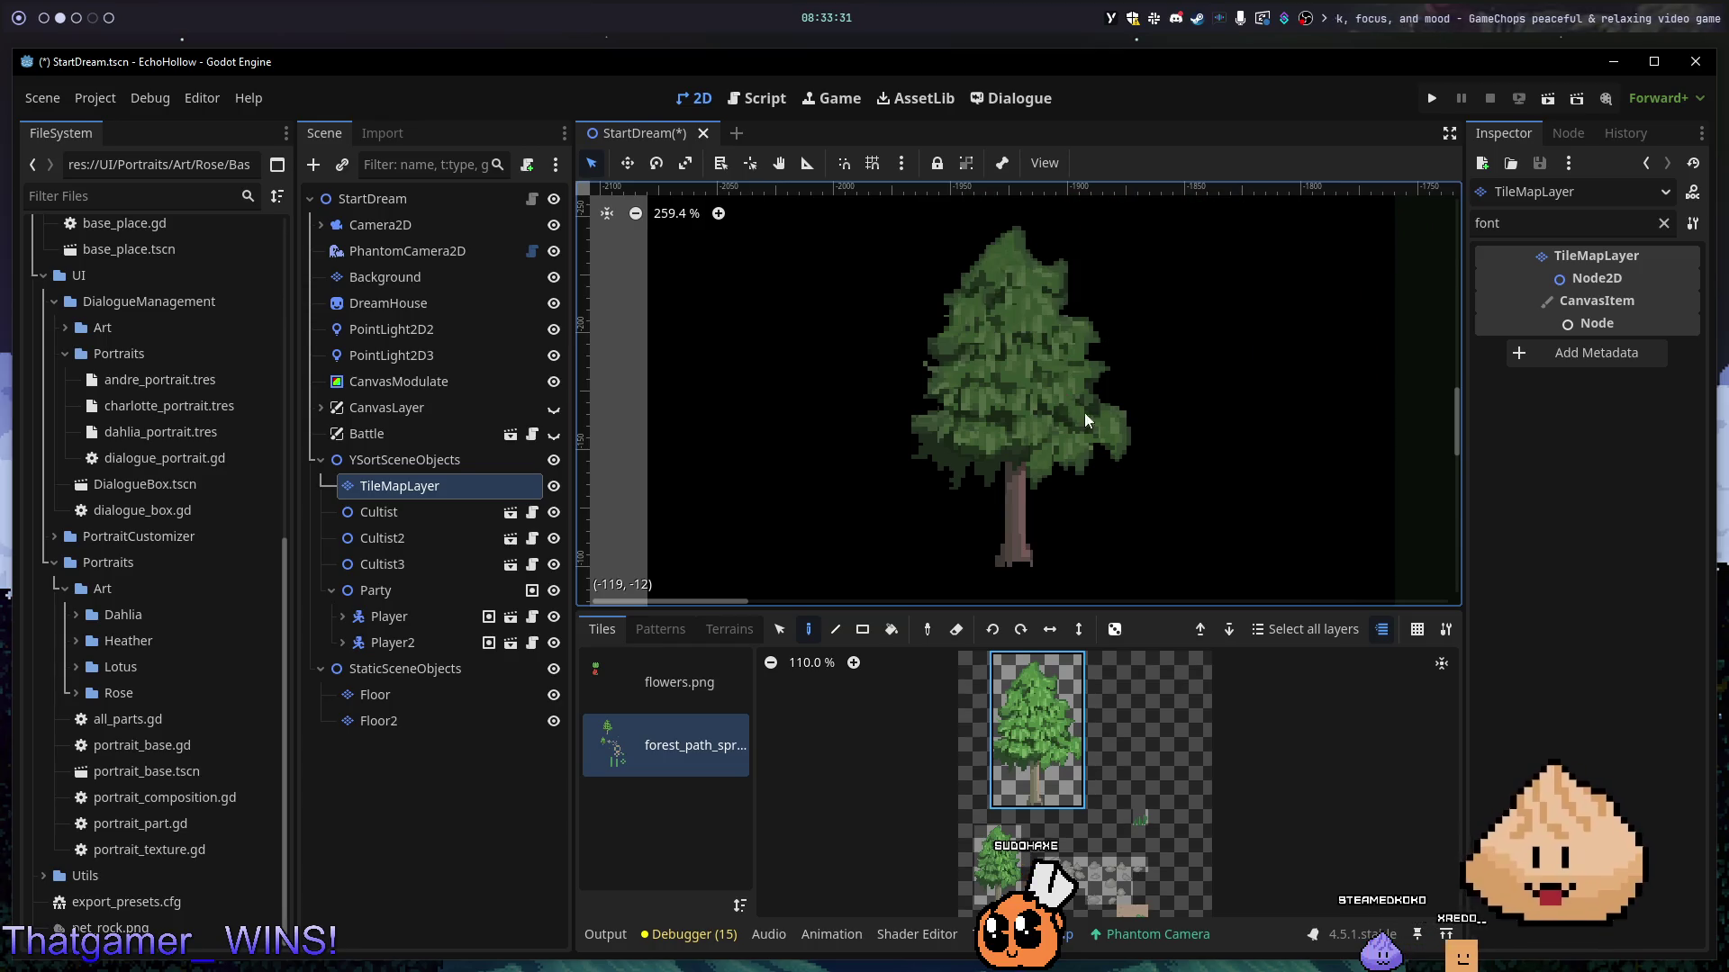
pyautogui.click(1121, 441)
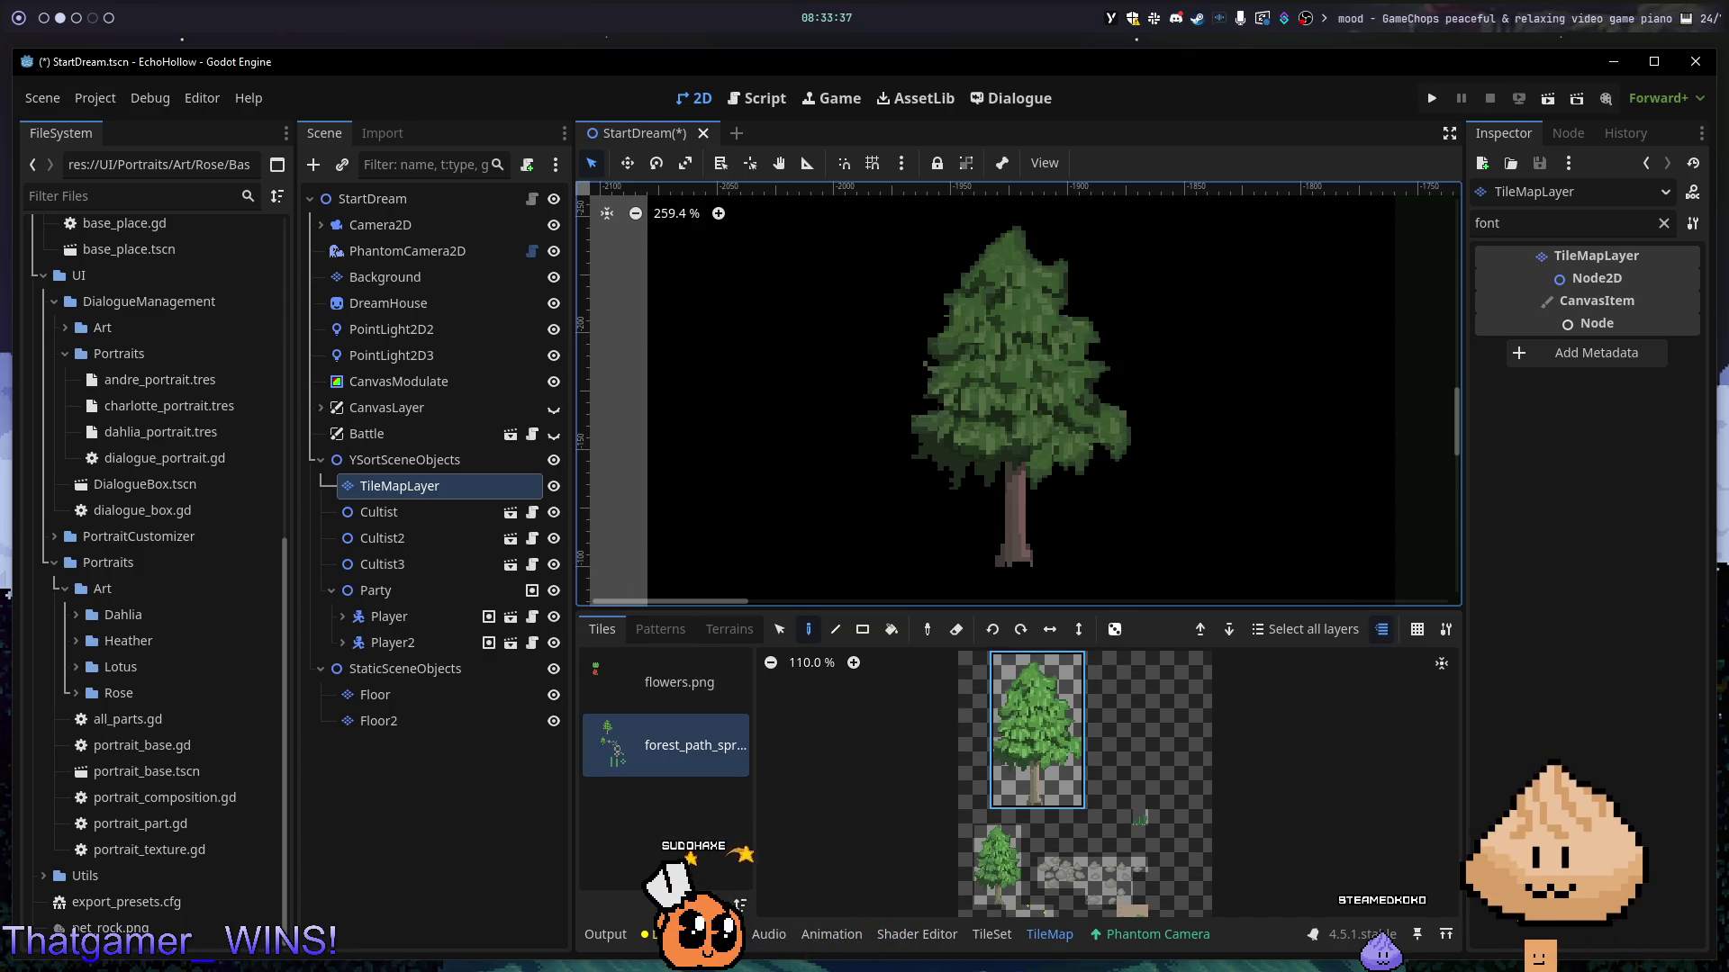
# - Open the 'A Complete Guide to Y-SORTING in Godot 4.3+' video from the browser search results
pyautogui.press('super+5')
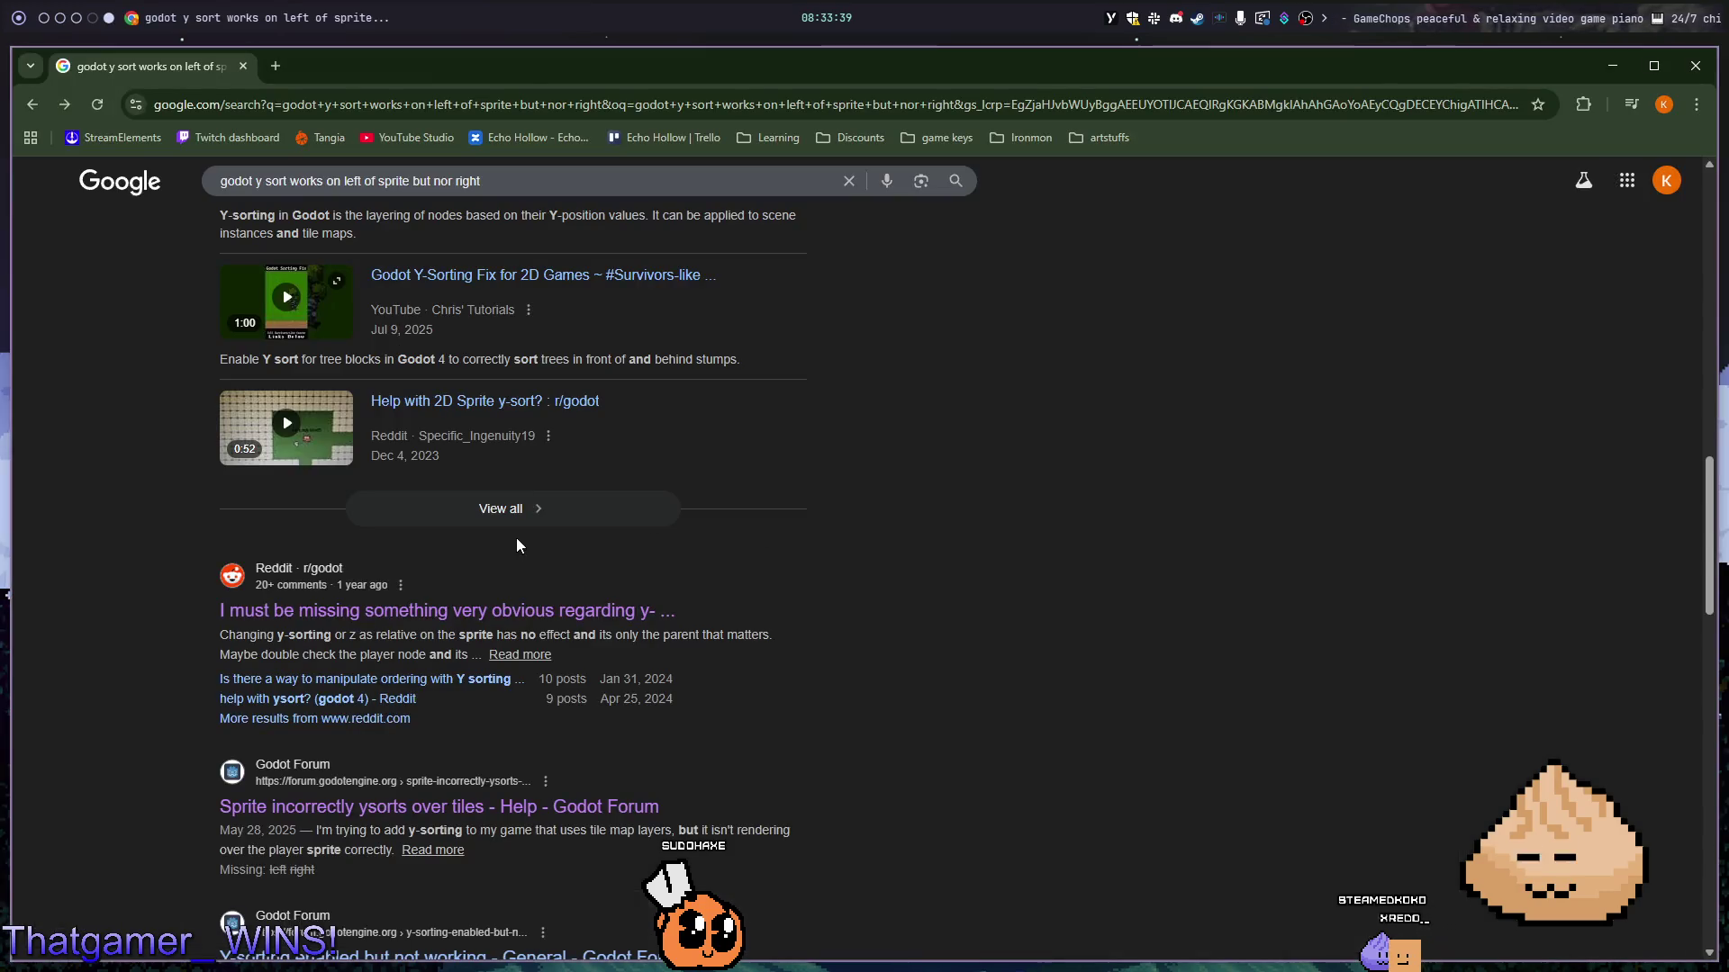
pyautogui.scroll(4, 936, 581)
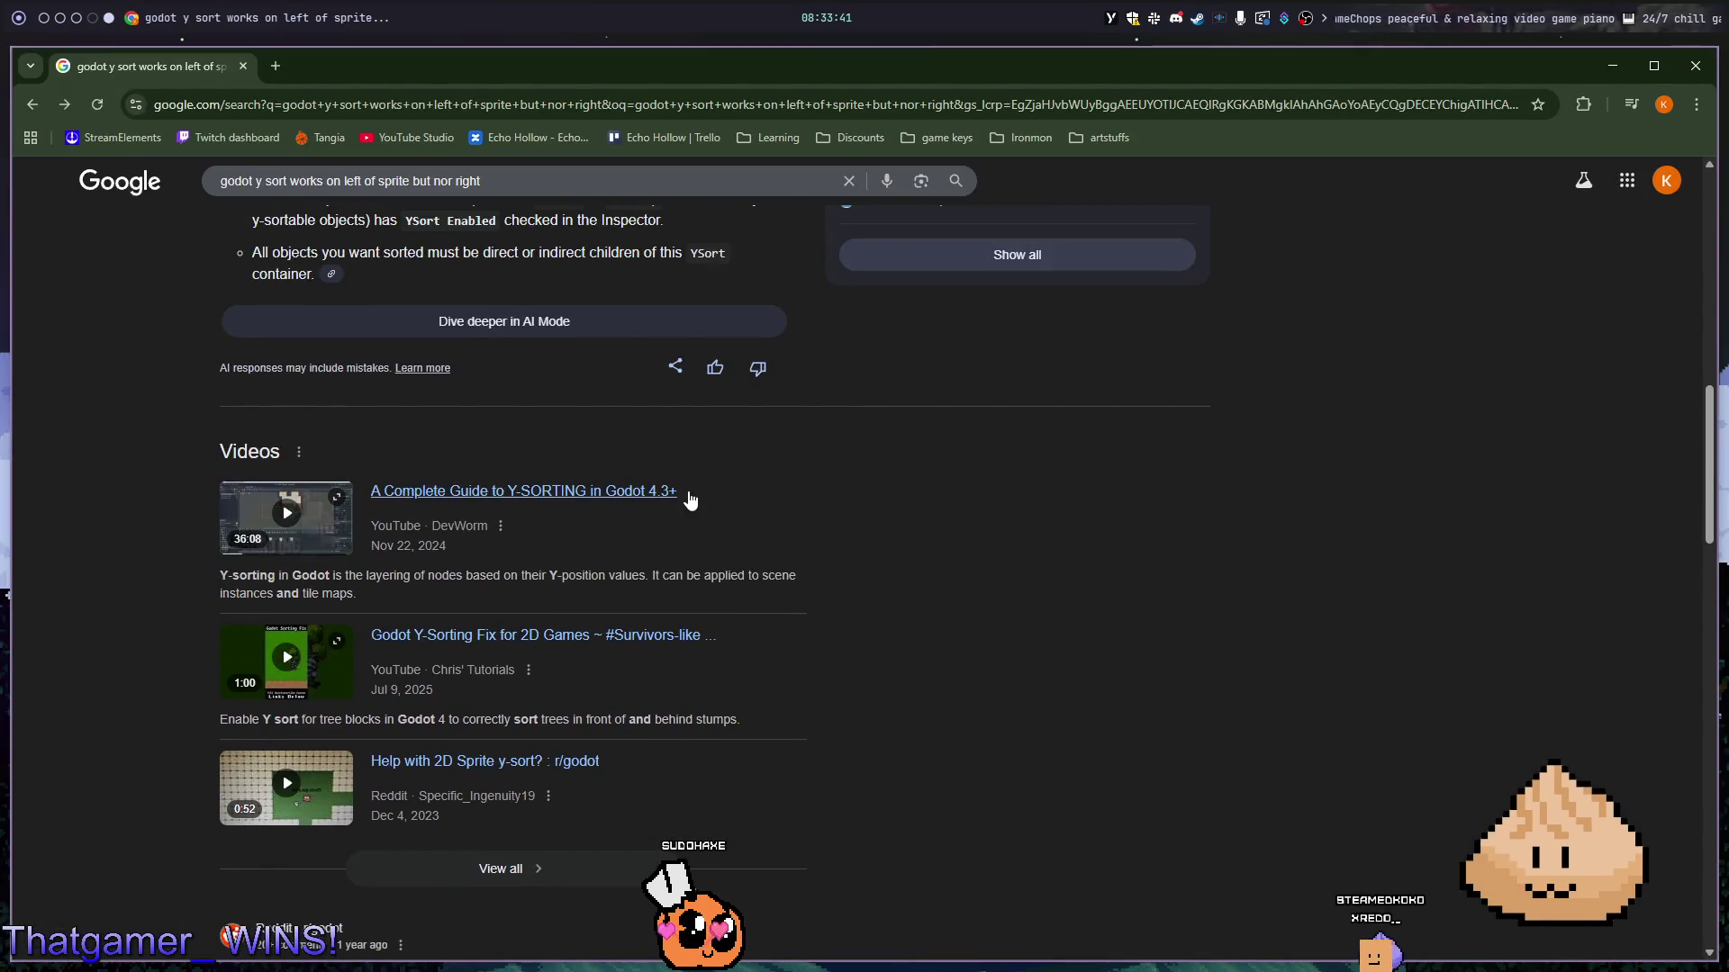
pyautogui.click(657, 509)
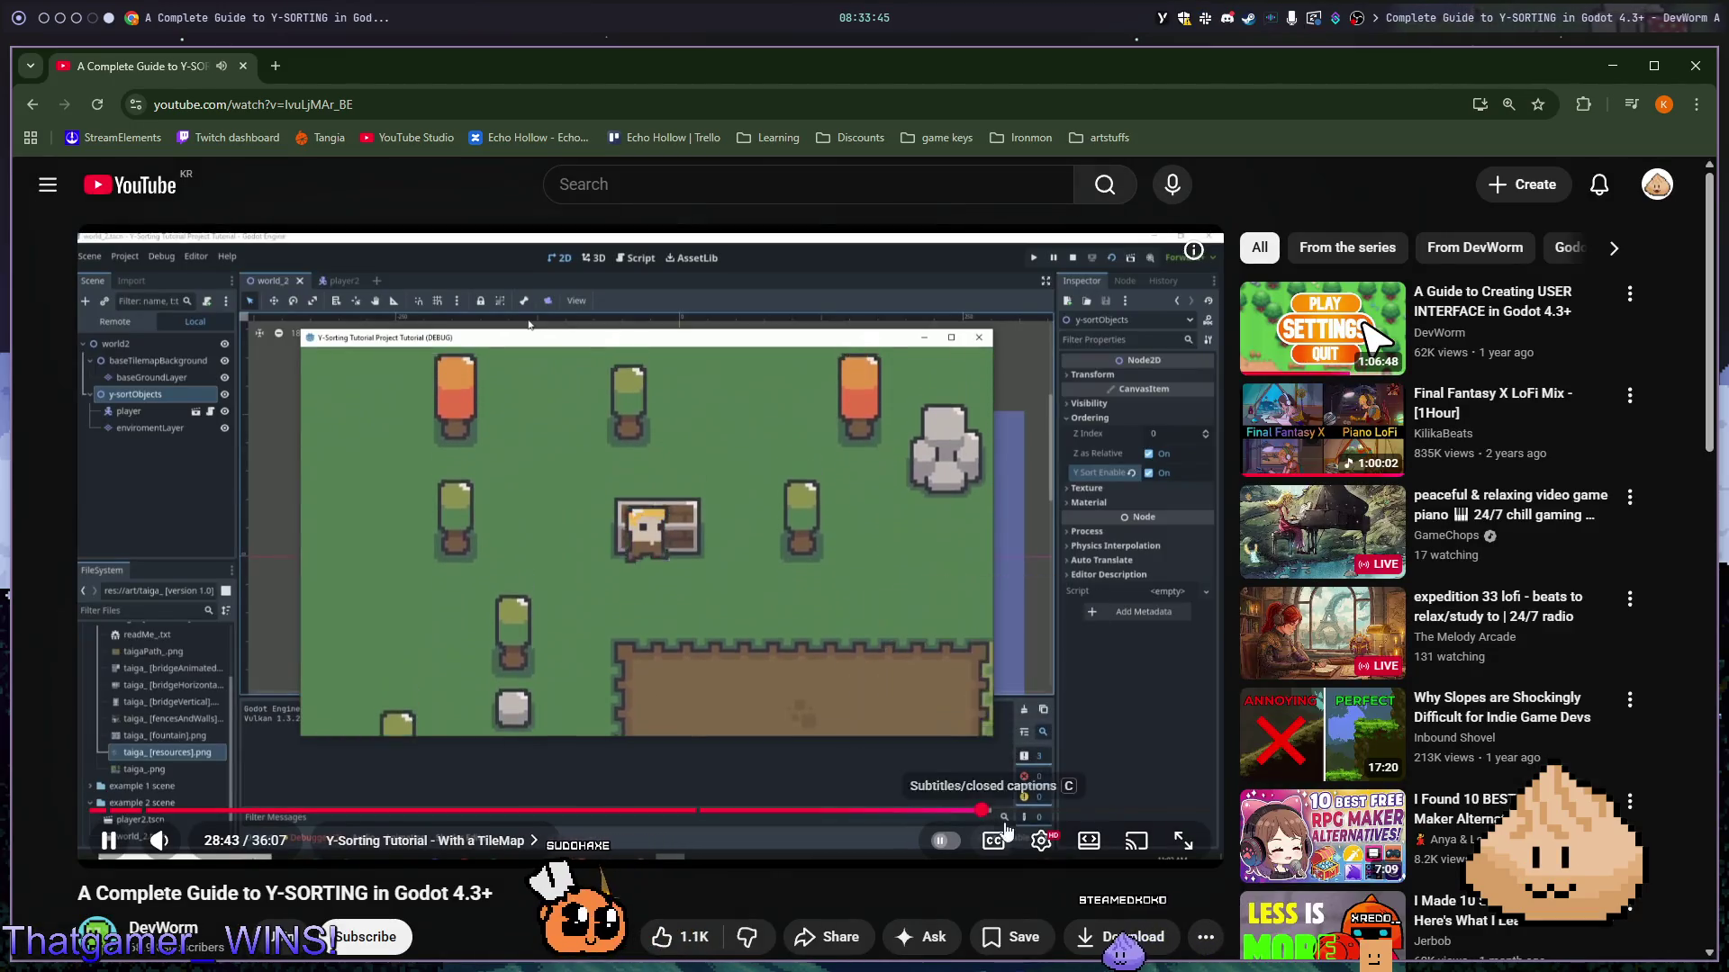
# - Drag the seek bar back from about 28:45 to the TileMap Y Sort Origin section near 25:00
pyautogui.moveTo(980, 813)
pyautogui.mouseDown()
pyautogui.moveTo(804, 813)
pyautogui.moveTo(879, 813)
pyautogui.moveTo(830, 815)
pyautogui.mouseUp()
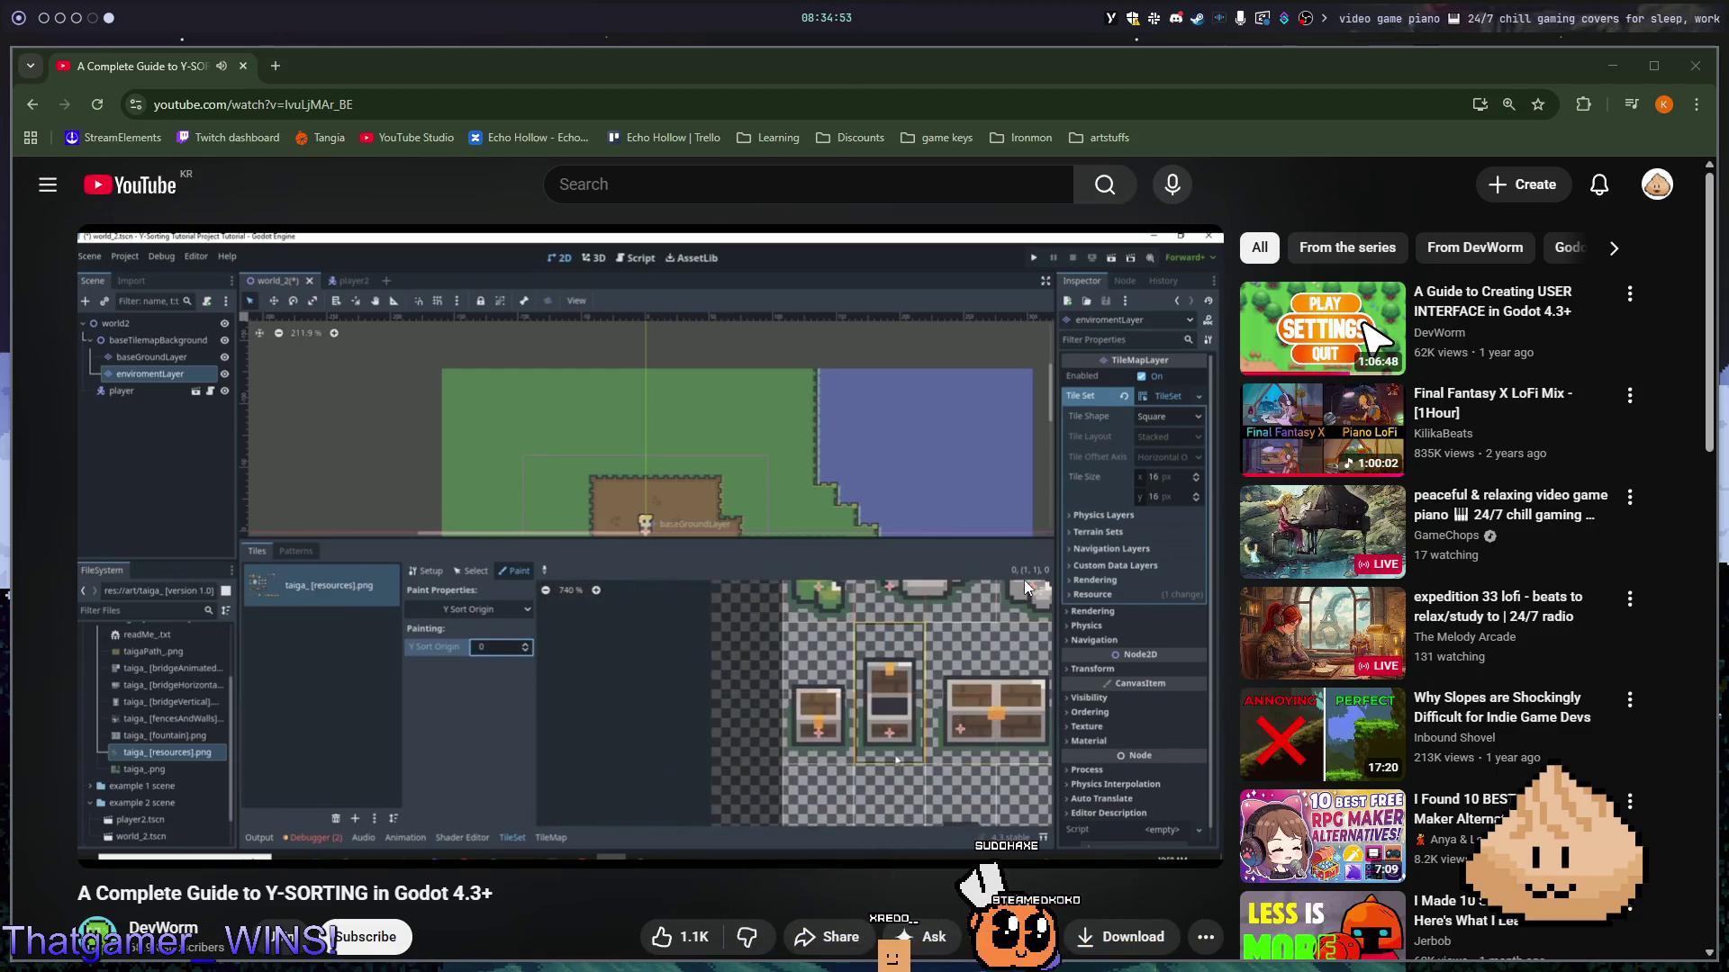
# - Seek the tutorial forward from about 28:09 to the y-sorted running-game demo near 28:44
pyautogui.click(1012, 550)
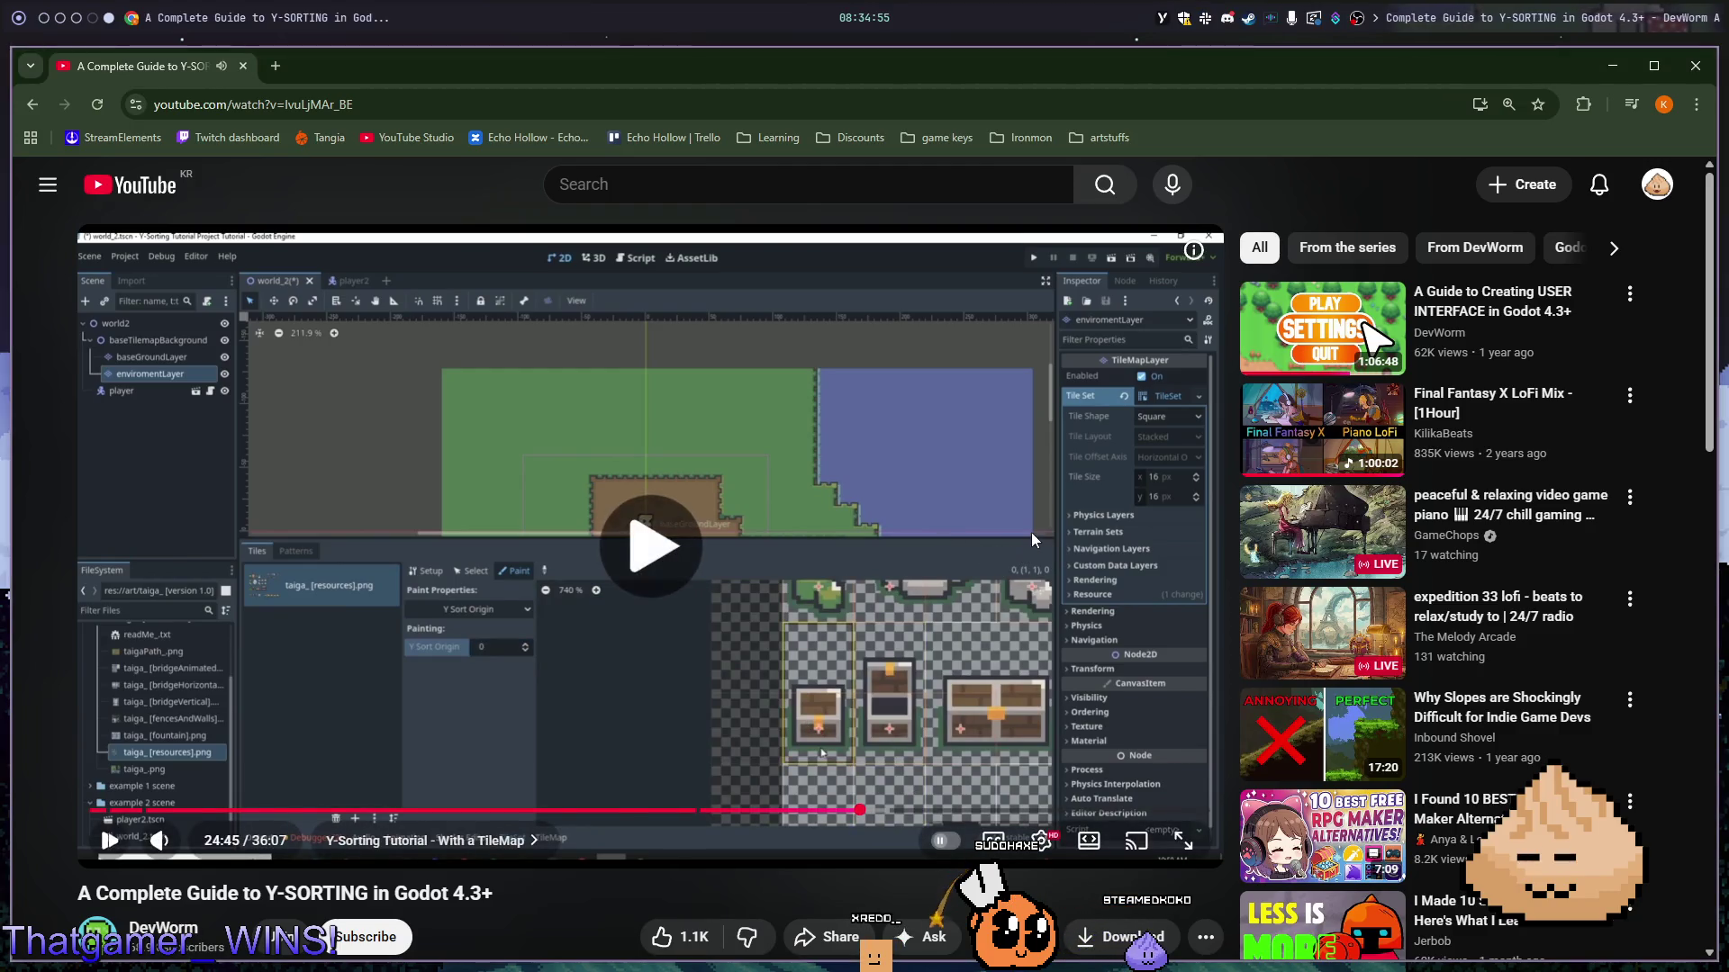
pyautogui.press('l')
pyautogui.press('l')
pyautogui.press('l')
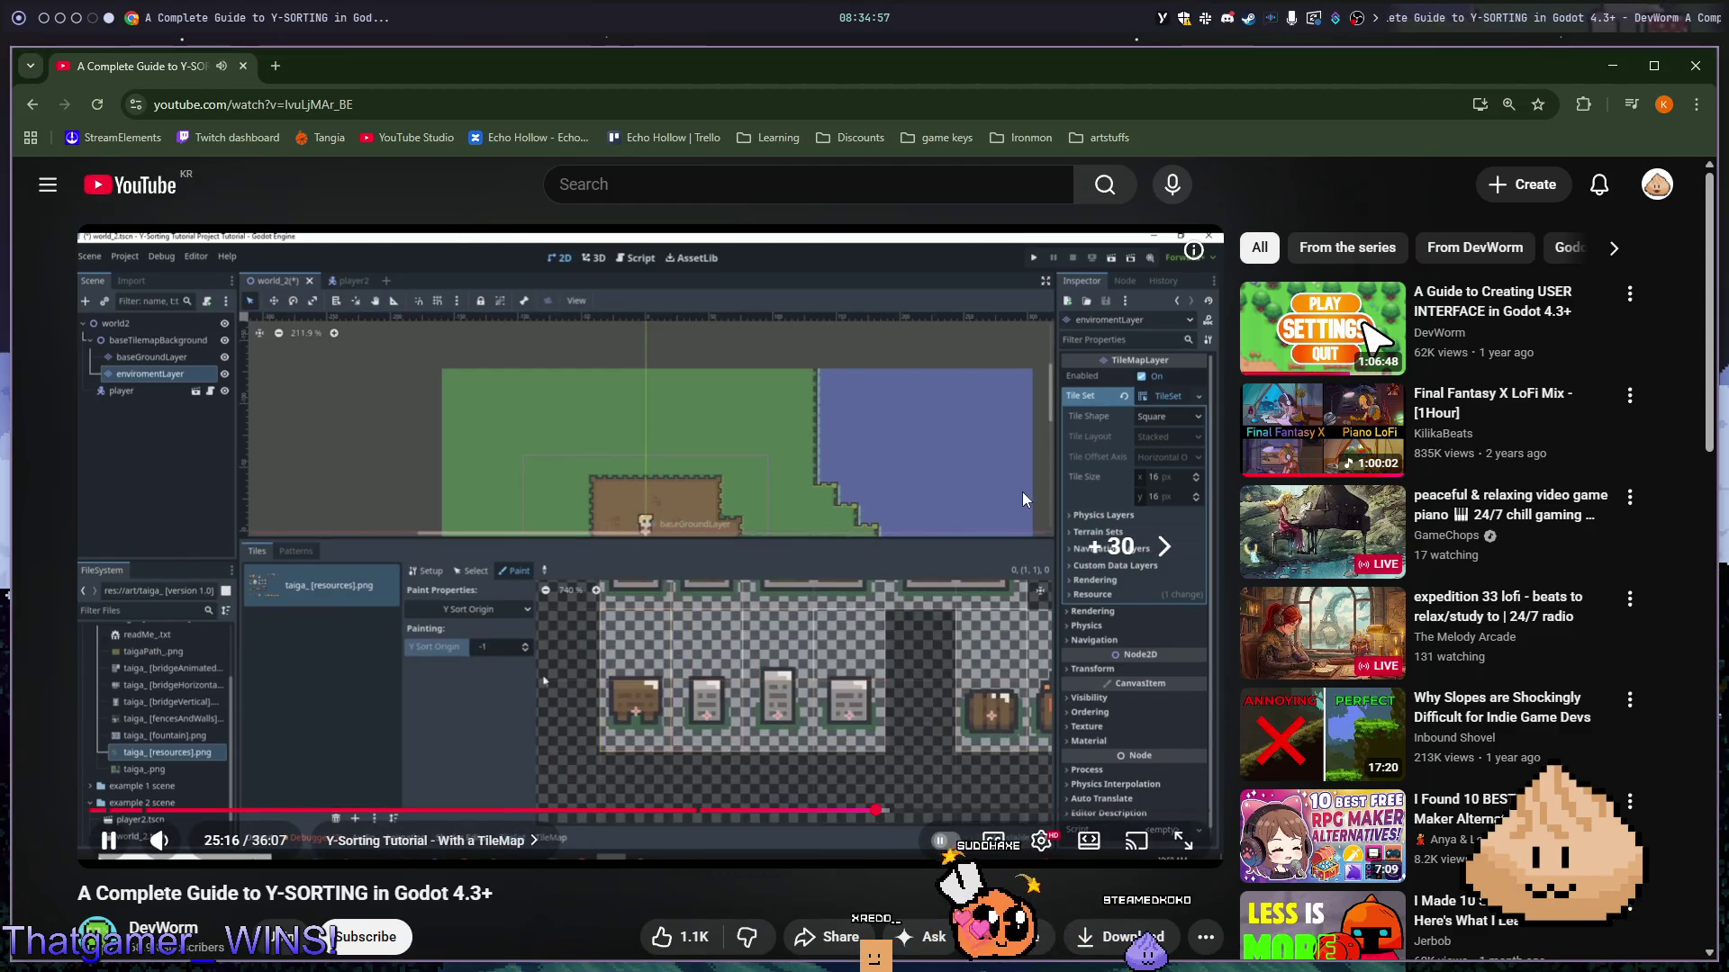
pyautogui.press('Right')
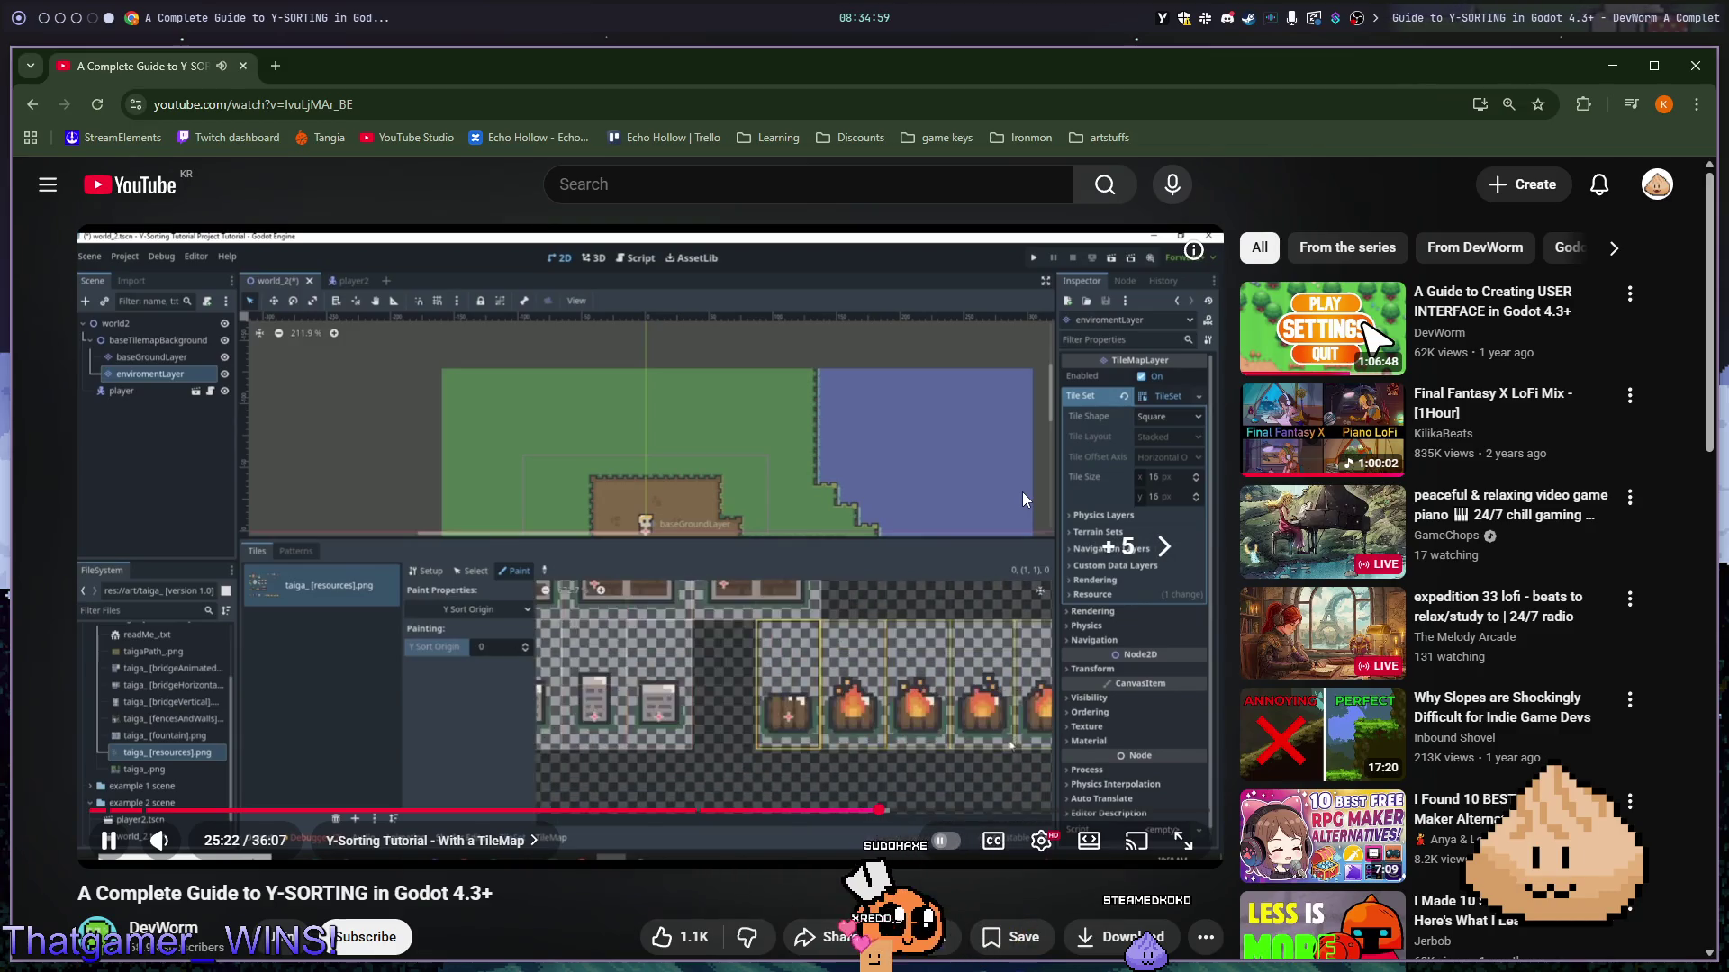
pyautogui.press('l')
pyautogui.press('l')
pyautogui.press('l')
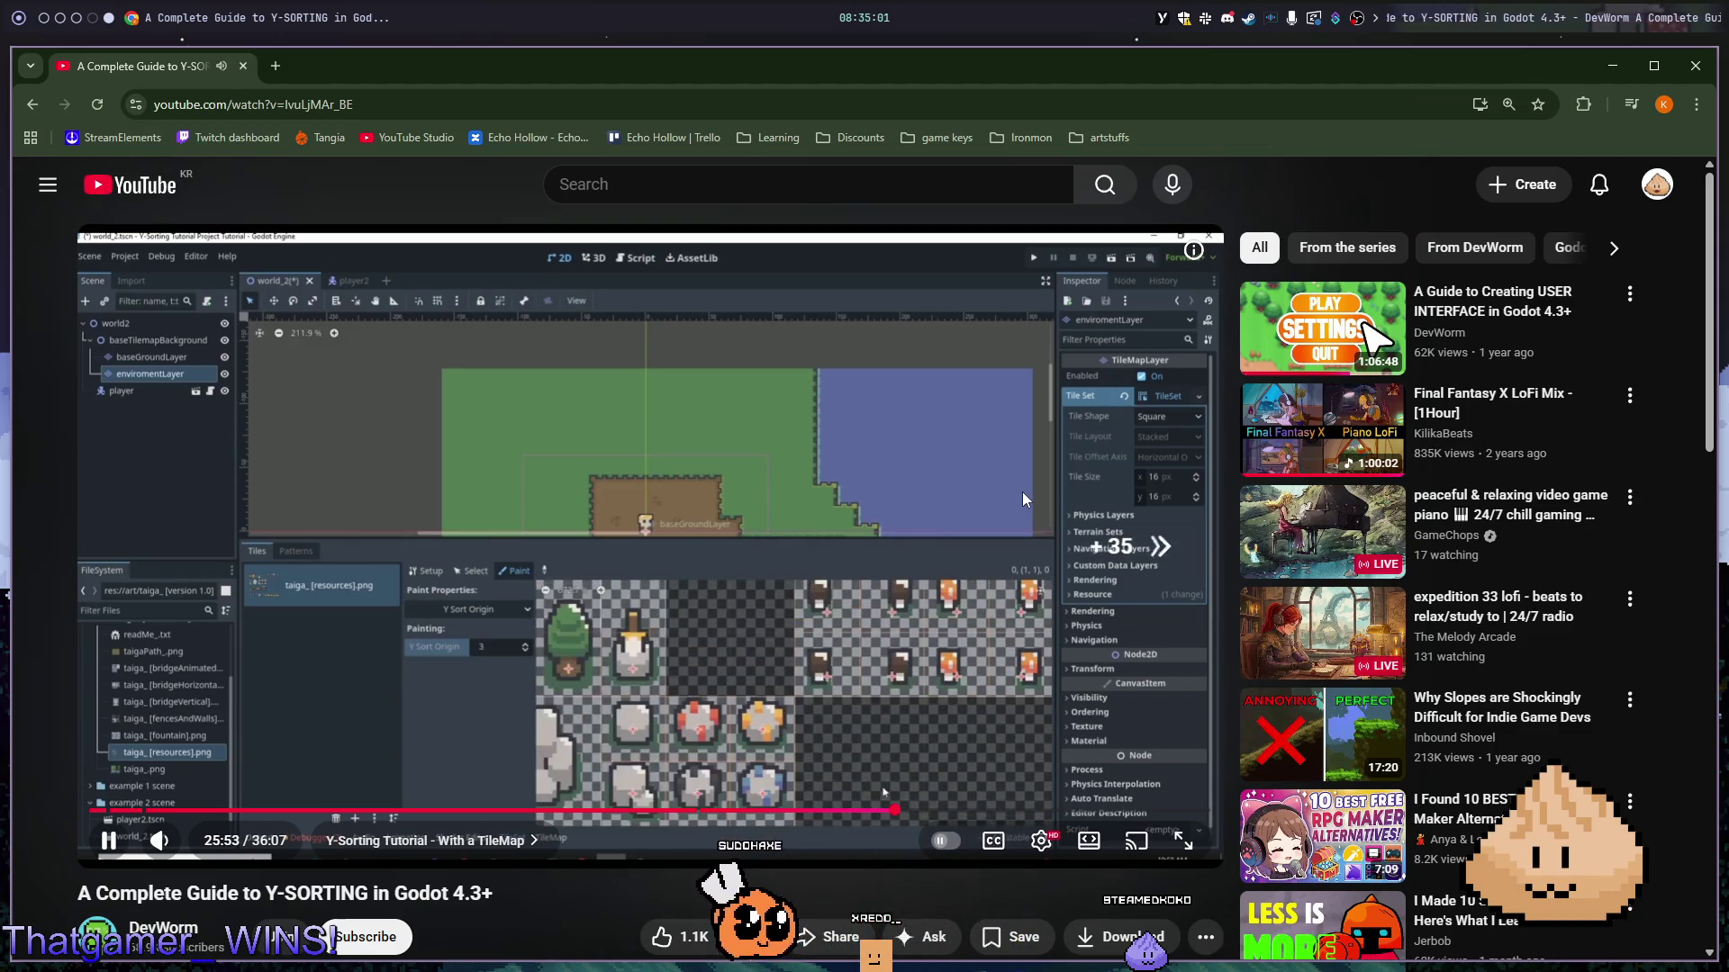
pyautogui.press('l')
pyautogui.press('l')
pyautogui.press('l')
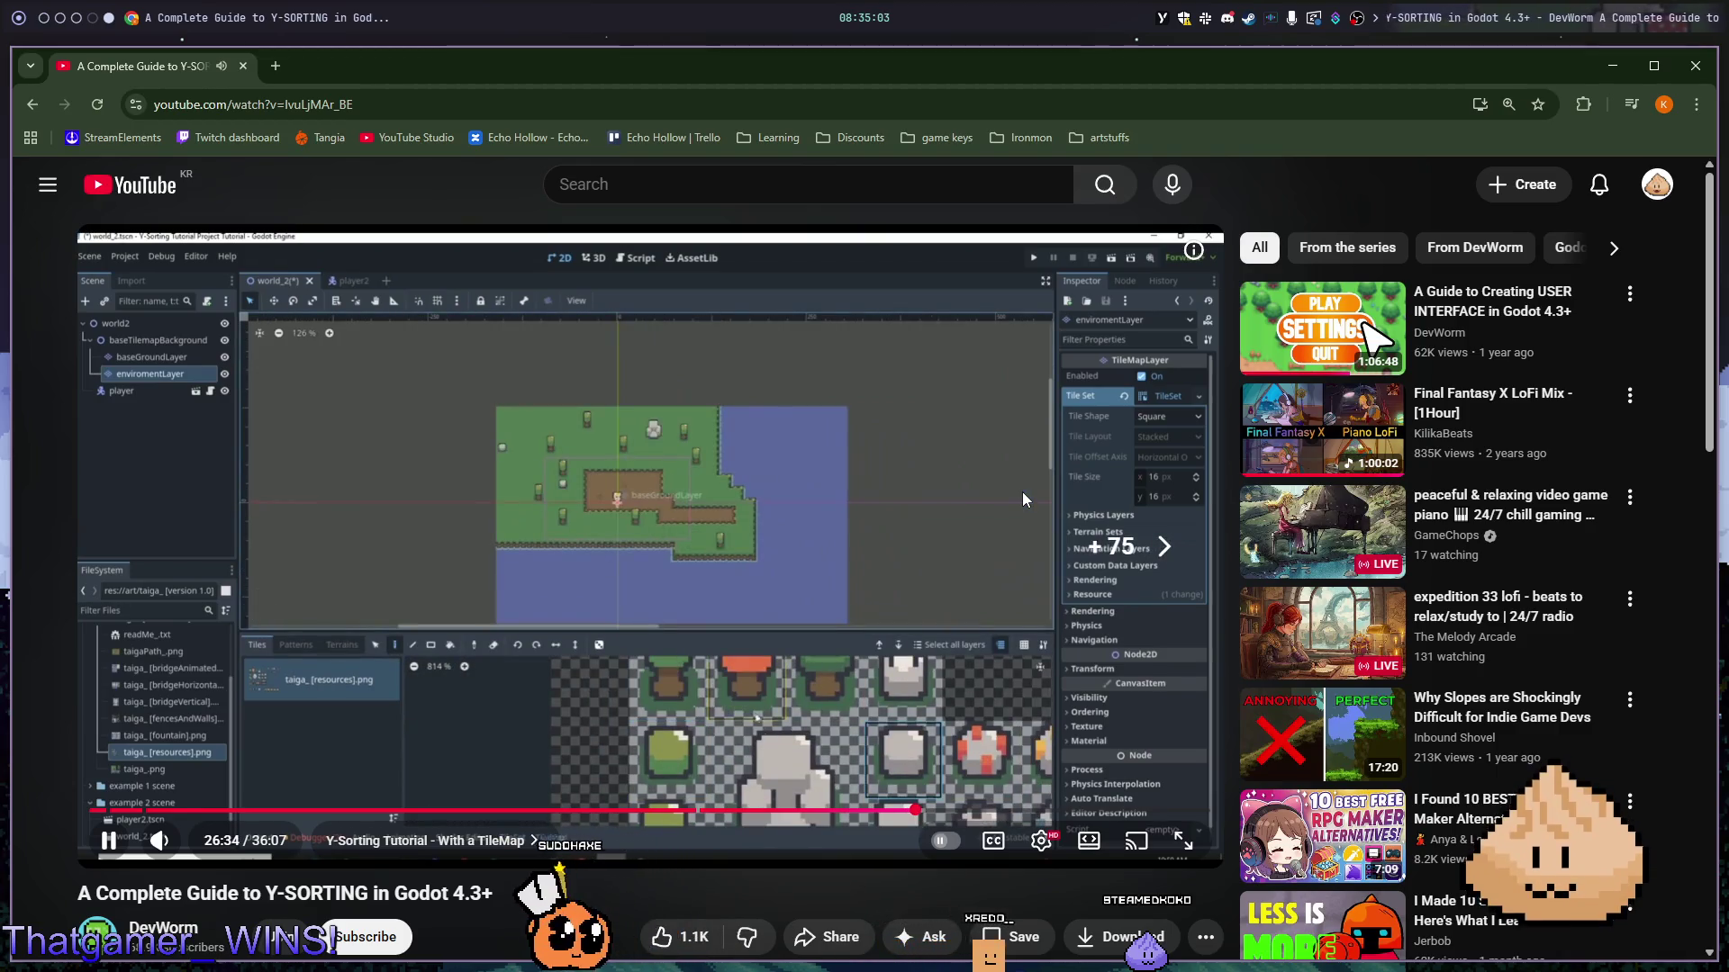
pyautogui.press('Left')
pyautogui.press('l')
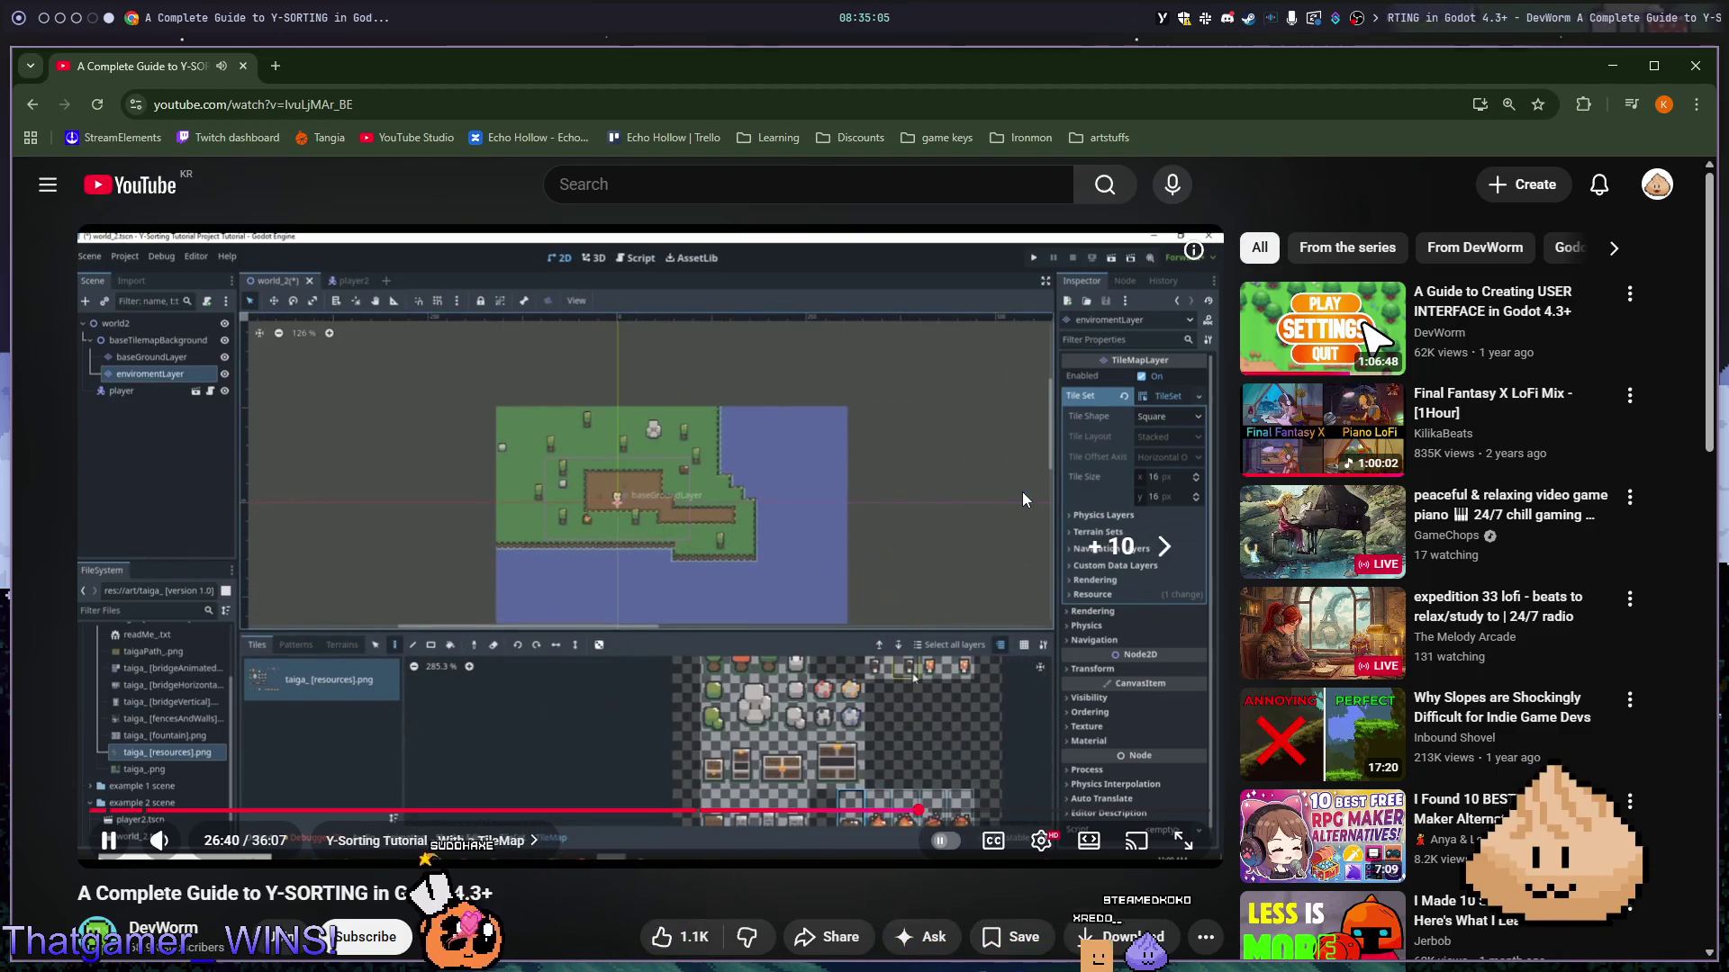
pyautogui.press('Right')
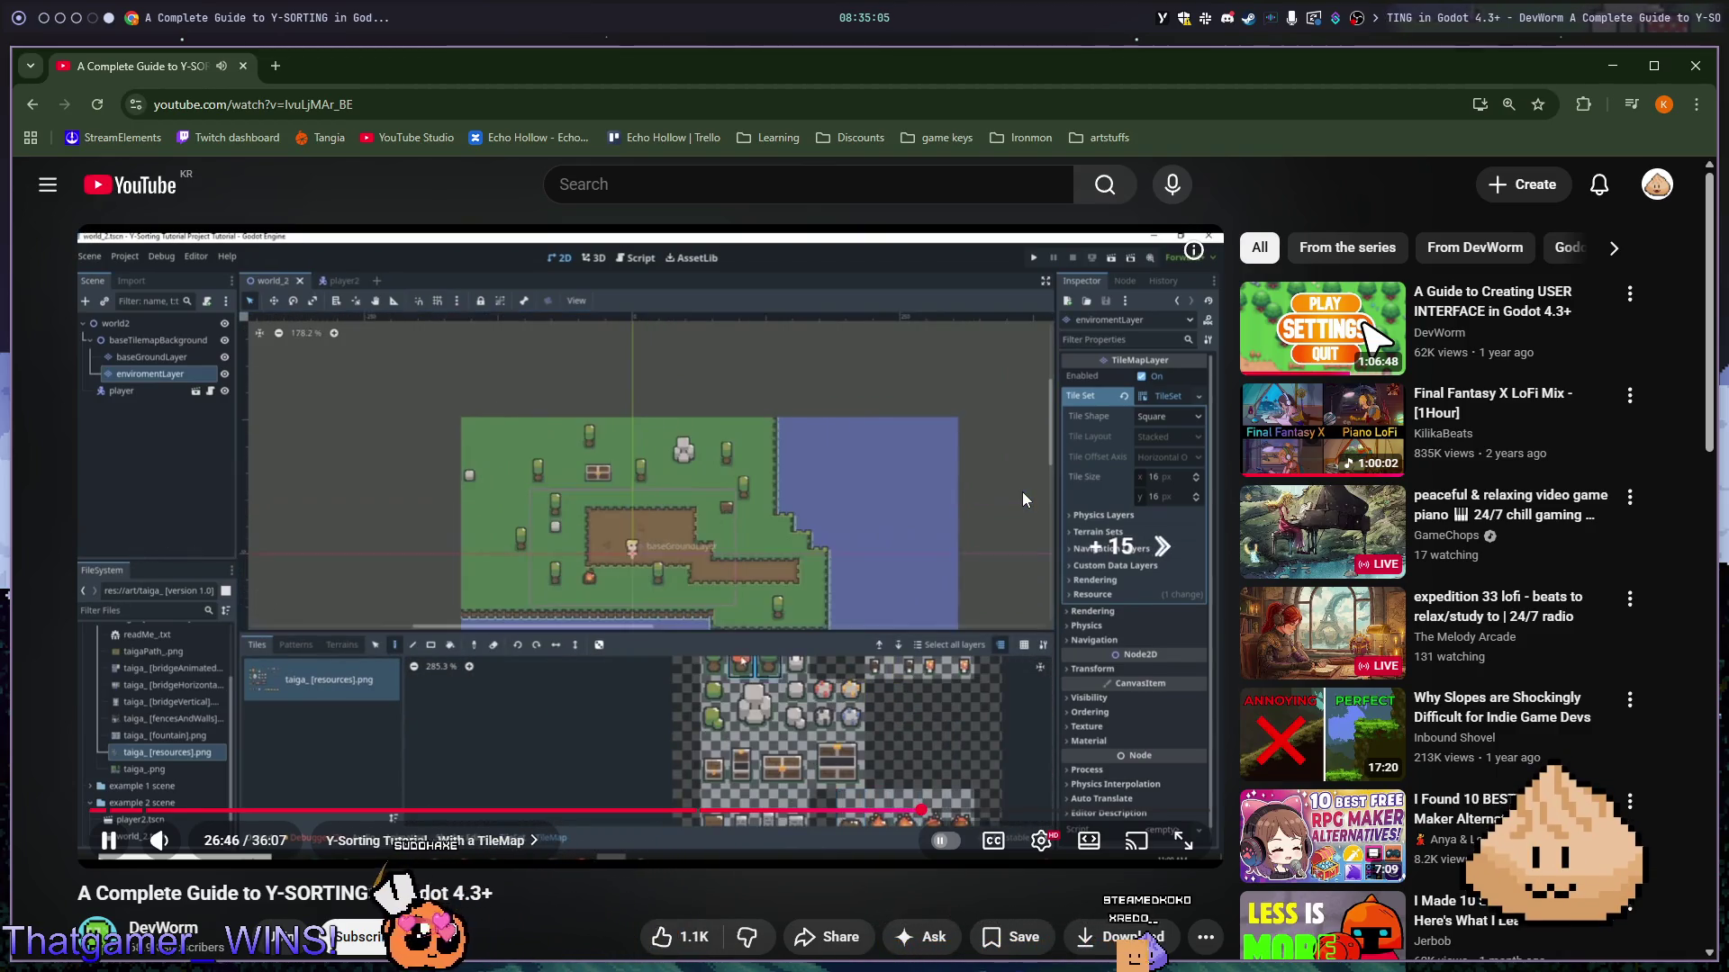
pyautogui.press('Right')
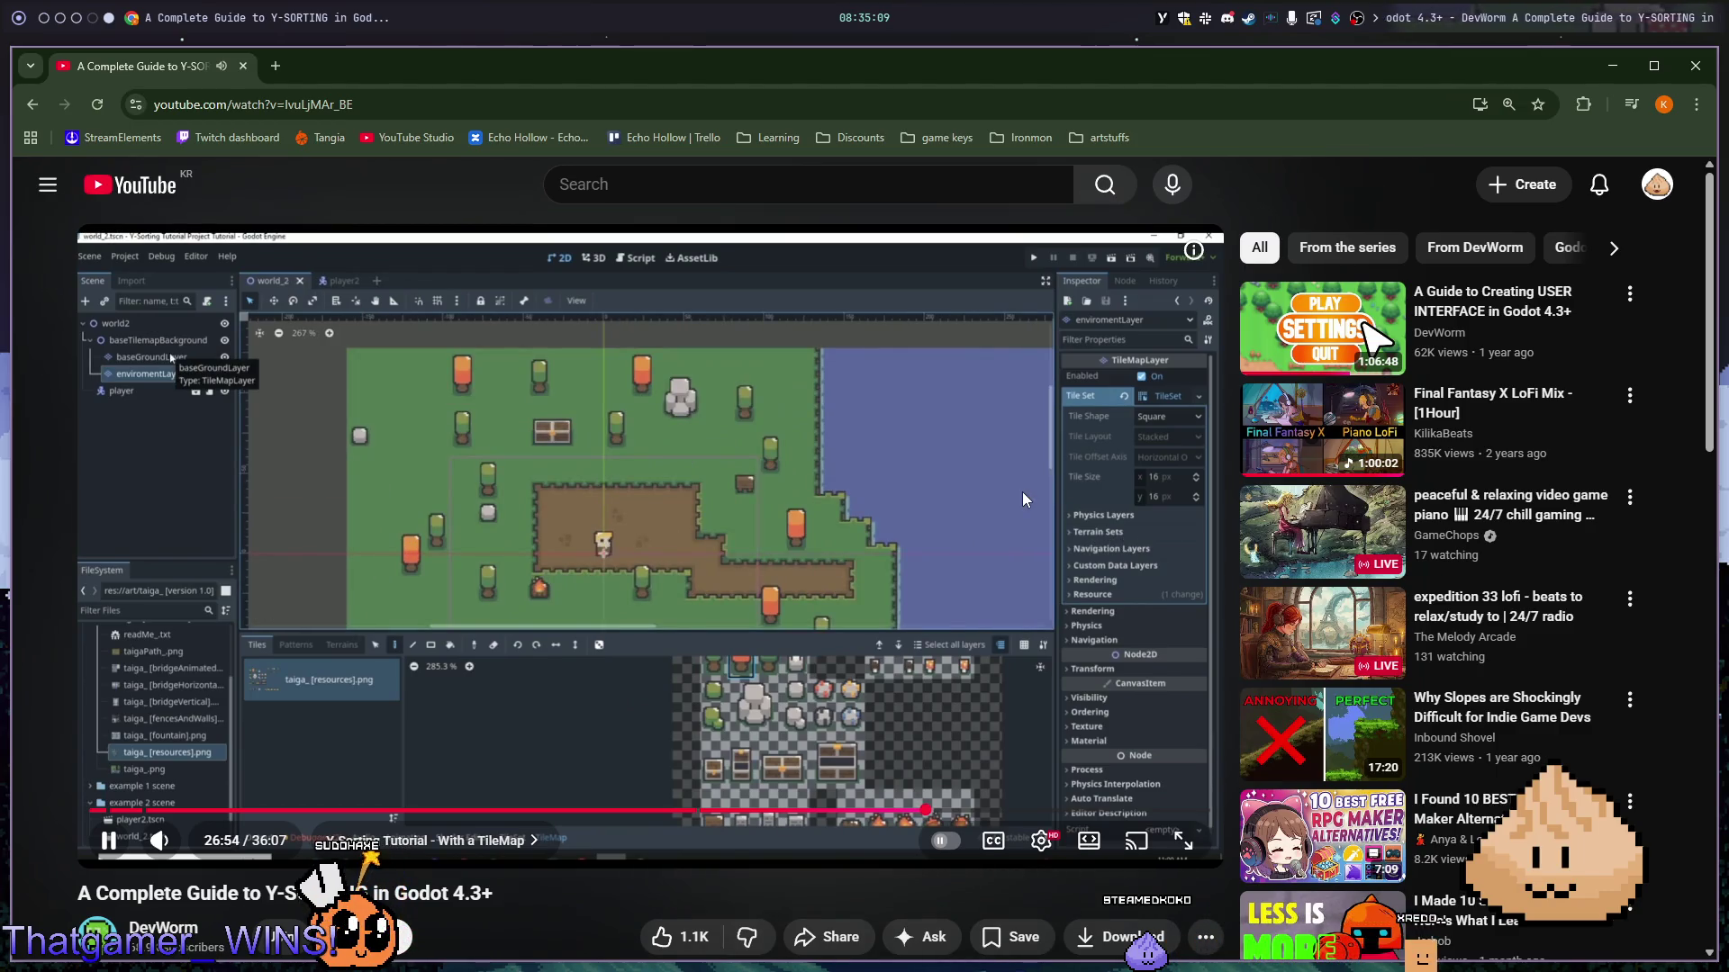
pyautogui.press('Right')
pyautogui.press('Right')
pyautogui.press('Right')
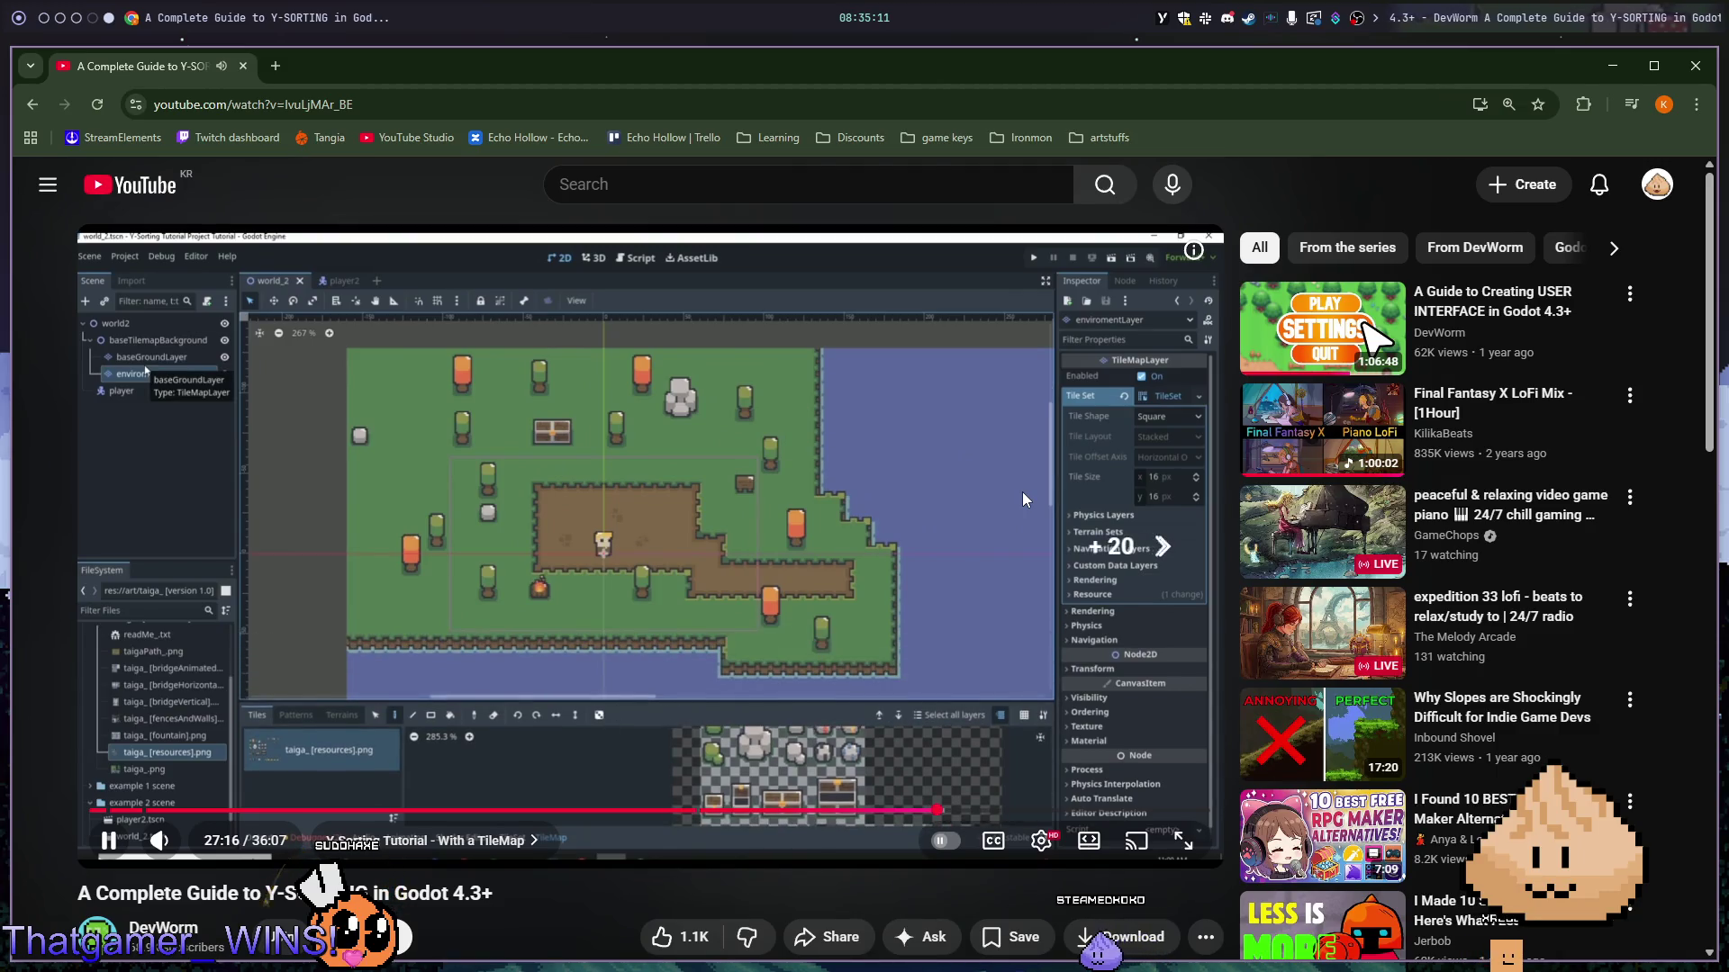
pyautogui.press('Right')
pyautogui.press('Right')
pyautogui.press('Right')
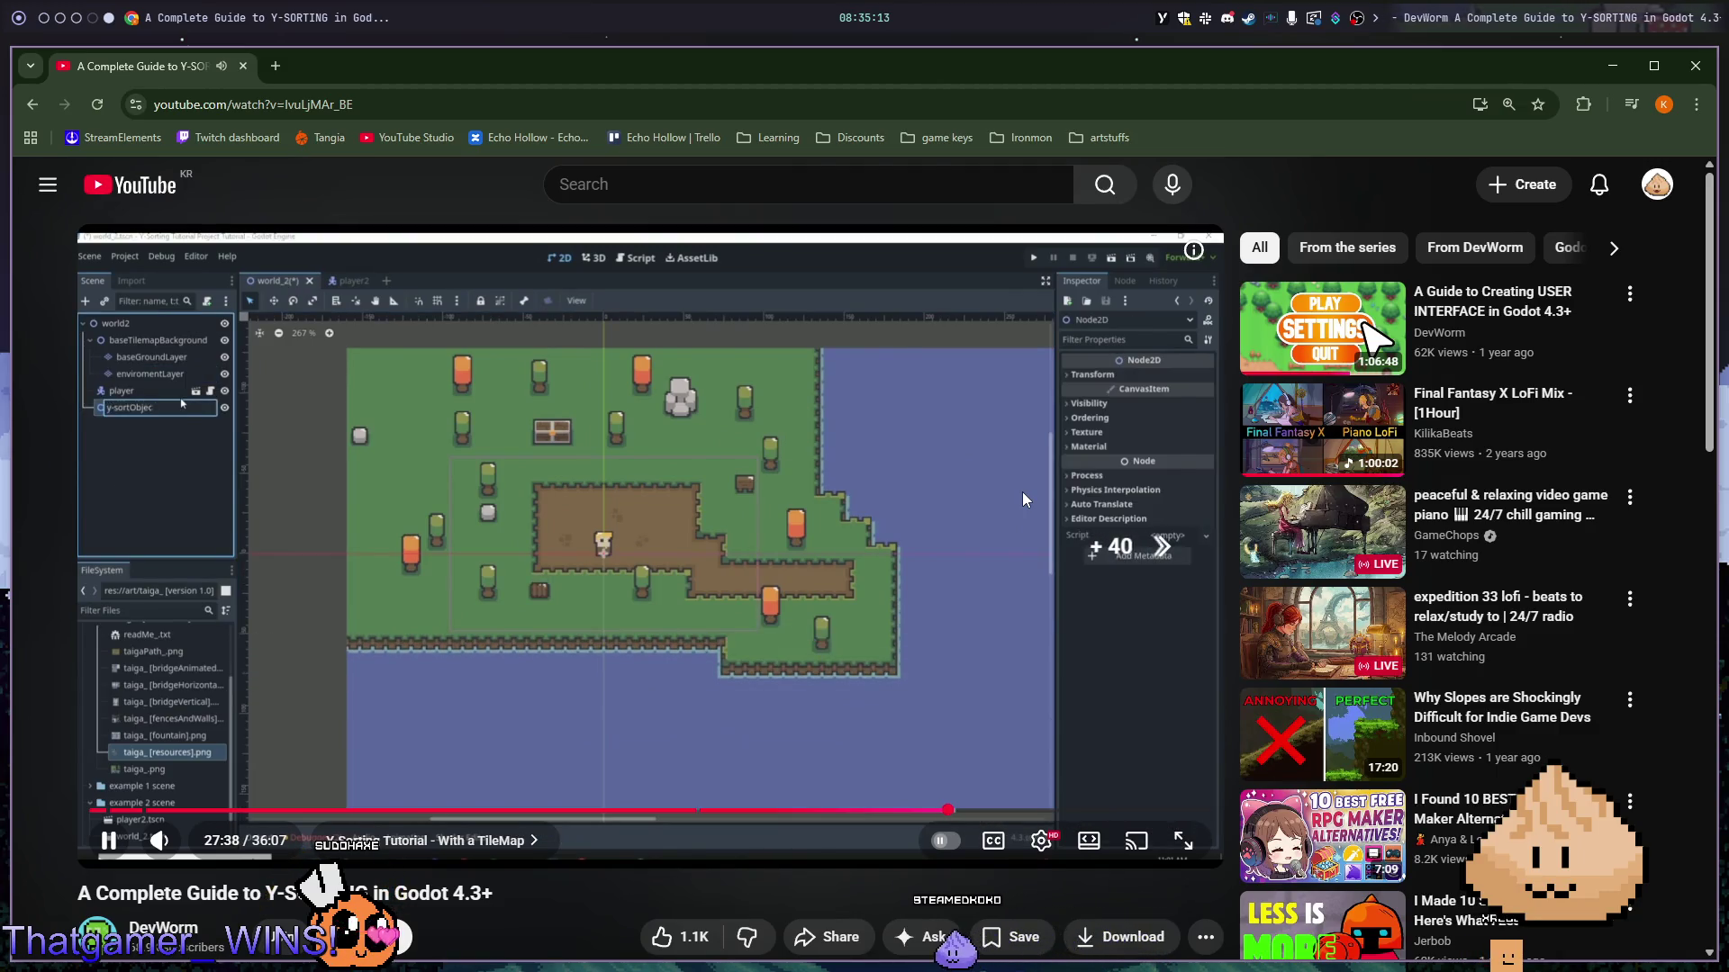
pyautogui.press('Right')
pyautogui.press('Right')
pyautogui.press('Right')
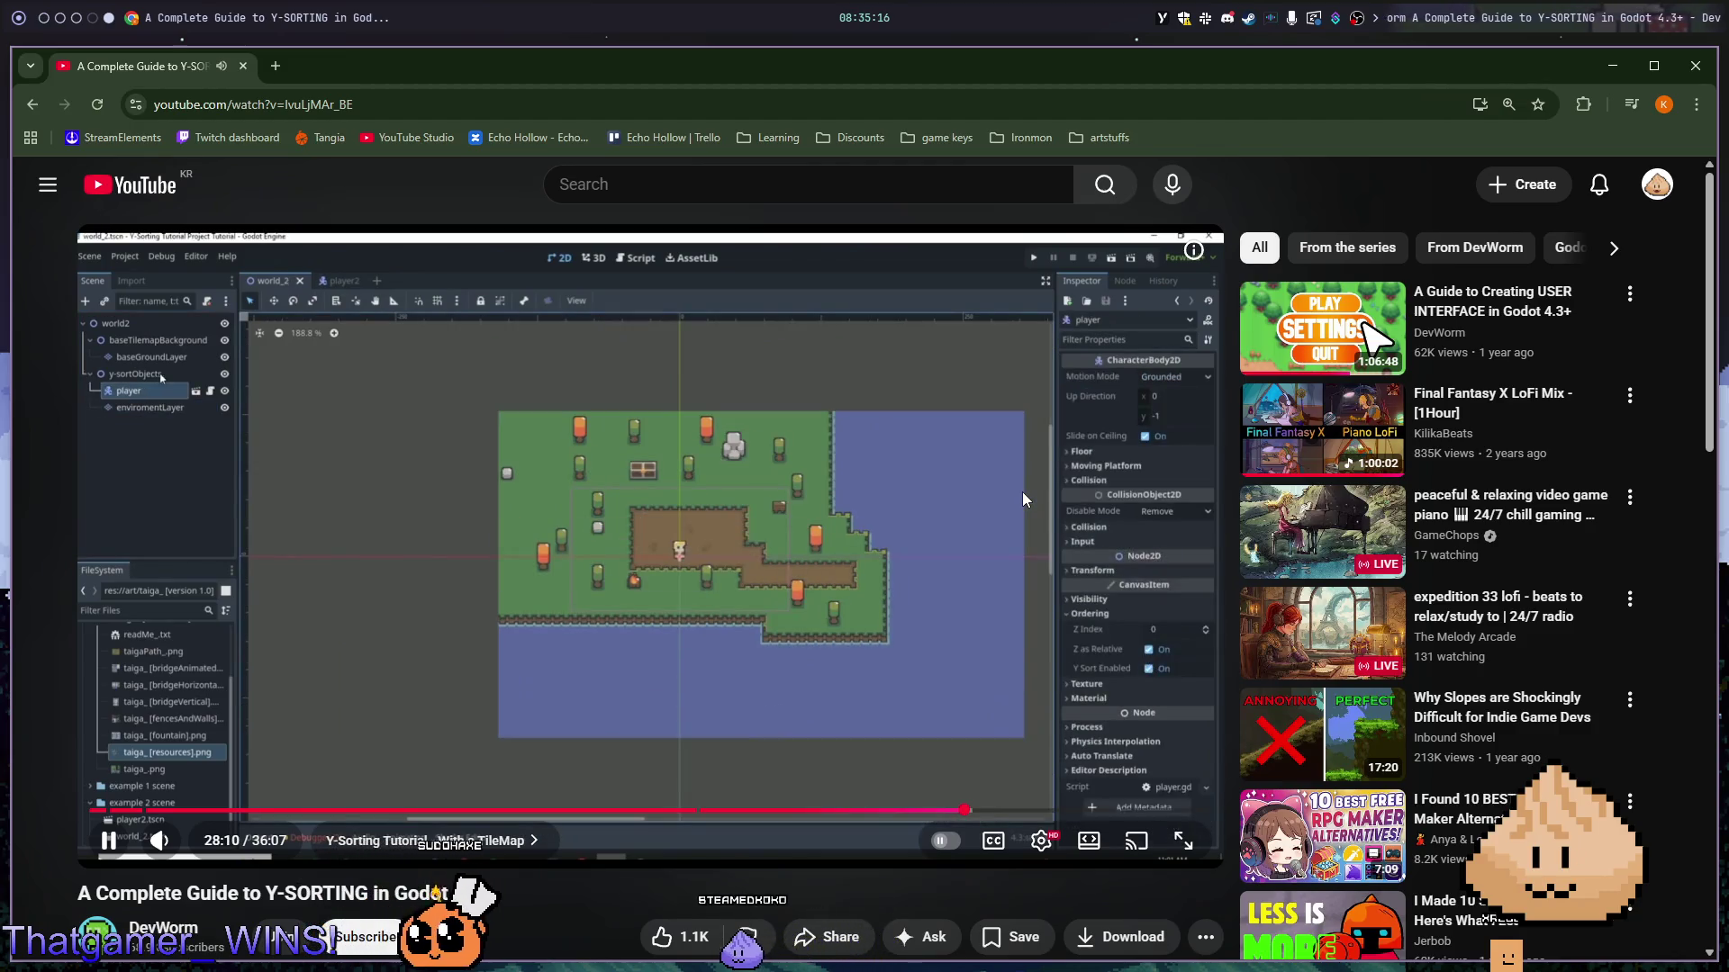
pyautogui.press('Right')
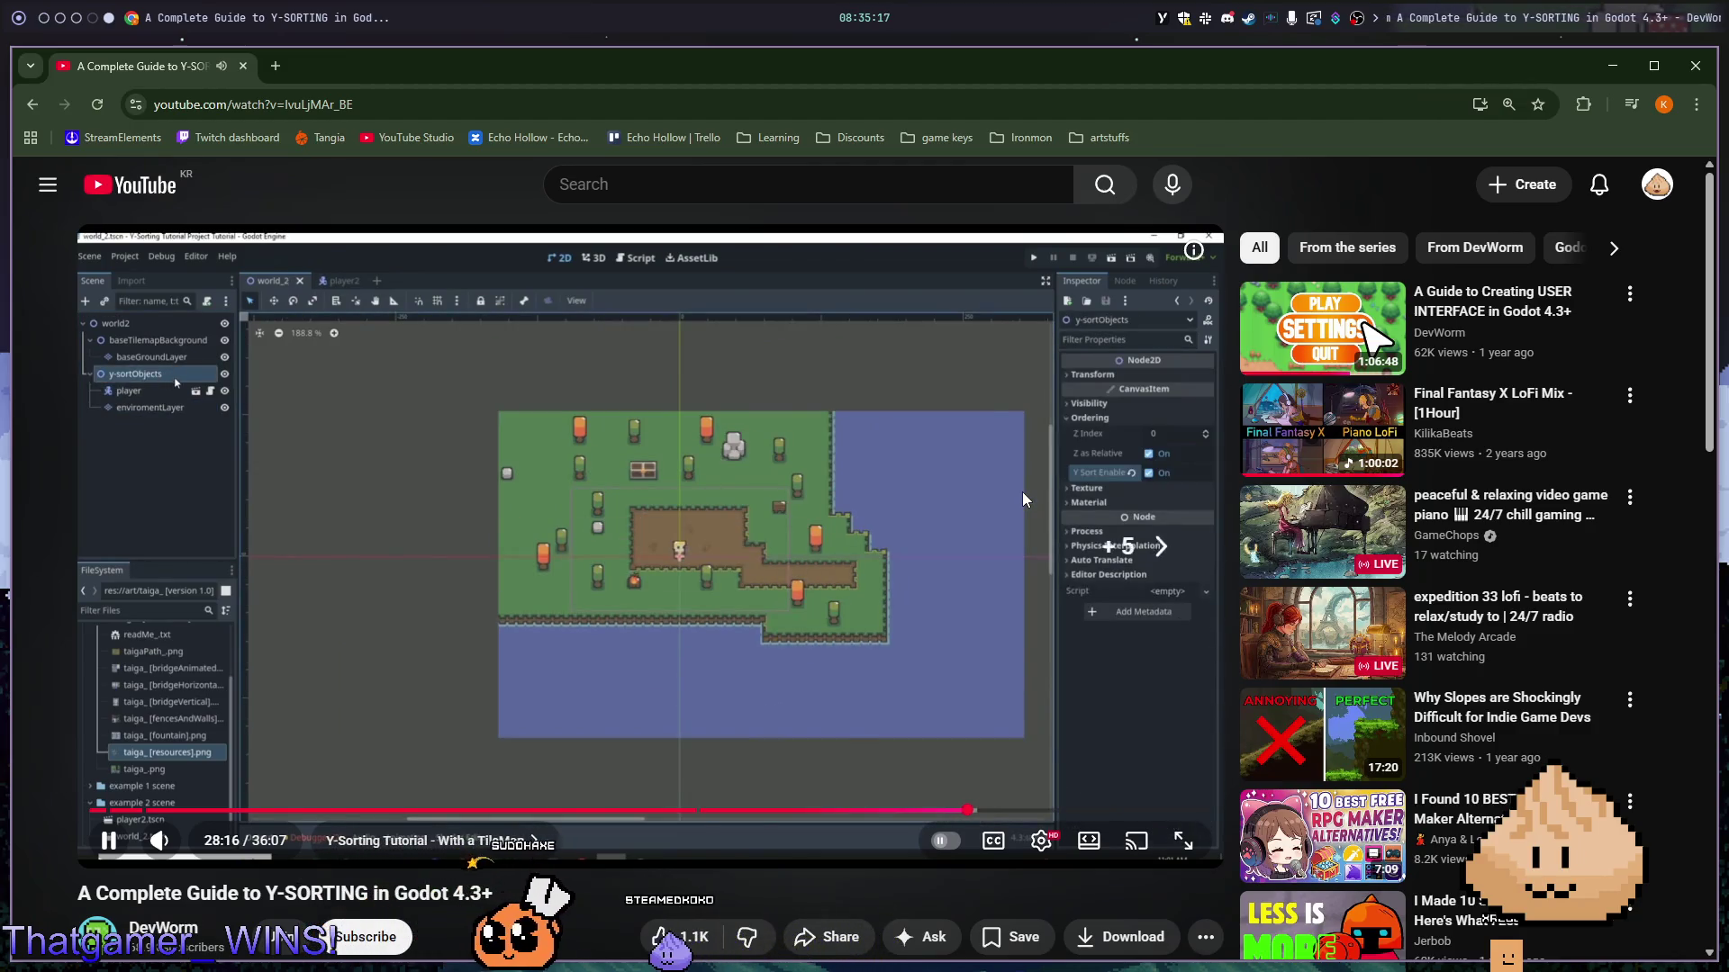
pyautogui.press('Right')
pyautogui.press('Right')
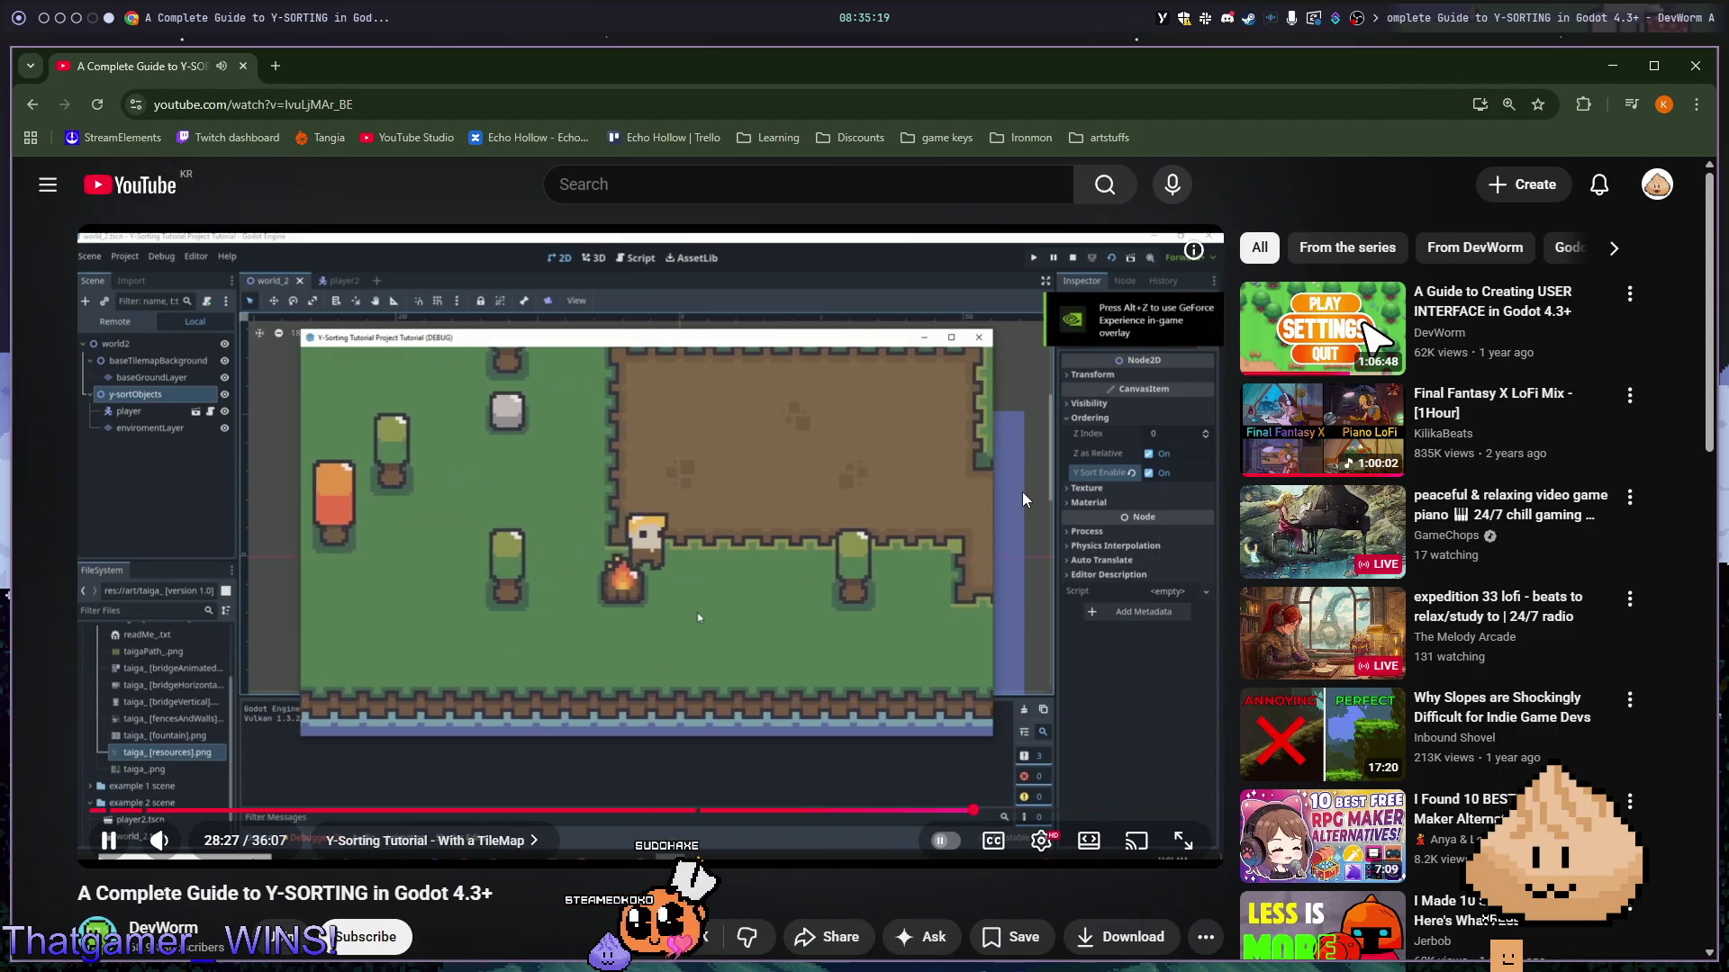
pyautogui.press('Right')
pyautogui.press('Right')
pyautogui.press('Right')
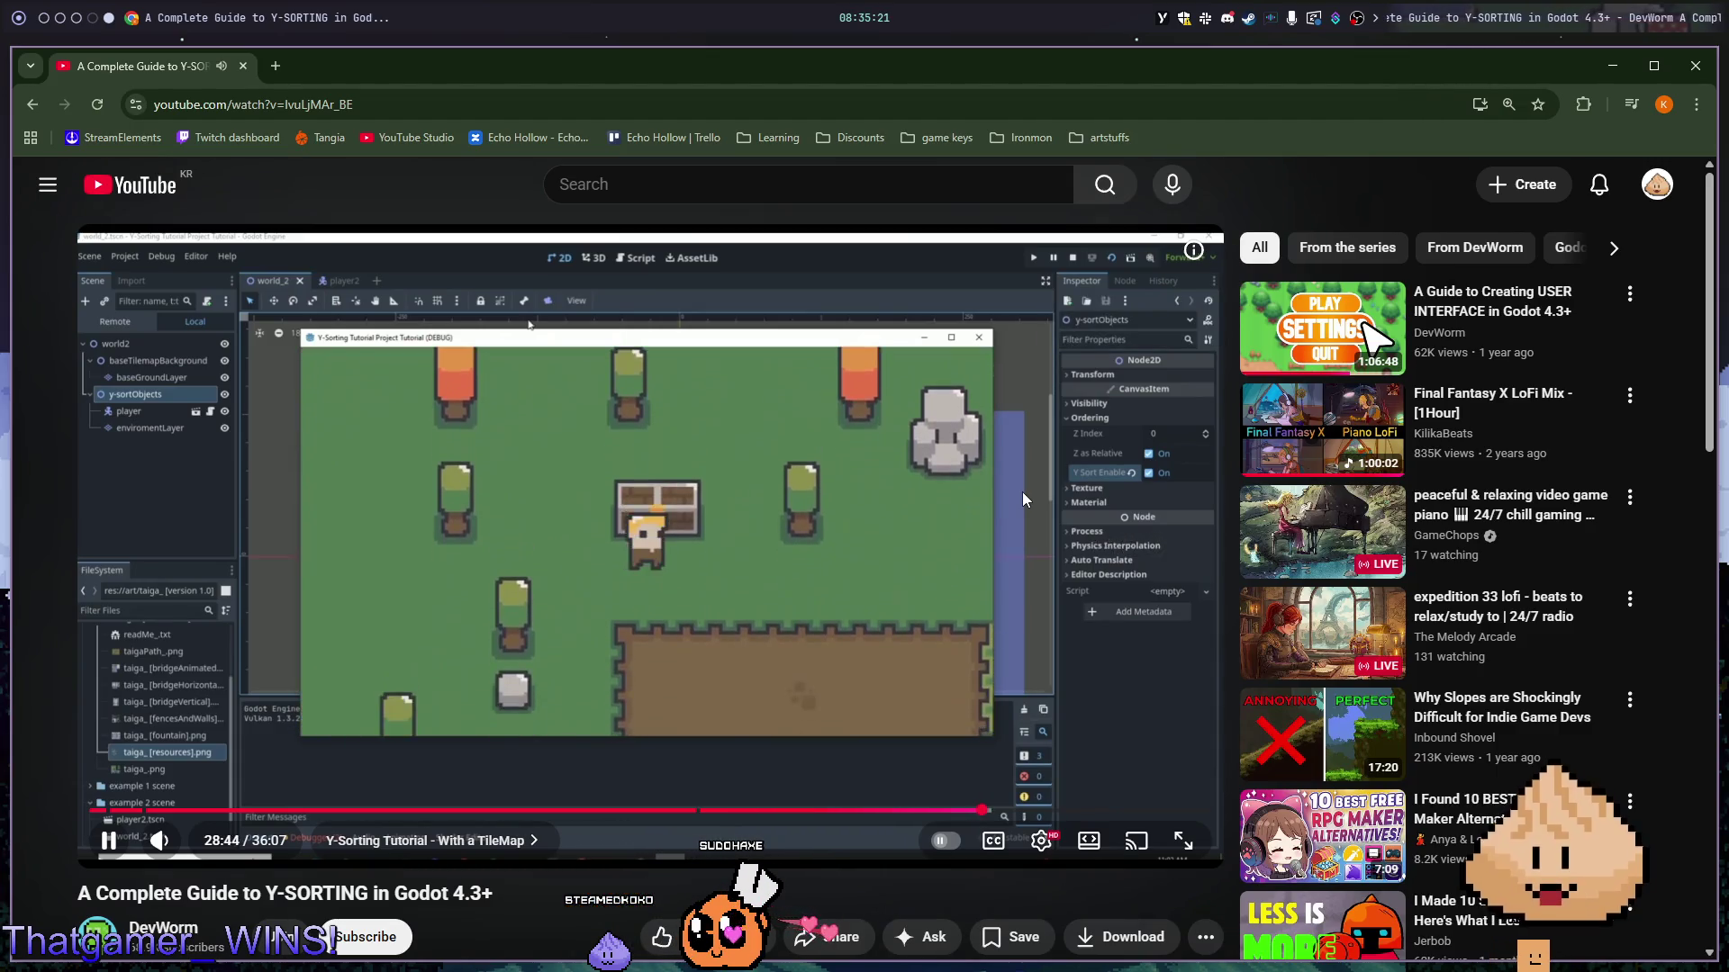
pyautogui.press('Right')
pyautogui.press('Right')
pyautogui.press('Right')
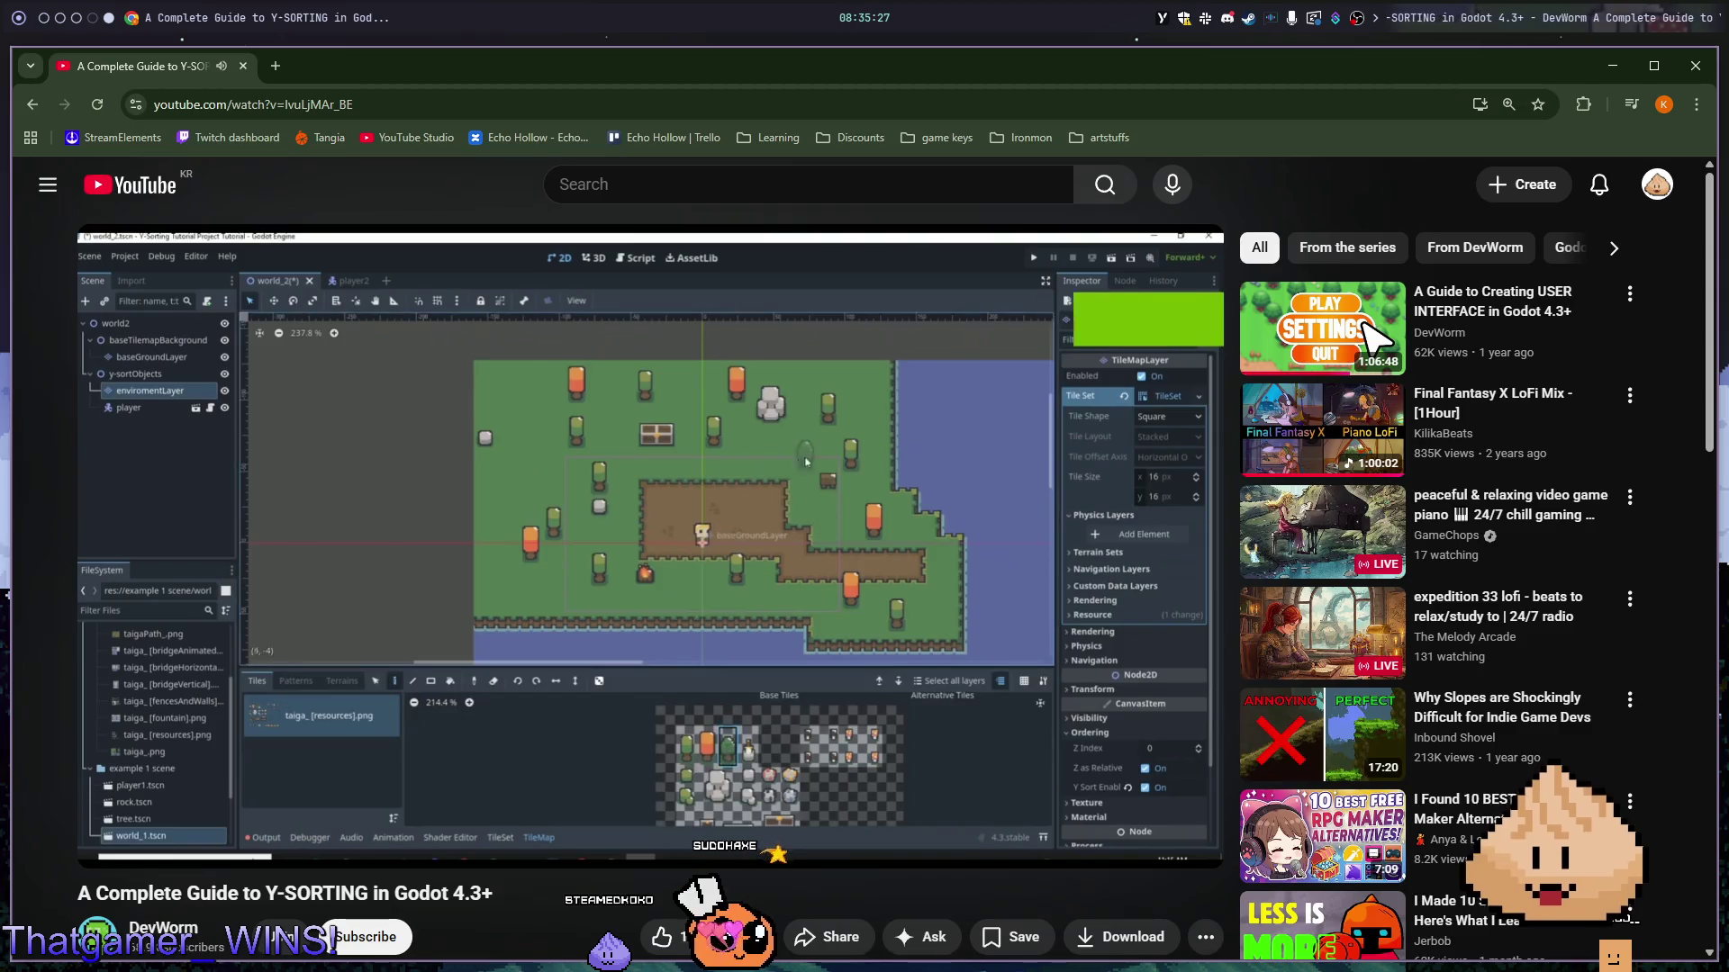
# - Seek through the tilemap, world_2 and NPC sections to the recap at about 33:30 and pause
pyautogui.press('Right')
pyautogui.press('Right')
pyautogui.press('Right')
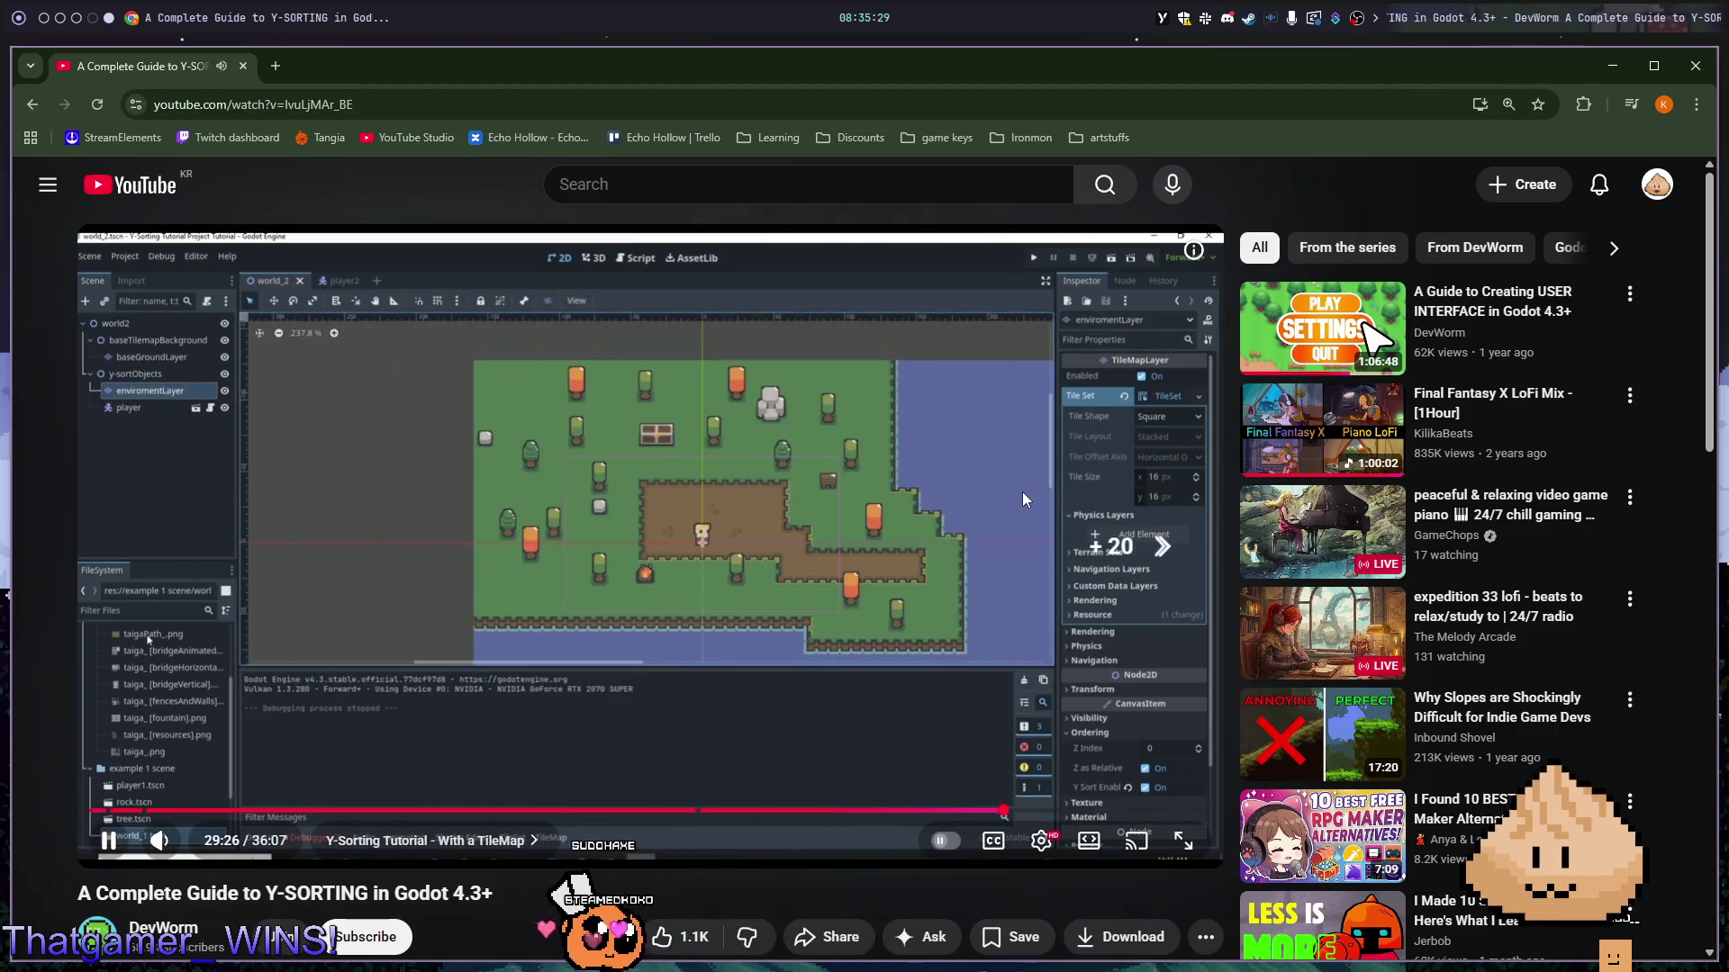
pyautogui.press('Right')
pyautogui.press('Right')
pyautogui.press('Right')
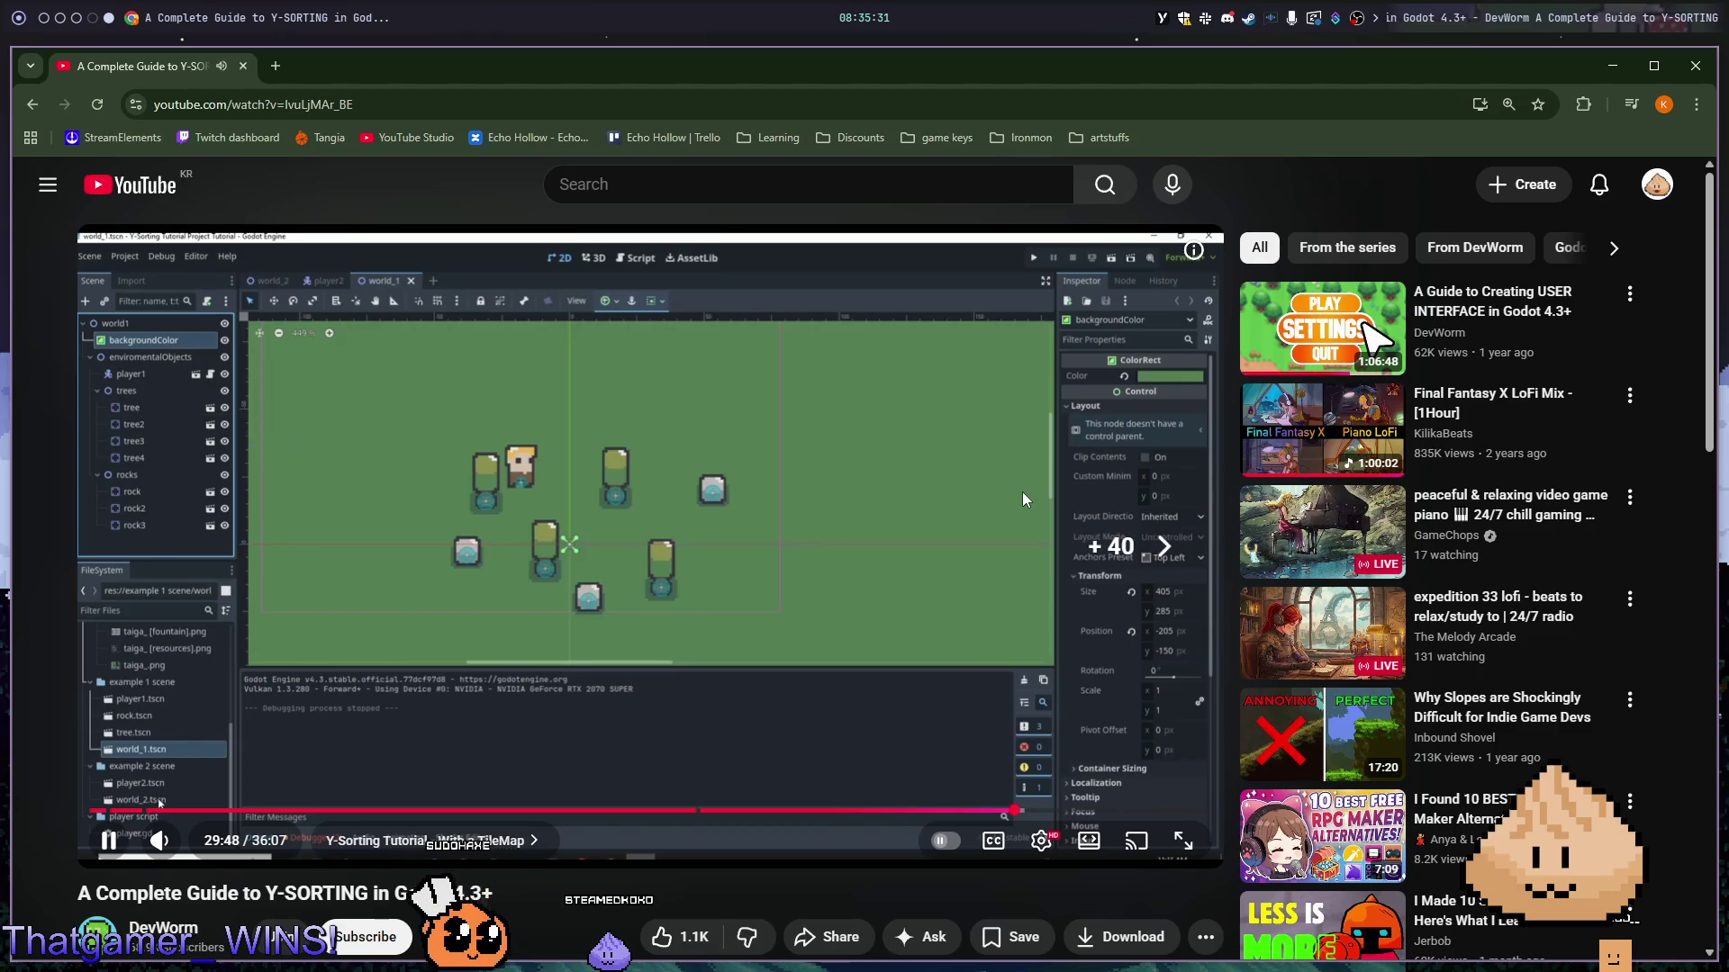
pyautogui.press('Right')
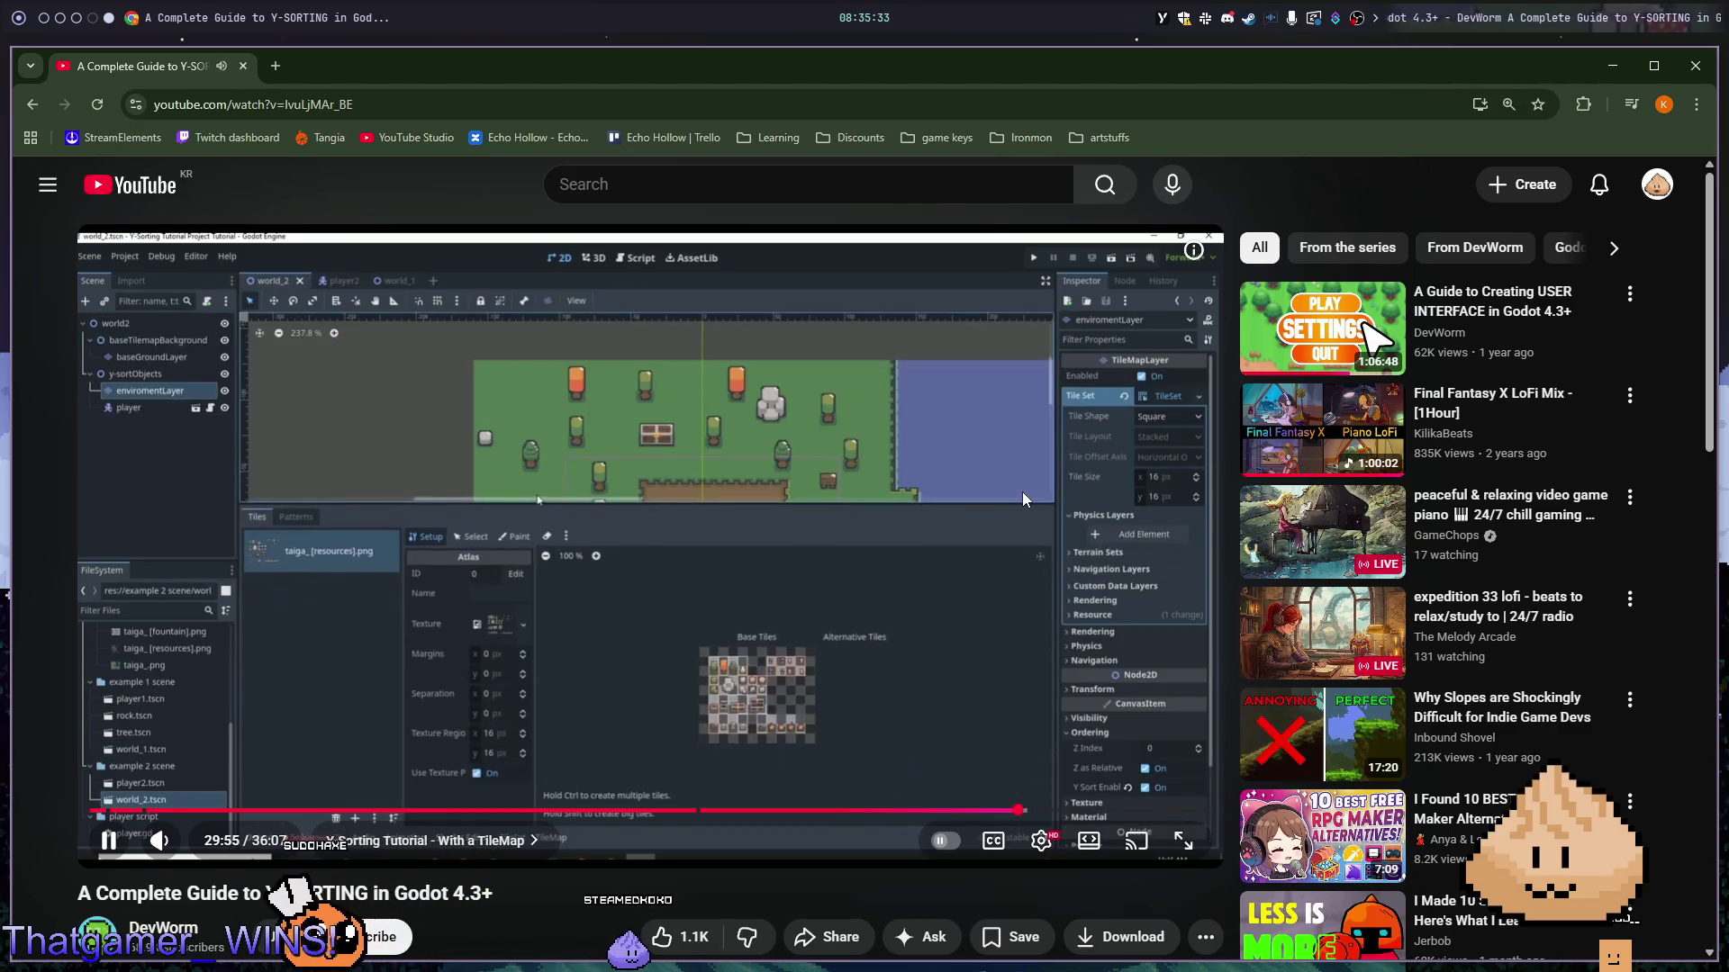
pyautogui.press('Right')
pyautogui.press('Right')
pyautogui.press('Right')
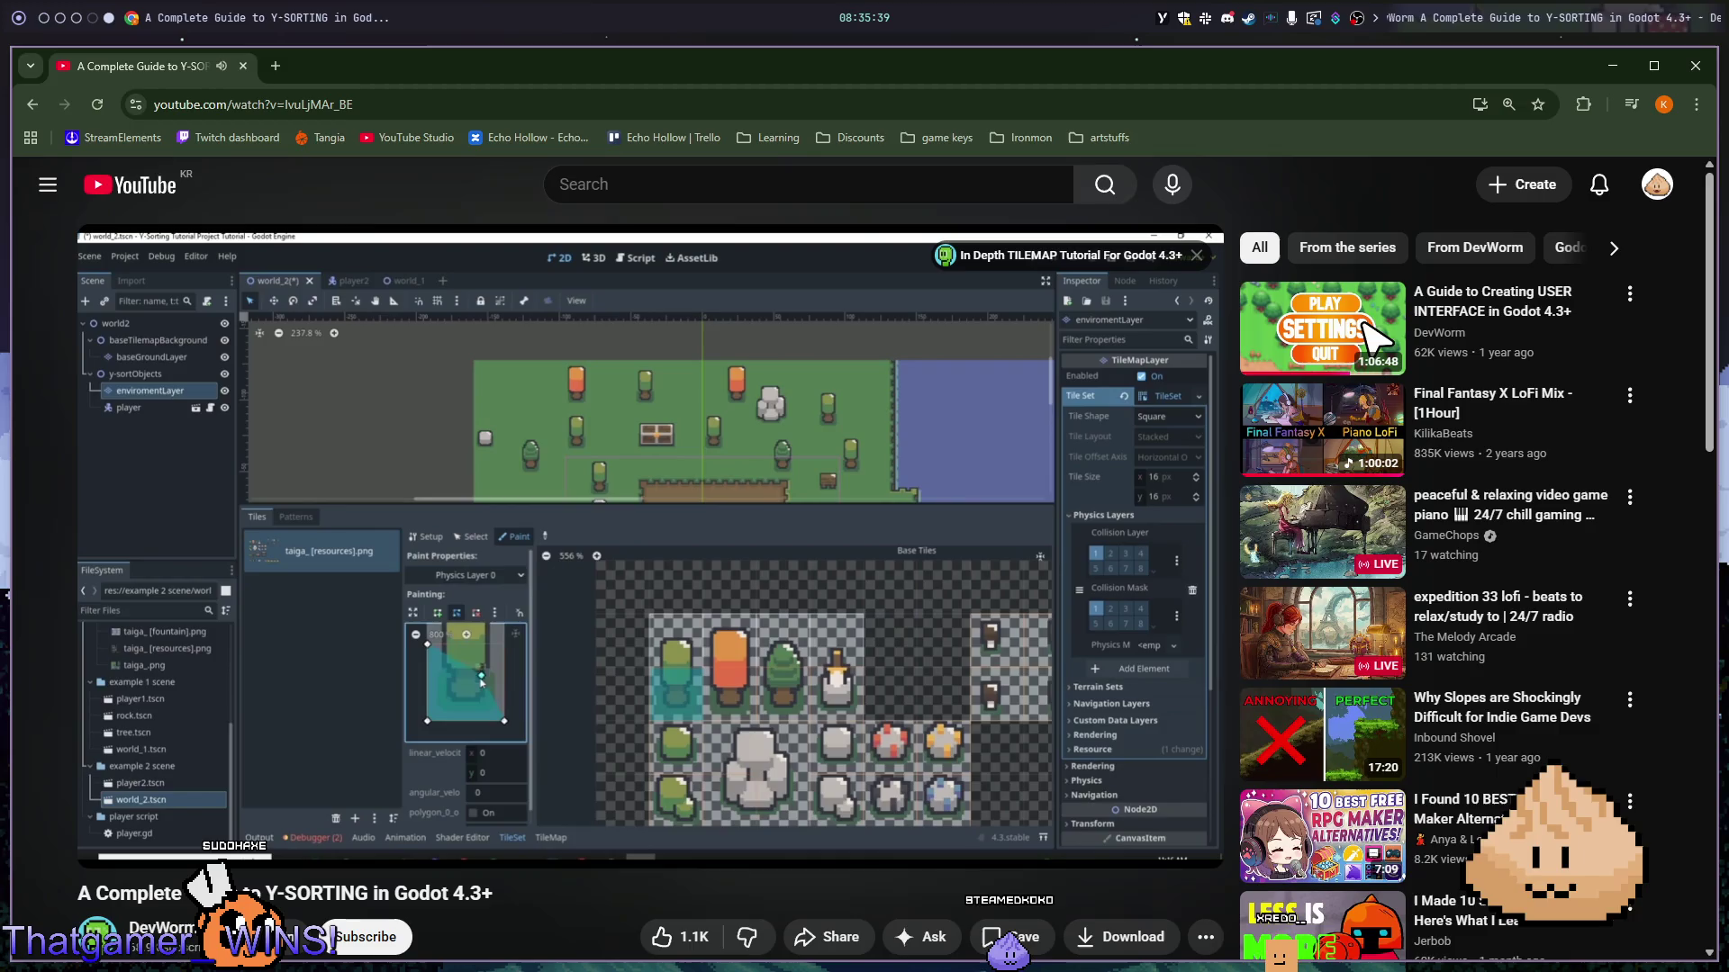
pyautogui.press('Right')
pyautogui.press('Right')
pyautogui.press('Right')
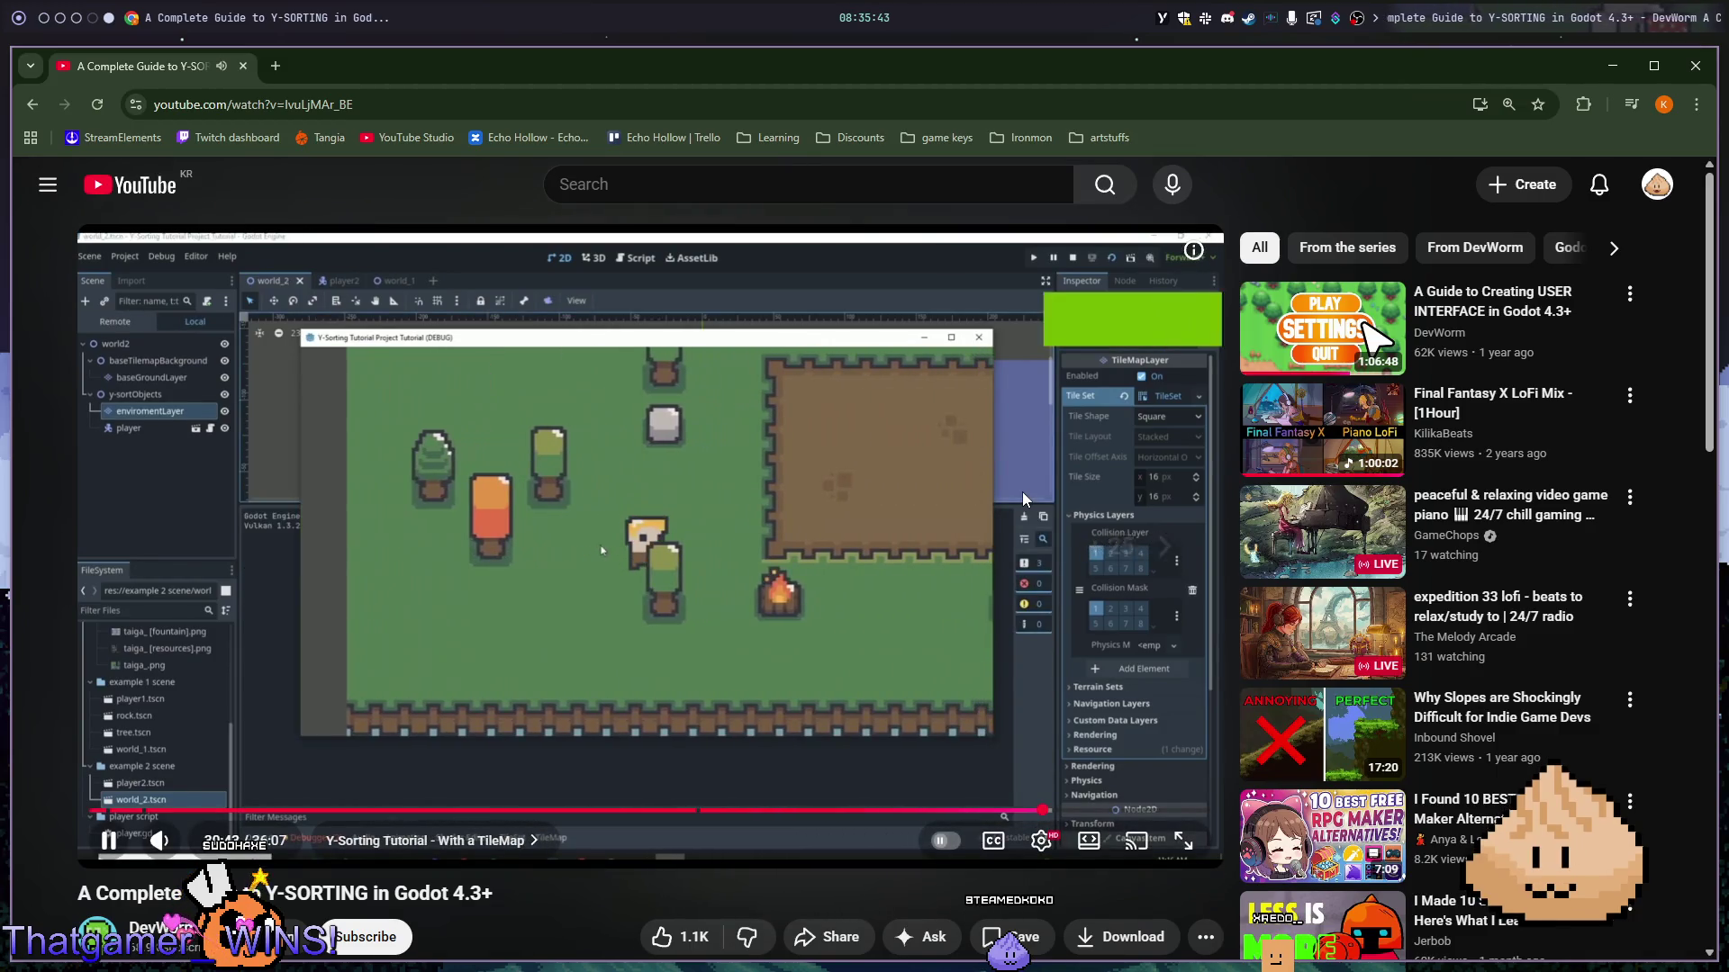
pyautogui.press('Right')
pyautogui.press('Right')
pyautogui.press('Right')
pyautogui.press('Right')
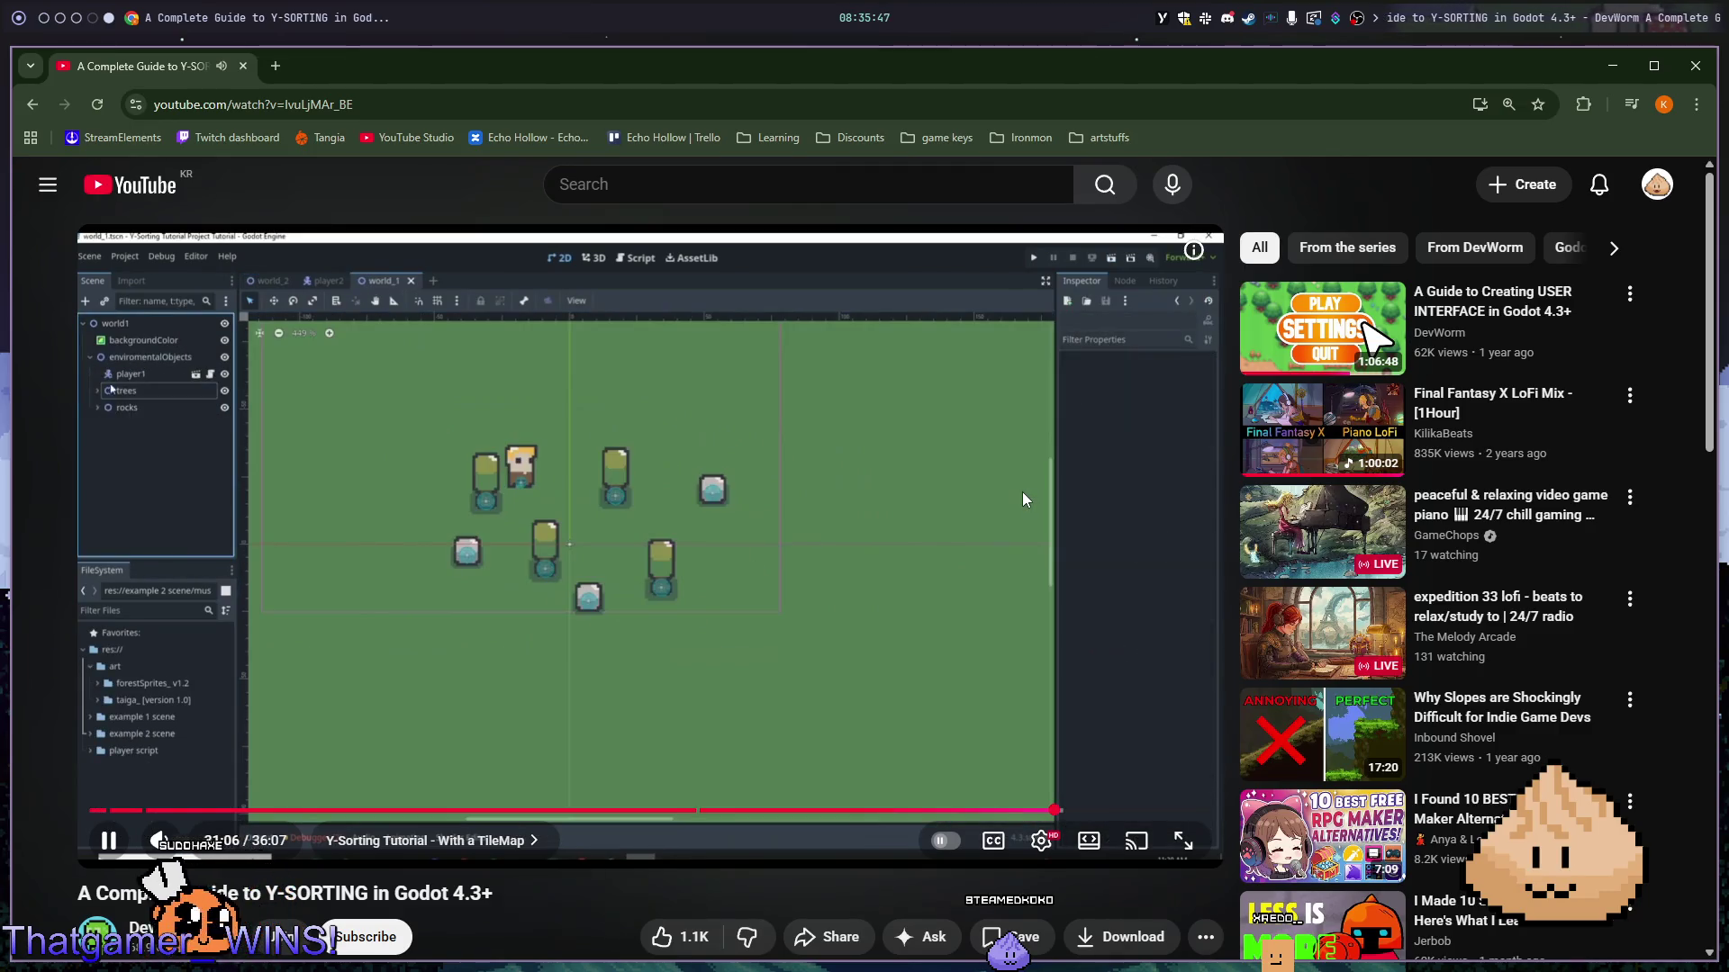
pyautogui.press('Right')
pyautogui.press('Right')
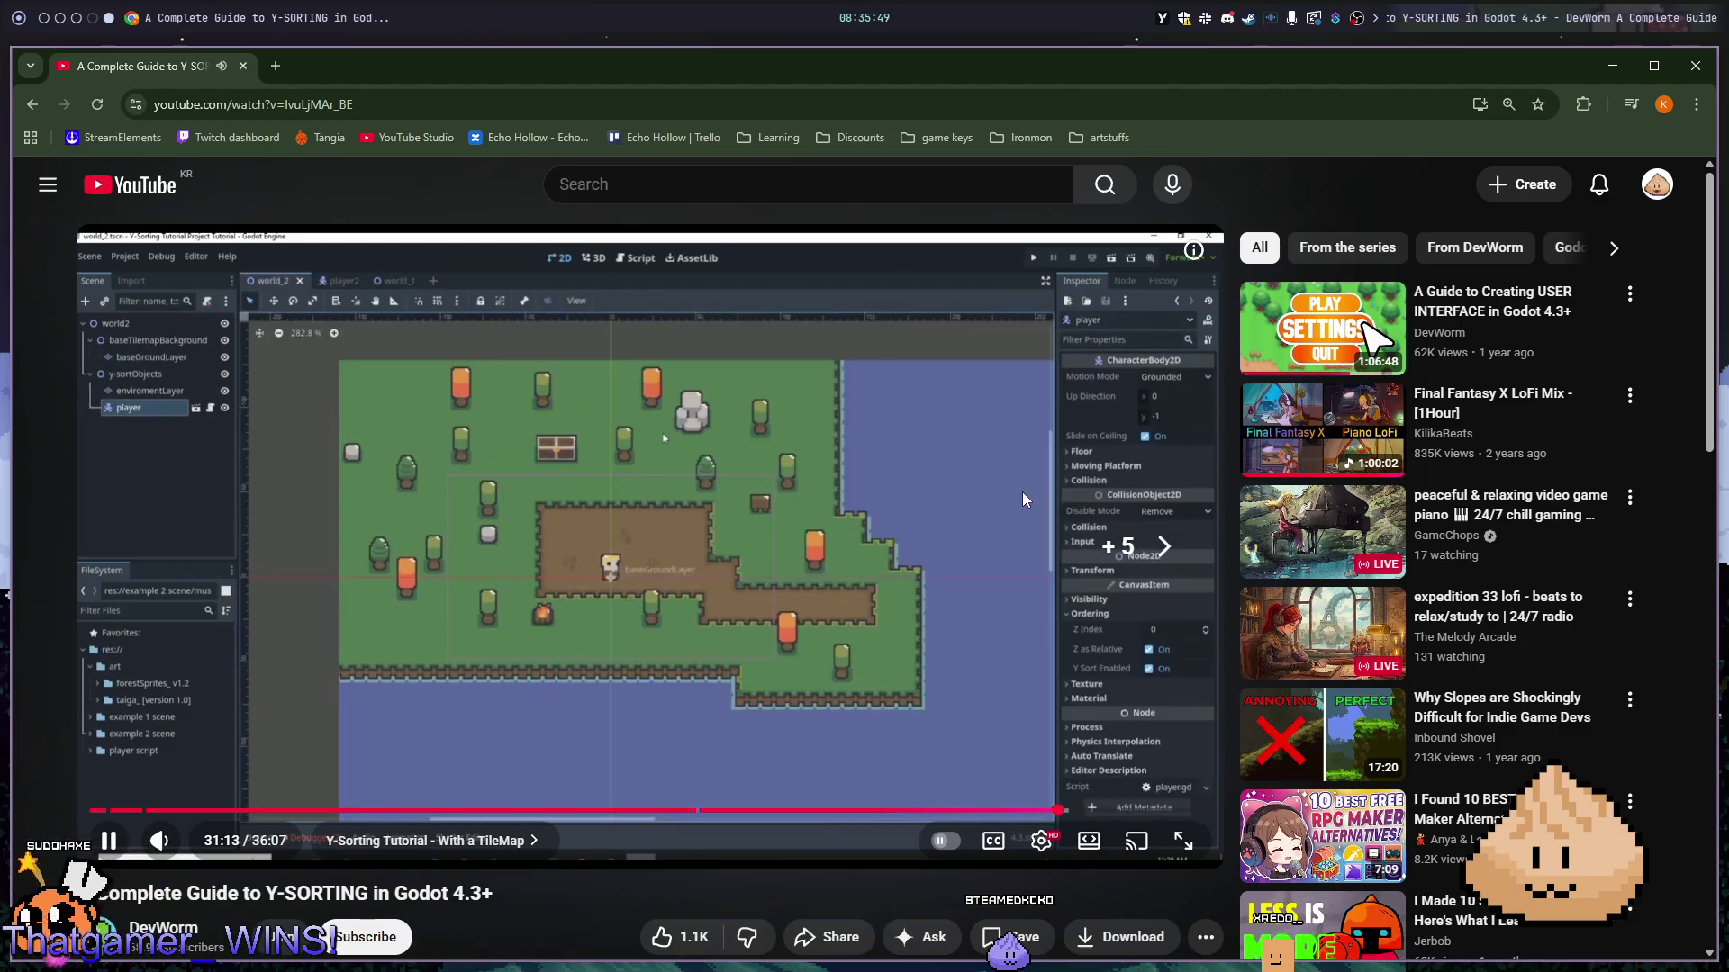
pyautogui.press('Right')
pyautogui.press('Right')
pyautogui.press('Right')
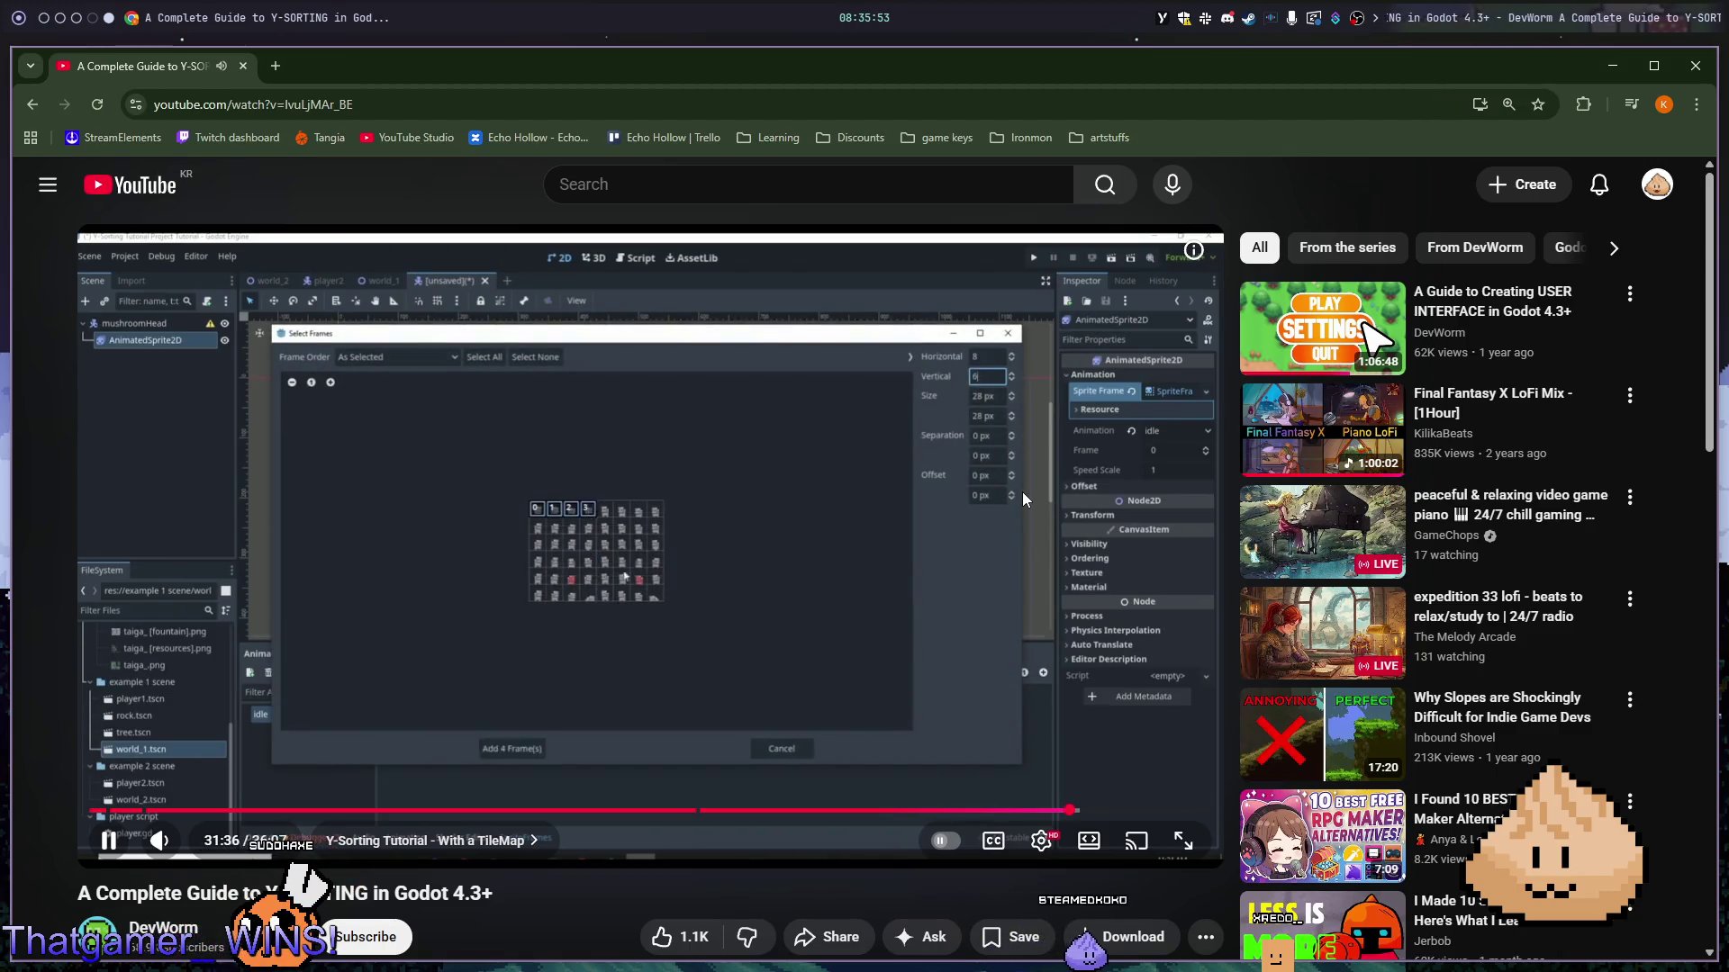
pyautogui.press('Right')
pyautogui.press('Right')
pyautogui.press('Right')
pyautogui.press('Right')
pyautogui.press('Right')
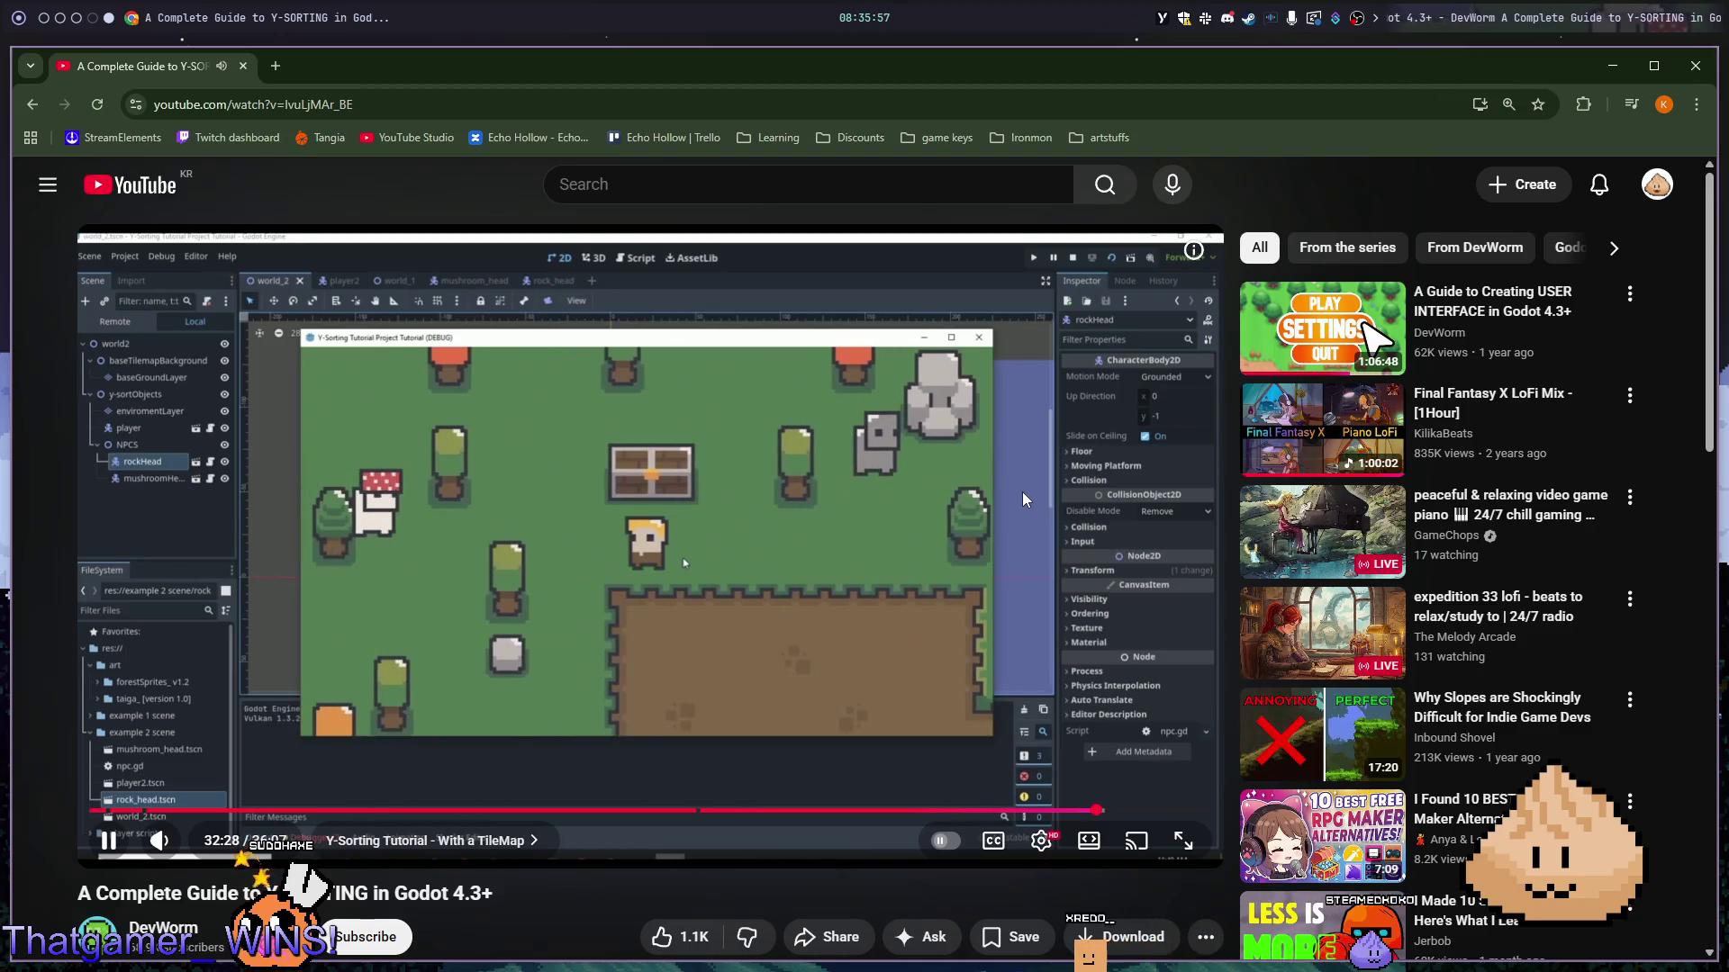
pyautogui.press('Right')
pyautogui.press('Right')
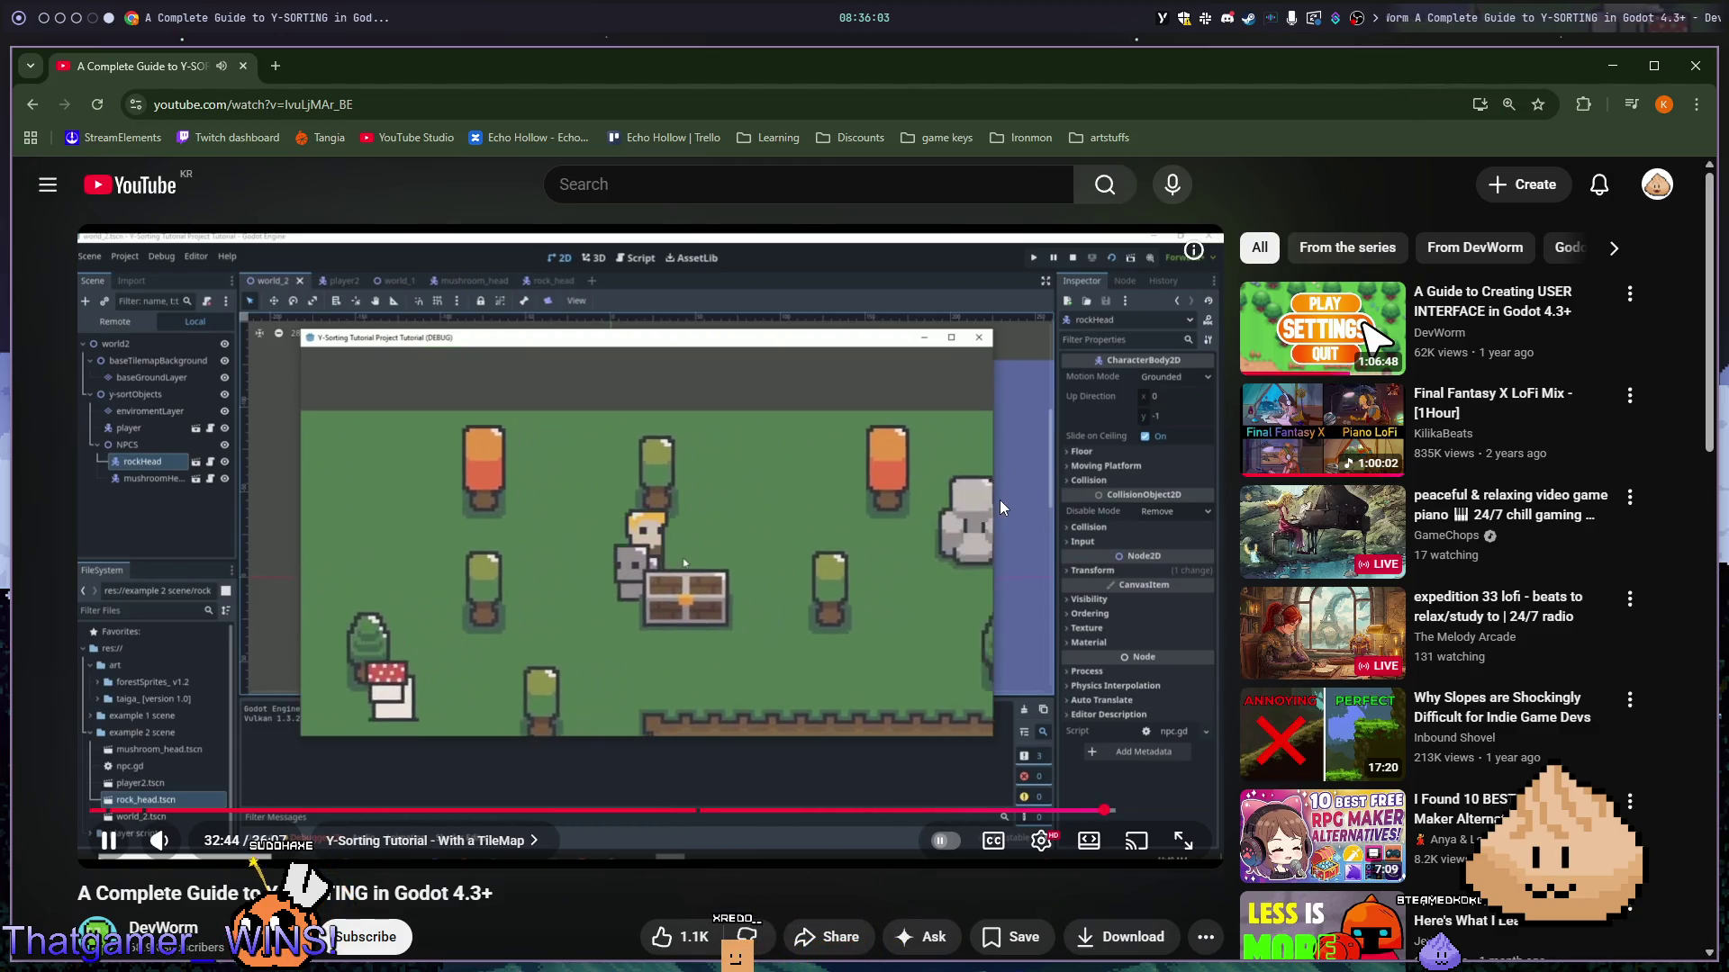
pyautogui.press('Right')
pyautogui.press('Right')
pyautogui.press('Right')
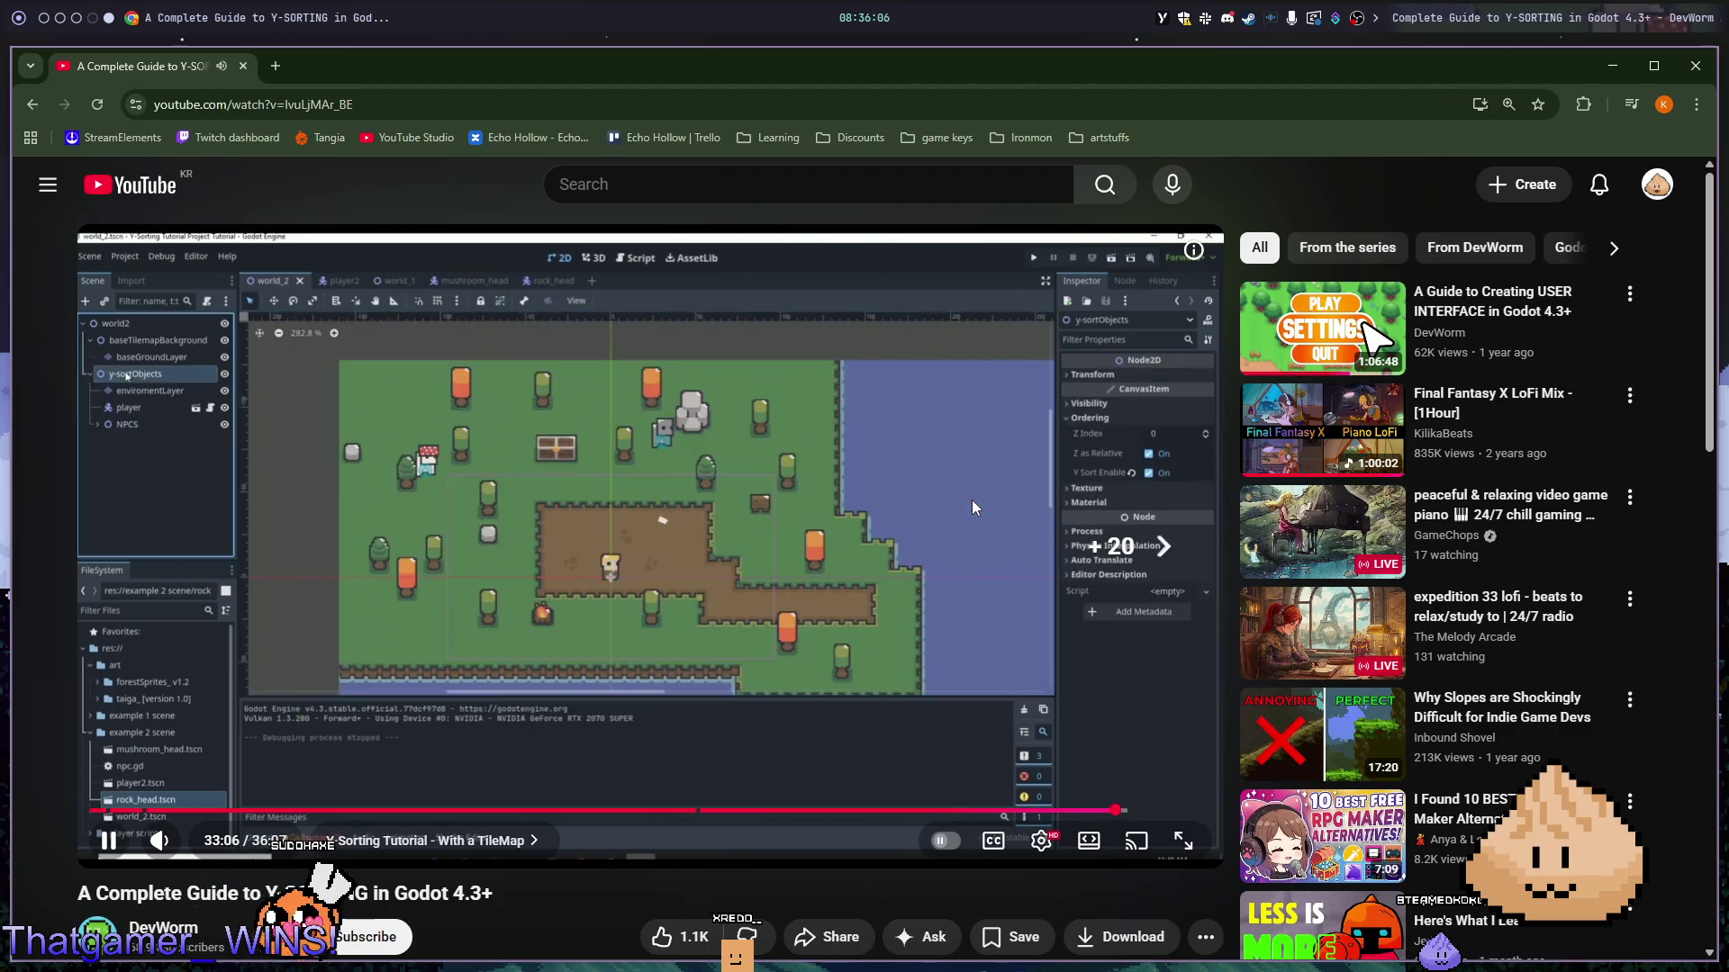
pyautogui.press('Right')
pyautogui.press('Right')
pyautogui.press('Right')
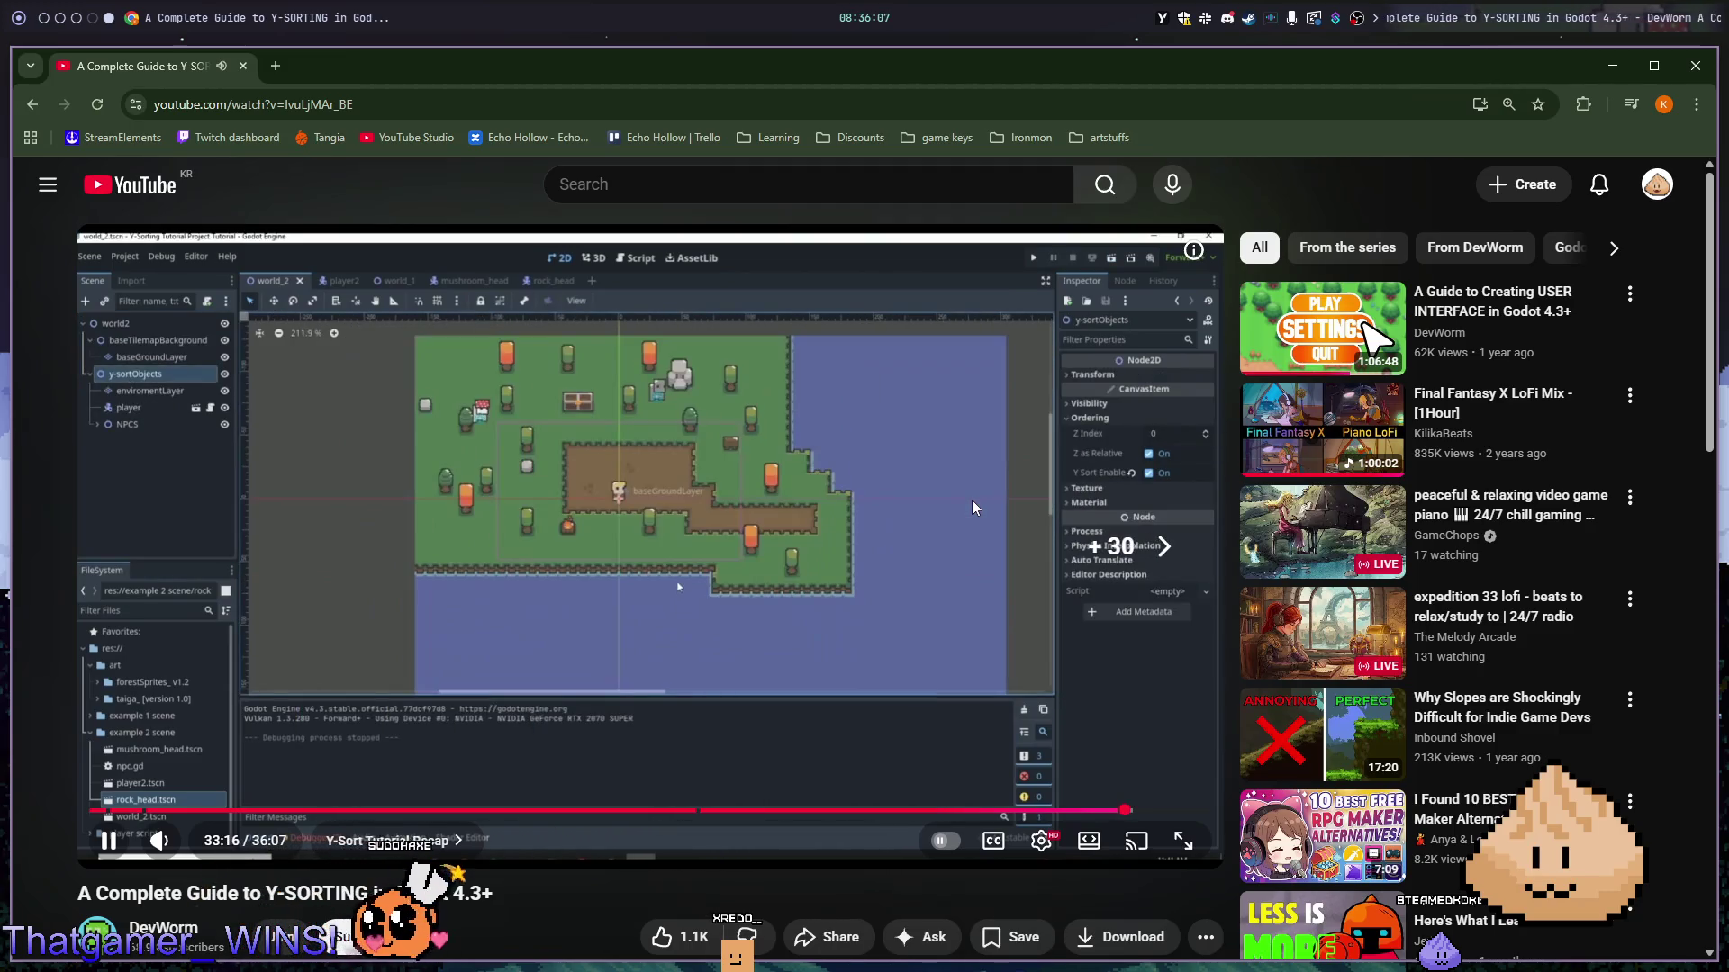
pyautogui.press('Right')
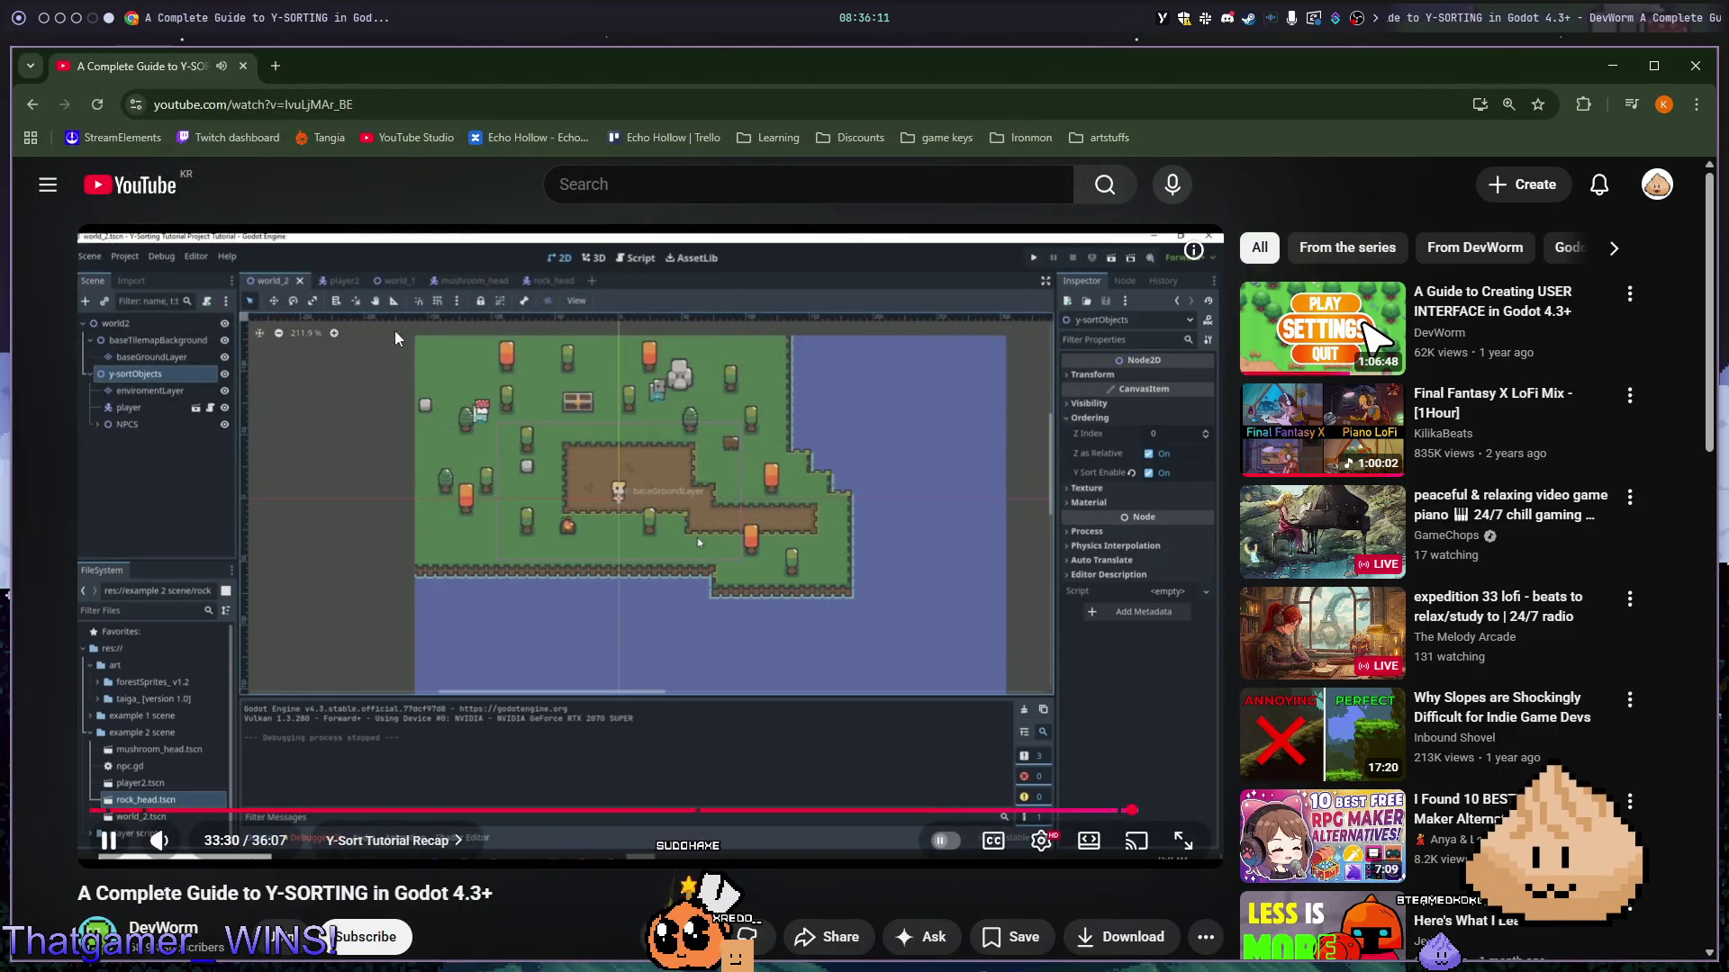
pyautogui.click(539, 331)
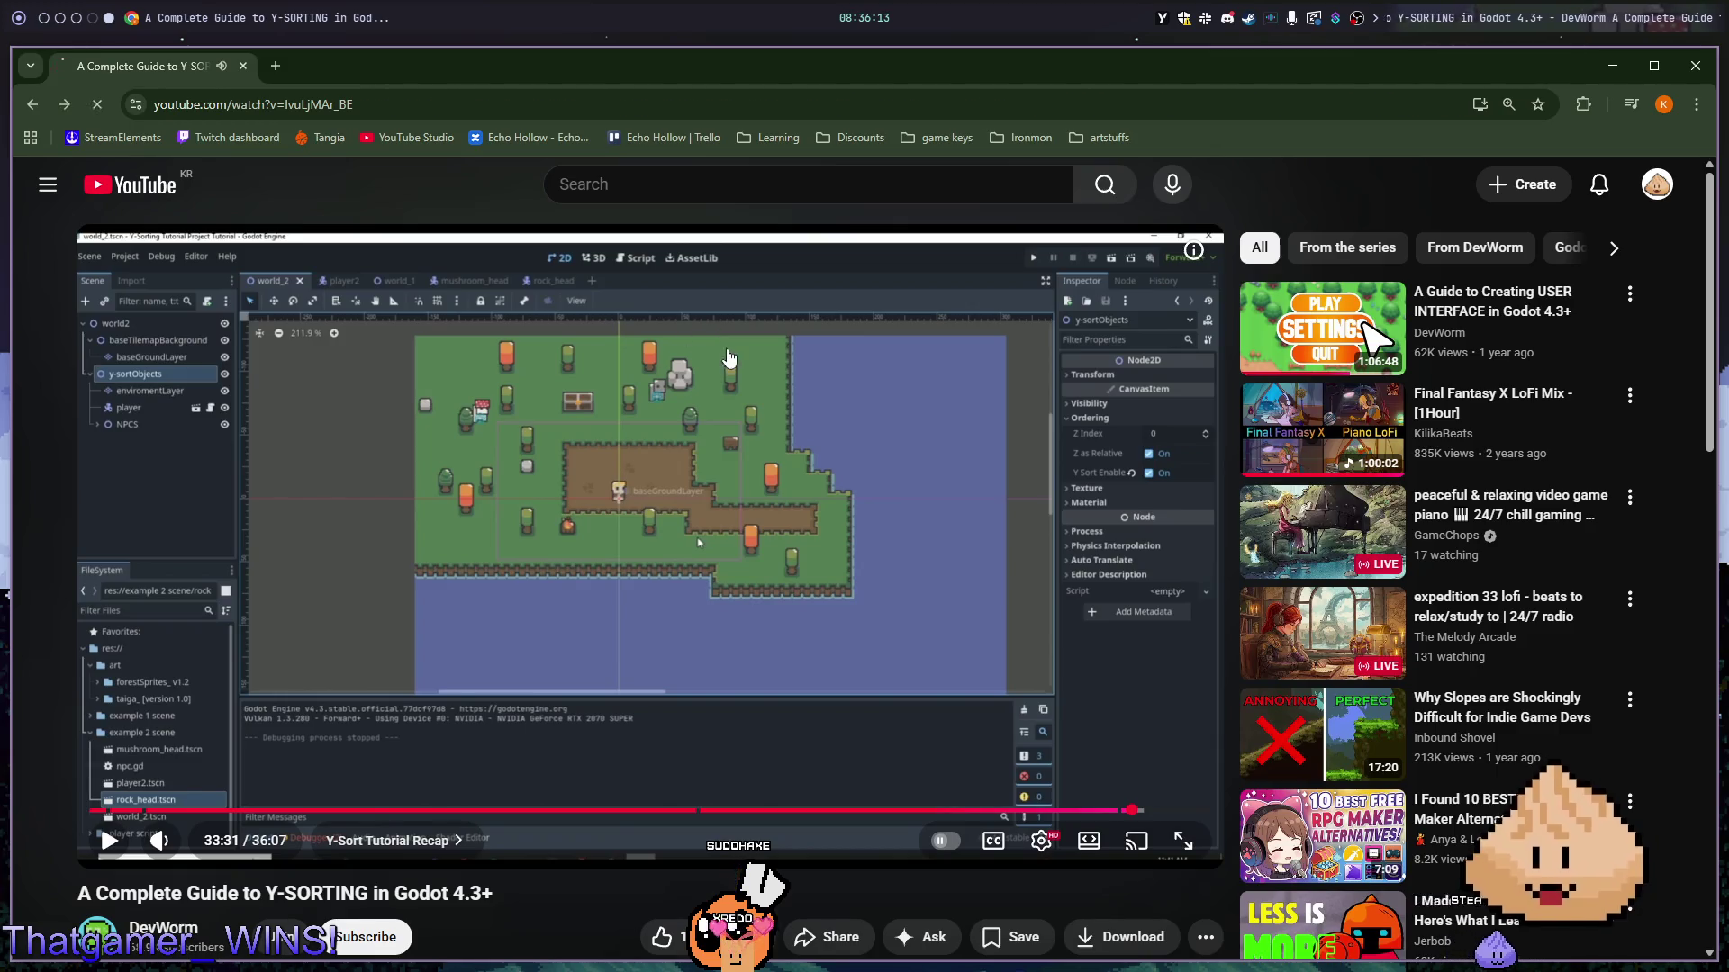
# - Go back to the Google y-sort results and scroll through the Reddit and Godot Forum threads
pyautogui.hotkey('alt', 'Left')
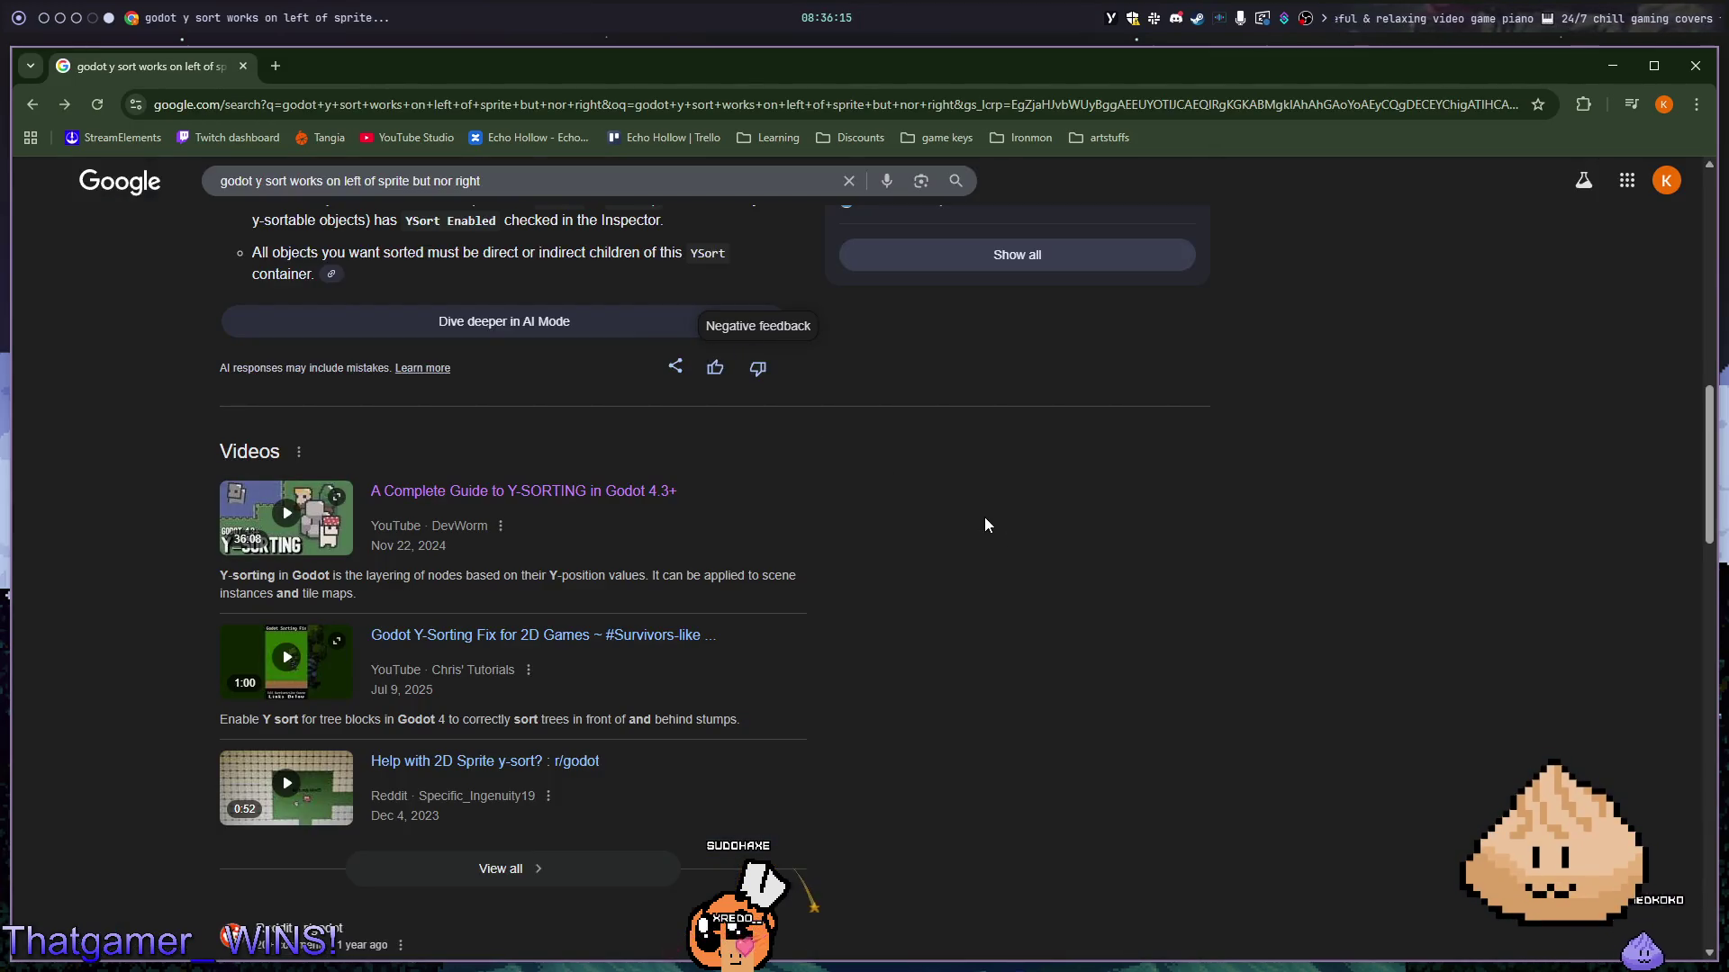
pyautogui.scroll(-6, 970, 506)
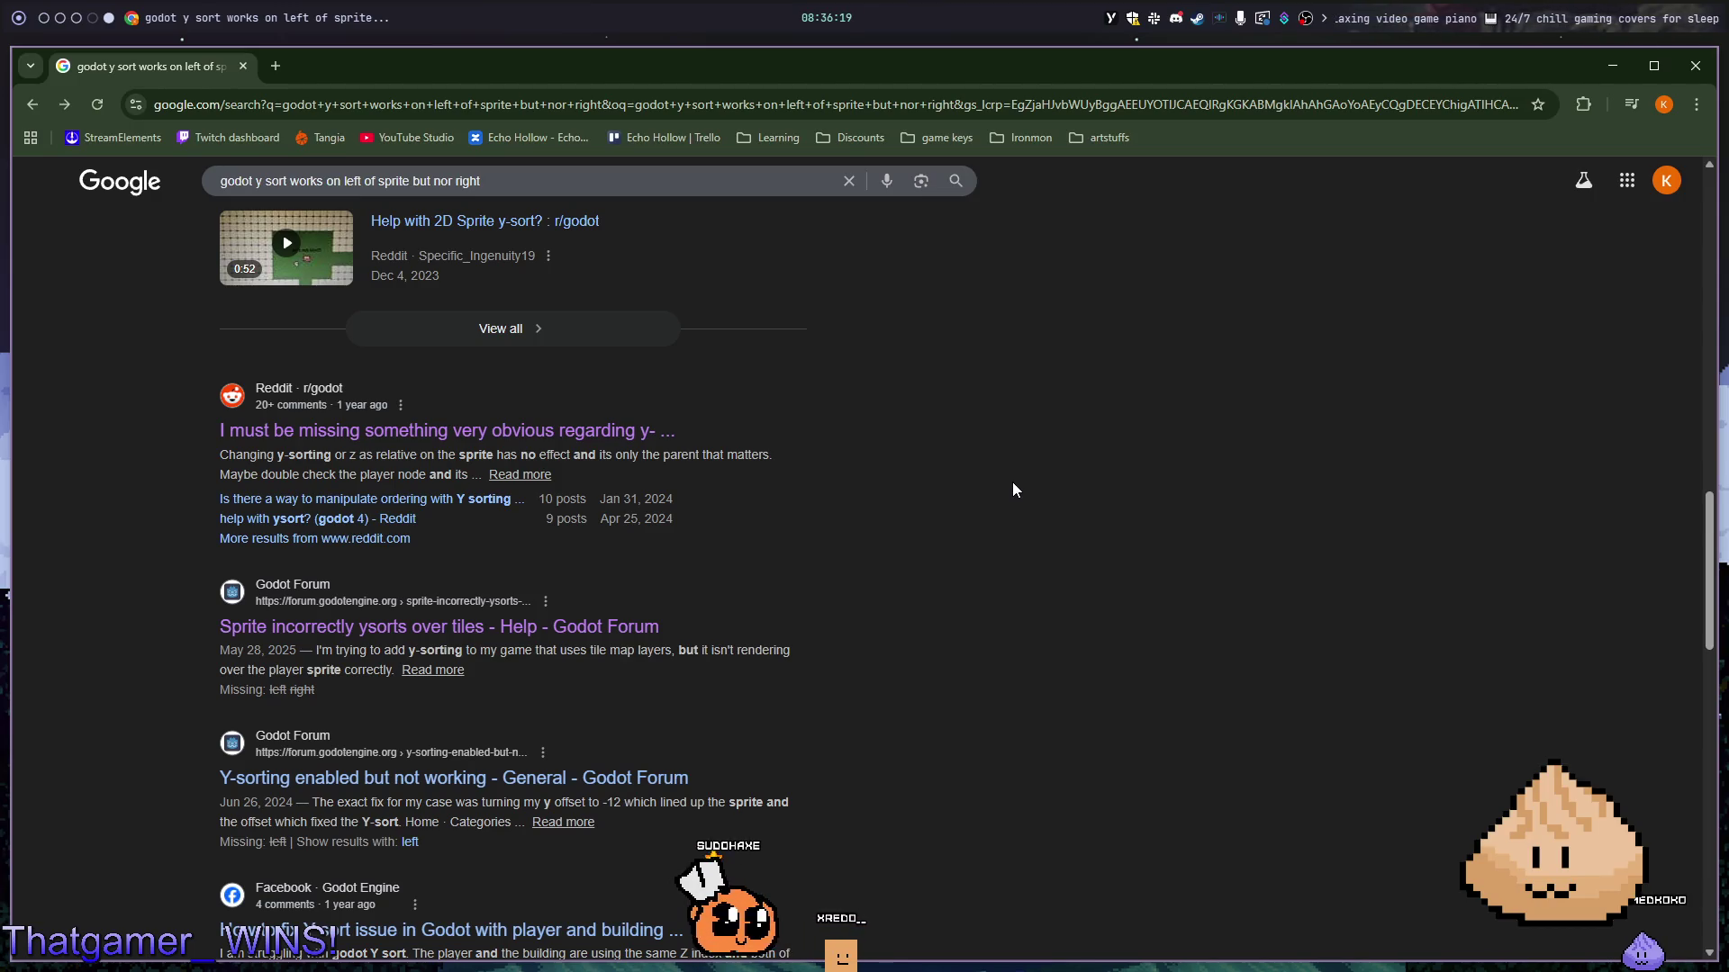
pyautogui.scroll(-4, 1013, 484)
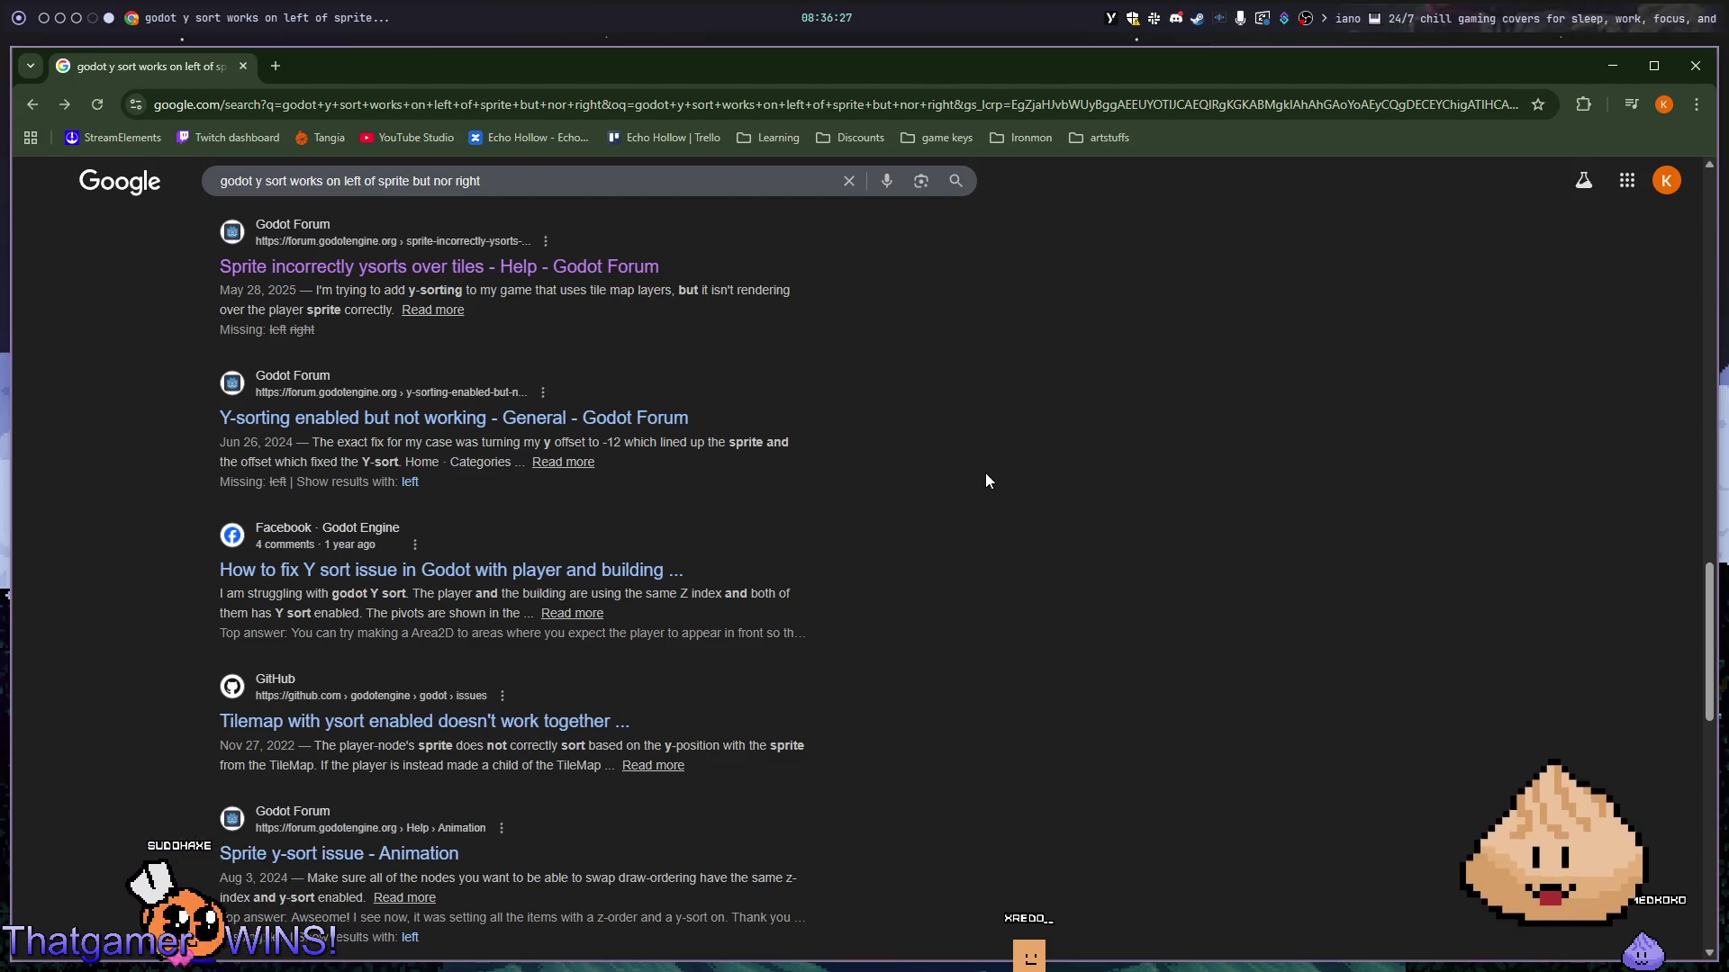
pyautogui.press('super+1')
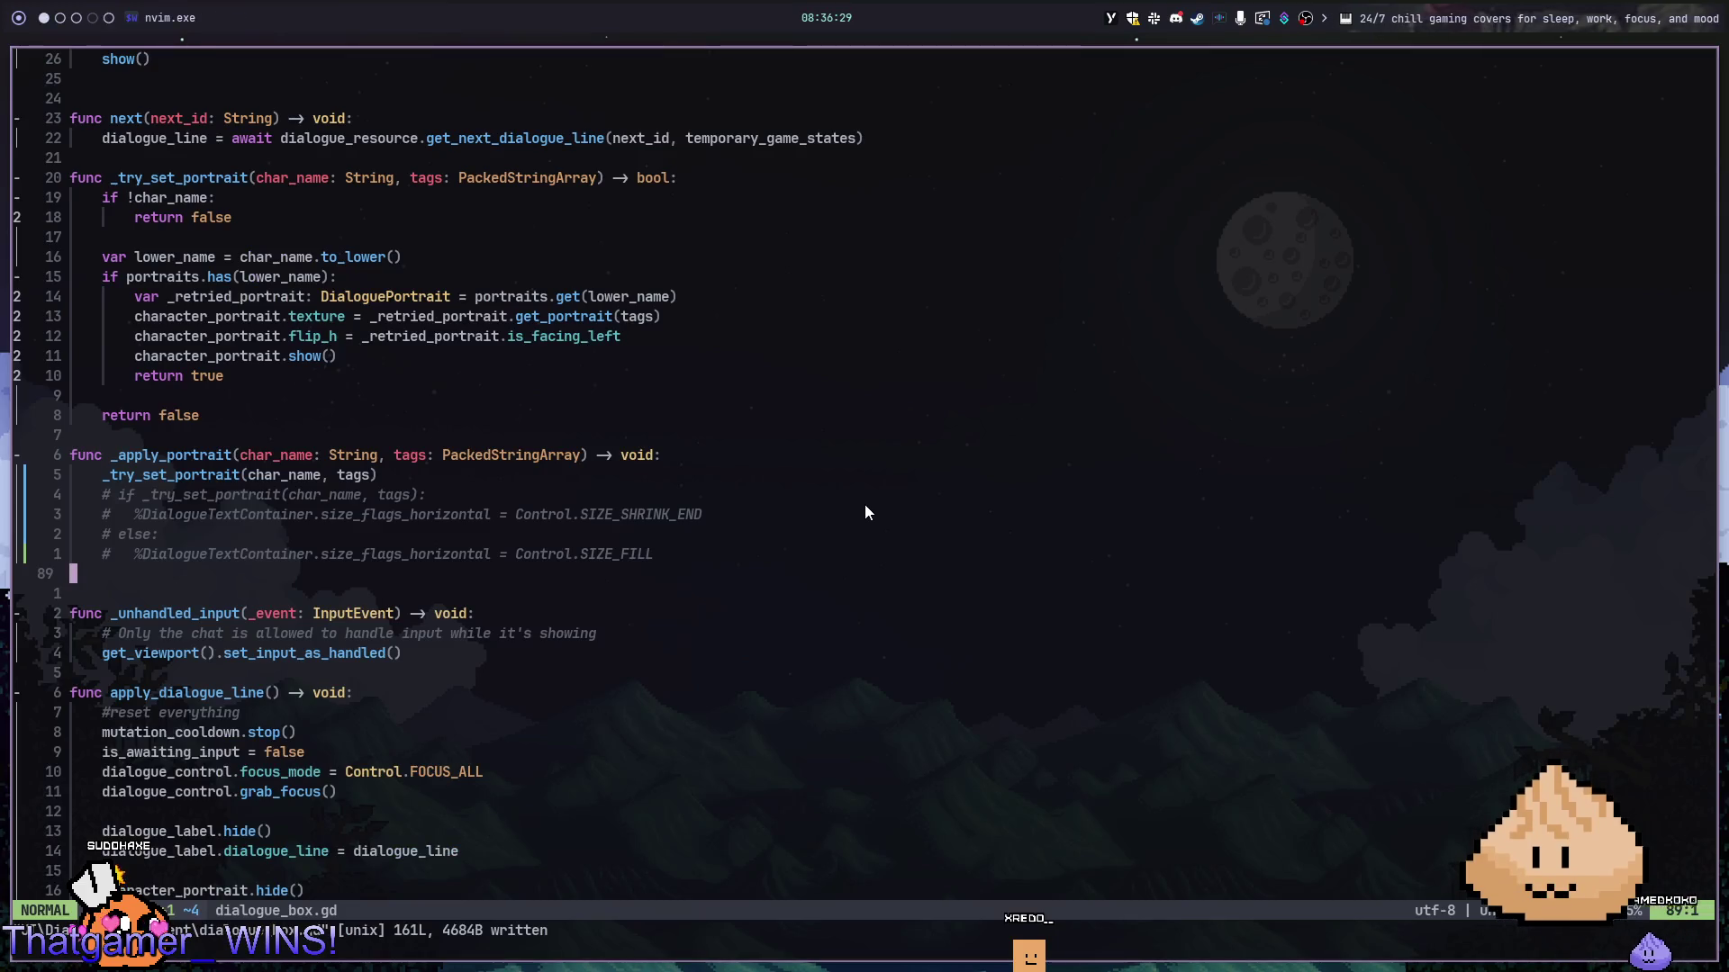
# - Run the StartDream game with F5 and walk the party between the dirt path and forest
pyautogui.press('super+2')
pyautogui.press('F5')
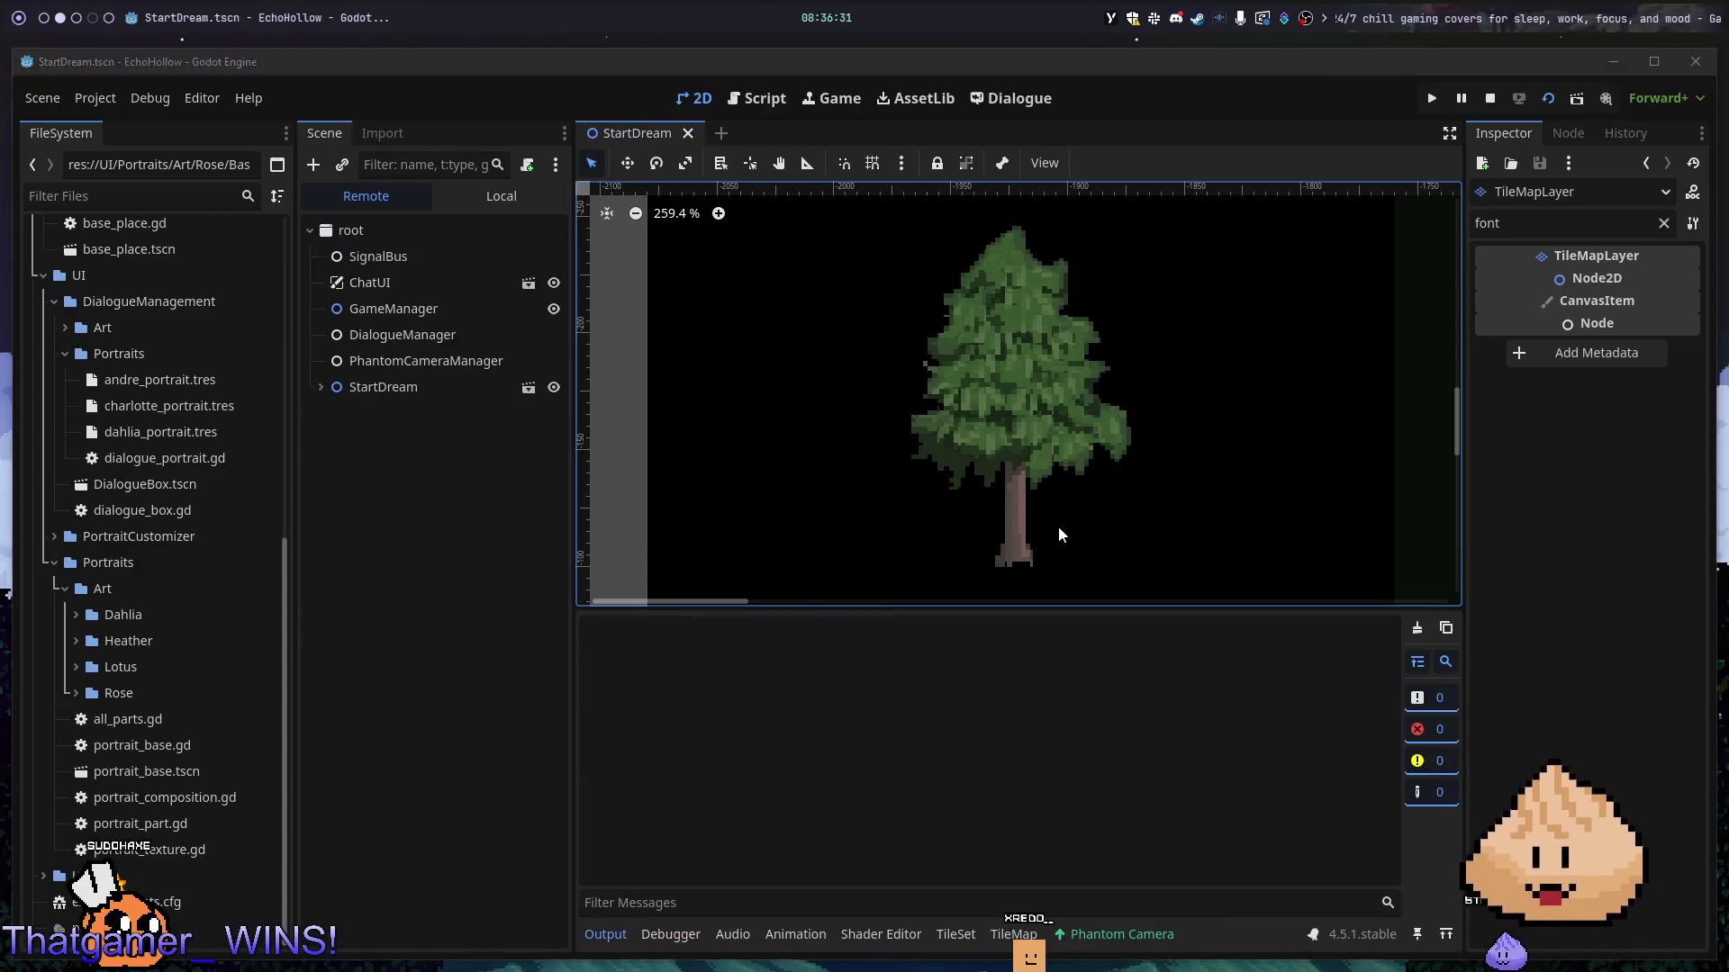
pyautogui.press('Left')
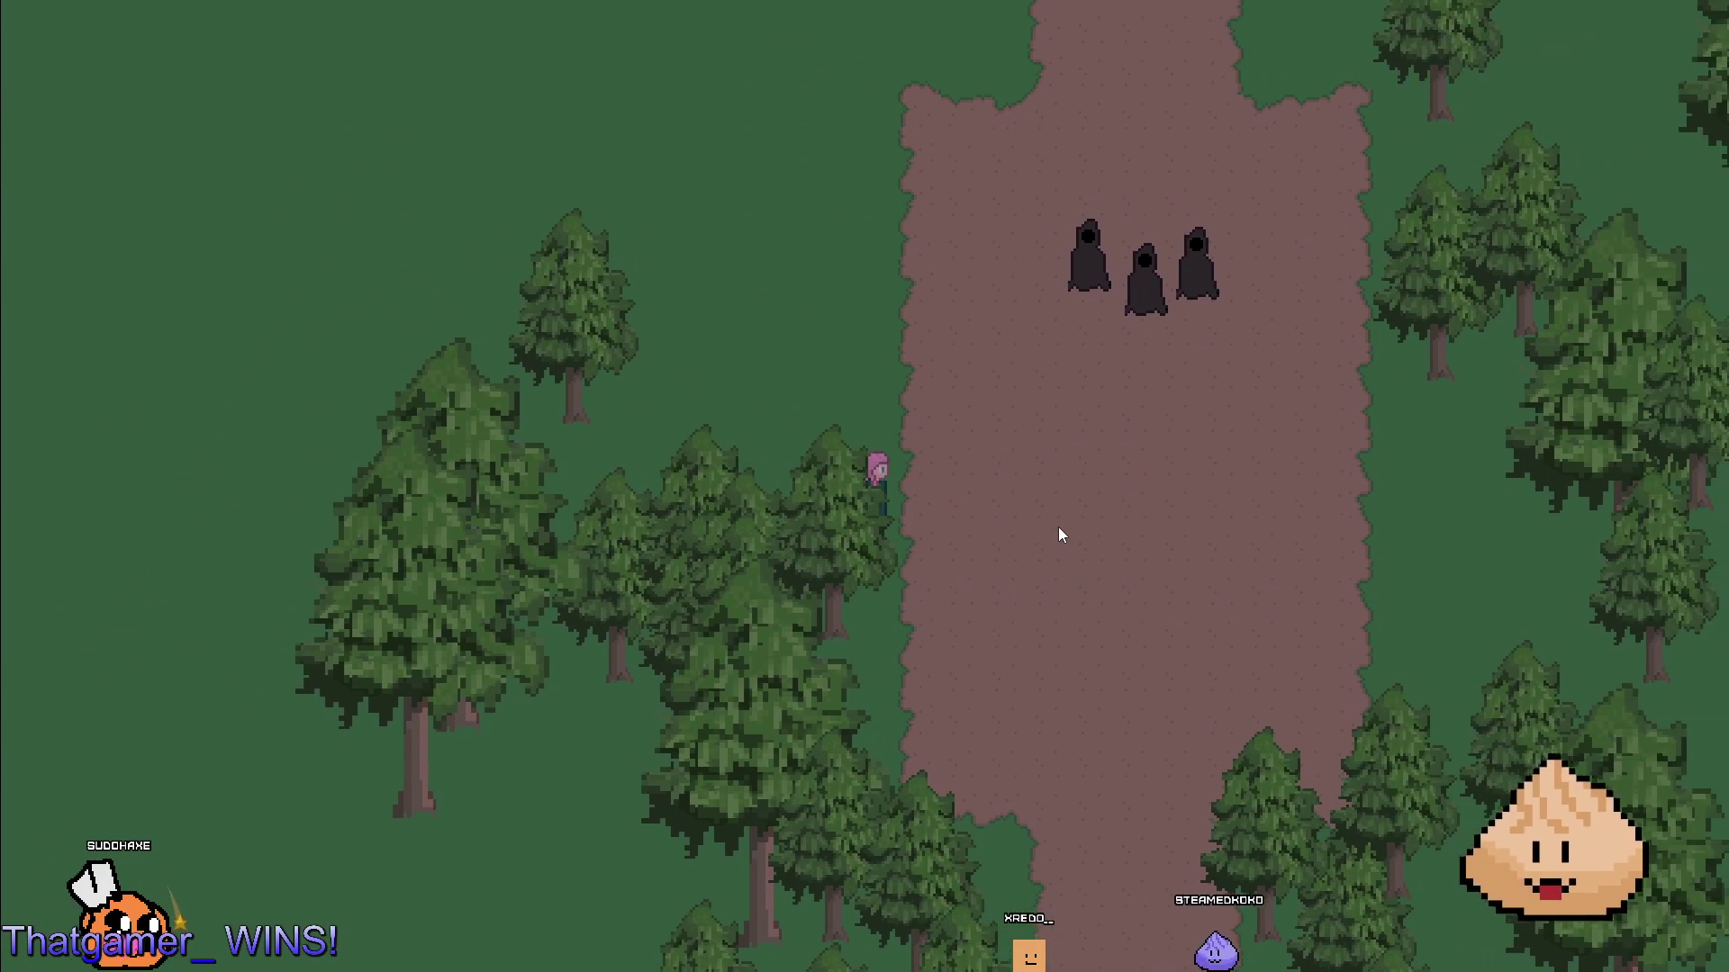
pyautogui.press('Right')
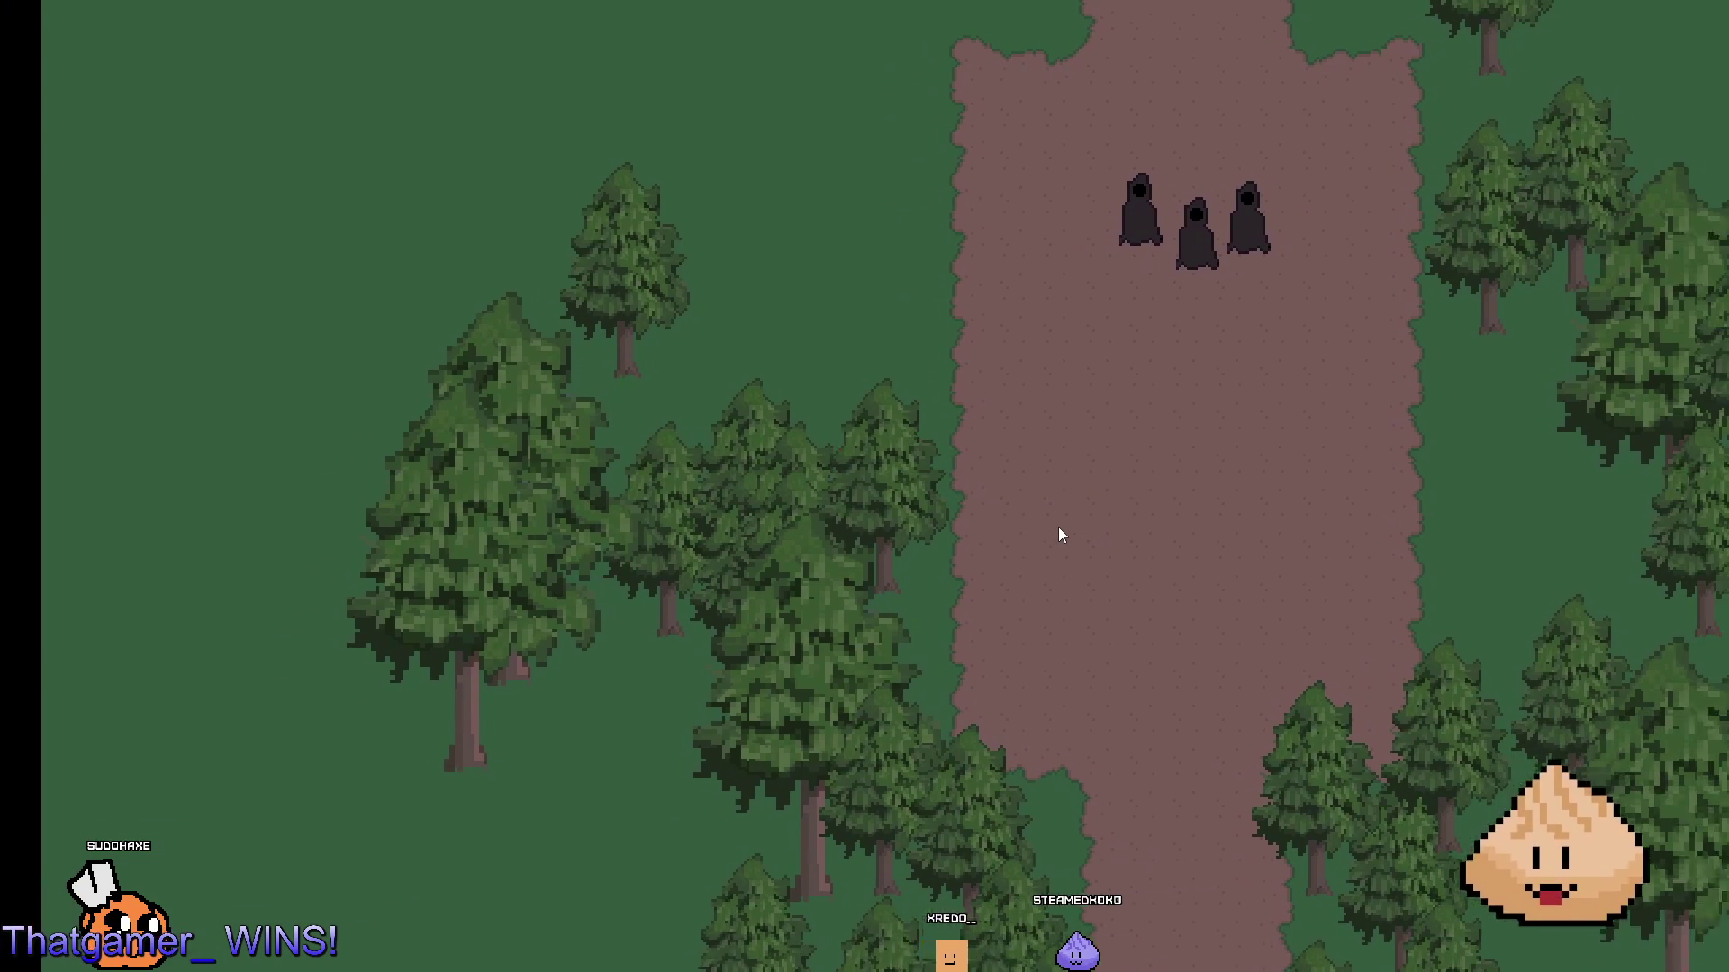
pyautogui.press('Right')
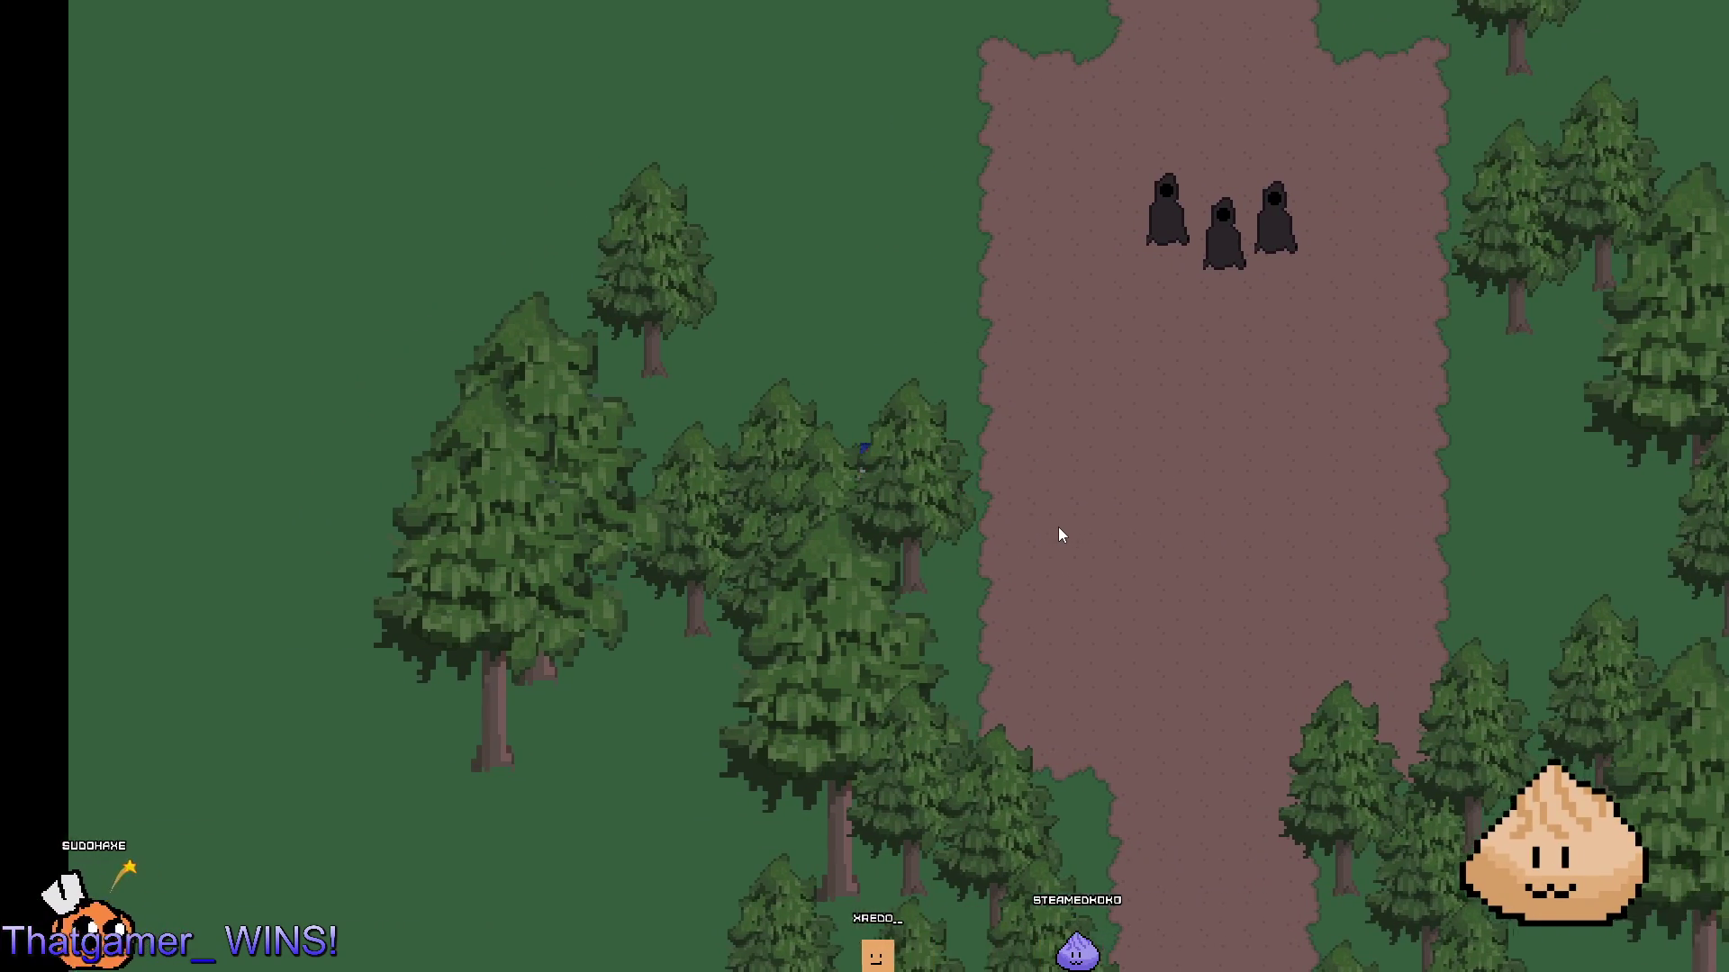
pyautogui.press('Left')
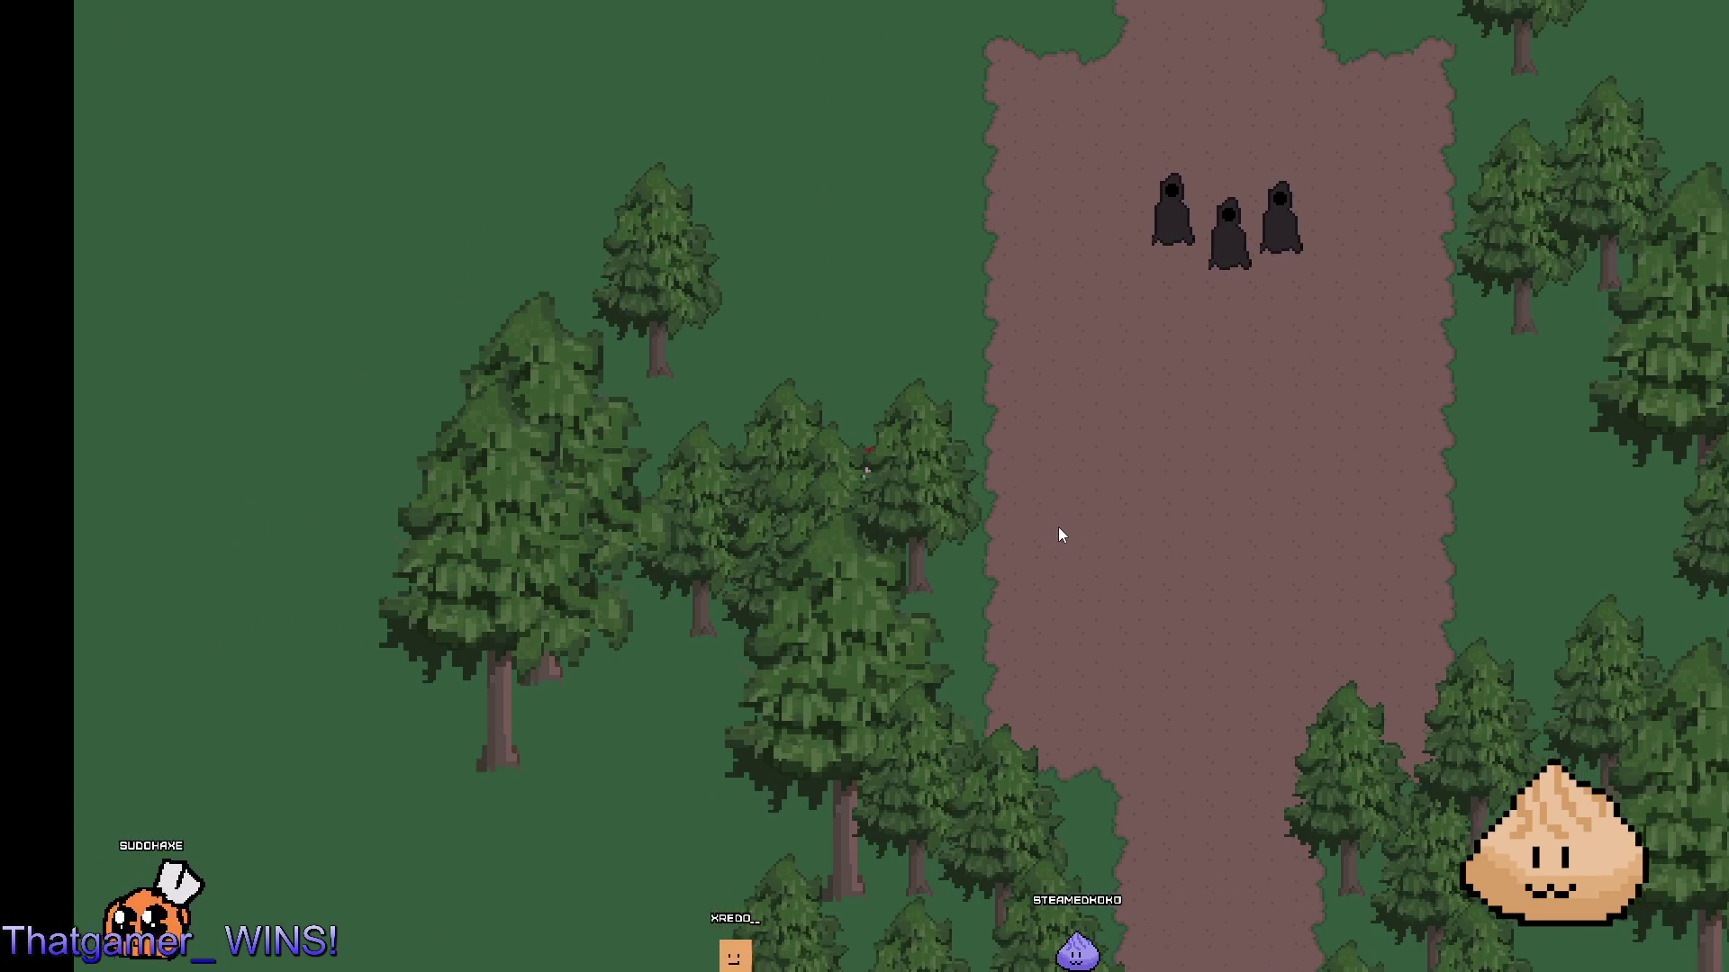
pyautogui.press('Left')
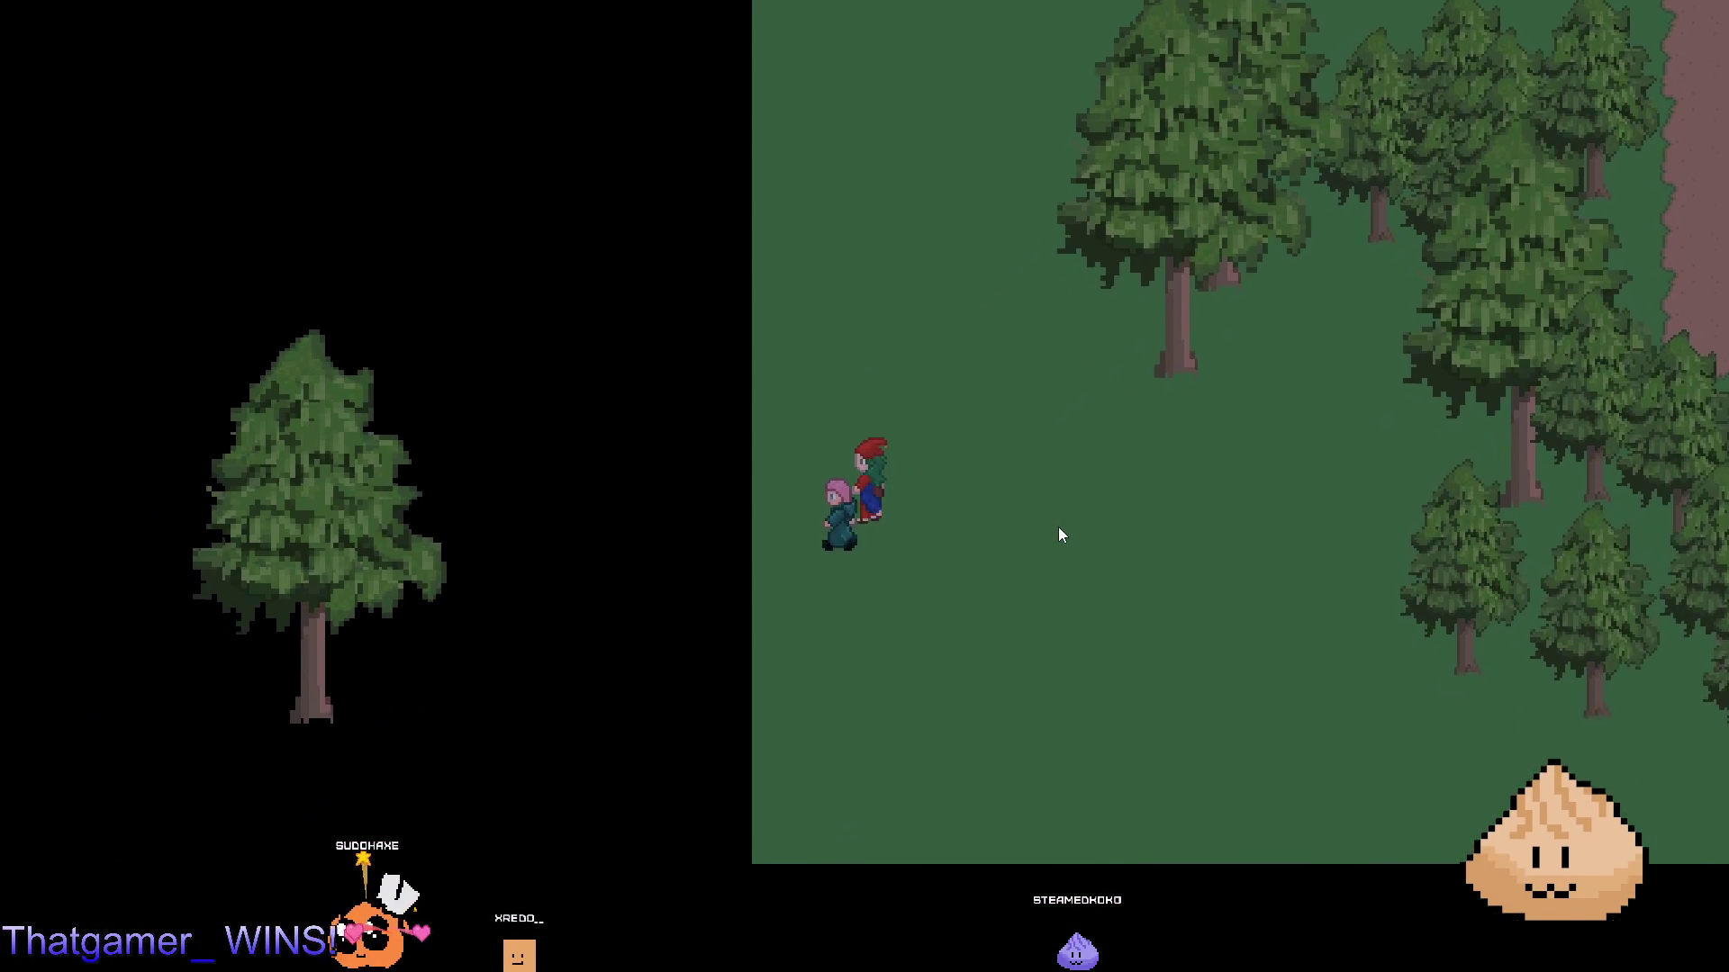
pyautogui.press('Left')
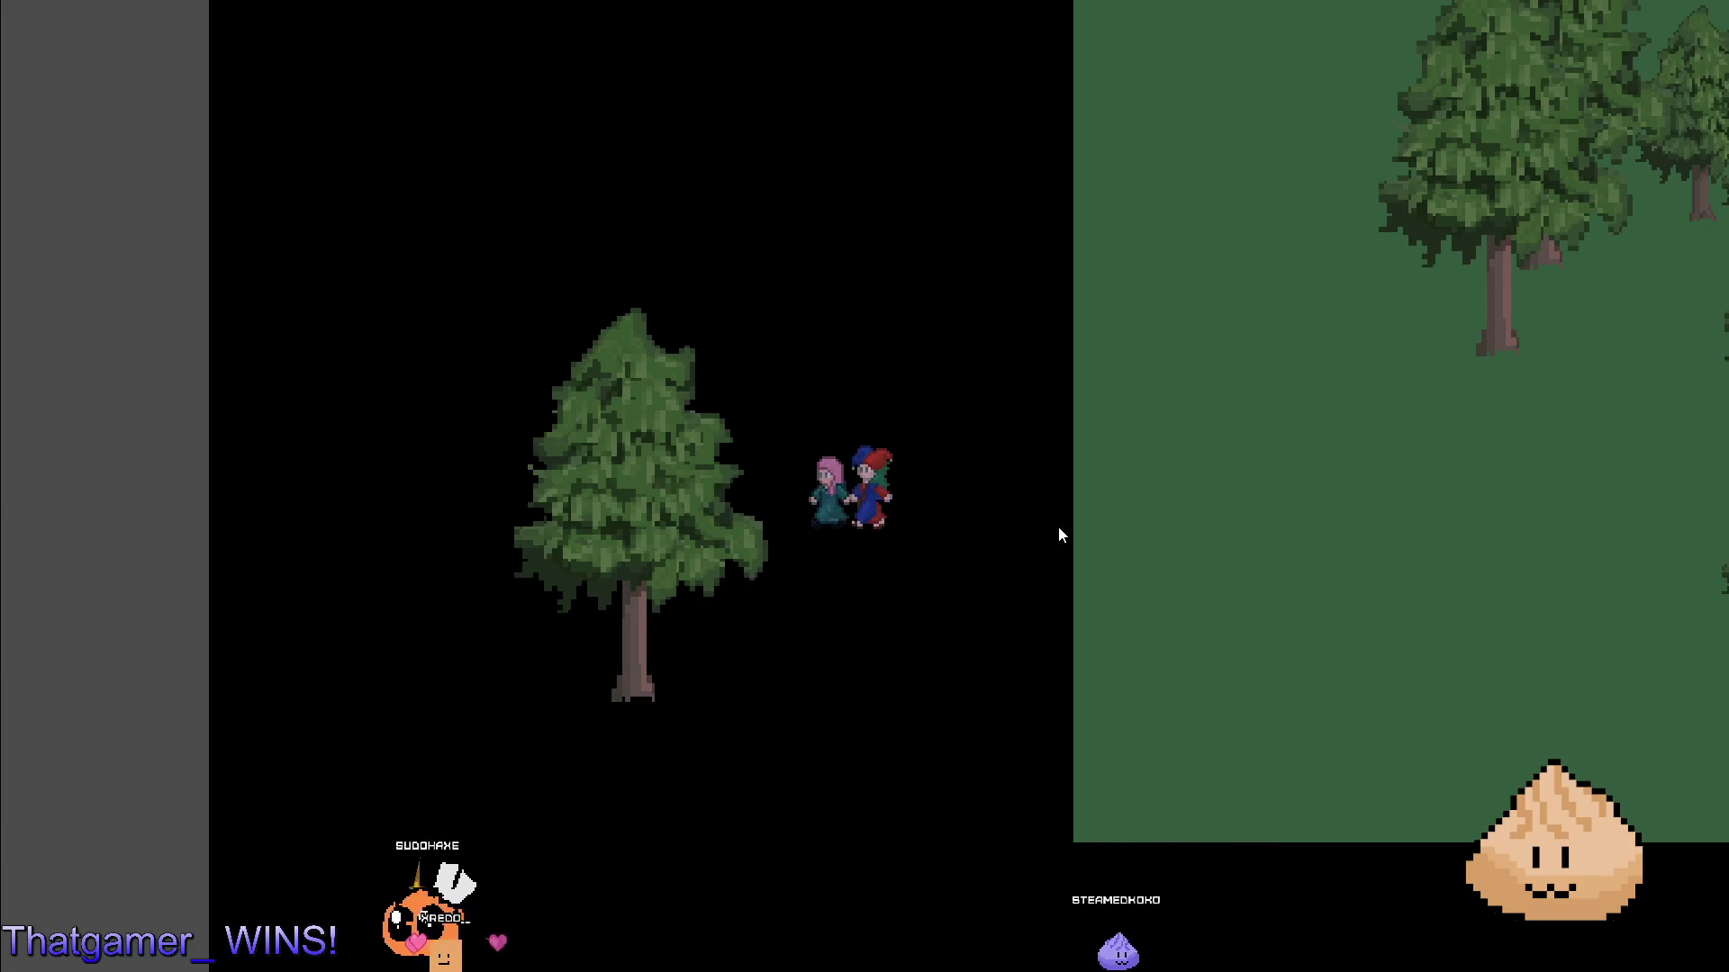
# - Walk the party around the lone tree to check draw order, then stop the game with F8
pyautogui.press('Right')
pyautogui.press('Down')
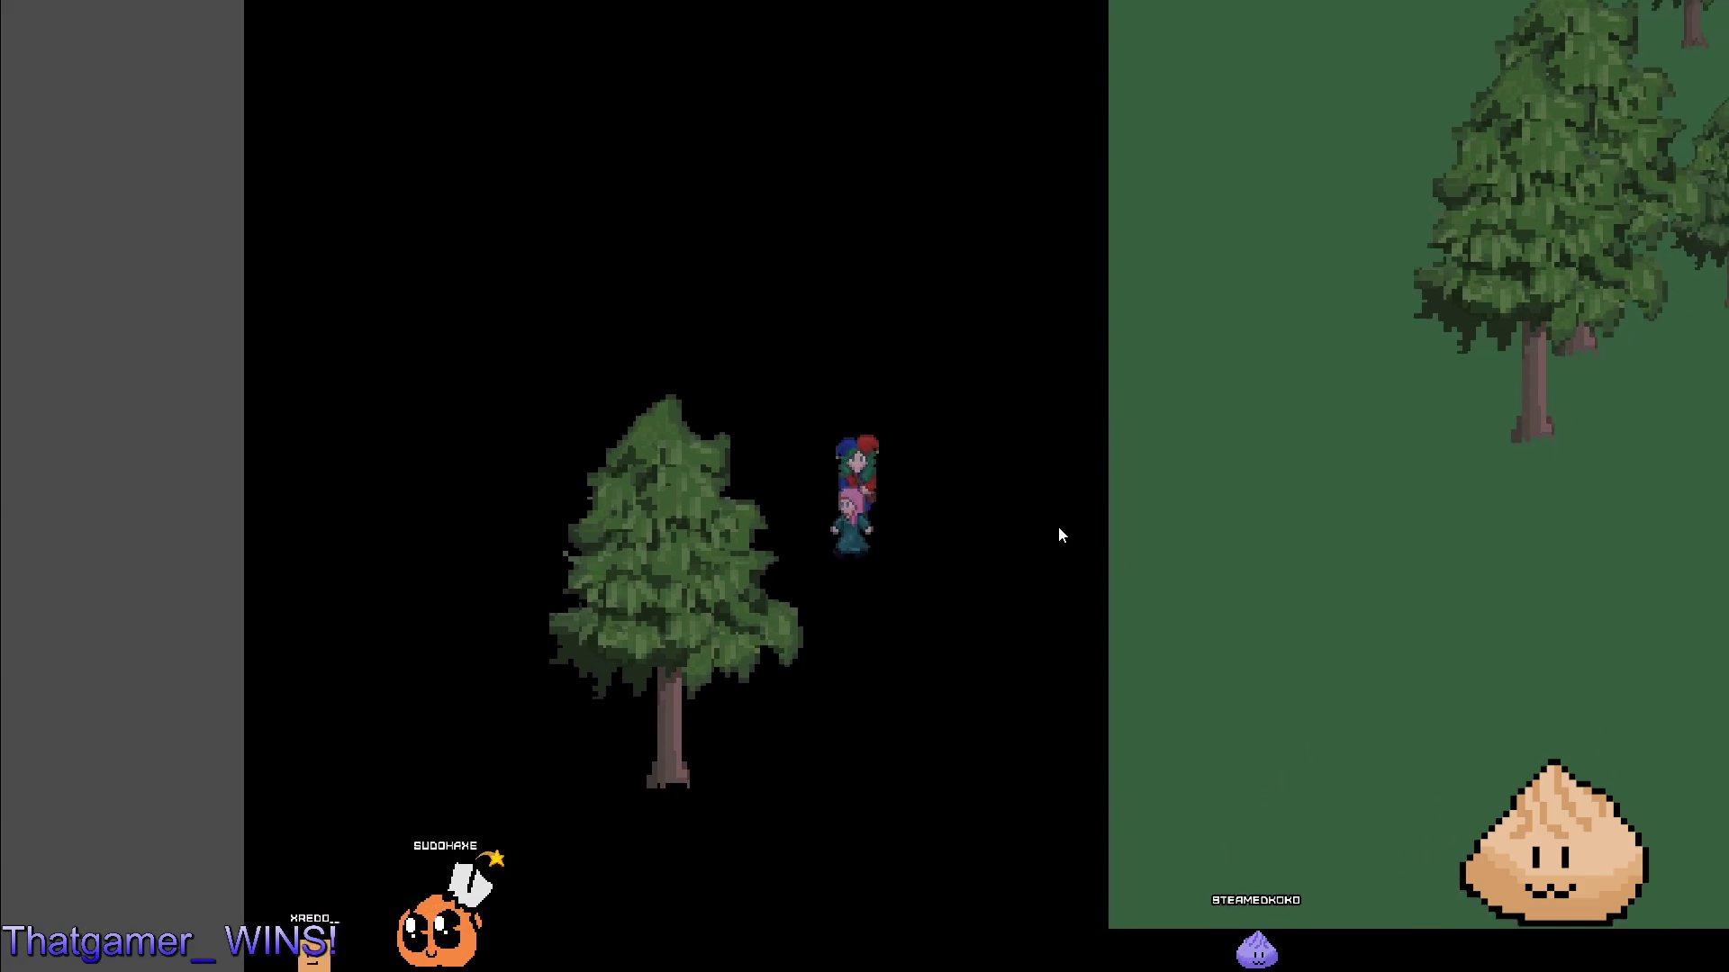
pyautogui.press('Left')
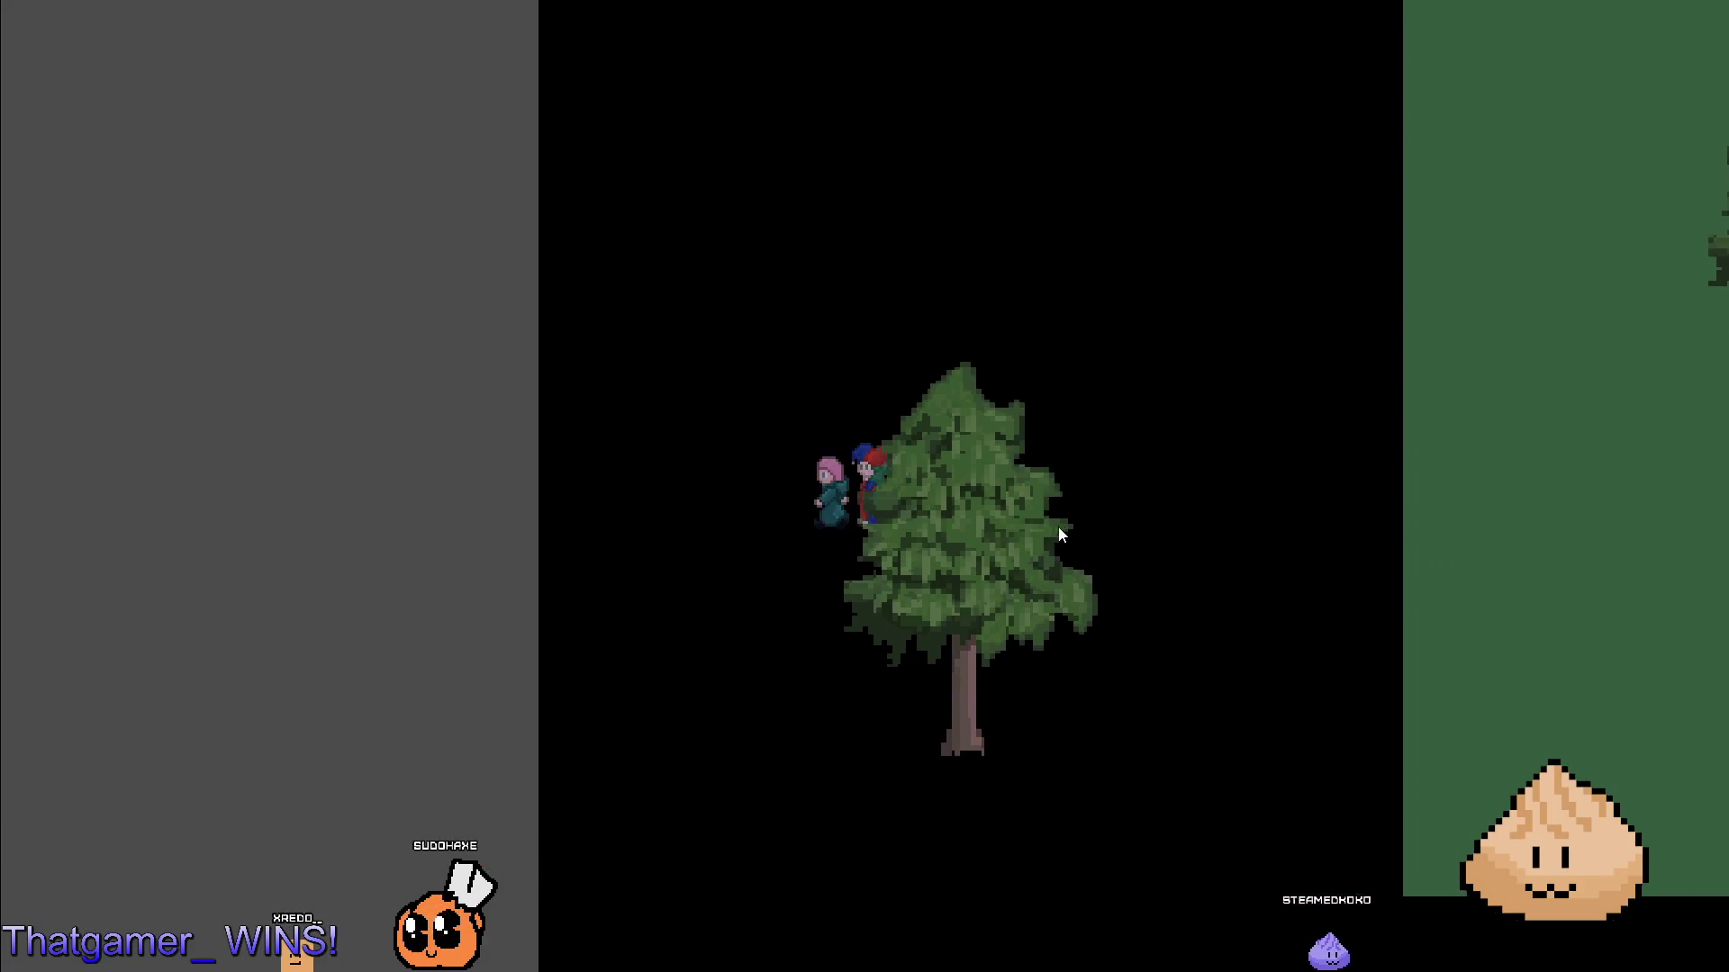
pyautogui.press('Left')
pyautogui.press('Right')
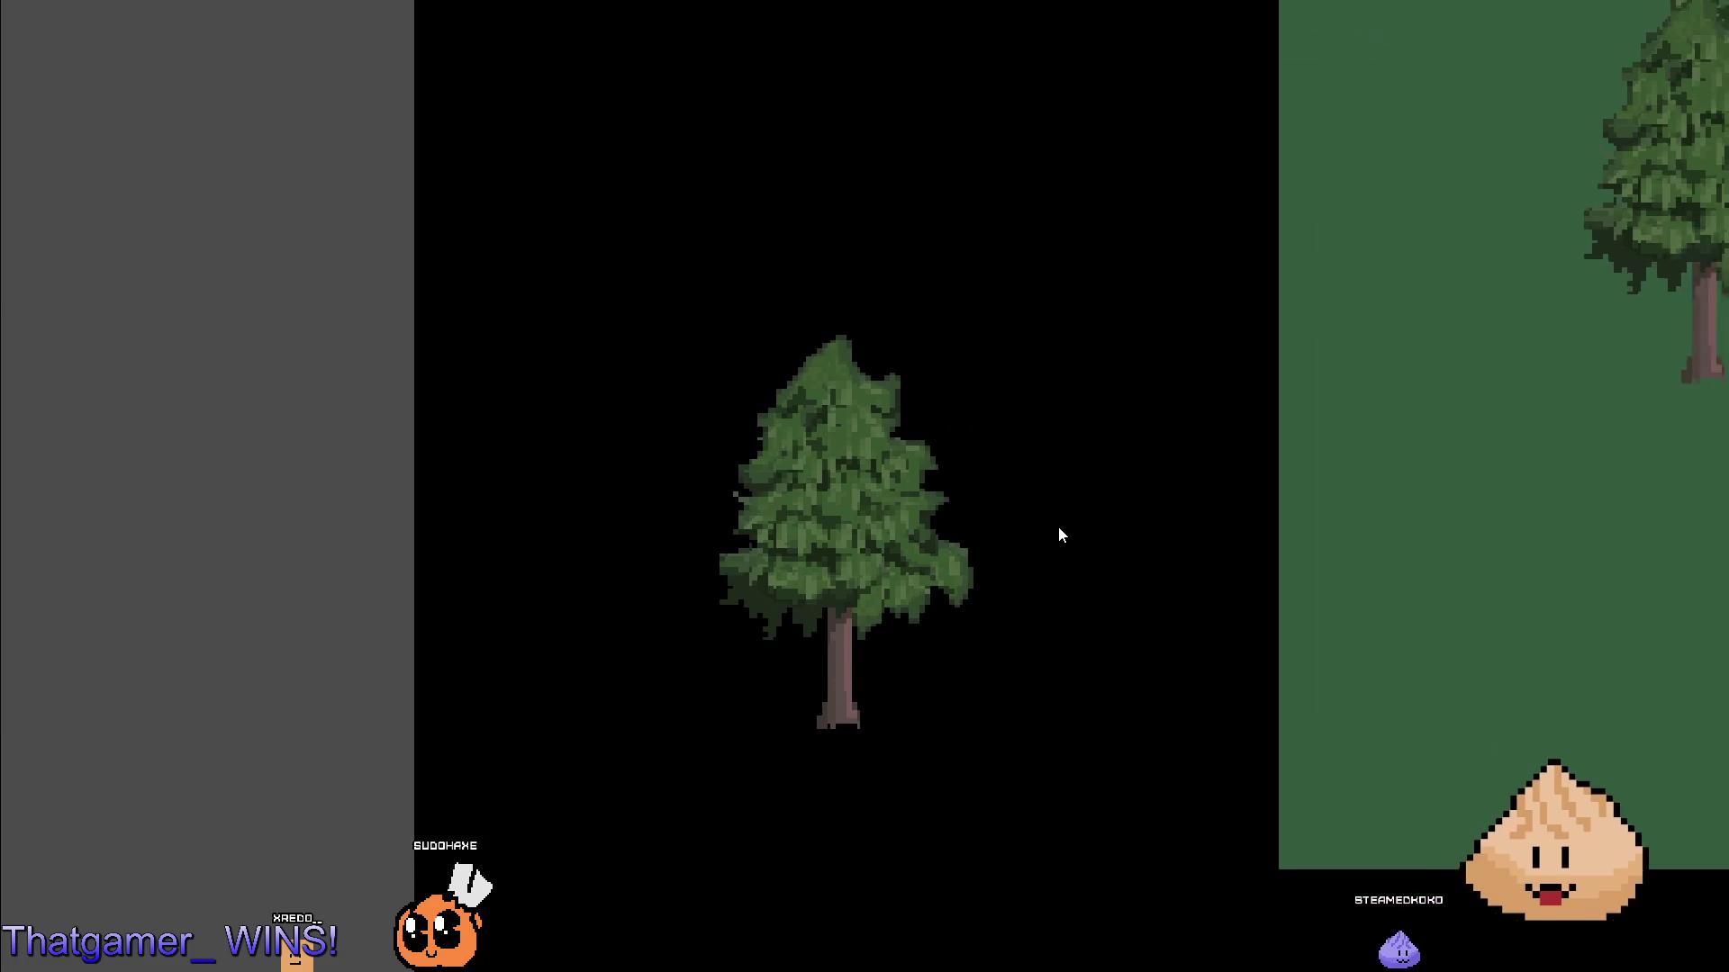
pyautogui.press('Down')
pyautogui.press('Left')
pyautogui.press('Left')
pyautogui.press('Down')
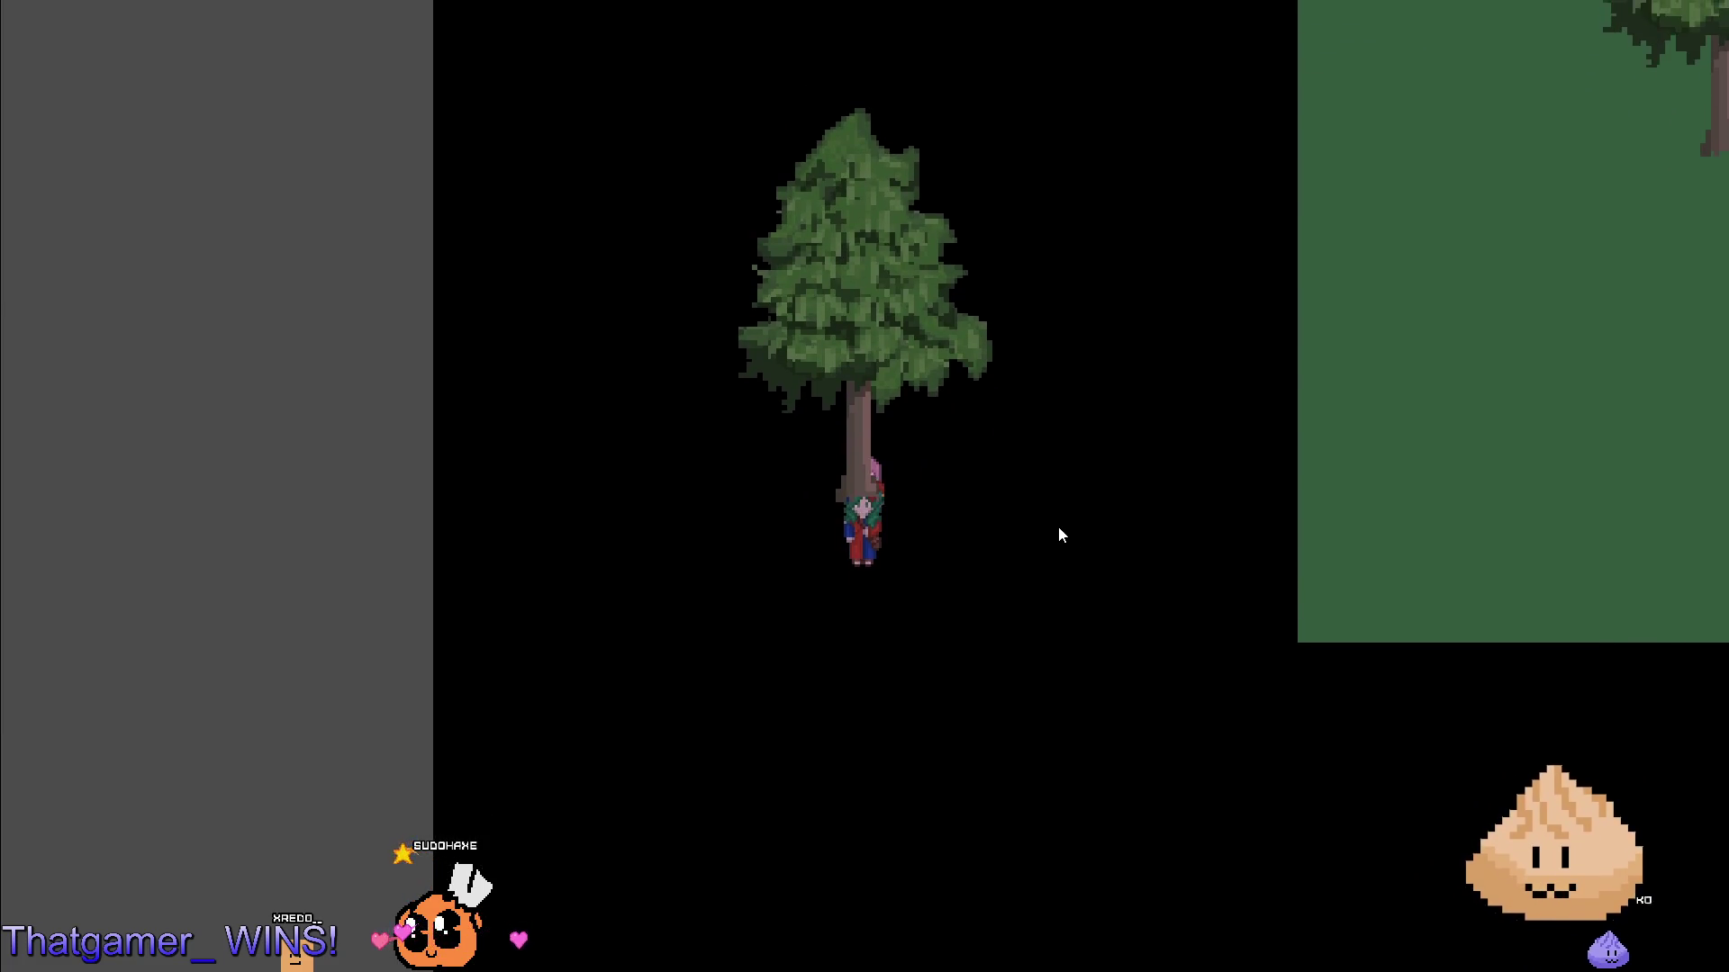
pyautogui.press('Down')
pyautogui.press('F8')
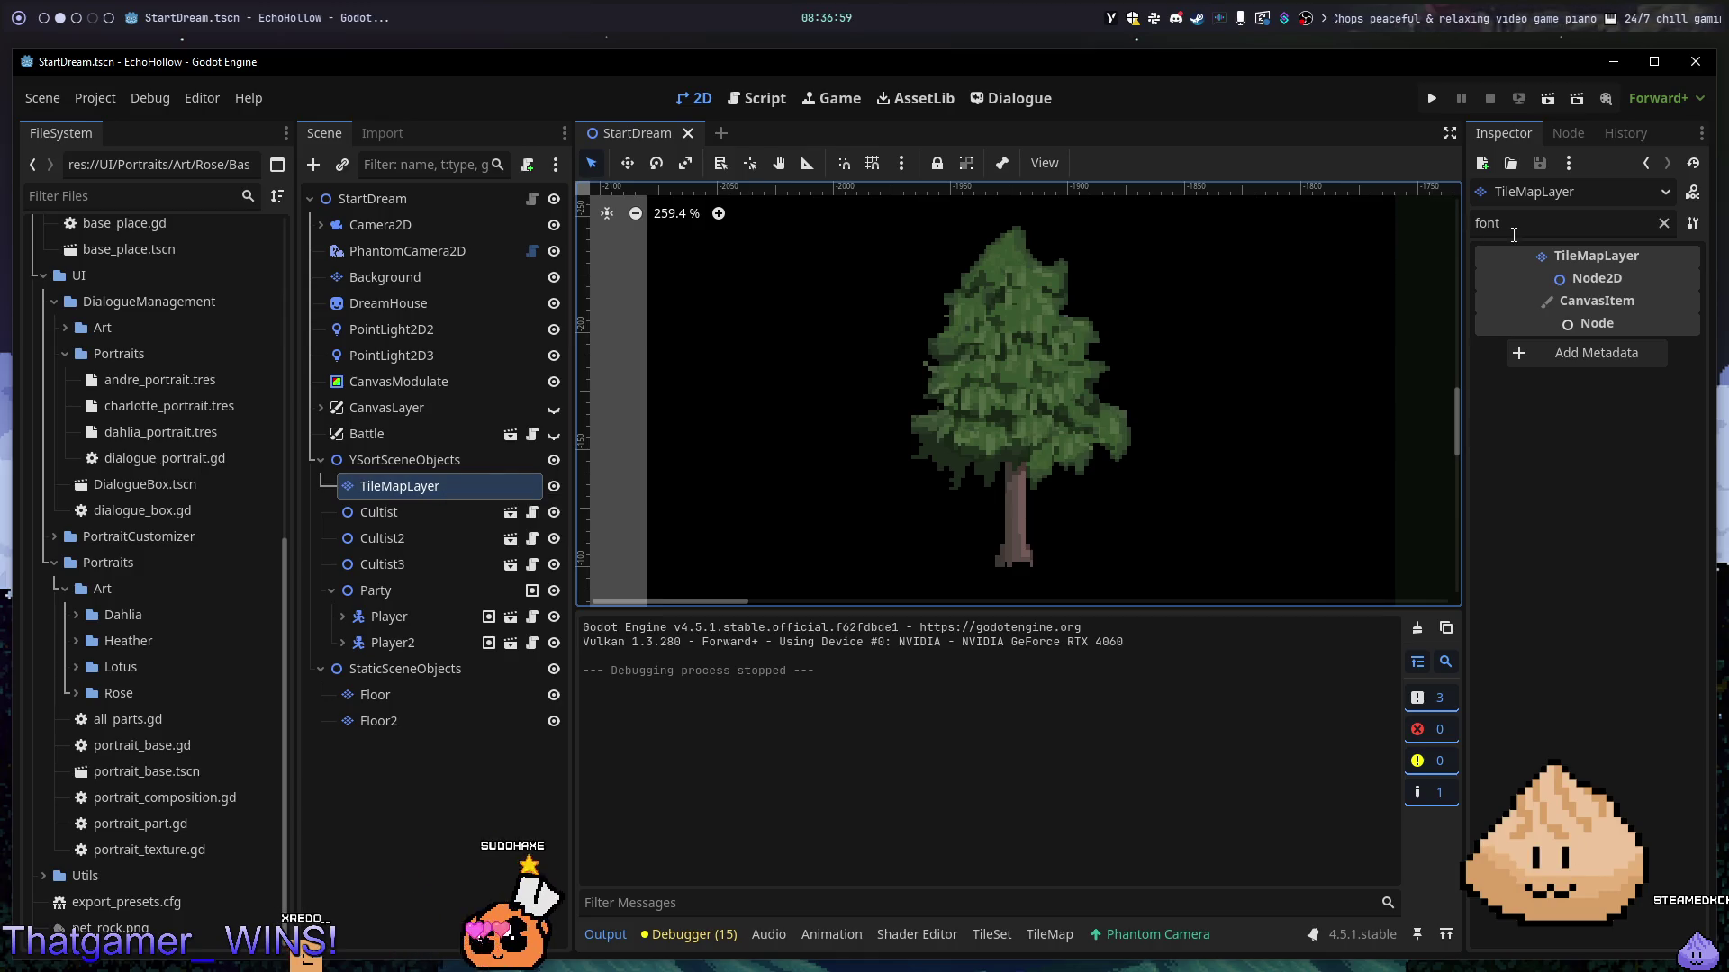
# - Reset the big and small tree tiles' texture origin to 0, 0 and run the scene with F6
pyautogui.click(1663, 223)
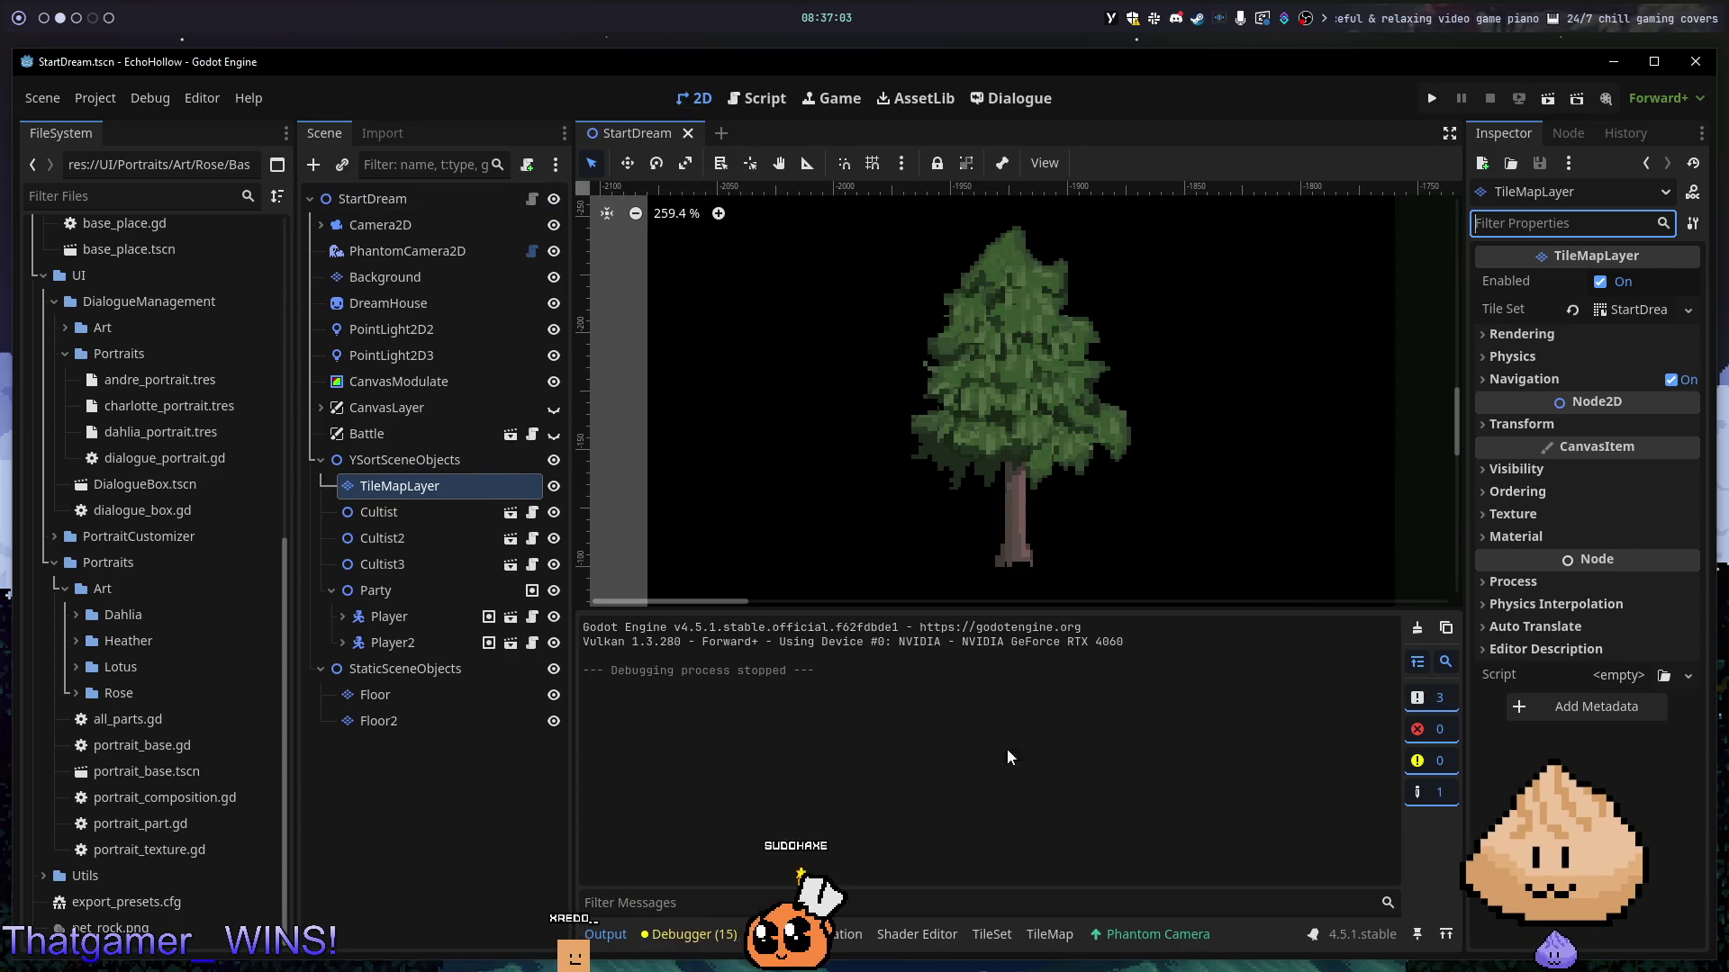
pyautogui.click(997, 940)
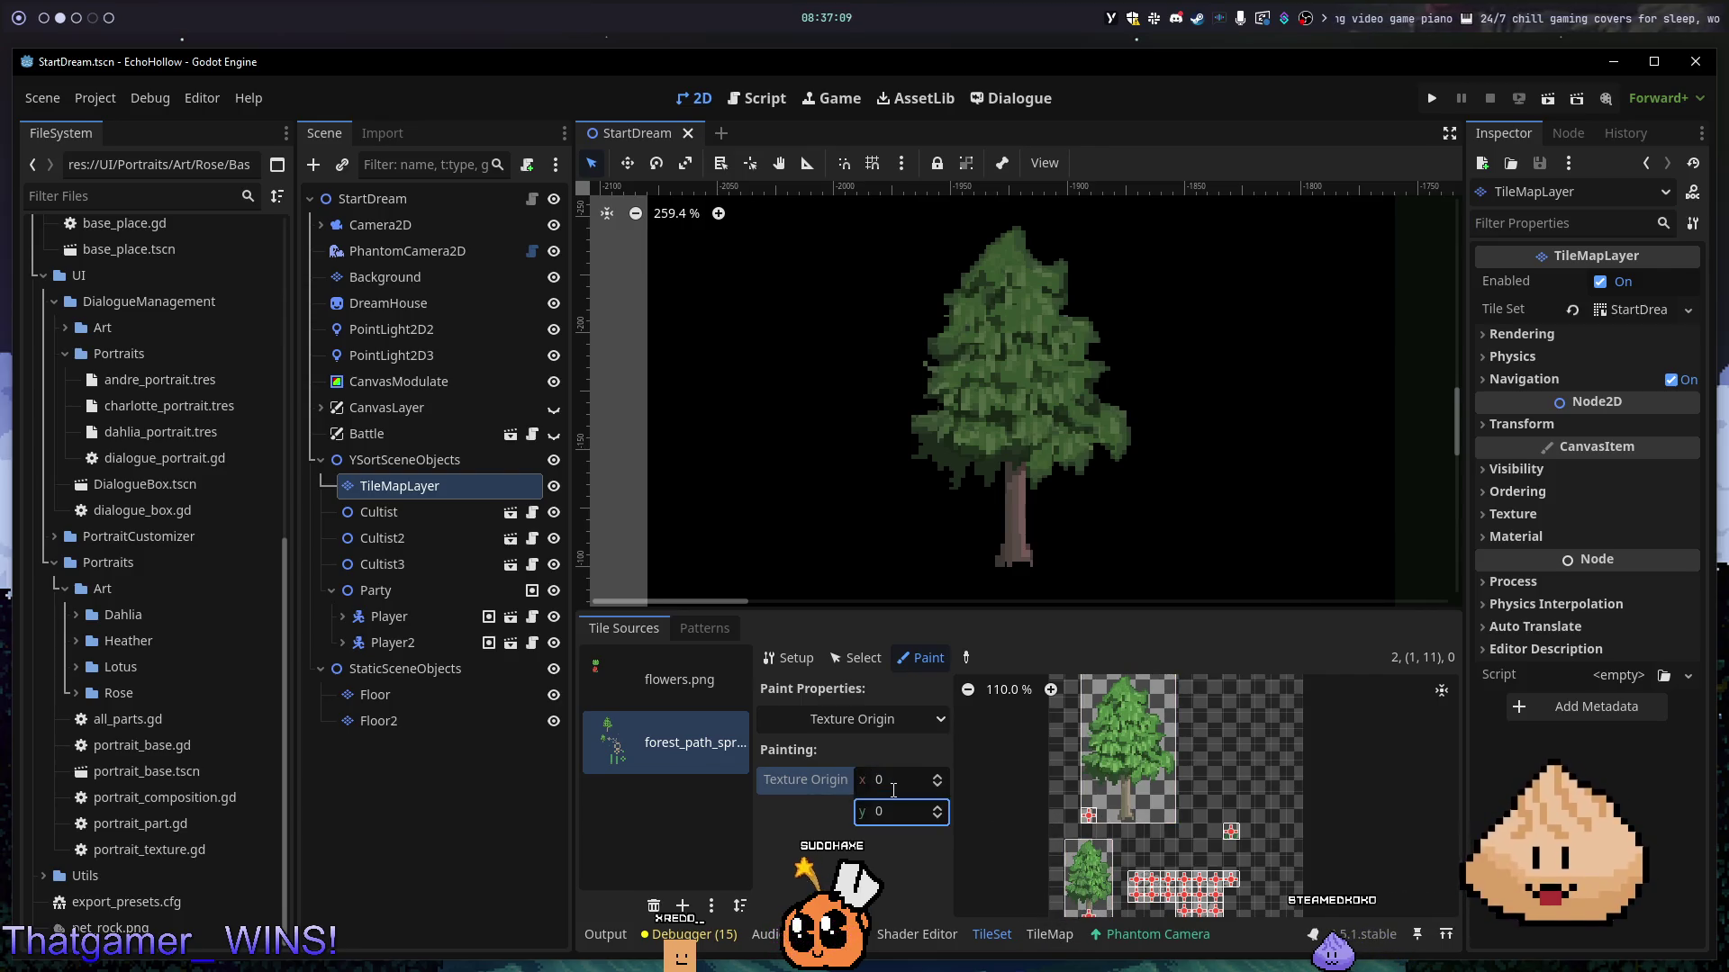
pyautogui.click(1158, 784)
pyautogui.click(1084, 892)
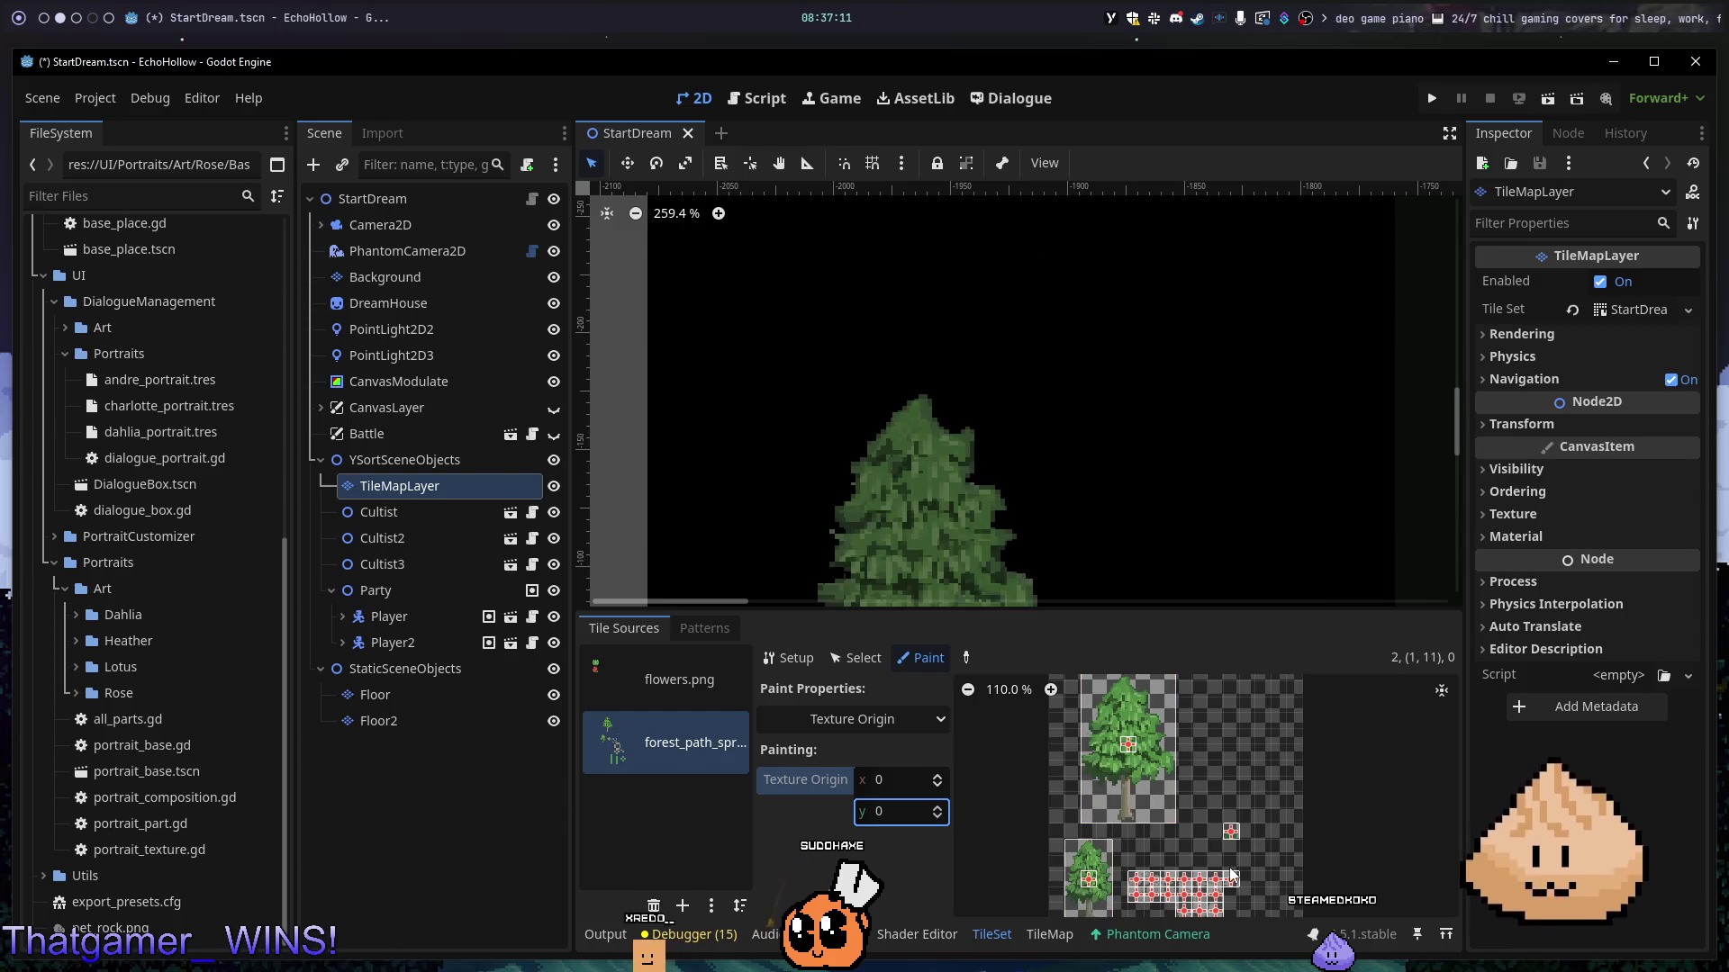
pyautogui.press('F6')
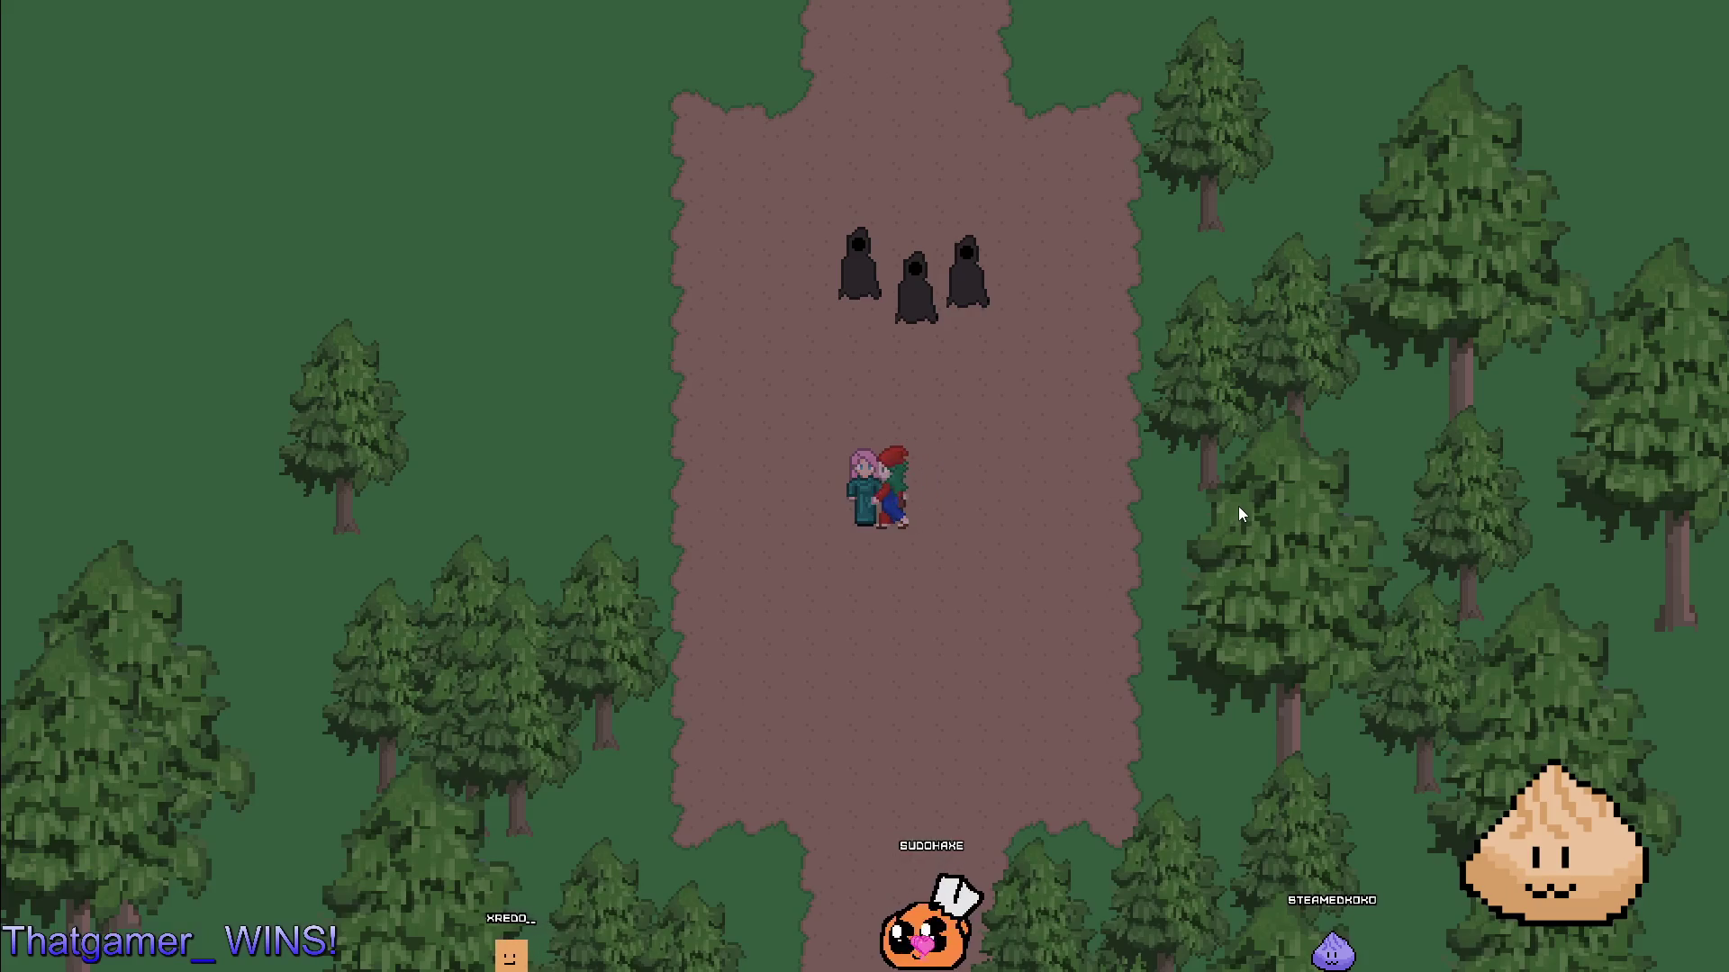
# - Walk the party left and down off the path into the trees, then close the game
pyautogui.press('Left')
pyautogui.press('Down')
pyautogui.press('Down')
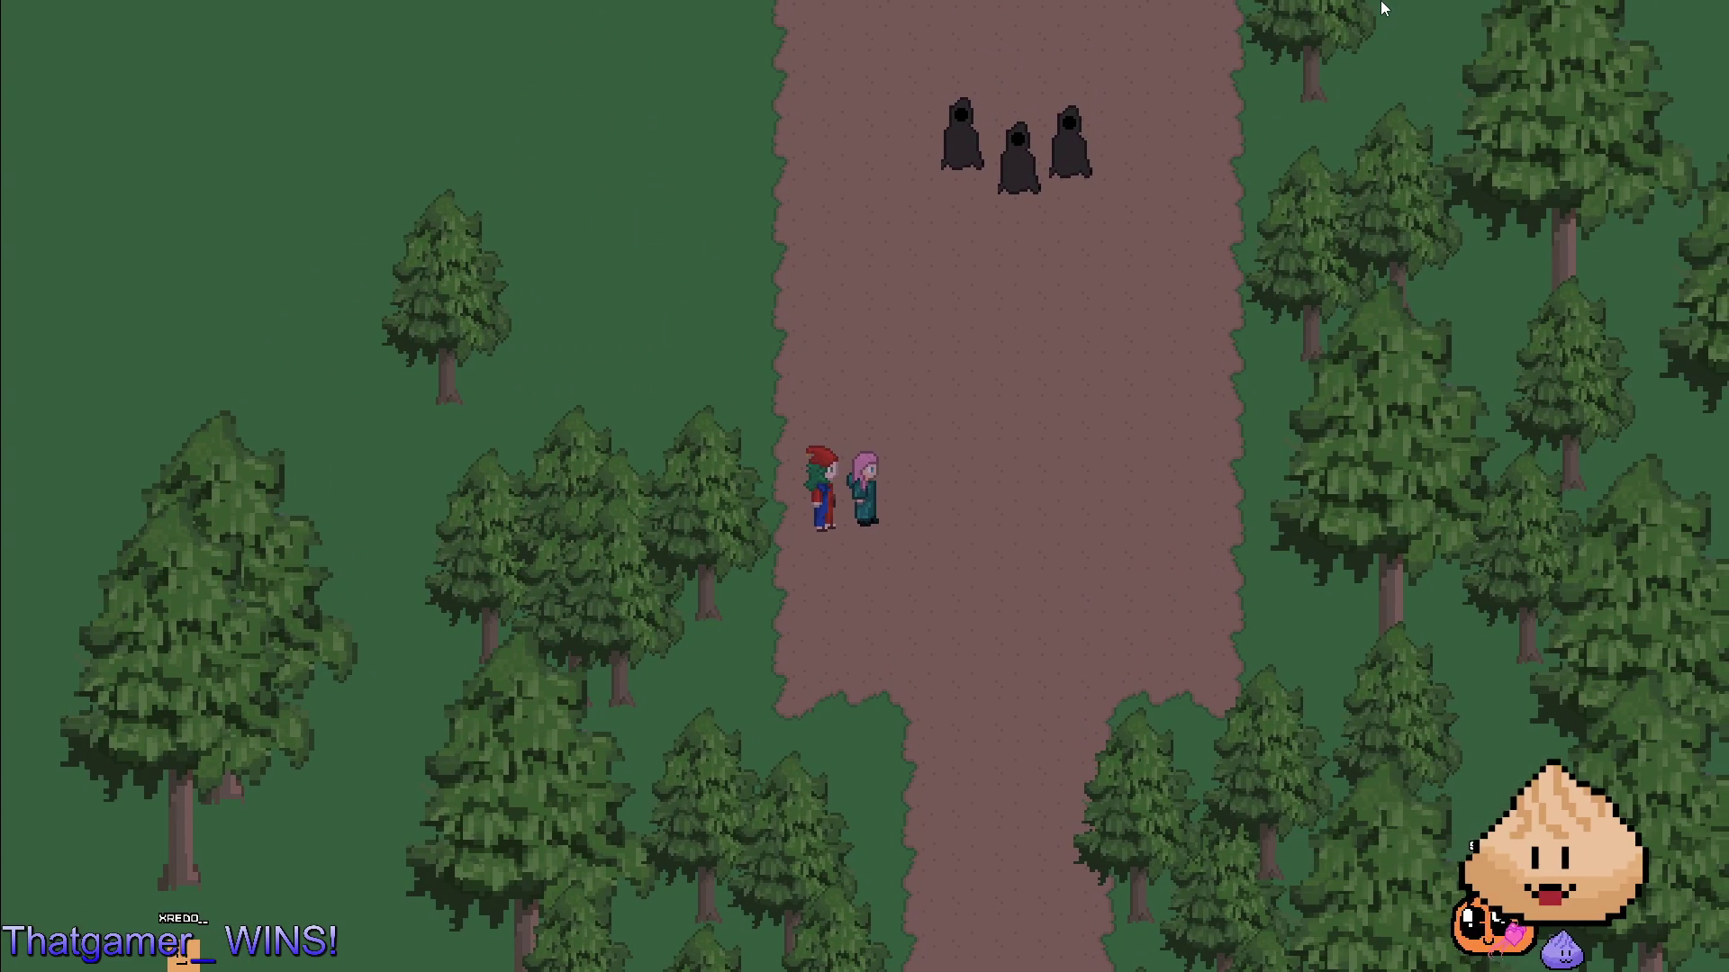
pyautogui.hotkey('alt', 'F4')
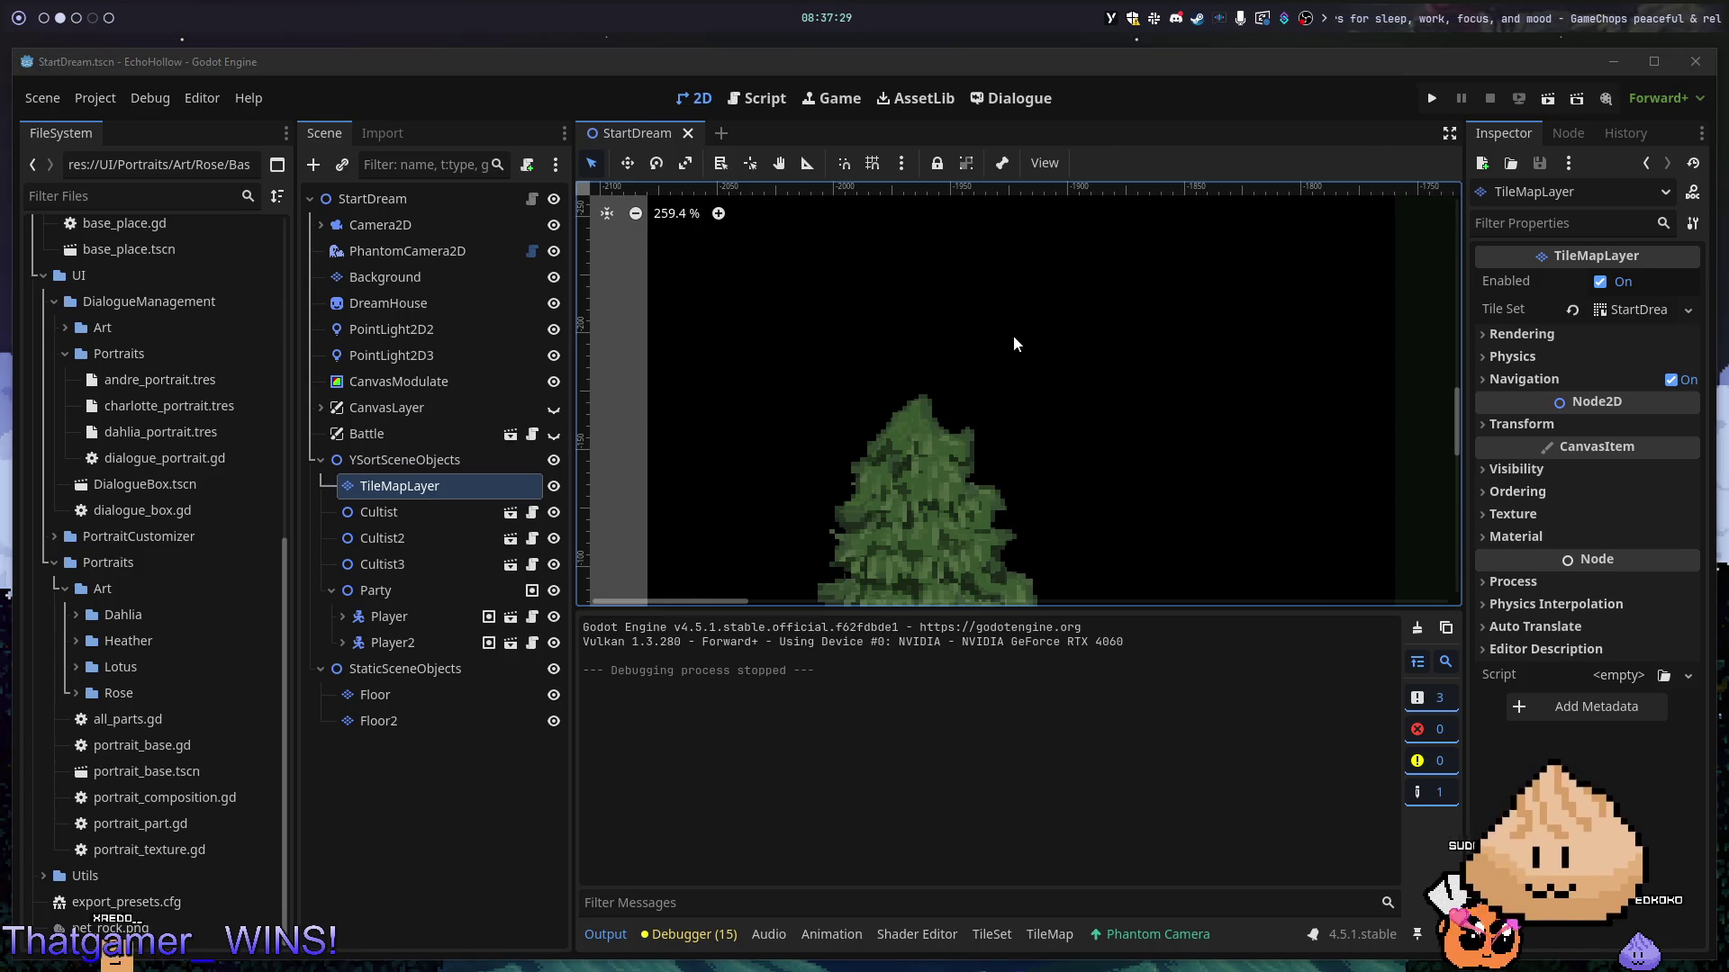
# - Expand Ordering and enable Y Sort Enabled on the TileMapLayer
pyautogui.scroll(-3, 1115, 490)
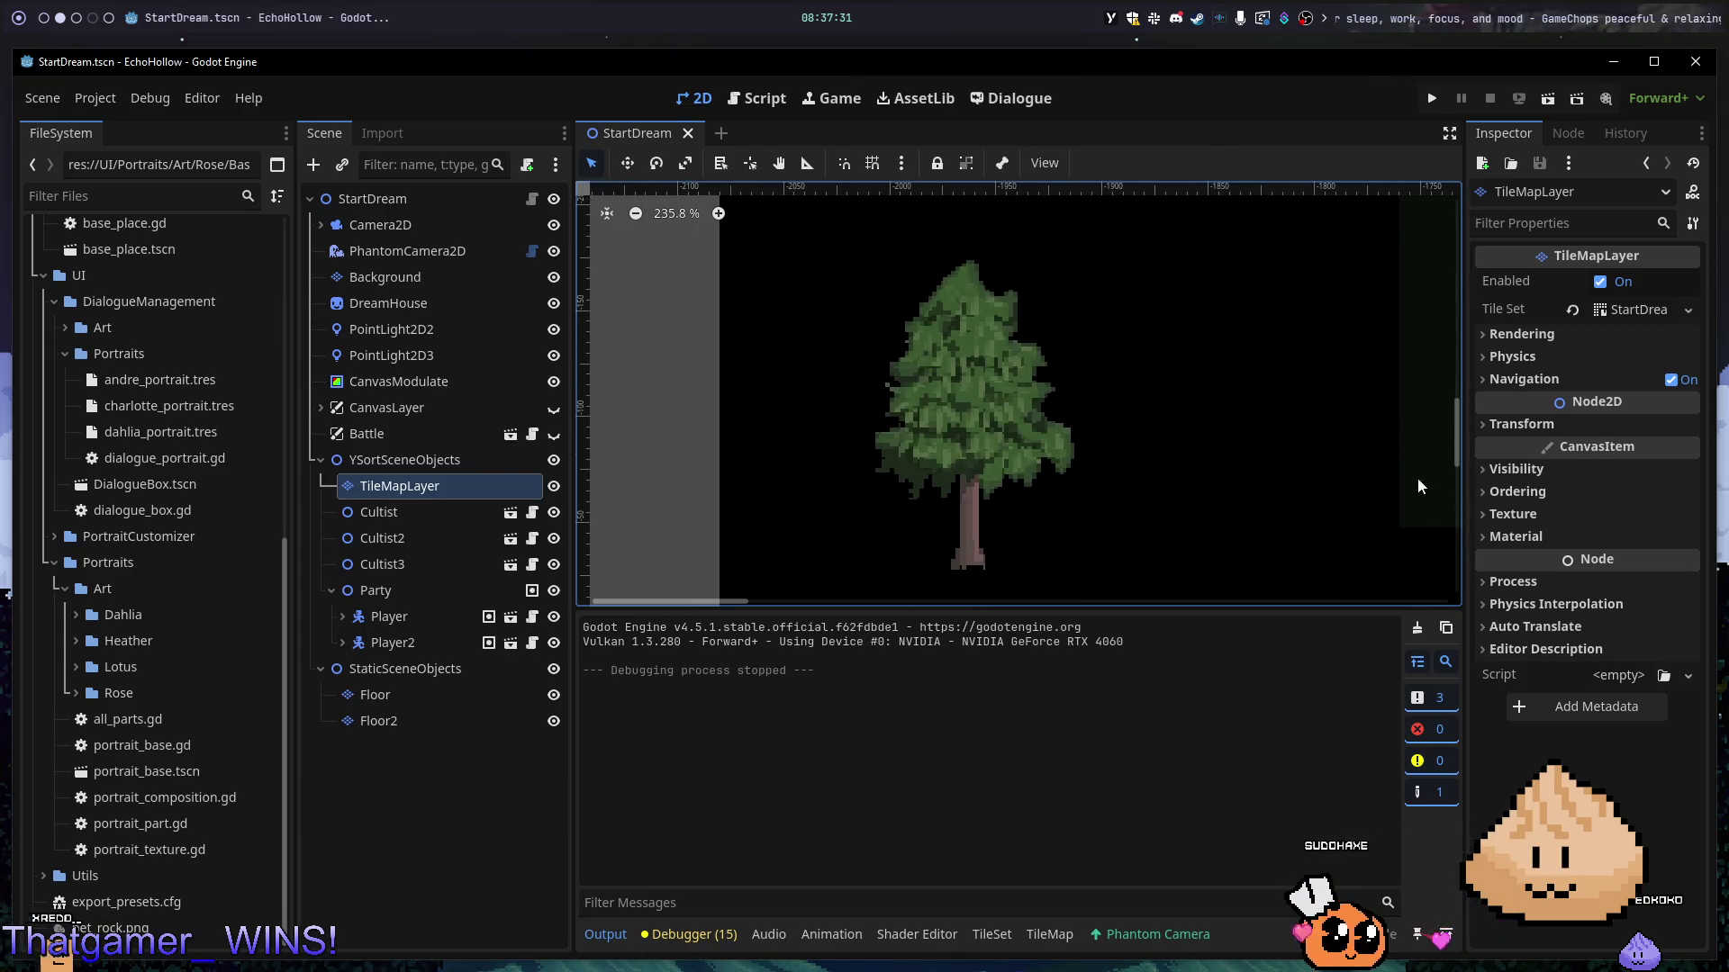
pyautogui.click(1500, 489)
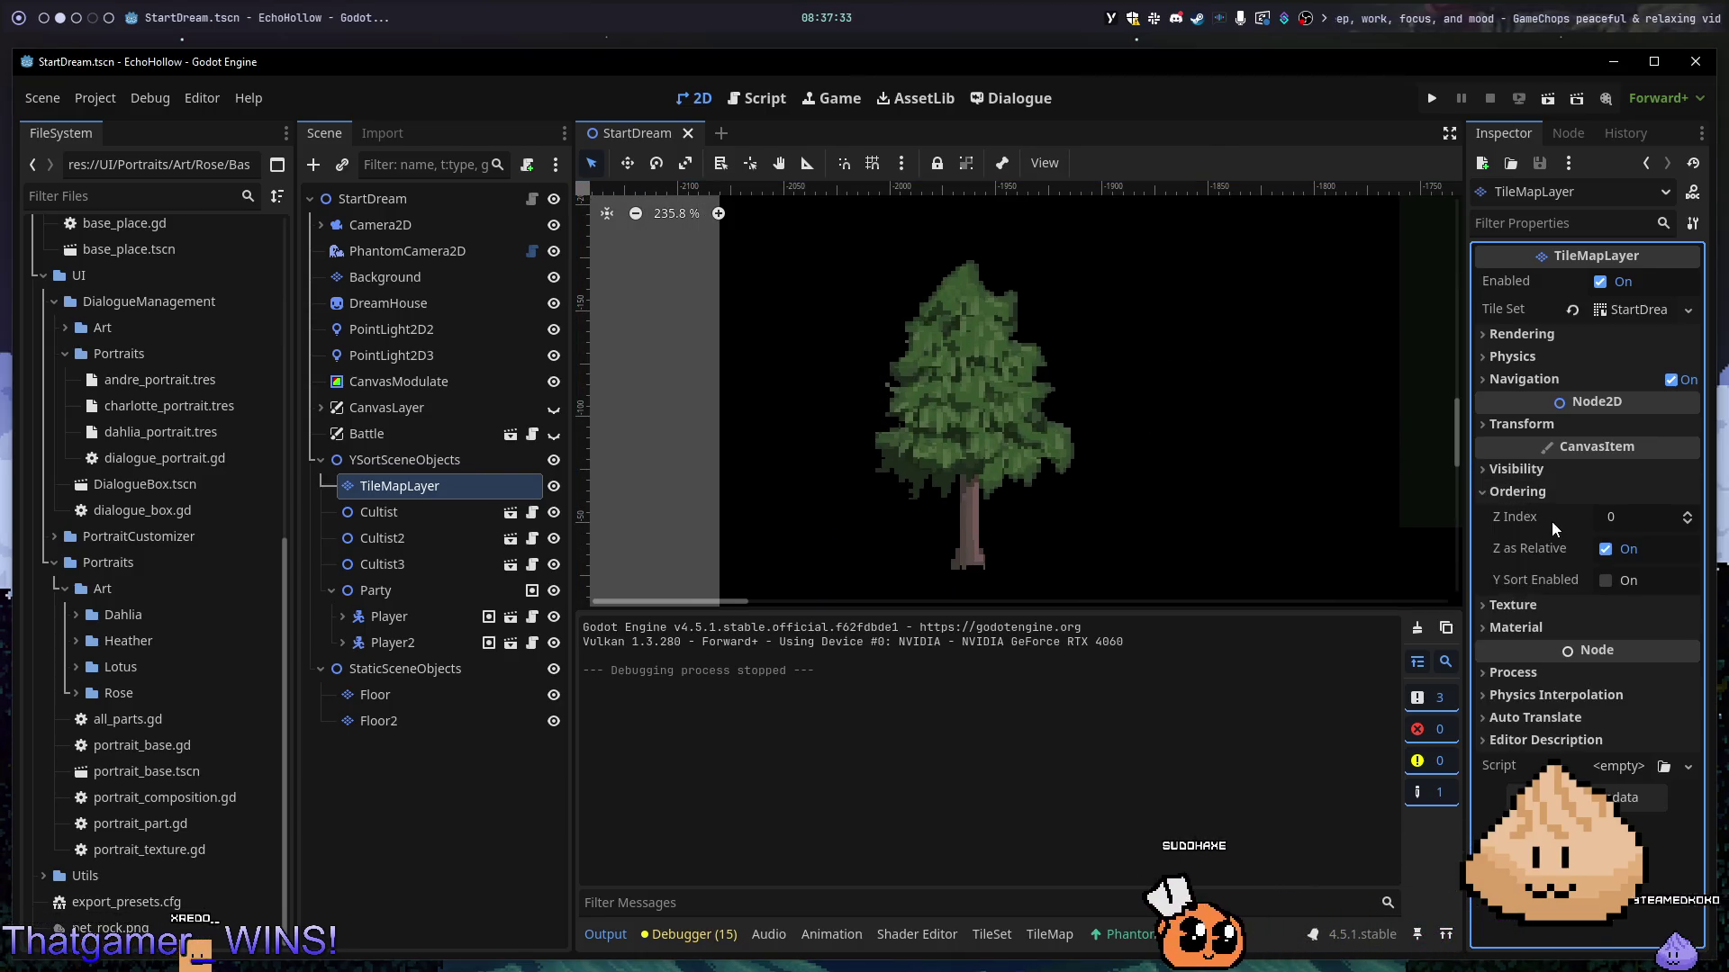
pyautogui.click(1604, 580)
pyautogui.scroll(-5, 1256, 510)
pyautogui.moveTo(1255, 510)
pyautogui.mouseDown()
pyautogui.moveTo(1112, 495)
pyautogui.moveTo(925, 508)
pyautogui.mouseUp()
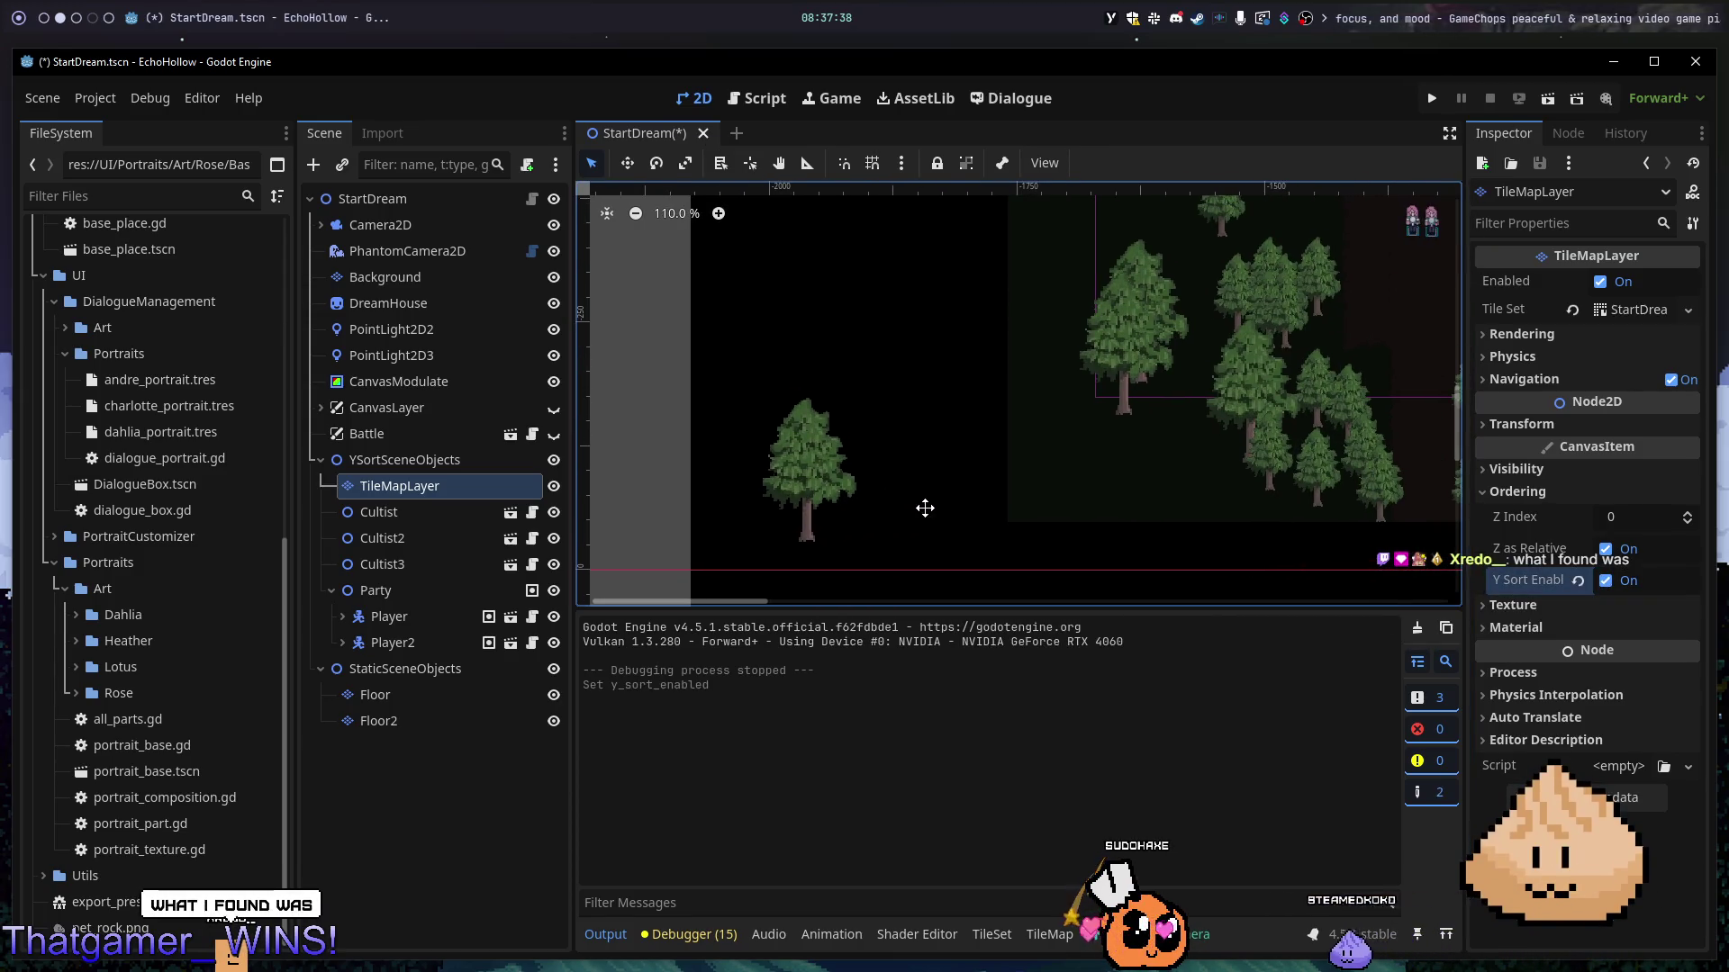
# - Toggle Y sorting off and on to compare the trees, then run the scene with F6
pyautogui.click(1605, 580)
pyautogui.click(1604, 581)
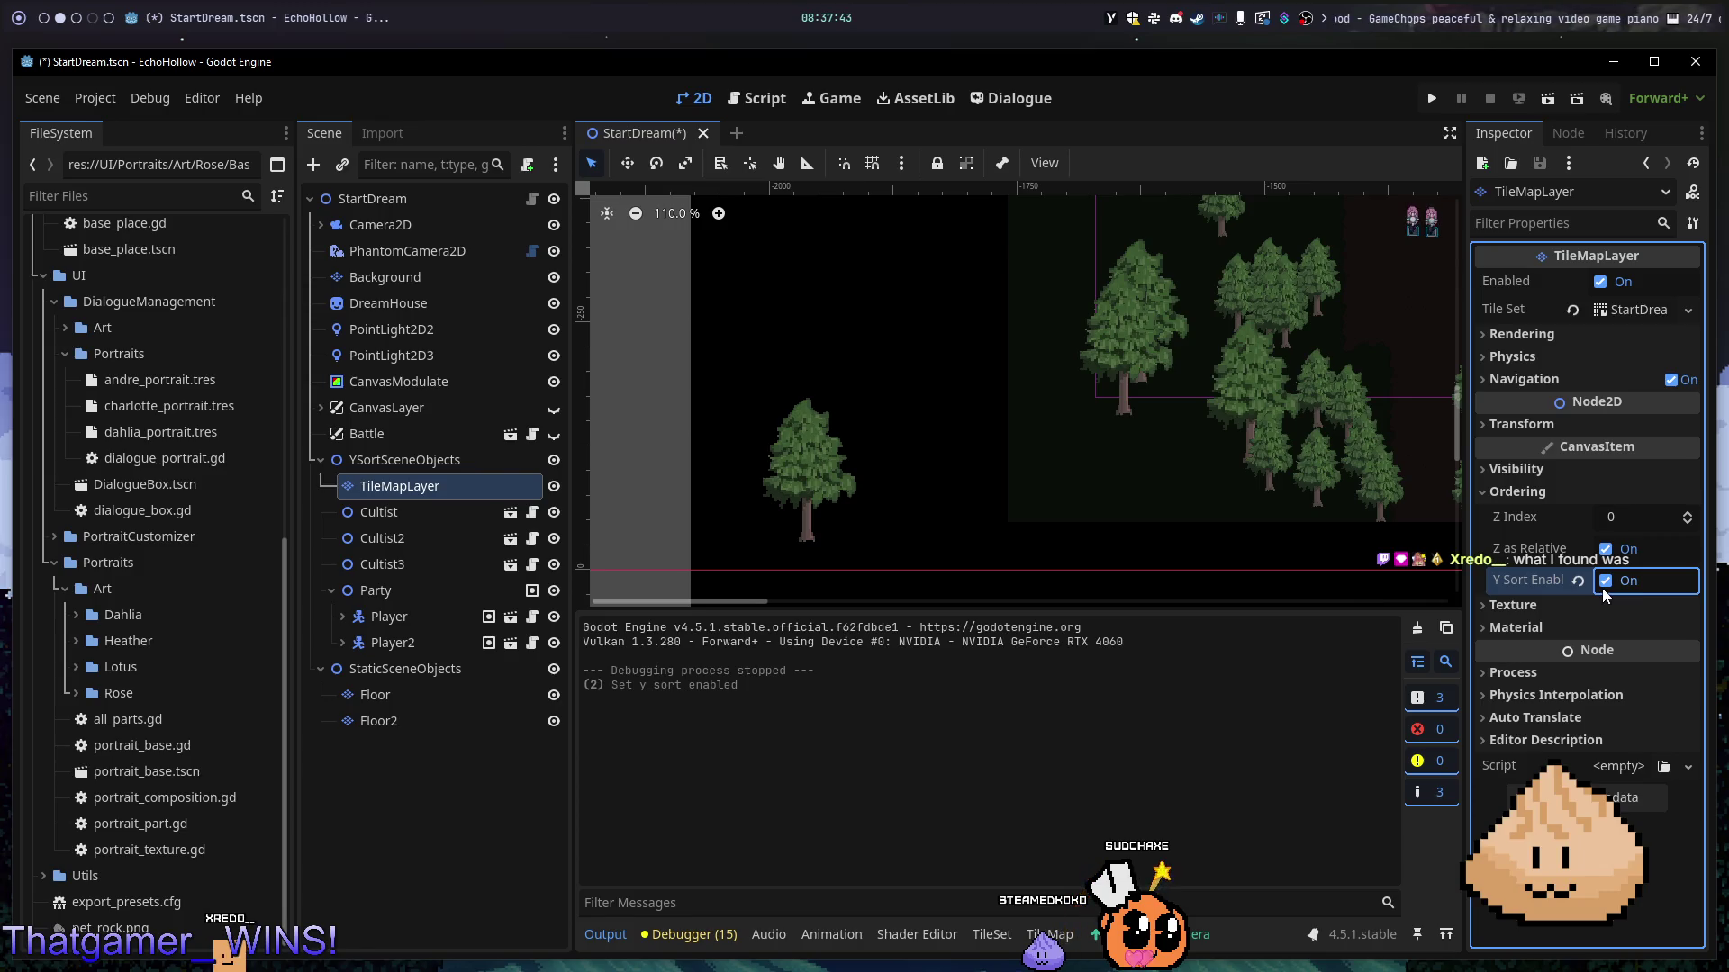
pyautogui.moveTo(1173, 393); pyautogui.dragTo(1108, 397)
pyautogui.scroll(6, 1061, 386)
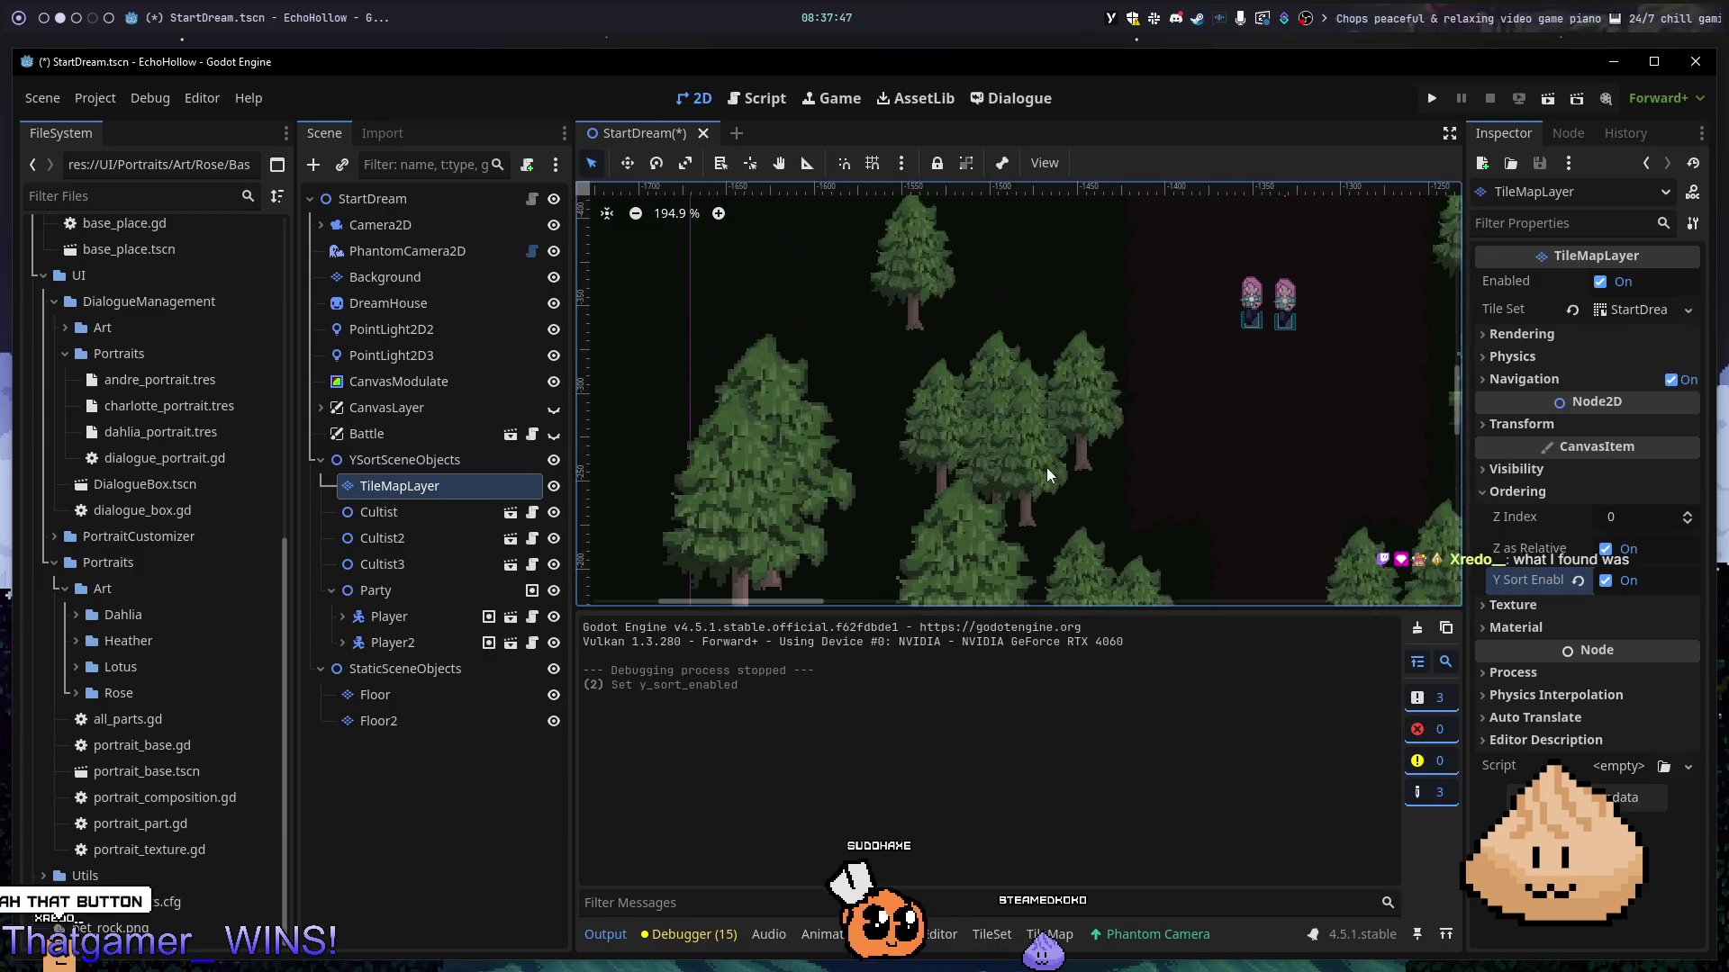
pyautogui.scroll(5, 1046, 467)
pyautogui.click(1606, 580)
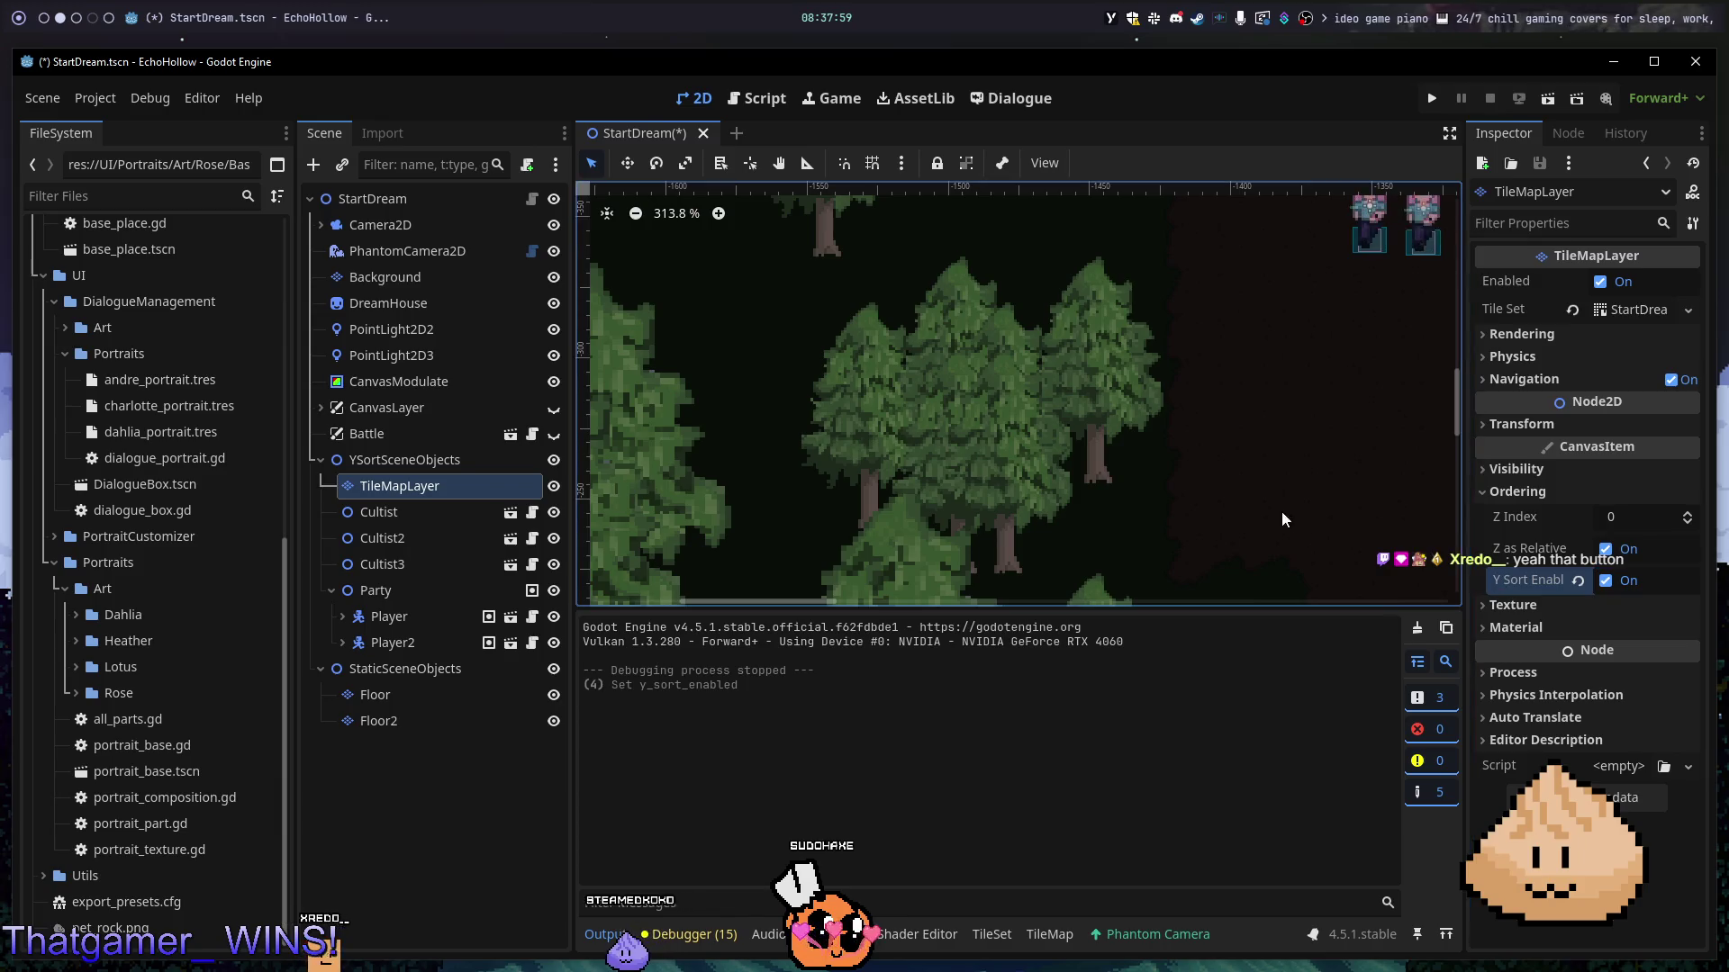
pyautogui.press('F6')
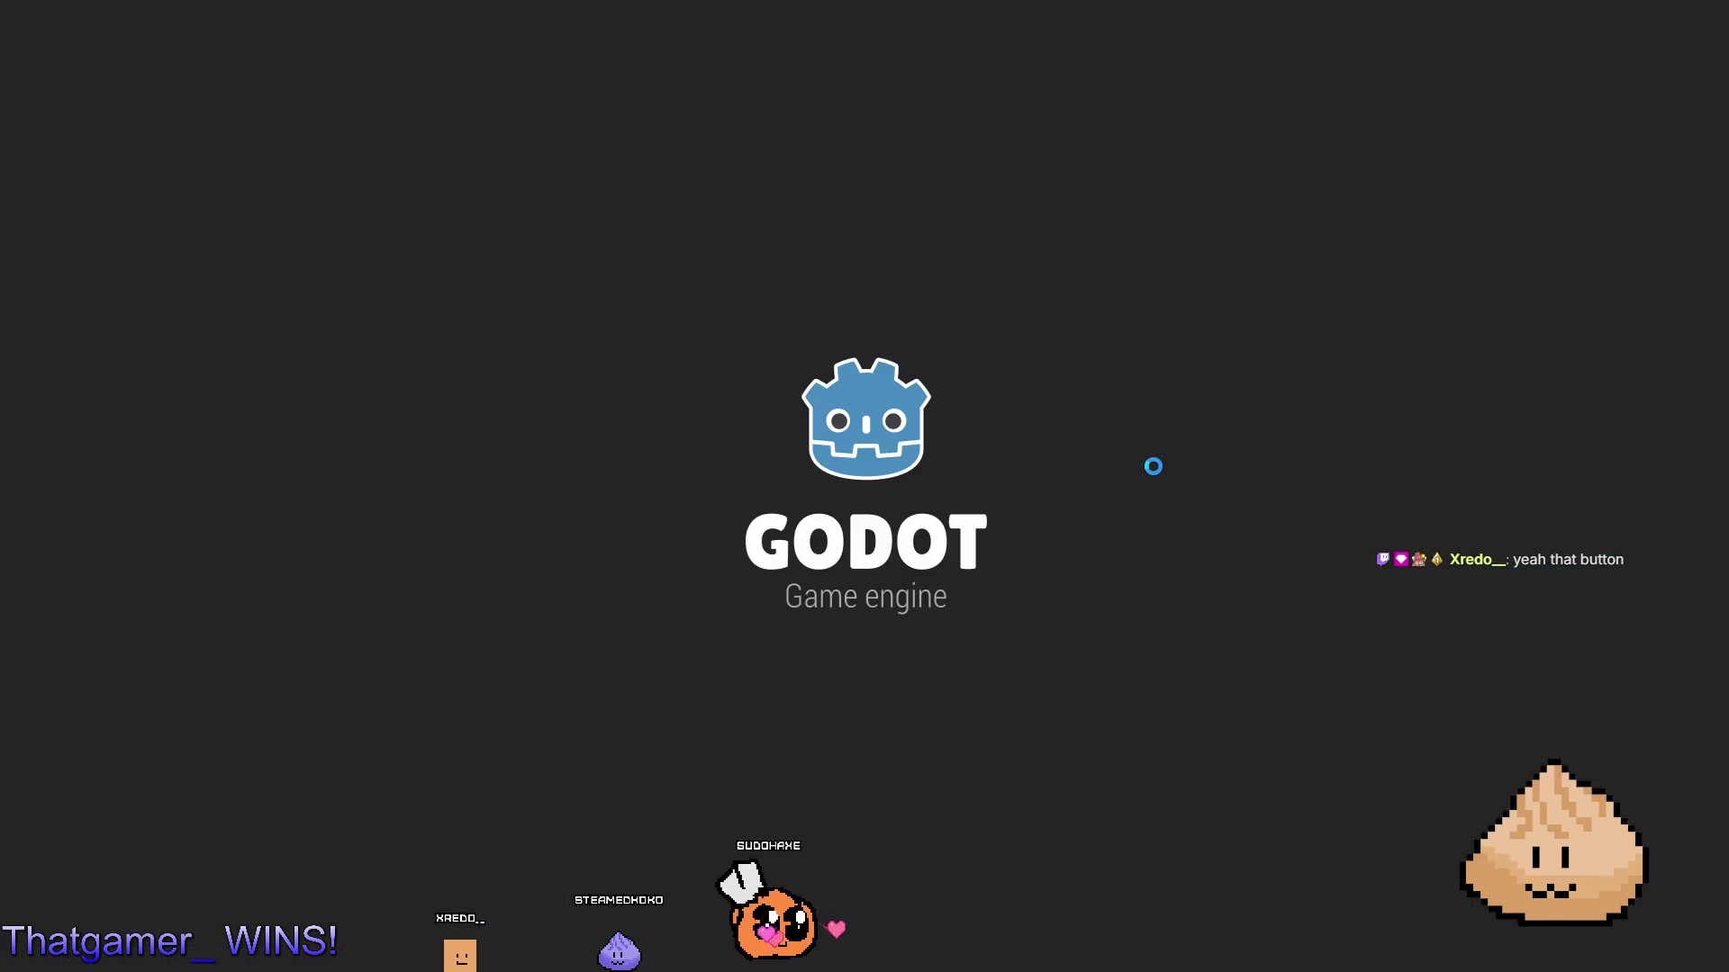
# - Walk the party behind and in front of the tree cluster, then close the game
pyautogui.press('Down')
pyautogui.press('Left')
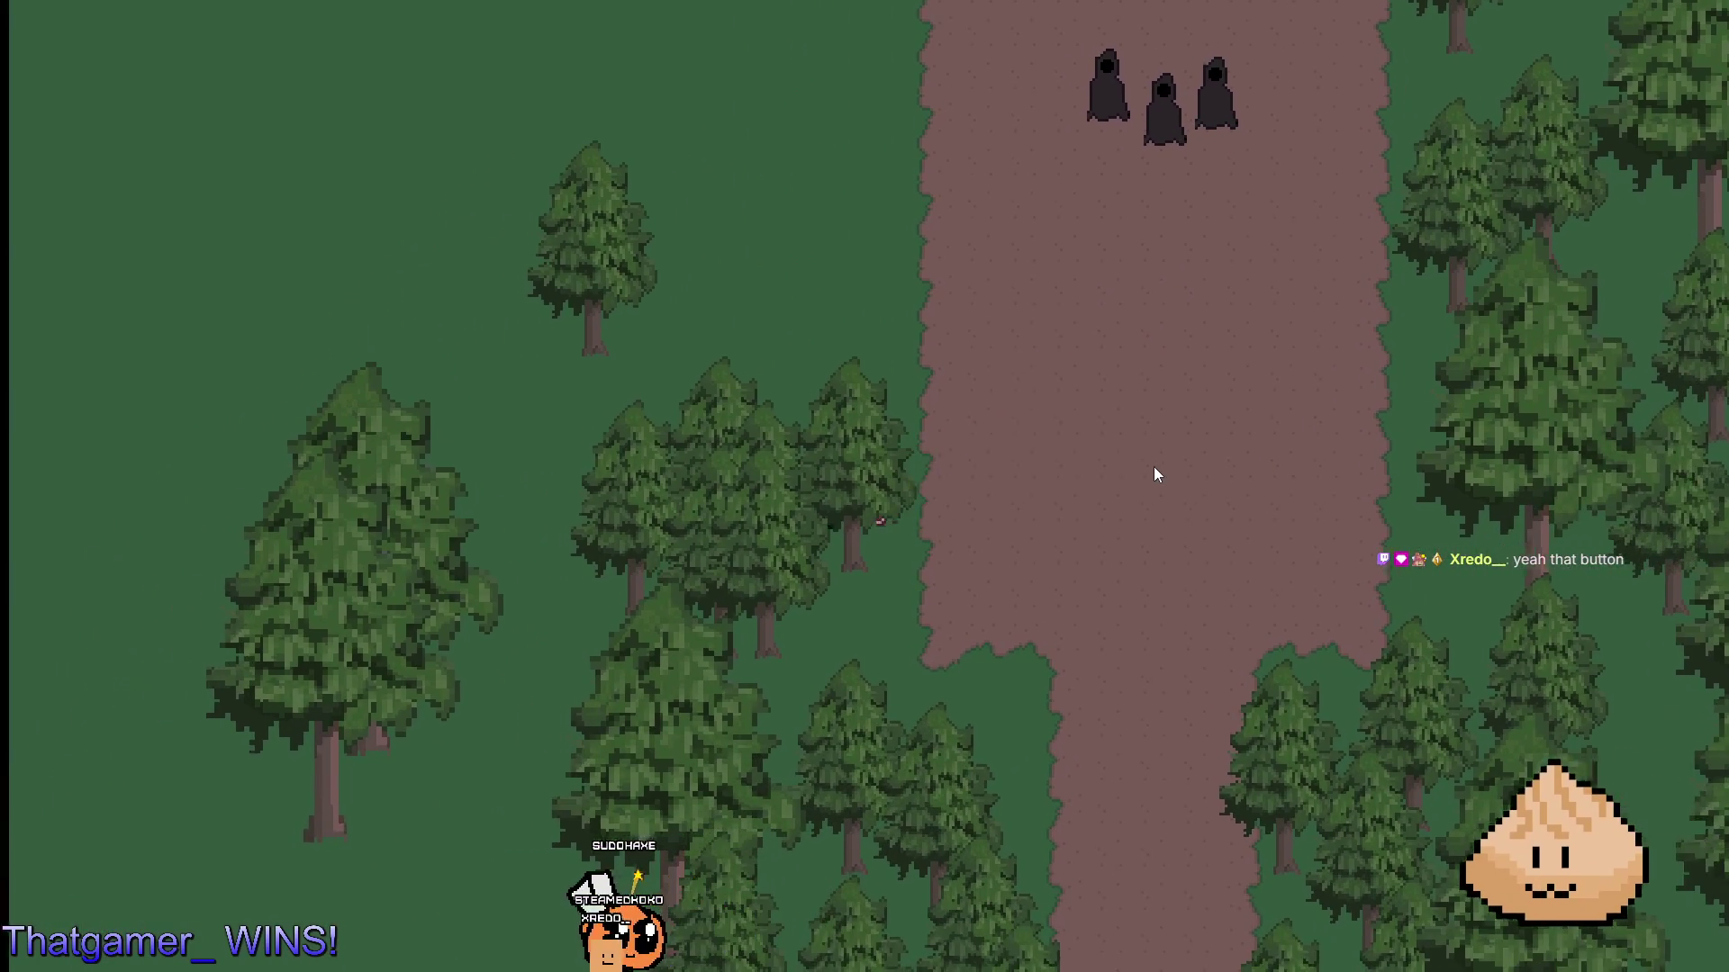
pyautogui.press('Right')
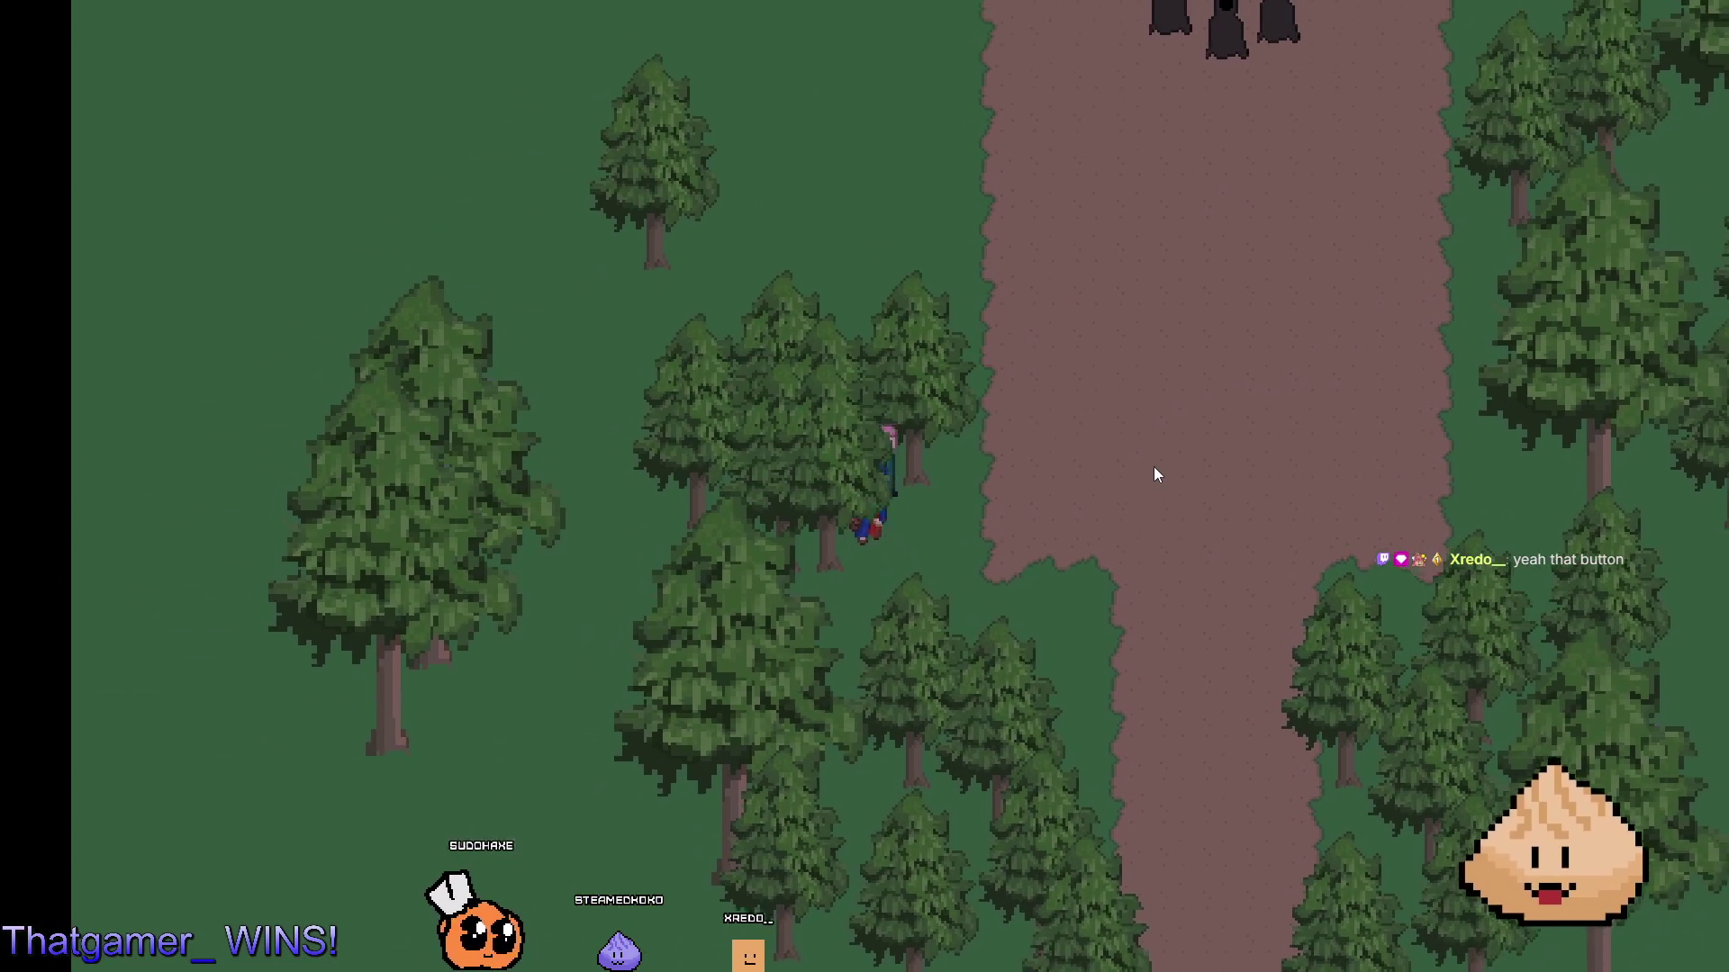
pyautogui.press('Up')
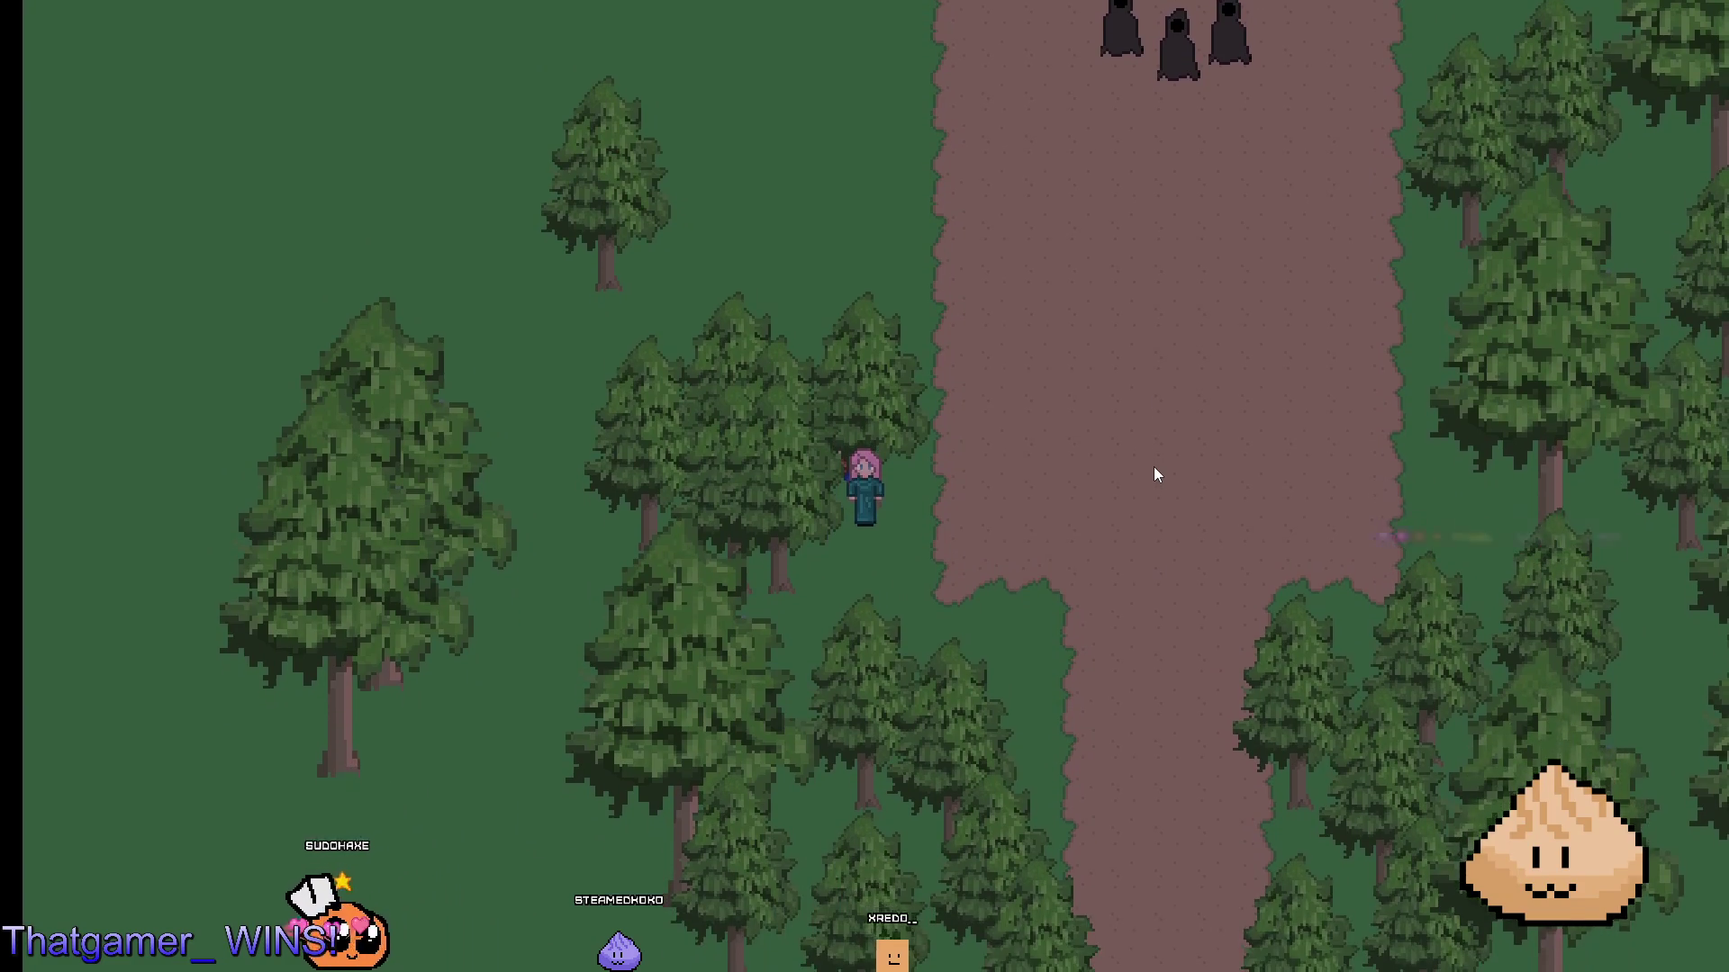
pyautogui.press('Down')
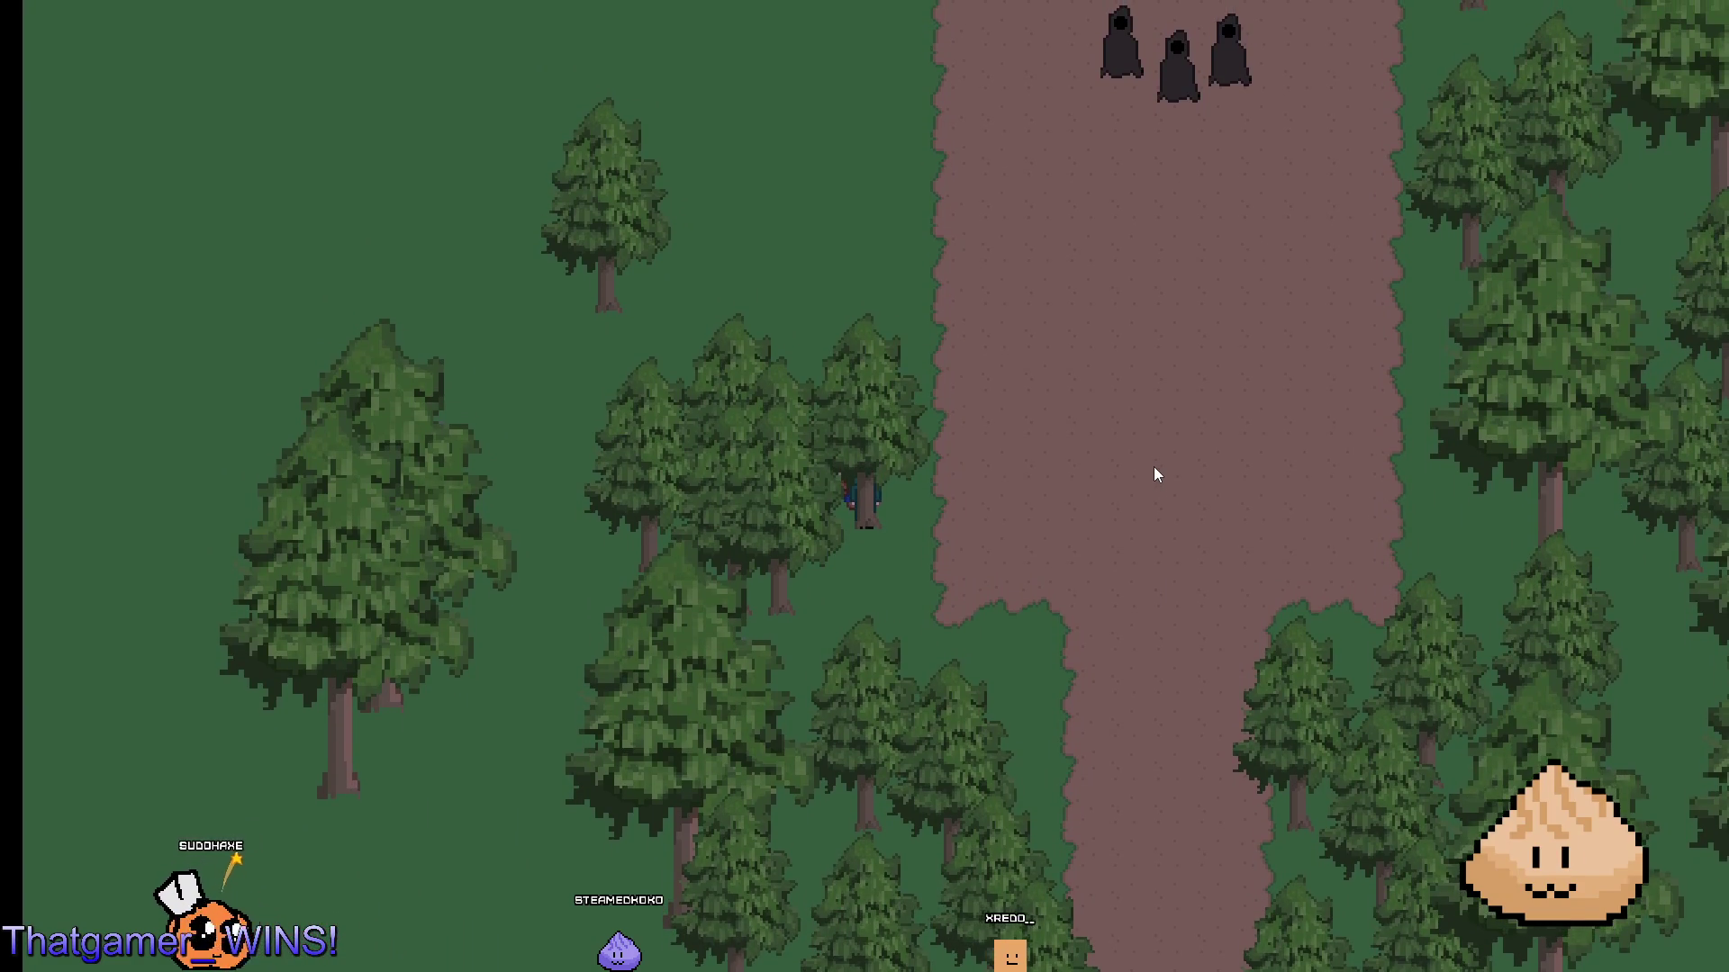
pyautogui.press('Up')
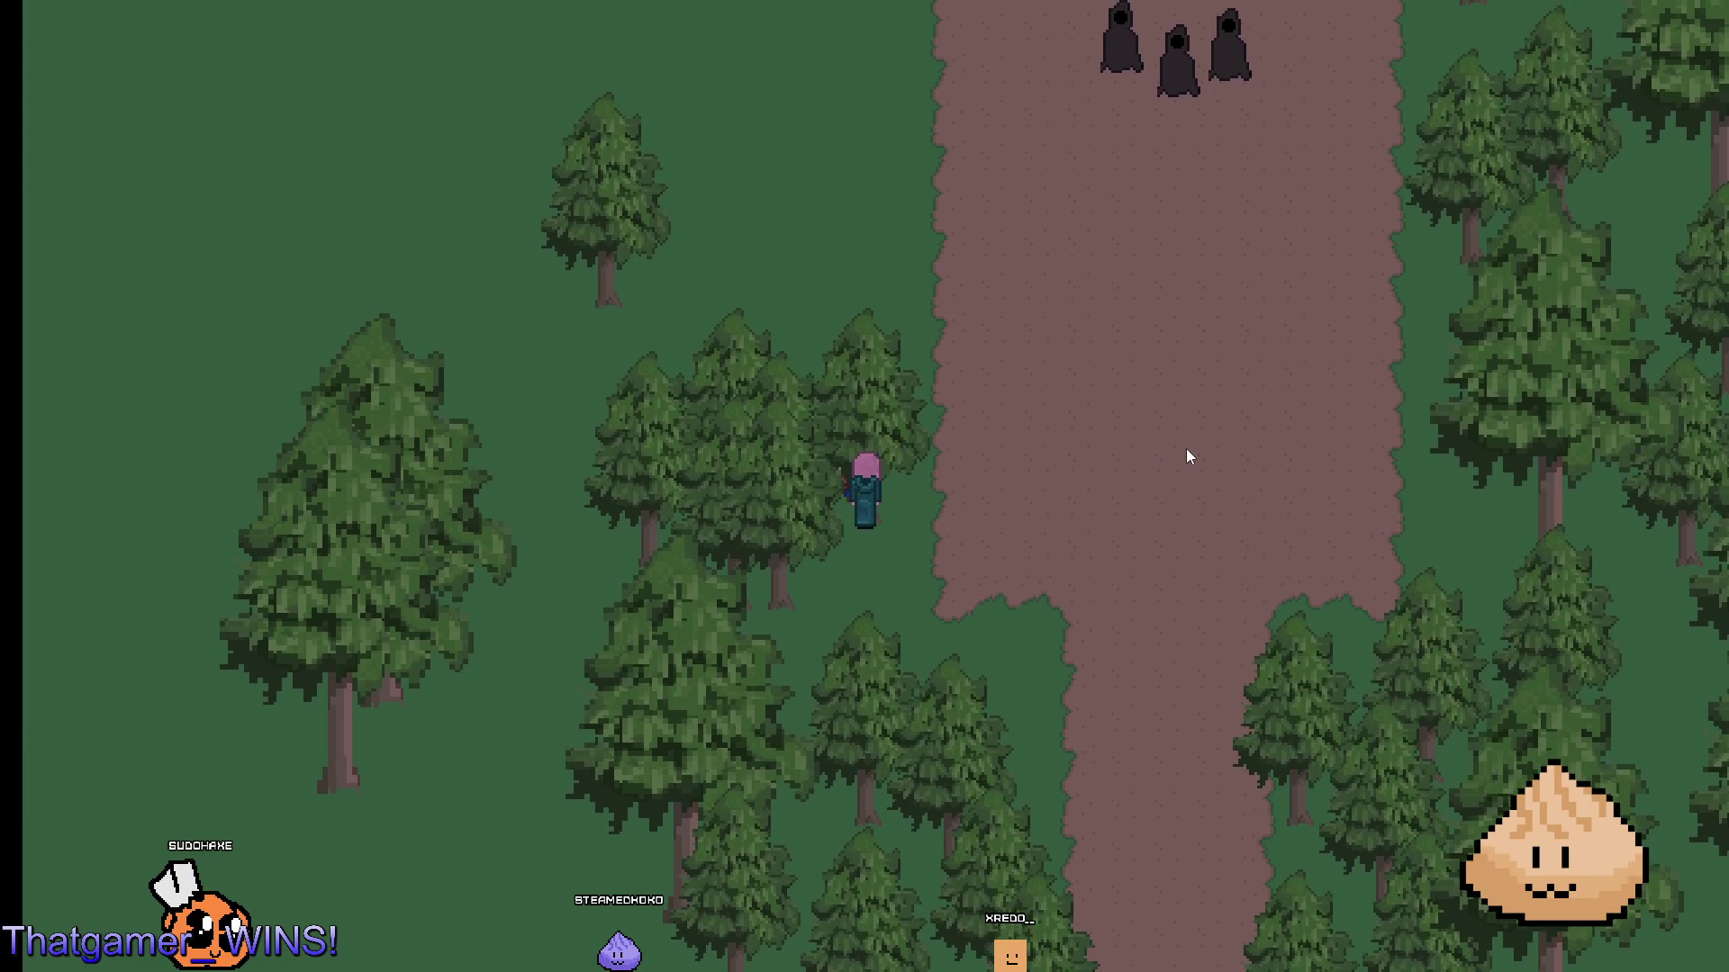
pyautogui.press('Right')
pyautogui.hotkey('alt', 'F4')
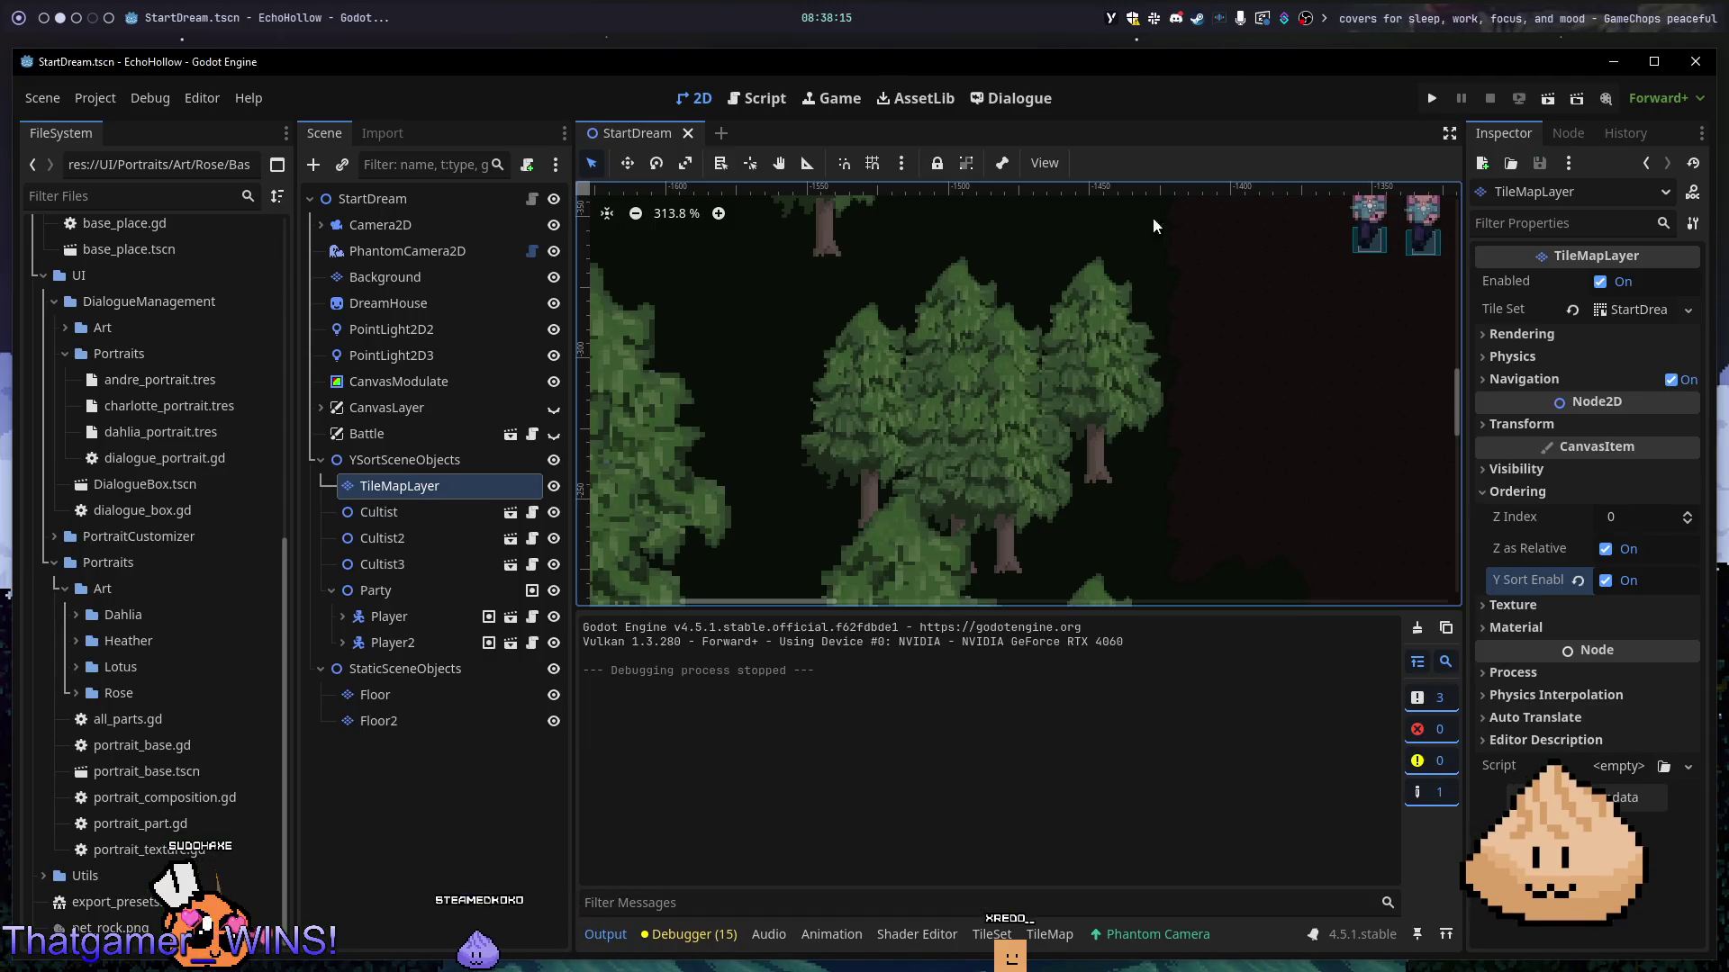
# - Toggle the TileMapLayer's Y Sort Enabled off and back on, leaving it enabled
pyautogui.scroll(-3, 1228, 456)
pyautogui.scroll(-1, 1228, 456)
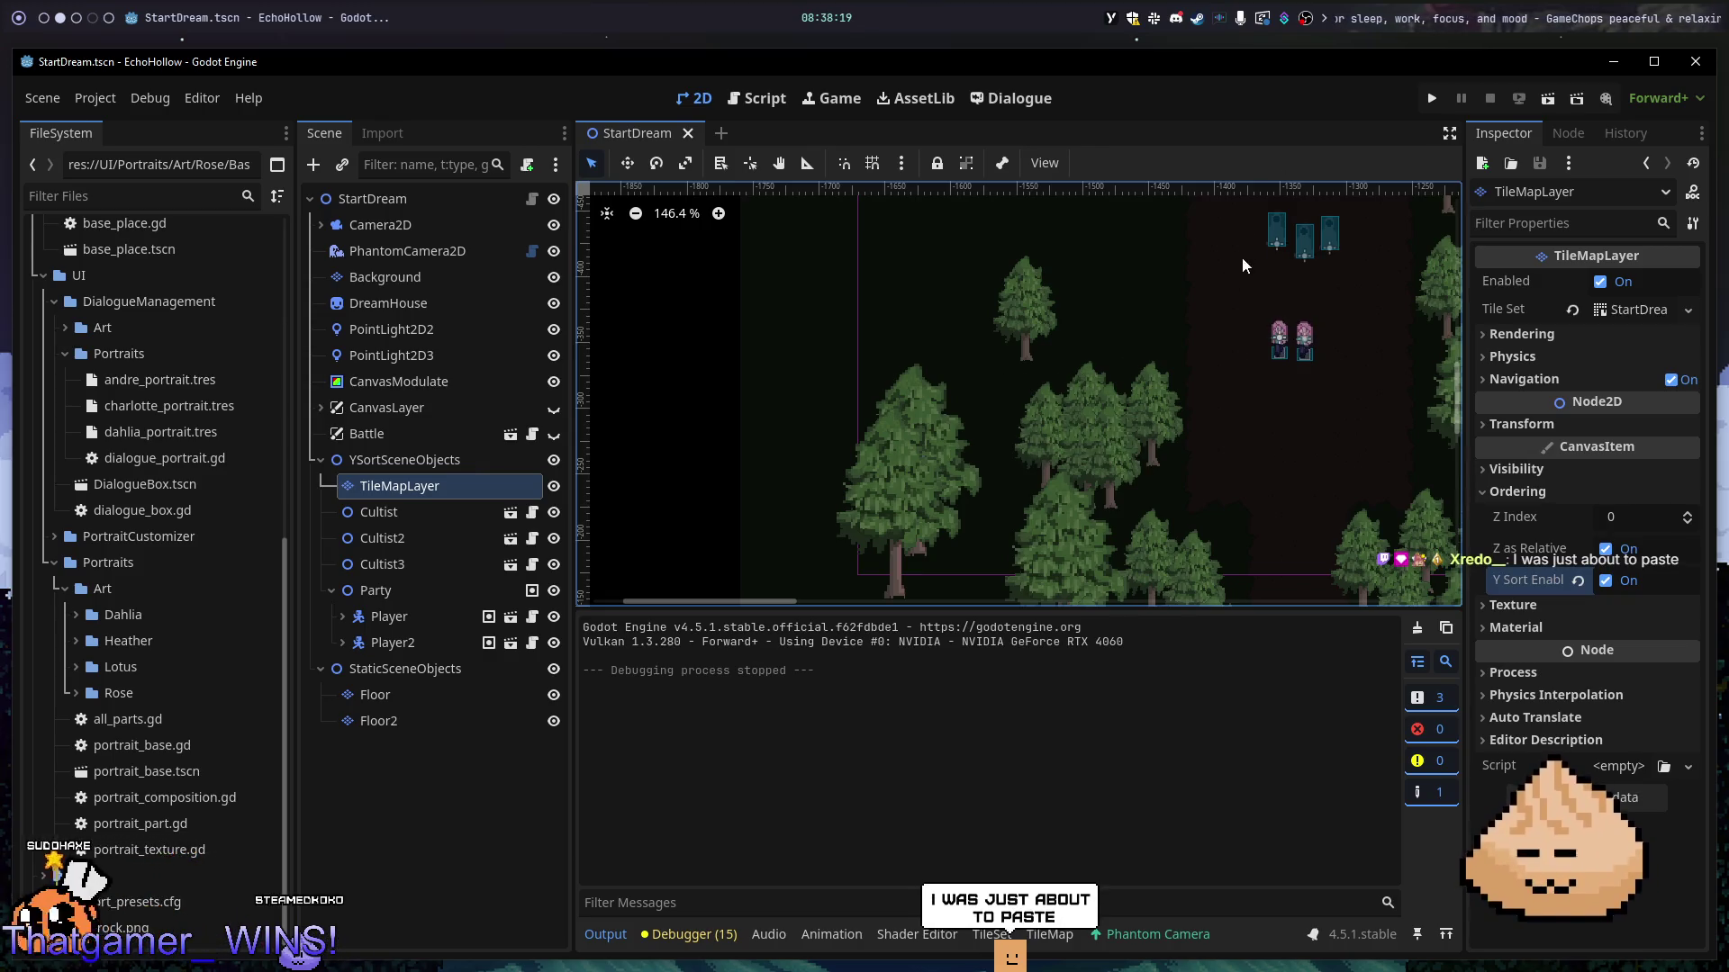
pyautogui.moveTo(1337, 438); pyautogui.dragTo(1112, 366)
pyautogui.scroll(-5, 1193, 456)
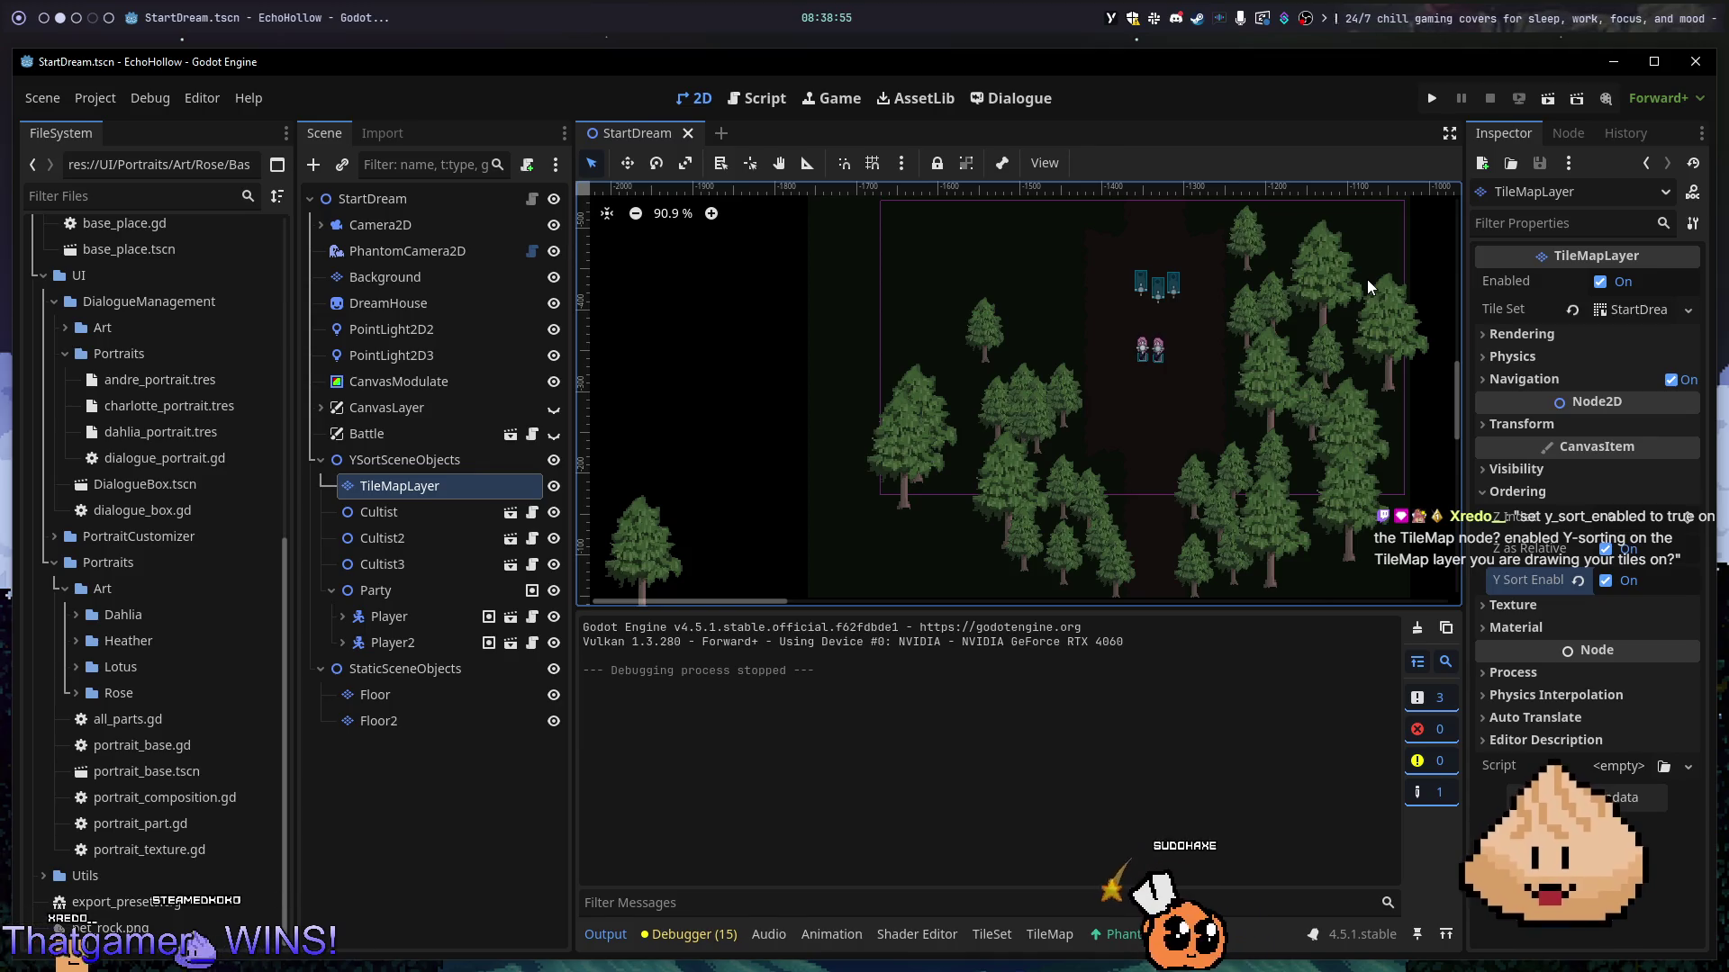
pyautogui.doubleClick(1607, 589)
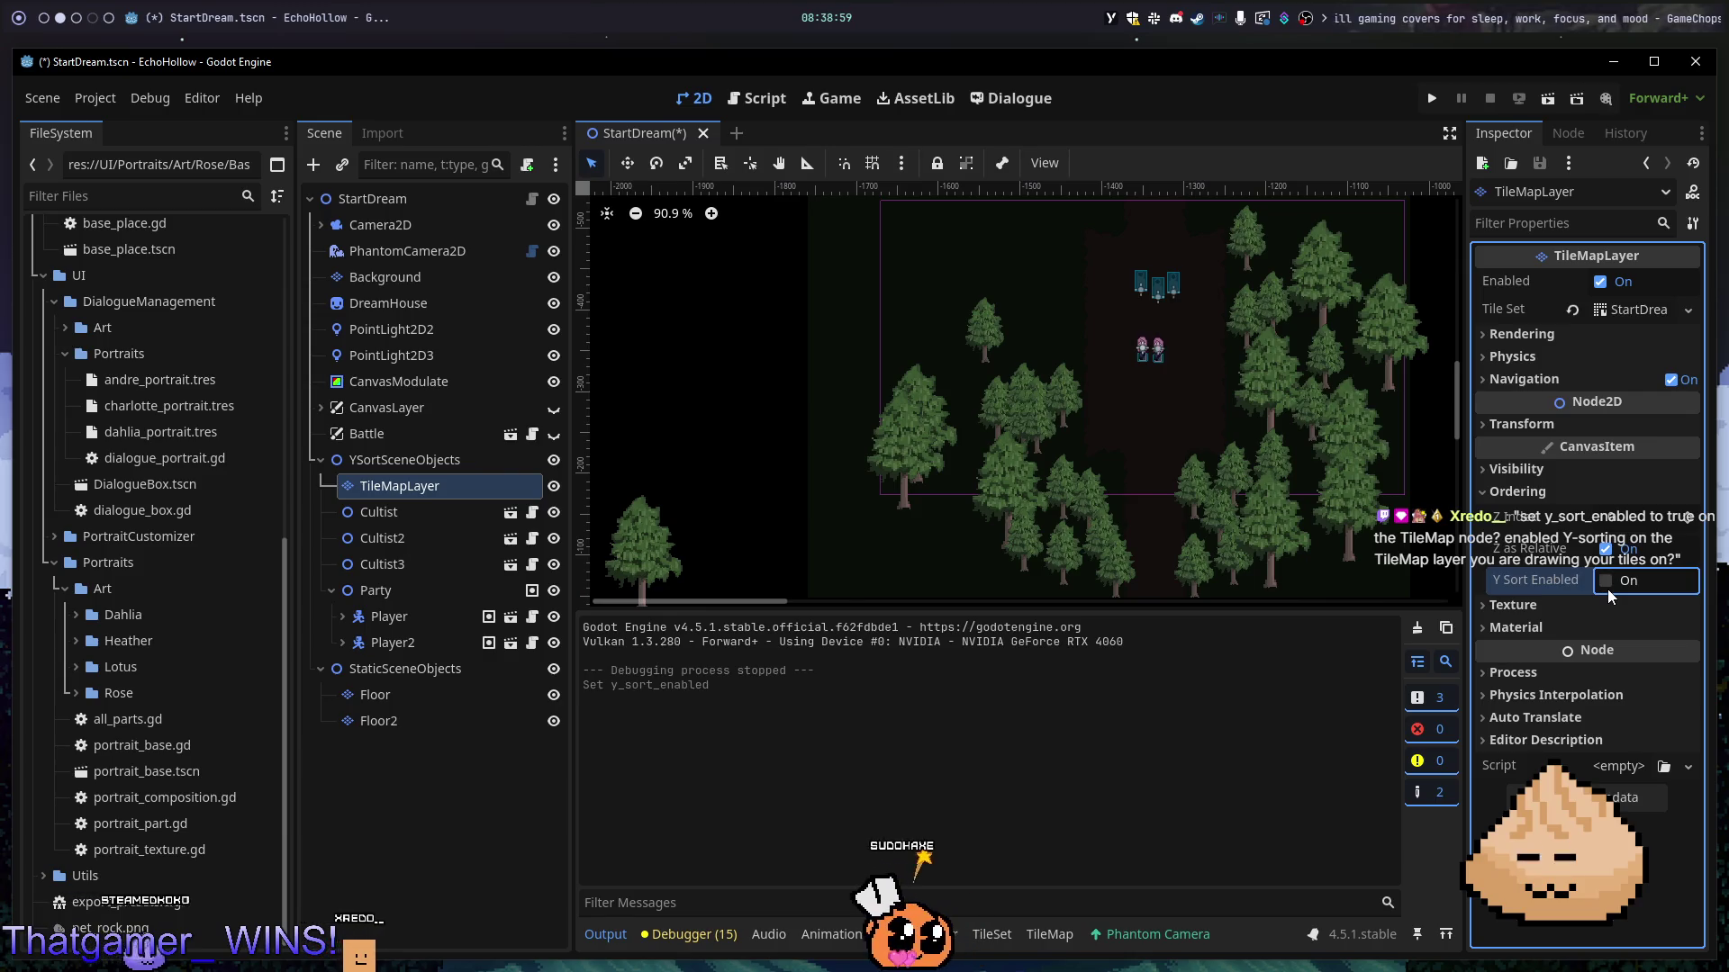
pyautogui.click(1606, 581)
pyautogui.click(1607, 589)
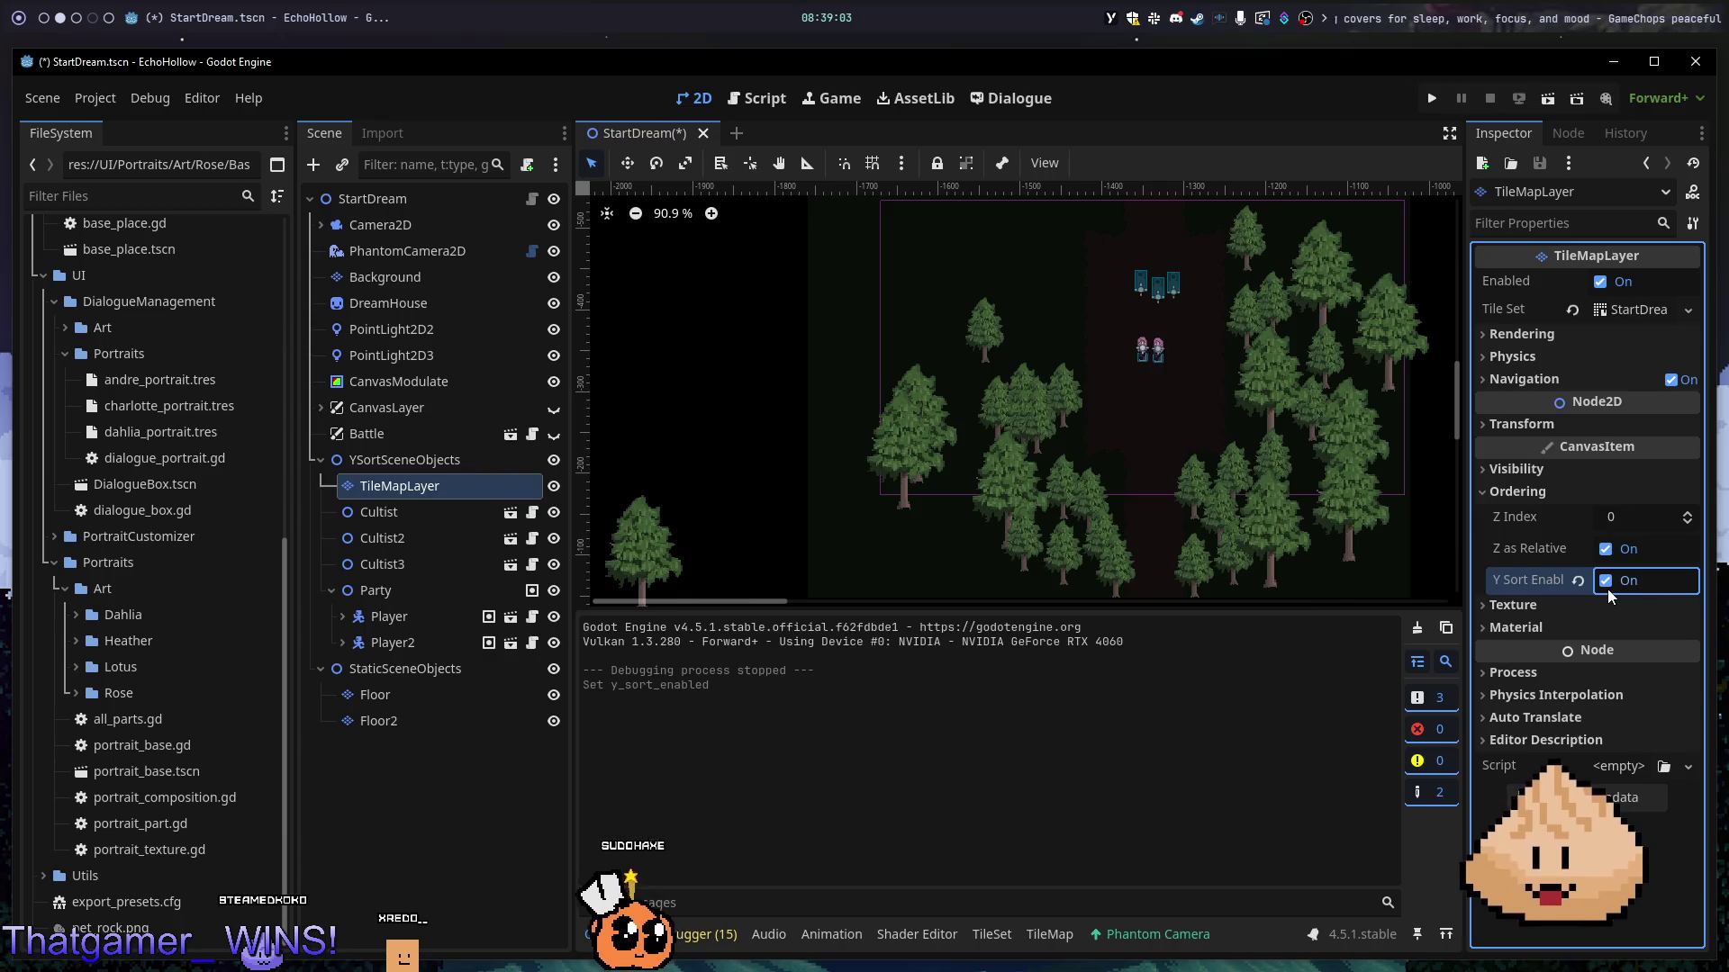
pyautogui.scroll(10, 1313, 395)
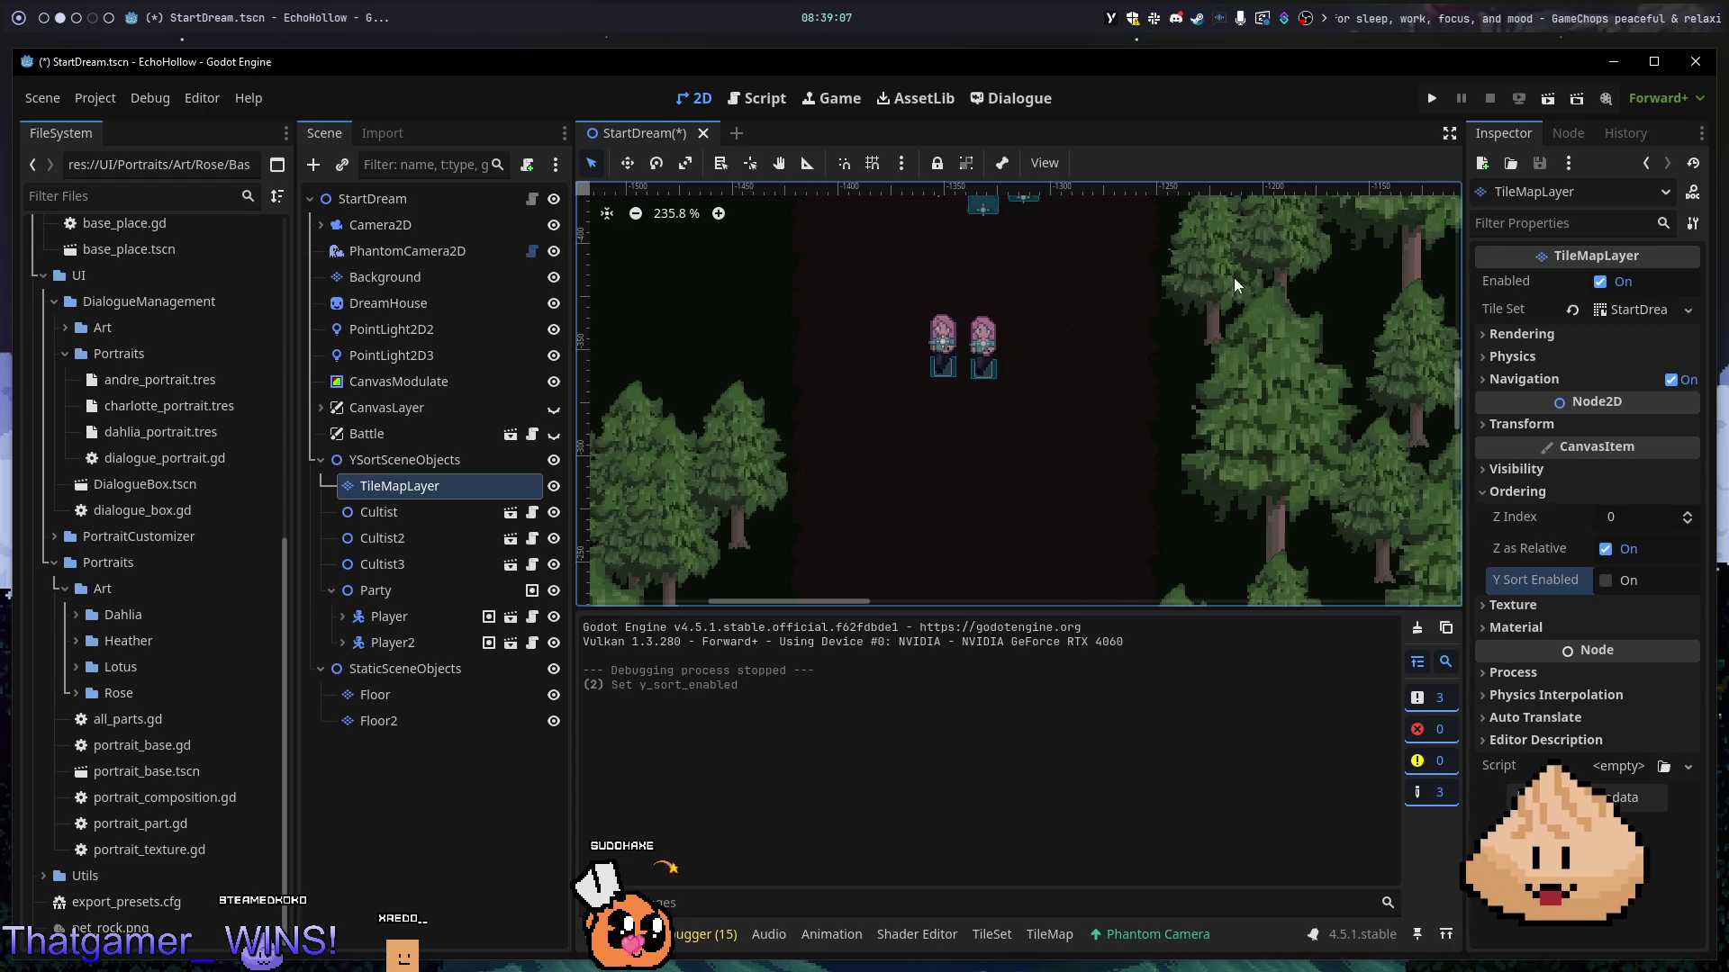
pyautogui.click(1612, 582)
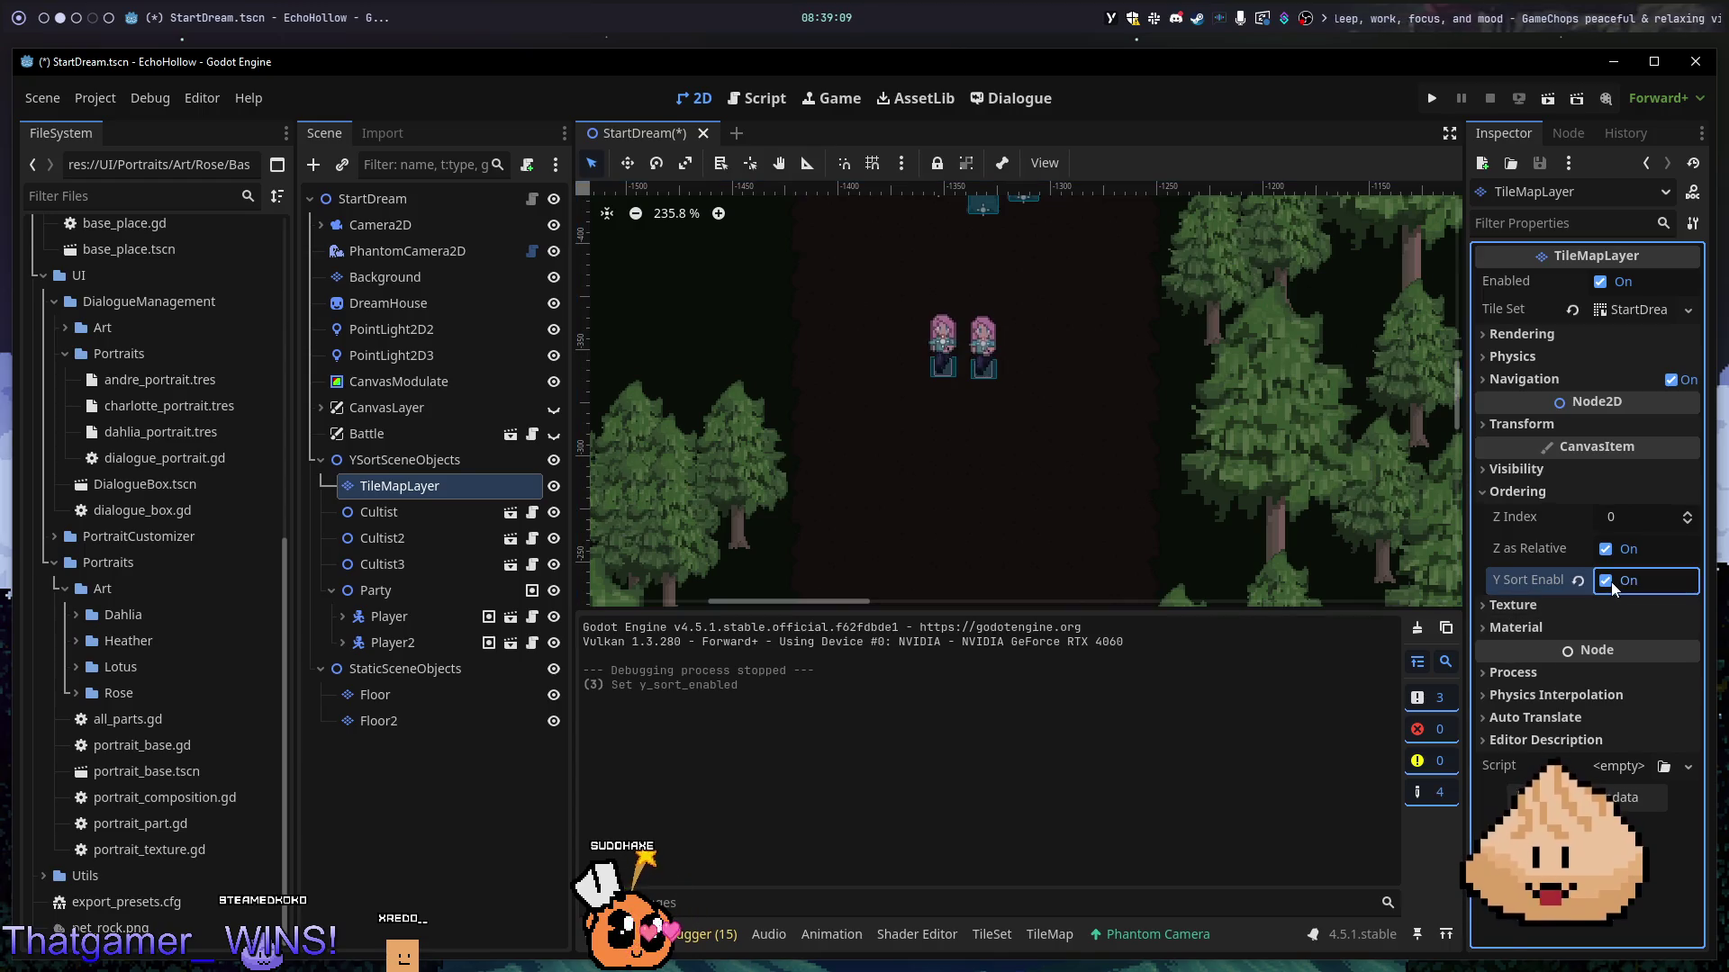
# - Save the StartDream scene with Ctrl+S
pyautogui.hotkey('ctrl', 's')
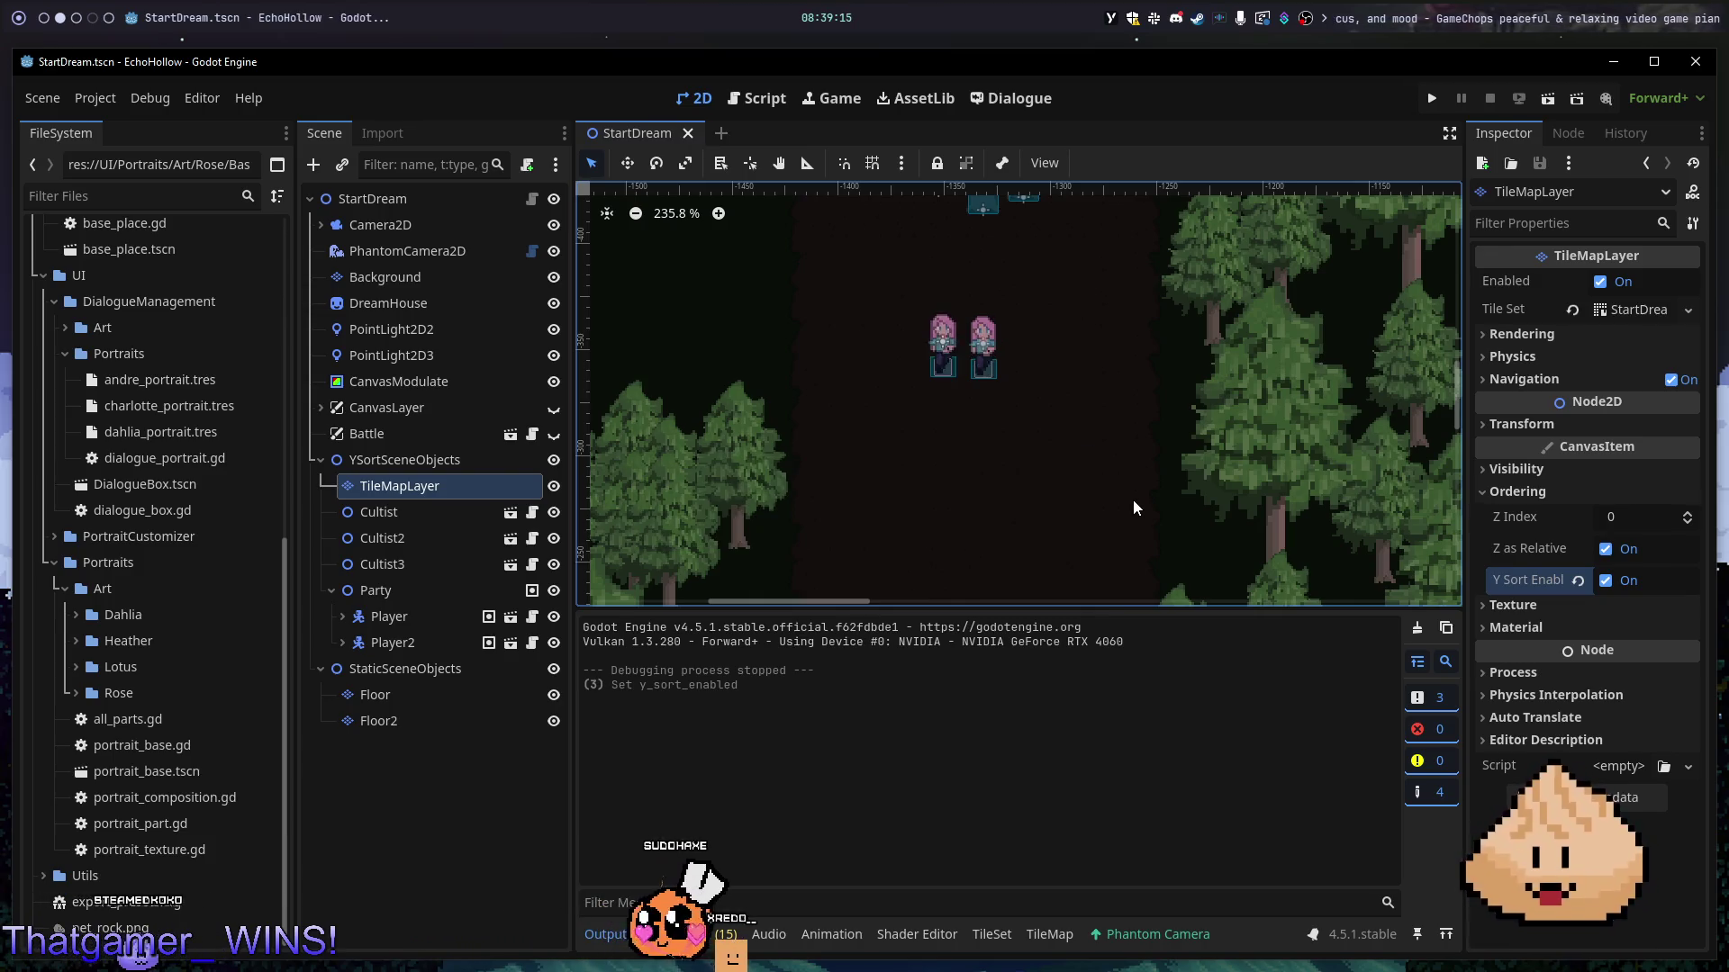
pyautogui.scroll(-1, 1134, 508)
pyautogui.scroll(-1, 1132, 509)
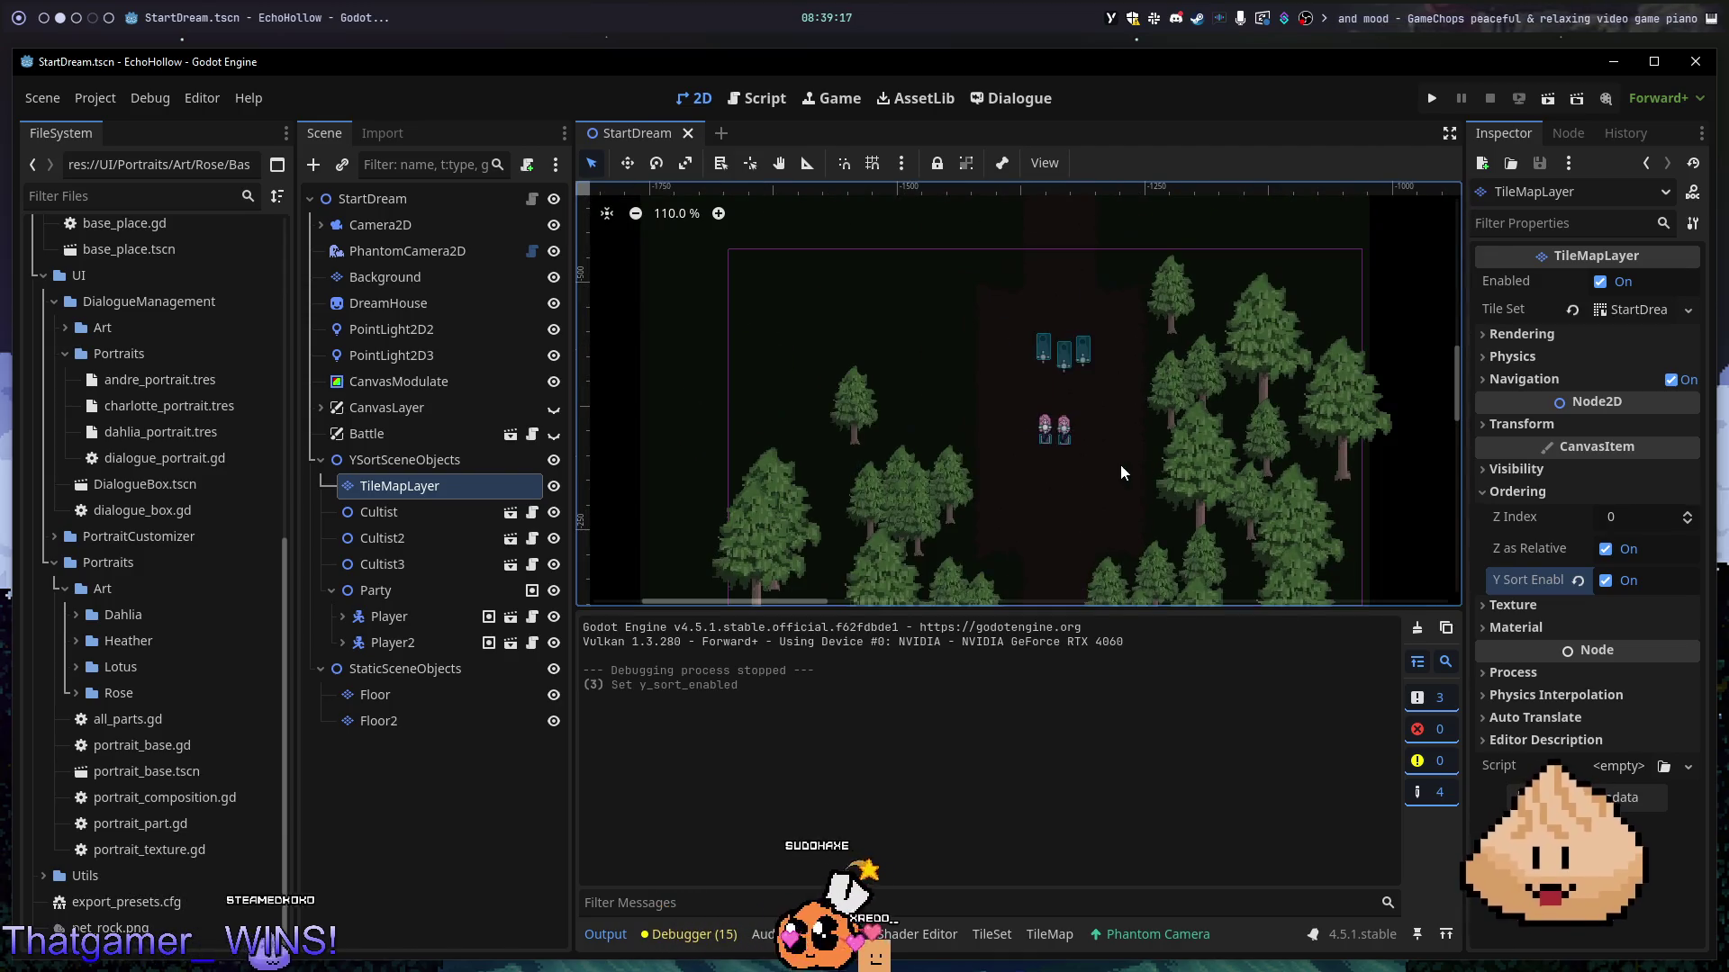
pyautogui.scroll(-1, 1072, 416)
pyautogui.scroll(6, 987, 474)
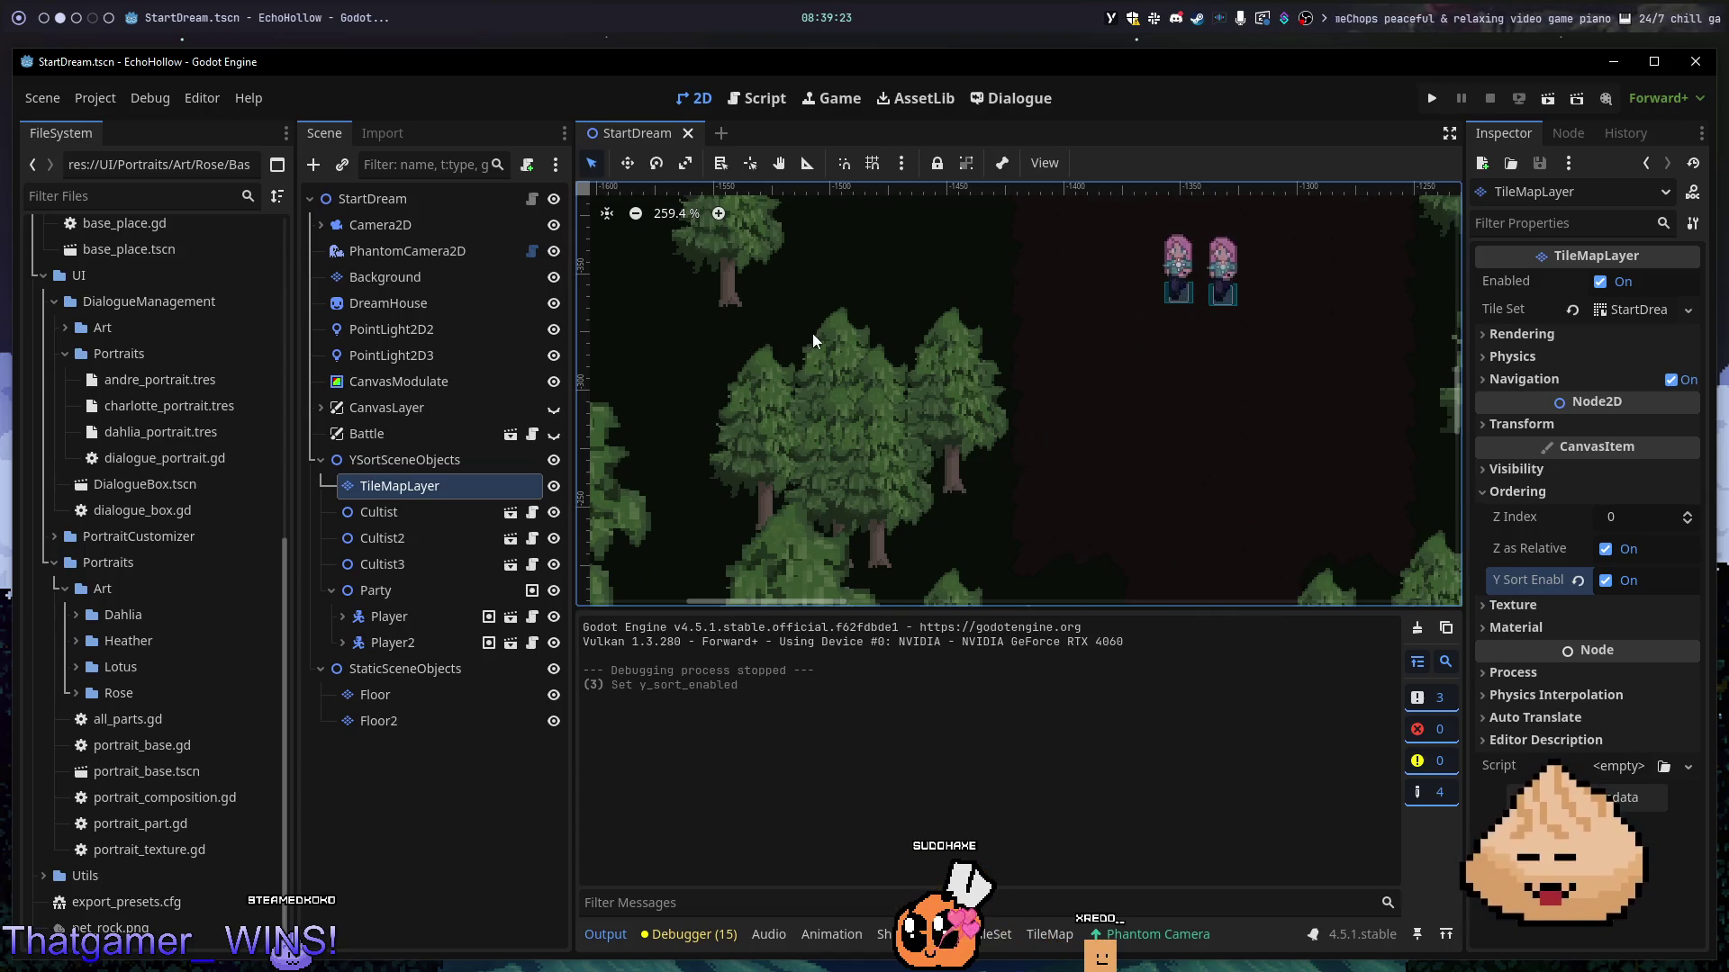
pyautogui.scroll(-8, 1054, 432)
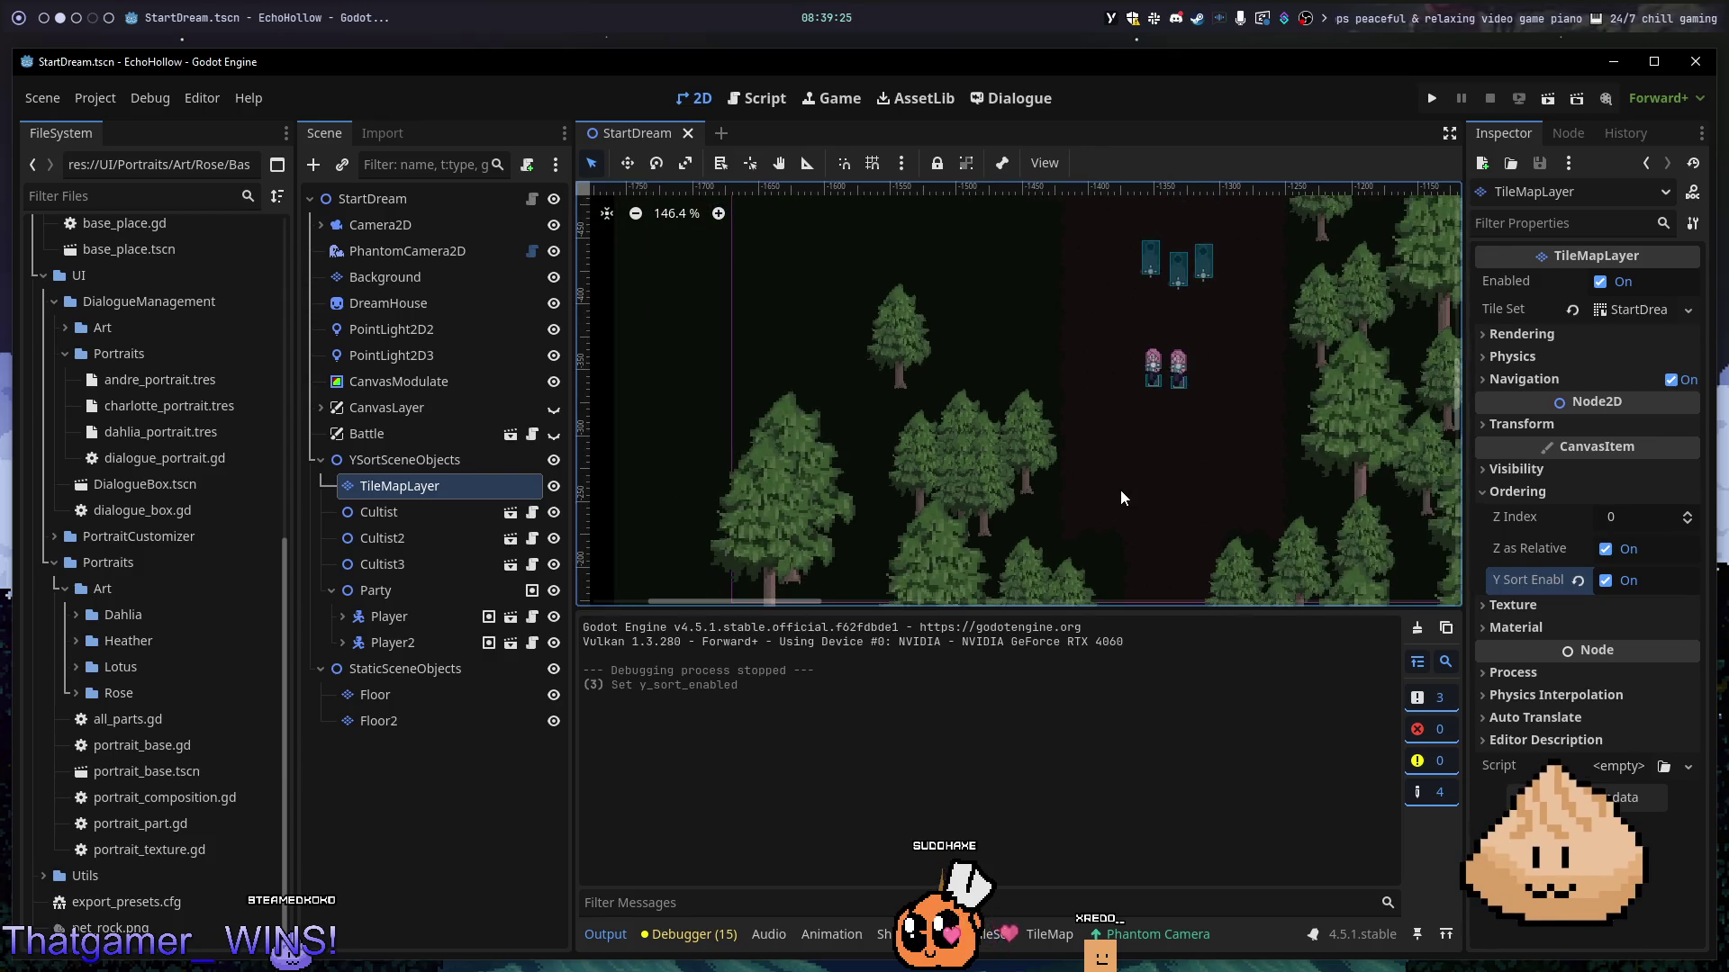
pyautogui.scroll(3, 1023, 506)
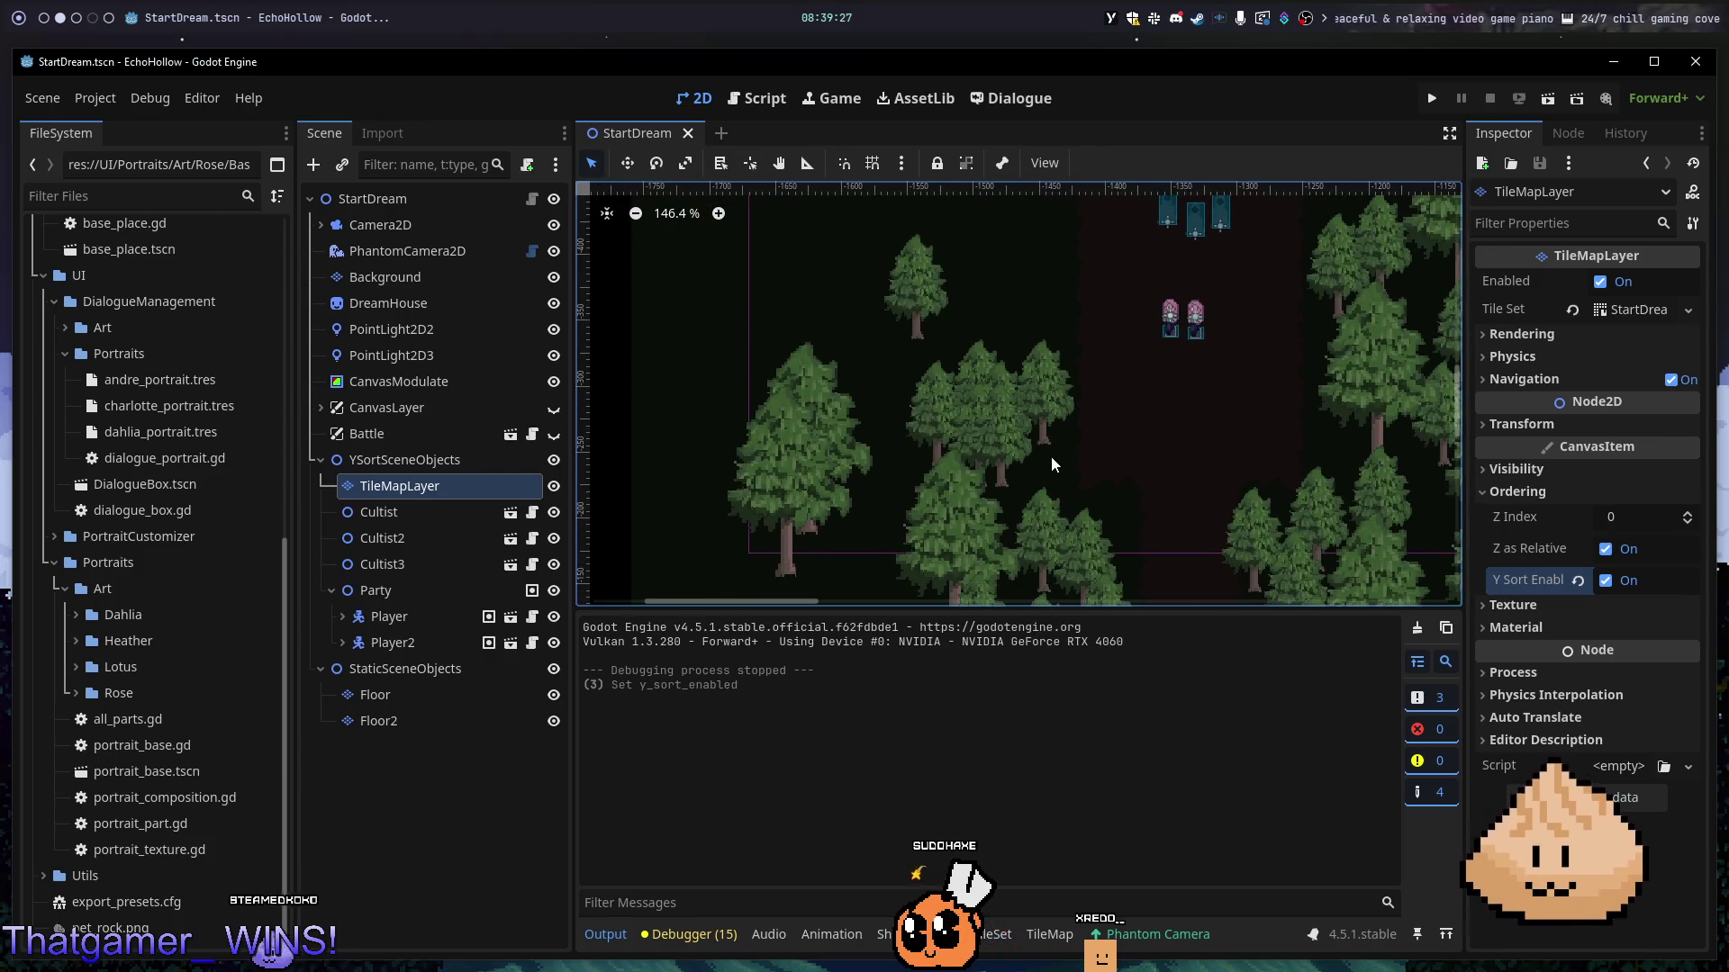
pyautogui.scroll(-3, 1050, 464)
pyautogui.hscroll(-3, 1080, 504)
# - Open the forest atlas's TileSet paint properties, clear the tree tile selection, then switch to the browser
pyautogui.click(1063, 934)
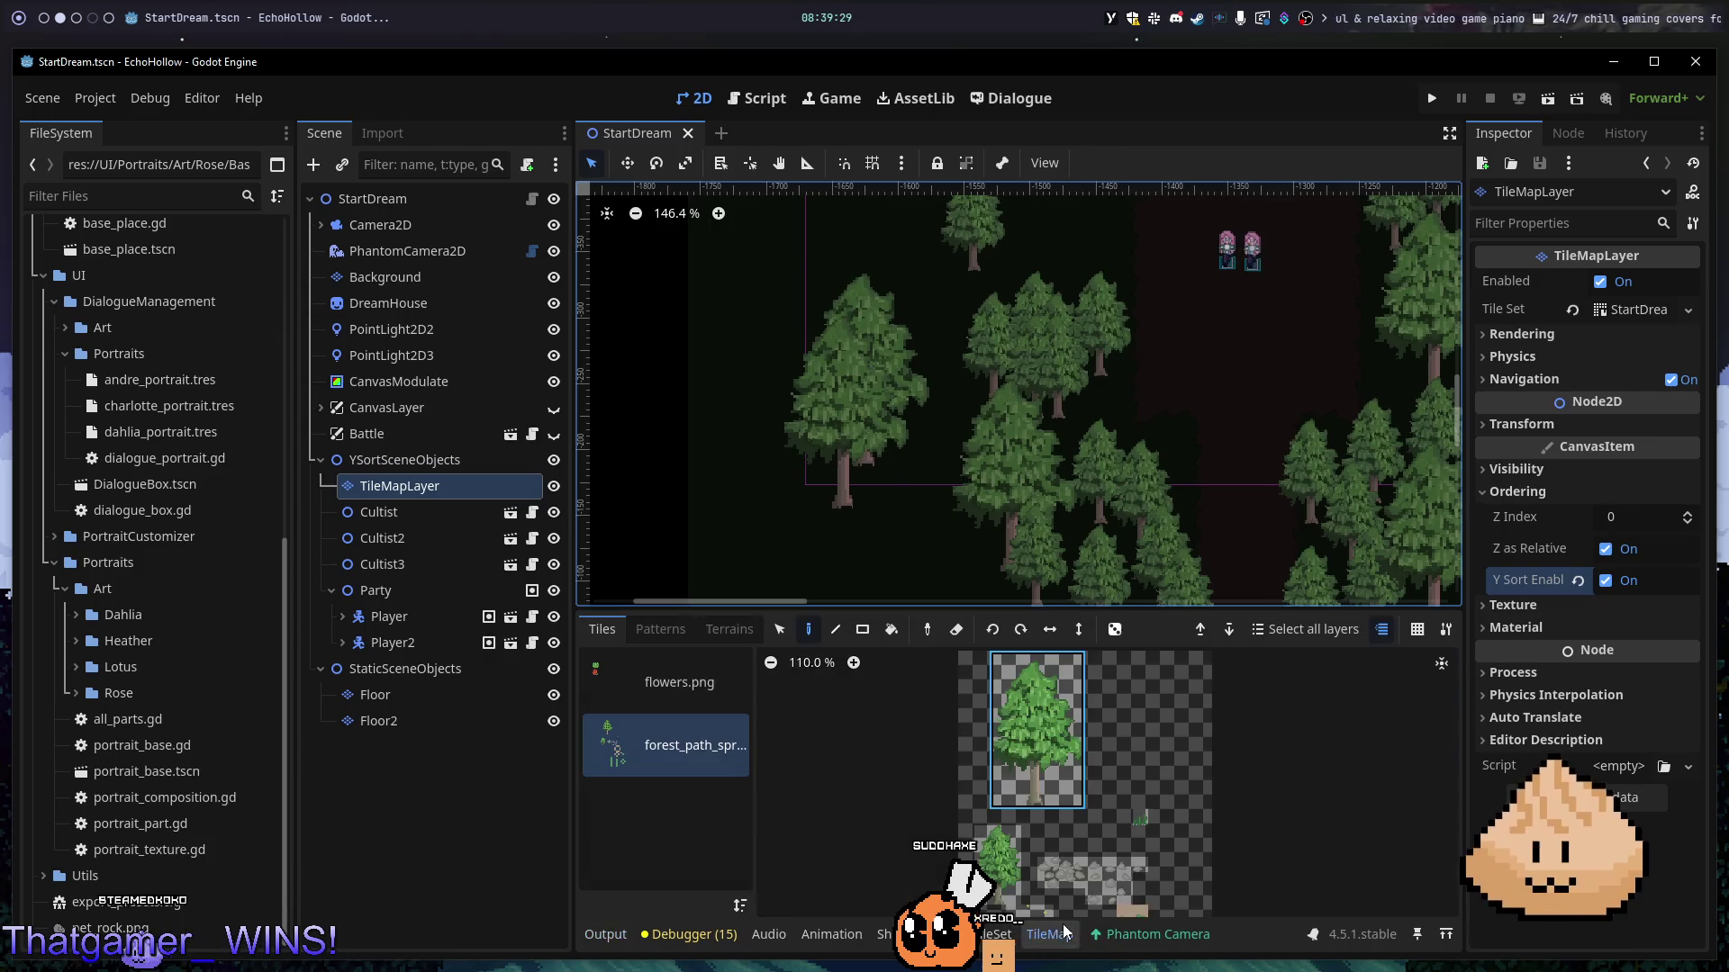
pyautogui.scroll(-6, 1232, 521)
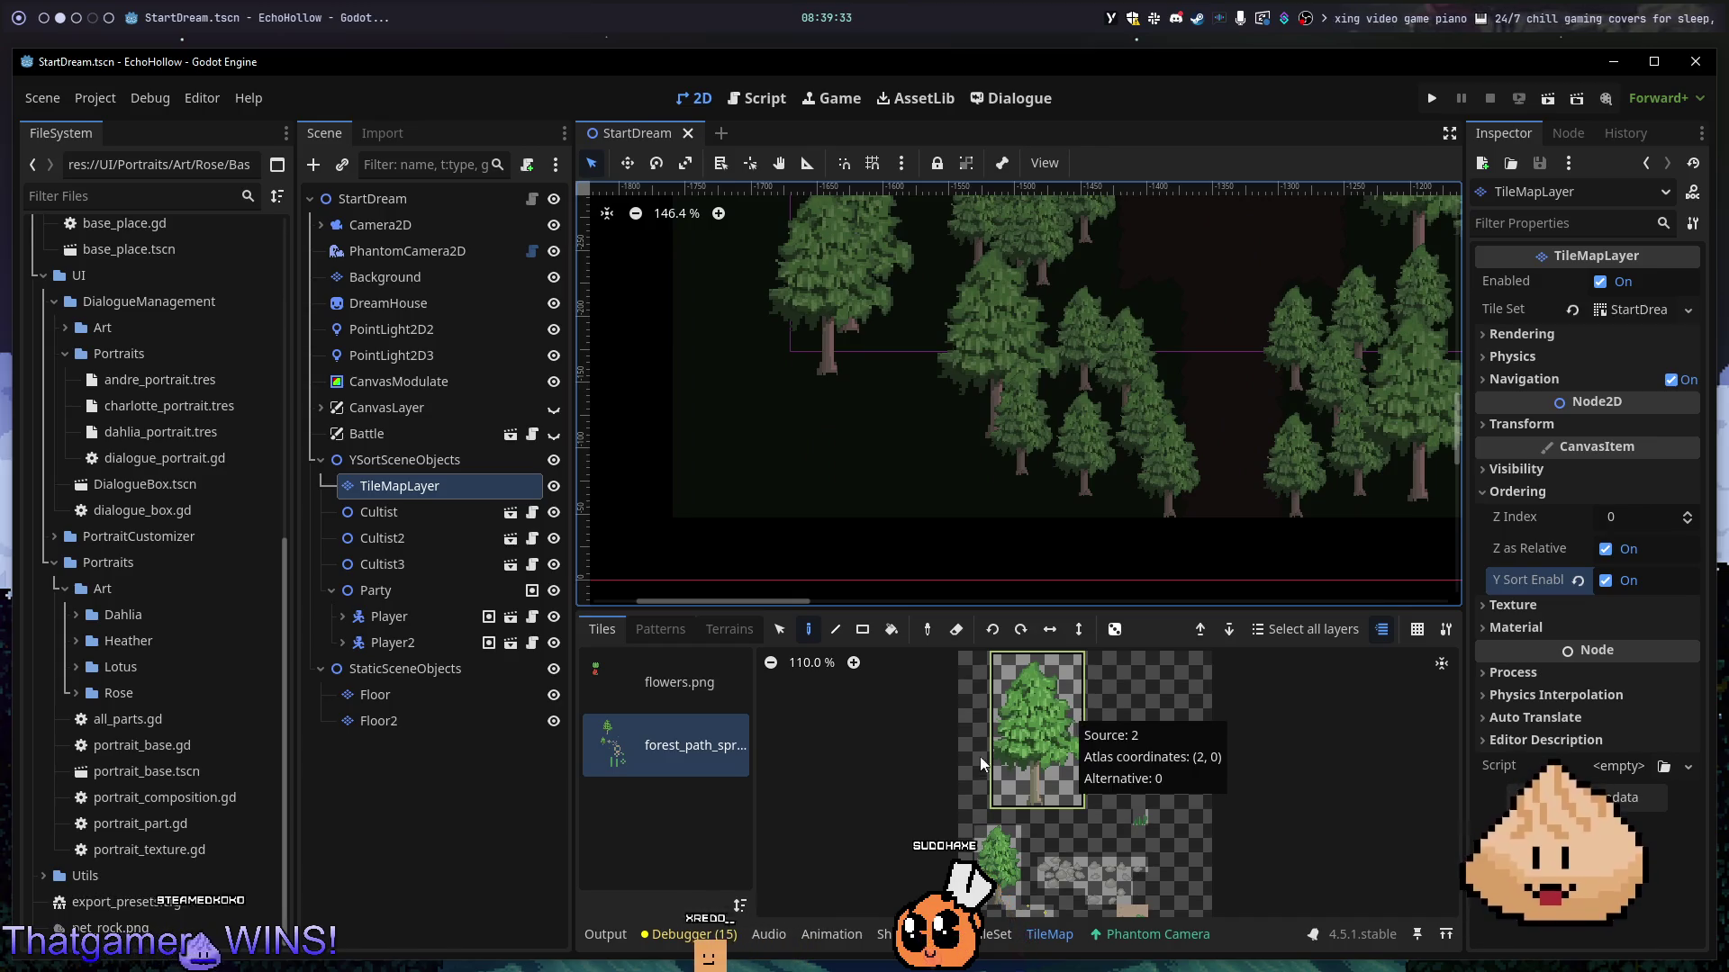
pyautogui.scroll(10, 1073, 780)
pyautogui.scroll(3, 1112, 765)
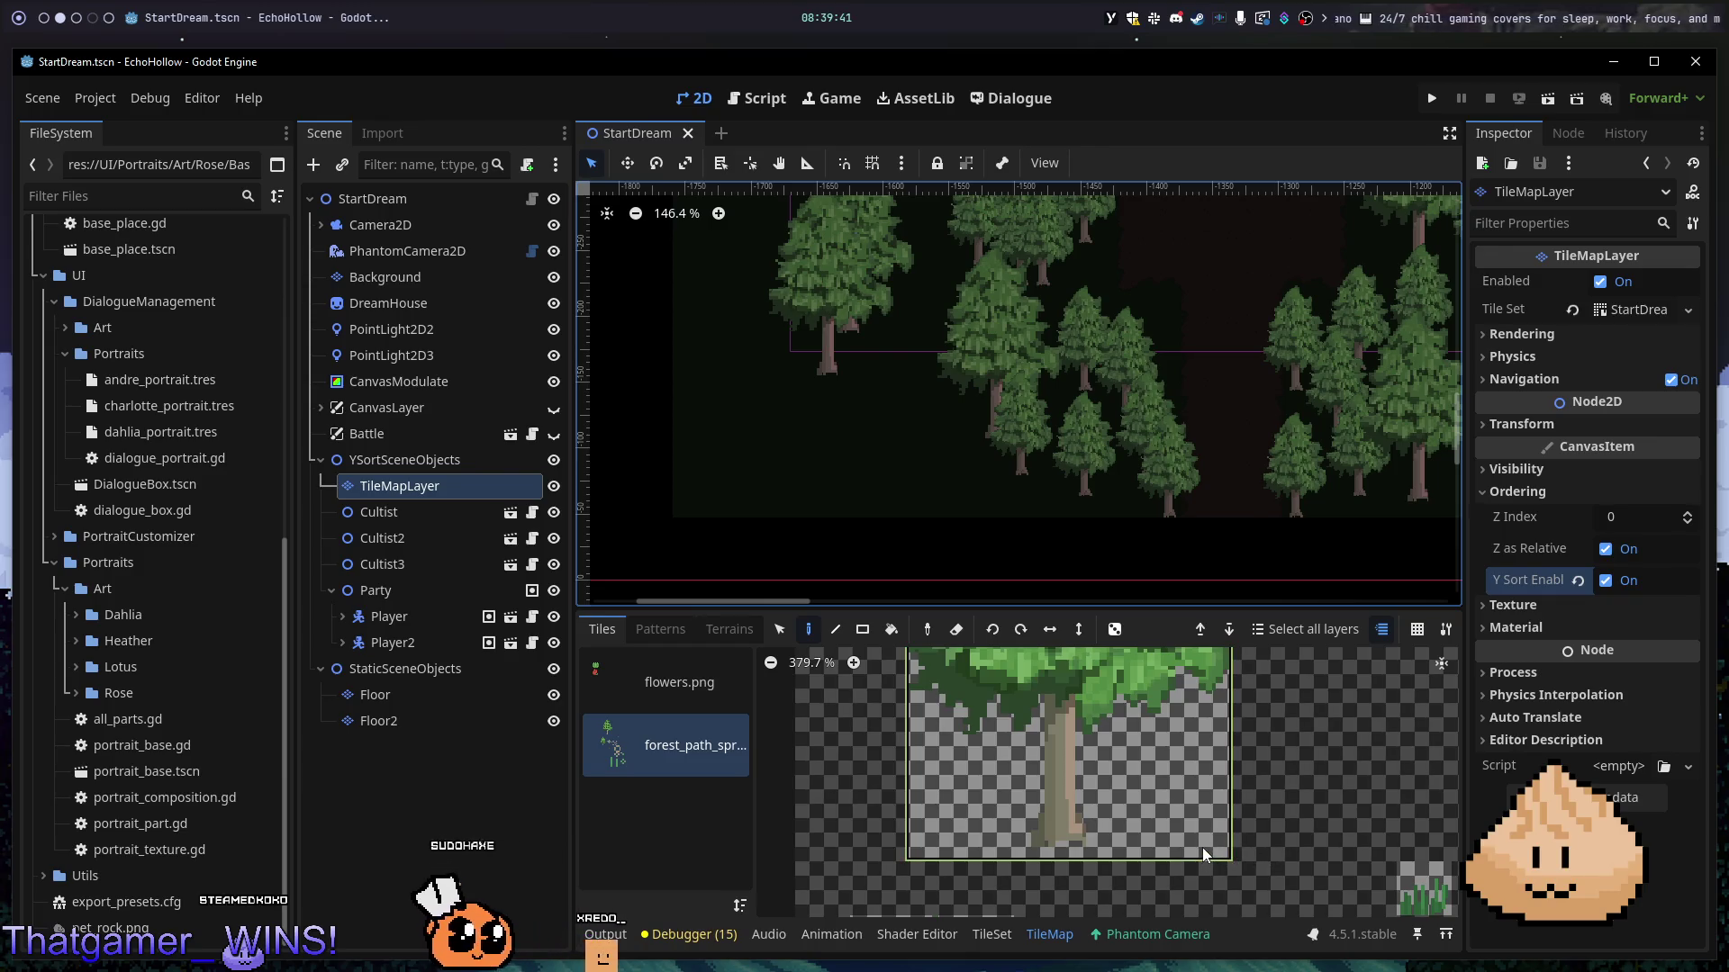
pyautogui.click(1050, 935)
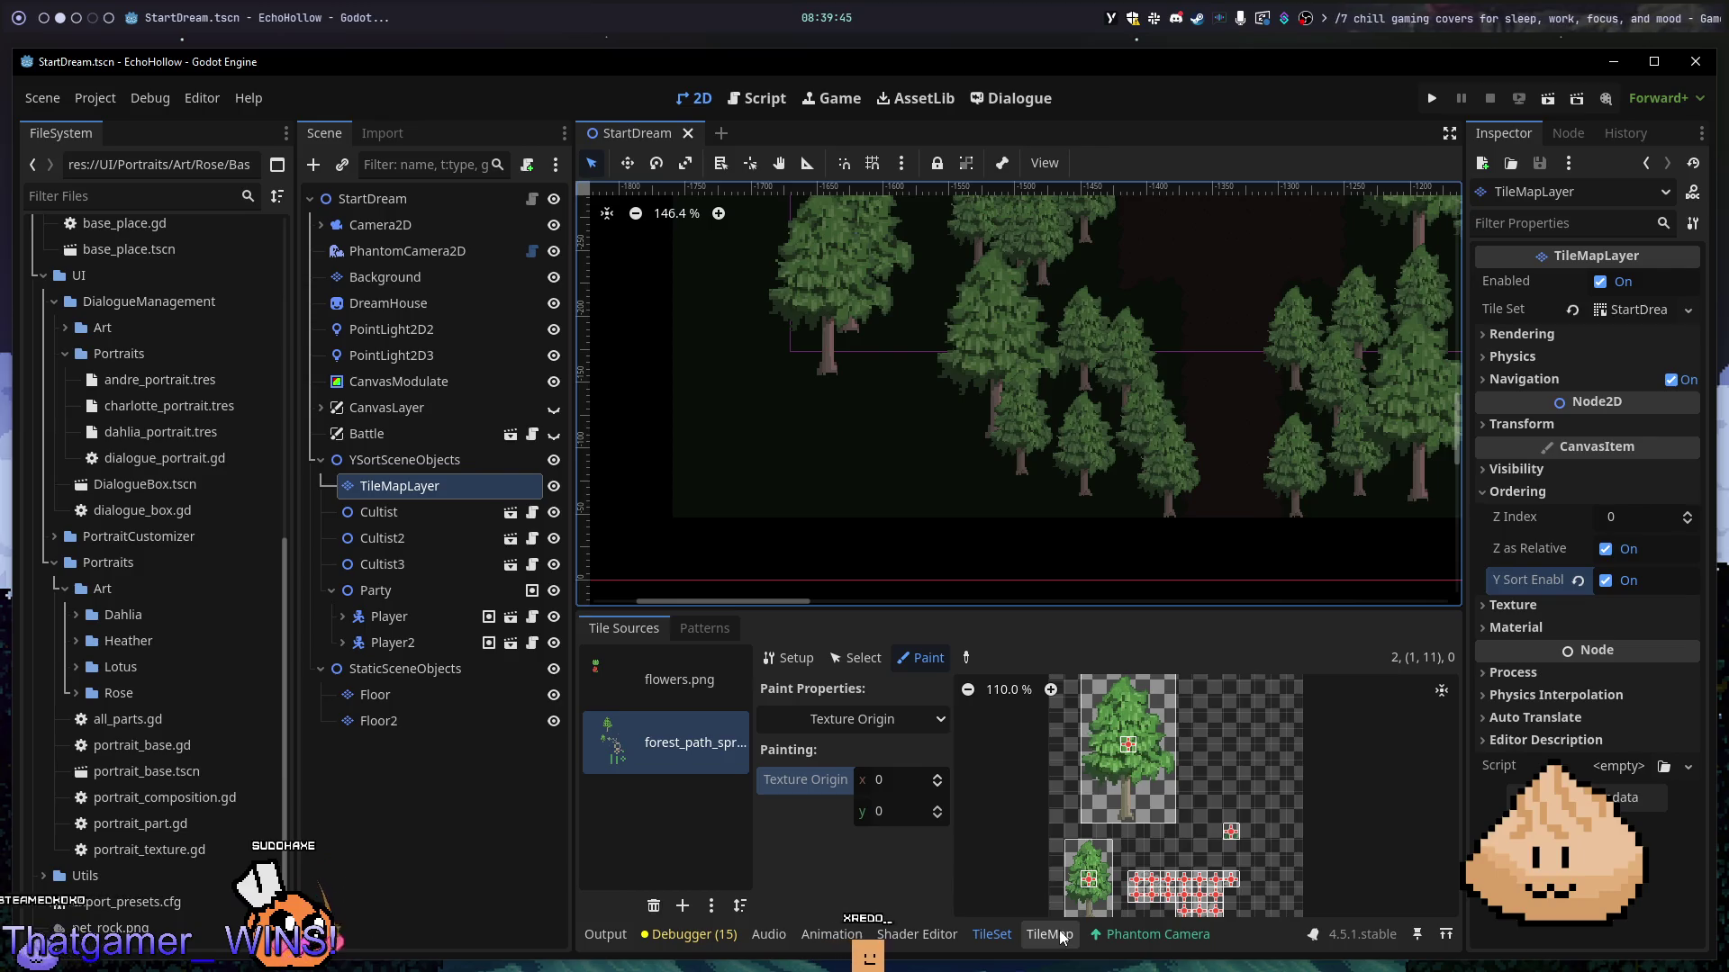
pyautogui.click(1136, 845)
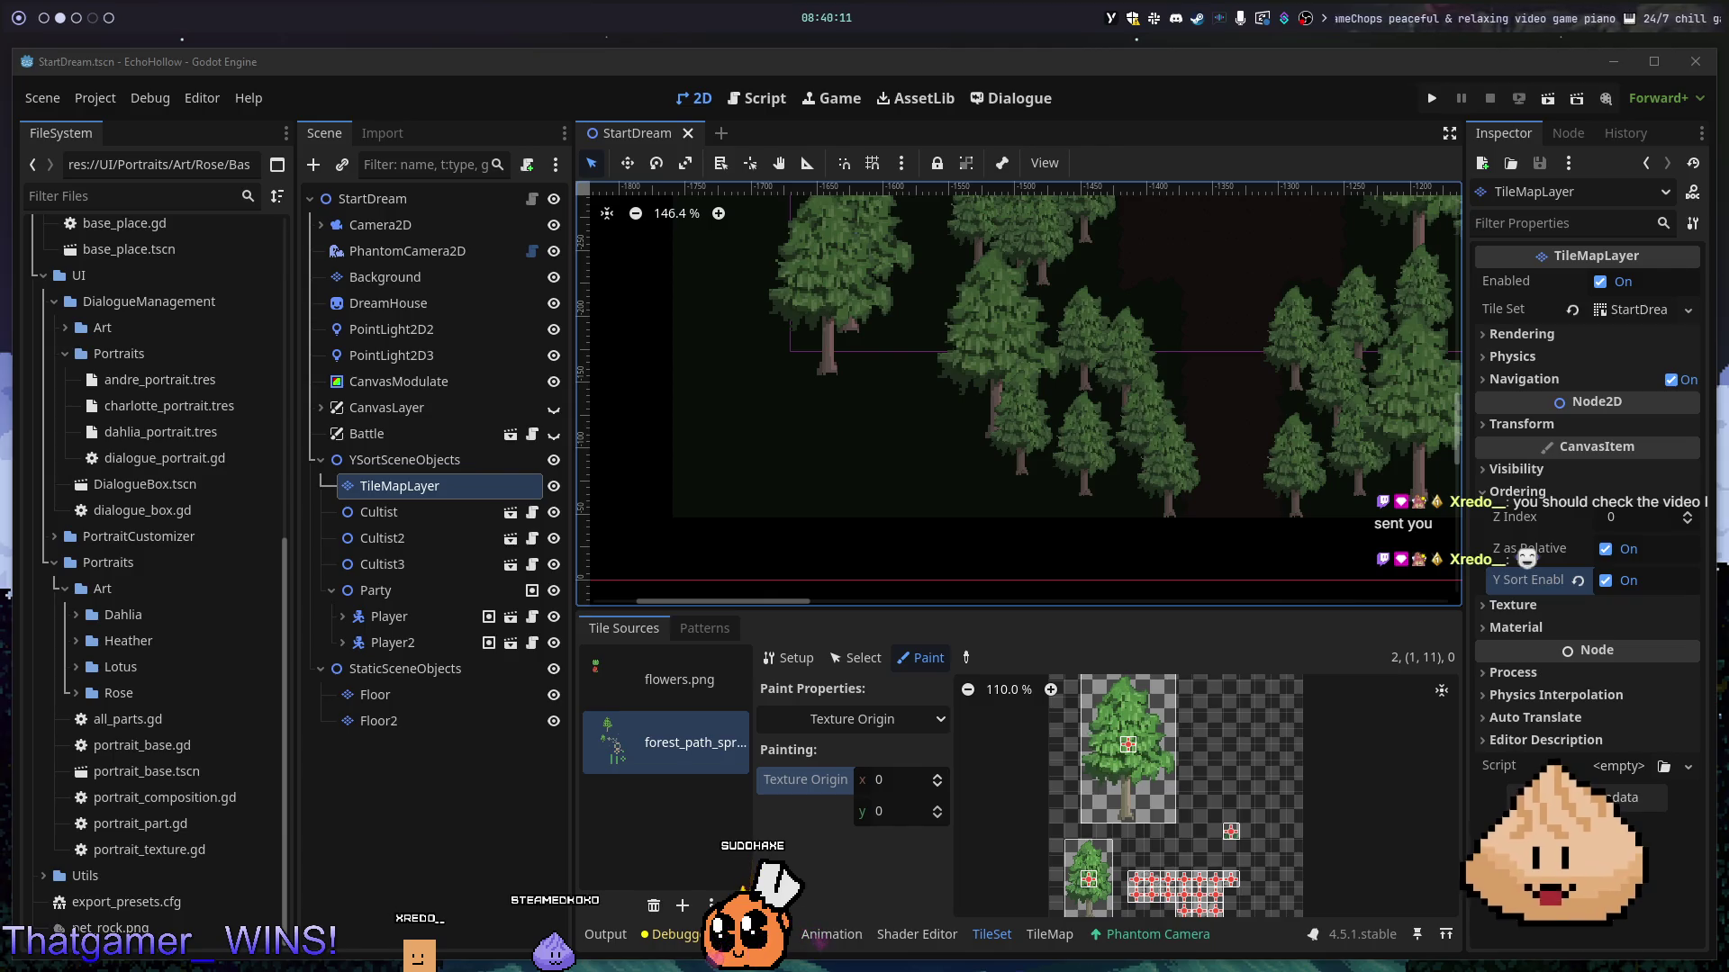
pyautogui.hotkey('alt', 'Tab')
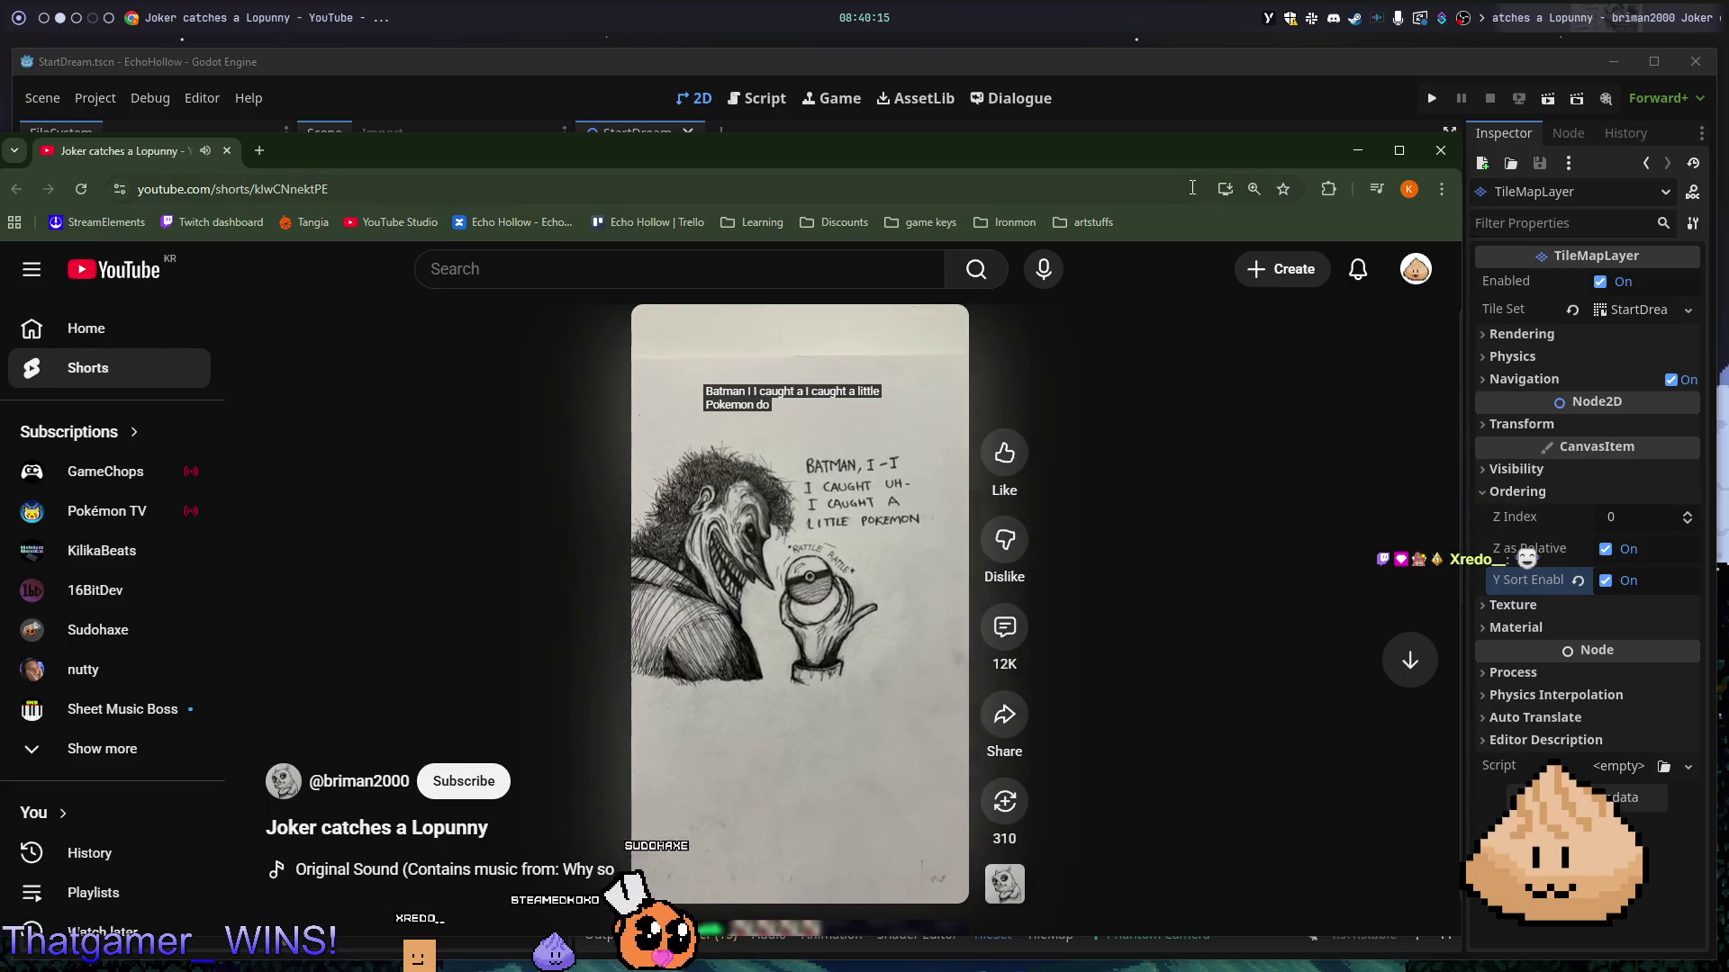
pyautogui.moveTo(1176, 164); pyautogui.dragTo(1283, 158)
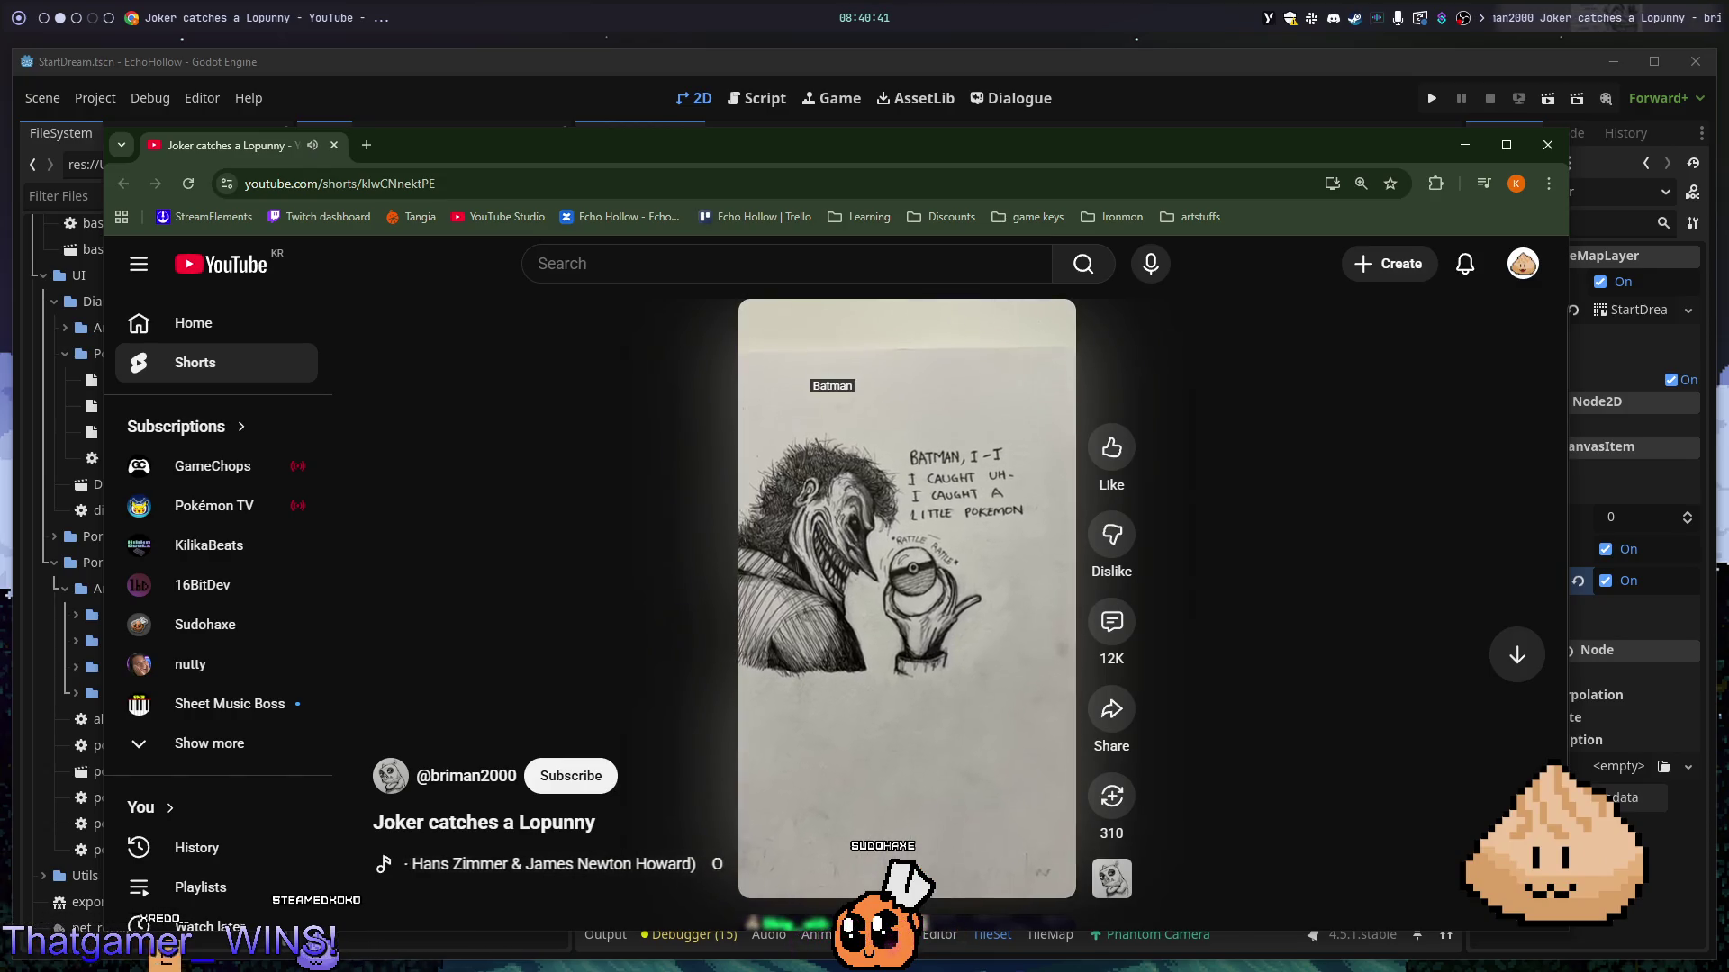
pyautogui.click(901, 504)
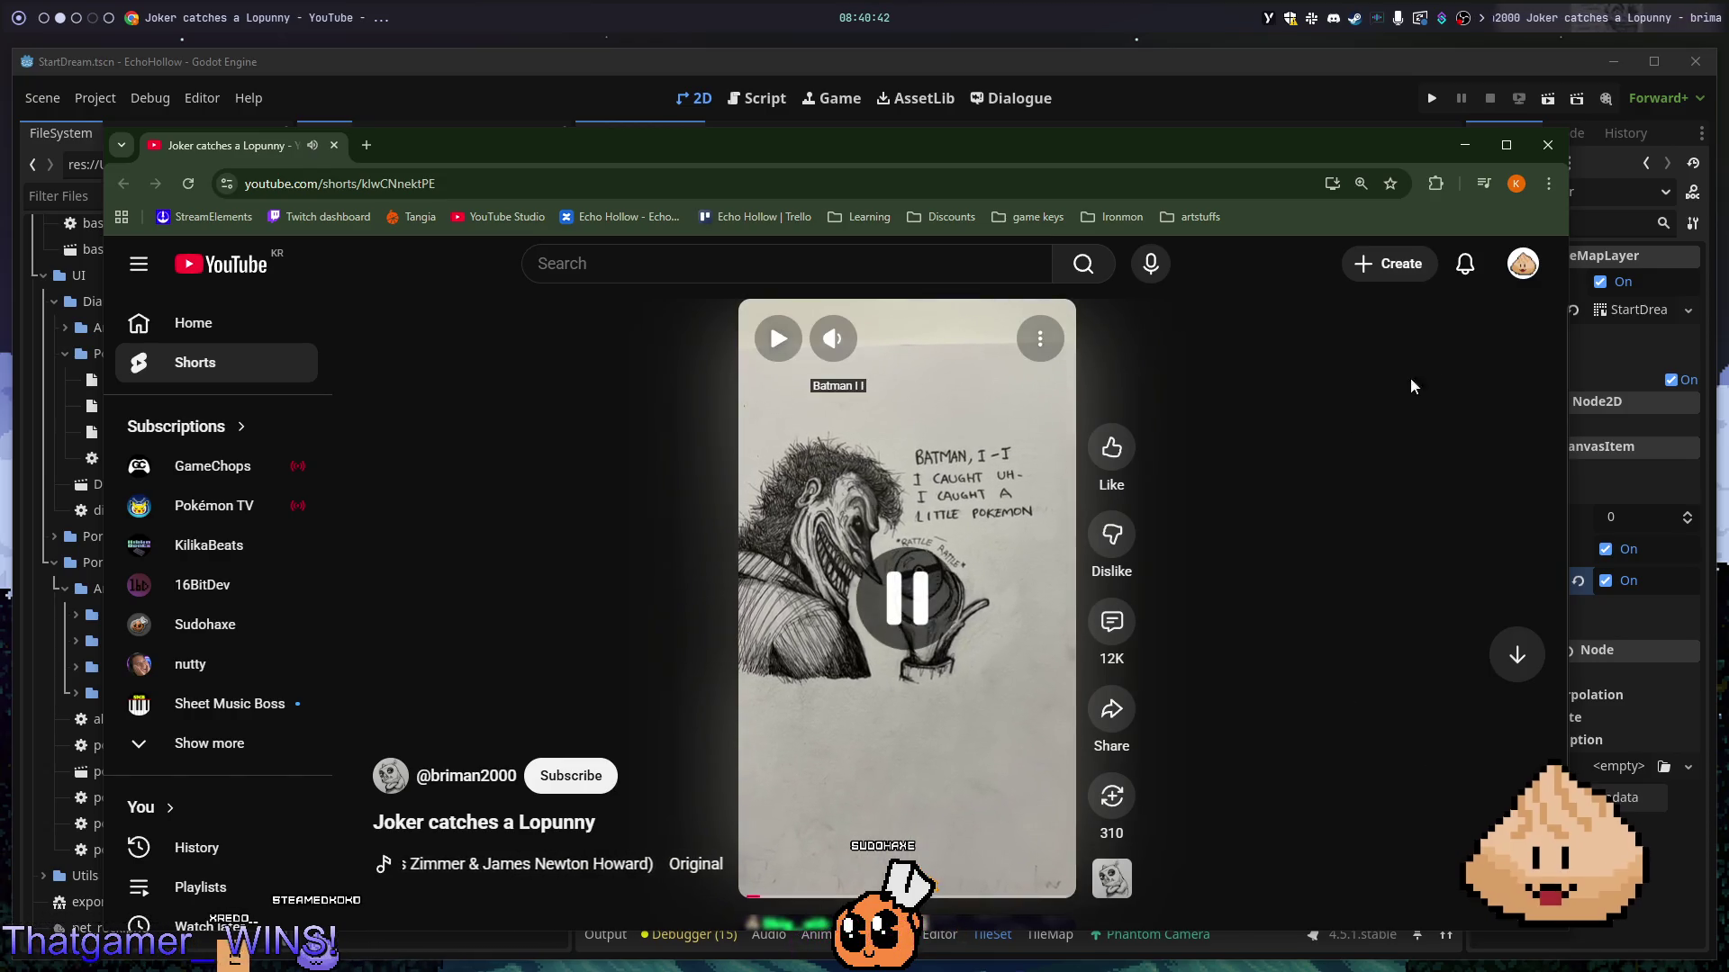
pyautogui.click(1546, 146)
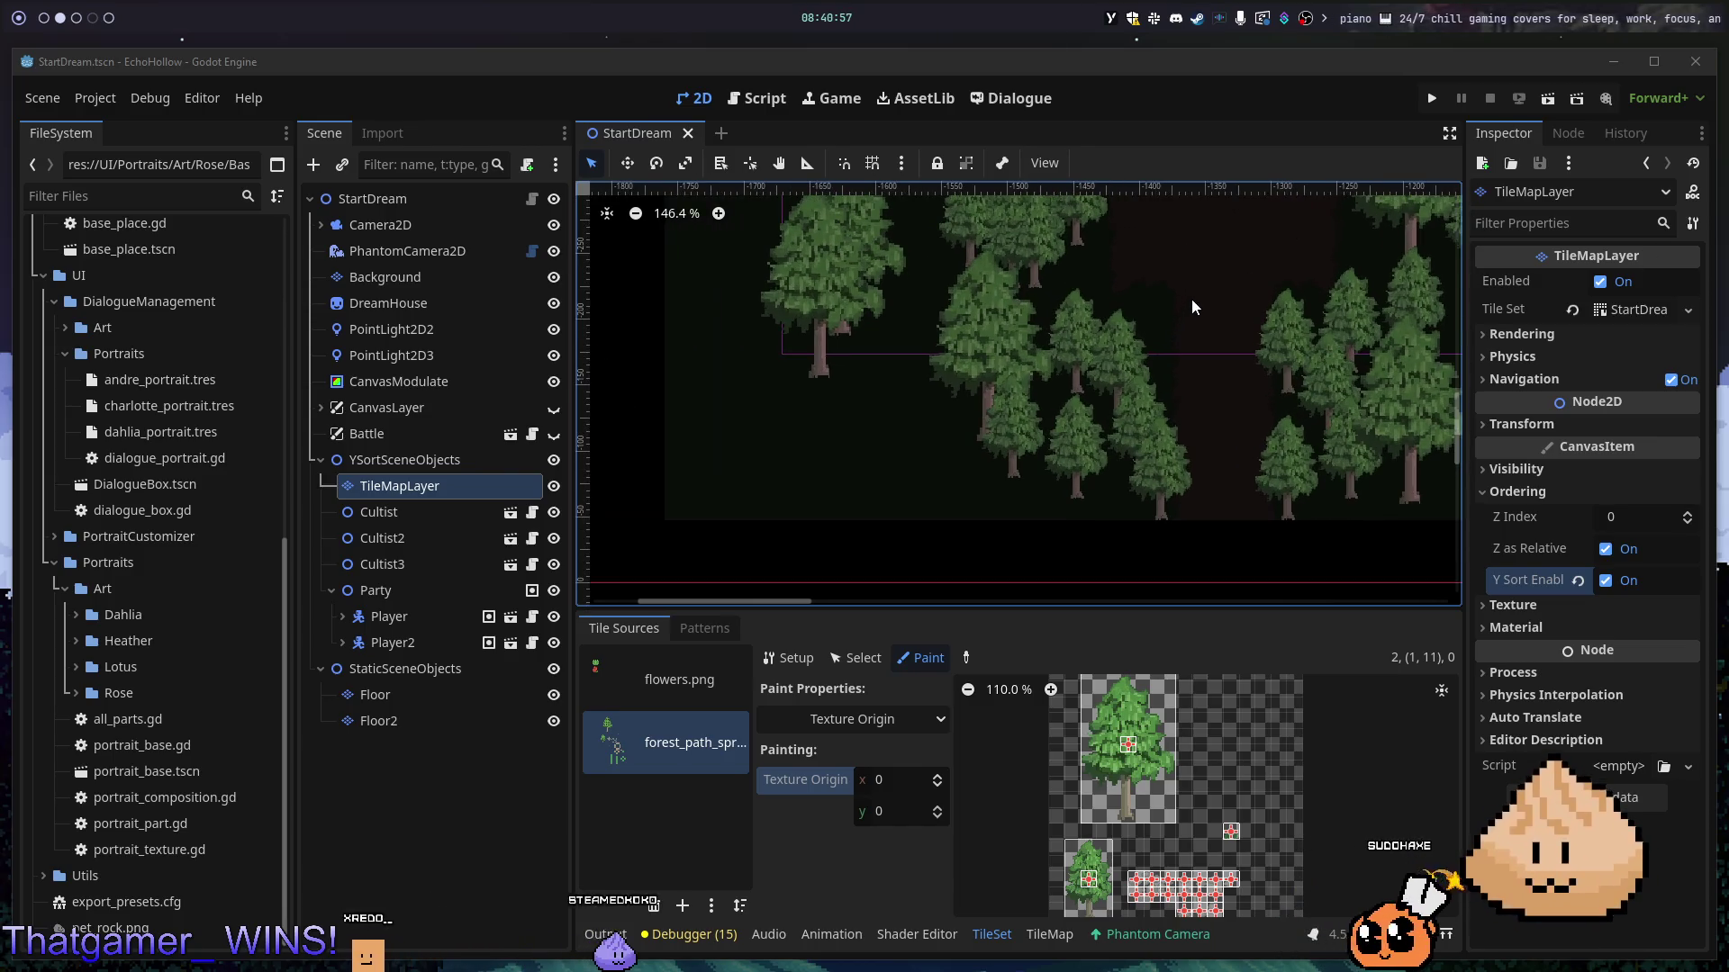
# - Select the Floor2 layer, choose the Rect Tool, and open the TileSet editor
pyautogui.click(1191, 297)
pyautogui.scroll(5, 1206, 314)
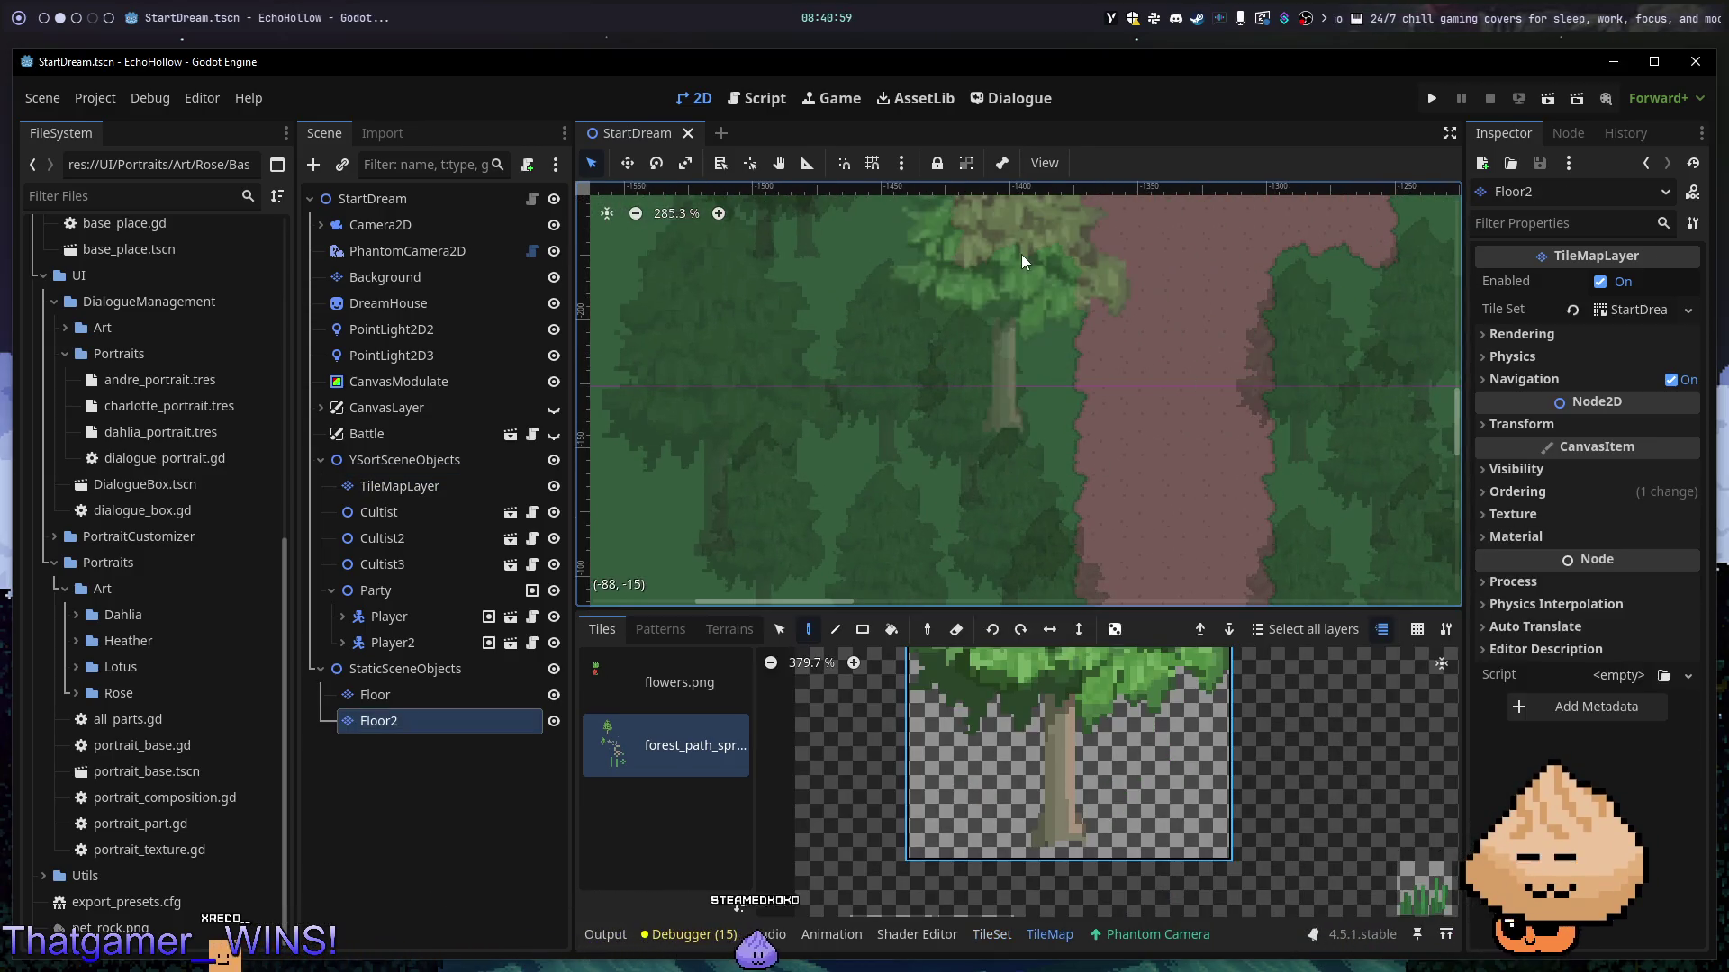
pyautogui.scroll(3, 1038, 277)
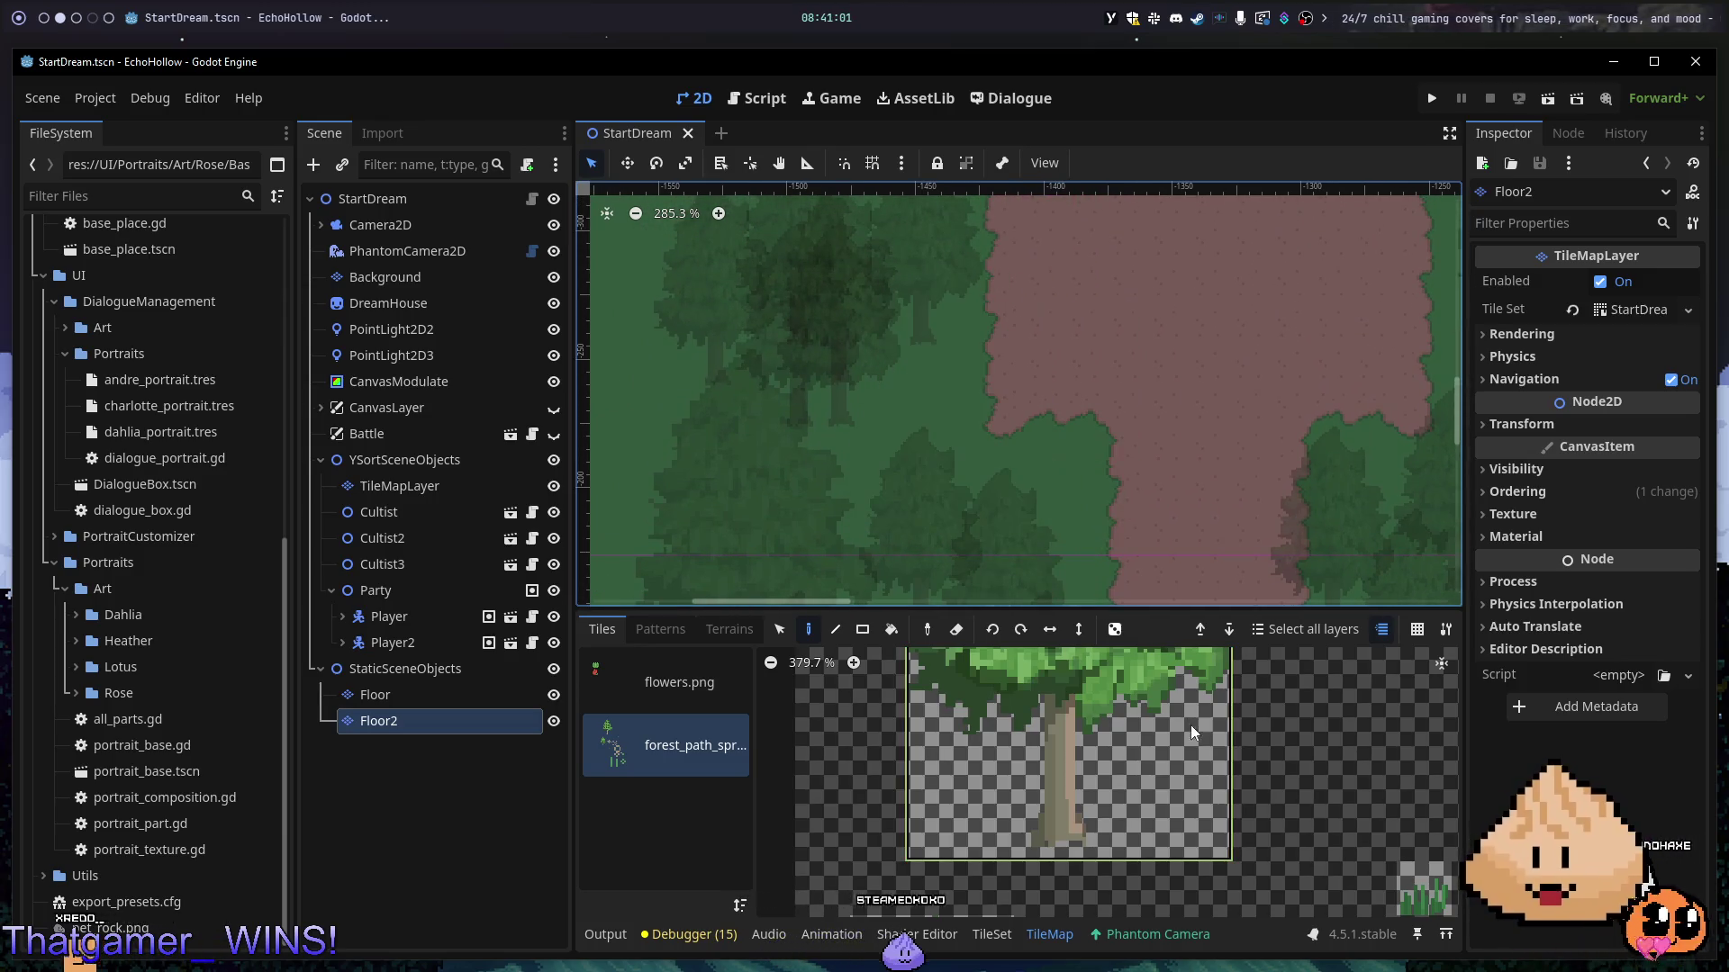
pyautogui.scroll(-5, 1197, 879)
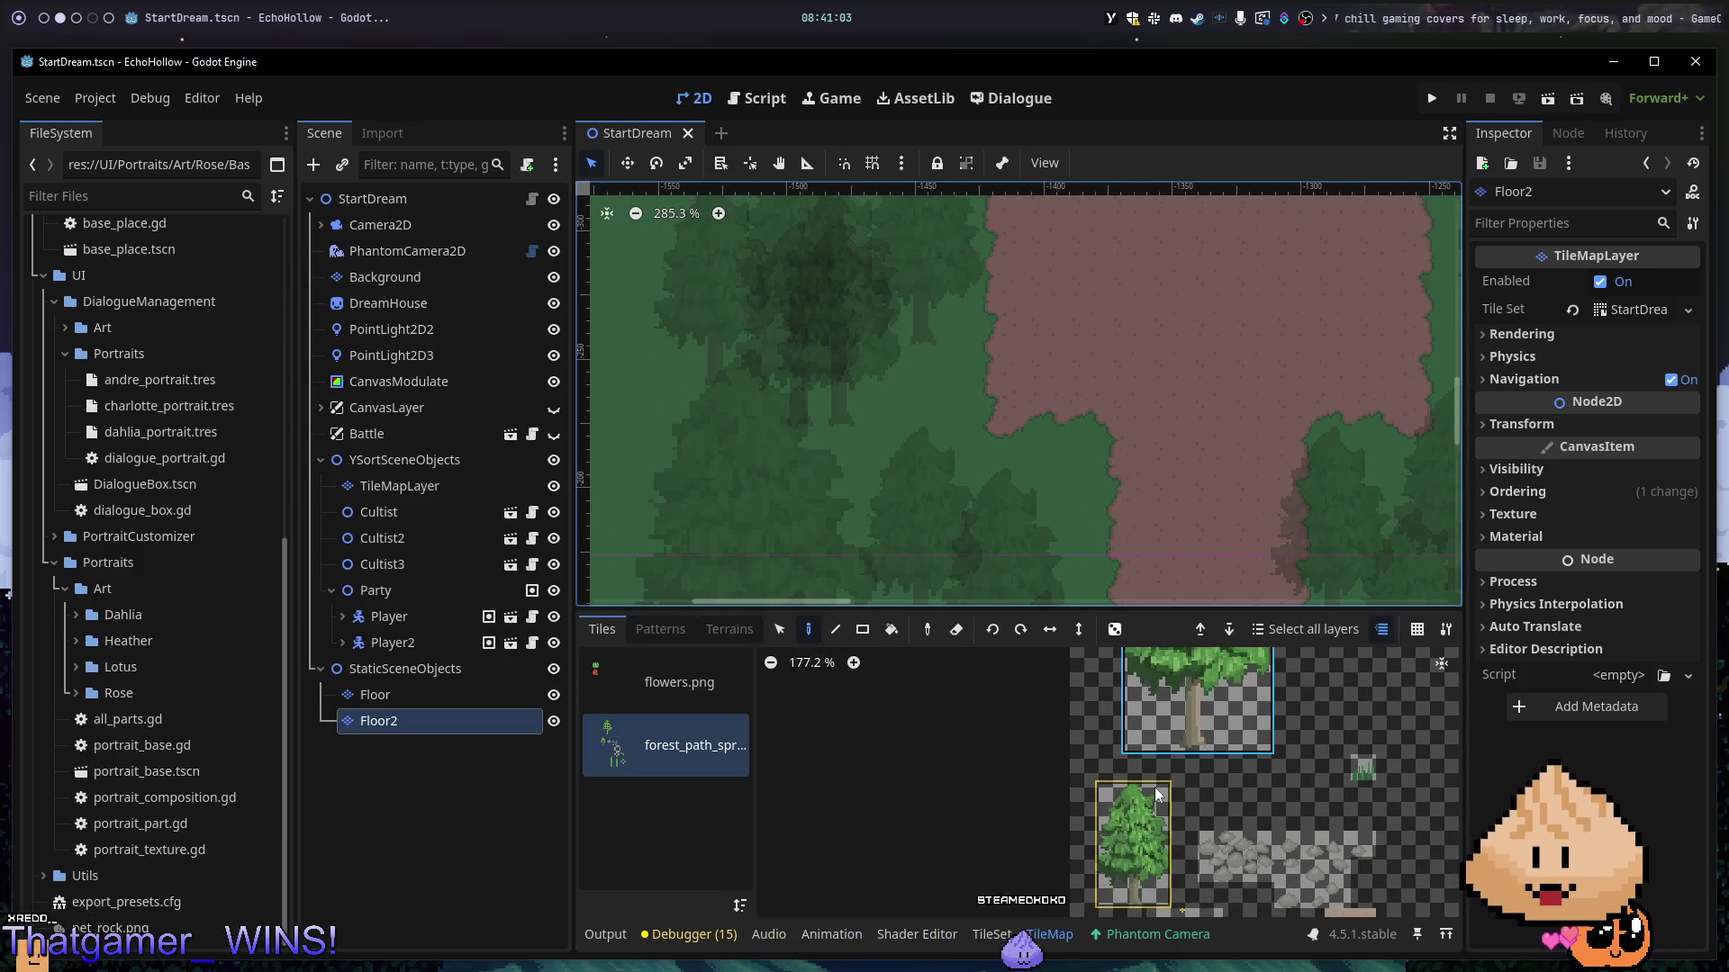
pyautogui.scroll(7, 1181, 724)
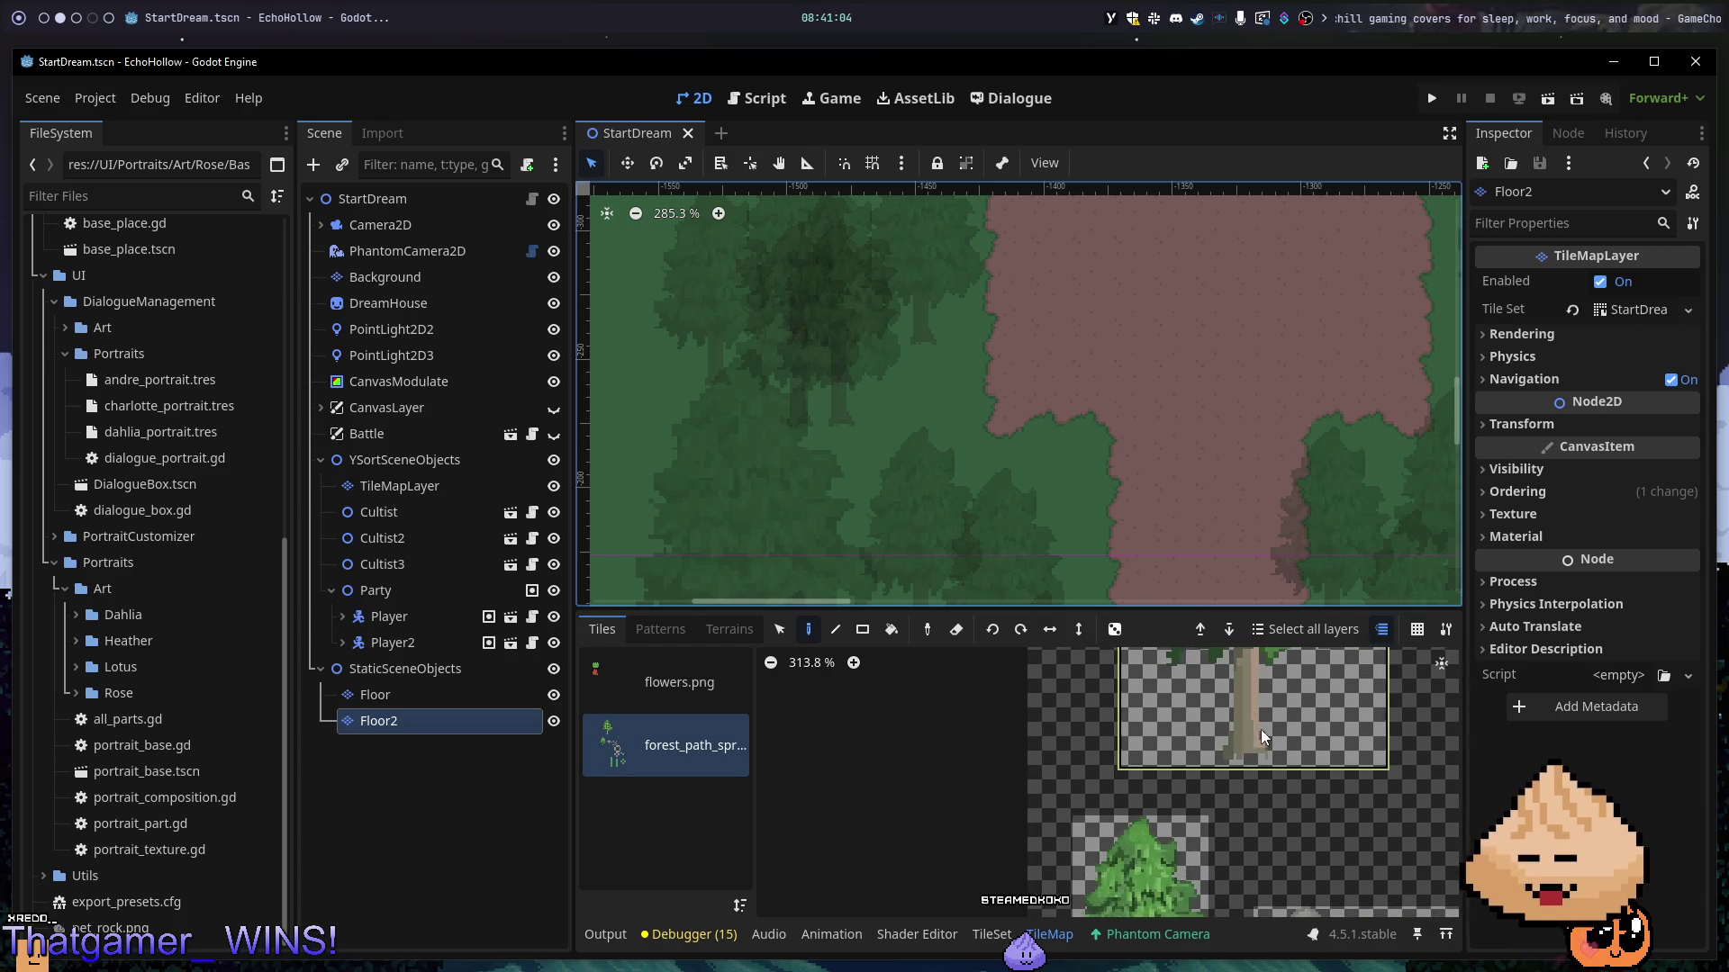
pyautogui.click(865, 632)
pyautogui.hscroll(4, 1336, 726)
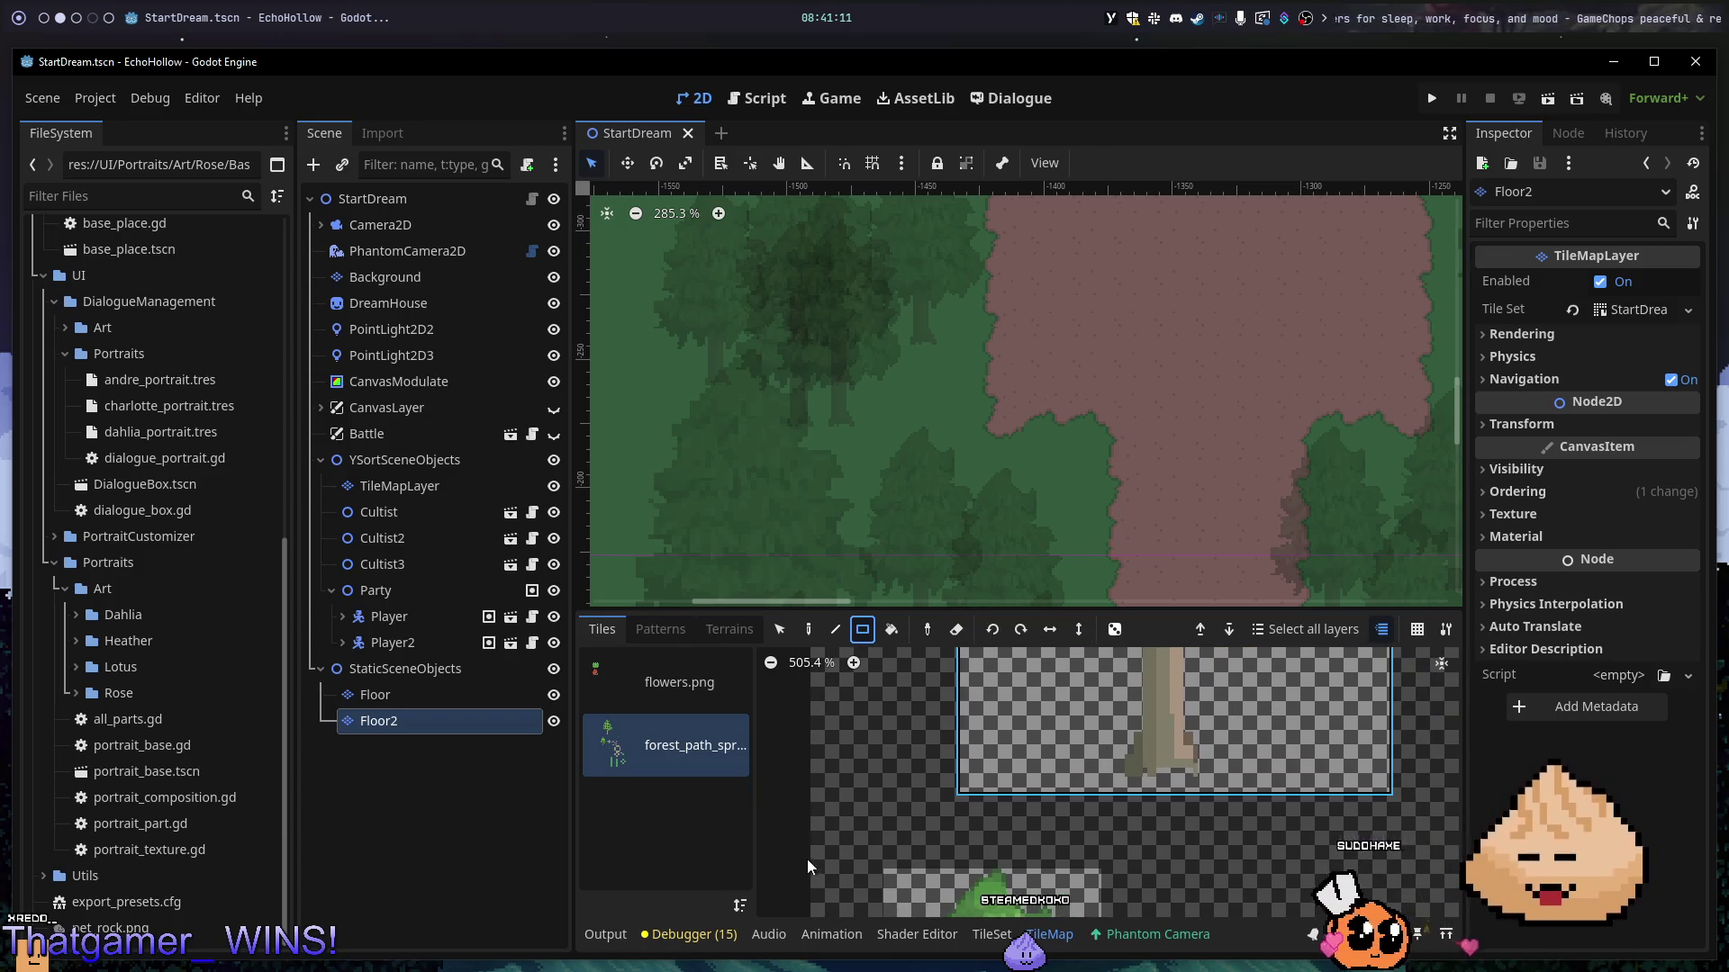
pyautogui.click(993, 934)
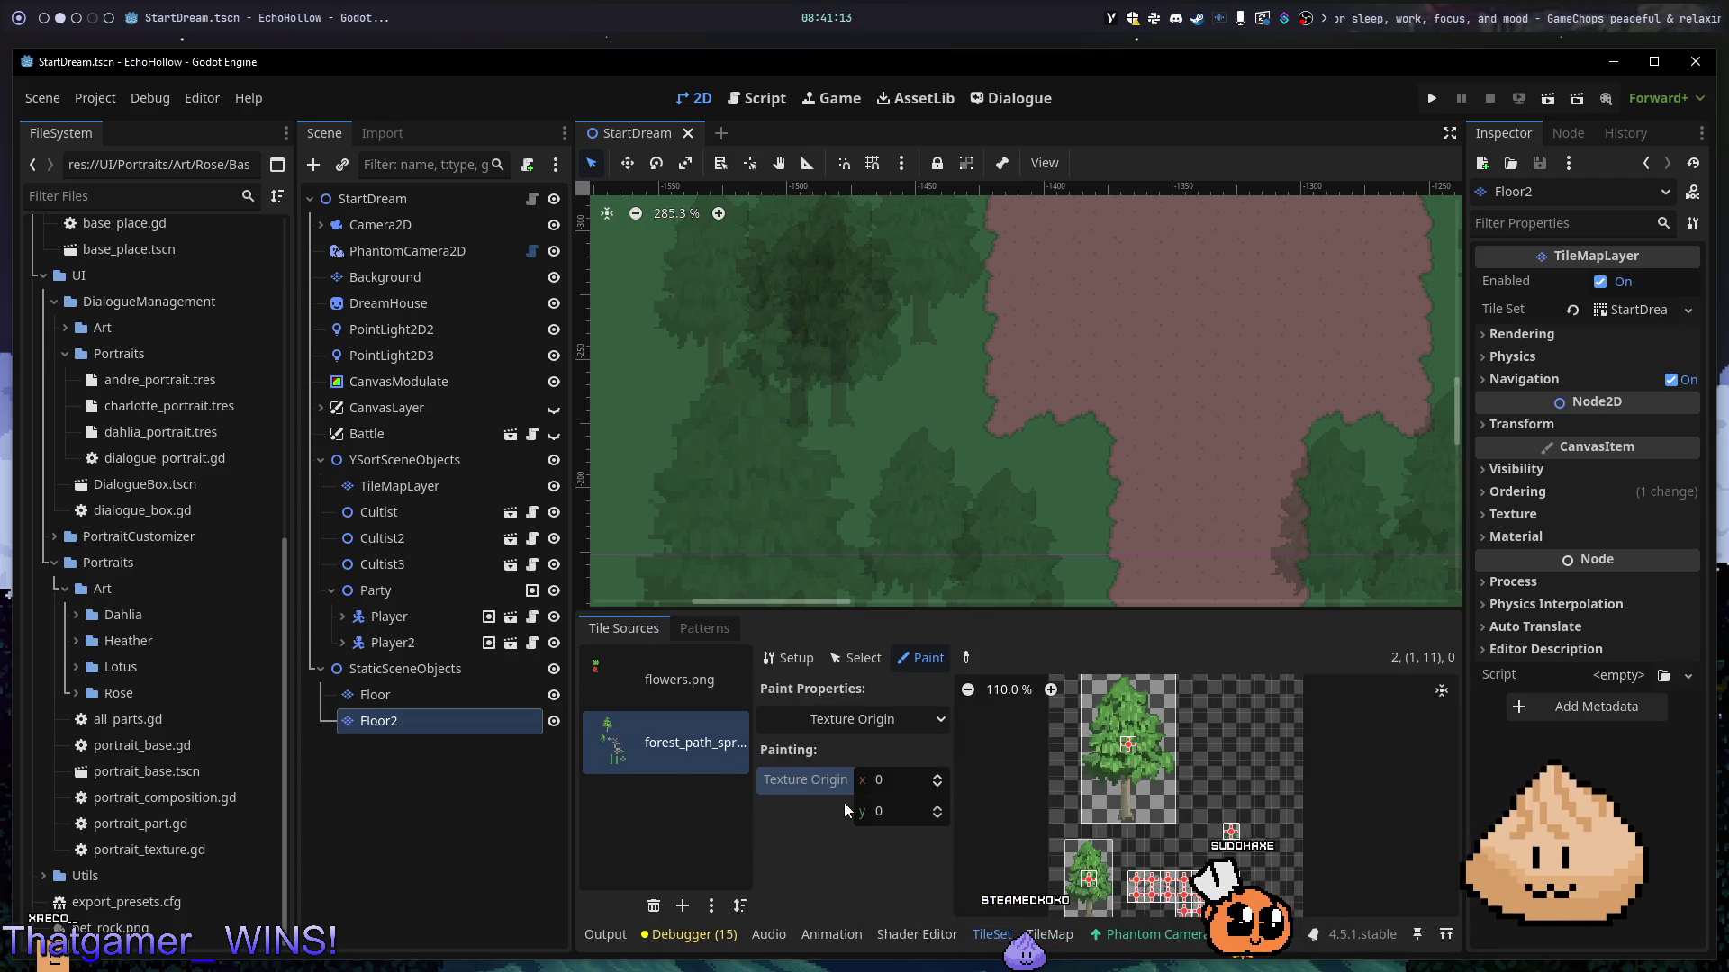
# - Keep Texture Origin as the paint property, then switch the TileSet editor to Select mode
pyautogui.click(898, 713)
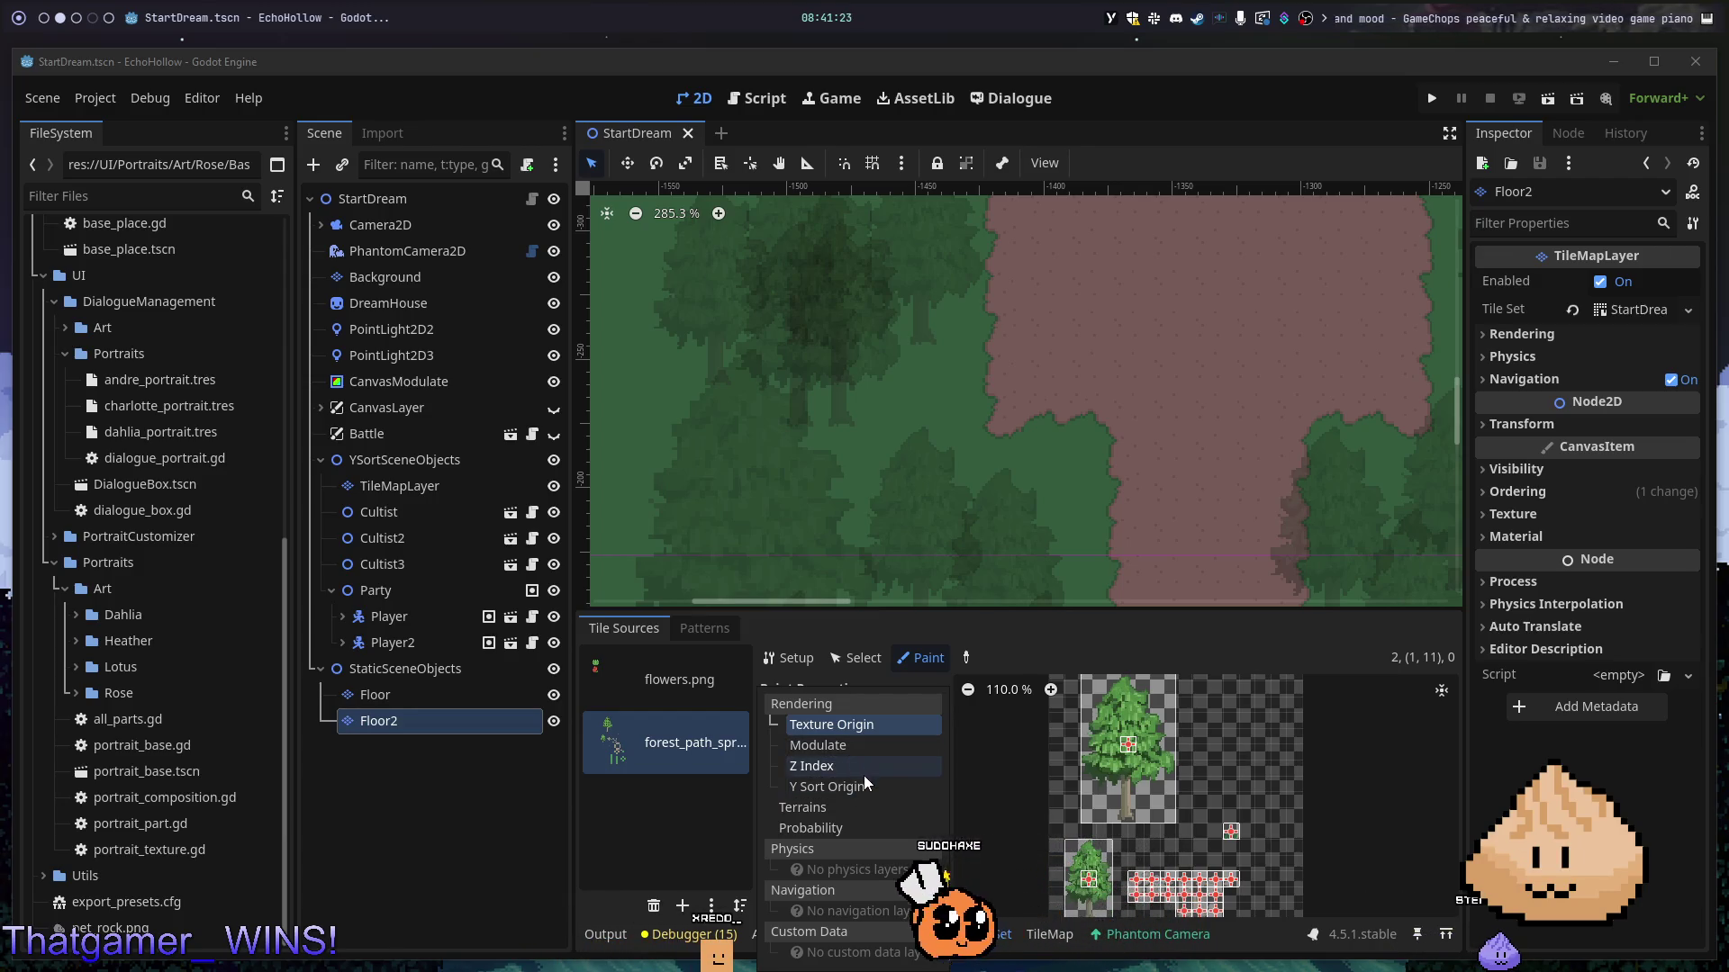
pyautogui.scroll(-3, 1079, 521)
pyautogui.scroll(-2, 1078, 521)
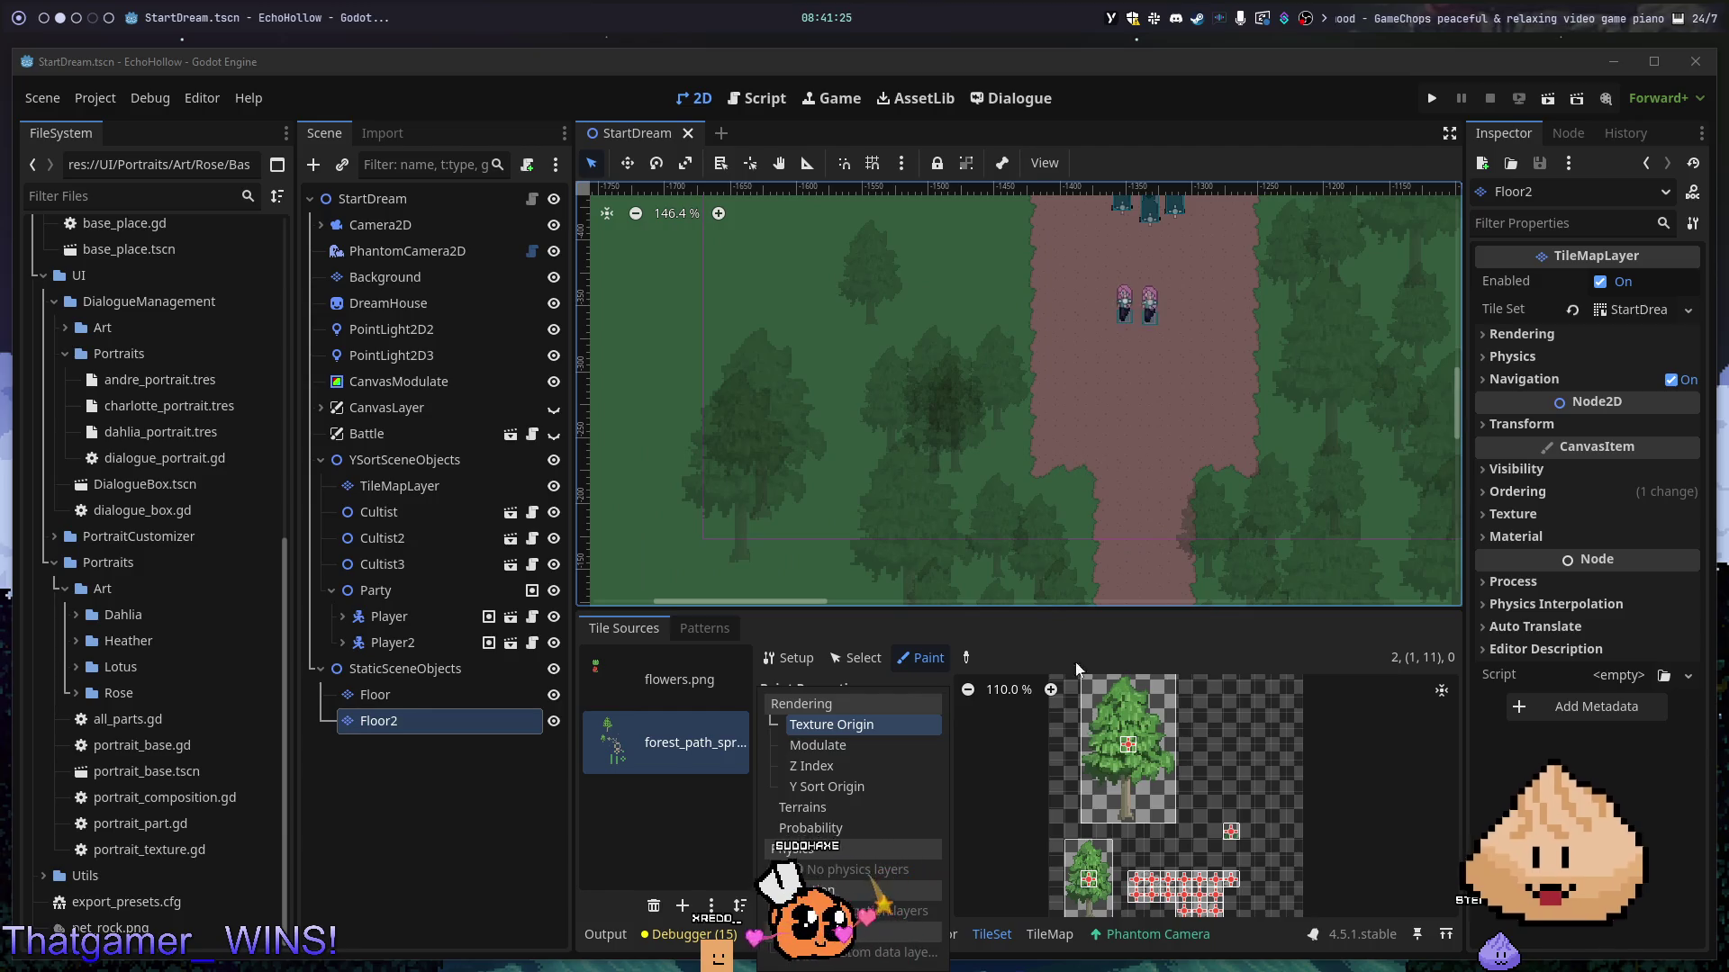
pyautogui.scroll(2, 1095, 742)
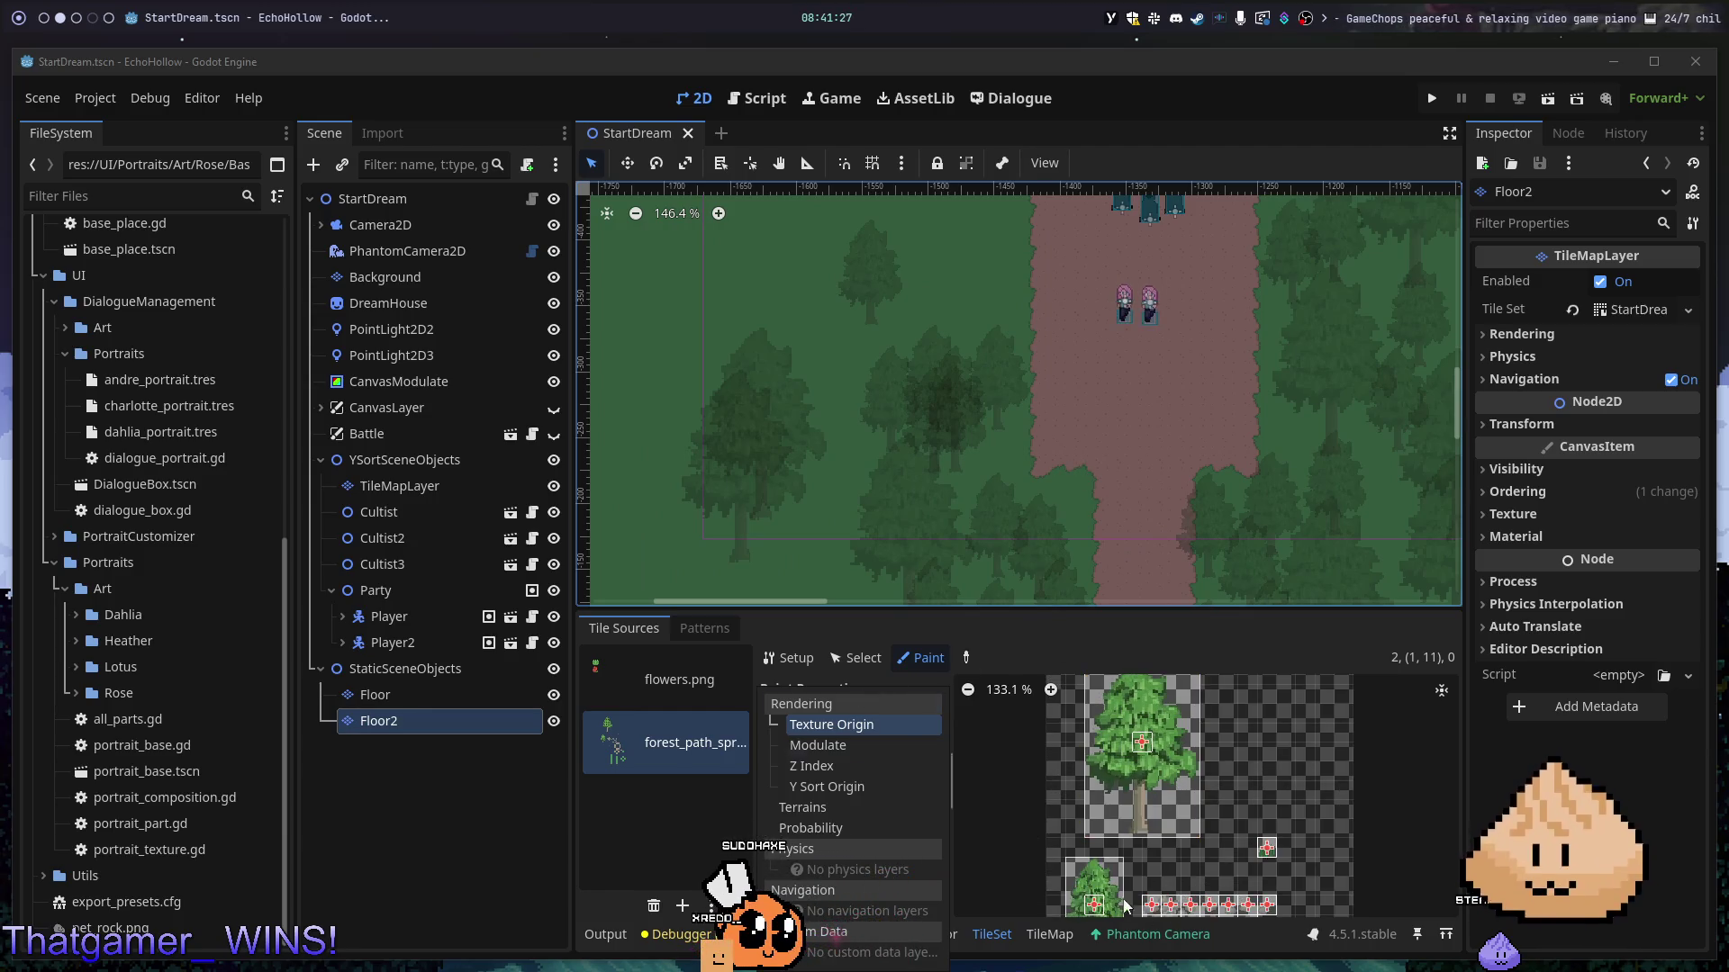
pyautogui.click(1032, 941)
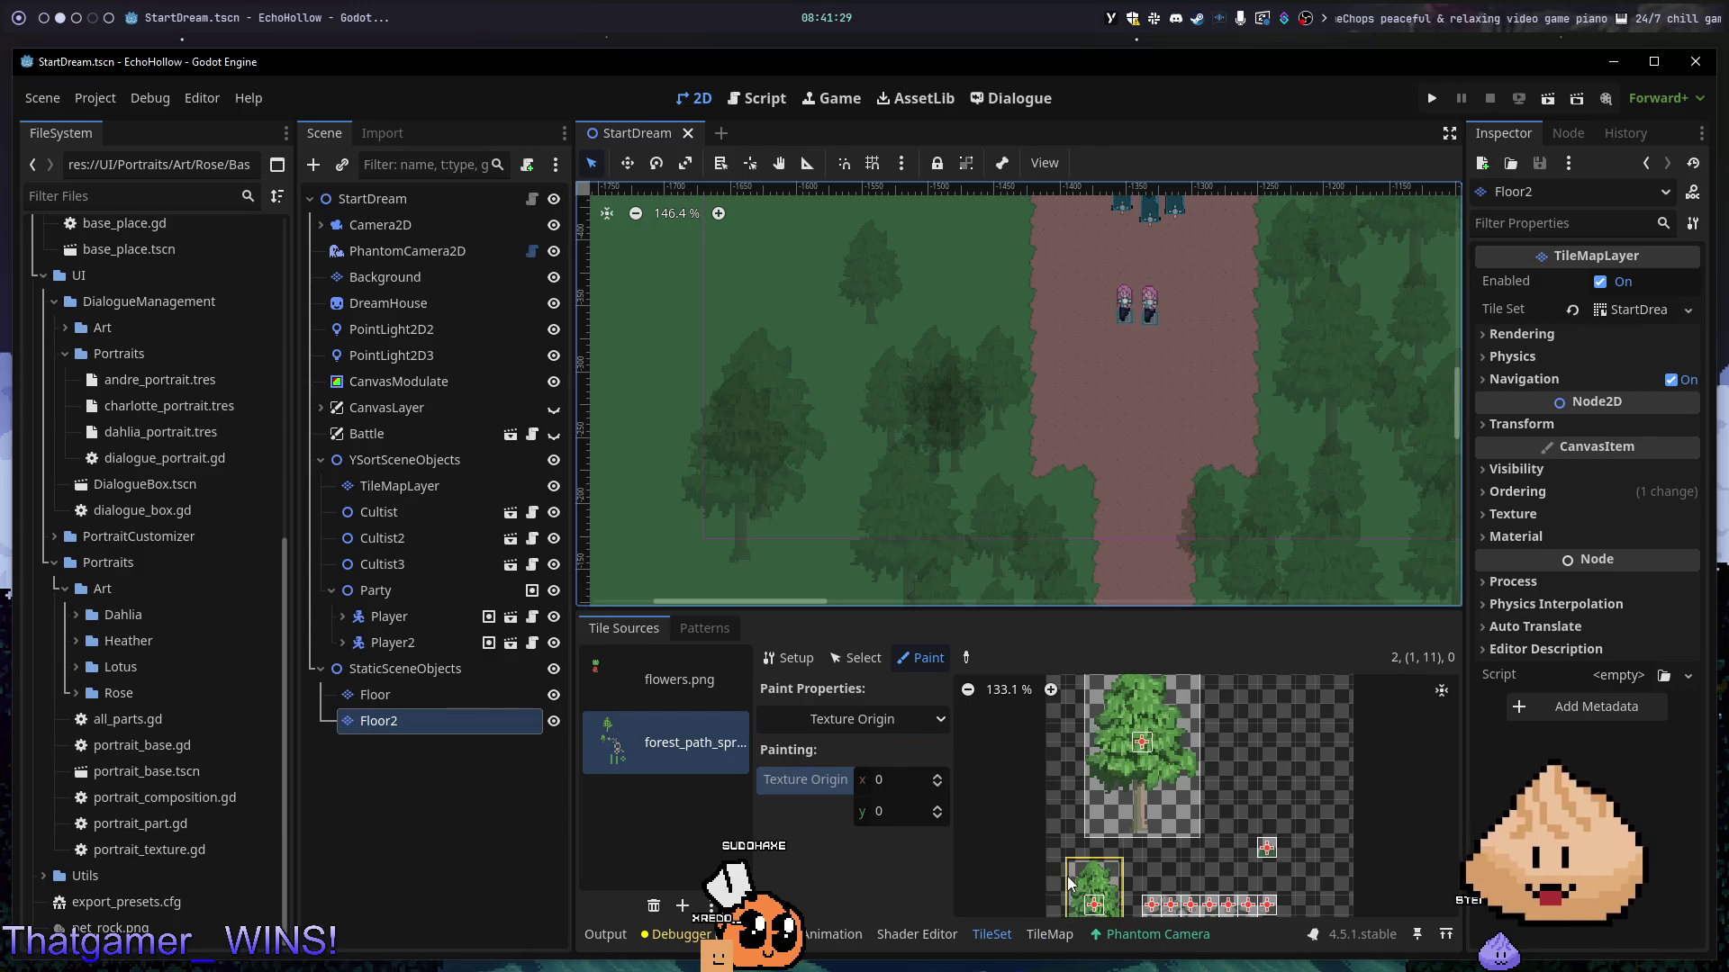
pyautogui.scroll(-1, 1063, 401)
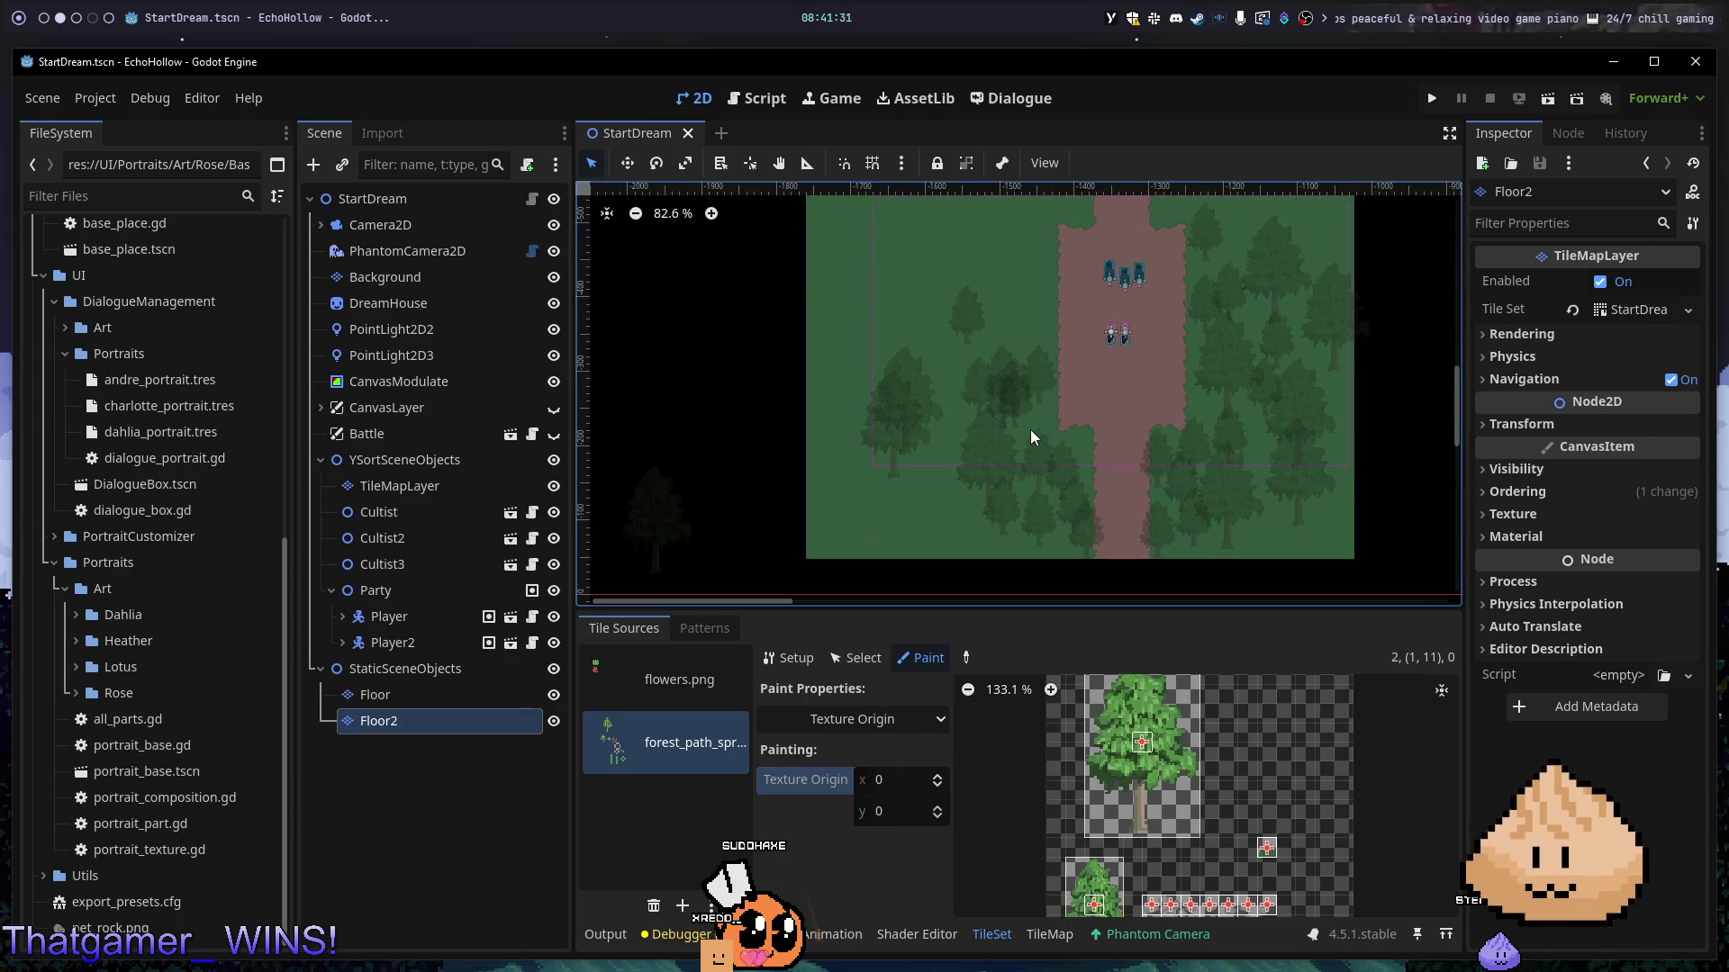
pyautogui.click(878, 660)
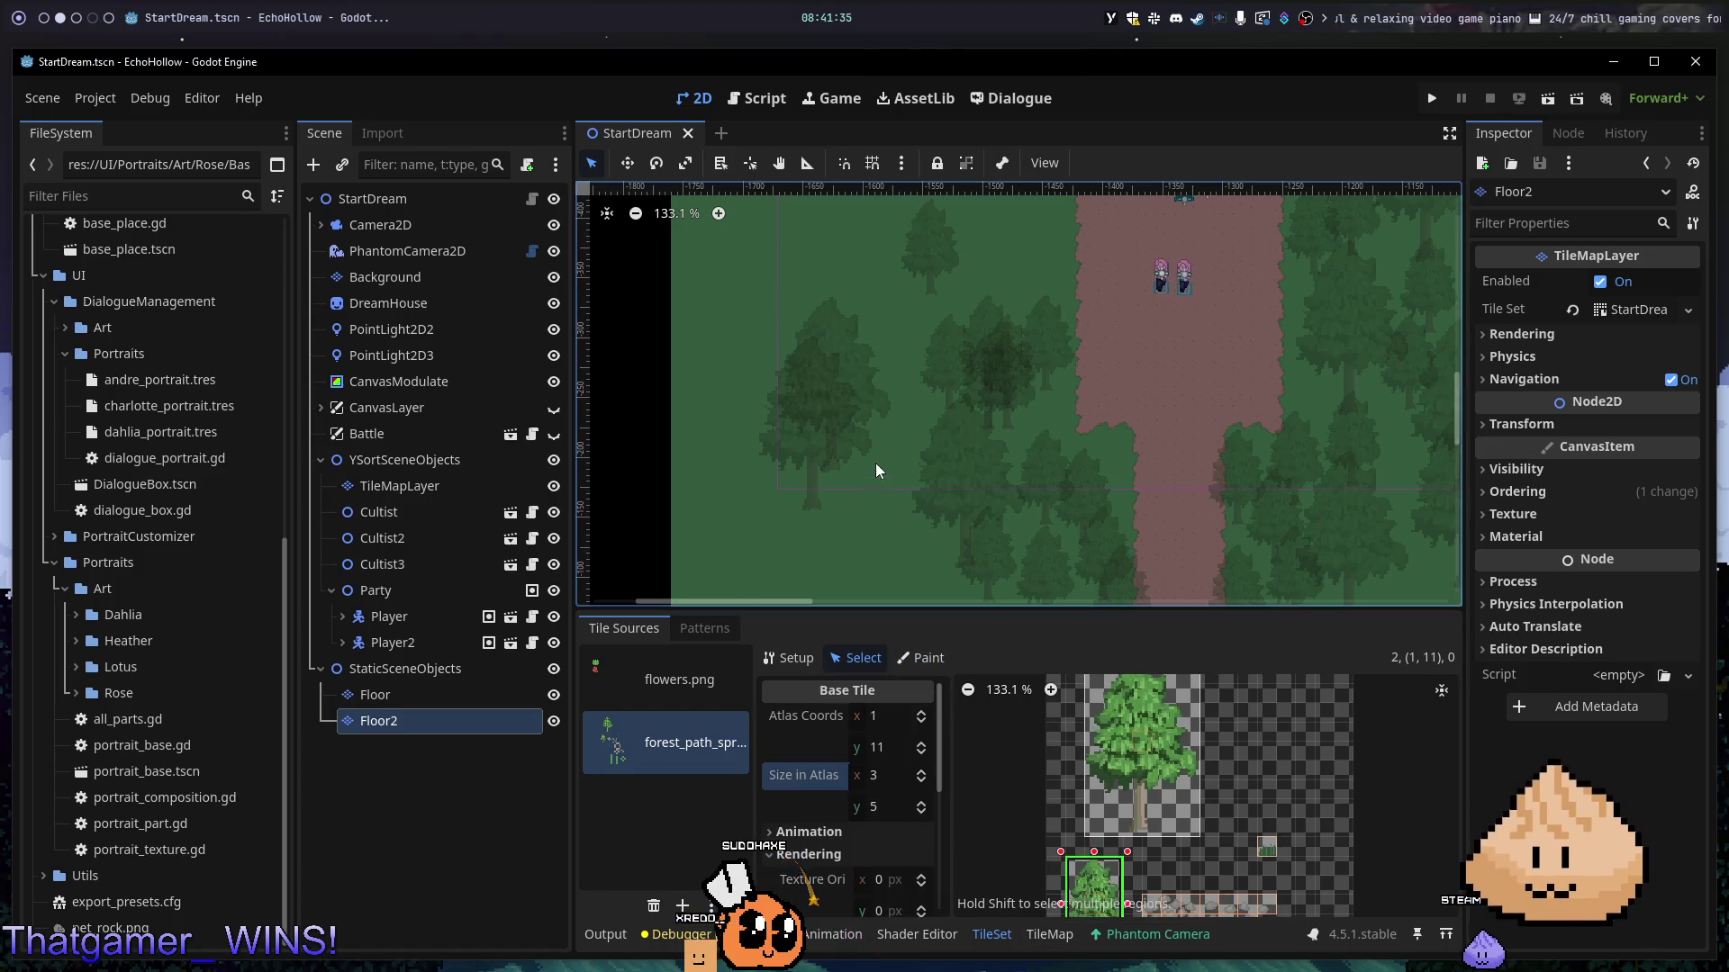
# - Check the large tree tile's Y Sort Origin of 76, then return to the TileMap panel
pyautogui.scroll(-4, 1008, 408)
pyautogui.scroll(3, 1006, 405)
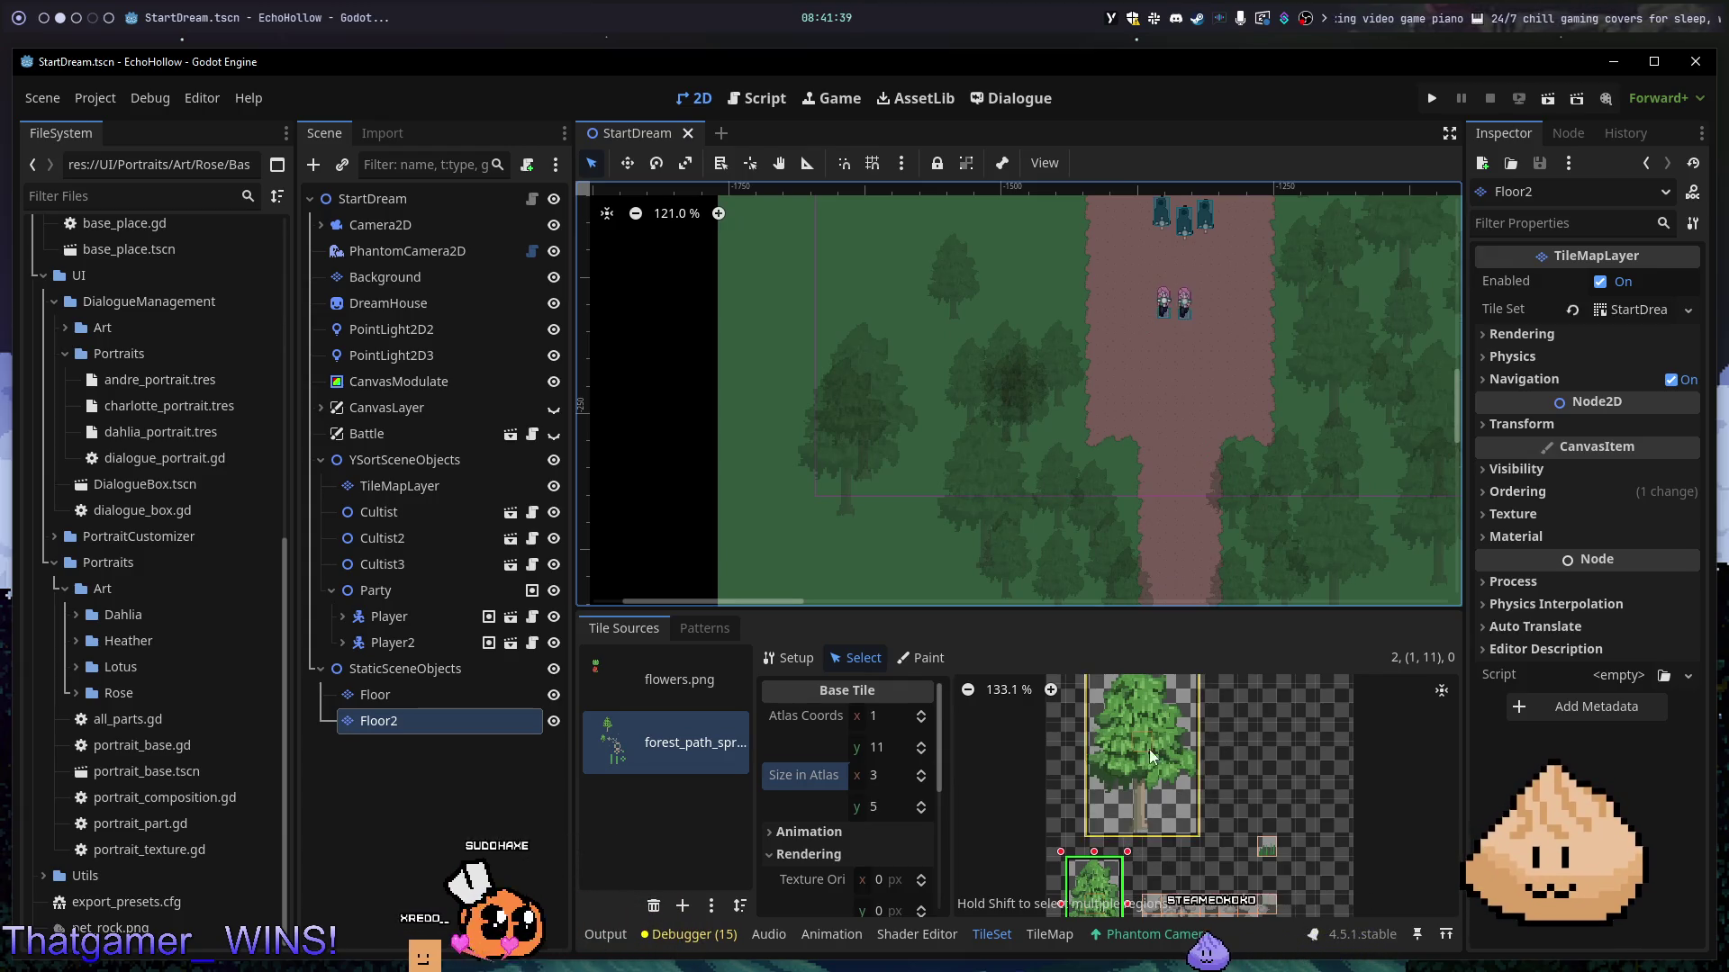
pyautogui.scroll(-3, 1171, 792)
pyautogui.moveTo(1020, 575); pyautogui.dragTo(1050, 530)
pyautogui.scroll(-2, 1080, 792)
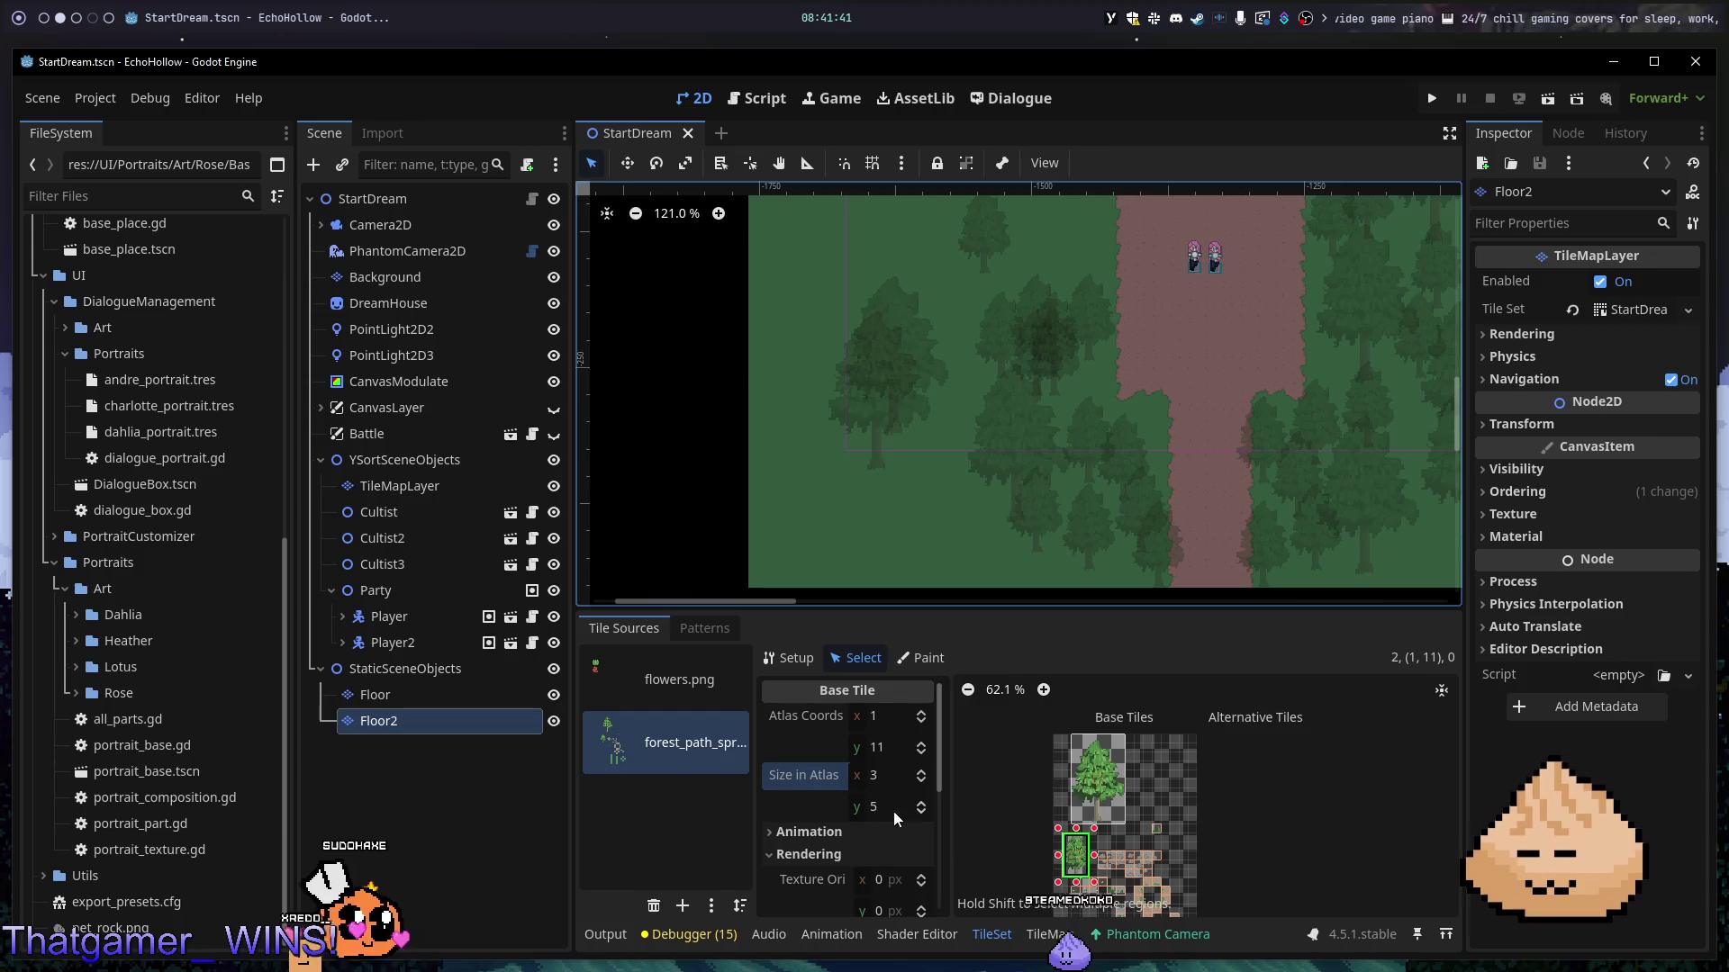
pyautogui.scroll(-5, 891, 824)
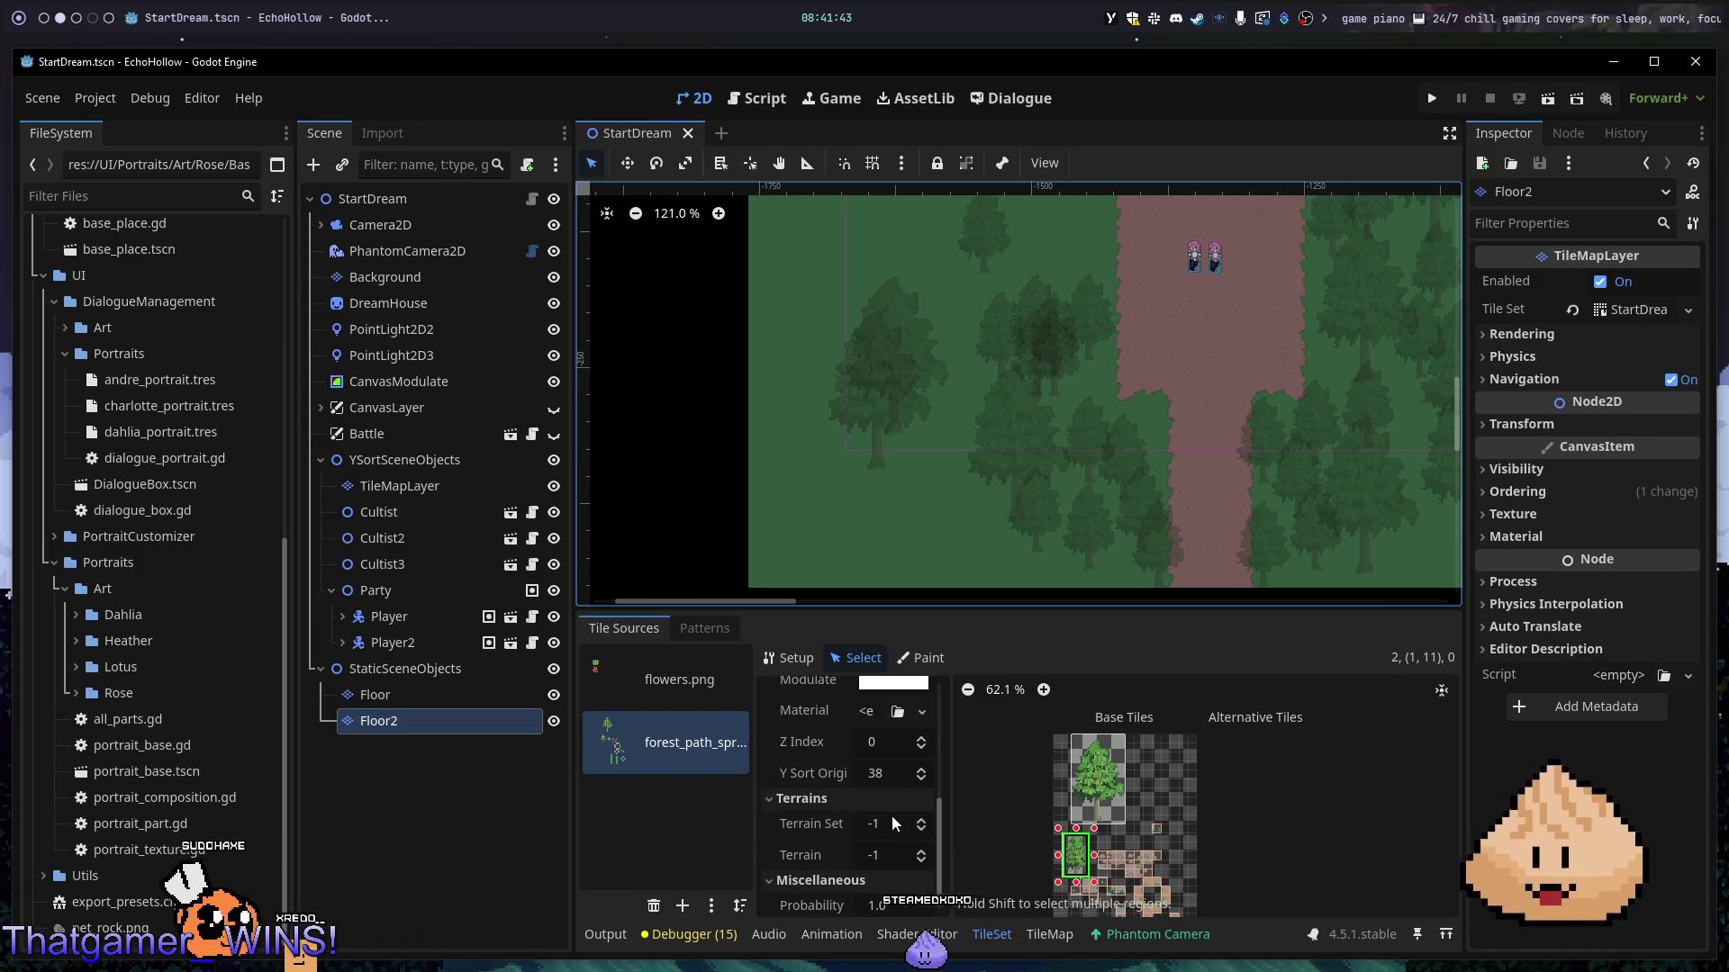
pyautogui.click(1121, 792)
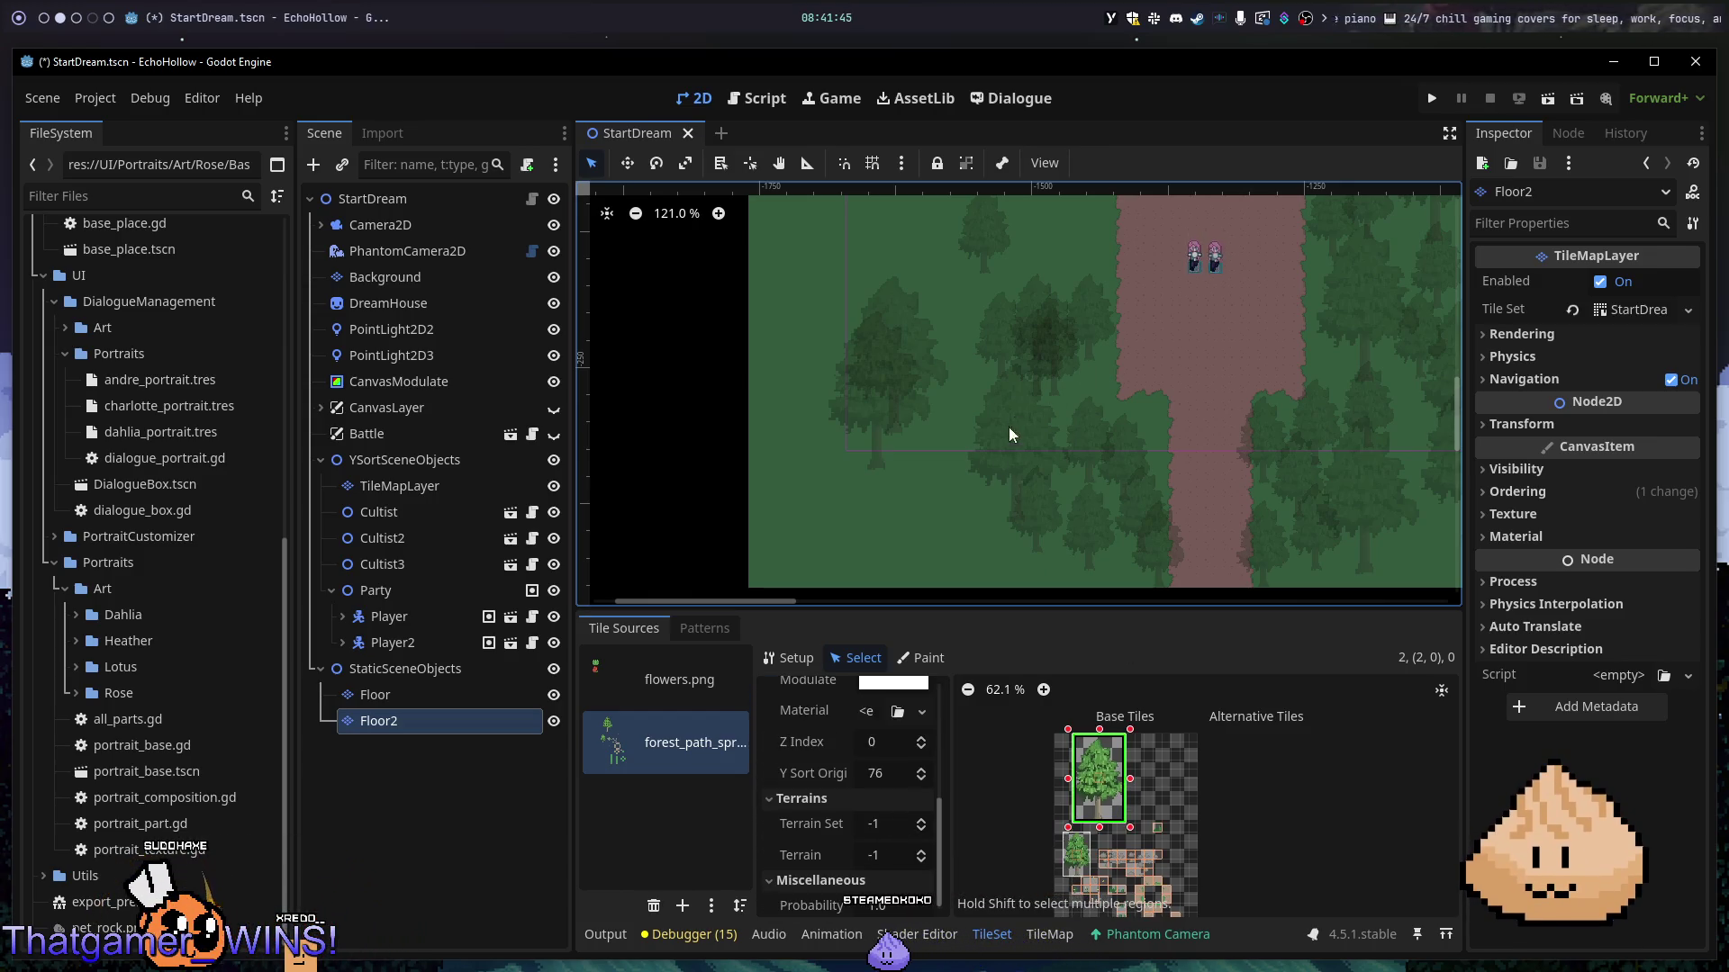
pyautogui.click(1050, 935)
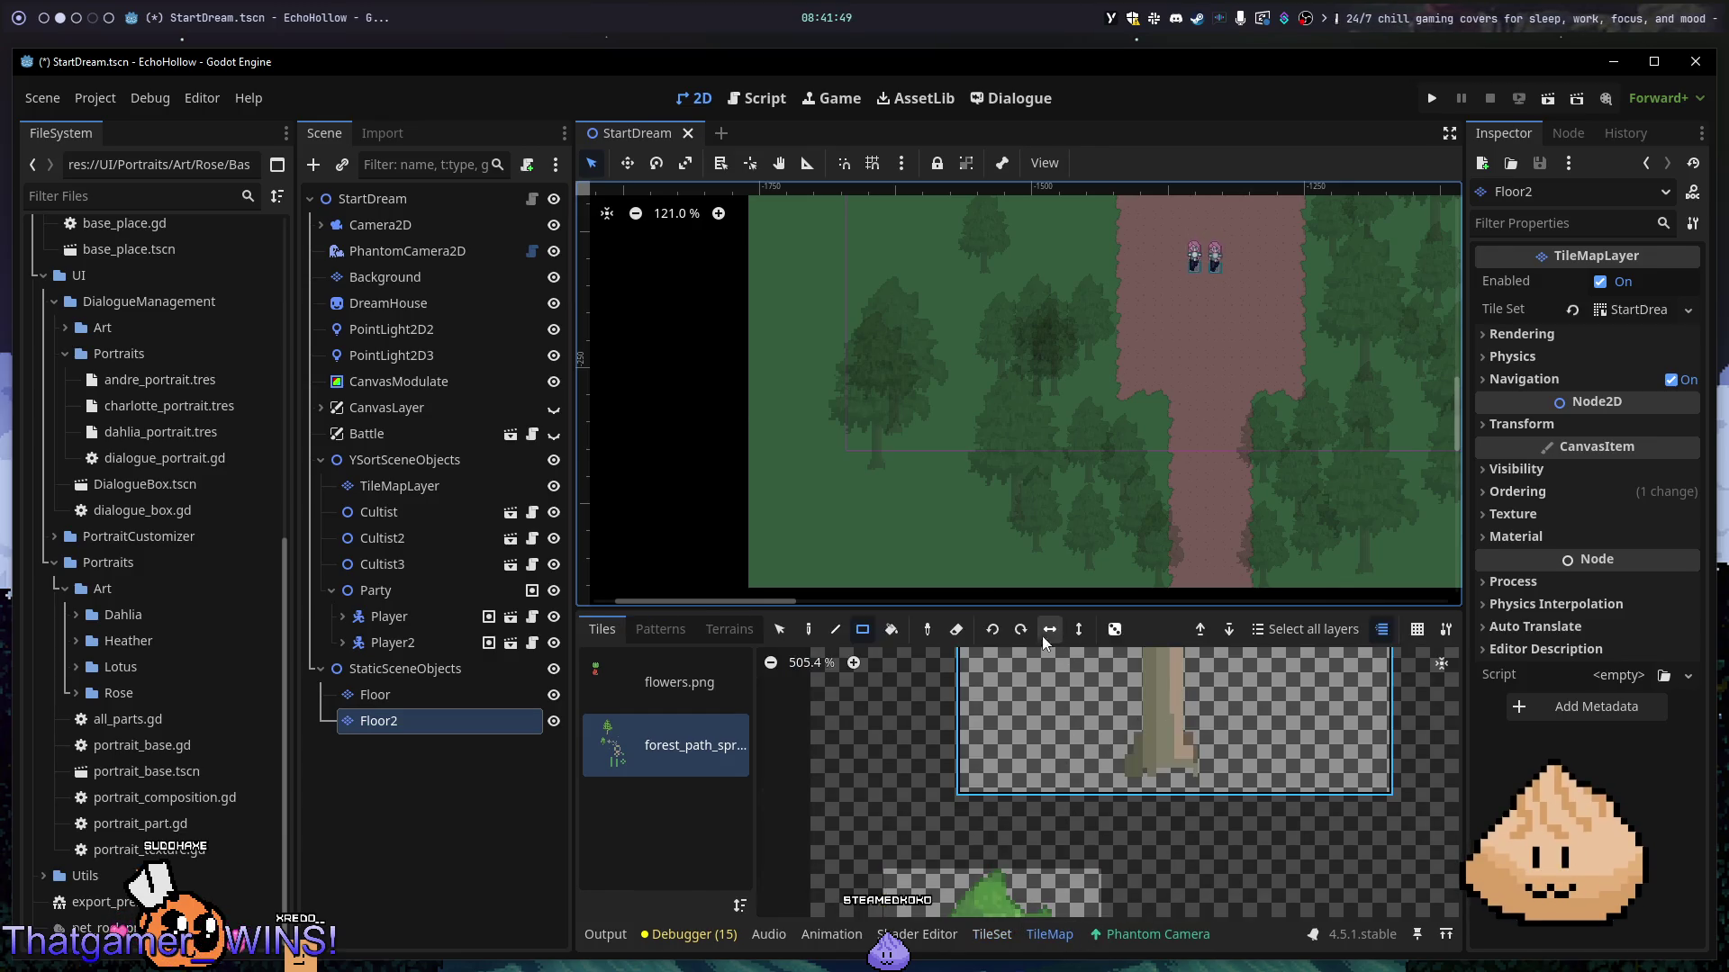
# - Choose the Rect tool with erasing enabled and bring the lower path into view
pyautogui.click(870, 636)
pyautogui.click(957, 633)
pyautogui.scroll(3, 990, 396)
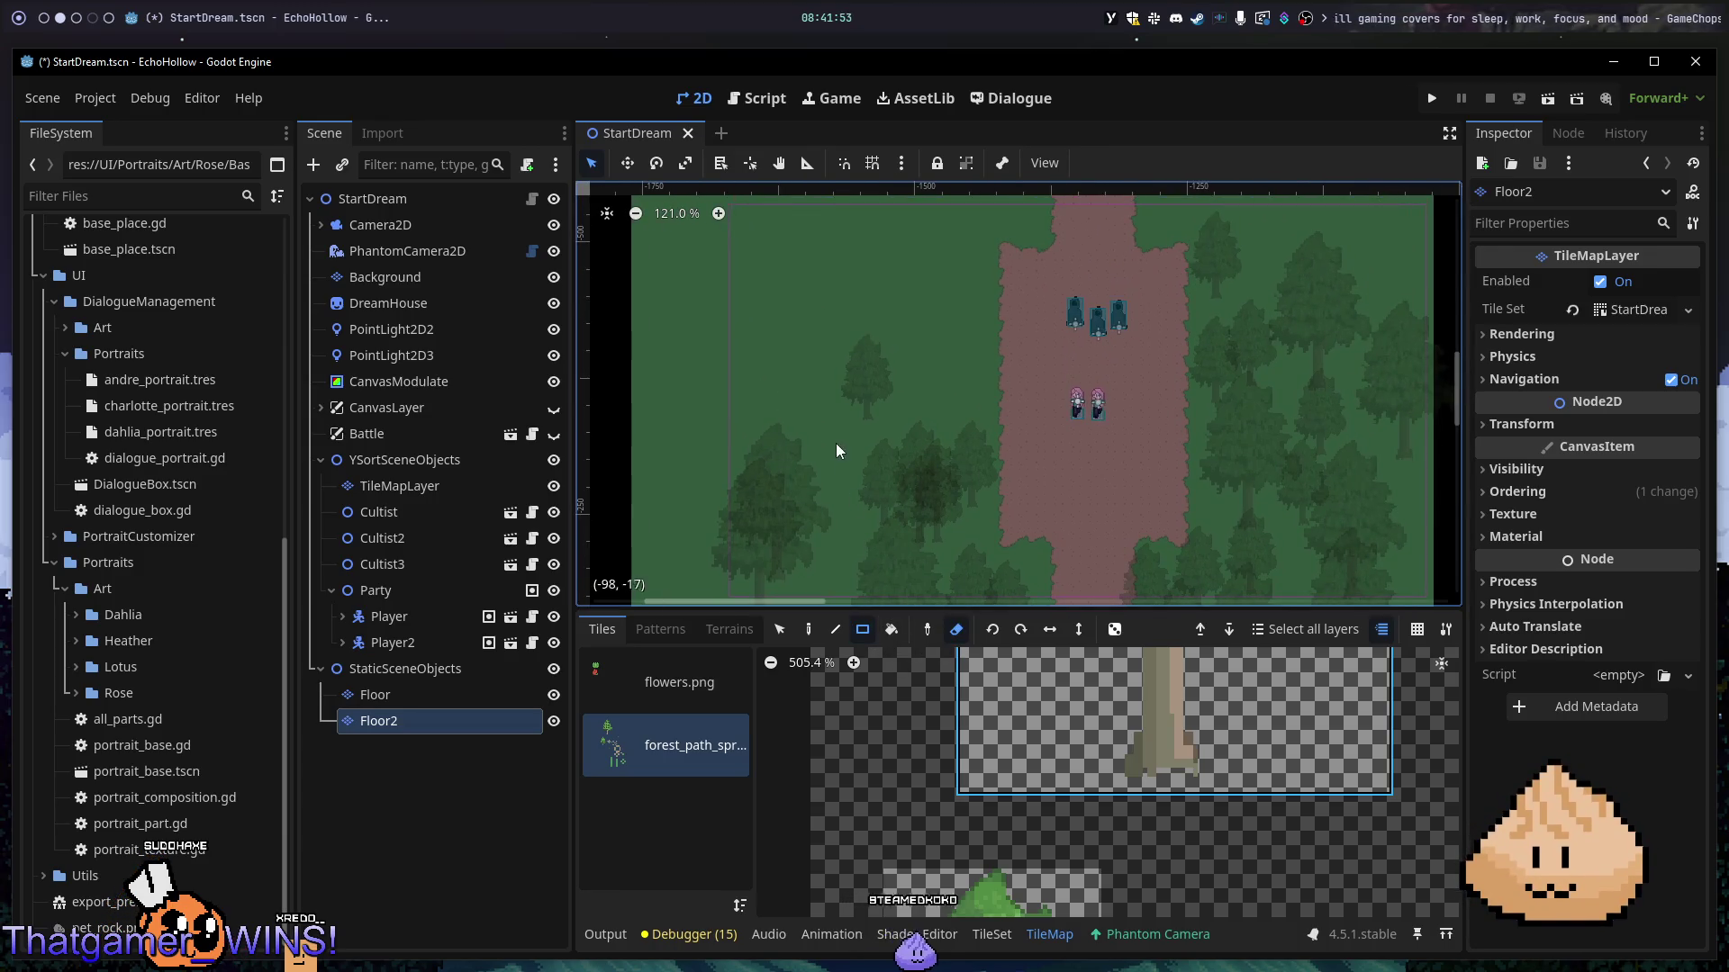
pyautogui.scroll(-3, 838, 453)
pyautogui.moveTo(809, 236)
pyautogui.mouseDown()
pyautogui.moveTo(956, 391)
pyautogui.moveTo(1087, 594)
pyautogui.moveTo(1035, 566)
pyautogui.mouseUp()
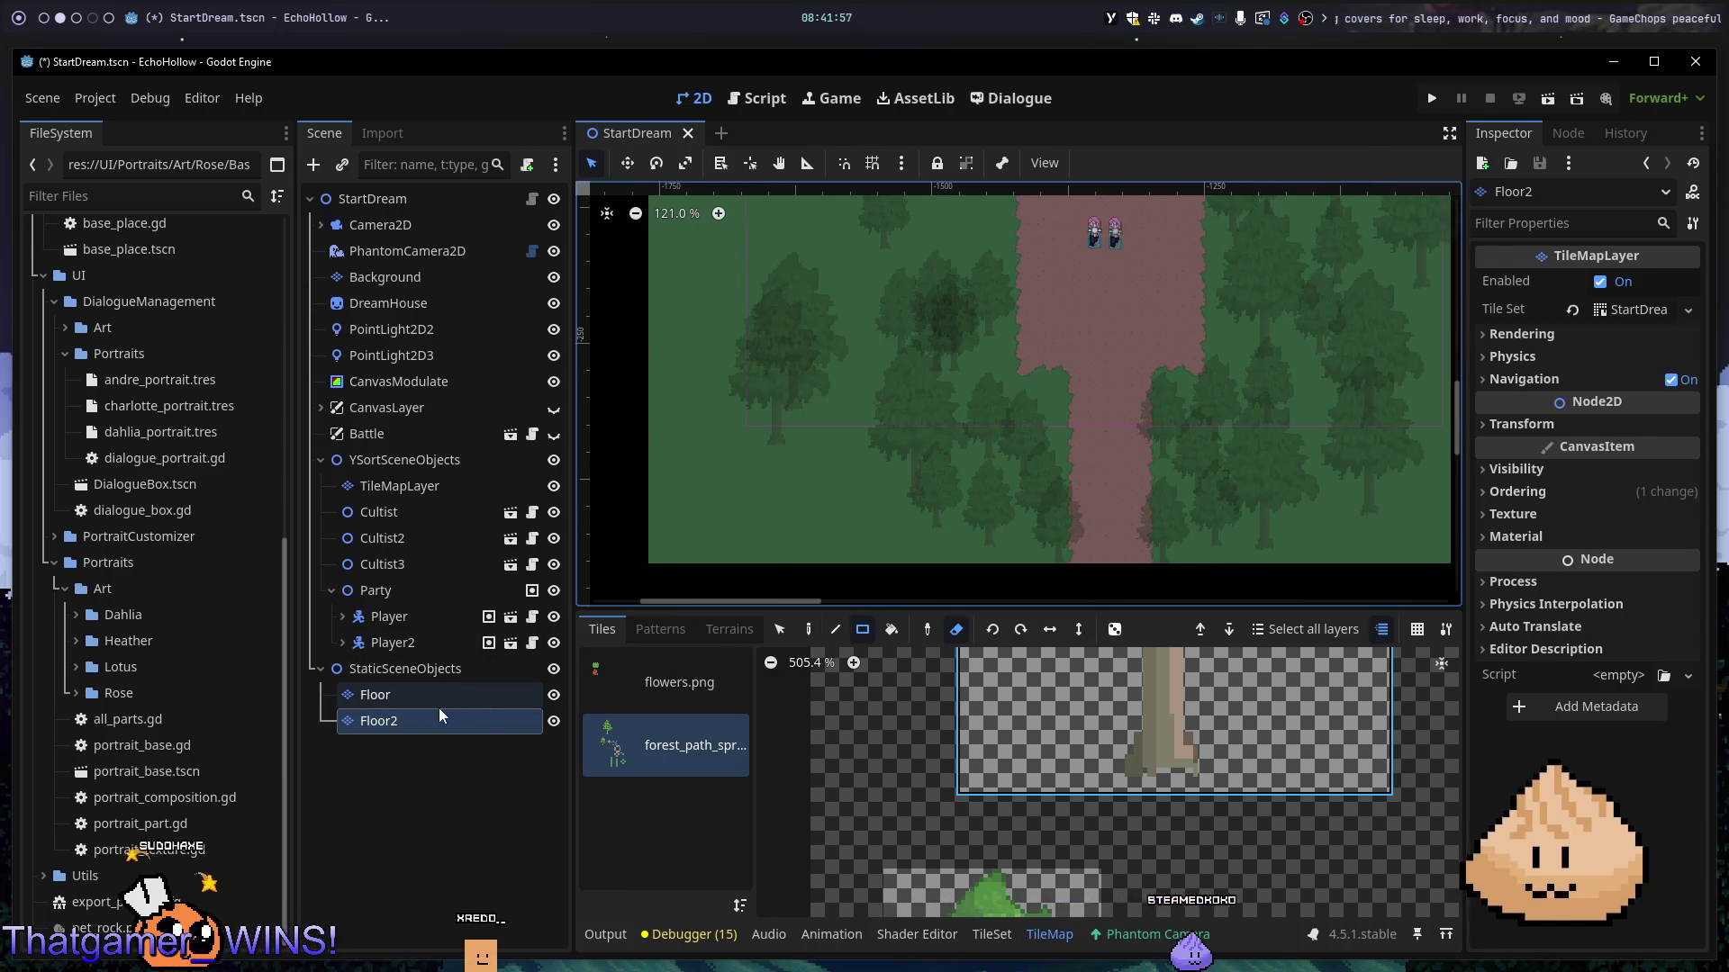
# - On the TileMapLayer, erase the trees left and right of the path with two rectangles
pyautogui.click(423, 491)
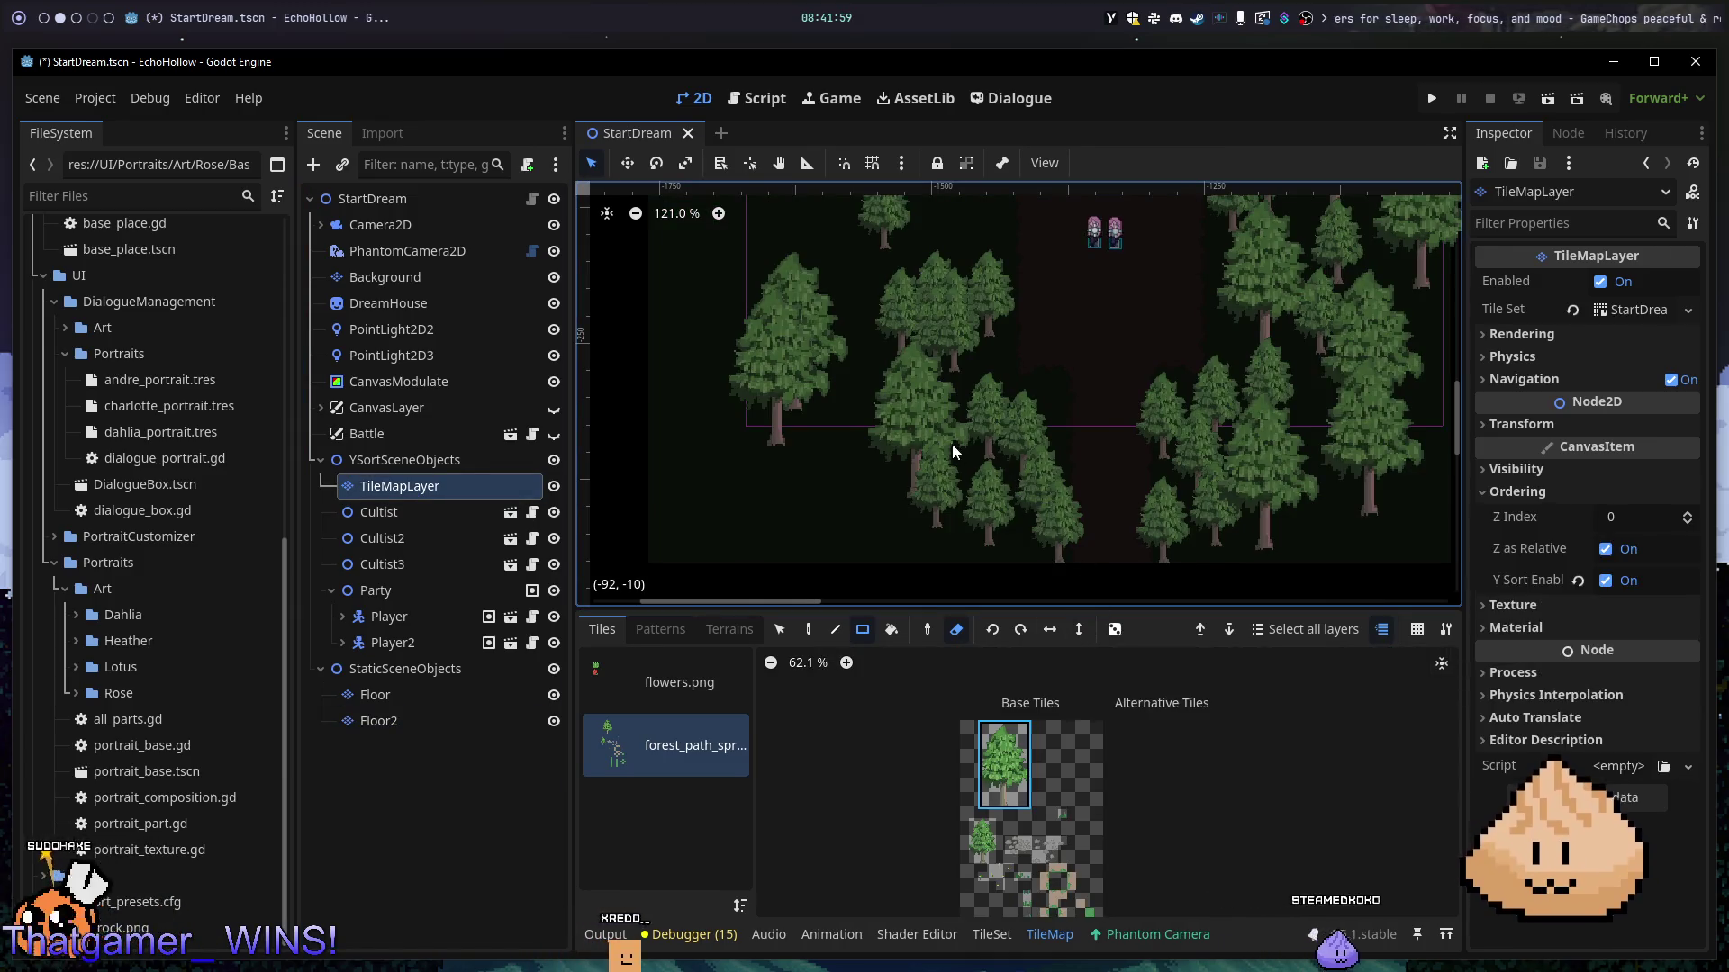
pyautogui.scroll(-5, 954, 446)
pyautogui.moveTo(830, 396); pyautogui.dragTo(1051, 634)
pyautogui.moveTo(1079, 270); pyautogui.dragTo(1306, 627)
pyautogui.scroll(-3, 922, 382)
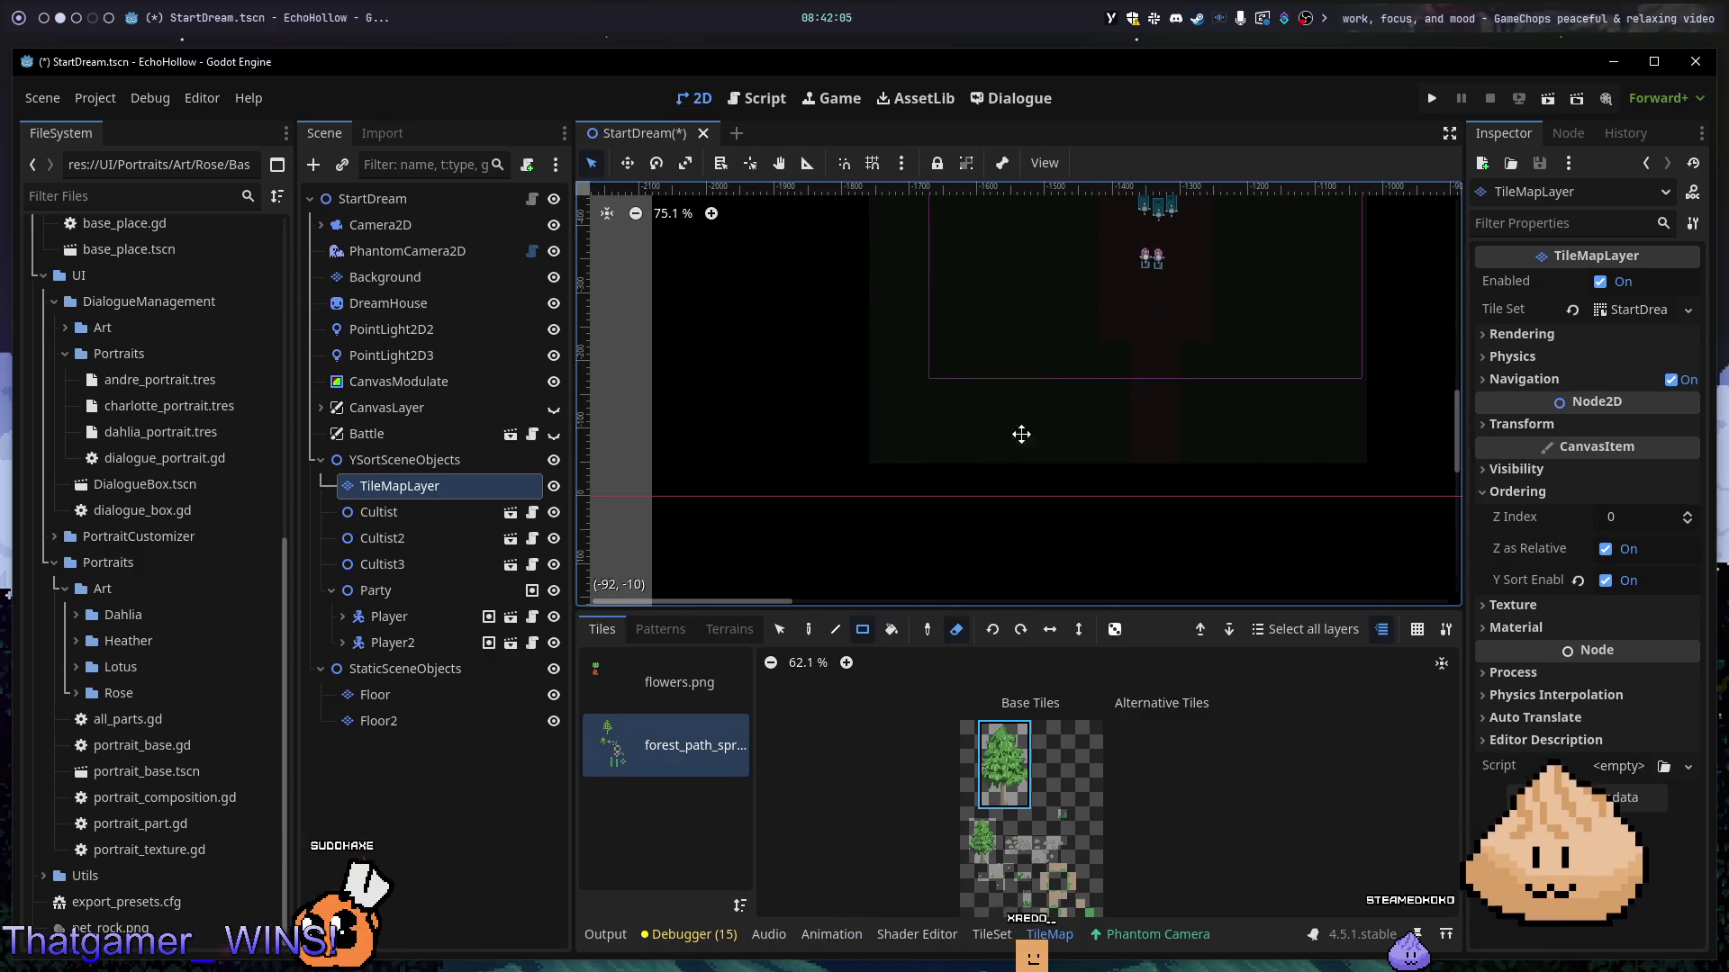
pyautogui.moveTo(1041, 421); pyautogui.dragTo(852, 572)
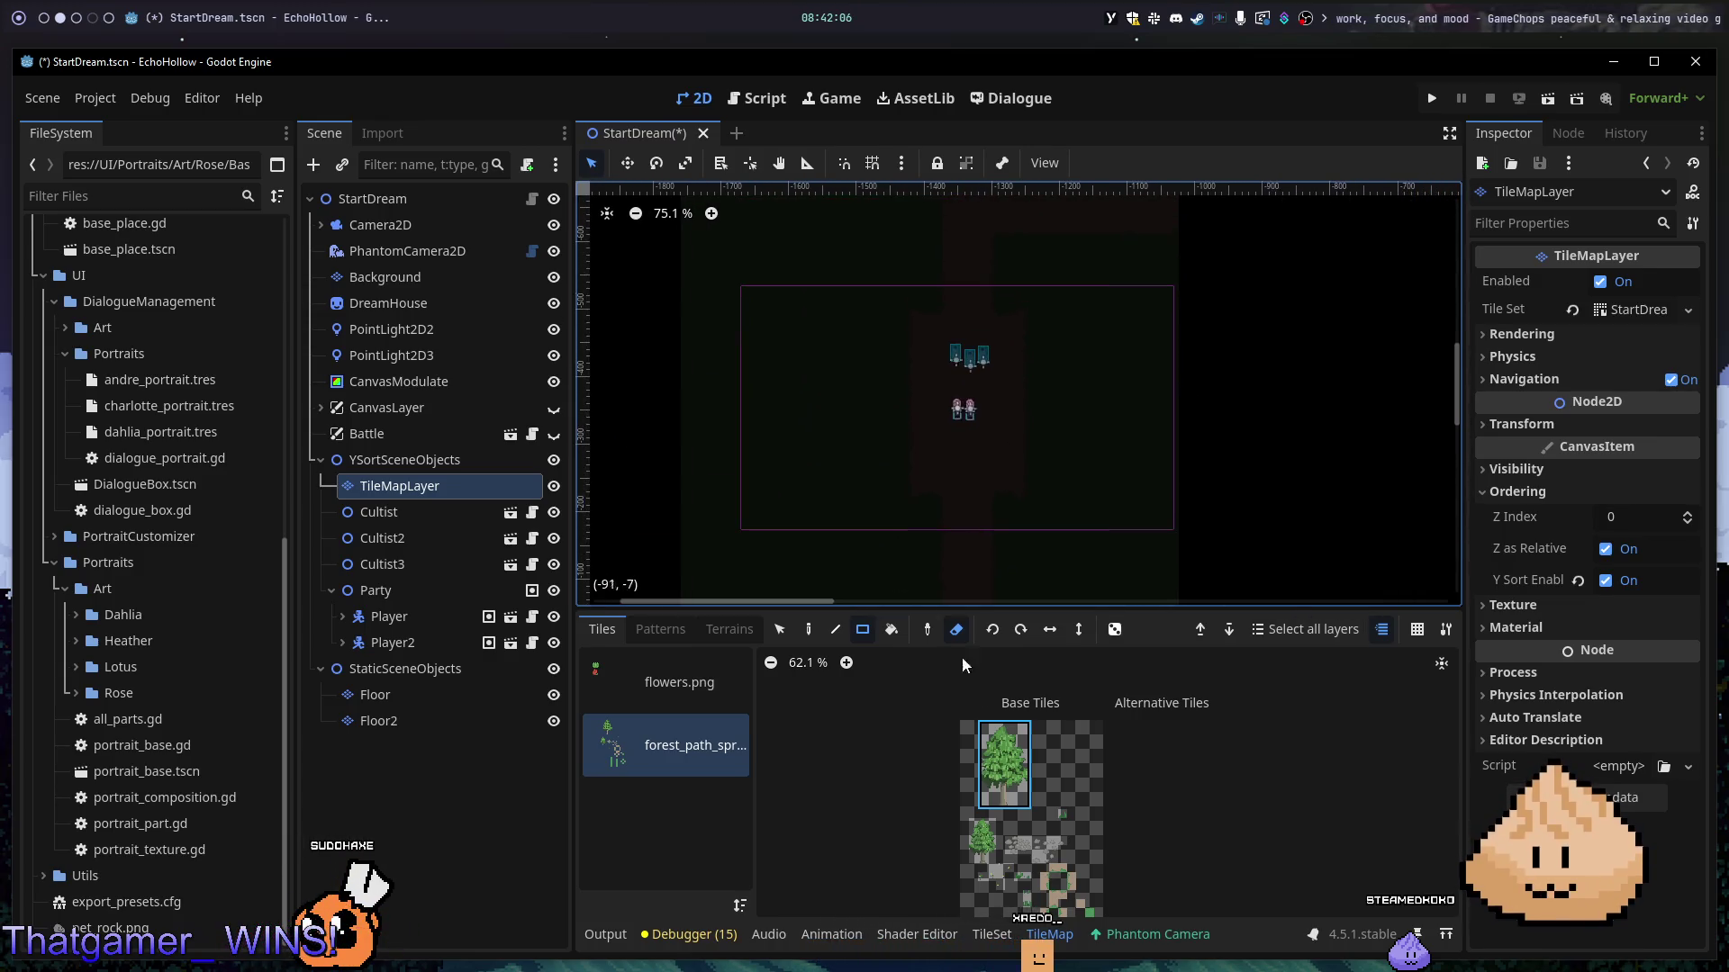
# - Stop erasing, pick the small tree tile and paint four small trees beside the path
pyautogui.click(781, 630)
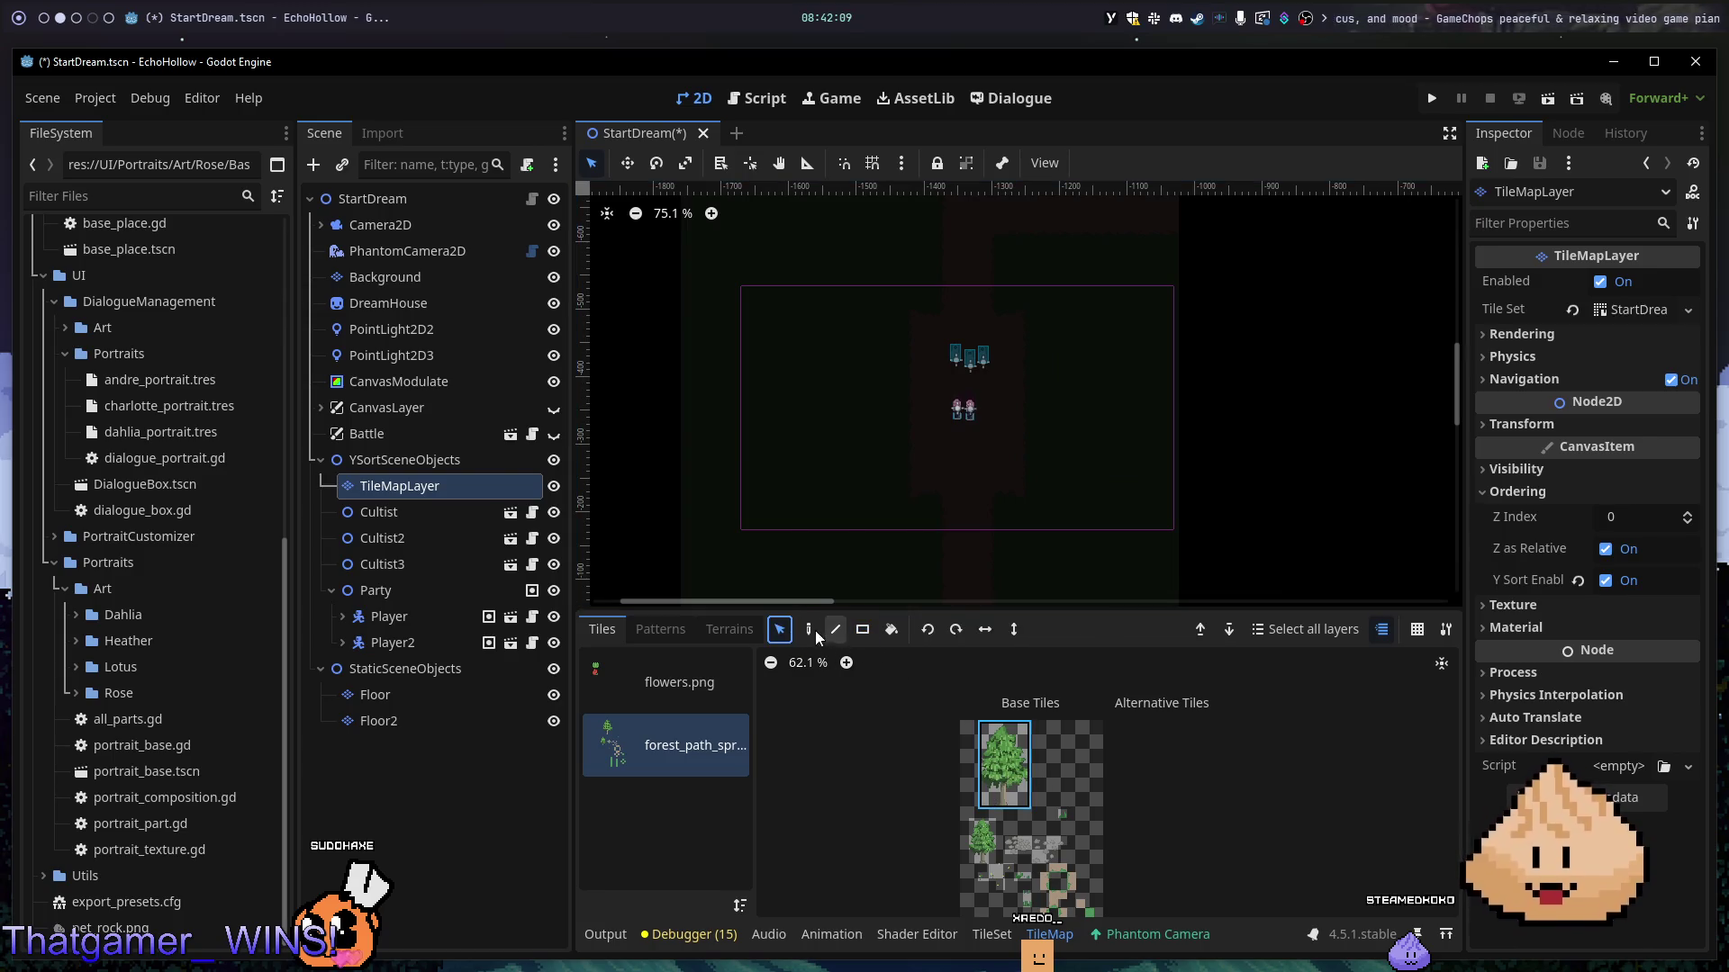
pyautogui.click(986, 844)
pyautogui.scroll(9, 925, 559)
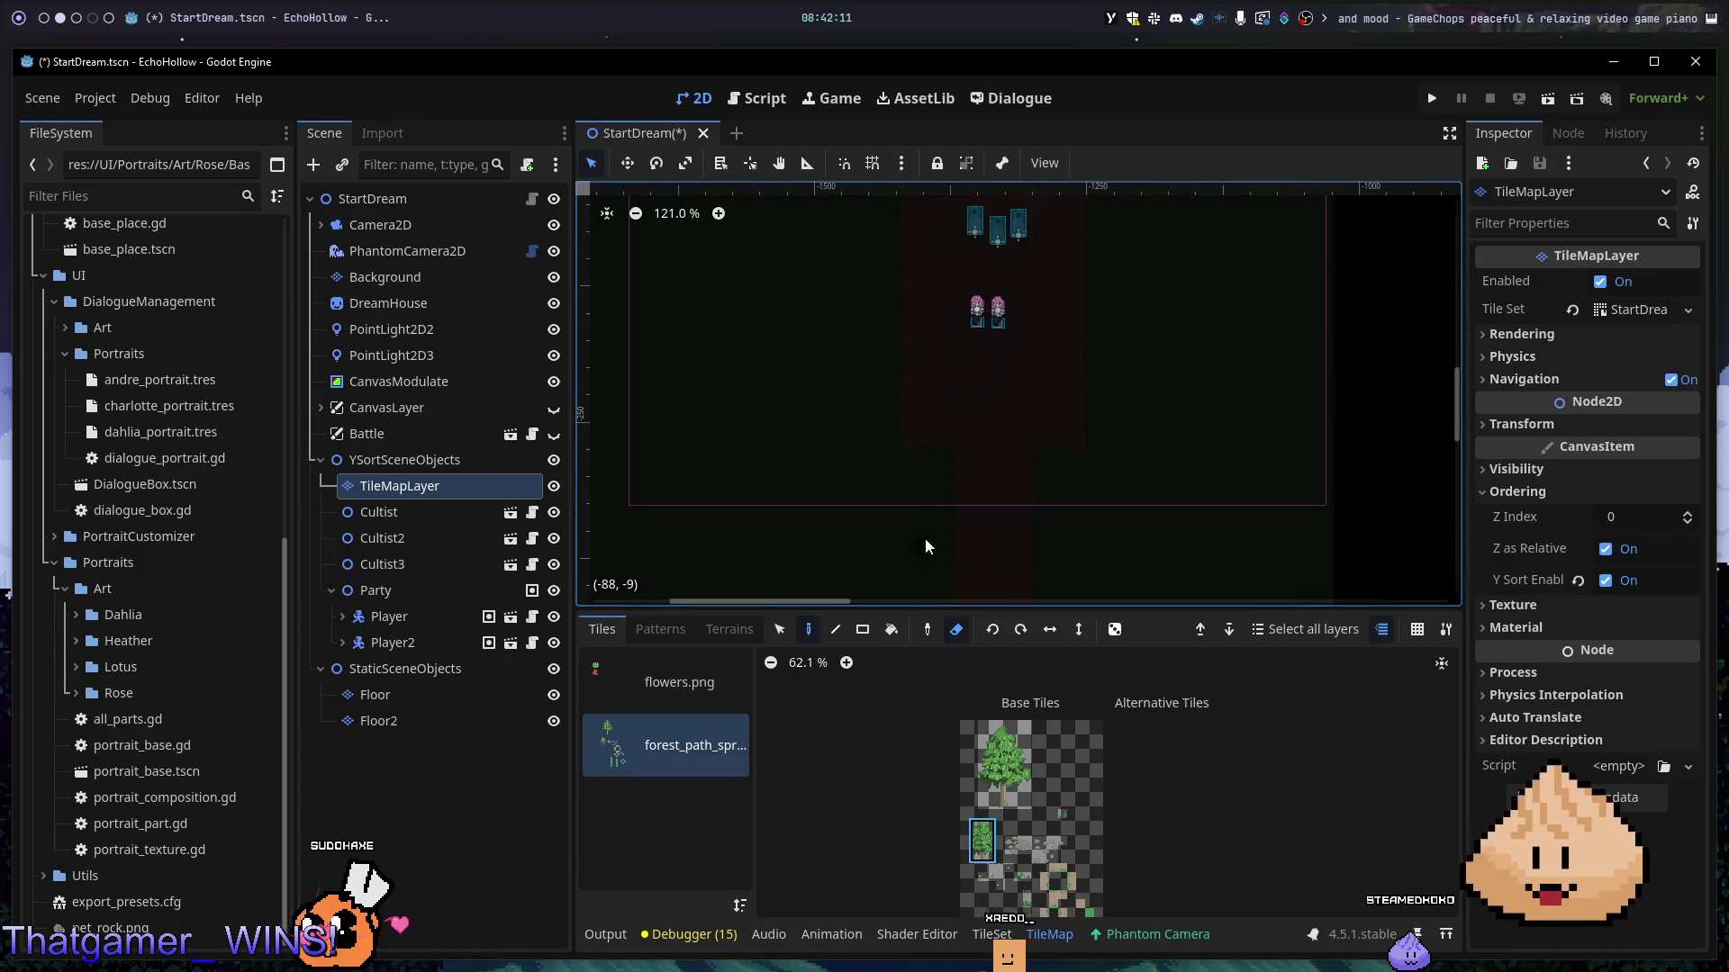
pyautogui.scroll(-3, 936, 541)
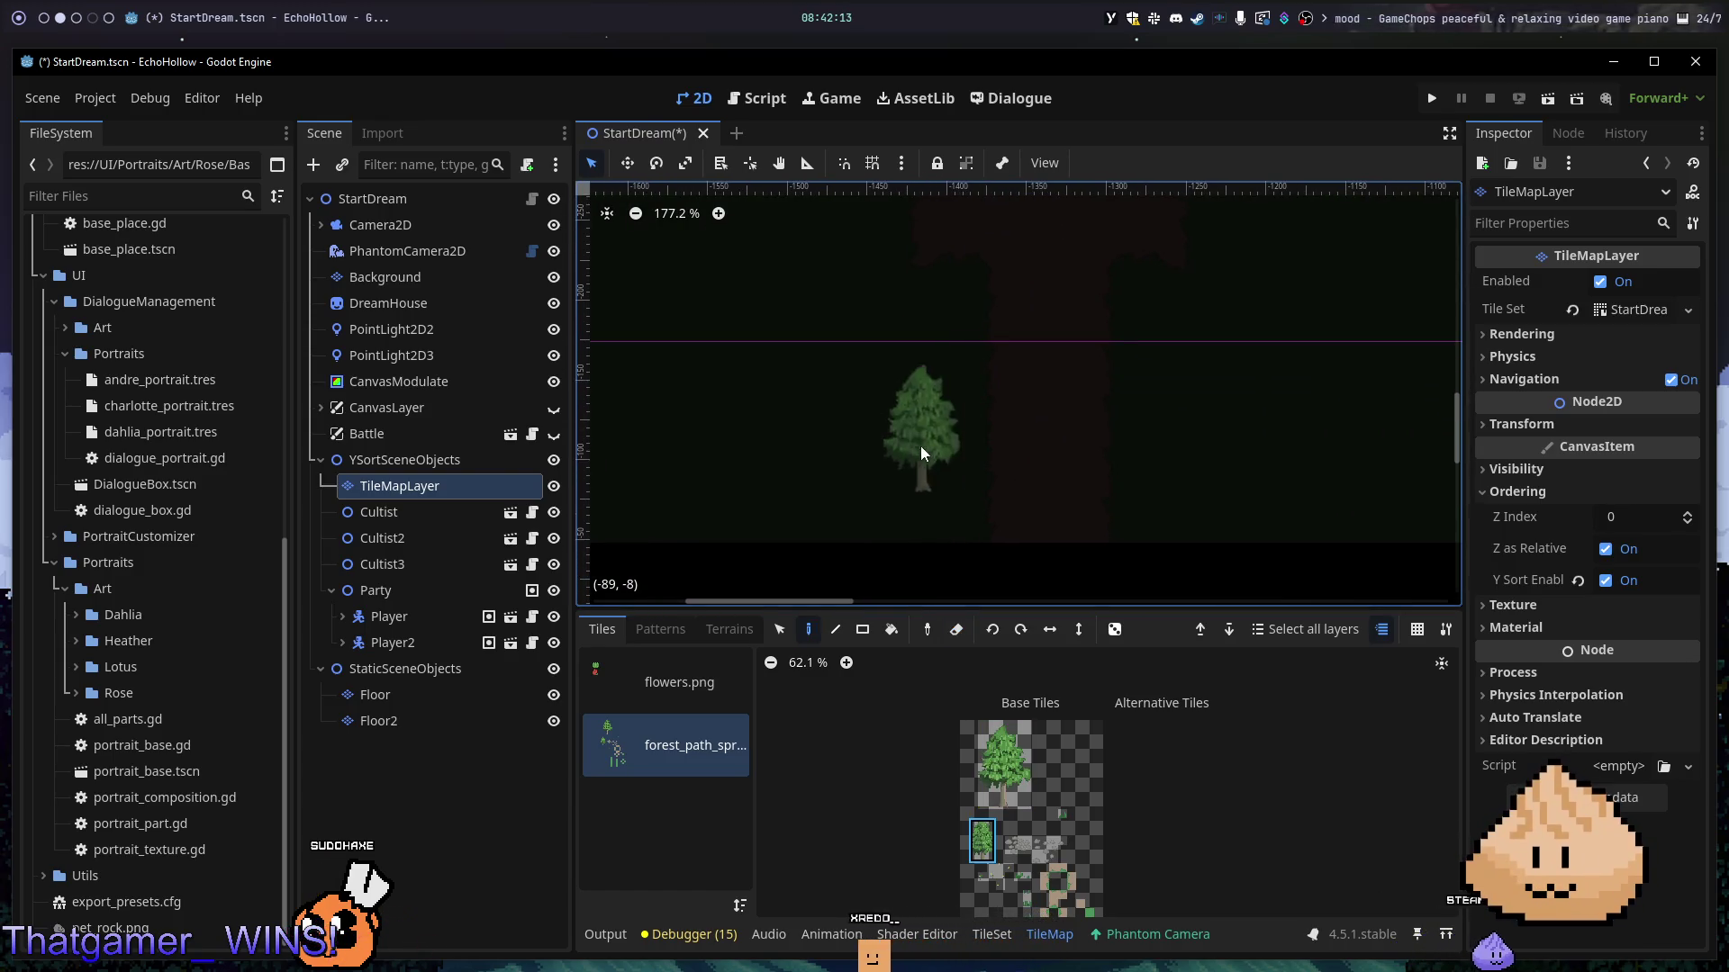
pyautogui.click(916, 479)
pyautogui.click(955, 397)
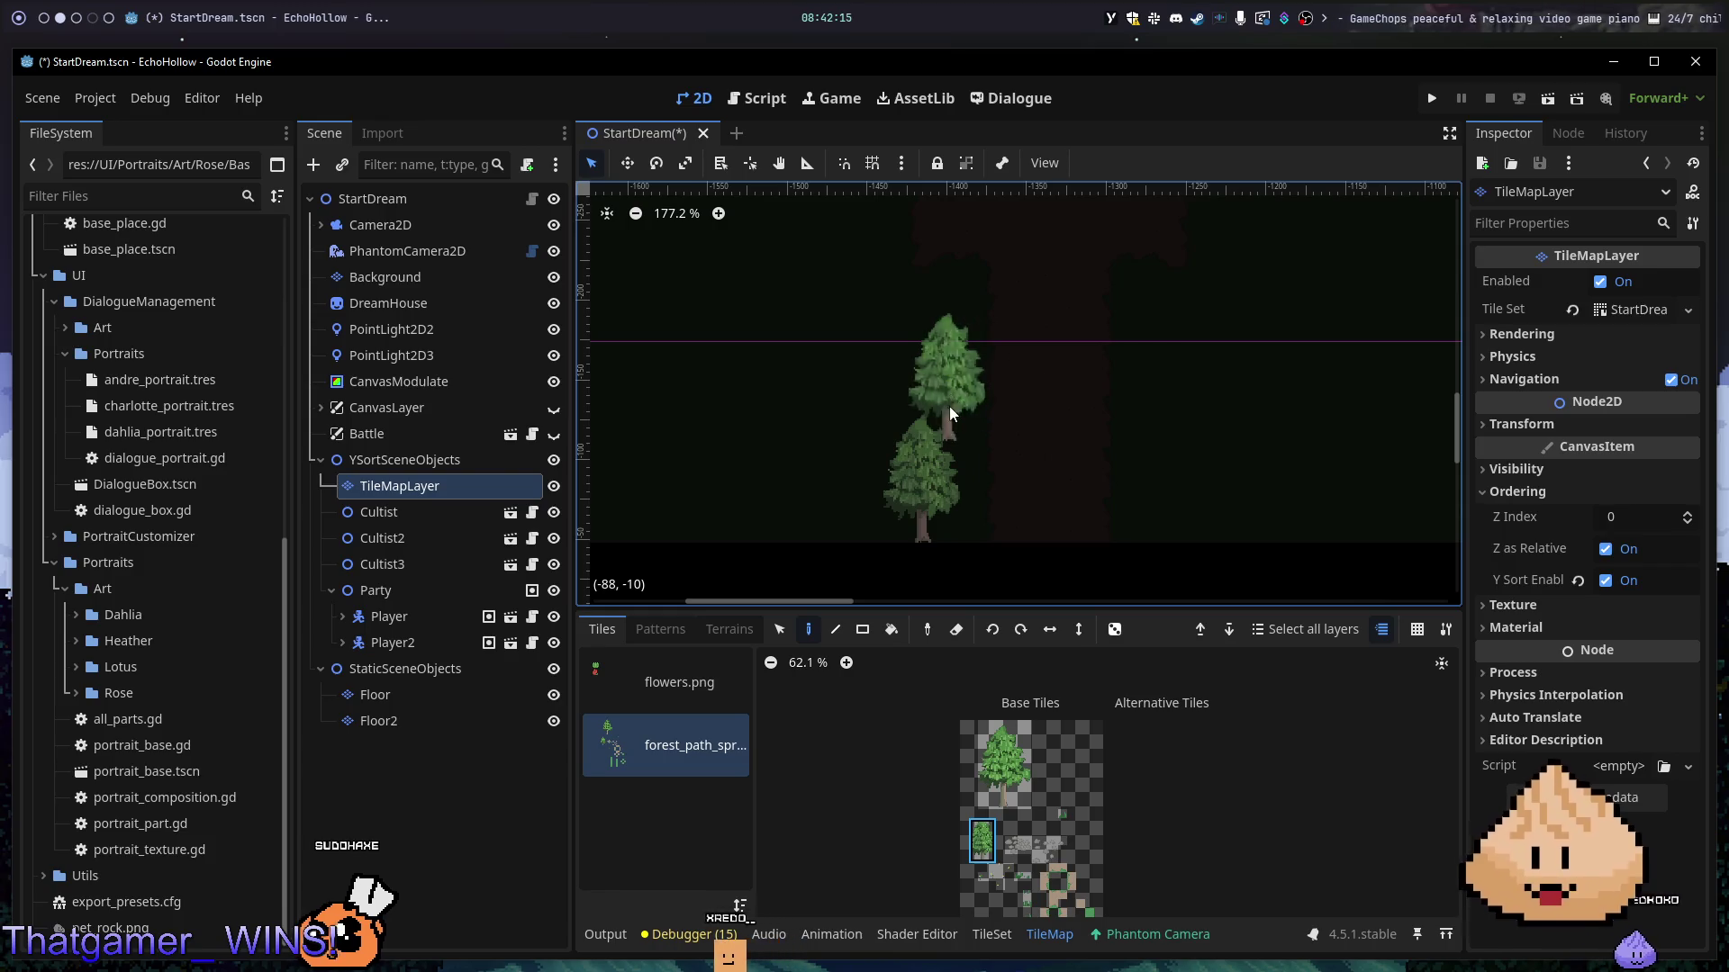
pyautogui.click(852, 333)
pyautogui.click(813, 464)
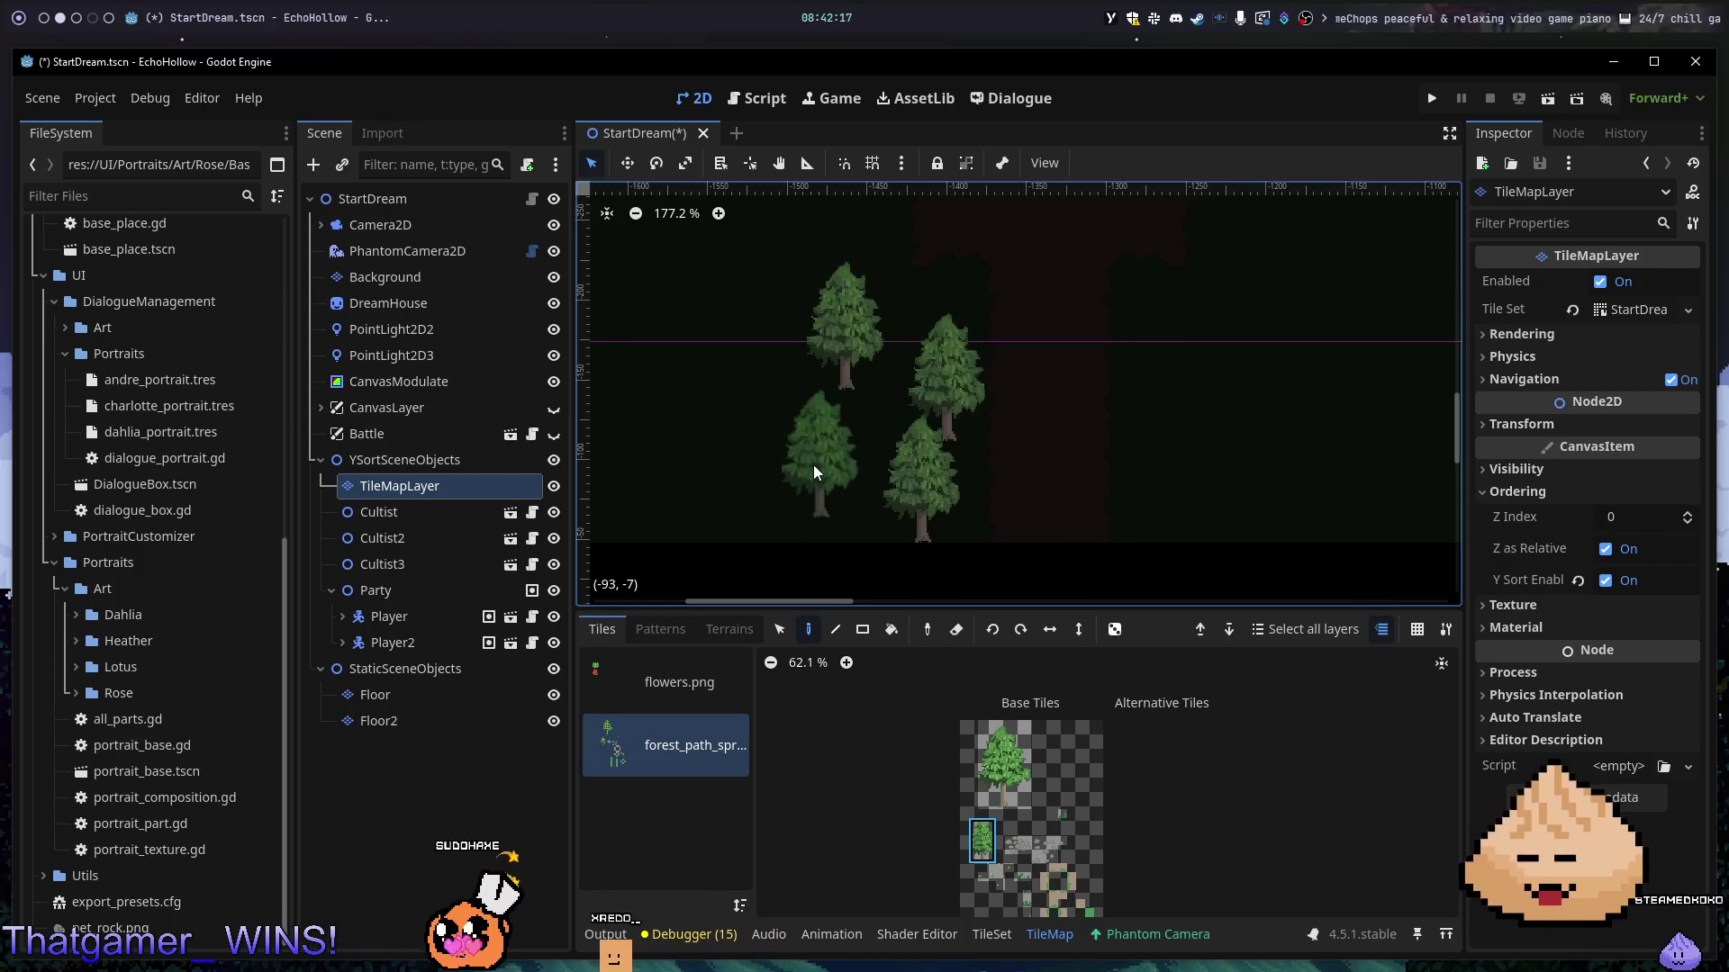
# - Paint a small tree left of the path and three trees right of it, undoing the last
pyautogui.scroll(3, 836, 294)
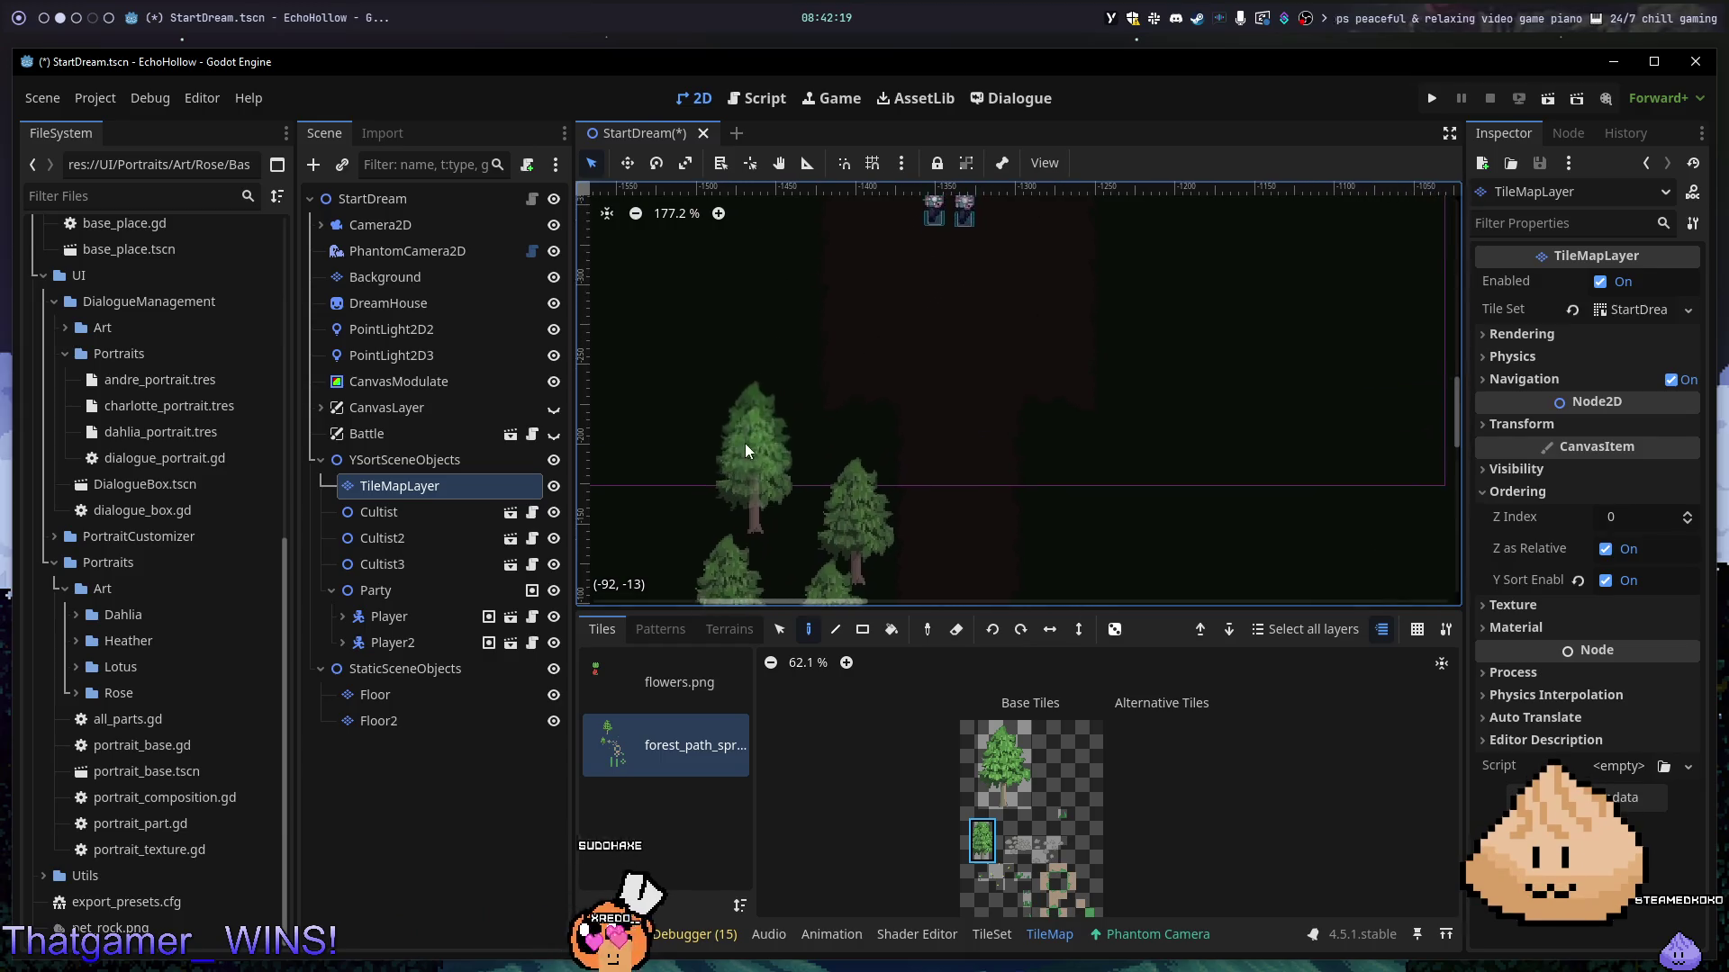
pyautogui.hscroll(2, 744, 443)
pyautogui.click(761, 337)
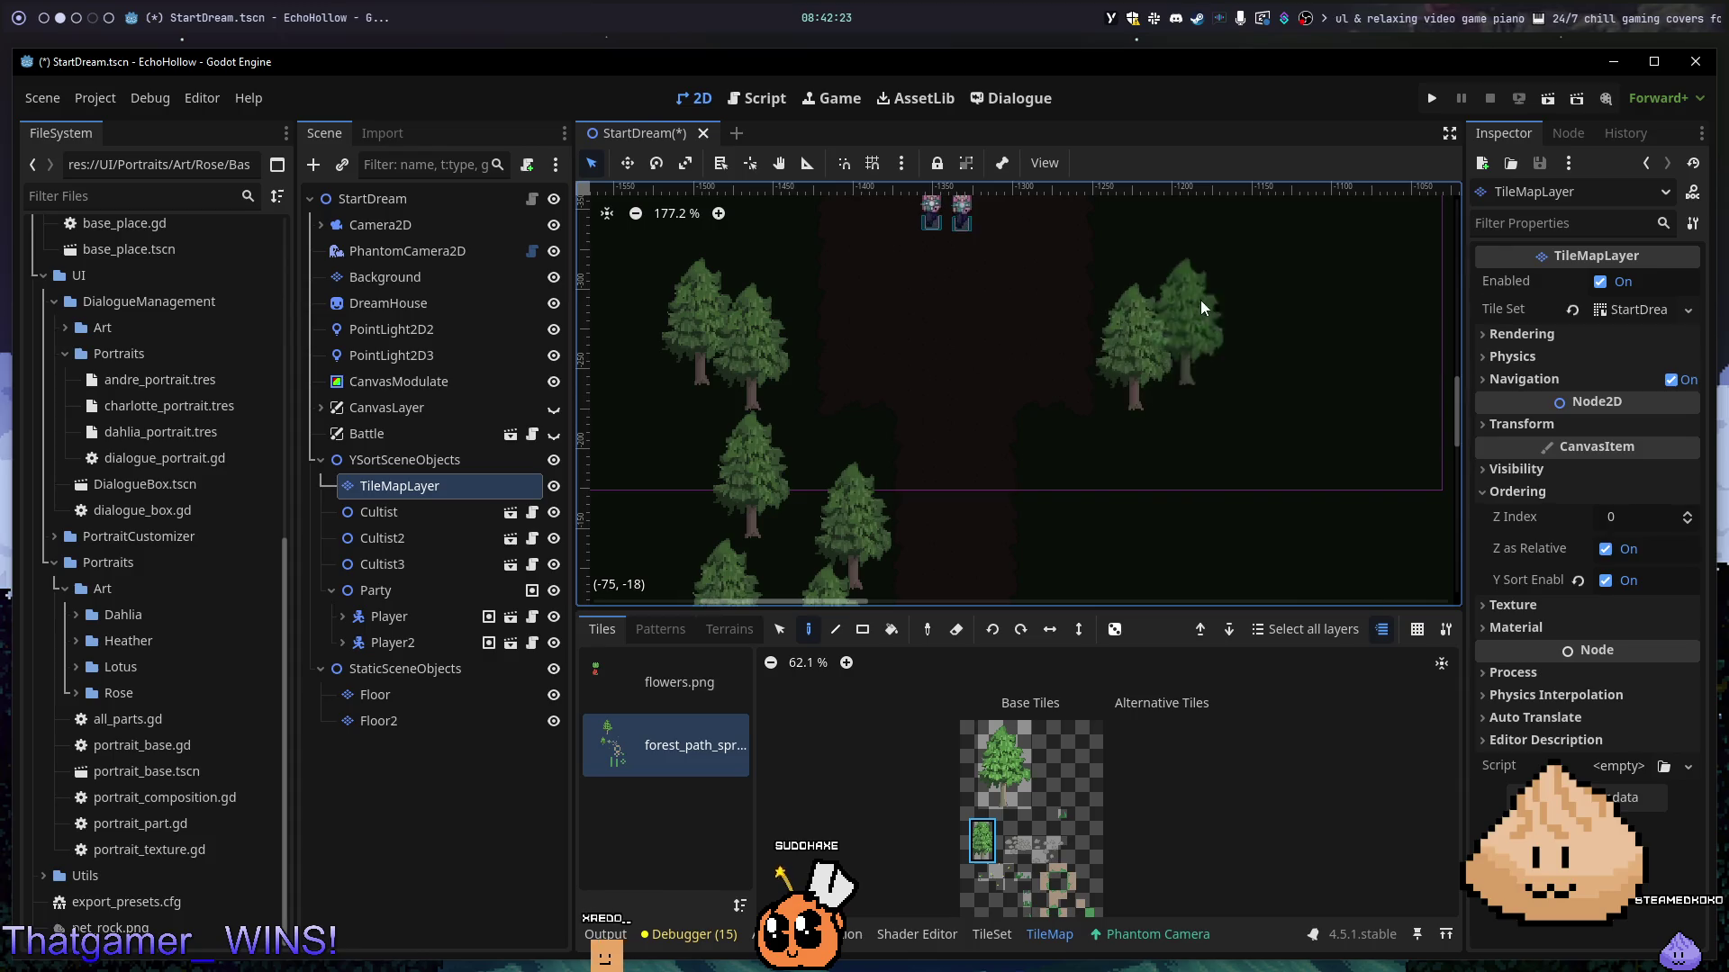
pyautogui.click(1214, 273)
pyautogui.click(1143, 245)
pyautogui.click(1241, 365)
pyautogui.moveTo(1139, 468); pyautogui.dragTo(1042, 562)
pyautogui.hotkey('ctrl', 'z')
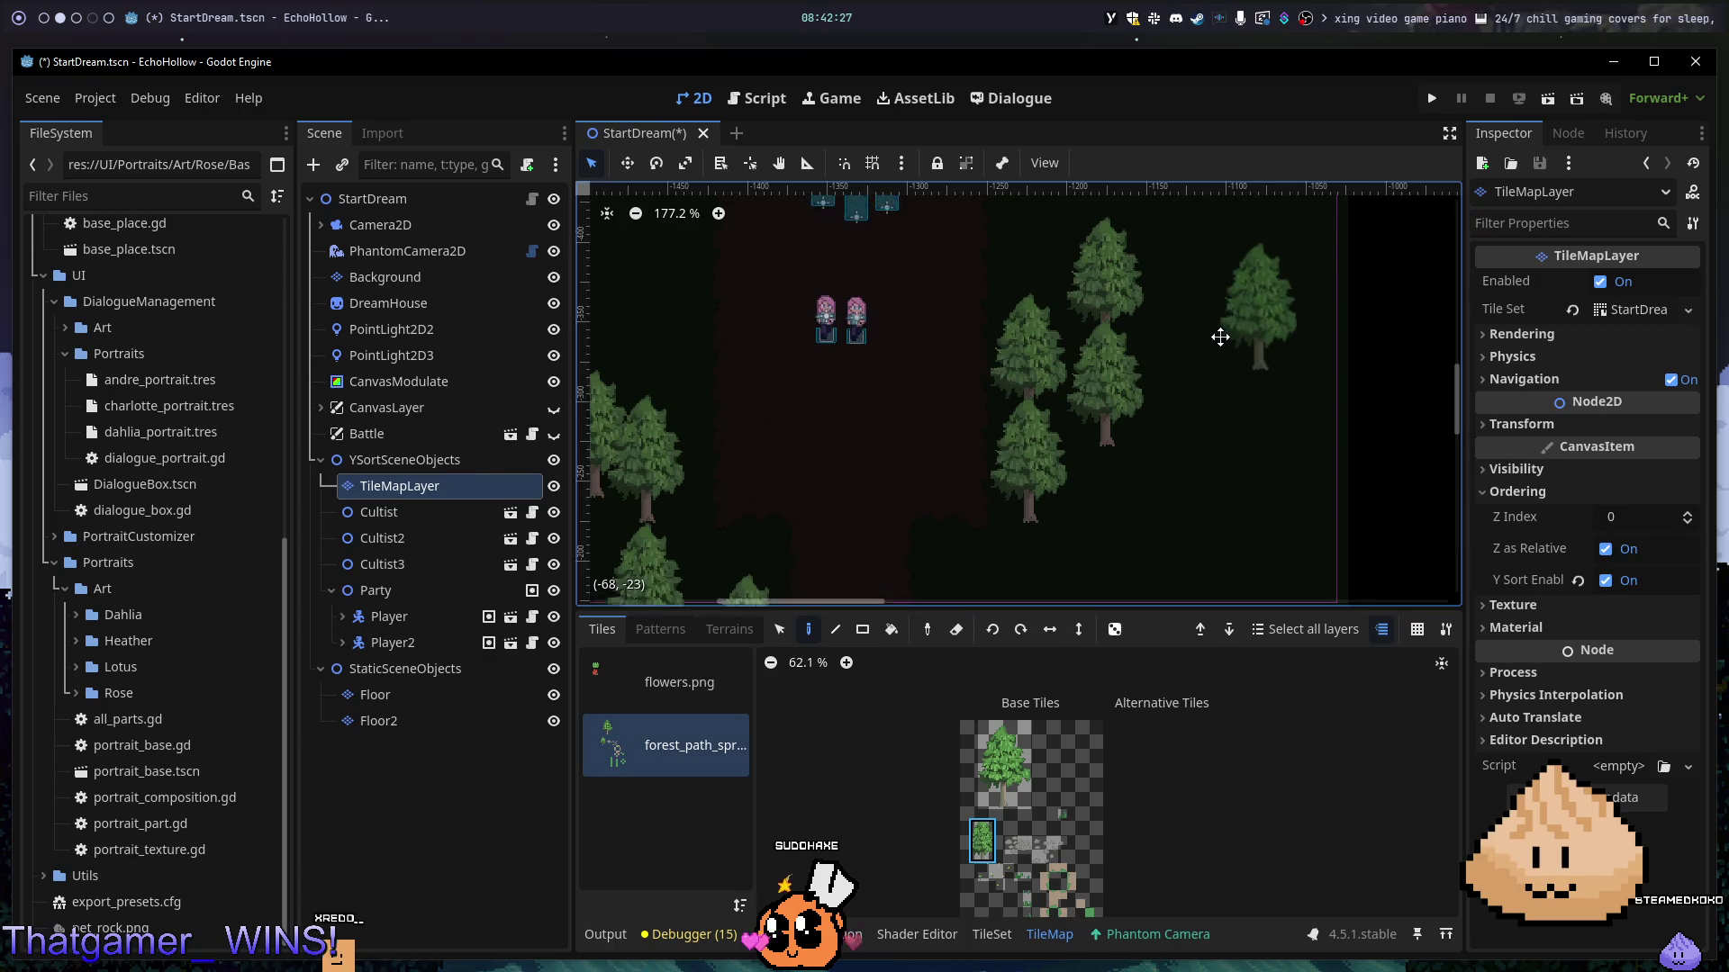
pyautogui.moveTo(1238, 270); pyautogui.dragTo(1106, 441)
# - Paint a large tree right of the path with two small trees around it
pyautogui.click(1004, 764)
pyautogui.click(937, 329)
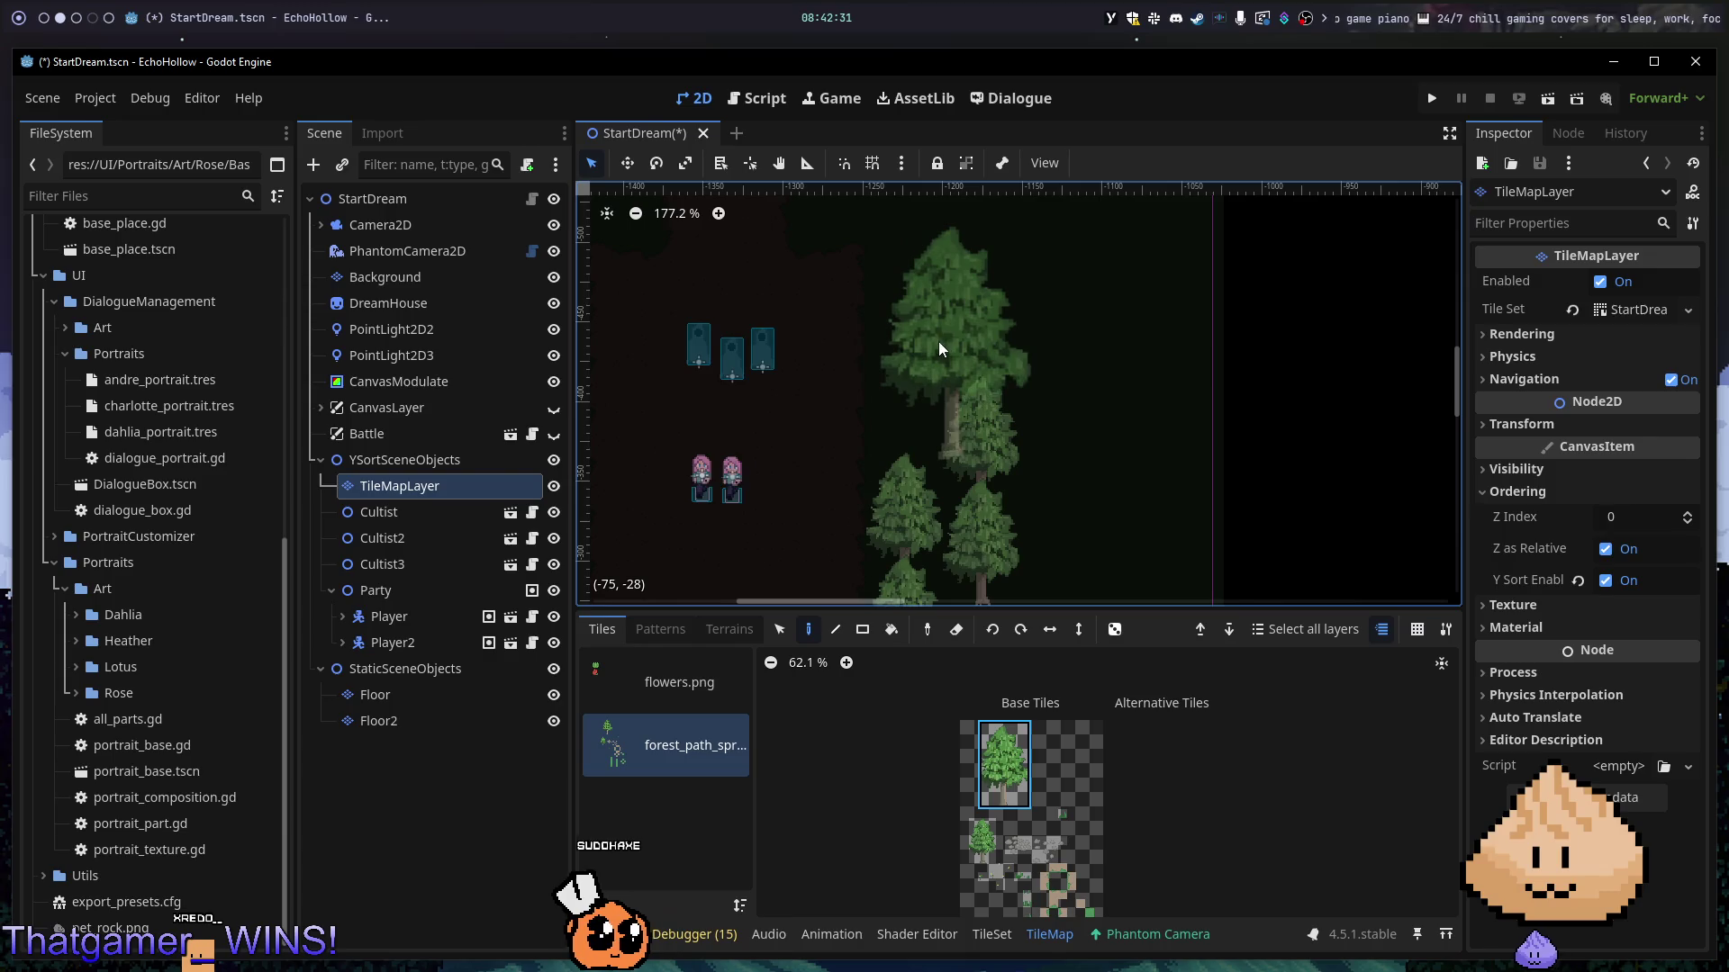
pyautogui.click(983, 842)
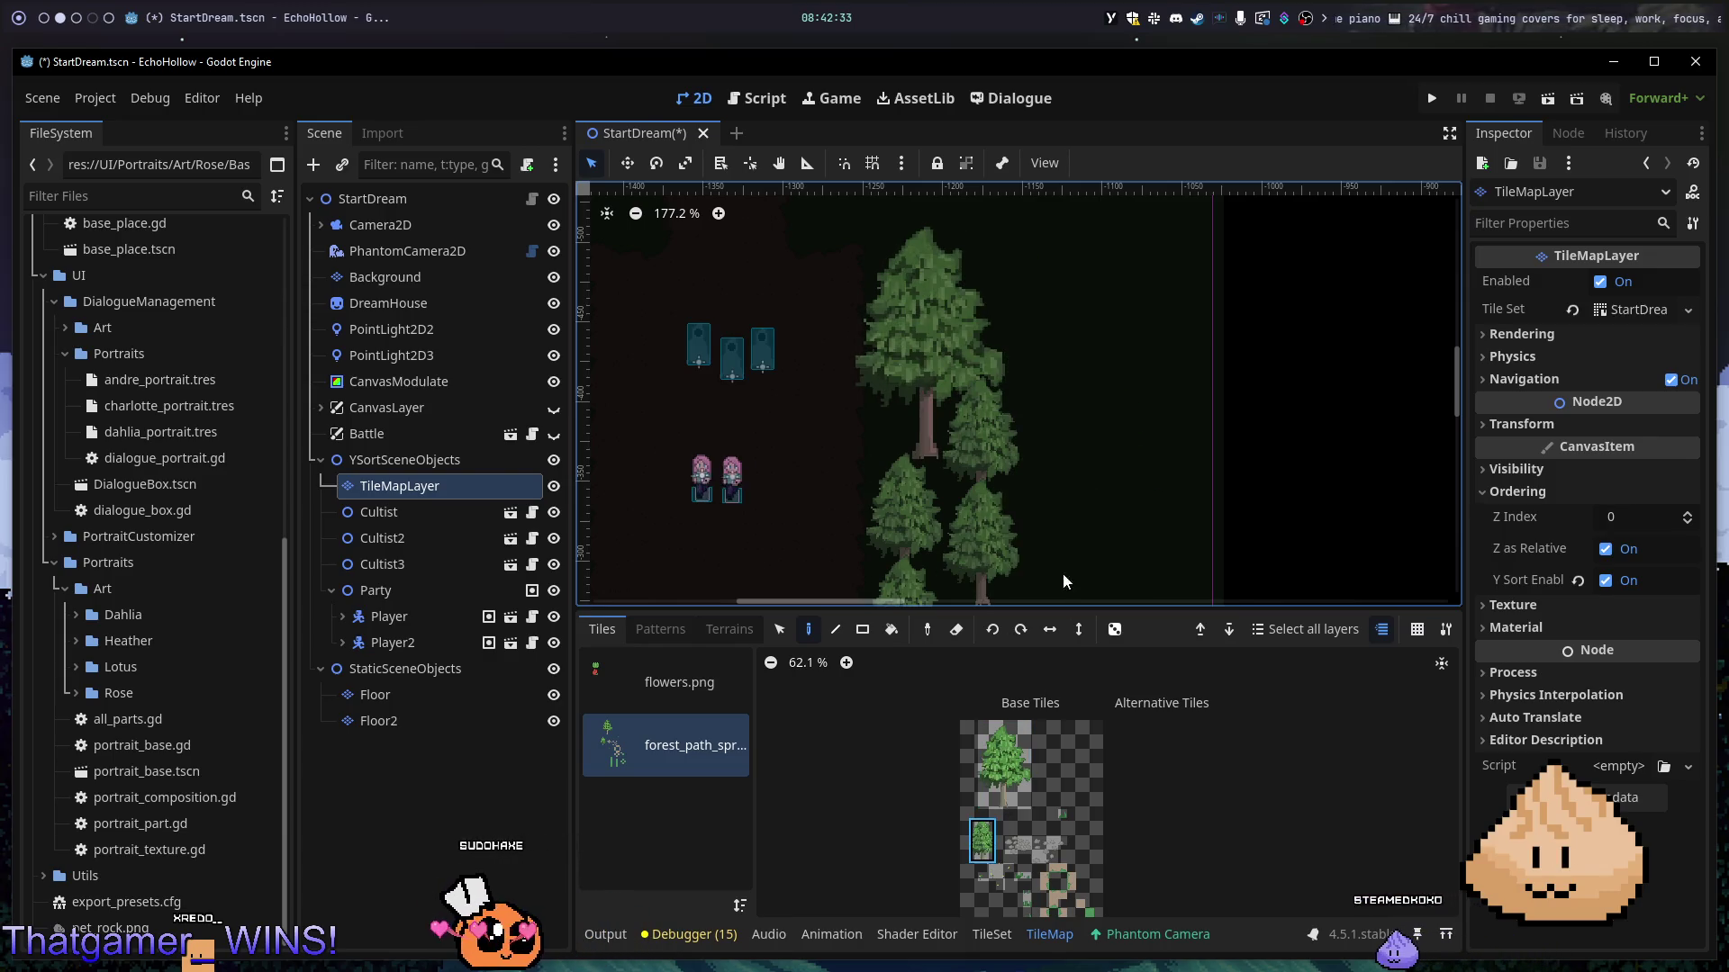
pyautogui.click(1053, 431)
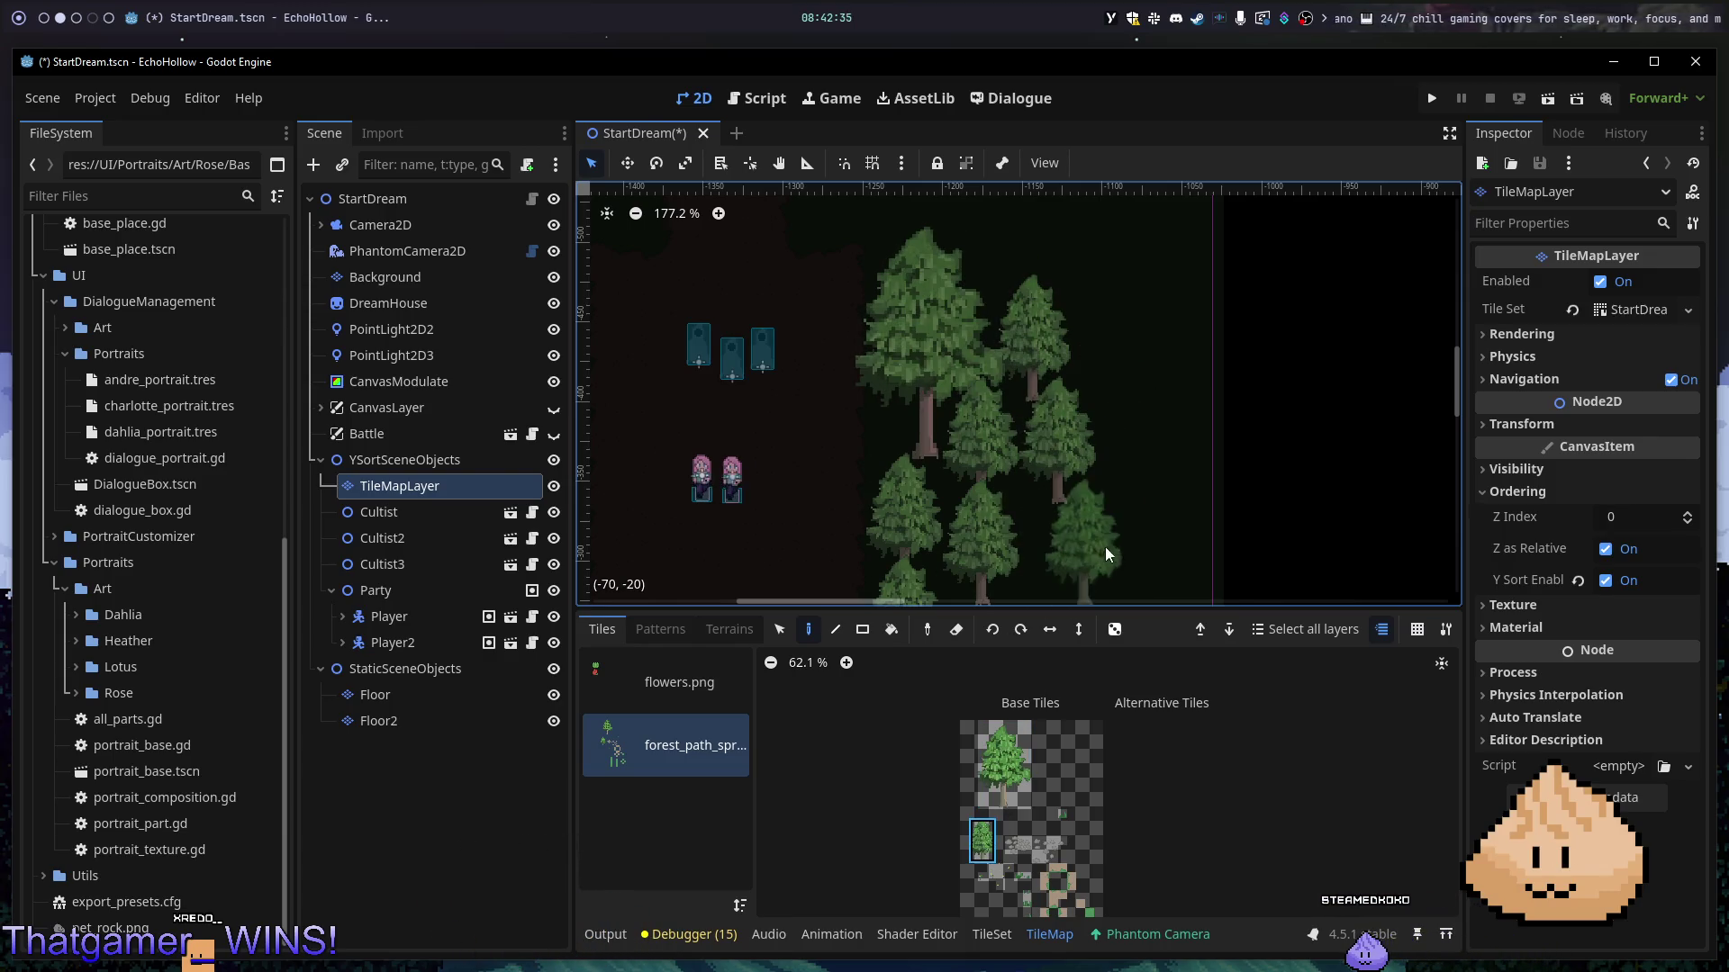
pyautogui.moveTo(1039, 543); pyautogui.dragTo(970, 359)
pyautogui.click(962, 346)
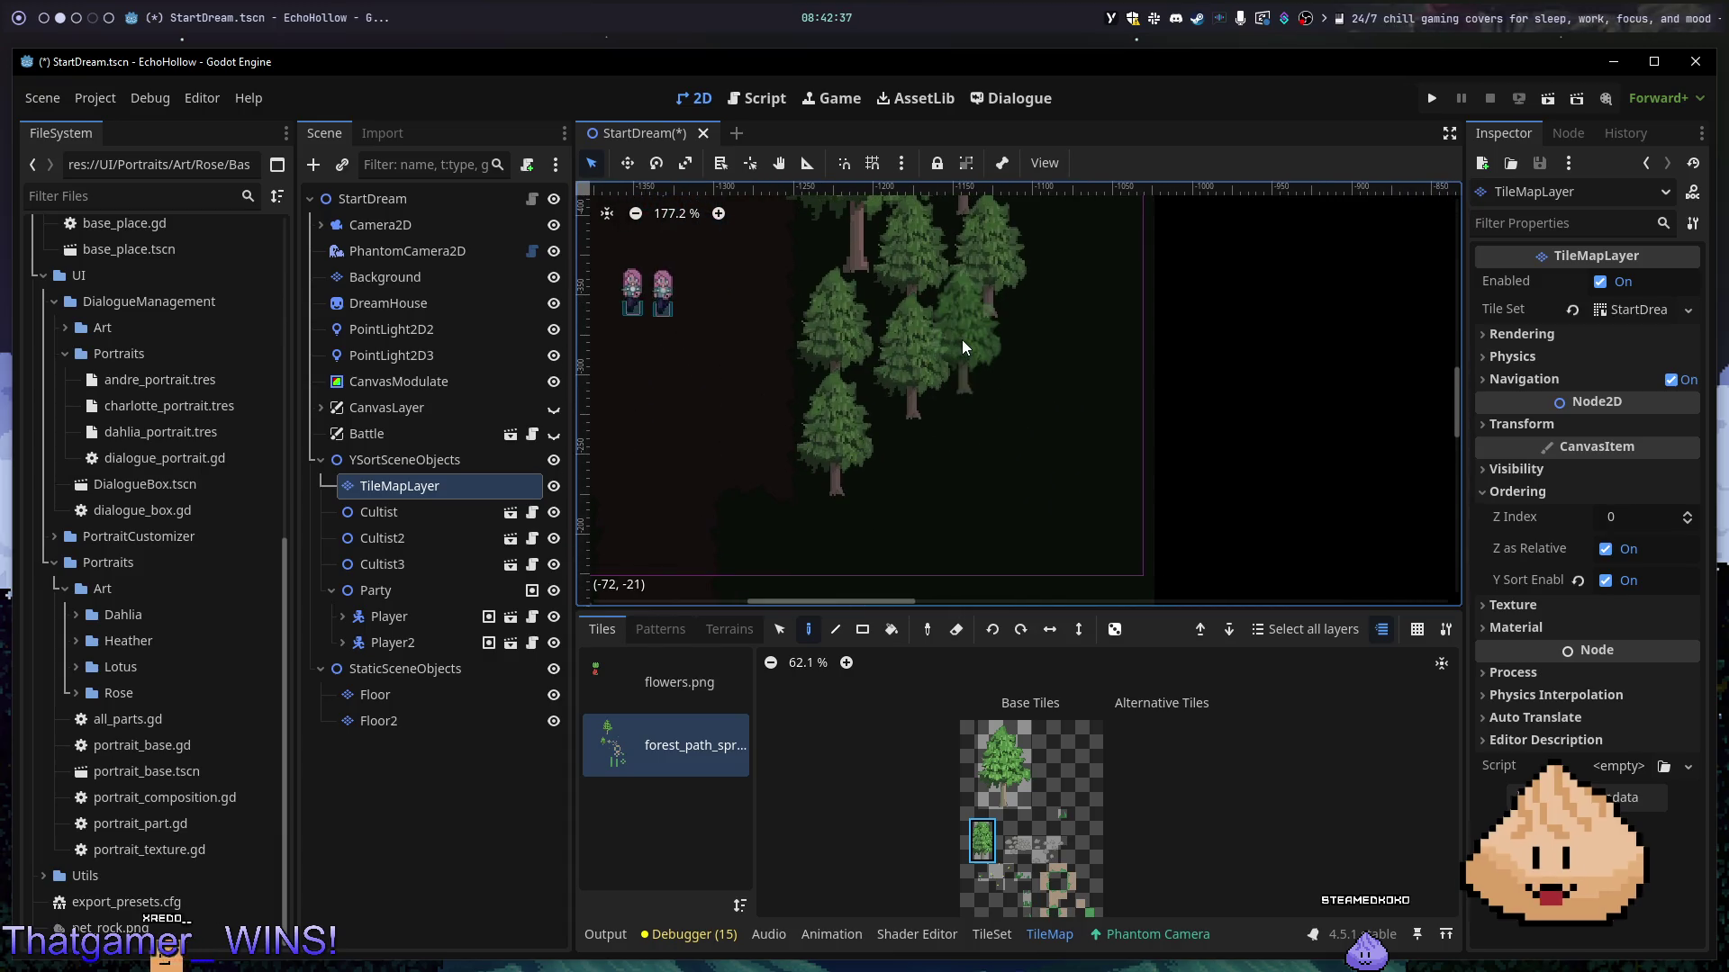
# - Add a large tree among the small ones and two small trees to its left
pyautogui.click(1008, 754)
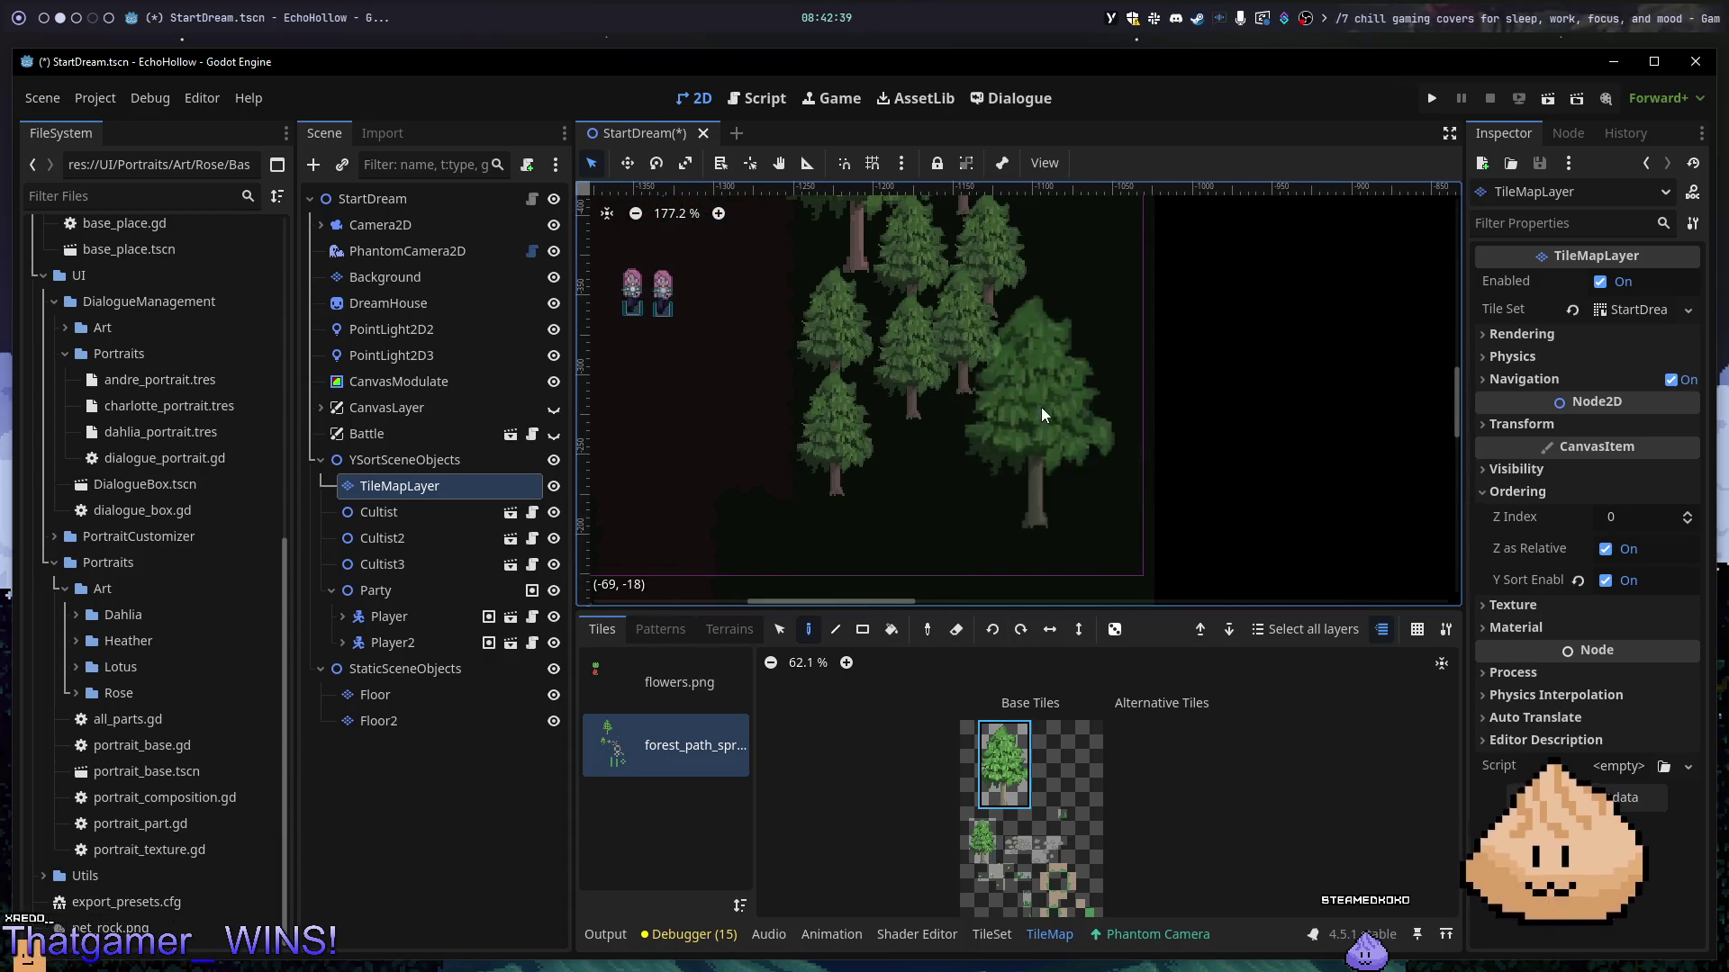
pyautogui.click(921, 488)
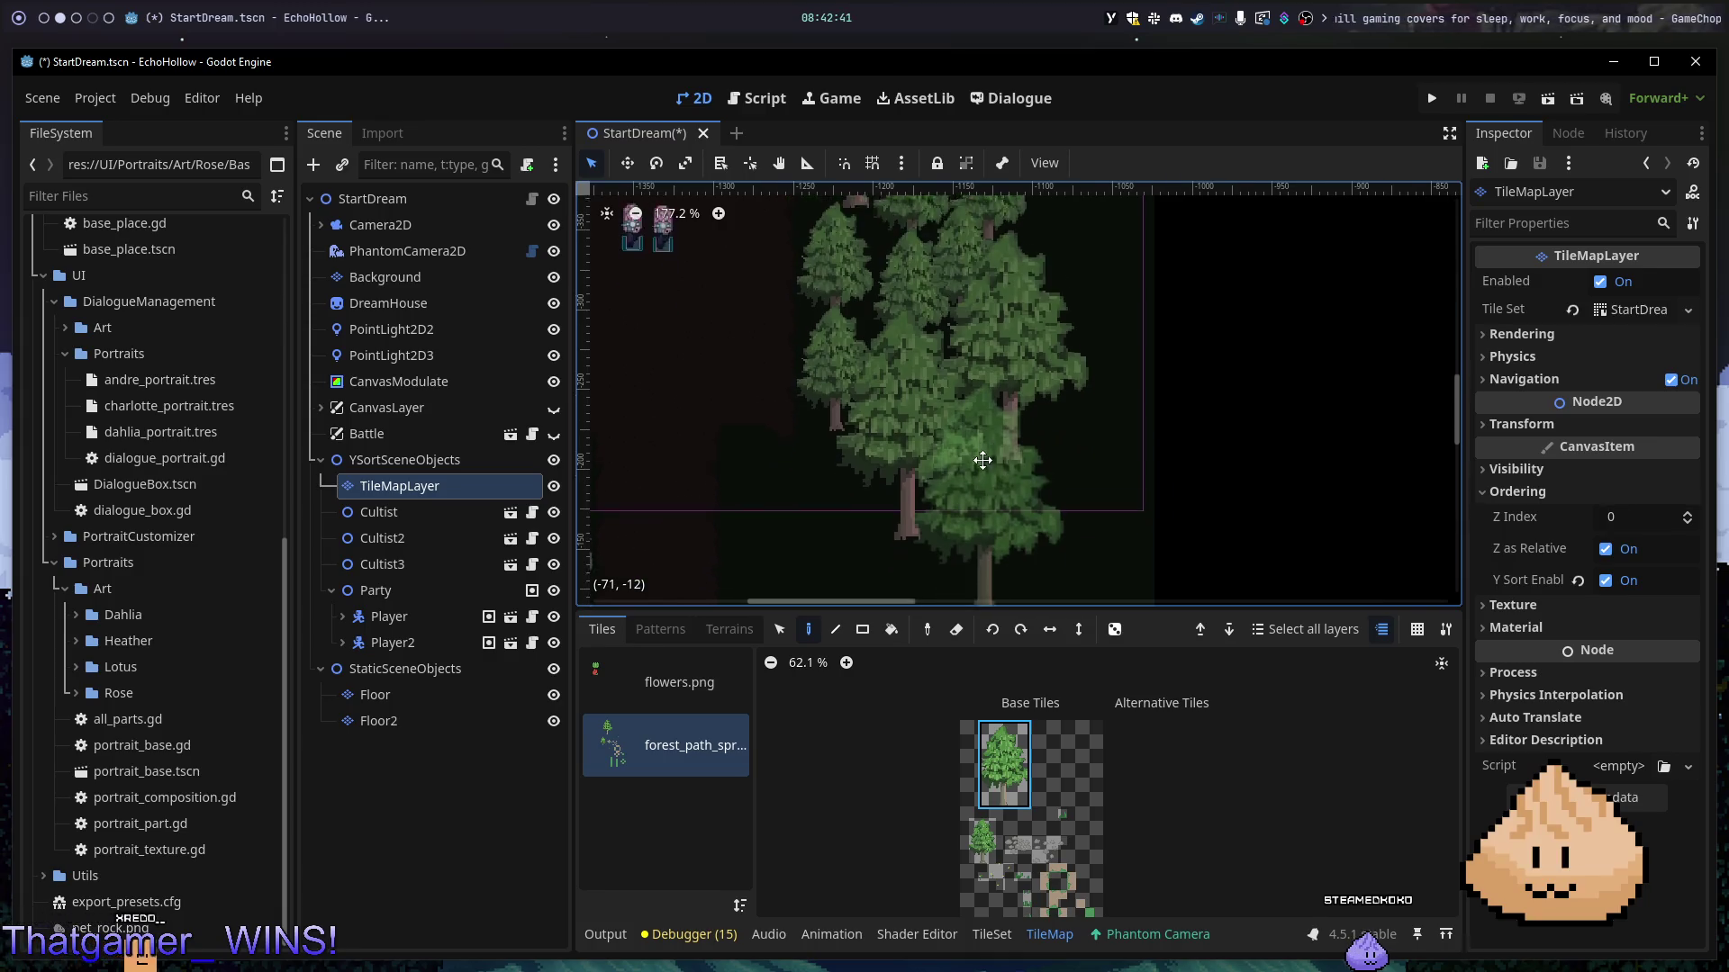
pyautogui.moveTo(984, 463); pyautogui.dragTo(1093, 341)
pyautogui.click(936, 419)
pyautogui.click(982, 840)
pyautogui.click(867, 406)
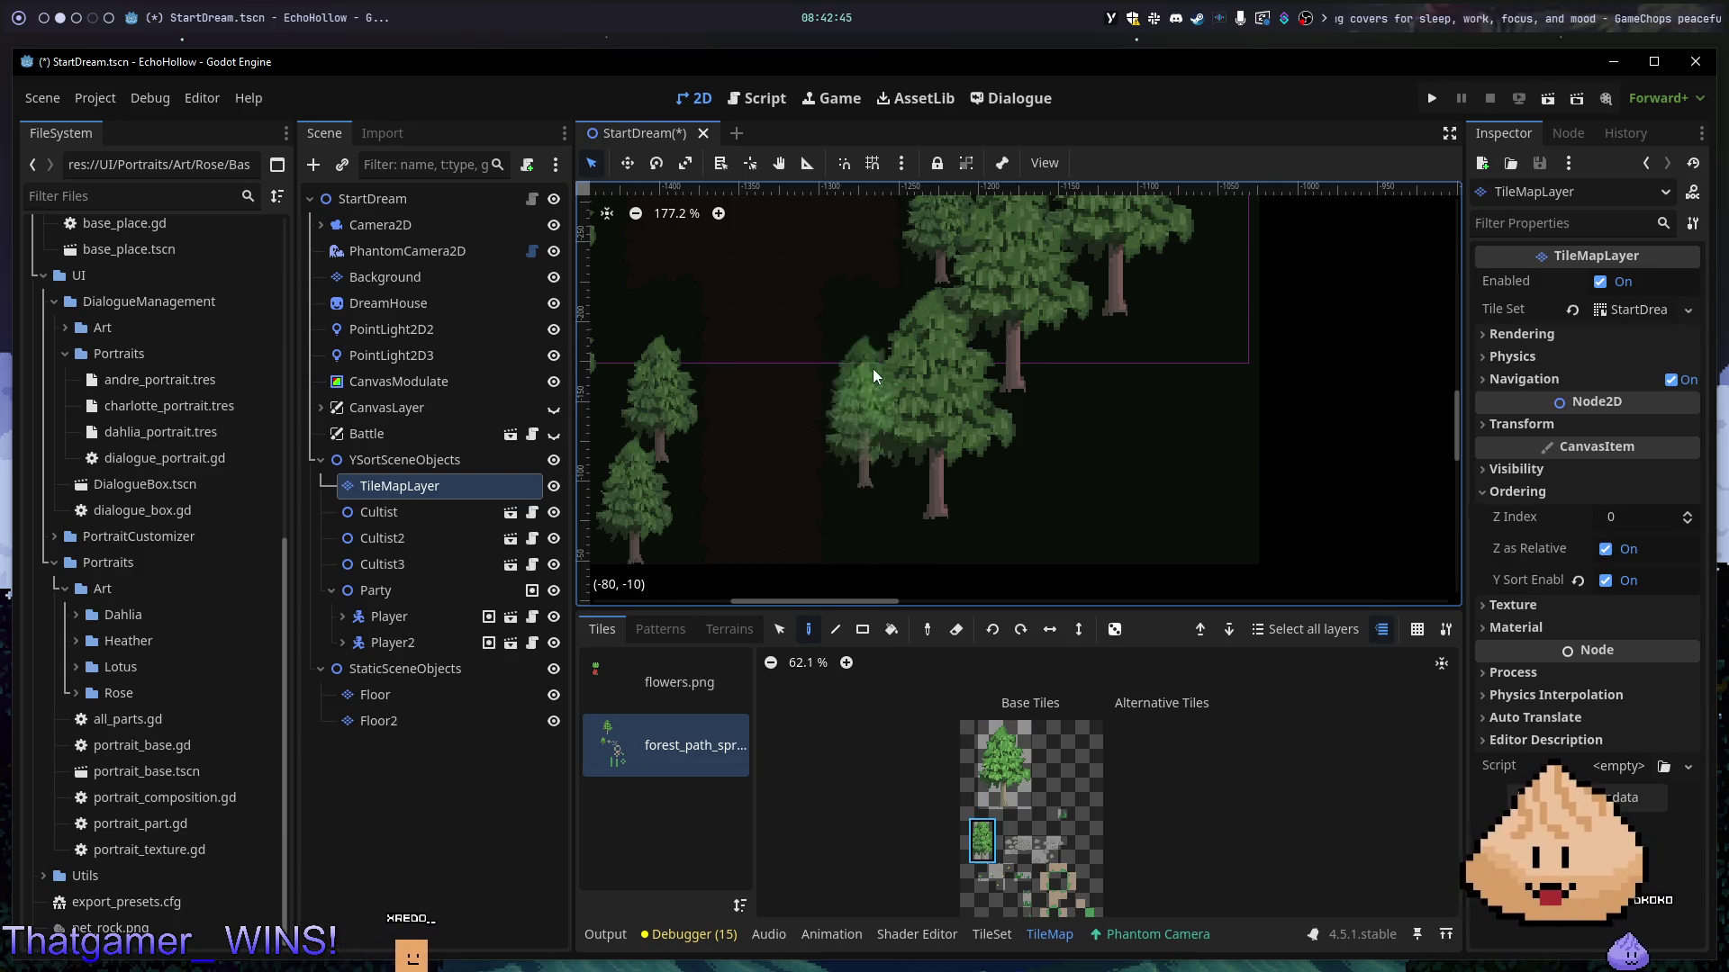
pyautogui.click(889, 326)
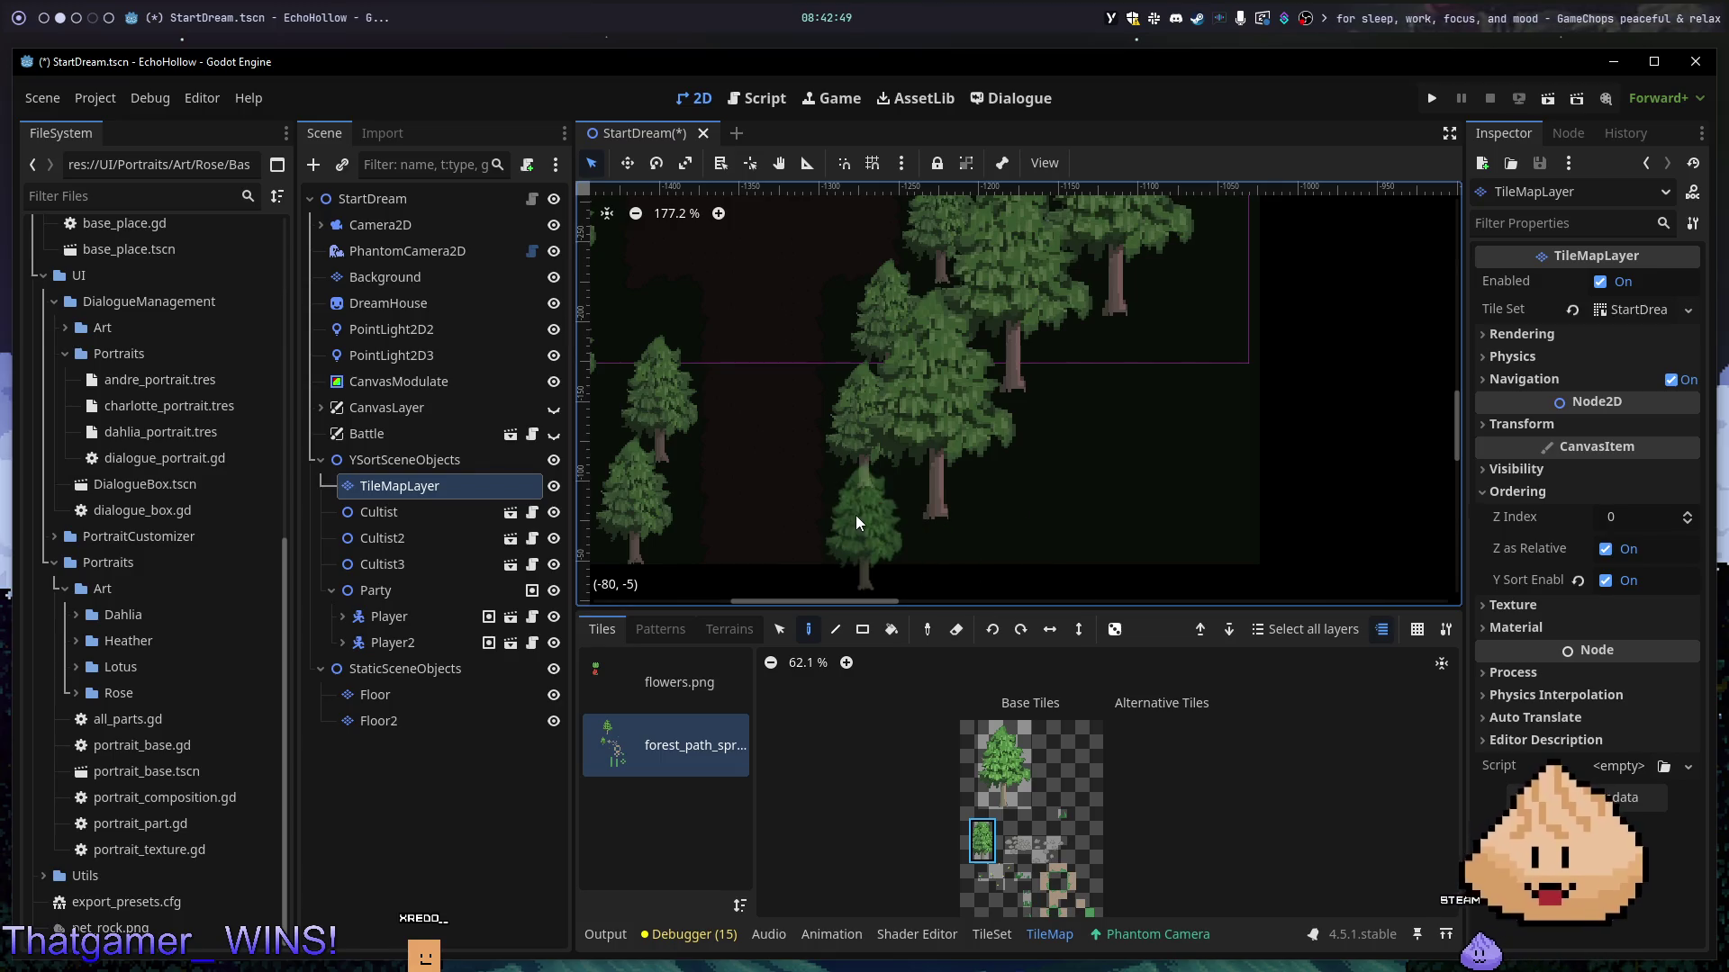
# - Scatter ten small trees across the lower forest and along the right edge
pyautogui.click(850, 510)
pyautogui.click(1035, 473)
pyautogui.click(968, 522)
pyautogui.click(1076, 526)
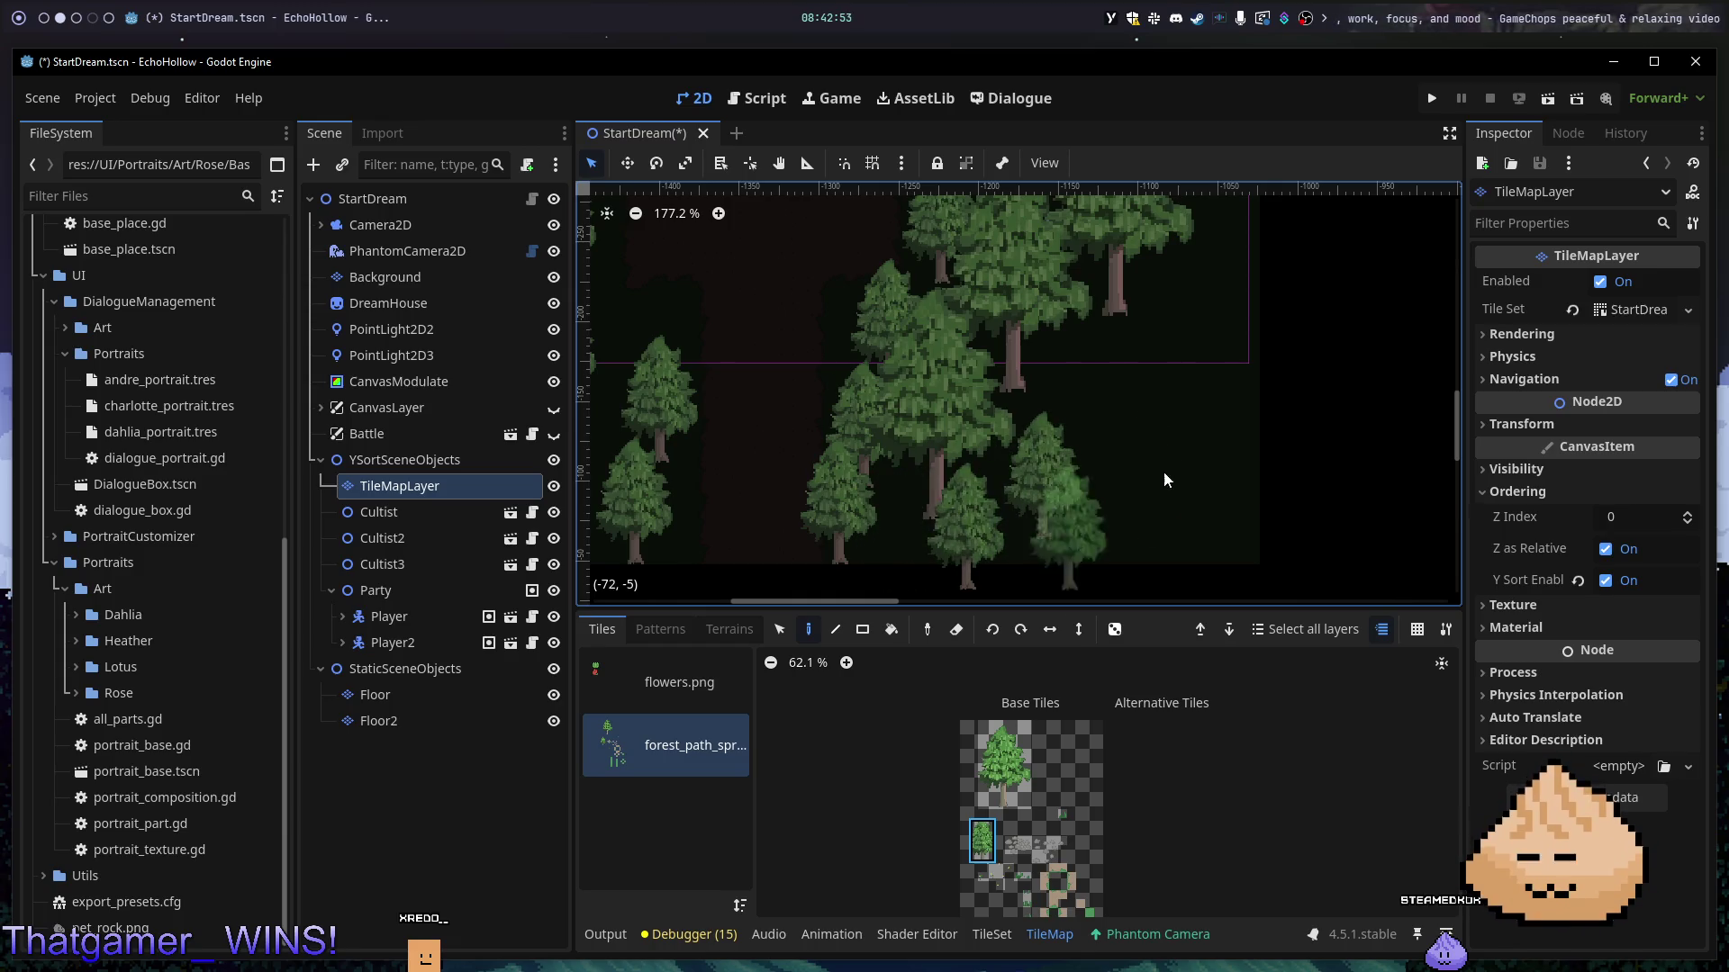
pyautogui.click(1170, 342)
pyautogui.click(1138, 494)
pyautogui.click(1122, 427)
pyautogui.scroll(4, 1207, 432)
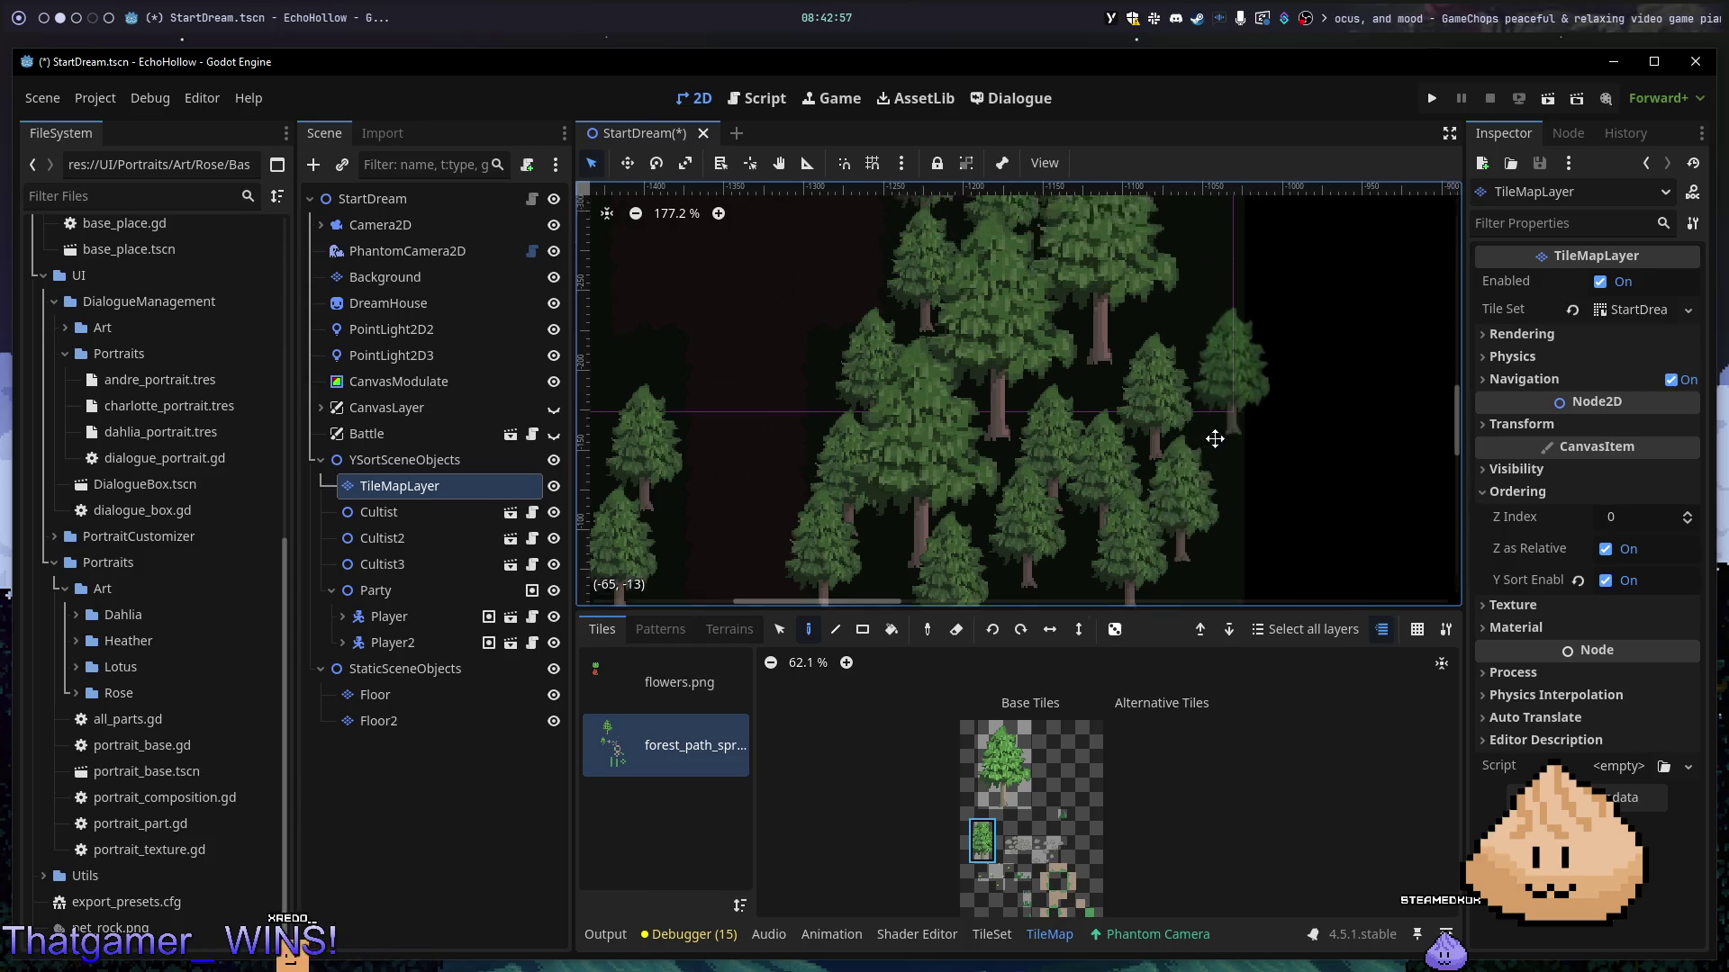
pyautogui.click(1152, 397)
pyautogui.click(1122, 344)
pyautogui.click(1170, 281)
# - Stamp large trees at the forest top and middle, then line the top with three more trees
pyautogui.click(1009, 752)
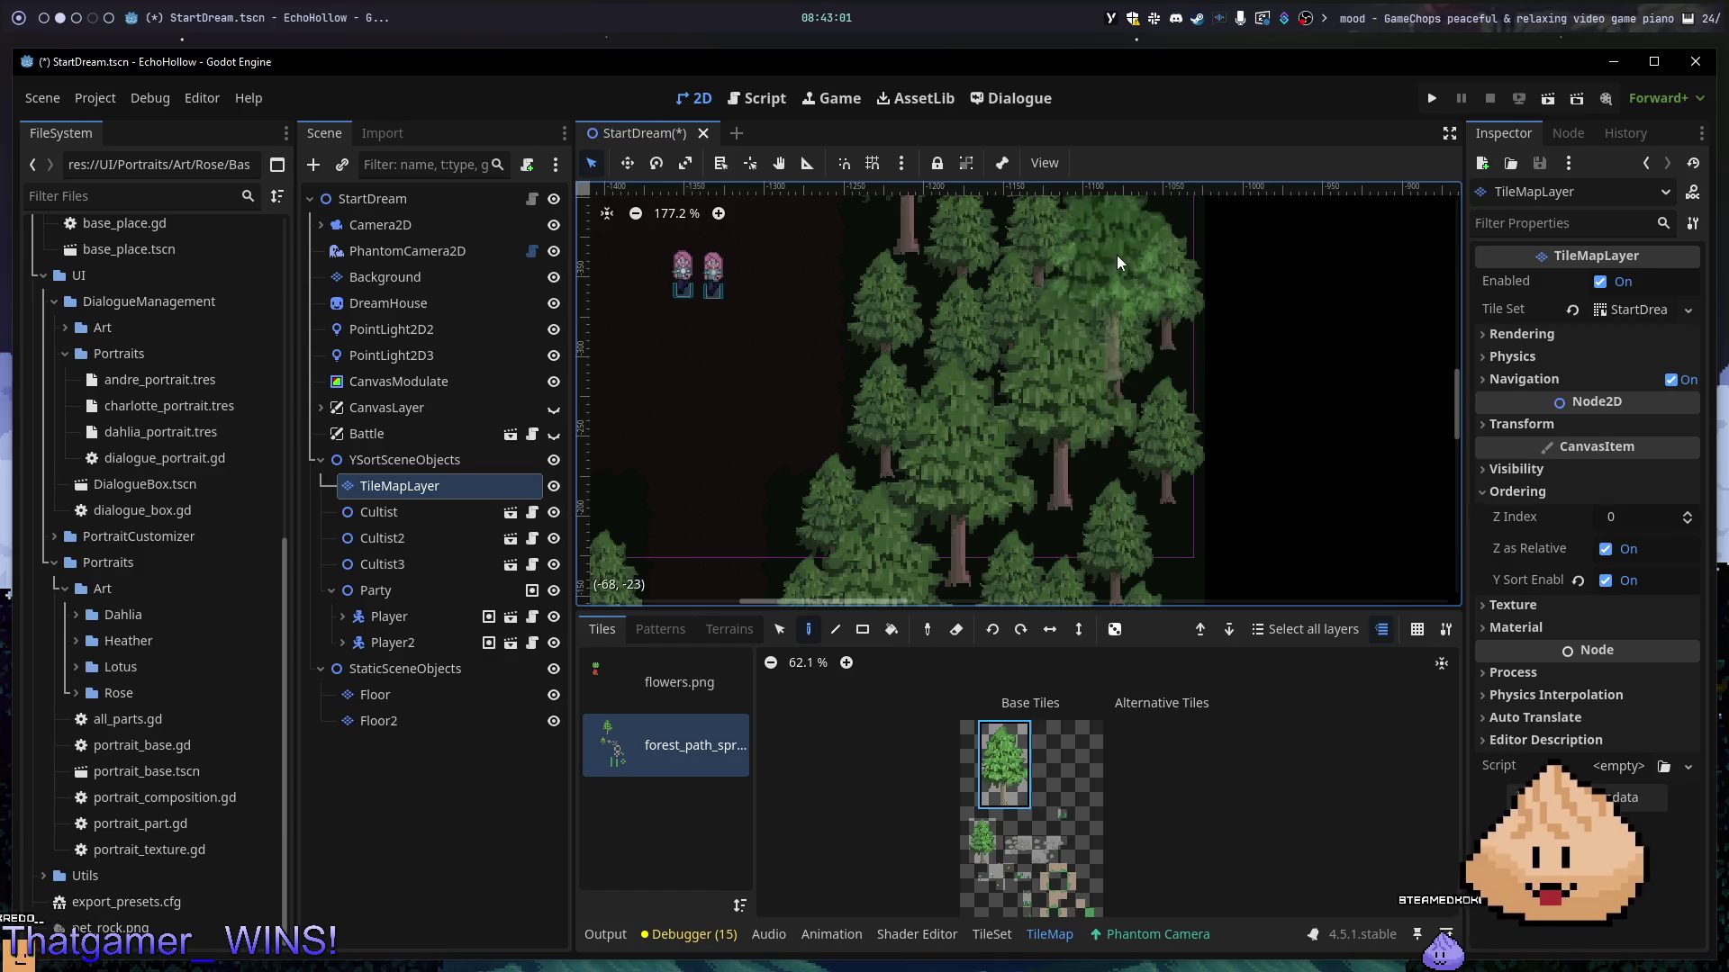
pyautogui.click(1115, 241)
pyautogui.scroll(6, 1156, 590)
pyautogui.click(1035, 419)
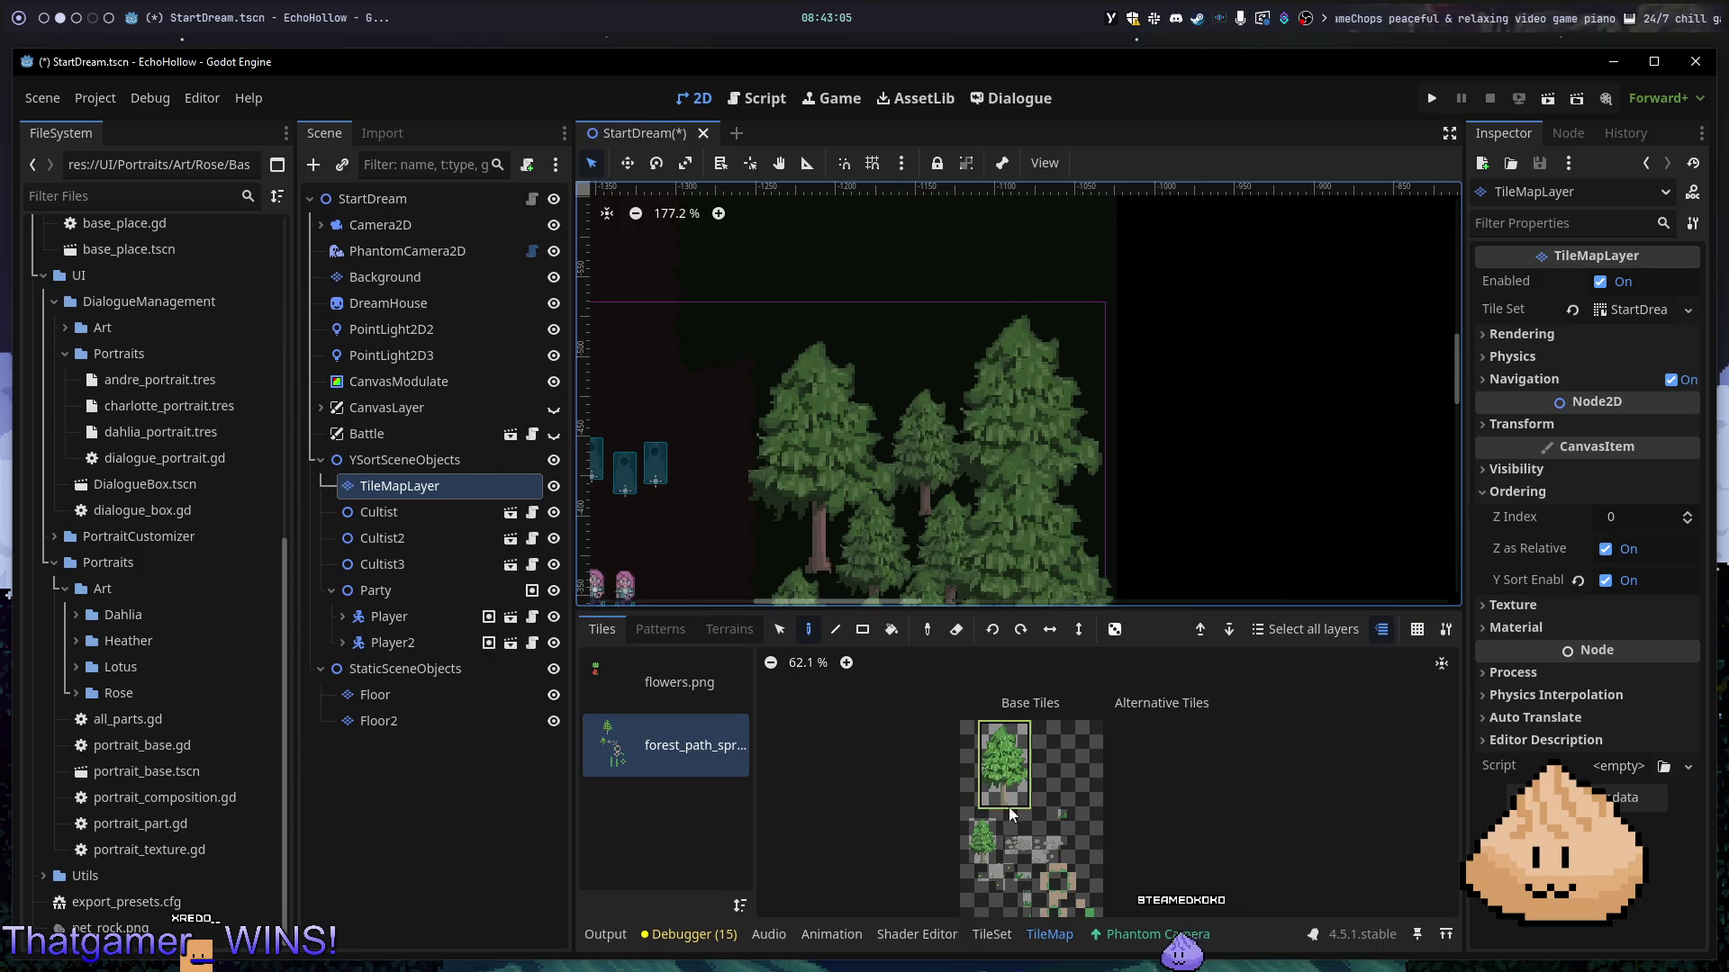
pyautogui.click(771, 278)
pyautogui.click(846, 279)
pyautogui.click(981, 260)
# - Undo the last two trees and paint six large trees across the upper and left forest
pyautogui.scroll(5, 1120, 335)
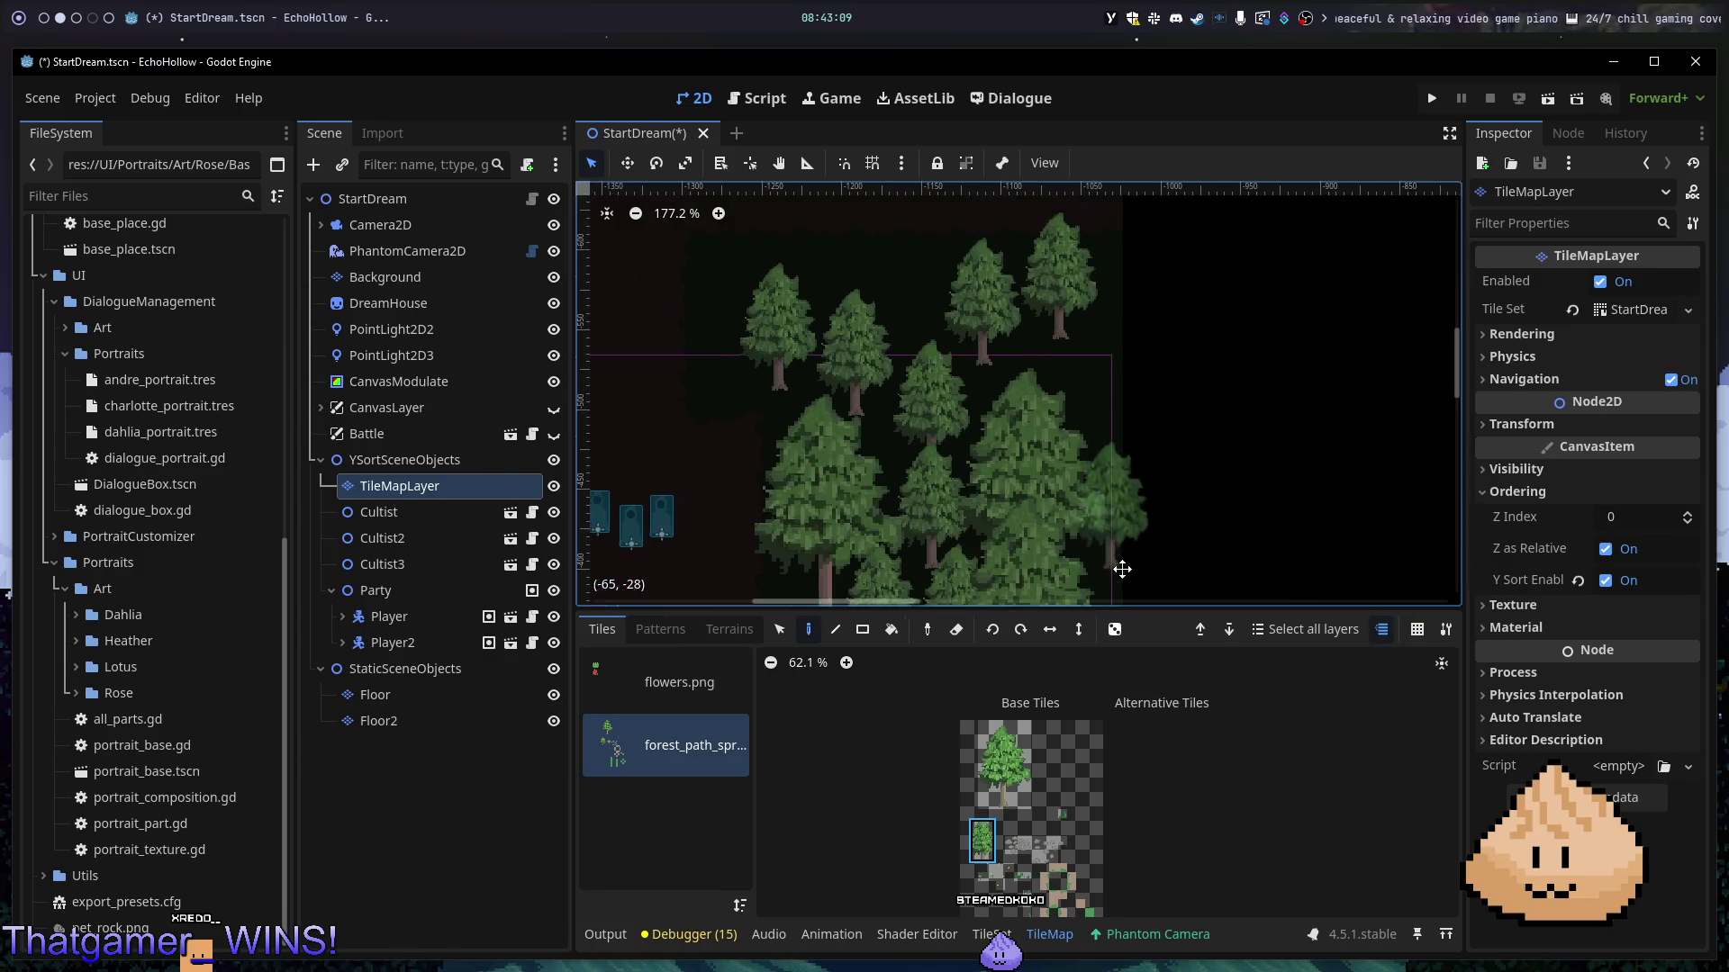
pyautogui.click(991, 780)
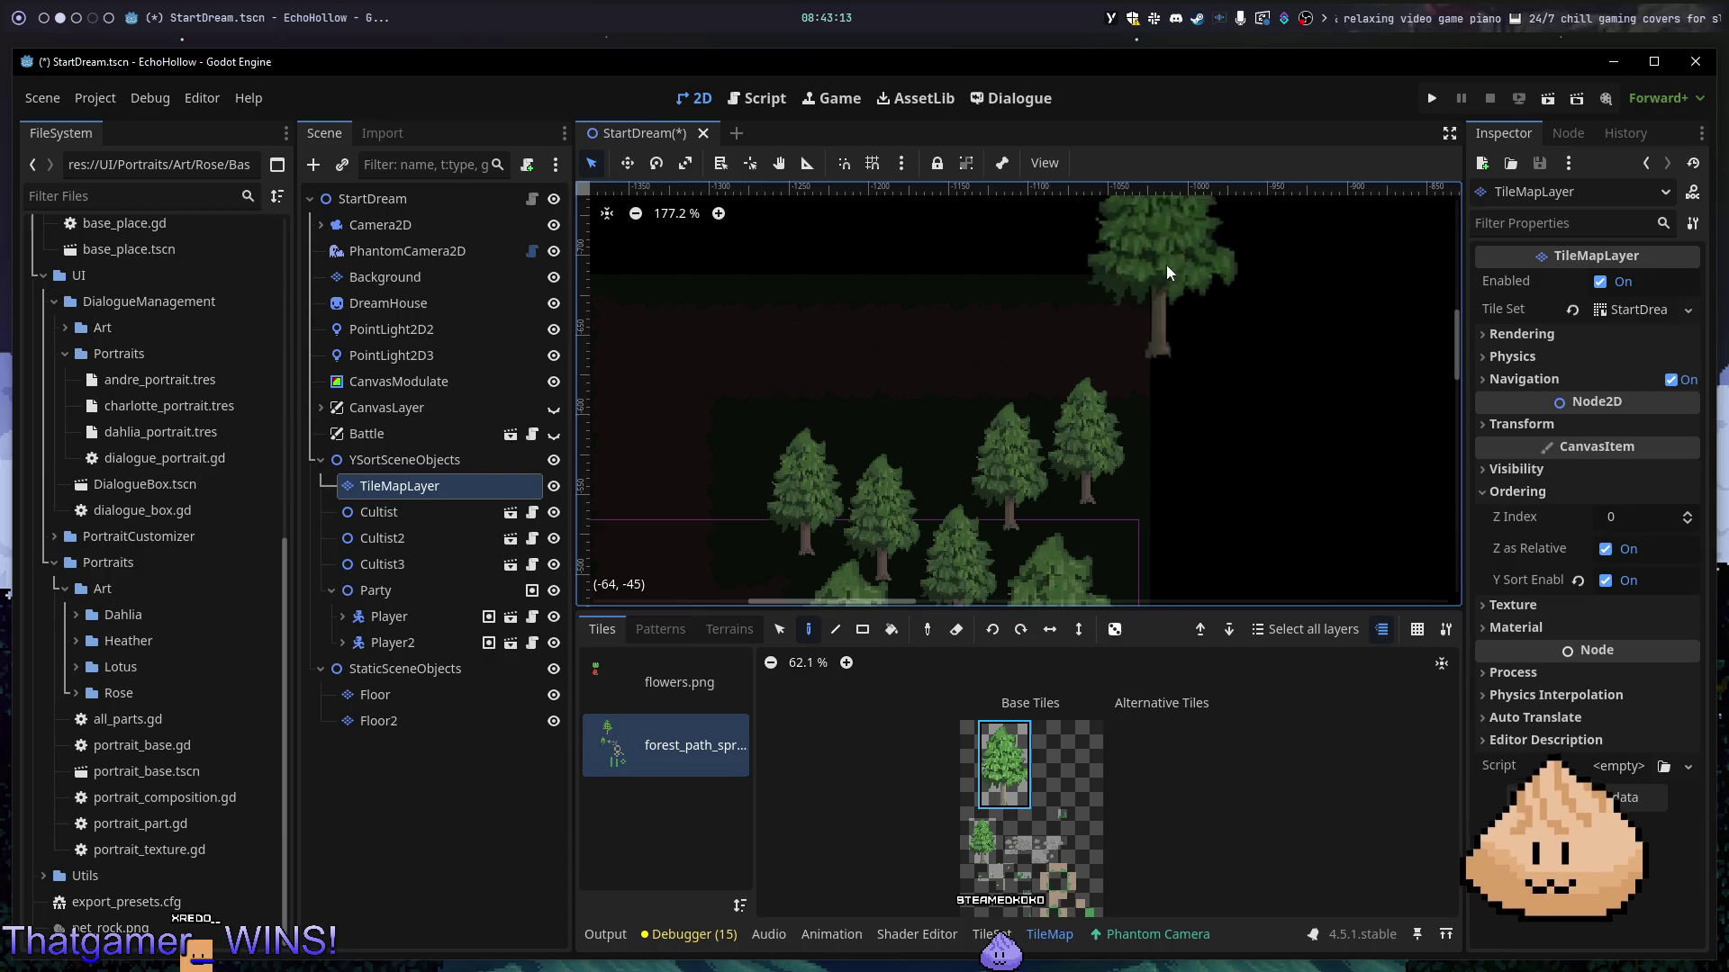
pyautogui.scroll(-10, 1099, 403)
pyautogui.scroll(-1, 1054, 486)
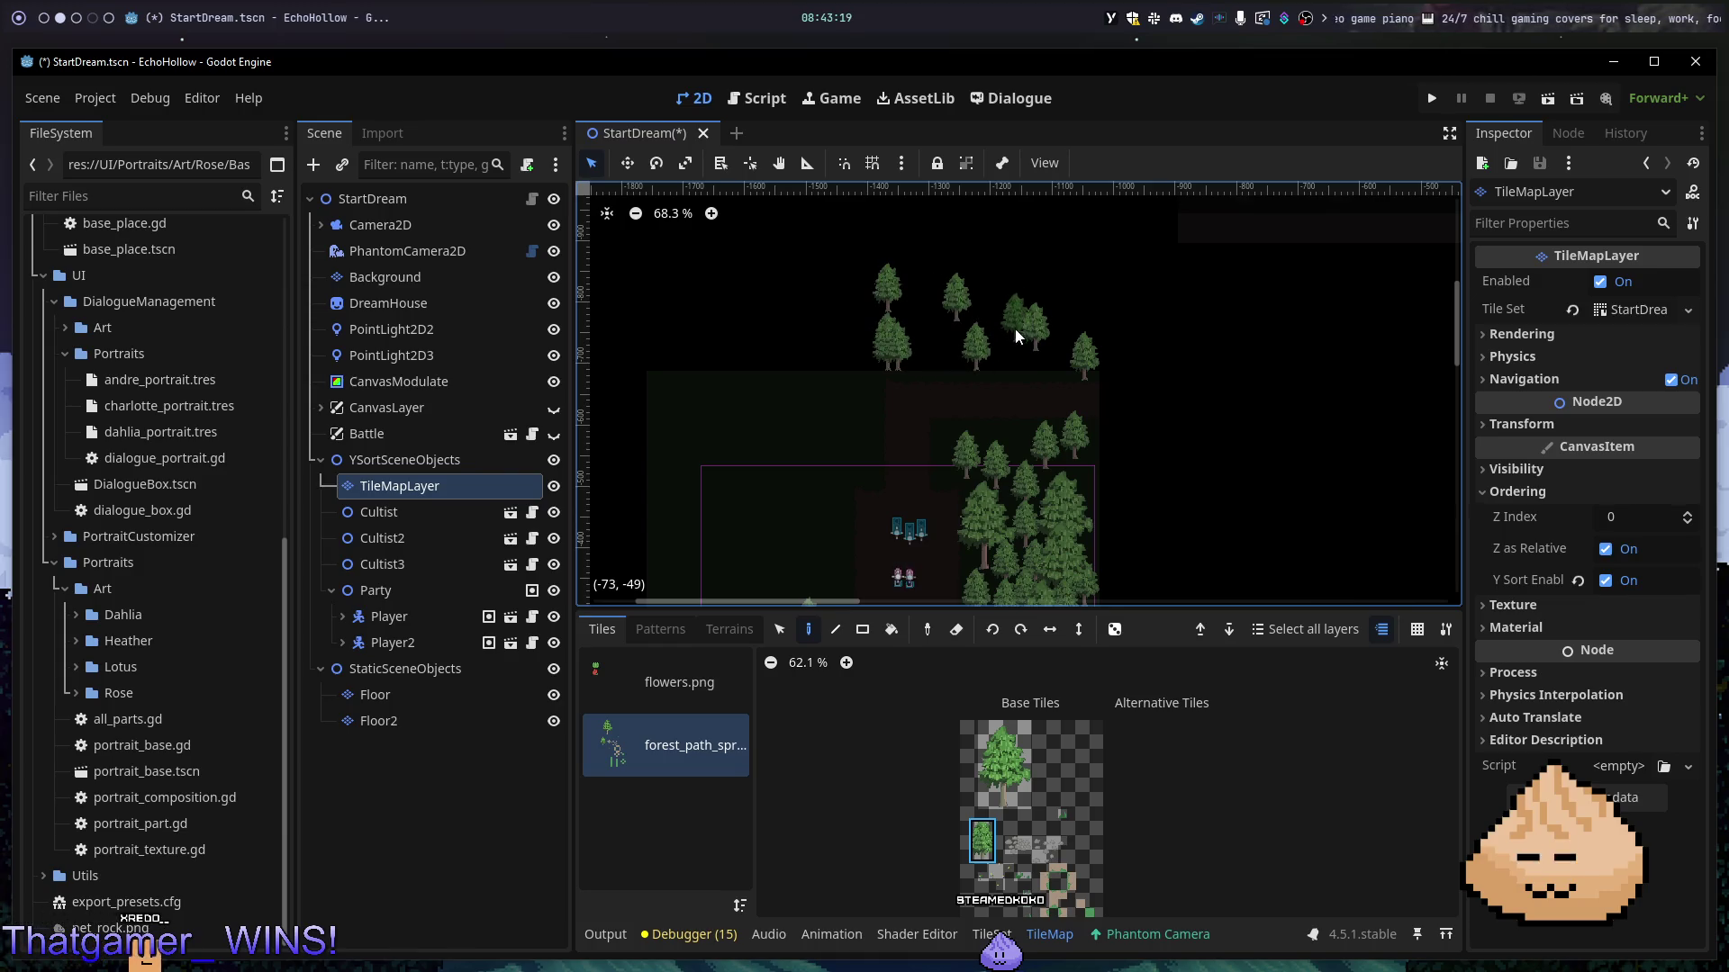
pyautogui.hotkey('ctrl', 'z')
pyautogui.scroll(7, 908, 351)
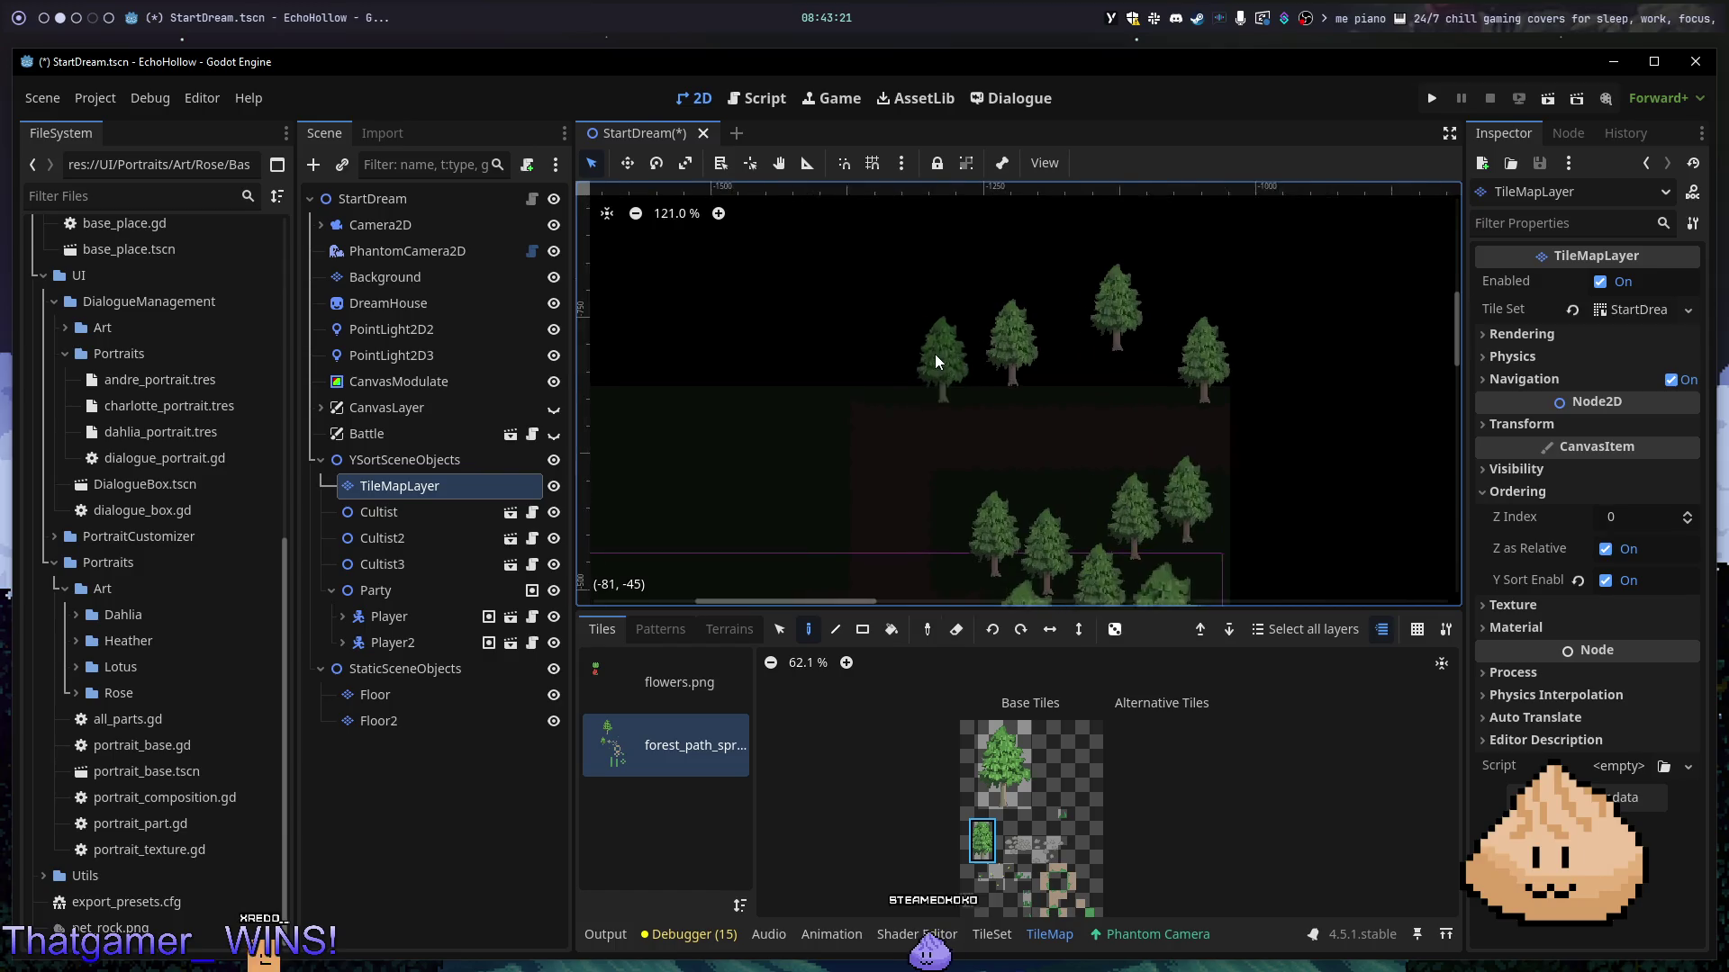
pyautogui.click(835, 300)
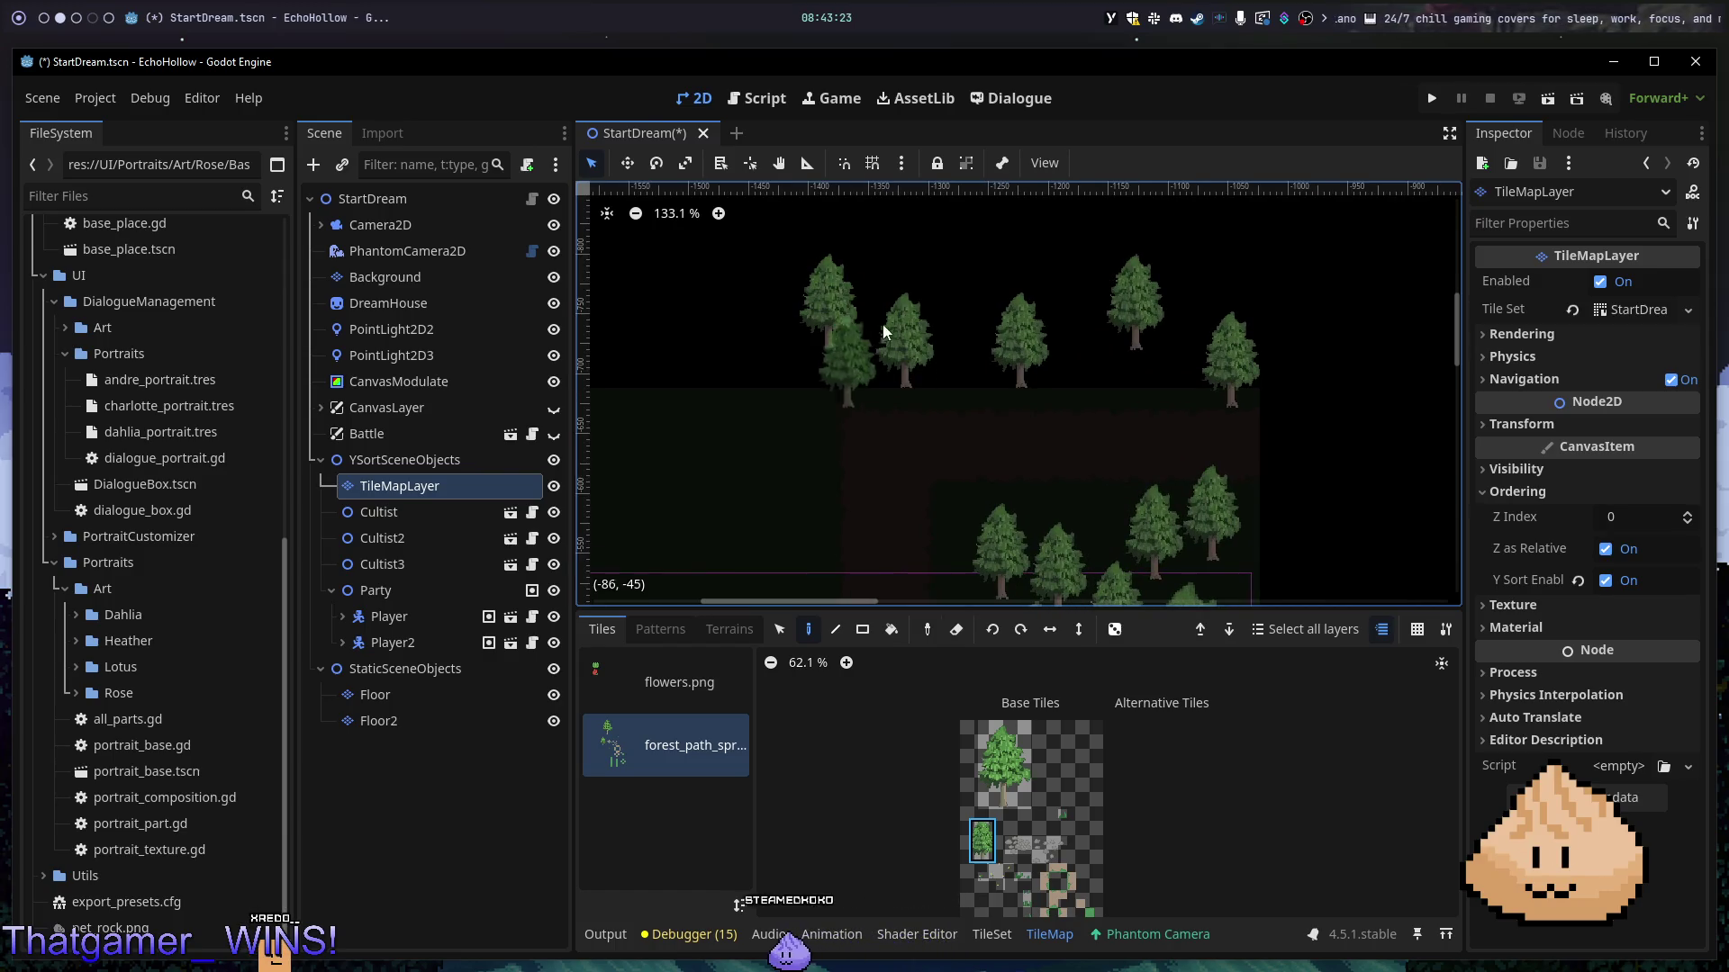
pyautogui.click(925, 284)
pyautogui.click(1079, 279)
pyautogui.click(1089, 349)
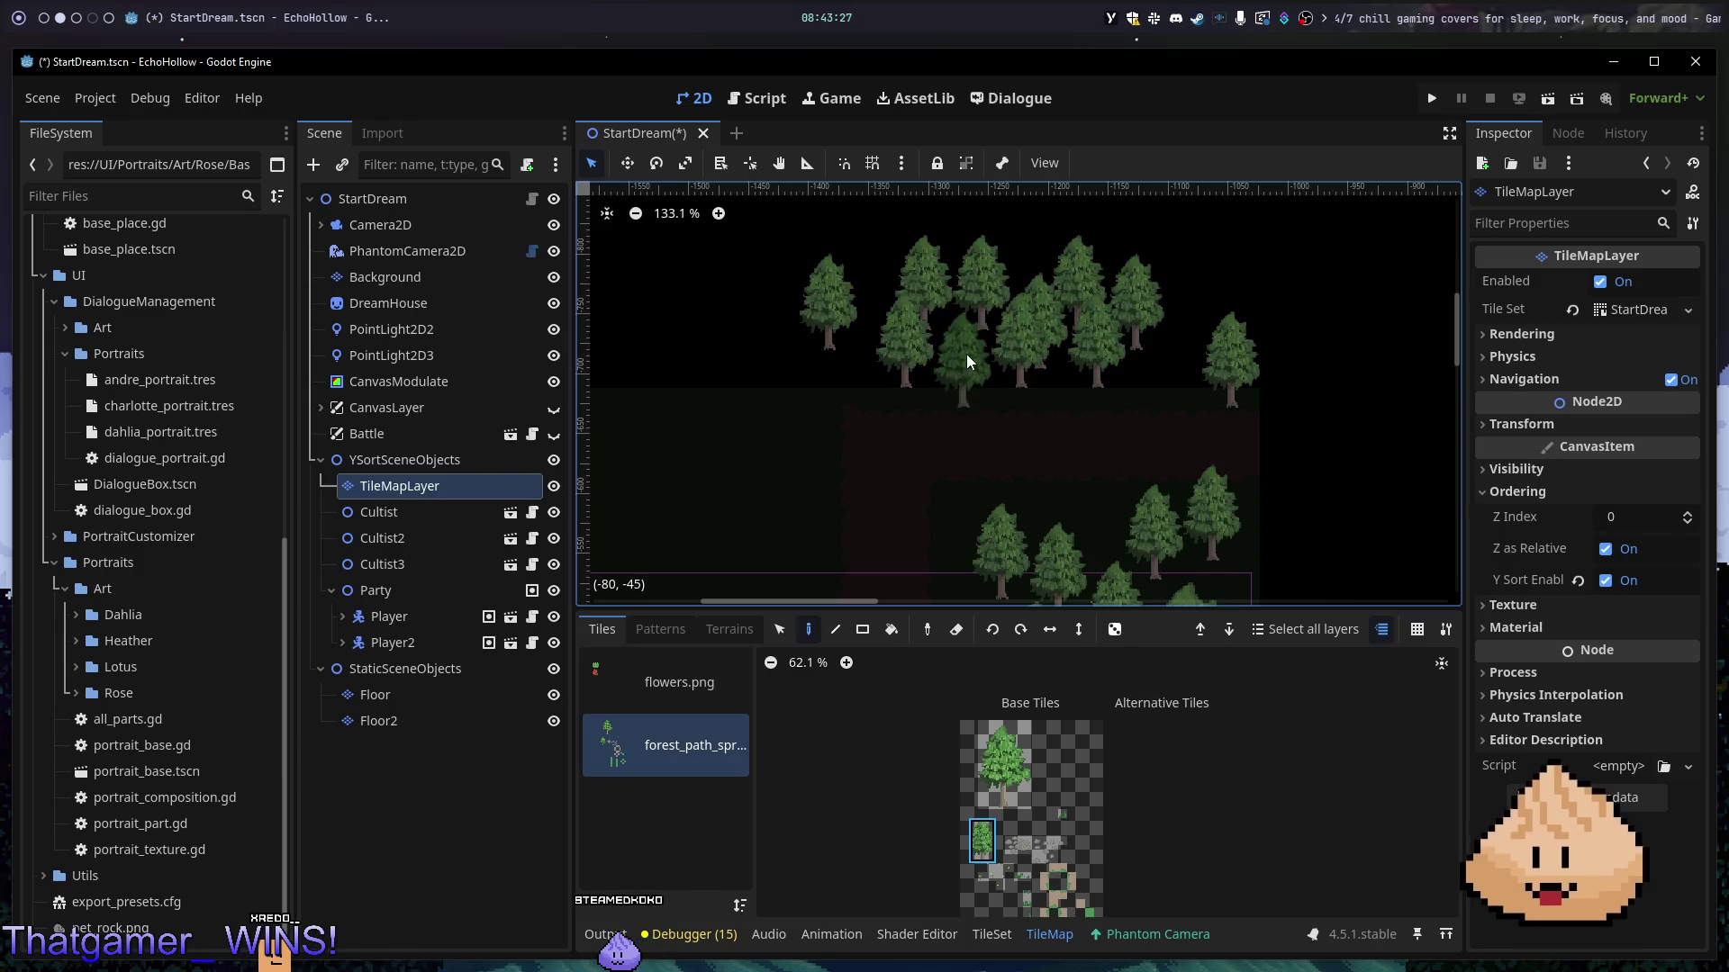
pyautogui.click(965, 355)
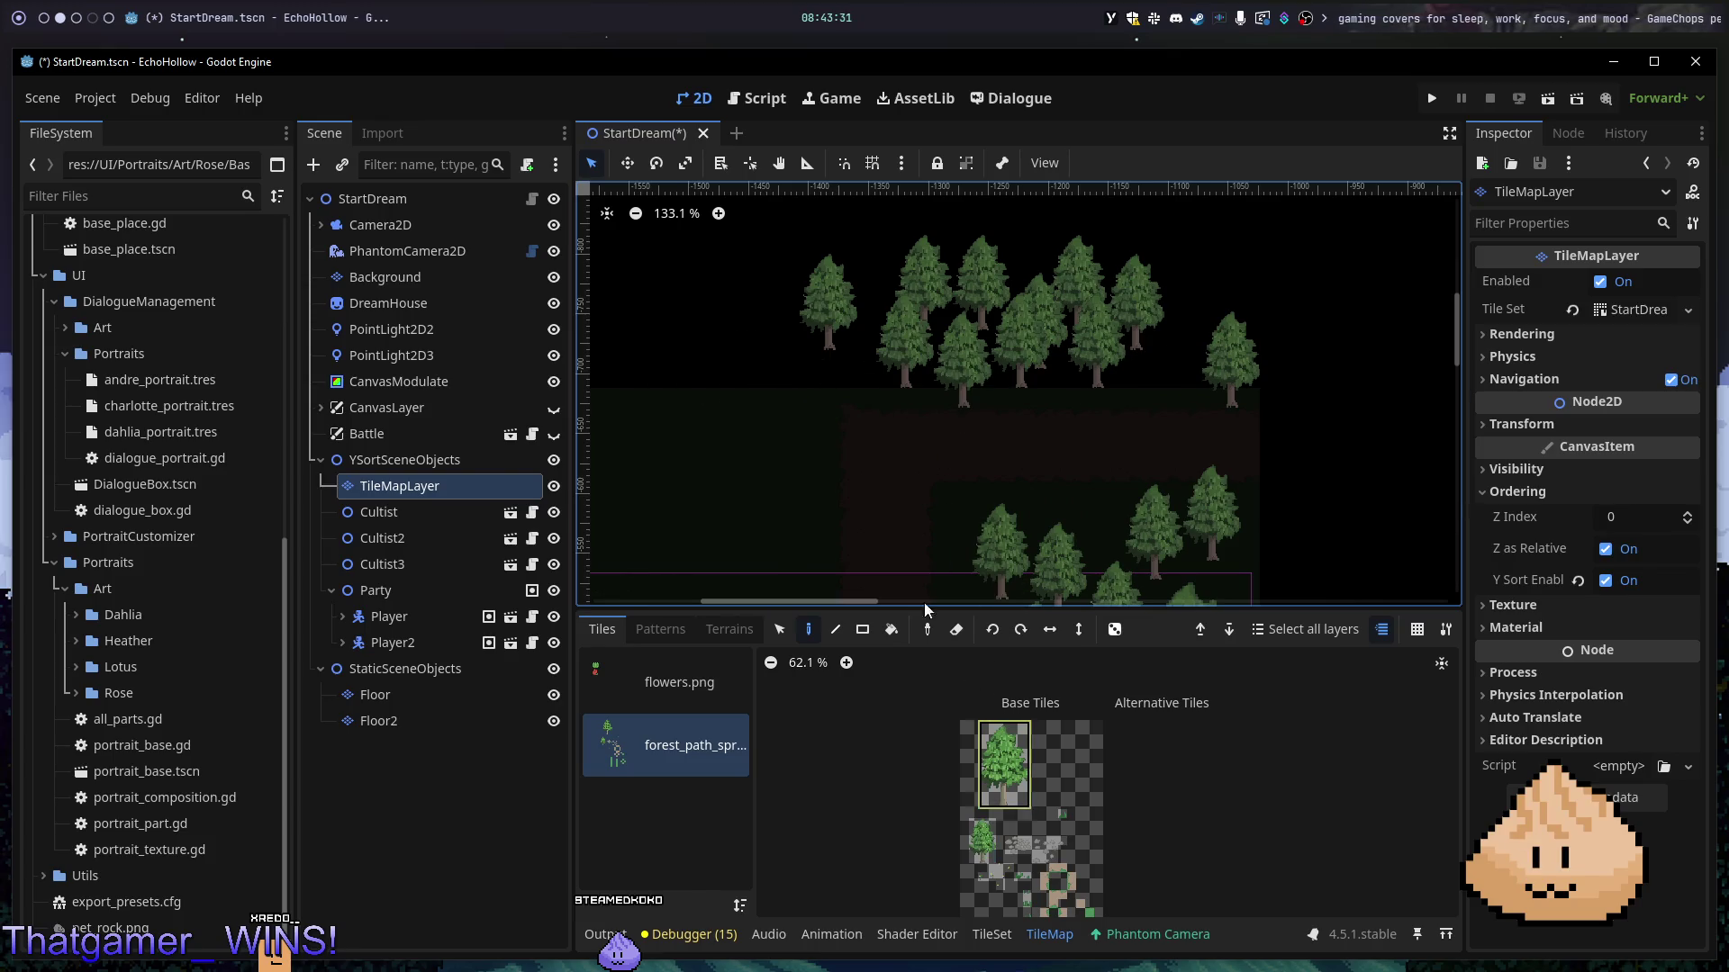
pyautogui.click(796, 387)
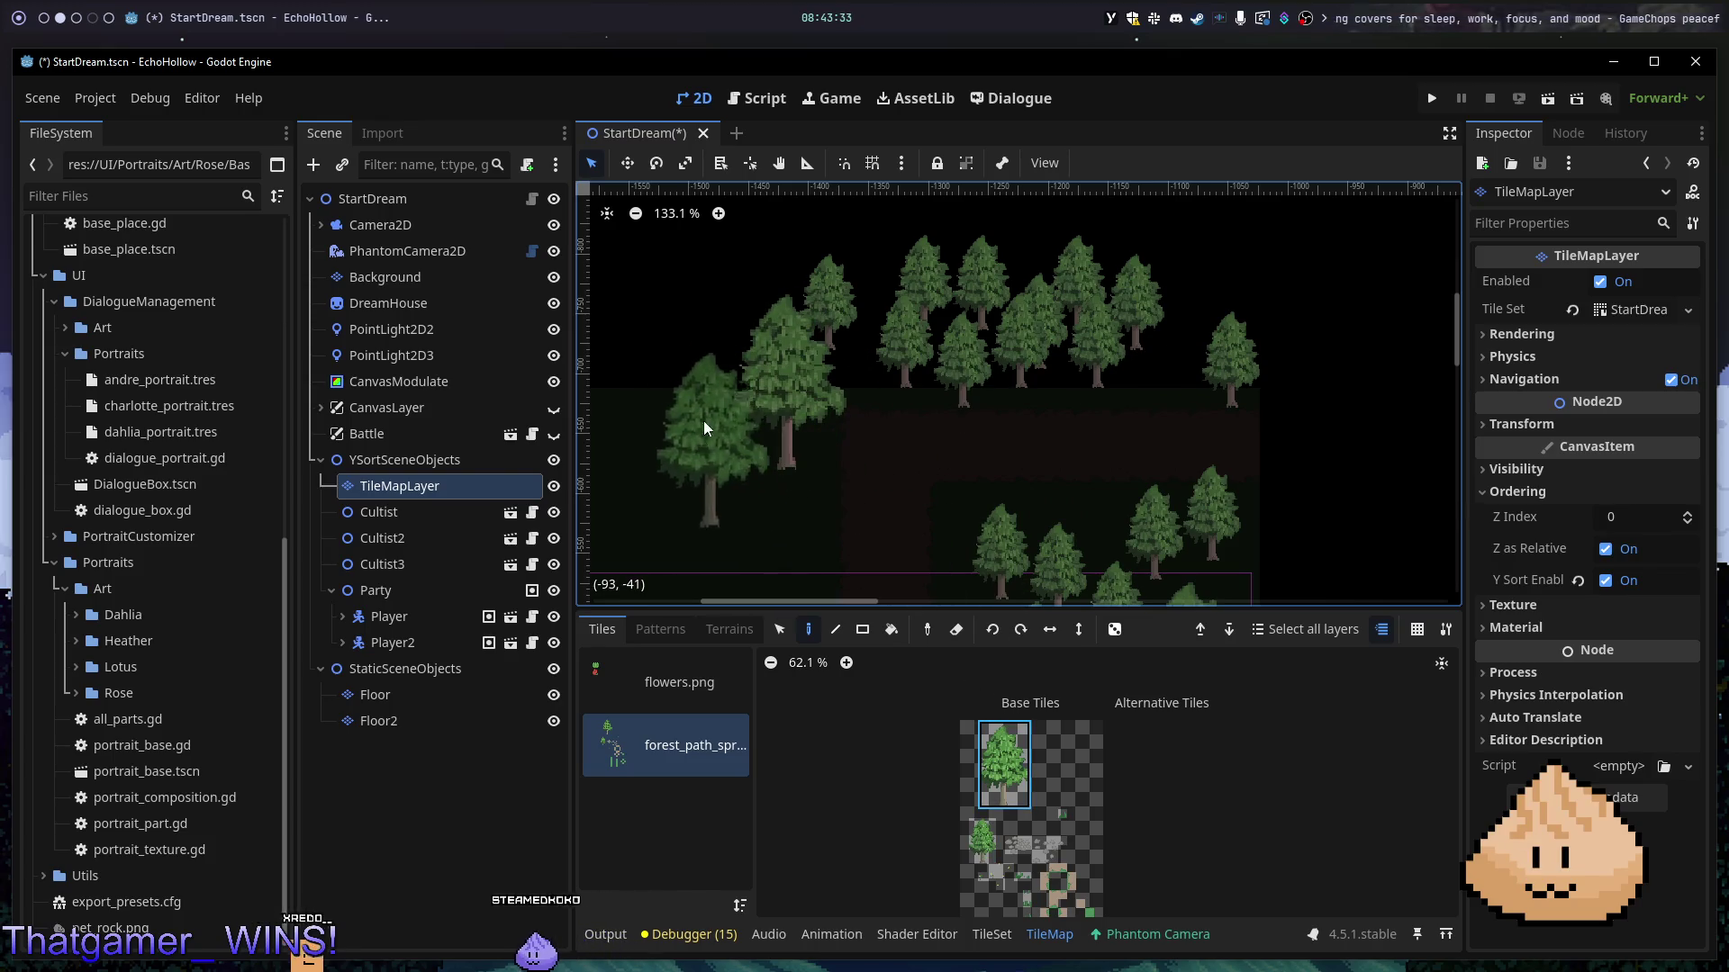
# - Paint four more trees in the lower forest, mid-grove and left of the path
pyautogui.scroll(-5, 709, 487)
pyautogui.hscroll(-4, 710, 487)
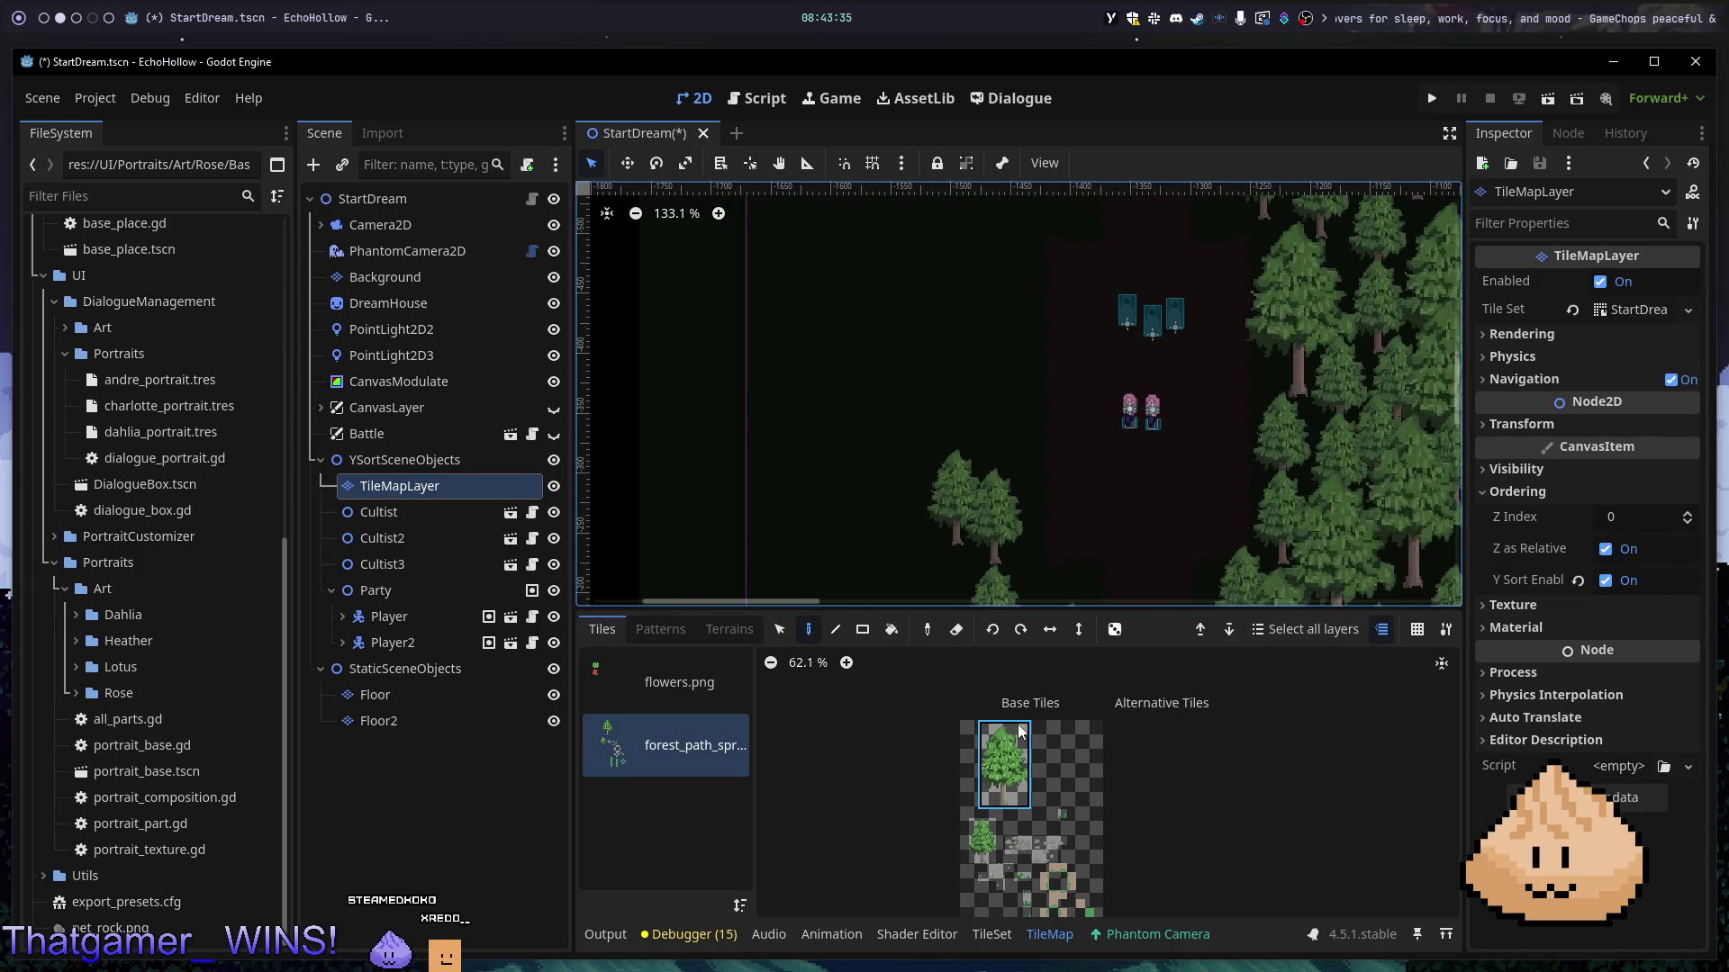
pyautogui.scroll(-4, 796, 500)
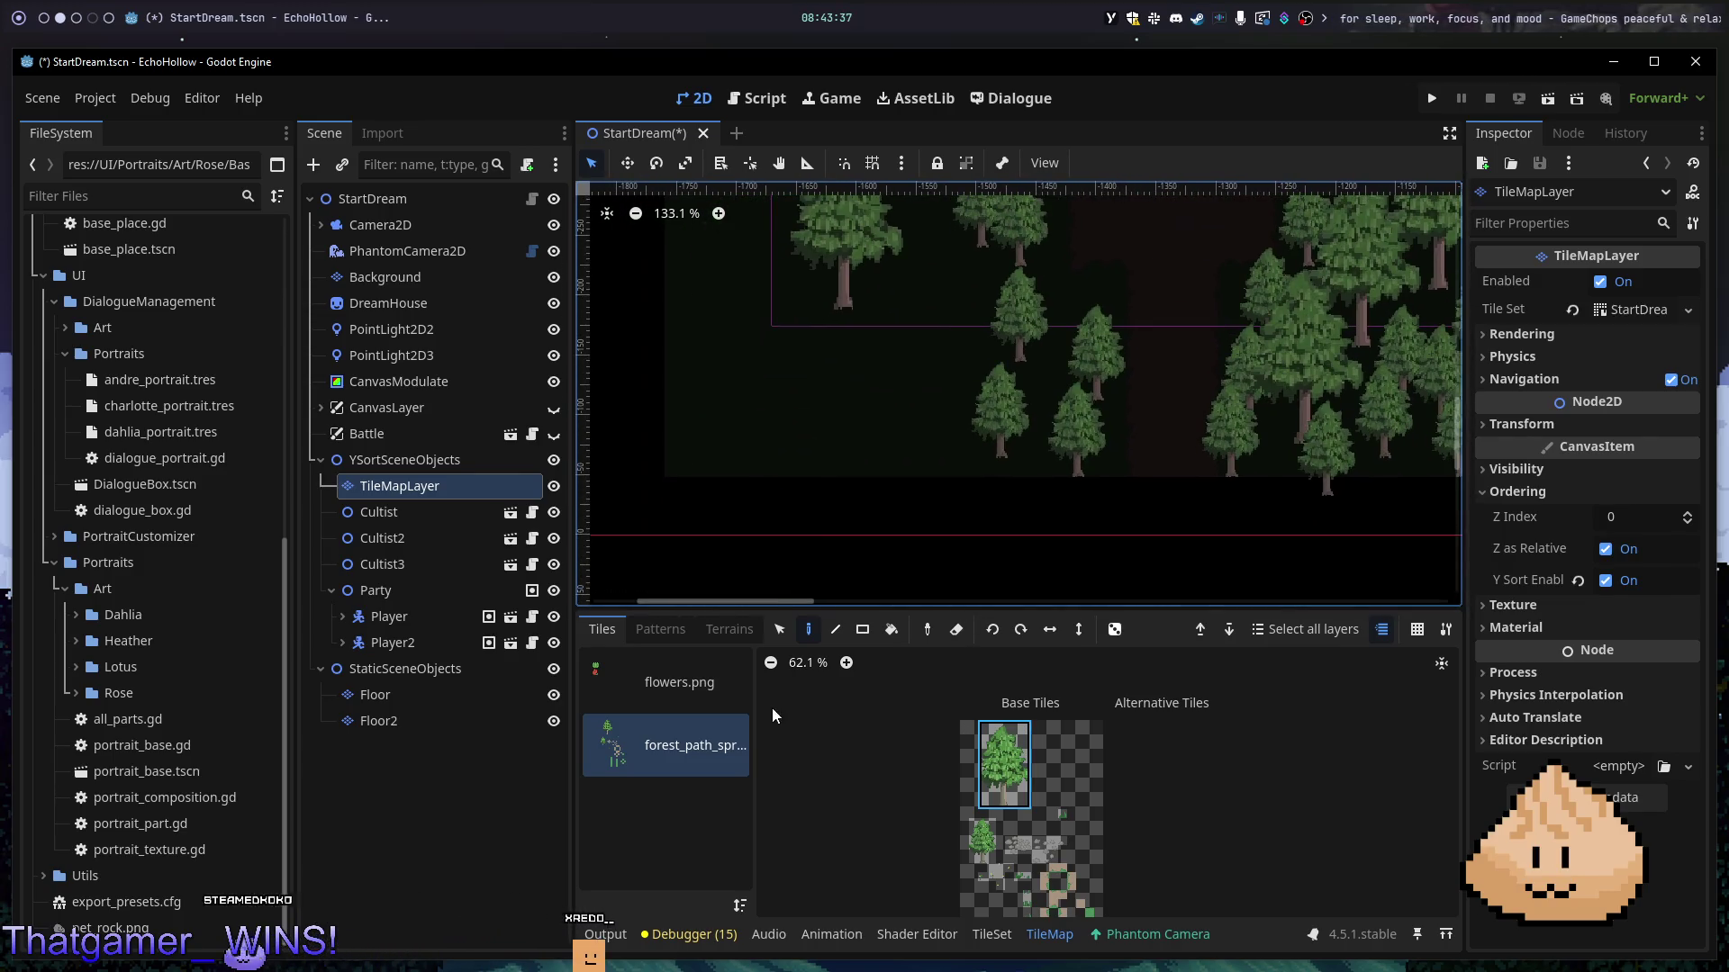
pyautogui.click(771, 375)
pyautogui.click(871, 355)
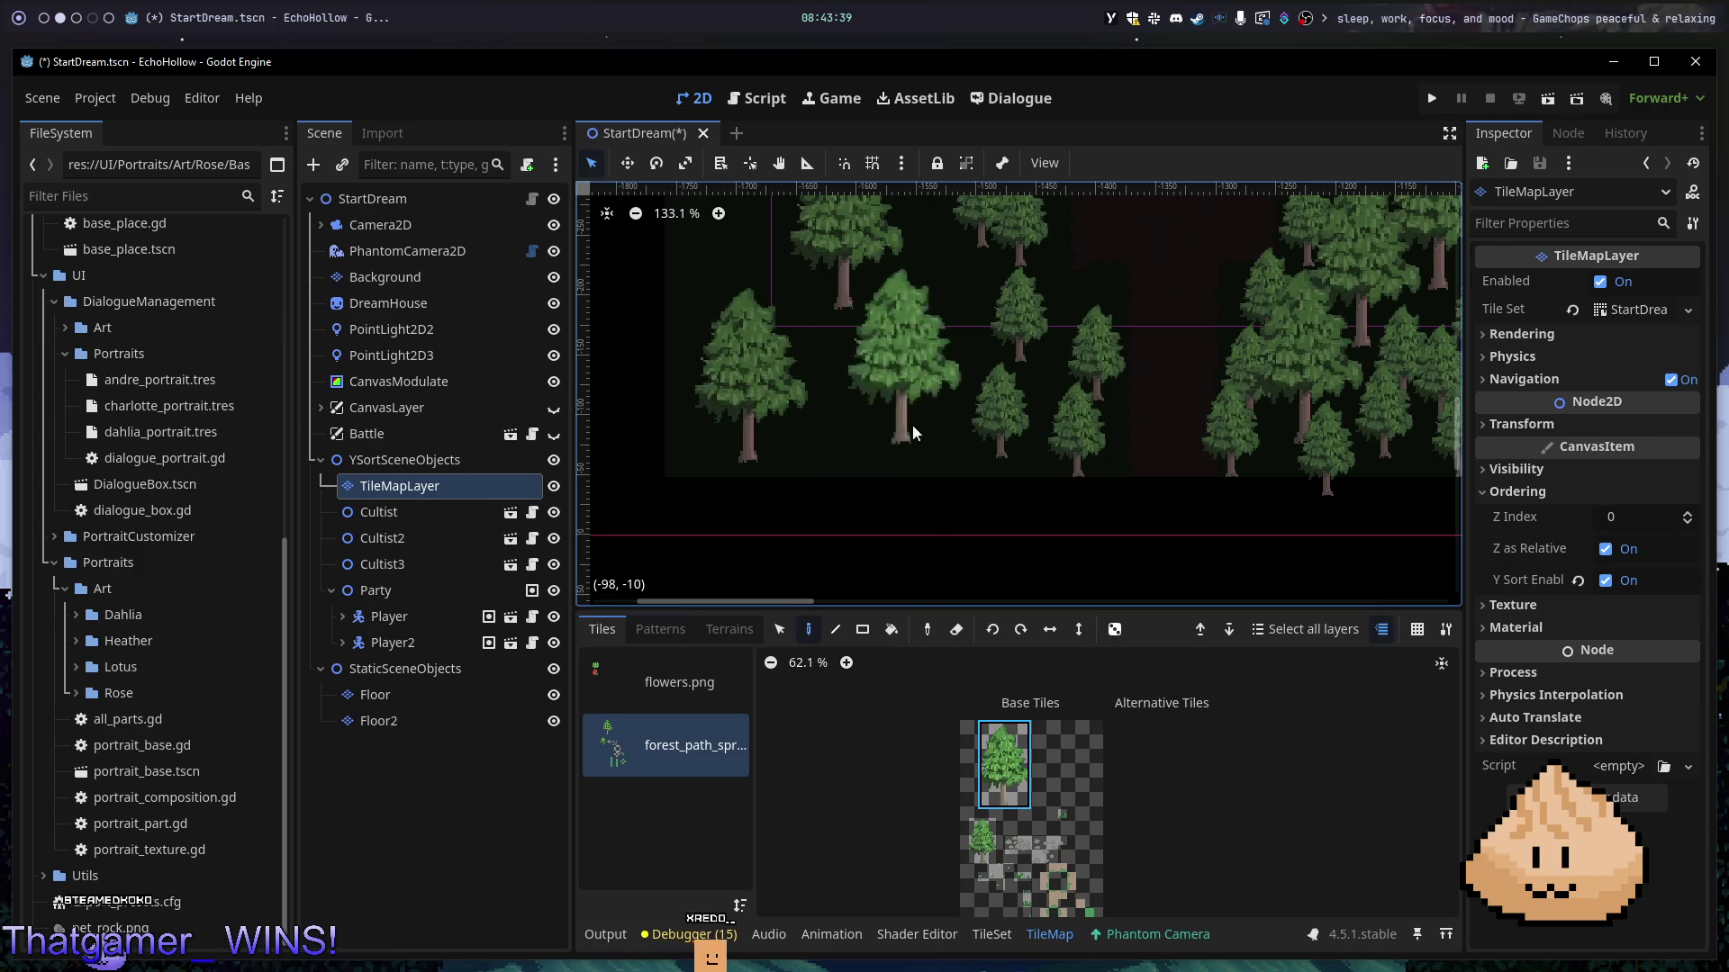
pyautogui.click(954, 283)
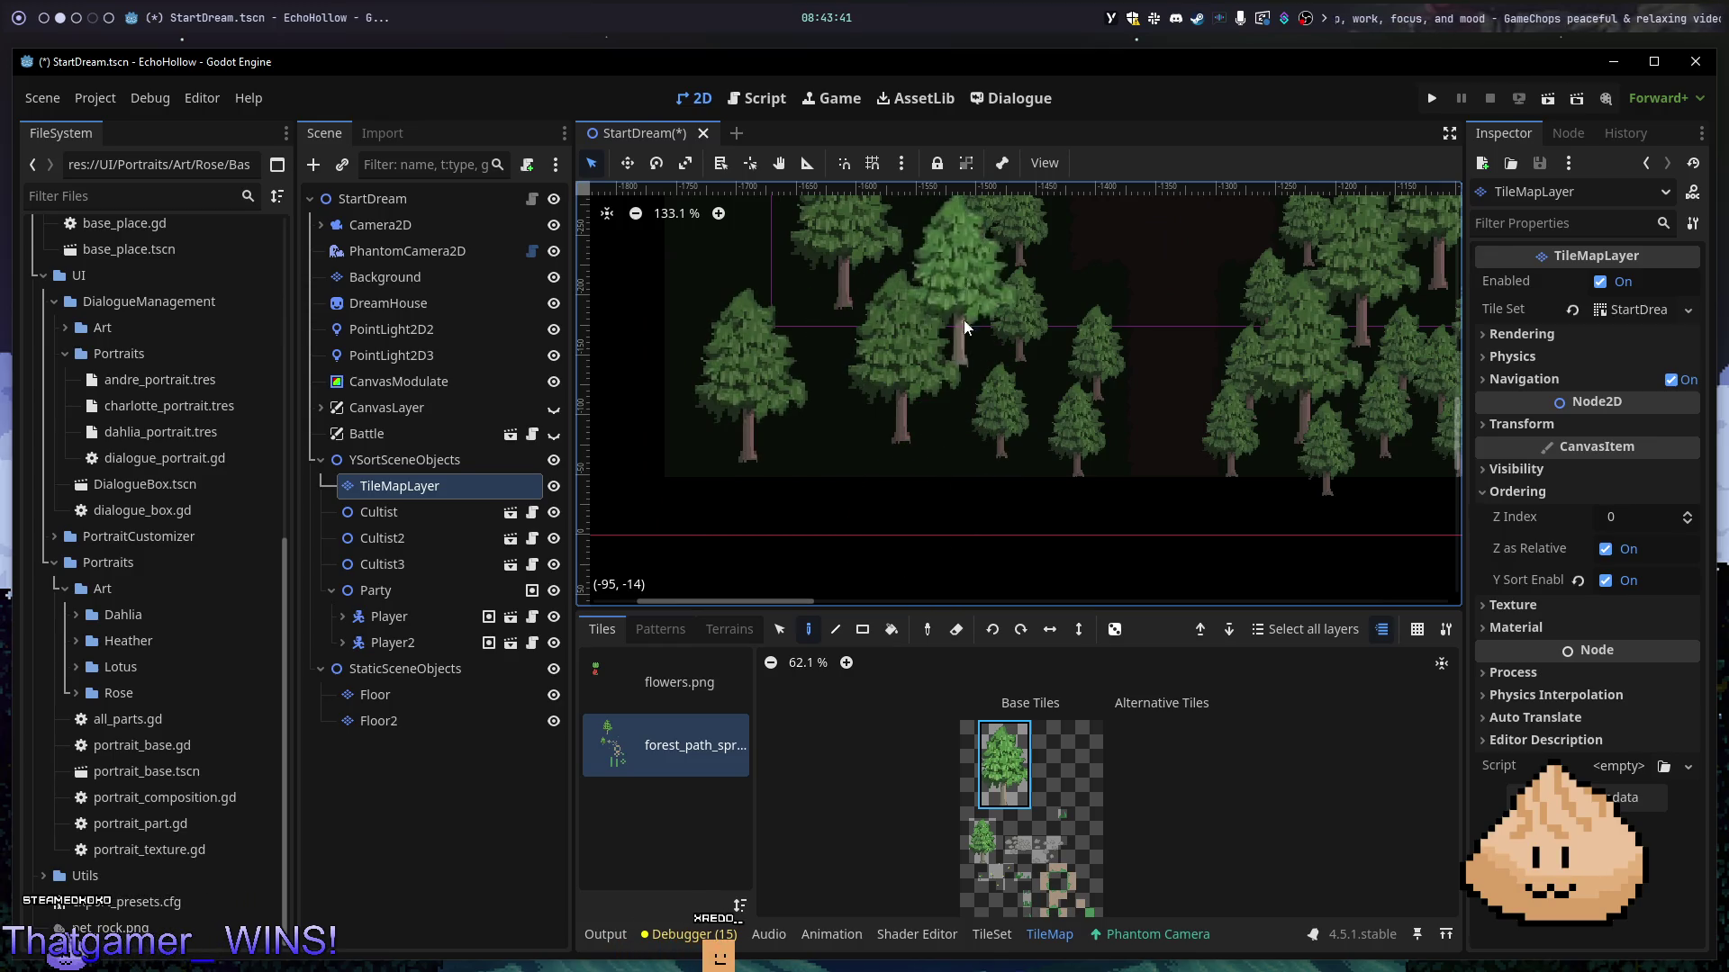
pyautogui.scroll(3, 1152, 252)
pyautogui.hscroll(3, 1153, 252)
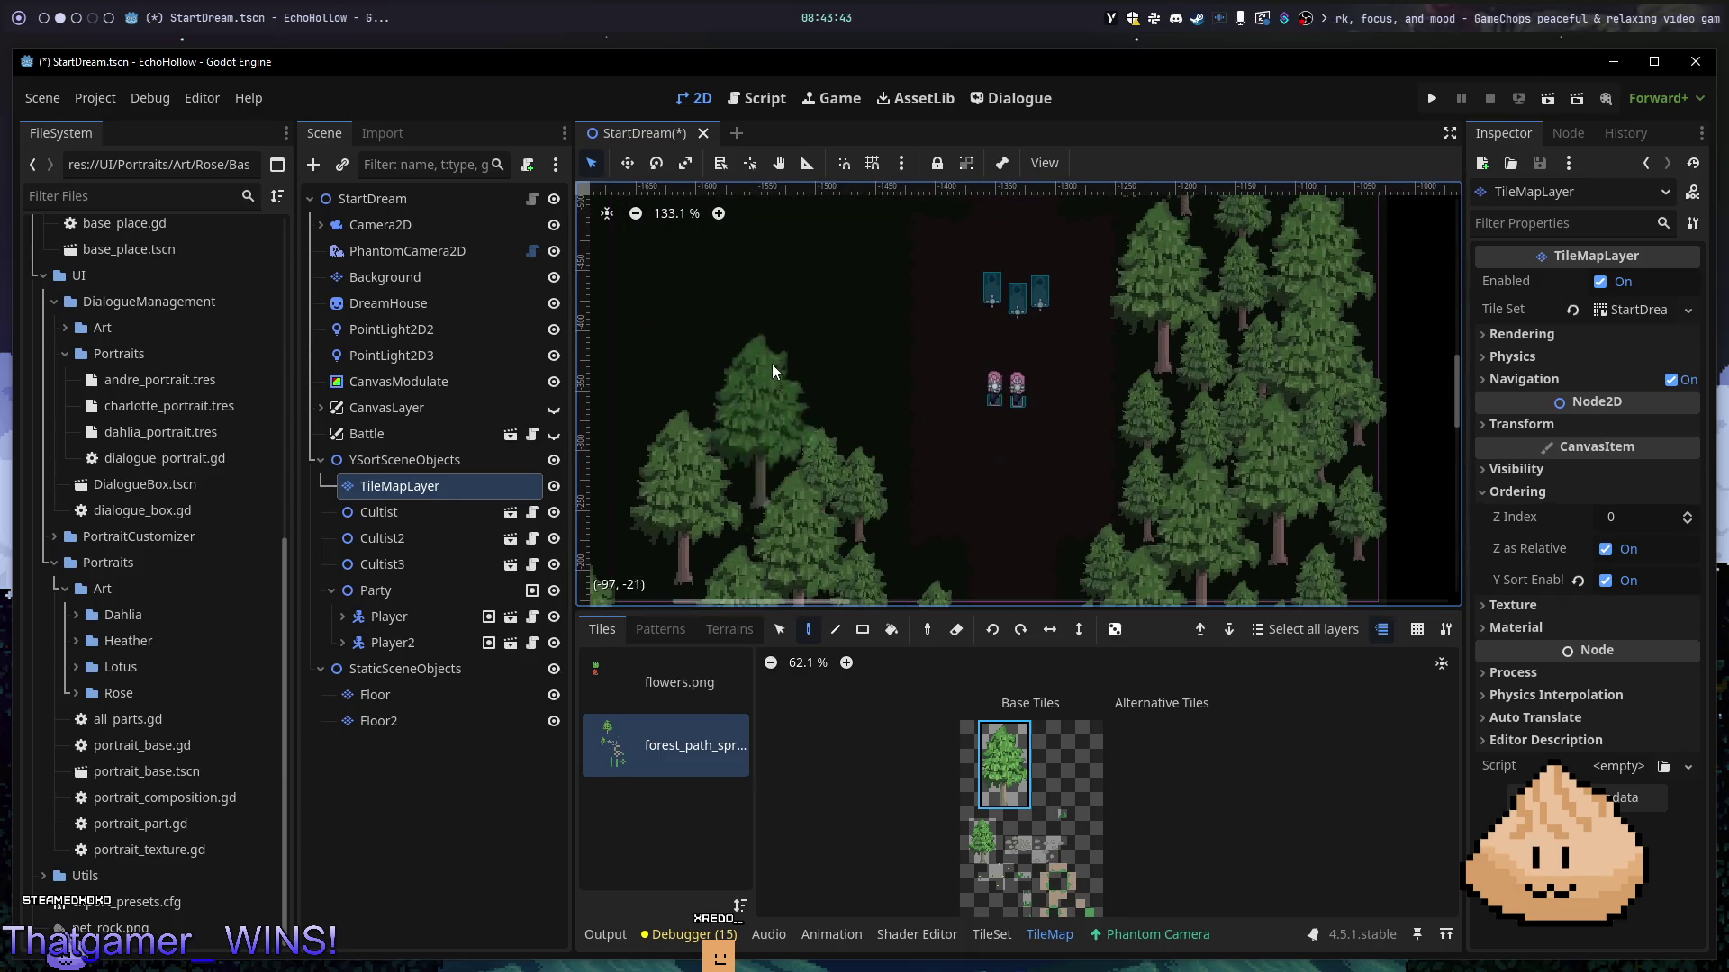
pyautogui.click(760, 309)
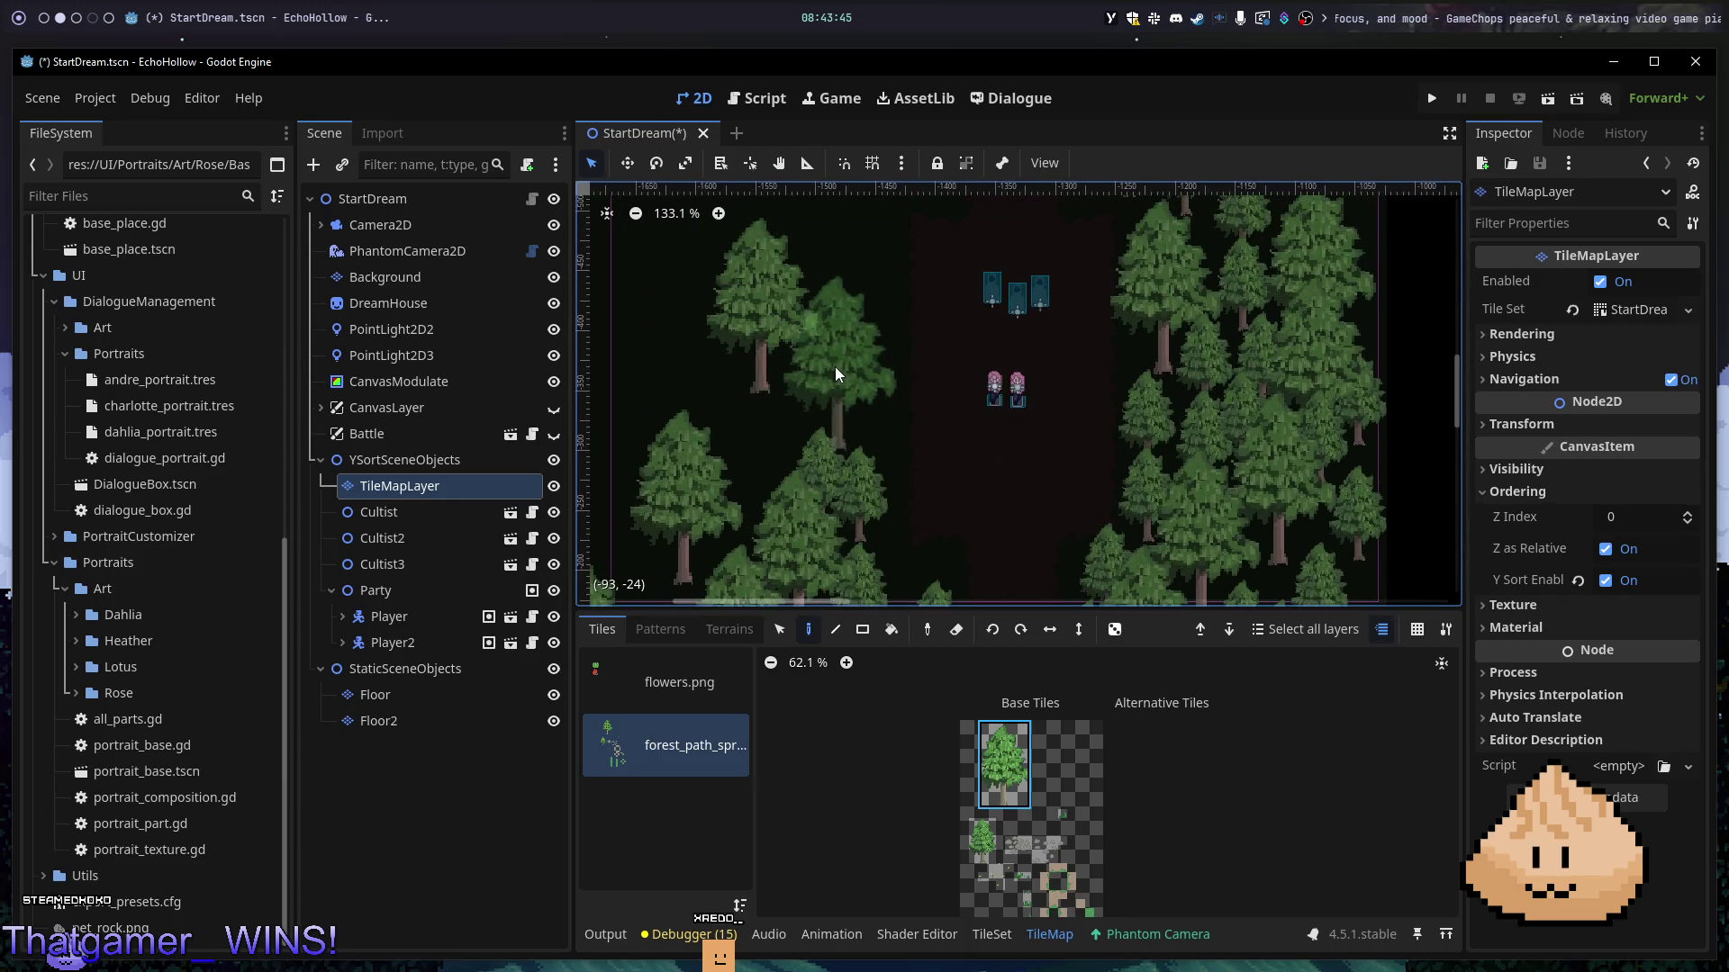
# - Place a large tree in the upper forest
pyautogui.hscroll(-1, 885, 365)
pyautogui.scroll(1, 885, 365)
pyautogui.moveTo(993, 503); pyautogui.dragTo(1064, 641)
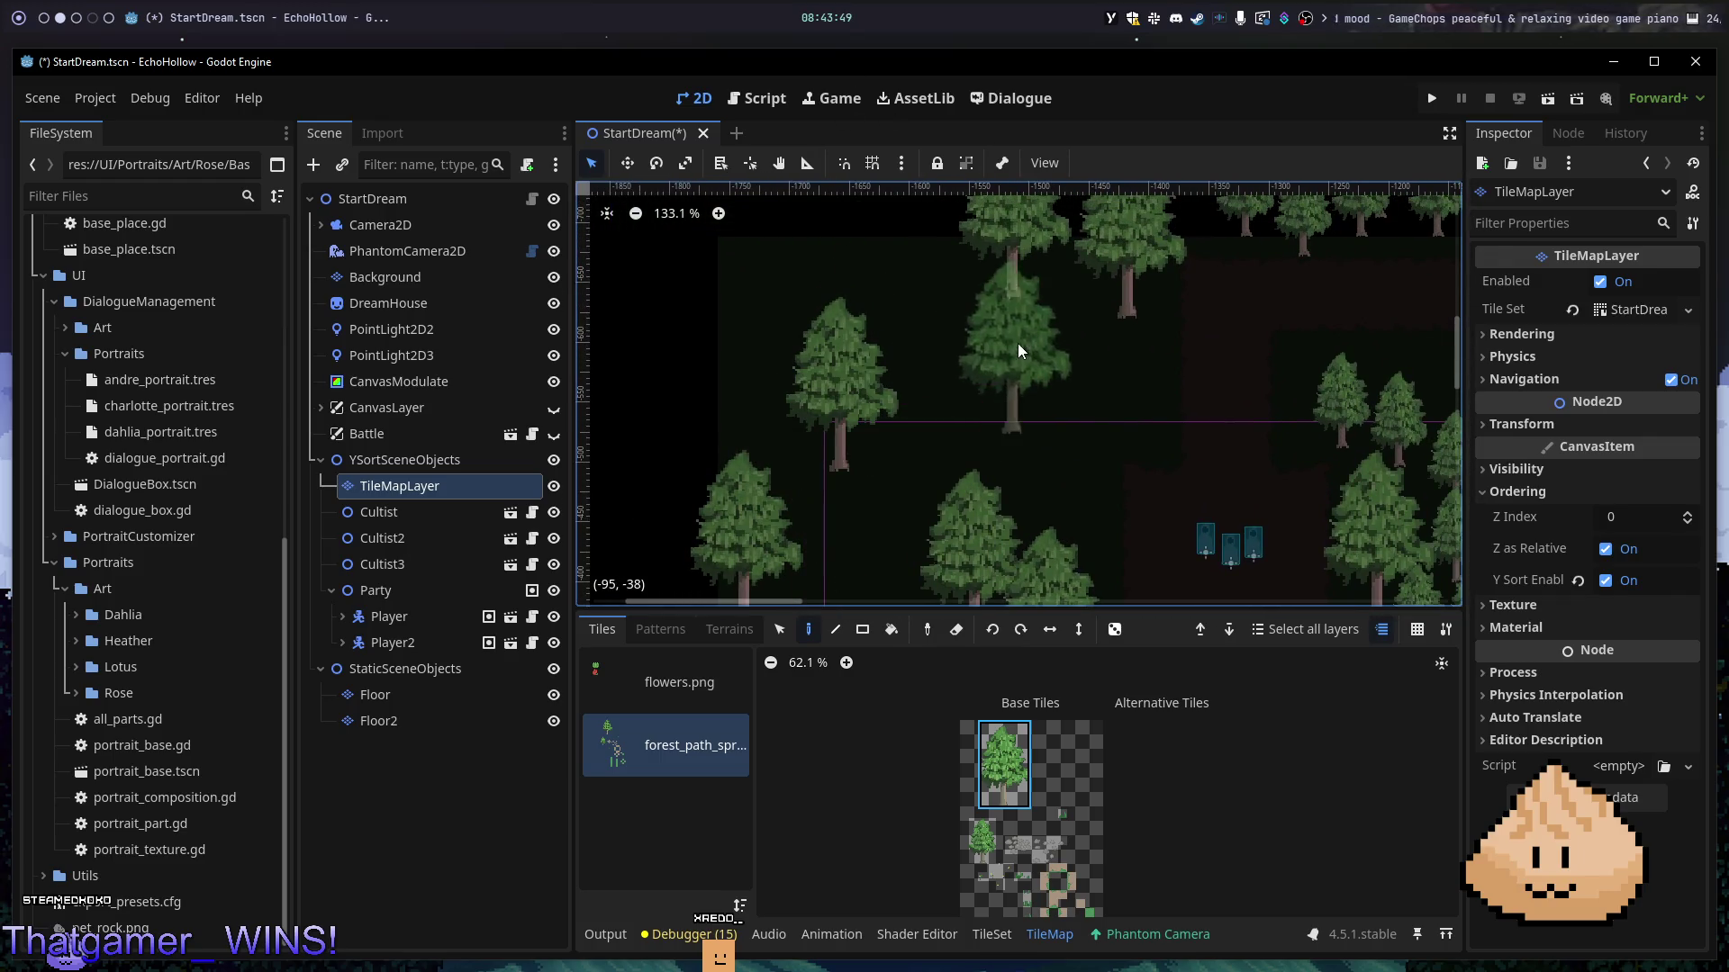
pyautogui.click(991, 368)
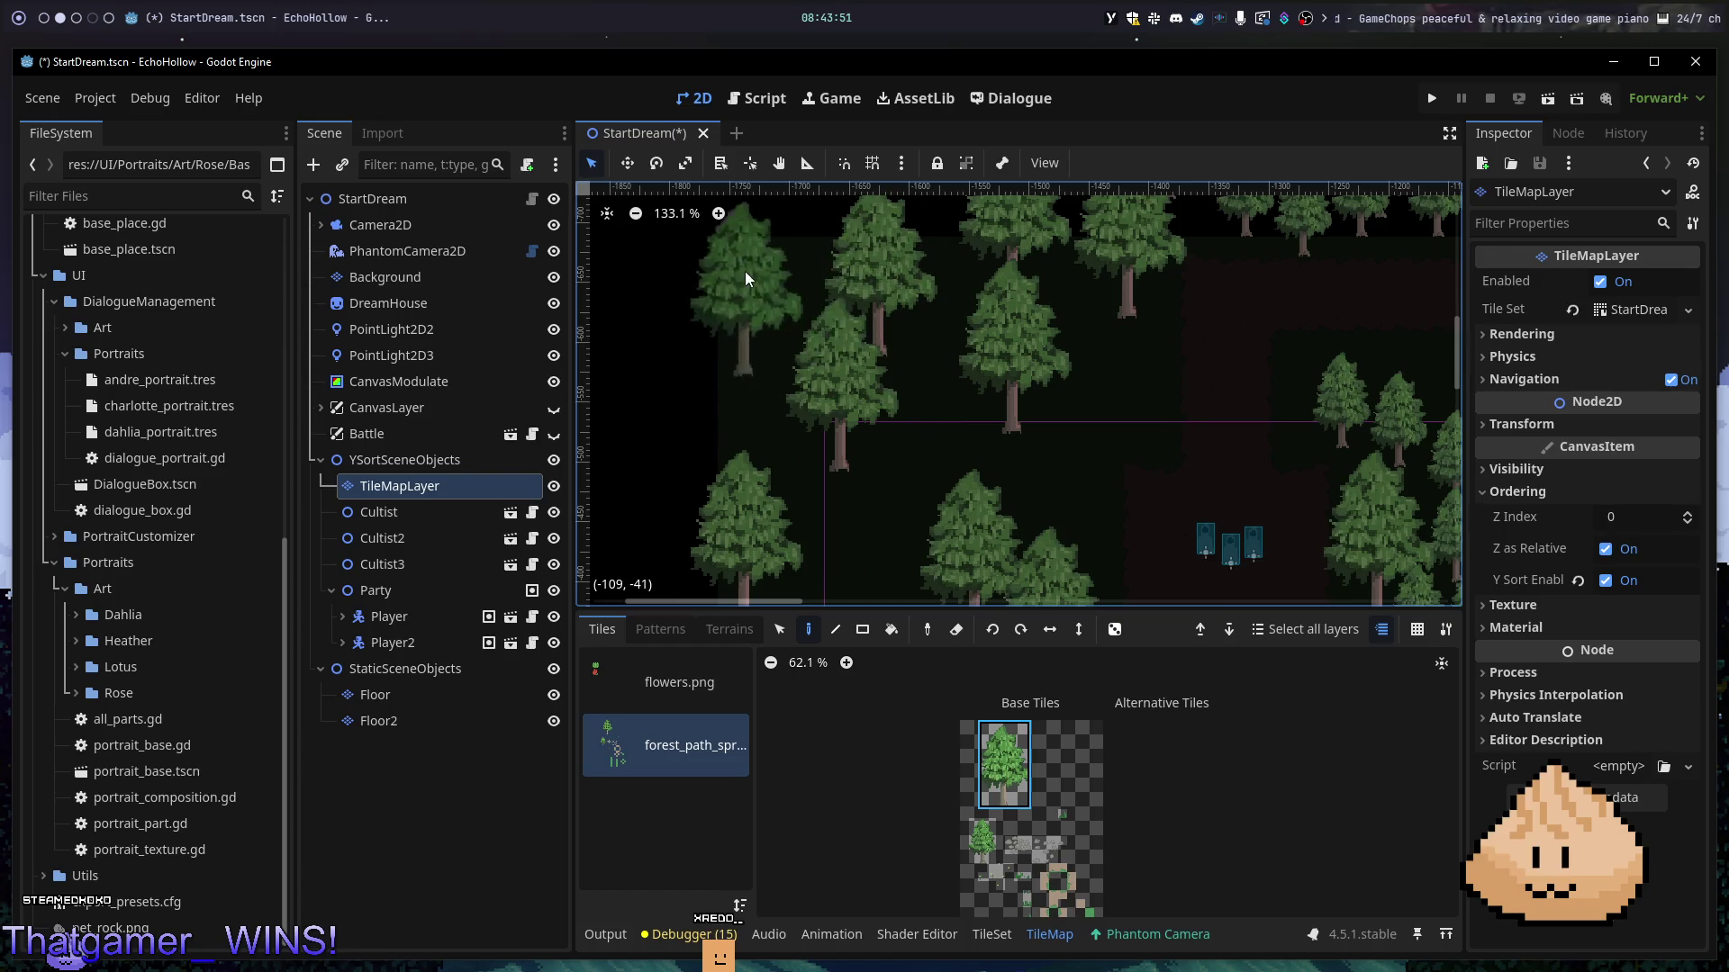
pyautogui.moveTo(1177, 515); pyautogui.dragTo(1113, 356)
# - Scatter nine small trees across the left forest and the empty lower-left area
pyautogui.click(981, 840)
pyautogui.click(897, 468)
pyautogui.click(799, 400)
pyautogui.click(850, 288)
pyautogui.click(931, 303)
pyautogui.click(857, 418)
pyautogui.click(763, 513)
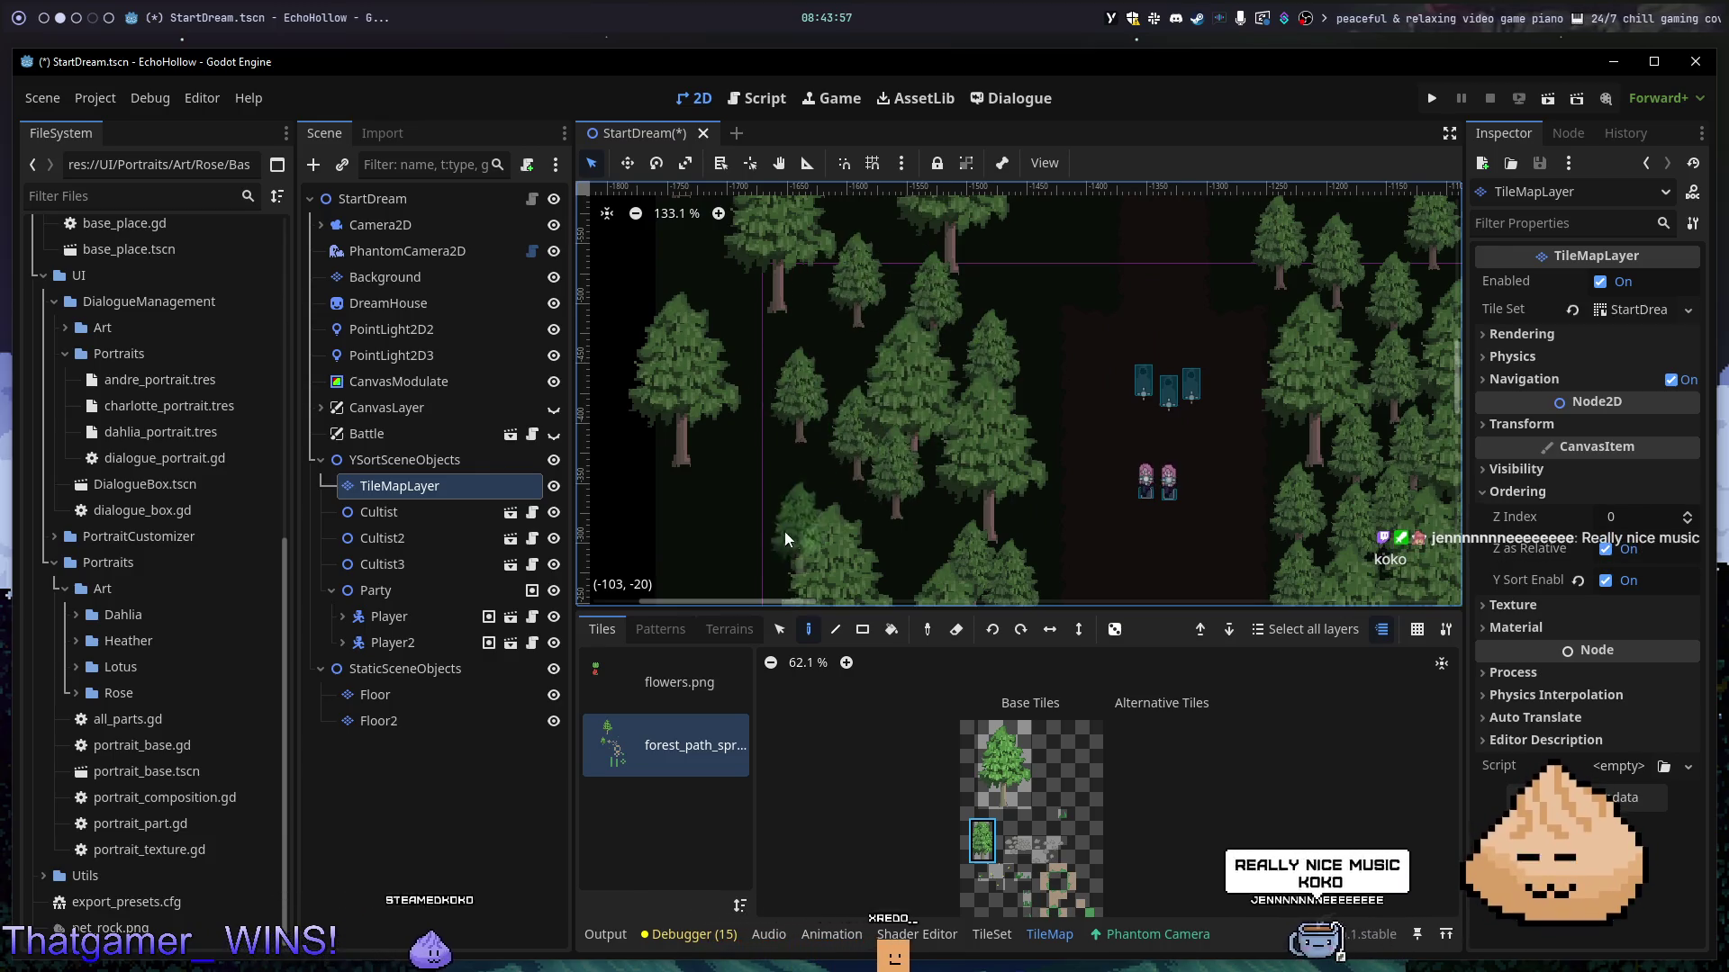
pyautogui.click(719, 497)
pyautogui.click(723, 557)
pyautogui.click(668, 571)
# - Add seven more trees in the left forest, beside the characters and in an upper gap
pyautogui.moveTo(809, 542); pyautogui.dragTo(786, 344)
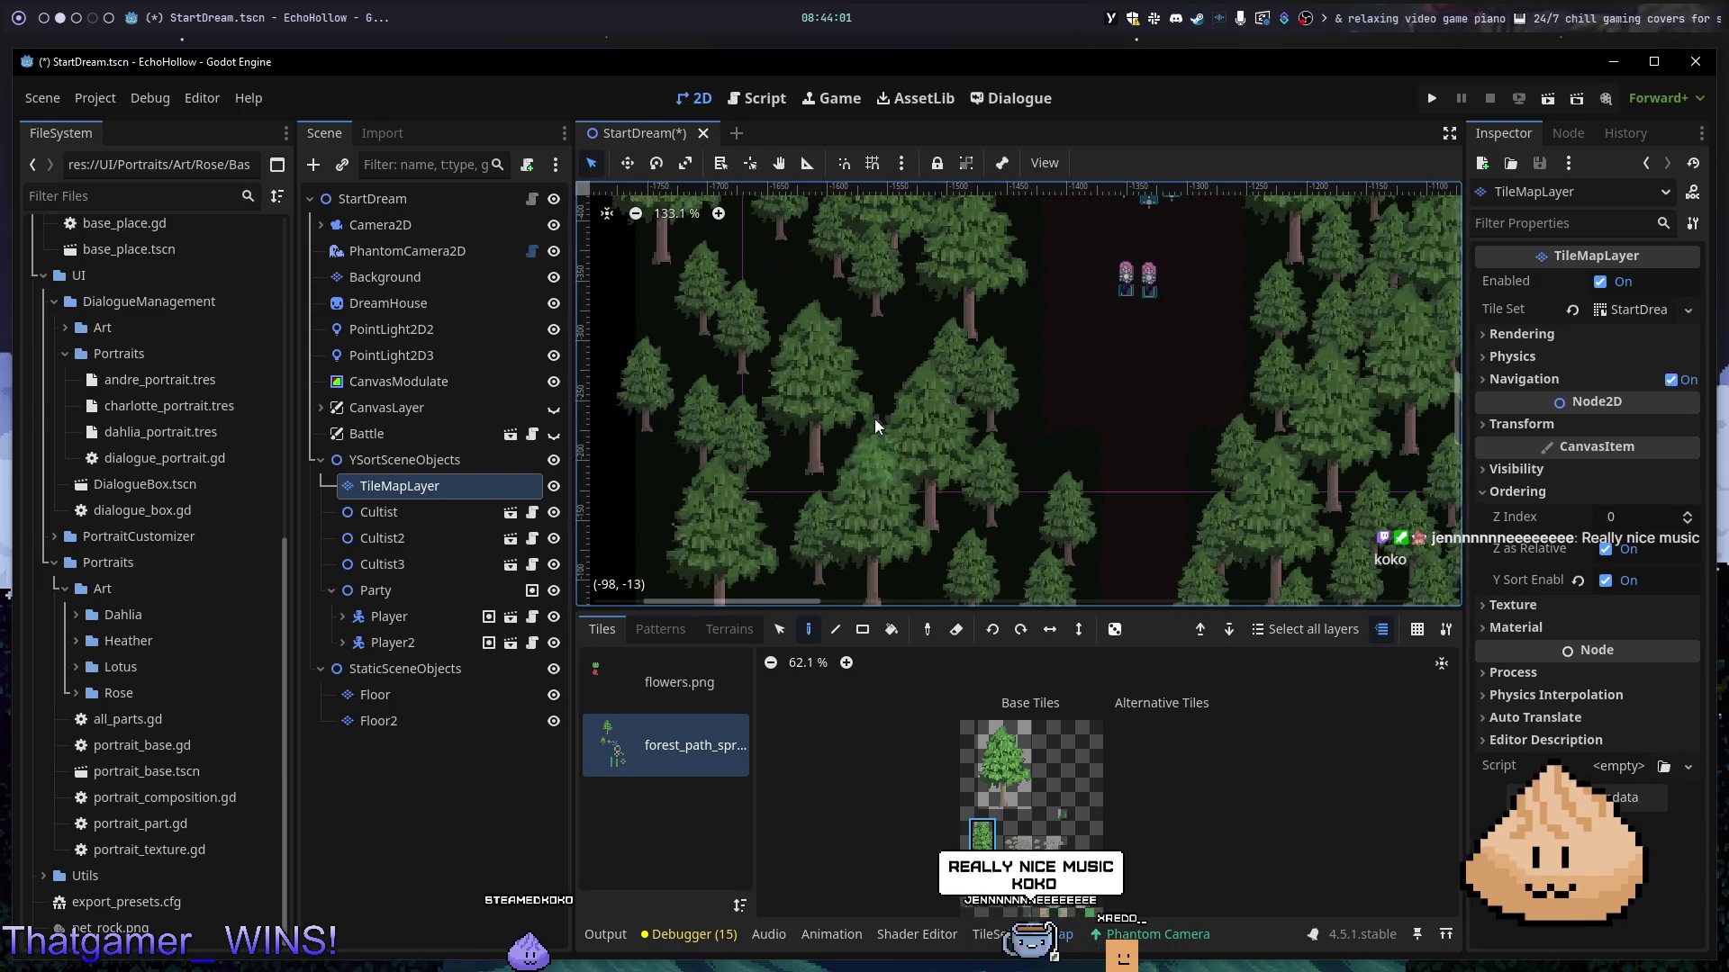
pyautogui.click(875, 396)
pyautogui.click(1089, 274)
pyautogui.moveTo(1084, 278)
pyautogui.mouseDown()
pyautogui.moveTo(733, 401)
pyautogui.moveTo(907, 305)
pyautogui.moveTo(952, 402)
pyautogui.mouseUp()
pyautogui.moveTo(929, 271); pyautogui.dragTo(906, 509)
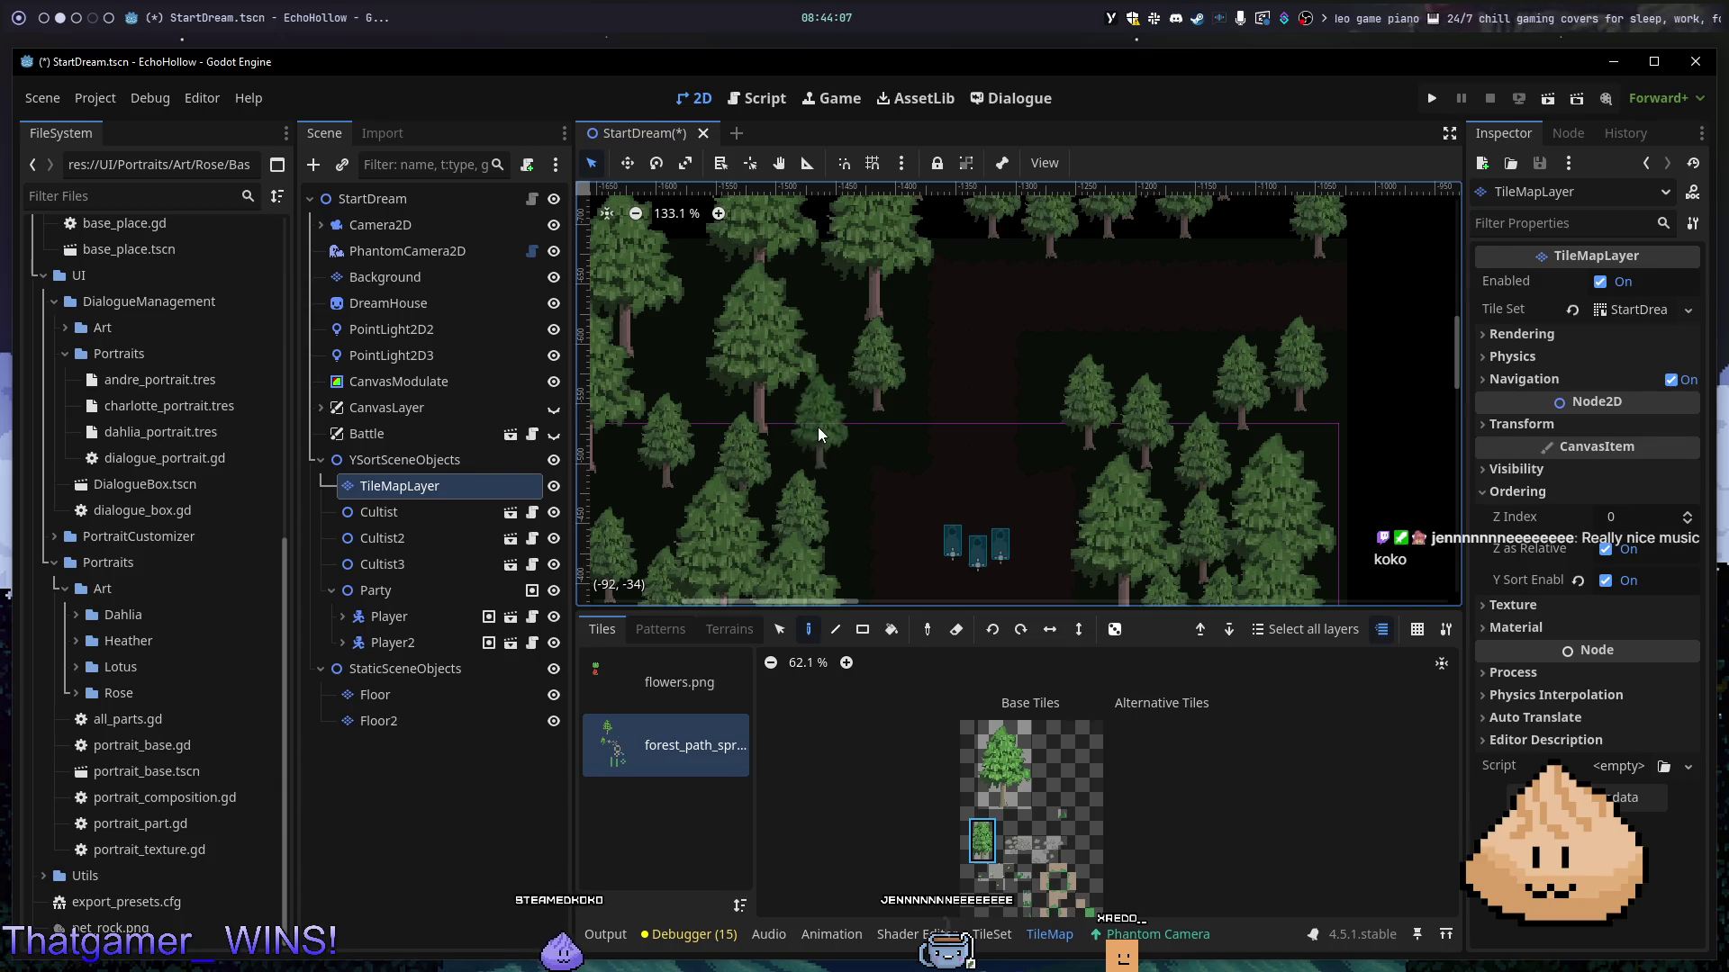
pyautogui.click(817, 427)
pyautogui.click(843, 308)
pyautogui.click(905, 407)
pyautogui.click(914, 424)
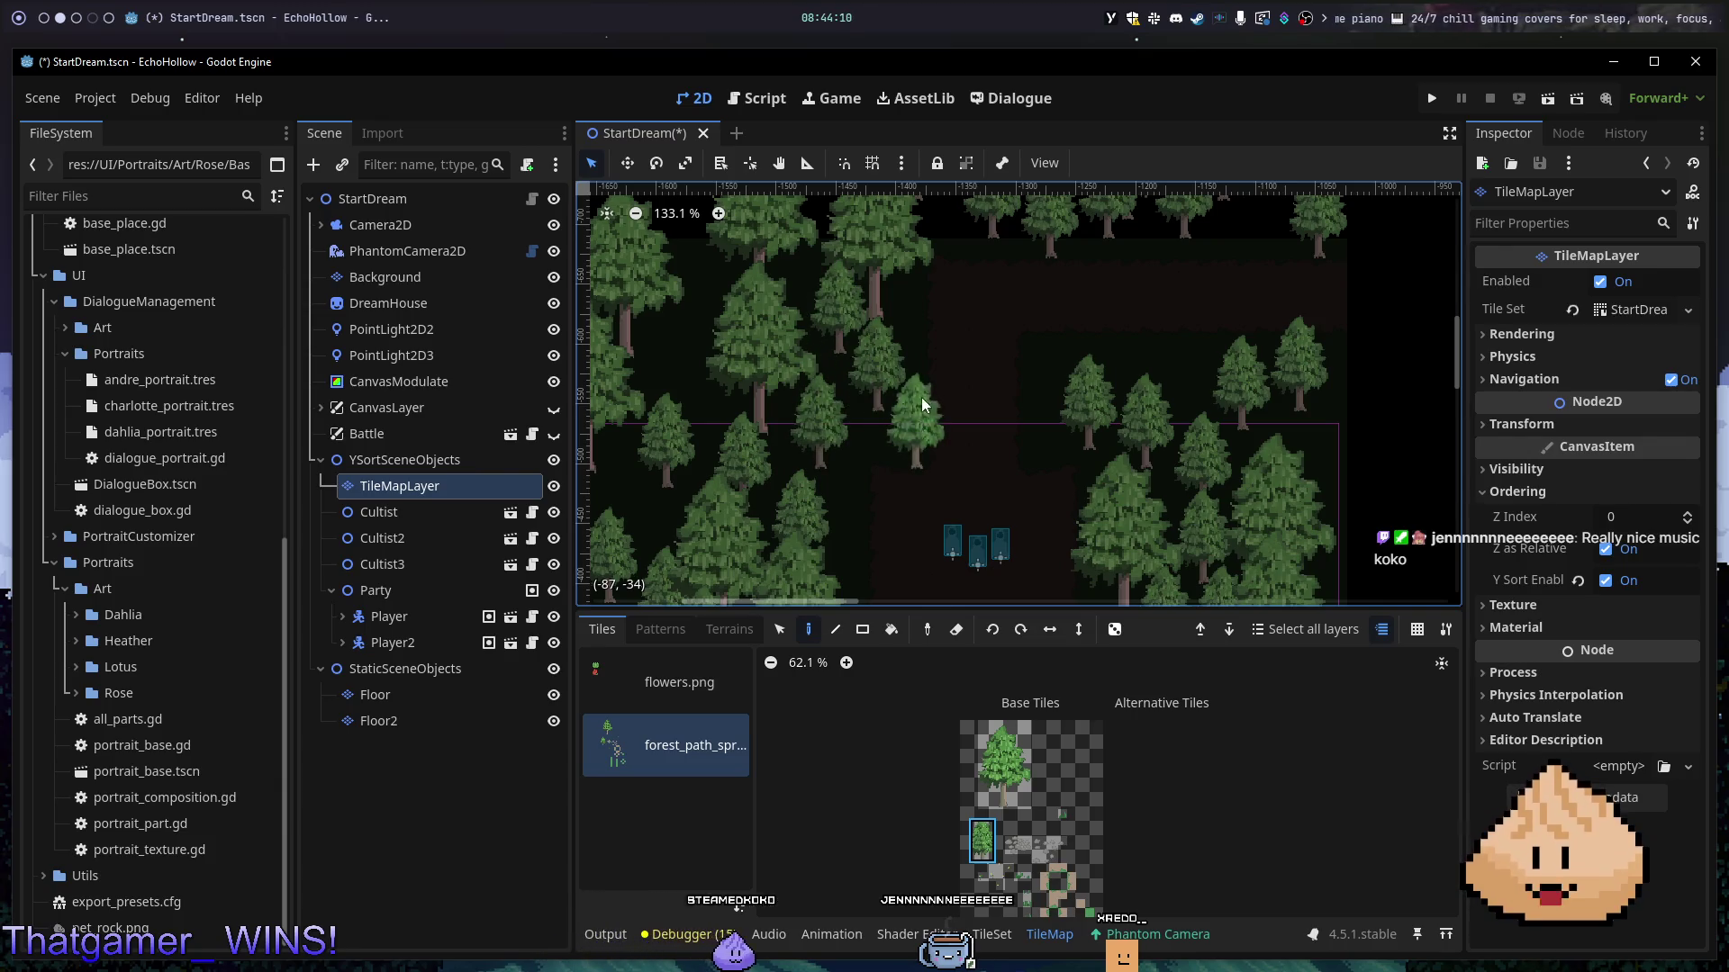
pyautogui.click(912, 247)
# - Fill the right side of the path out to the far right edge with five trees
pyautogui.click(1048, 339)
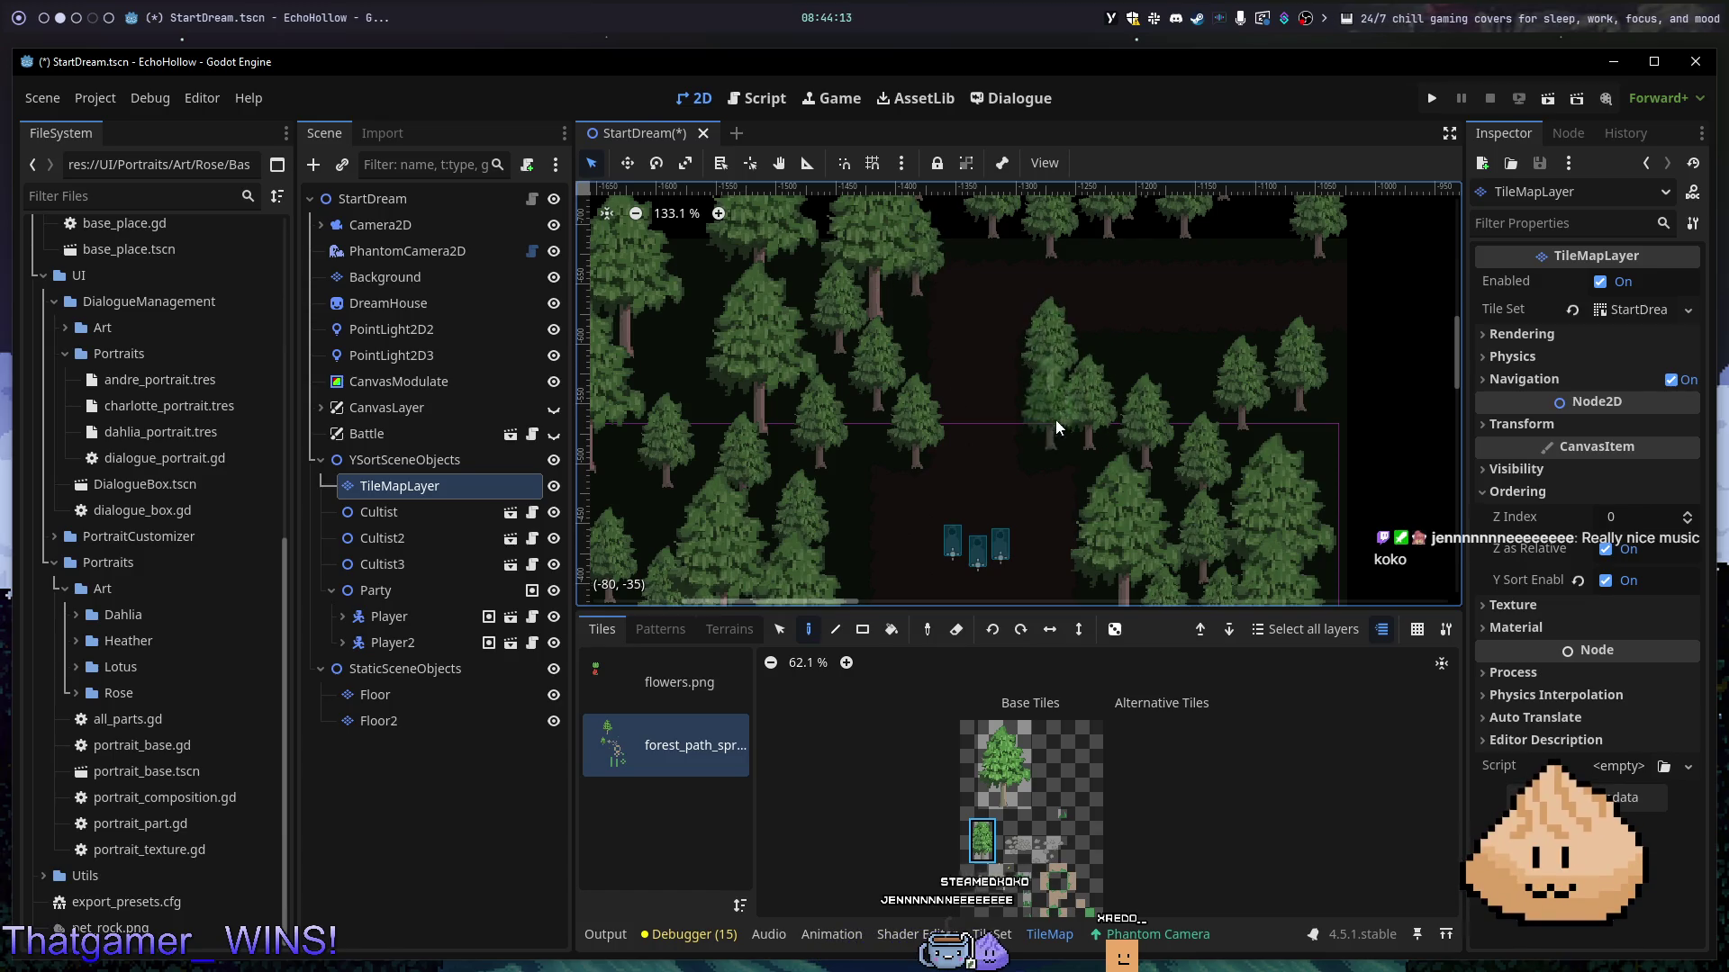
pyautogui.click(1169, 333)
pyautogui.click(1185, 364)
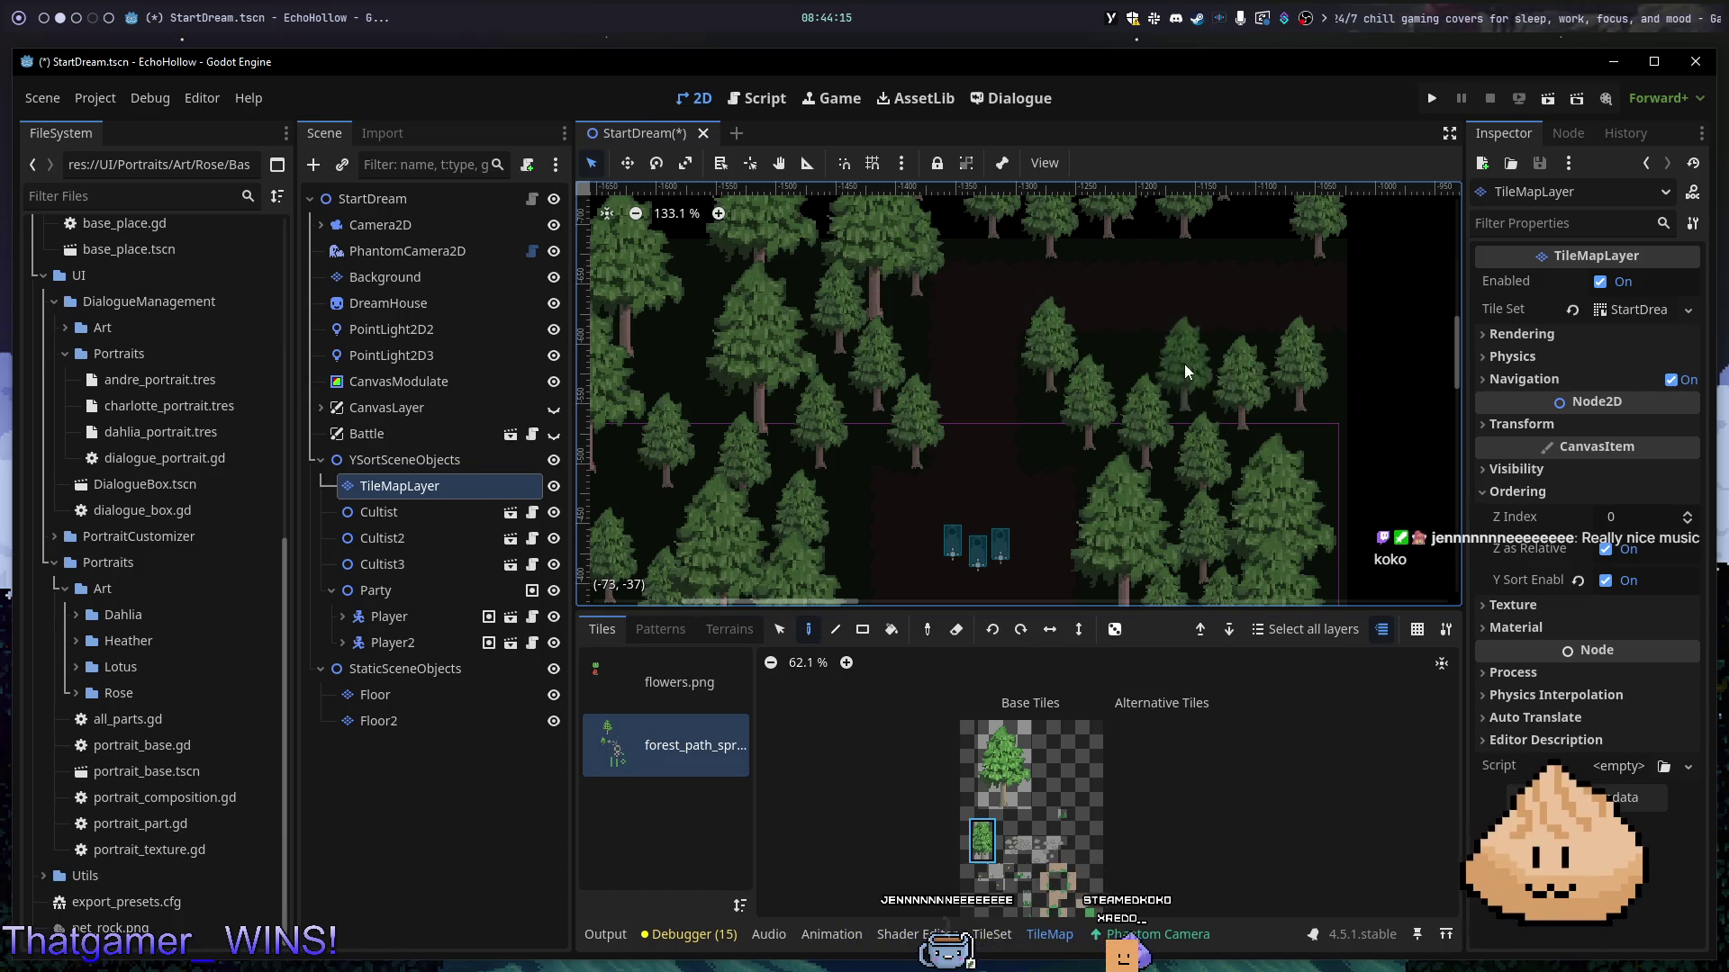
pyautogui.click(1116, 344)
pyautogui.click(1311, 345)
# - Save the scene and launch a test run of the game
pyautogui.scroll(-3, 1051, 429)
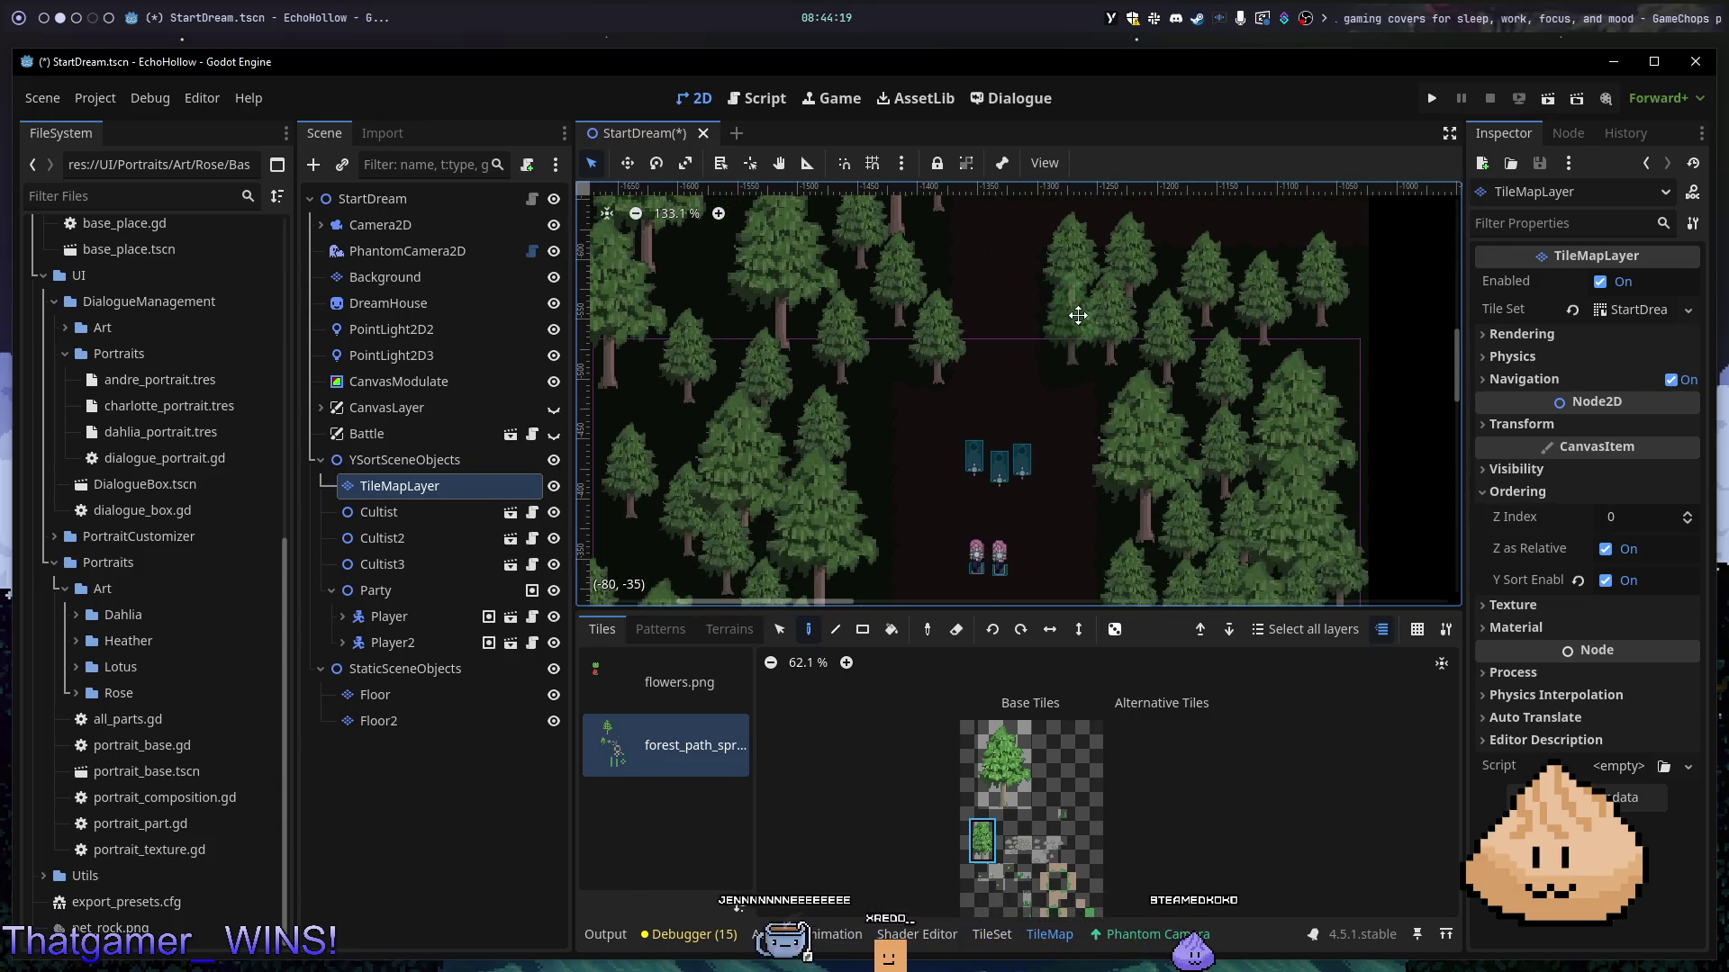
pyautogui.press('e')
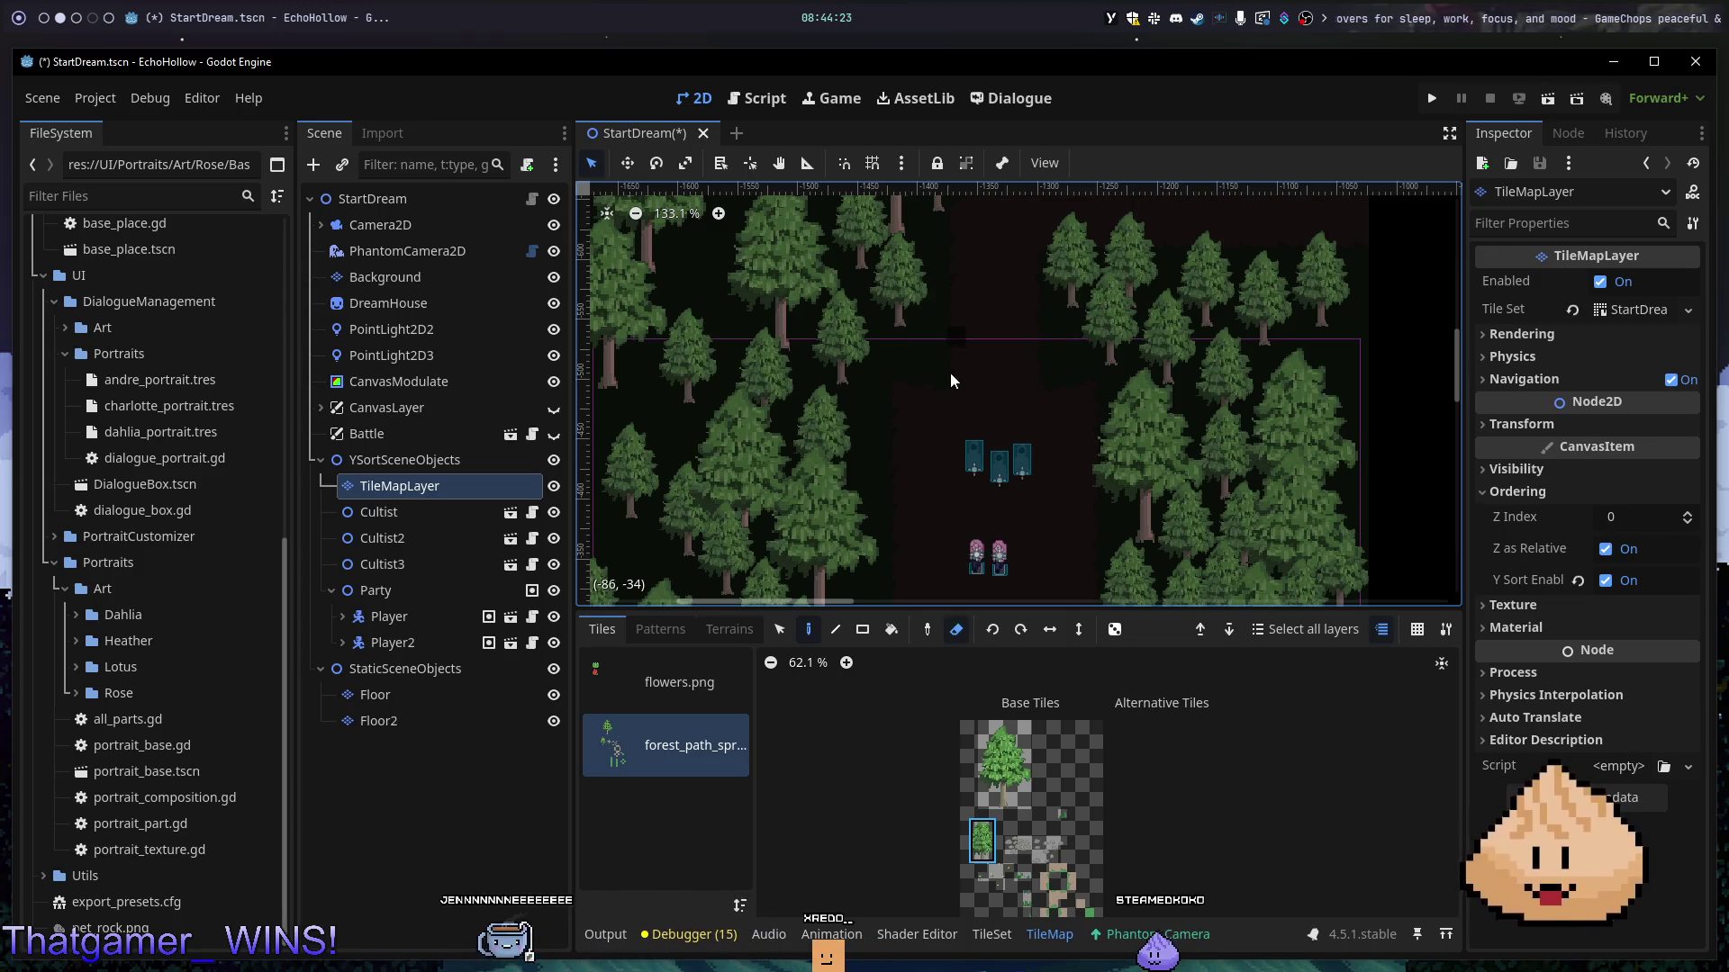
pyautogui.press('e')
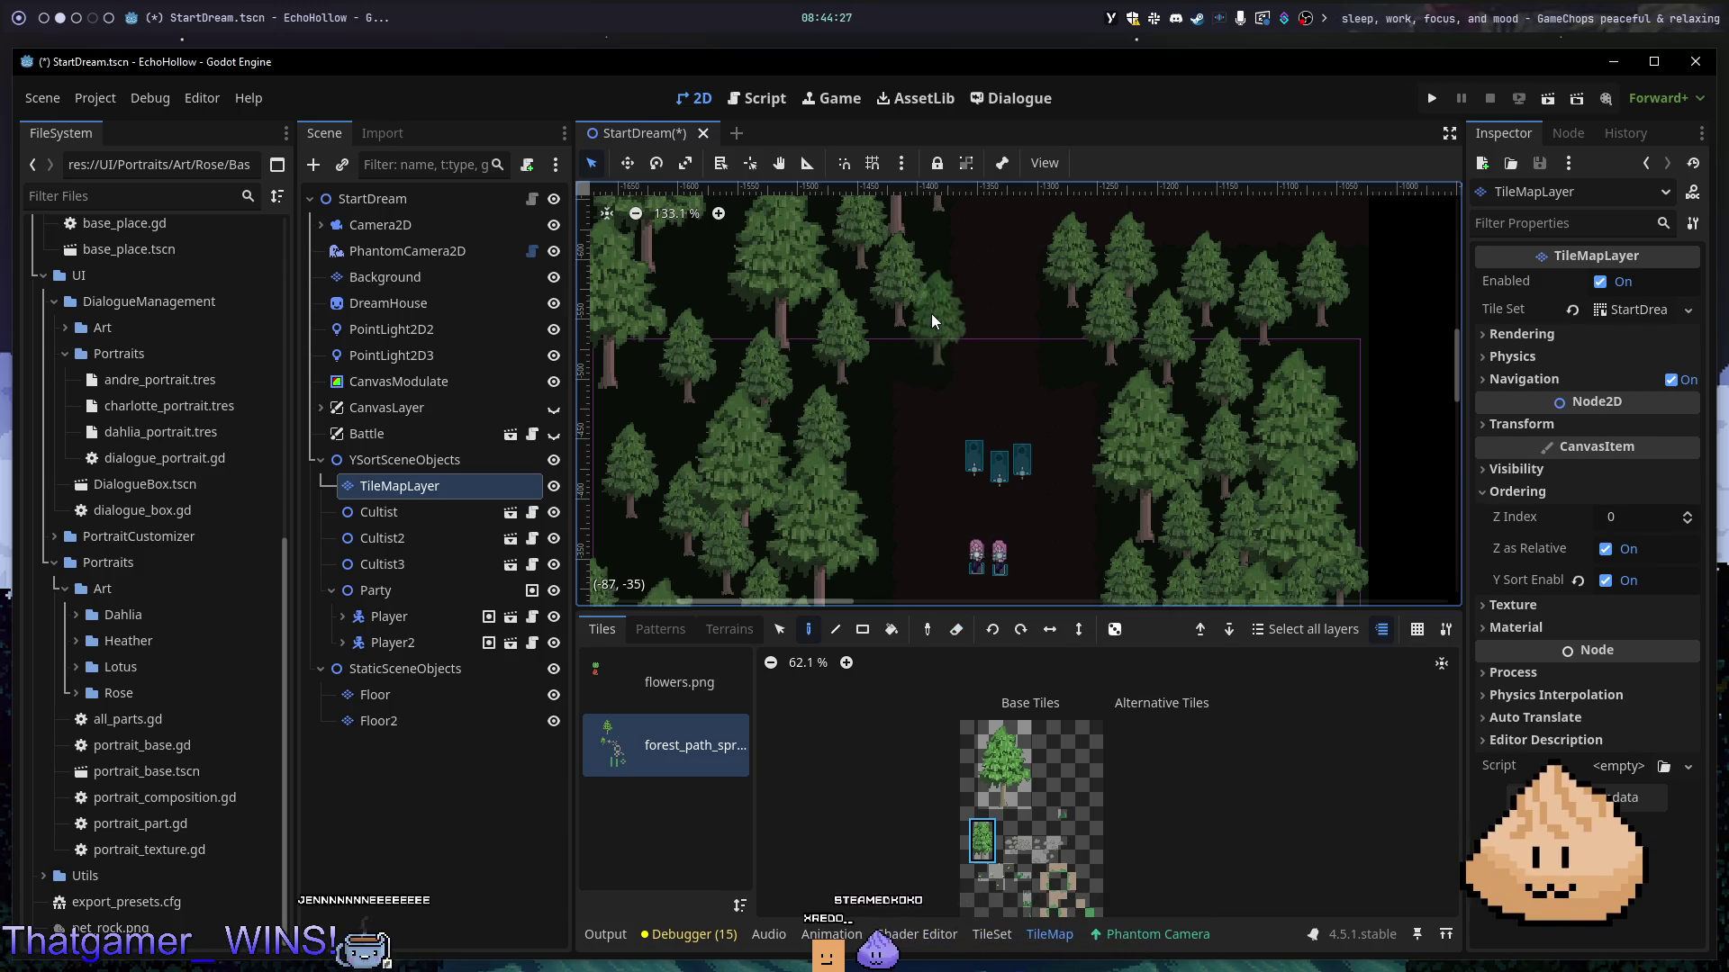
pyautogui.press('F5')
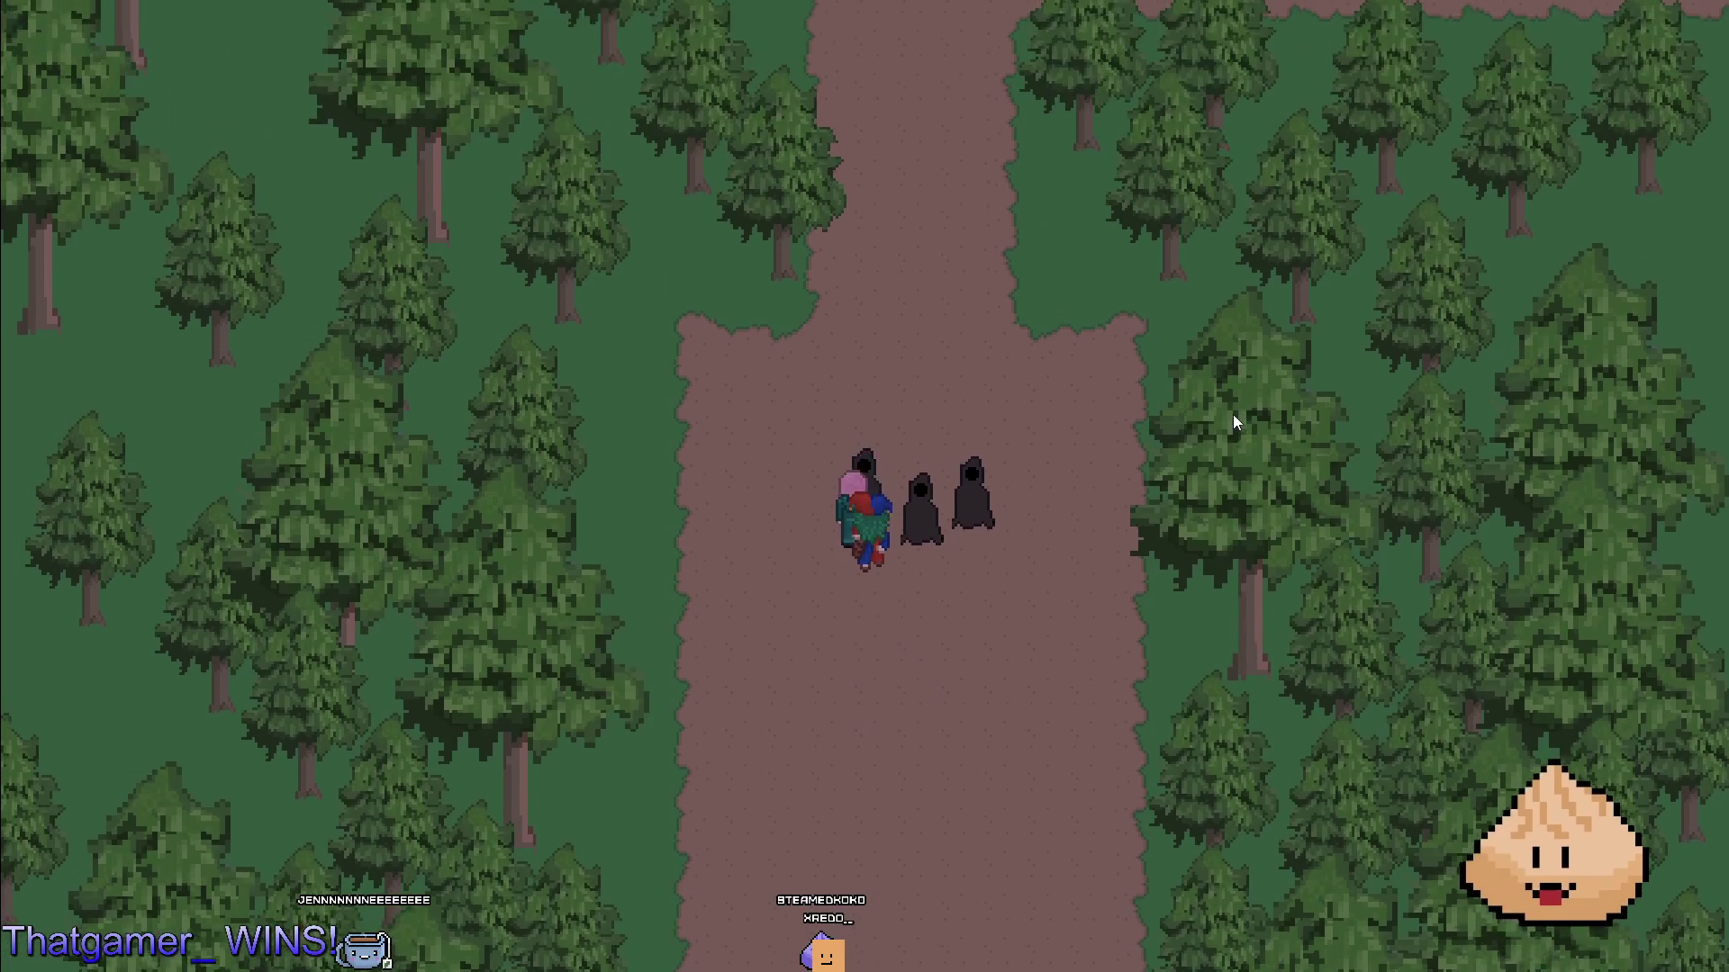
# - Close the game, rerun it to check the forest, close it again and reopen the TileMap panel
pyautogui.press('F8')
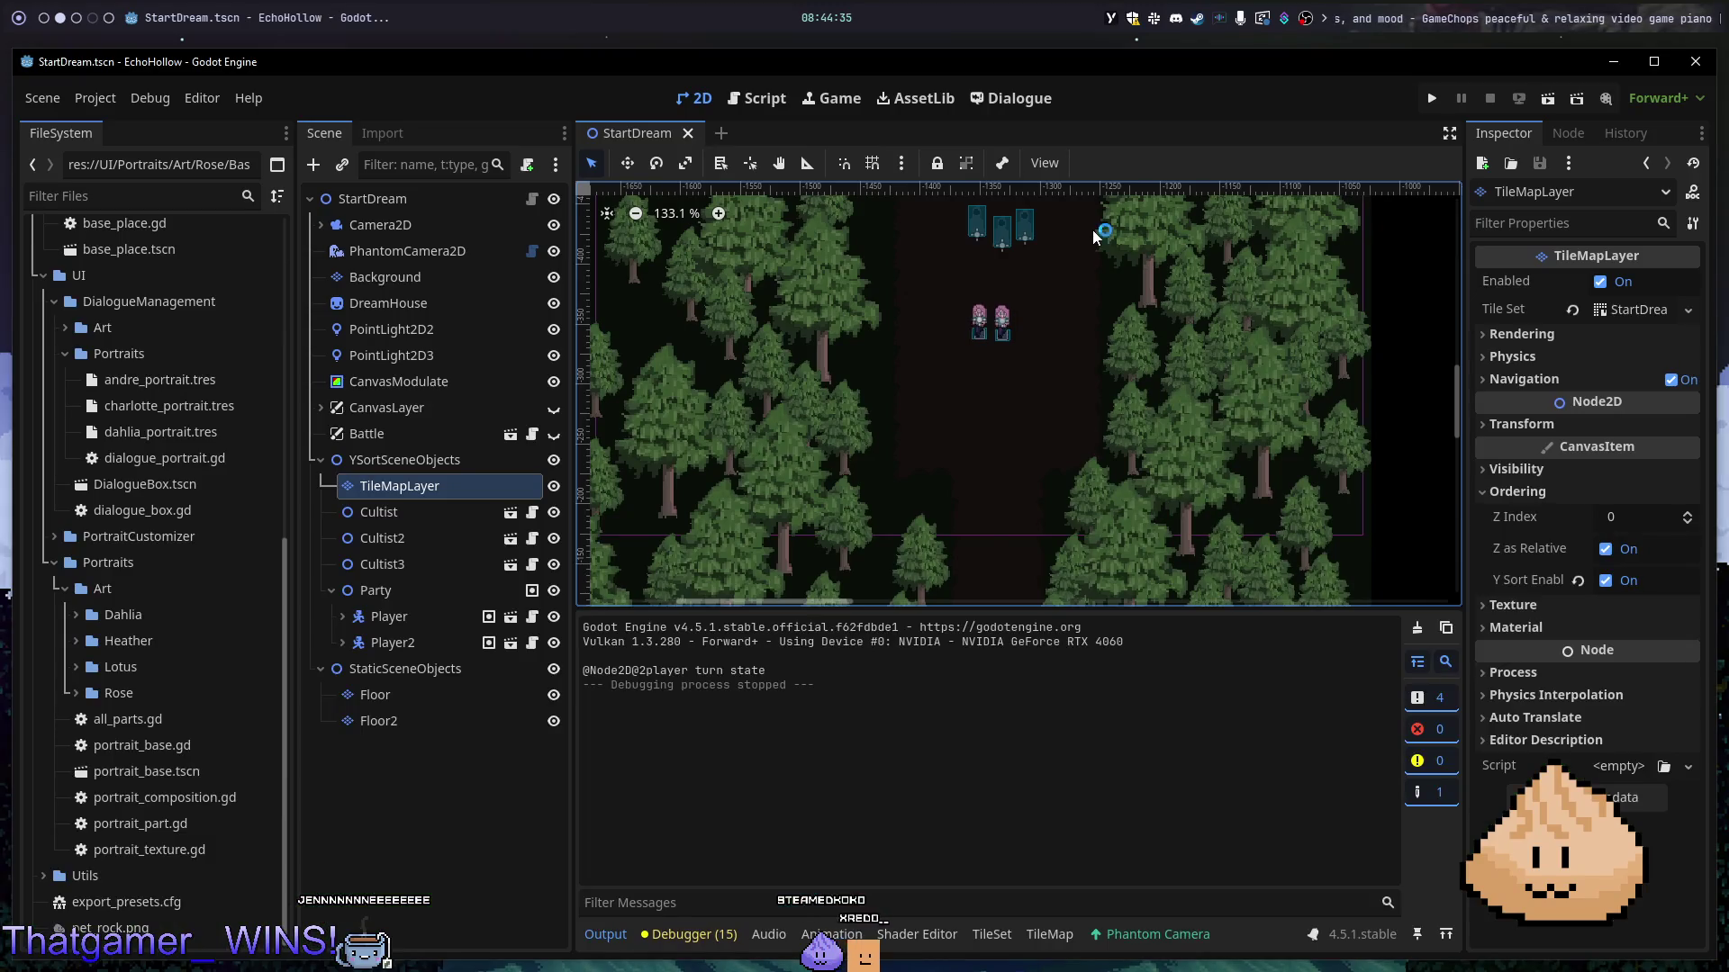
pyautogui.press('F5')
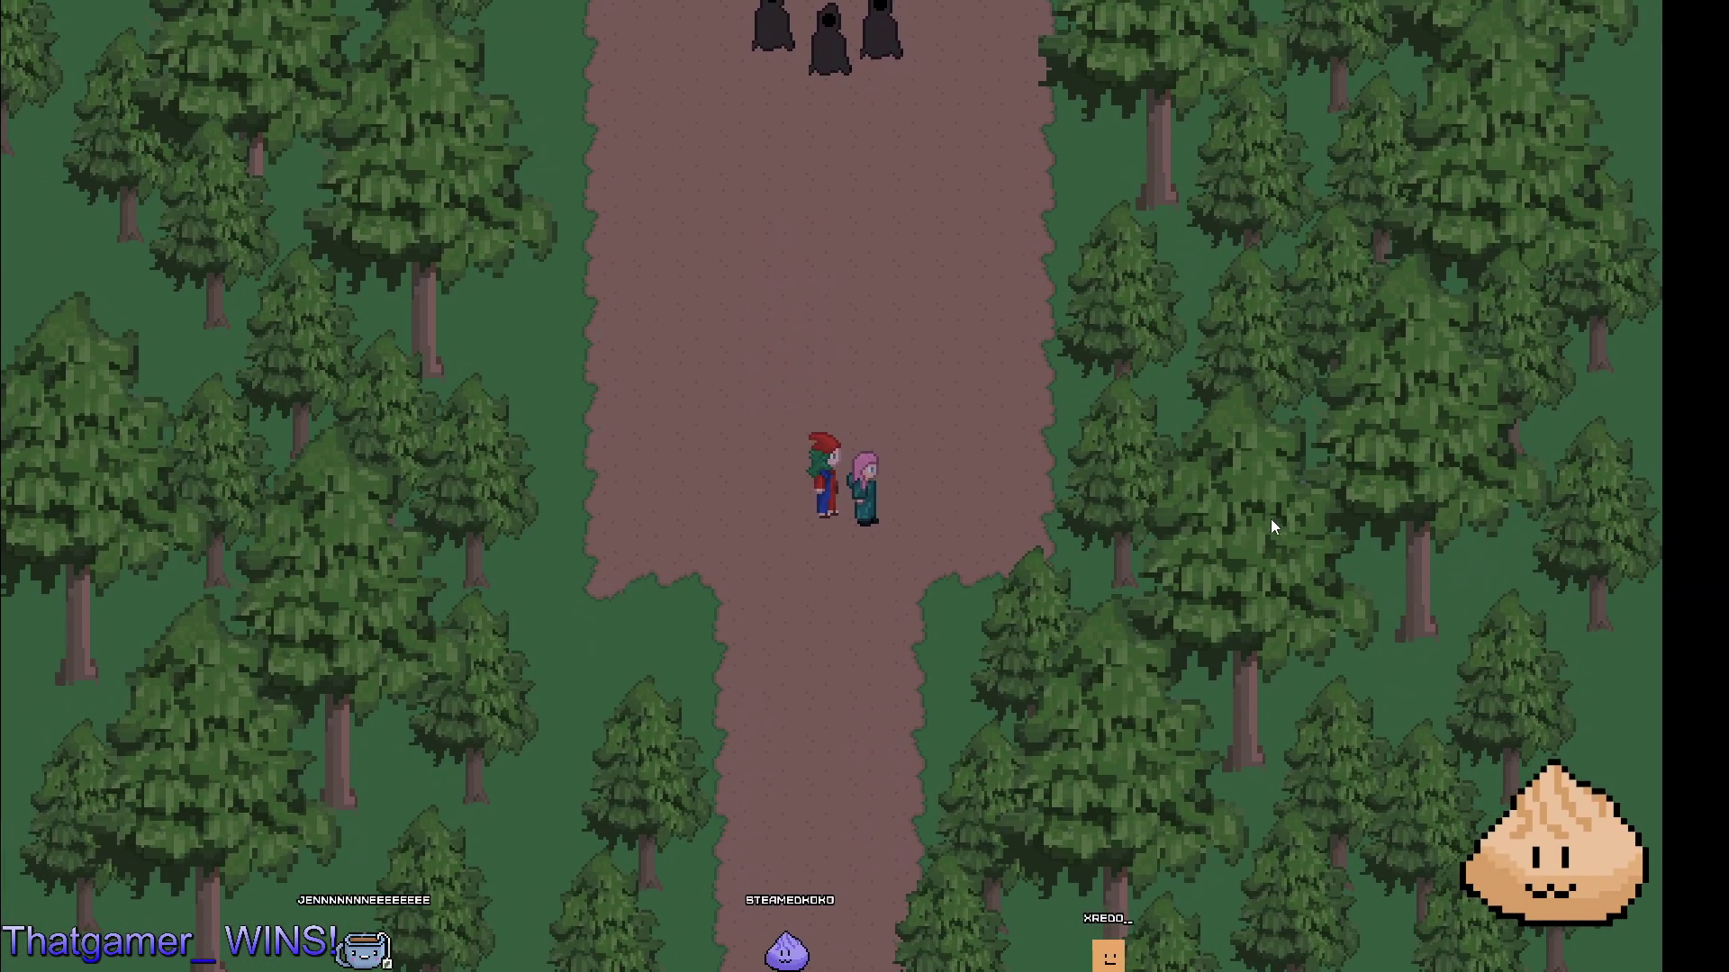
pyautogui.press('F8')
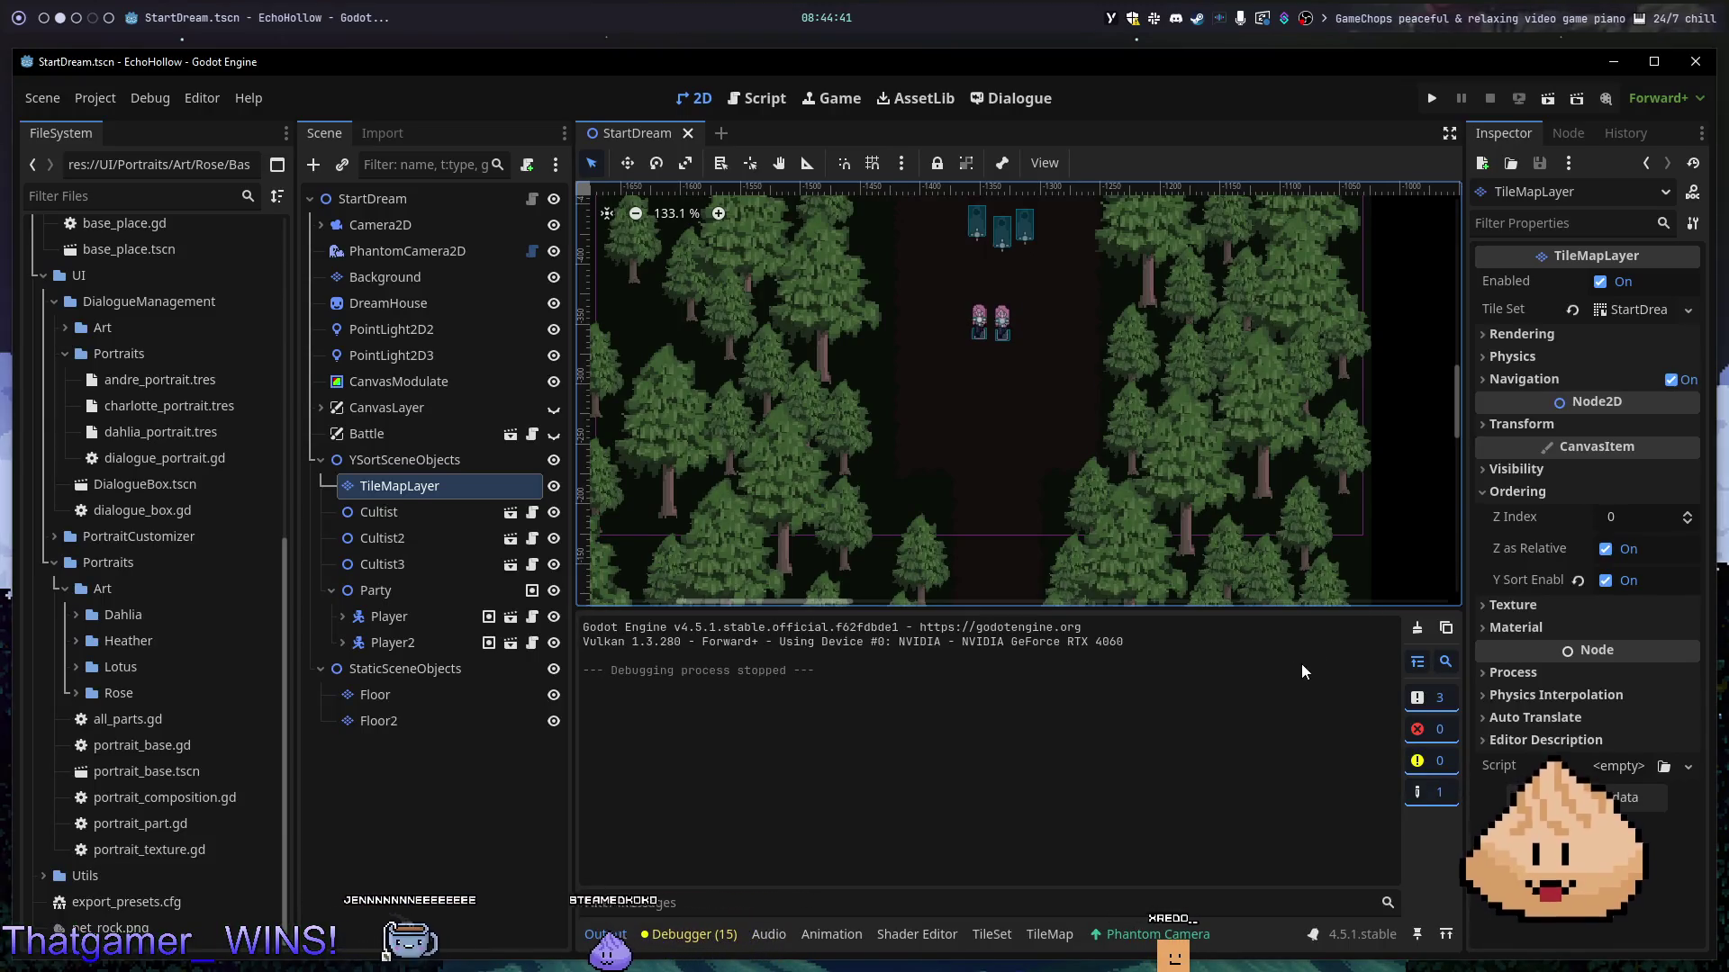
pyautogui.click(1049, 935)
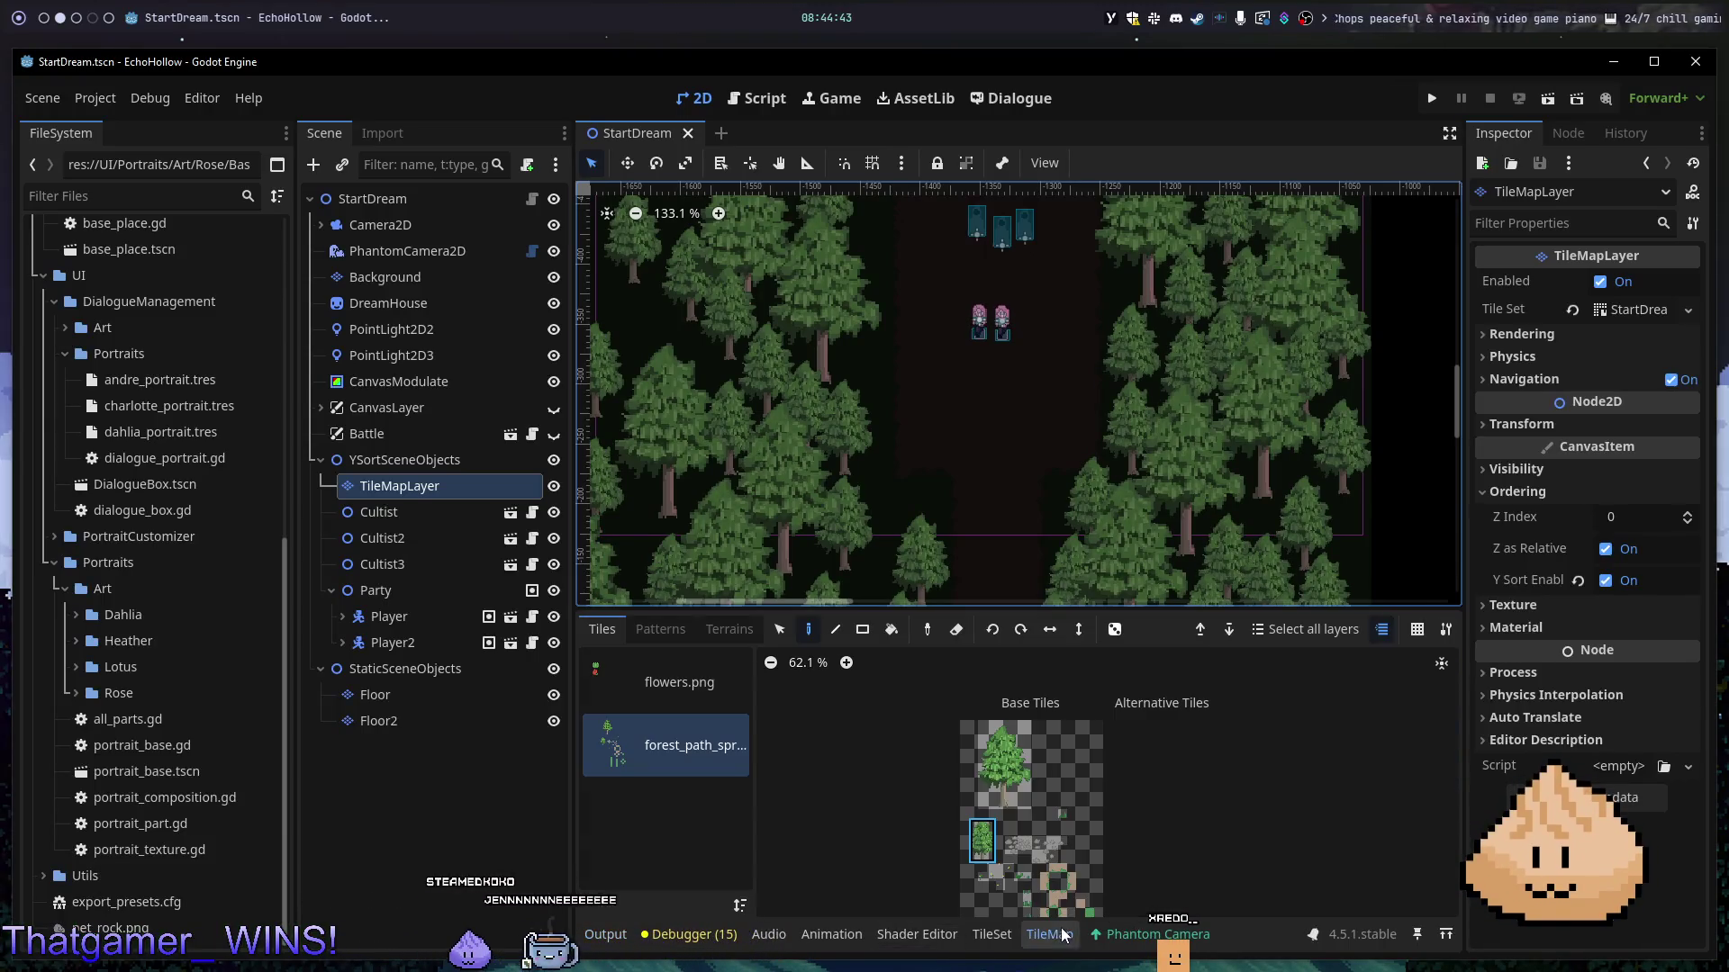
# - Select the grass tuft tile in the forest_path atlas and zoom in on the forest
pyautogui.scroll(-5, 1004, 450)
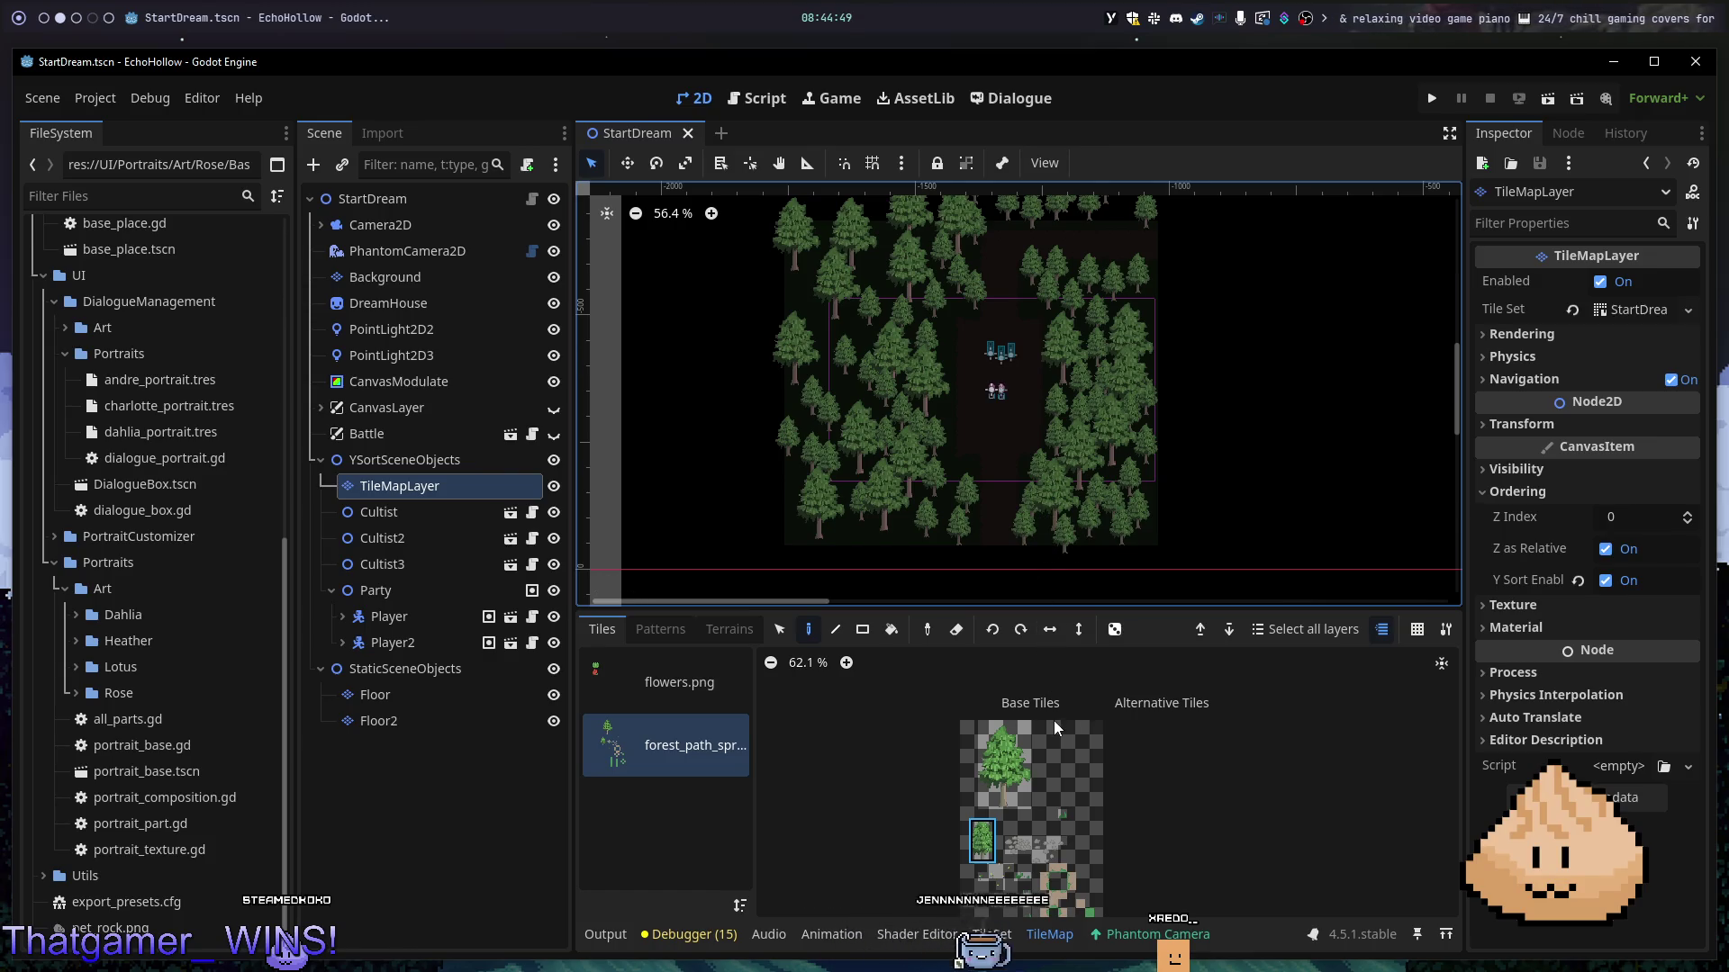
pyautogui.scroll(4, 1182, 827)
pyautogui.scroll(-3, 1171, 756)
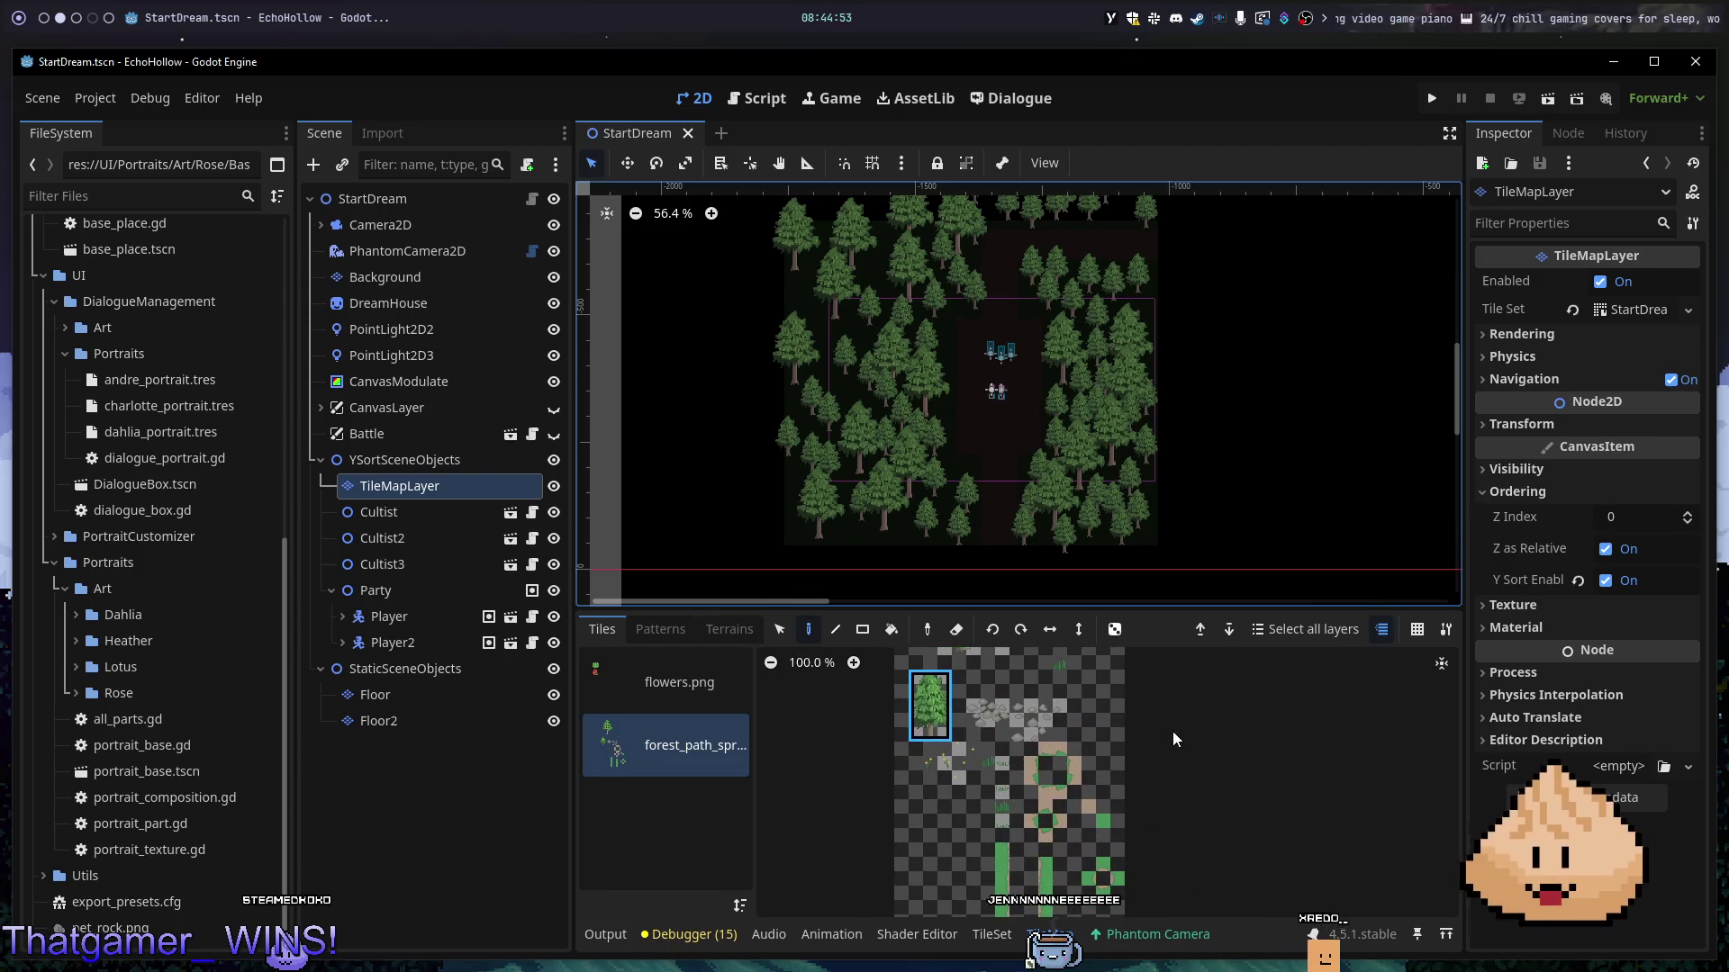
pyautogui.scroll(3, 1017, 737)
pyautogui.scroll(9, 981, 695)
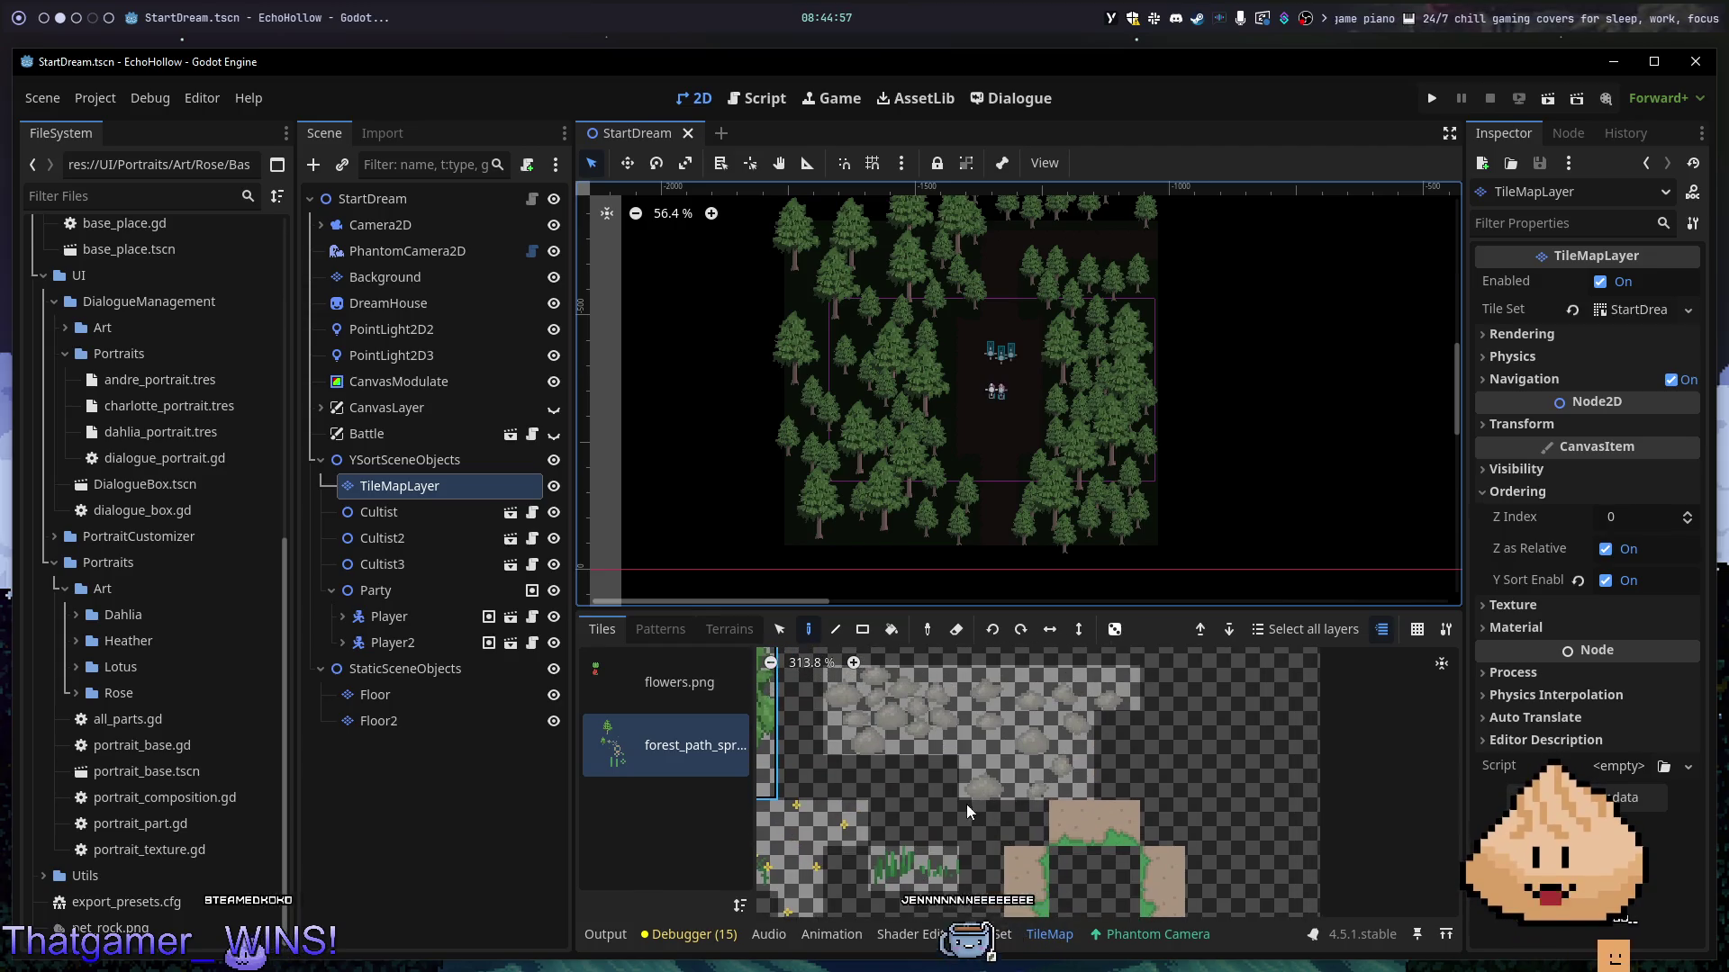
pyautogui.scroll(-3, 965, 803)
pyautogui.scroll(-2, 1157, 778)
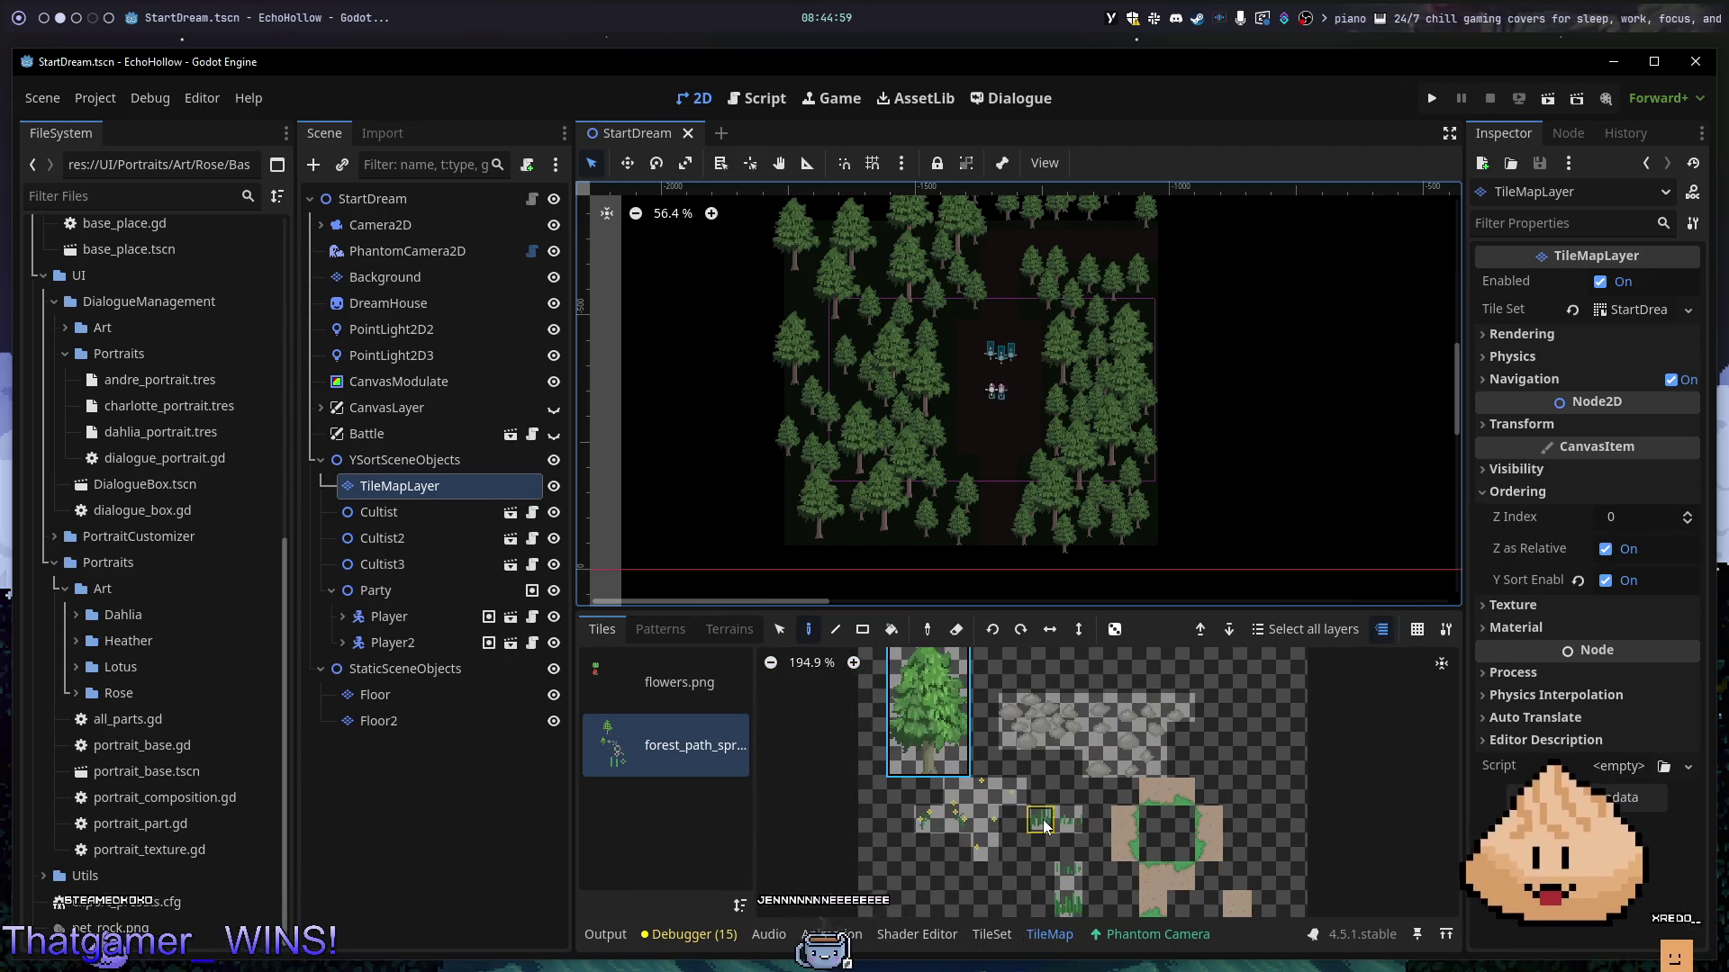
pyautogui.click(1040, 820)
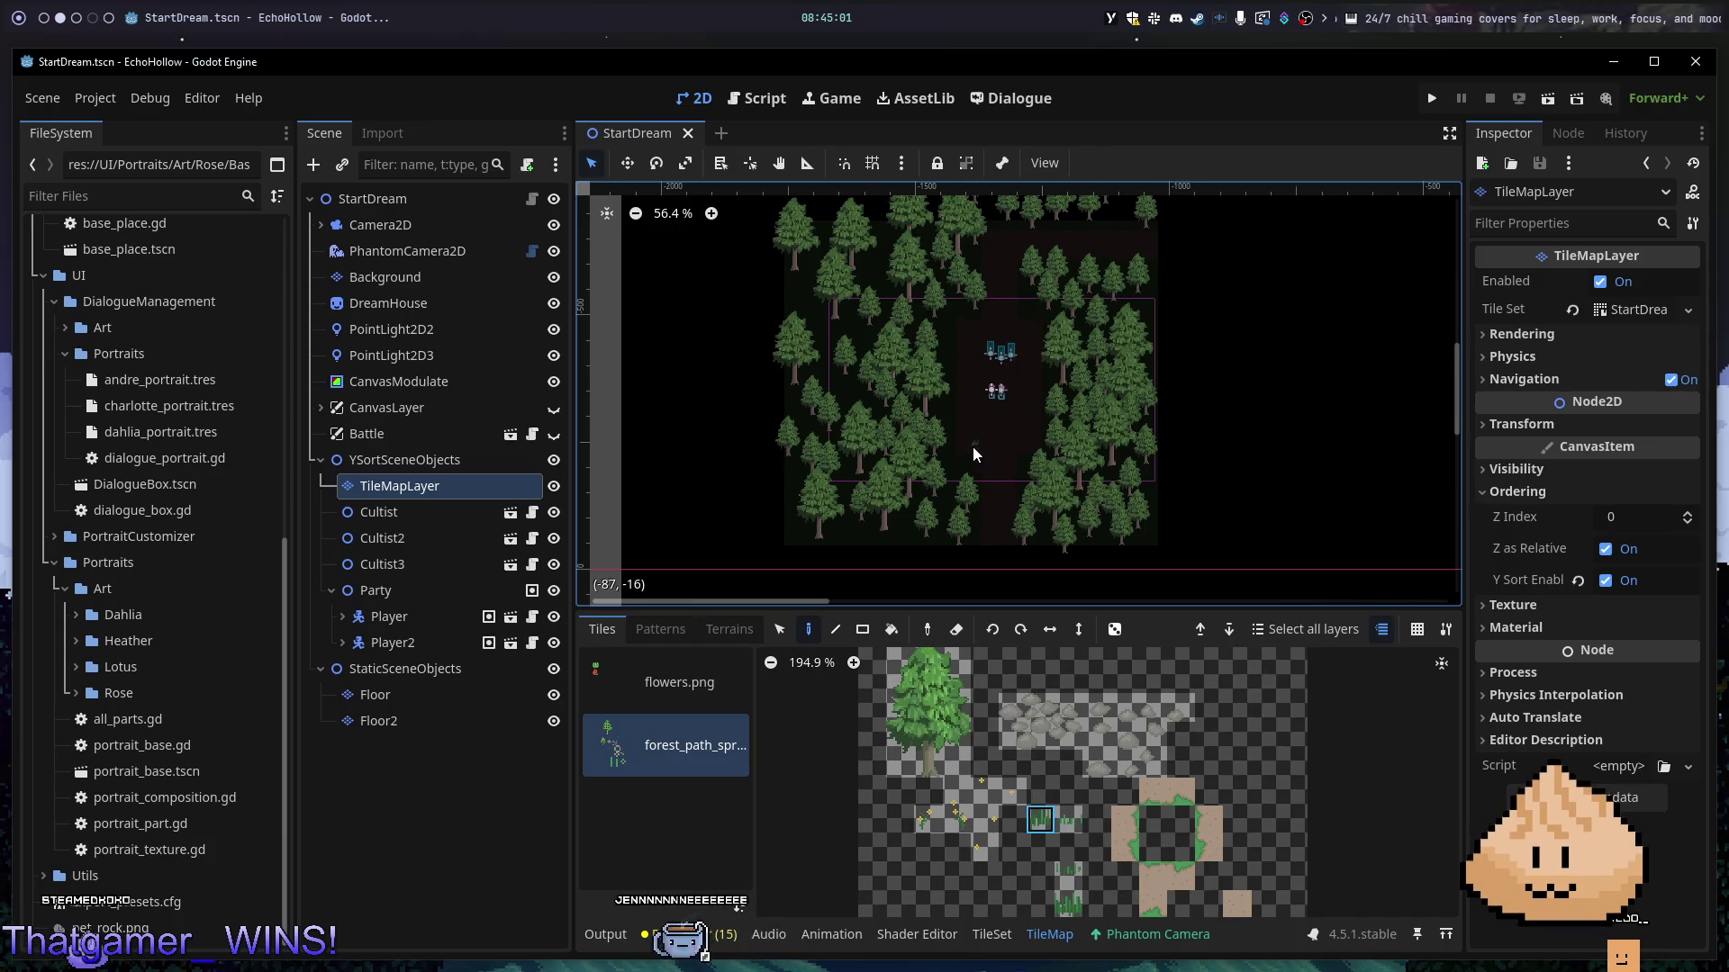
pyautogui.scroll(8, 972, 447)
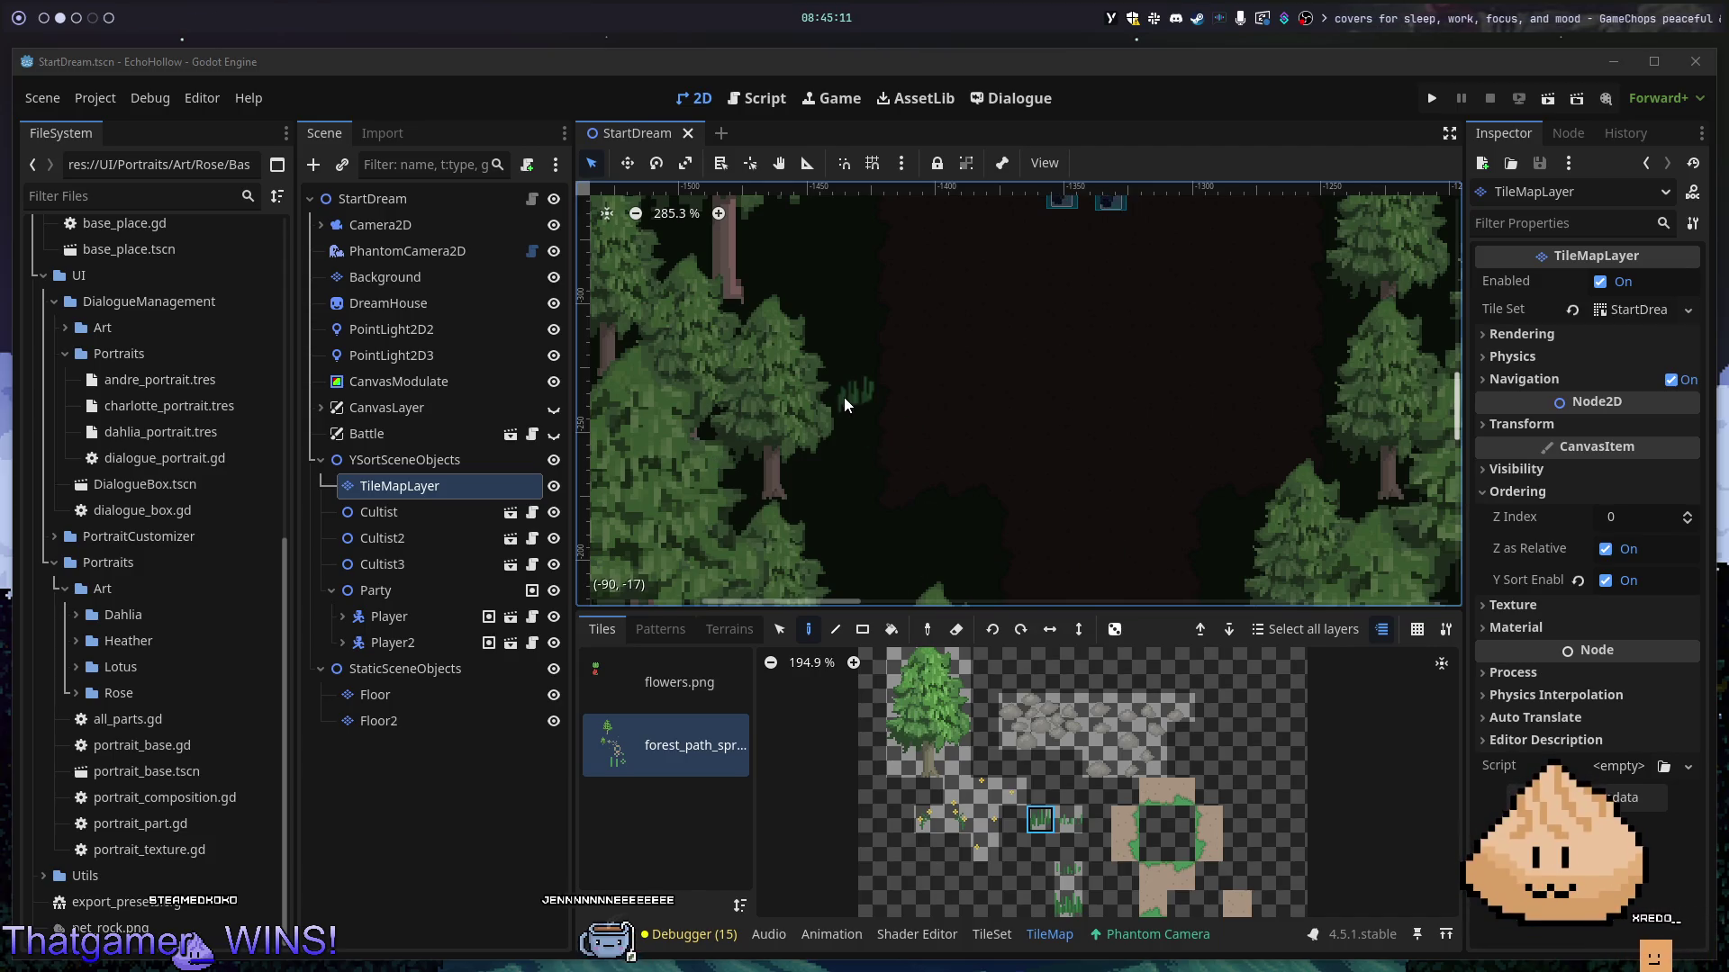
# - Paint four grass tufts on the forest floor along the path and near the upper trees
pyautogui.click(845, 397)
pyautogui.scroll(-3, 1029, 427)
pyautogui.scroll(-1, 1126, 448)
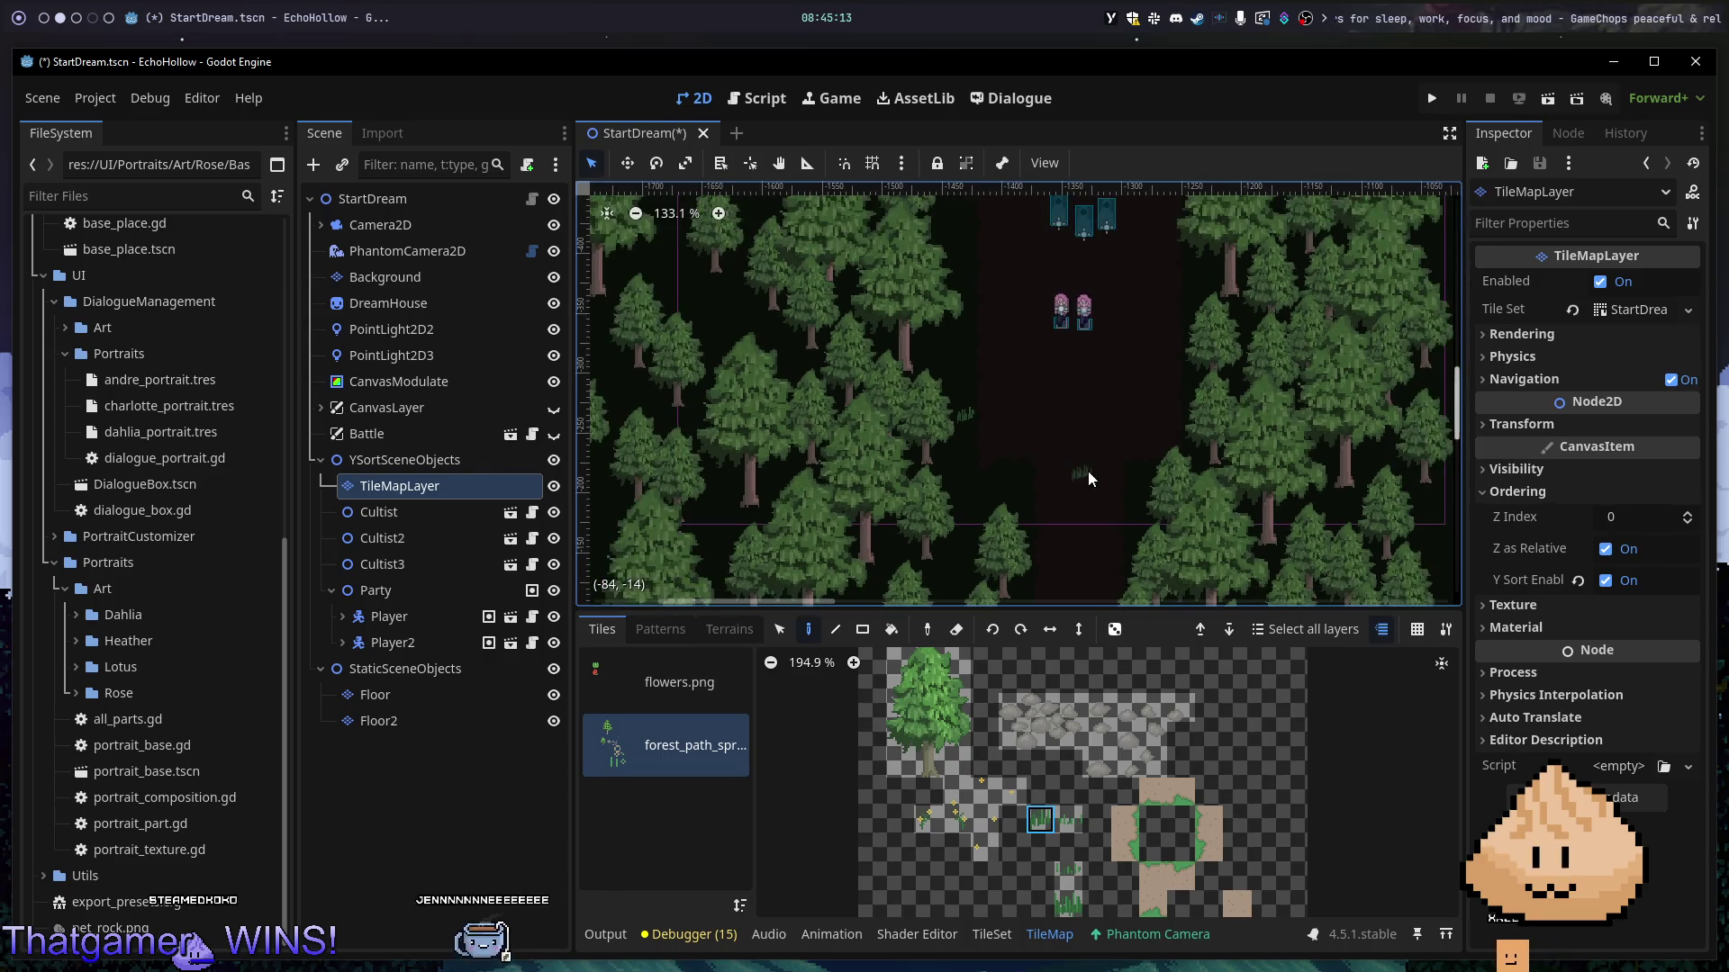
pyautogui.click(1003, 488)
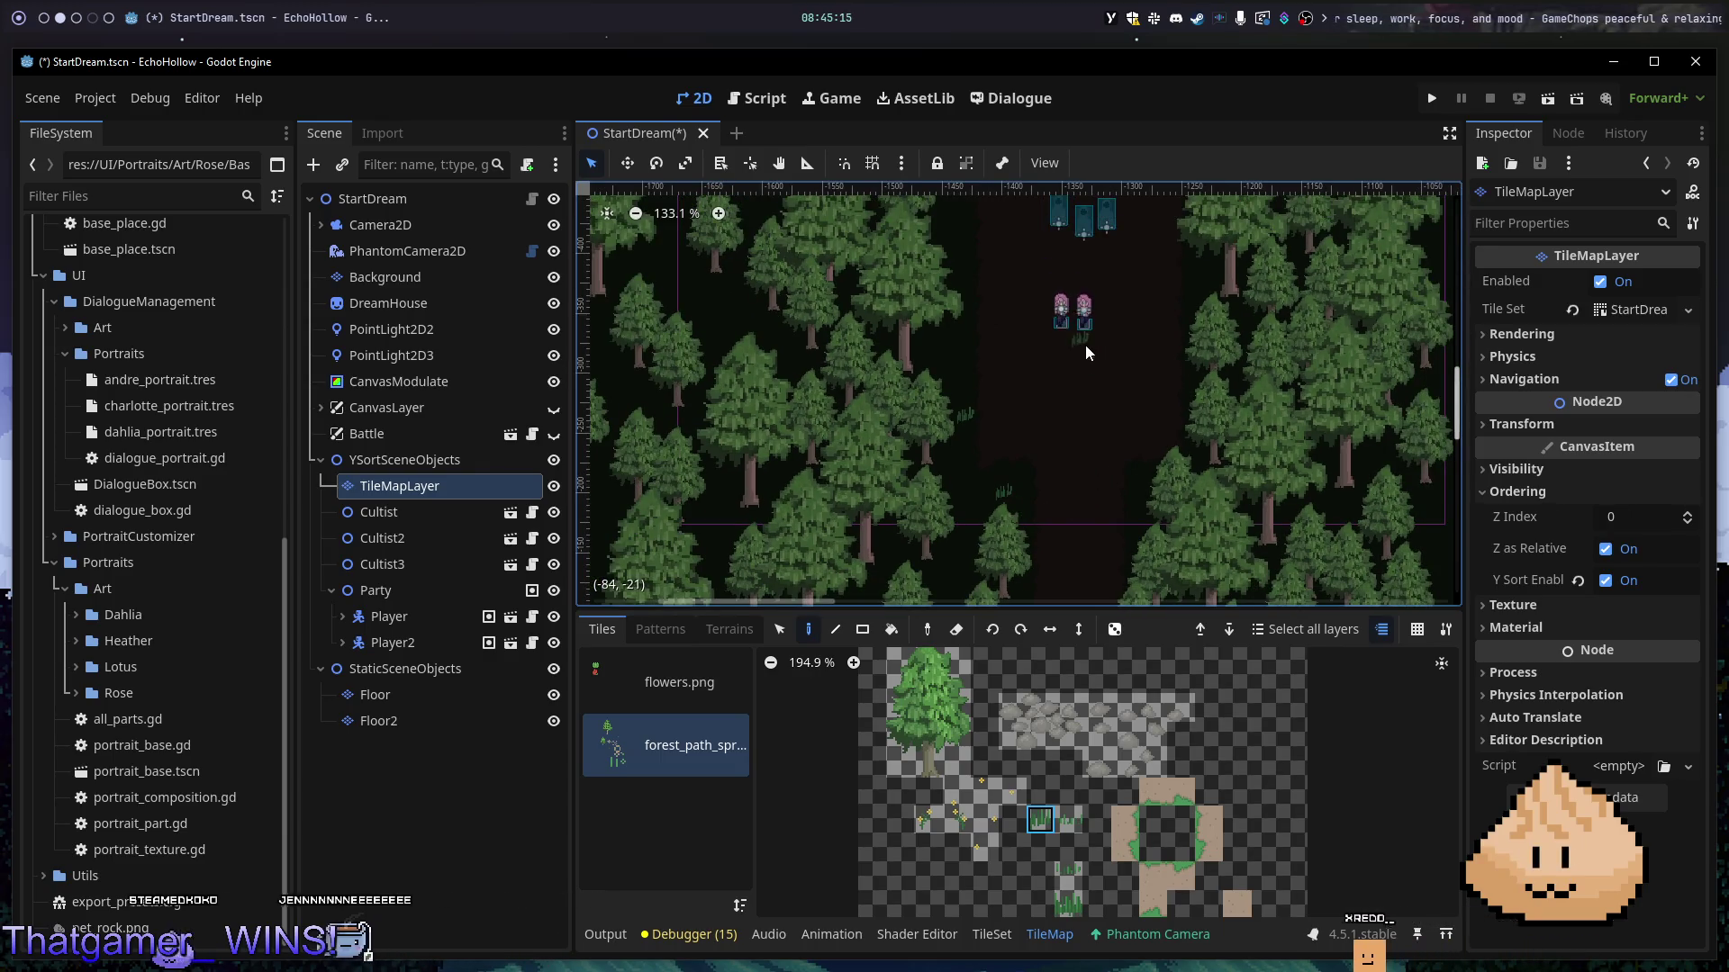
pyautogui.moveTo(1084, 344); pyautogui.dragTo(1001, 527)
pyautogui.click(1131, 315)
pyautogui.click(1093, 502)
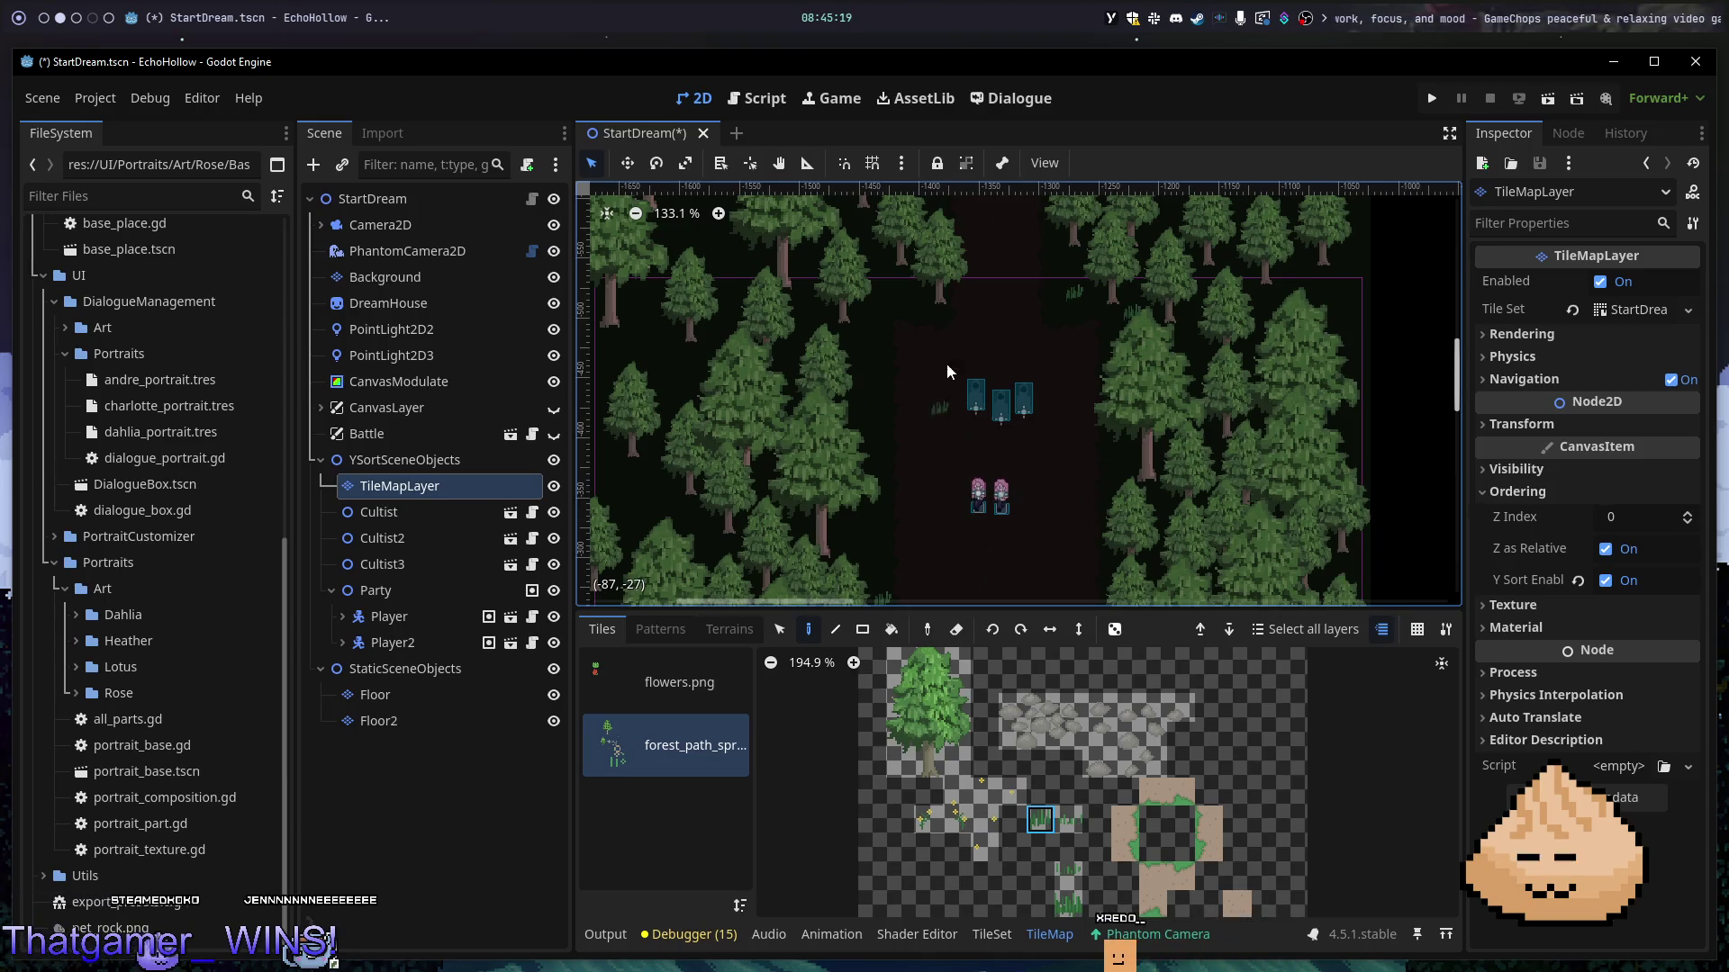
# - Add a tuft left of the trees, then a different grass tuft tile beside the path
pyautogui.scroll(15, 1178, 324)
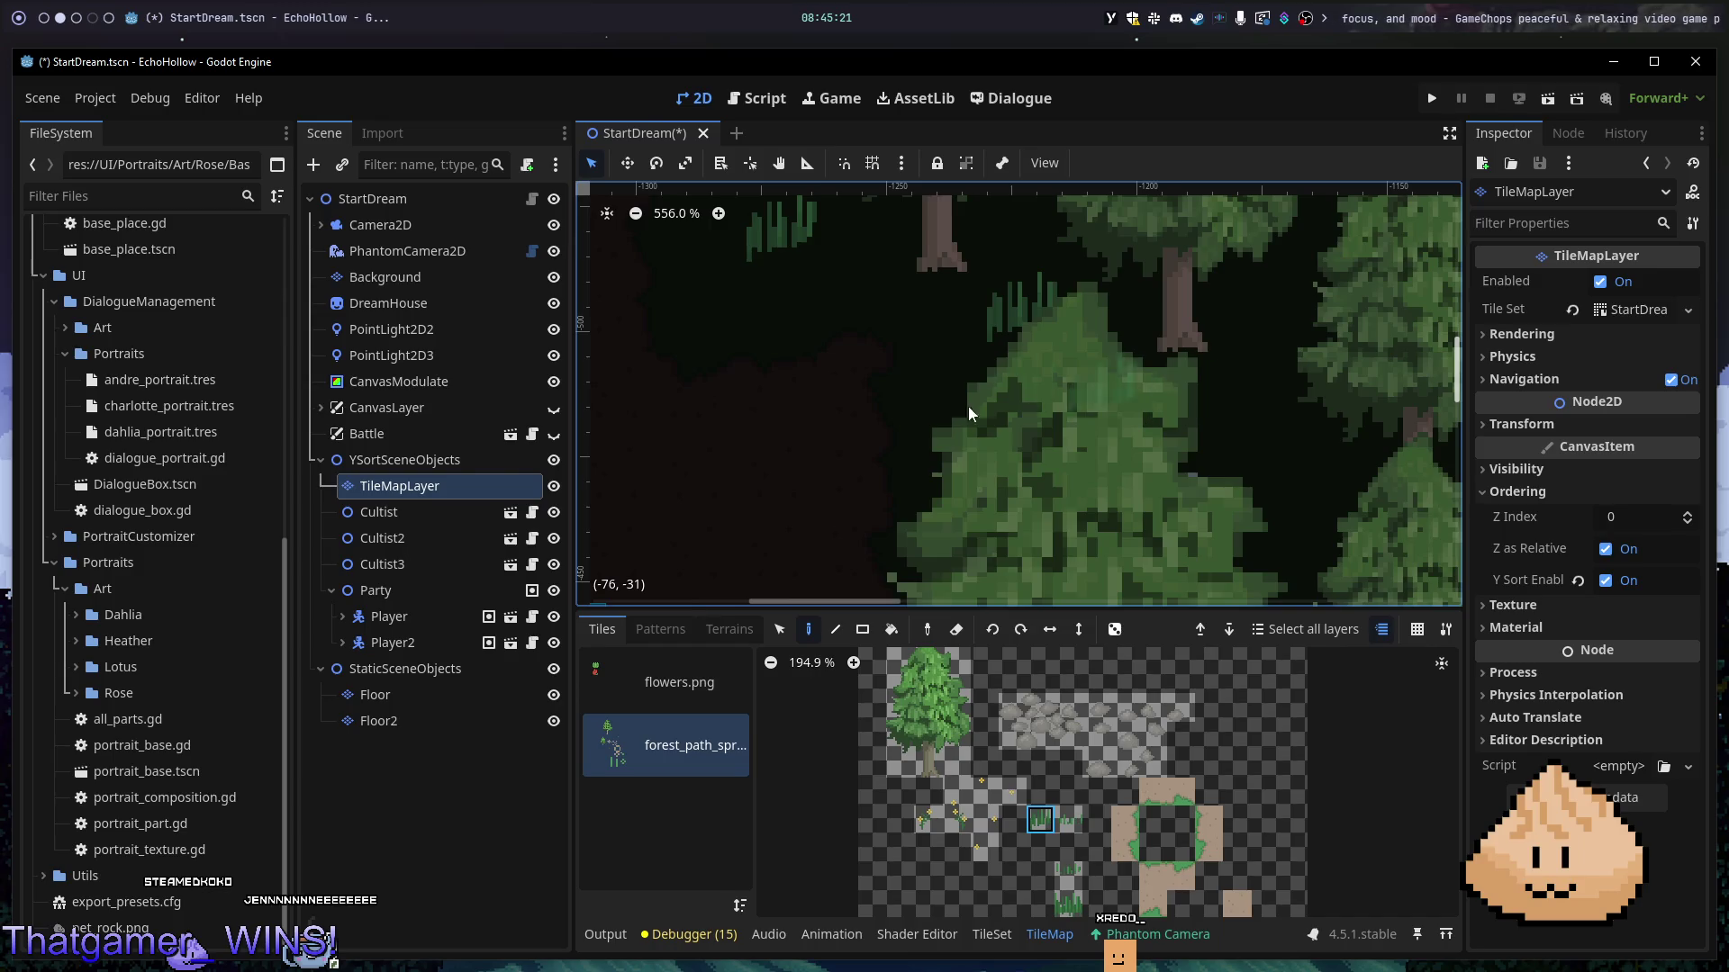
pyautogui.scroll(-6, 986, 396)
pyautogui.scroll(1, 889, 409)
pyautogui.moveTo(869, 393); pyautogui.dragTo(895, 396)
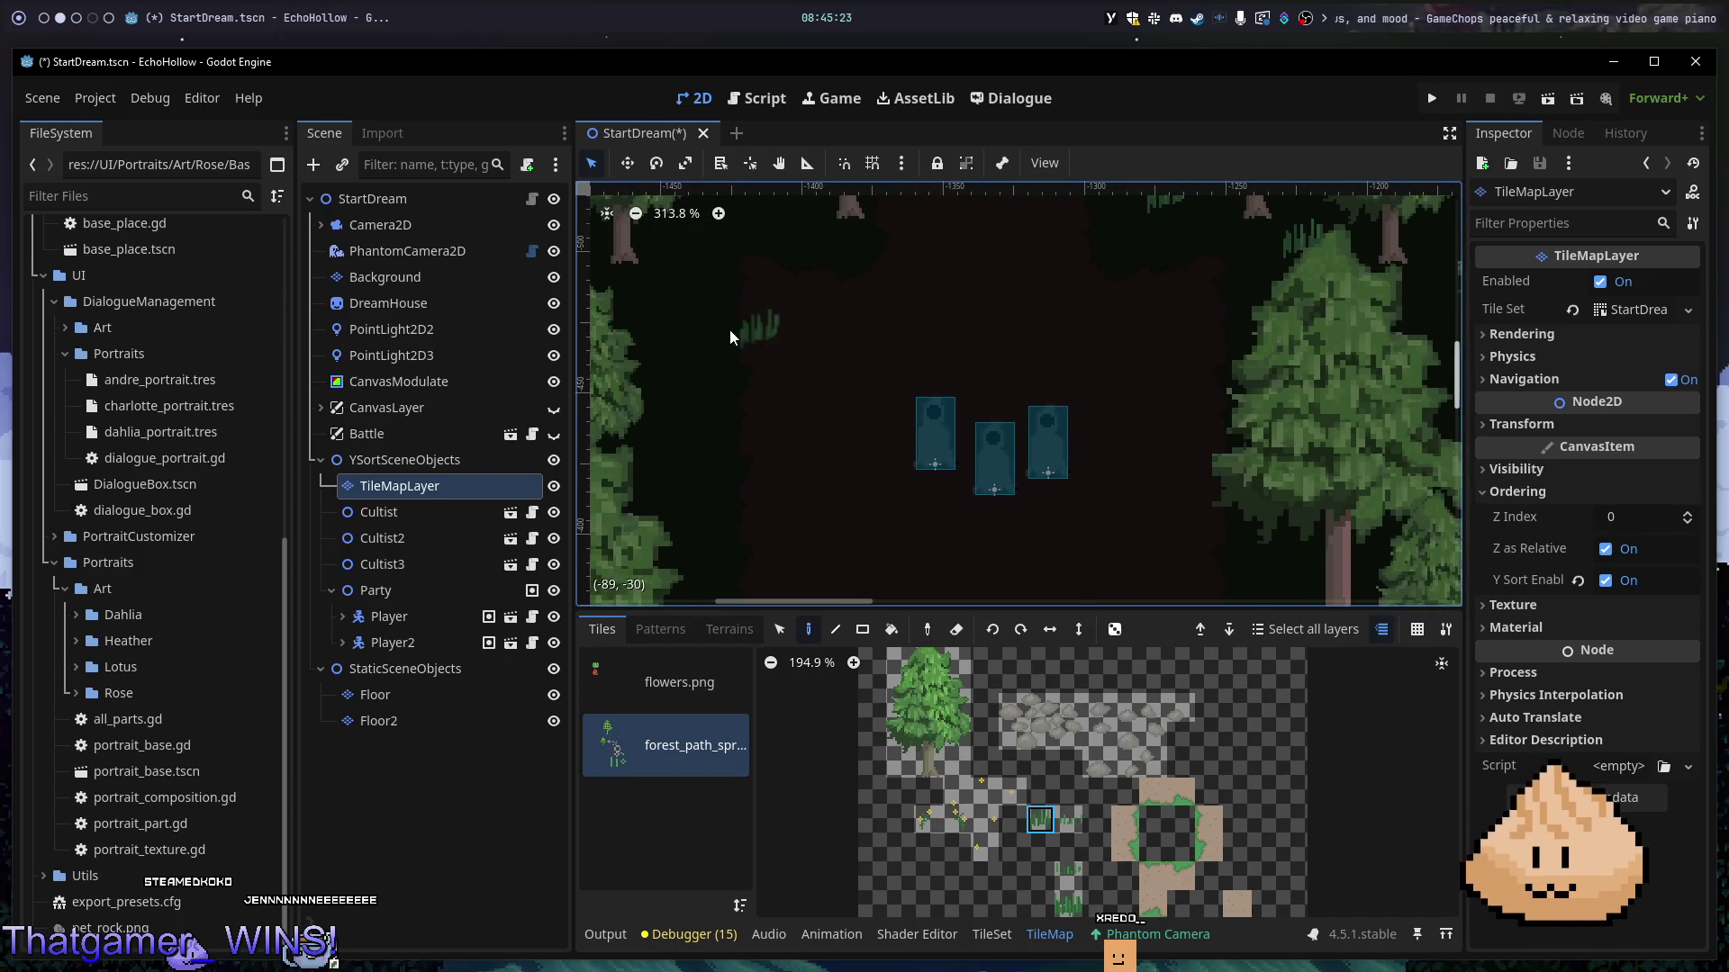
pyautogui.click(686, 460)
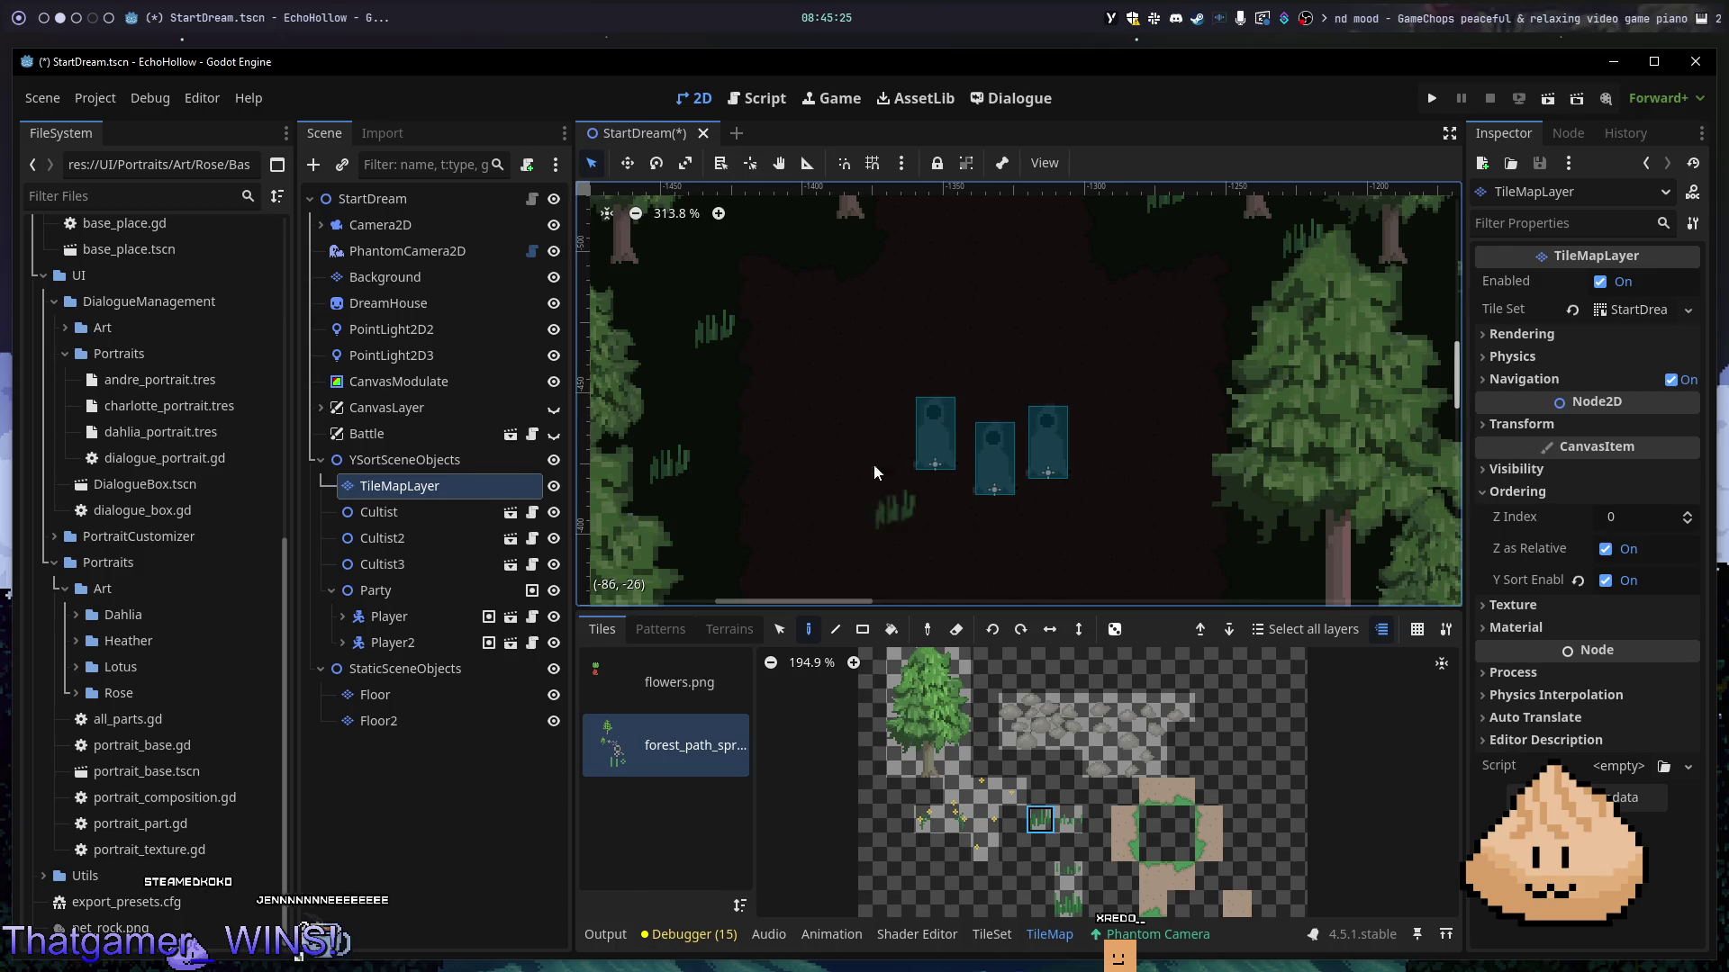
pyautogui.moveTo(877, 488); pyautogui.dragTo(875, 316)
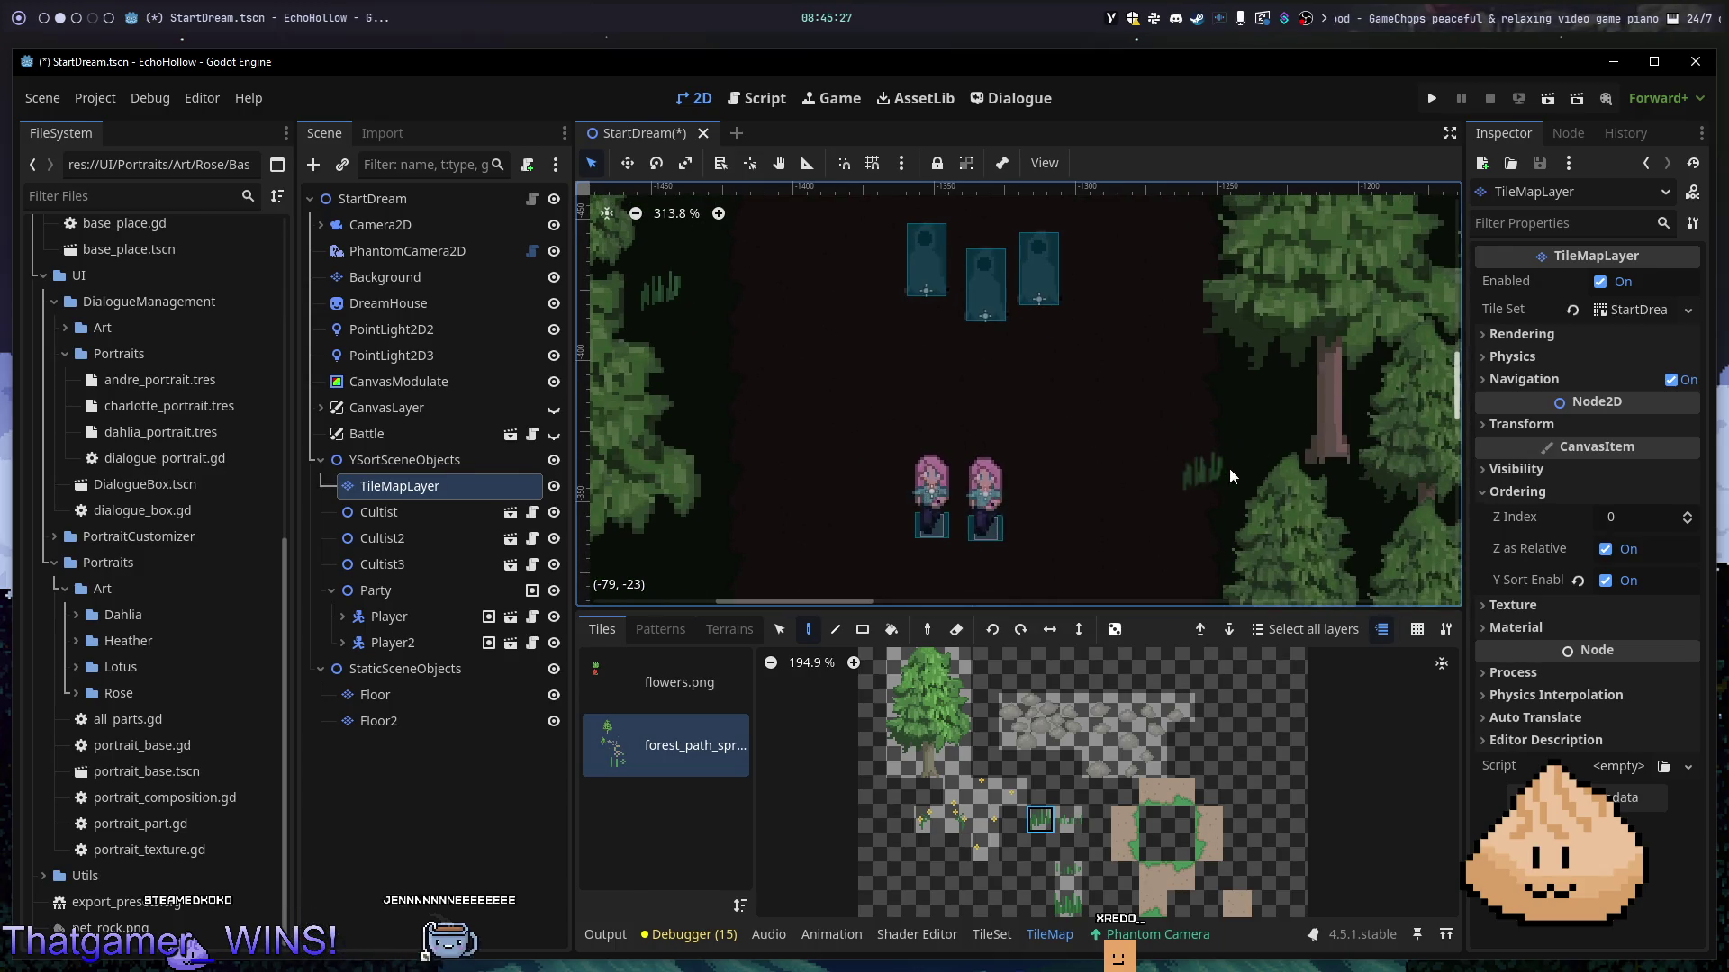
pyautogui.click(1068, 819)
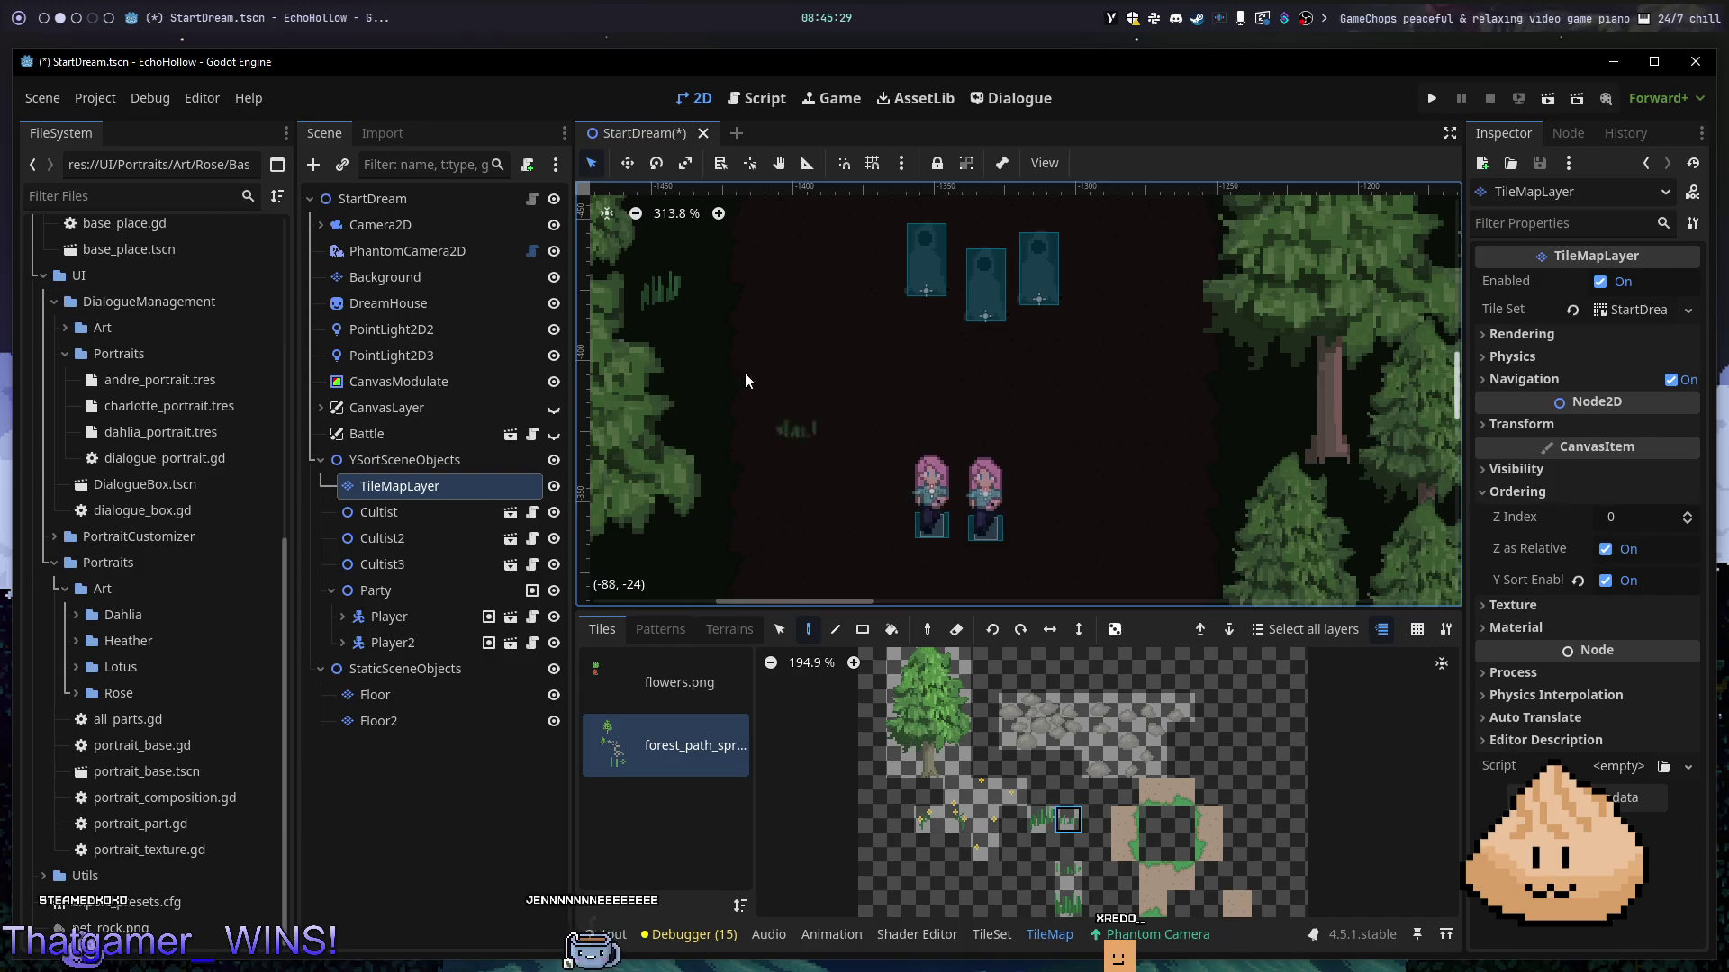
pyautogui.click(716, 353)
# - Select other tiles further down the forest_path tileset below the grass tuft
pyautogui.moveTo(892, 342); pyautogui.dragTo(816, 545)
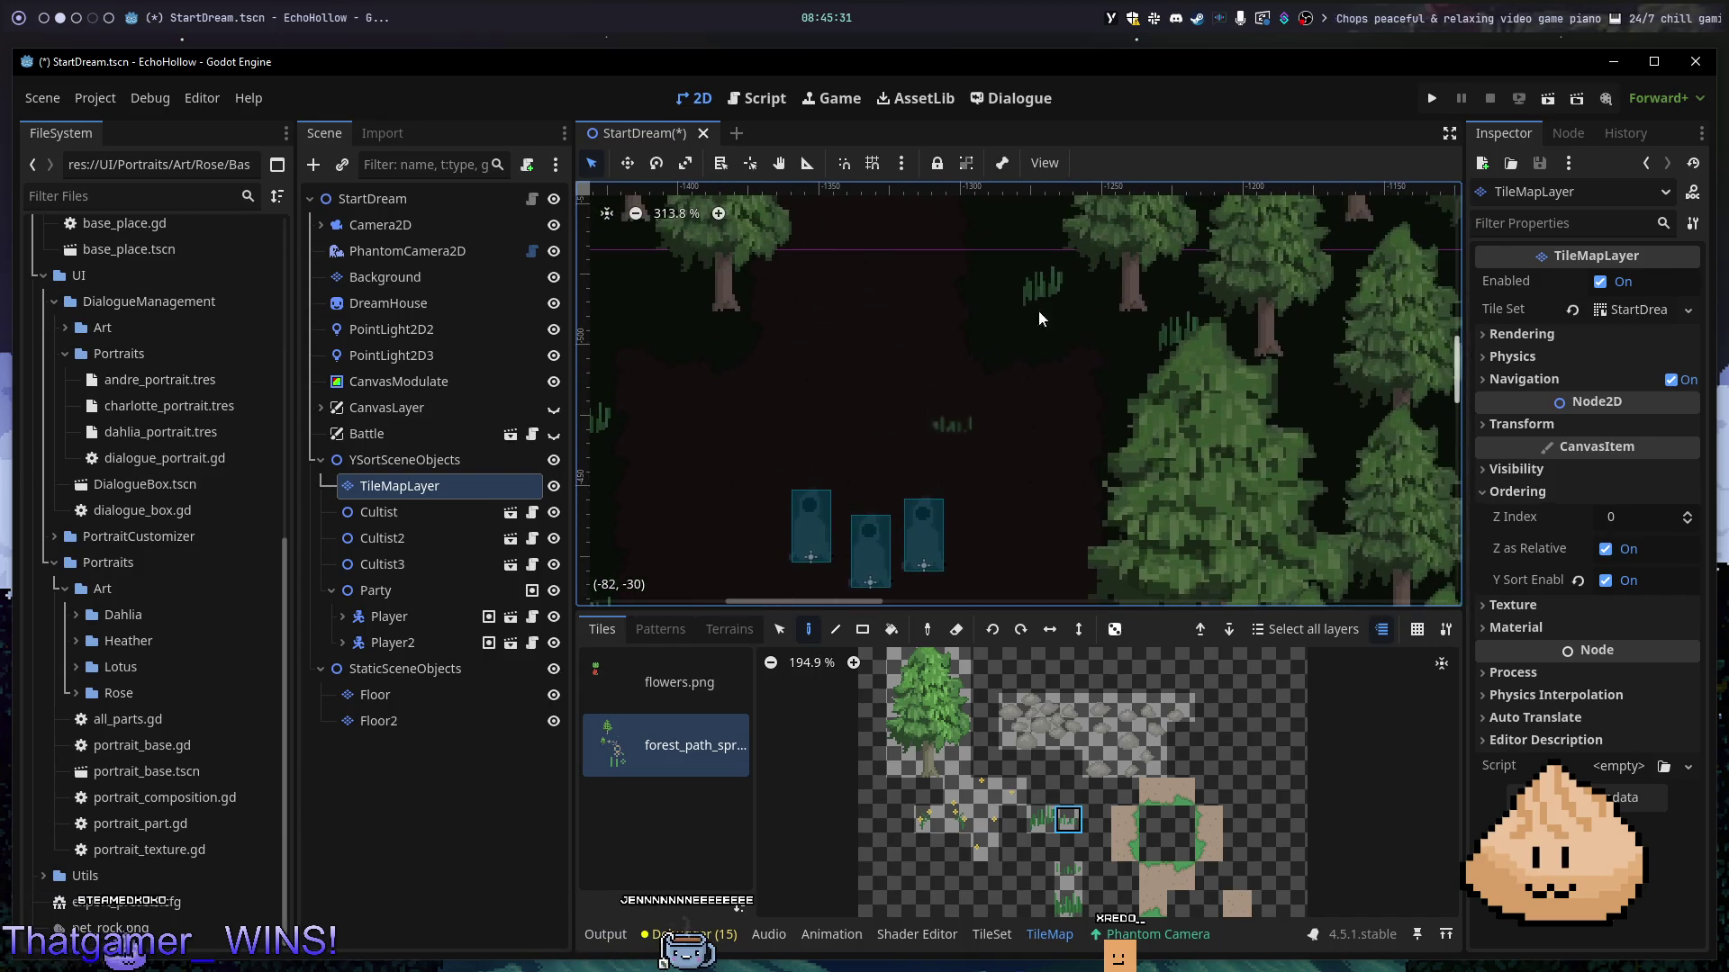
pyautogui.scroll(-8, 1083, 517)
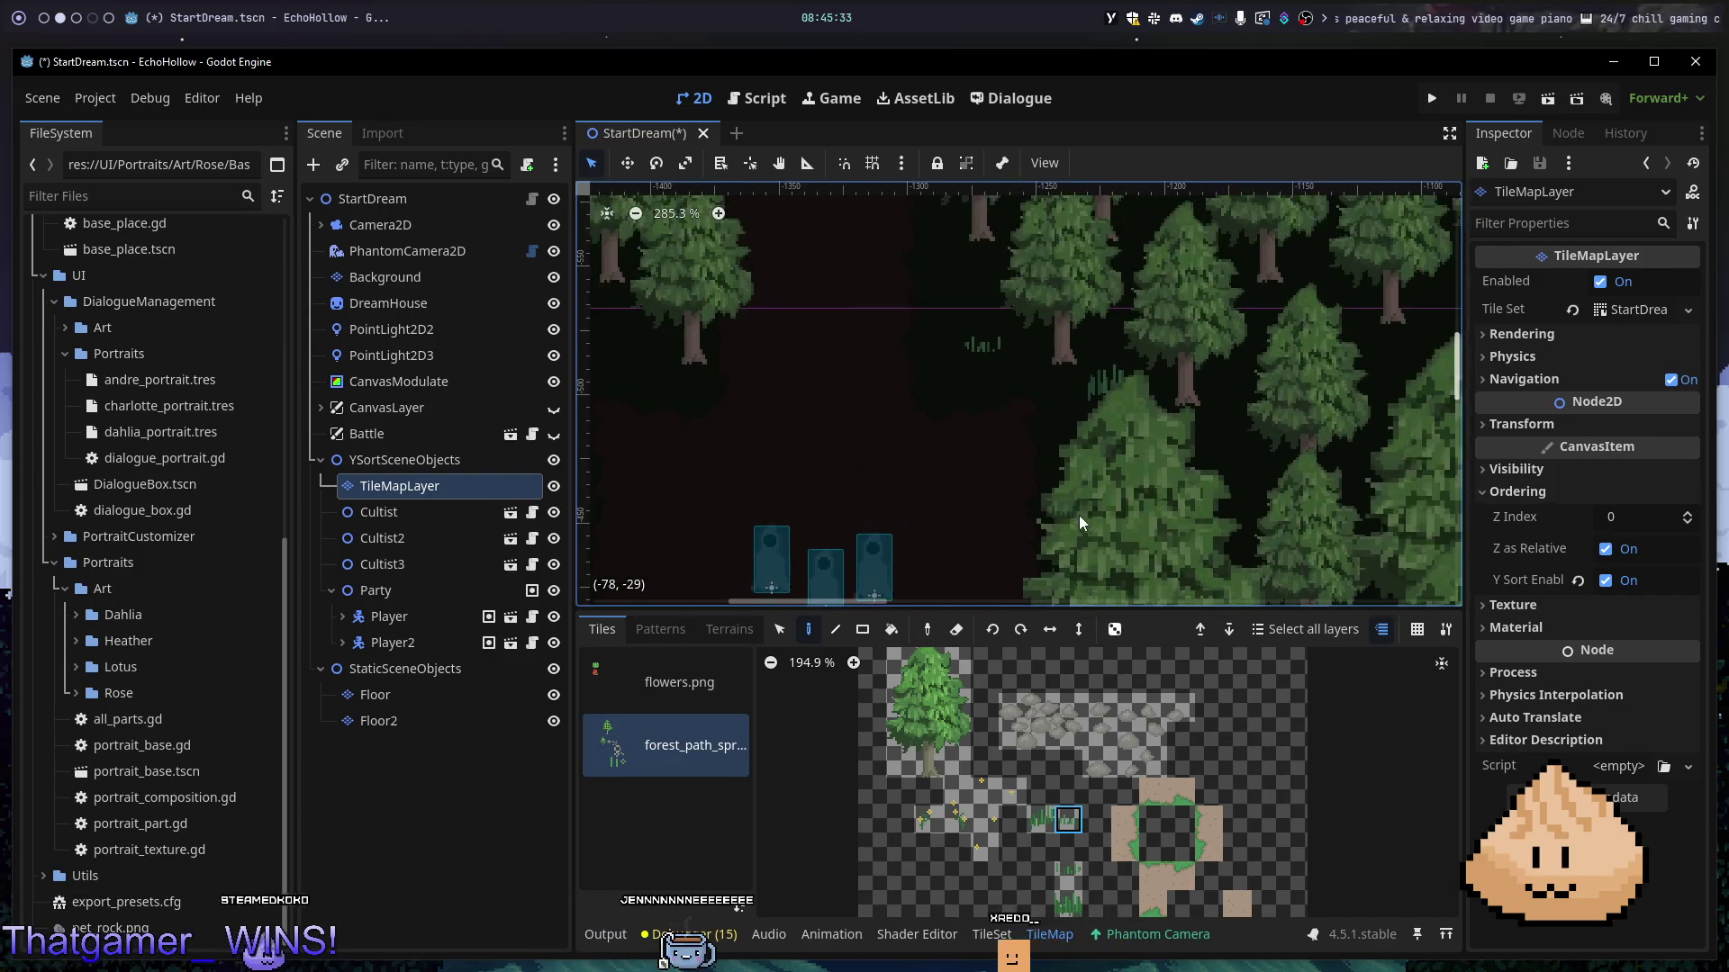
pyautogui.scroll(-2, 878, 450)
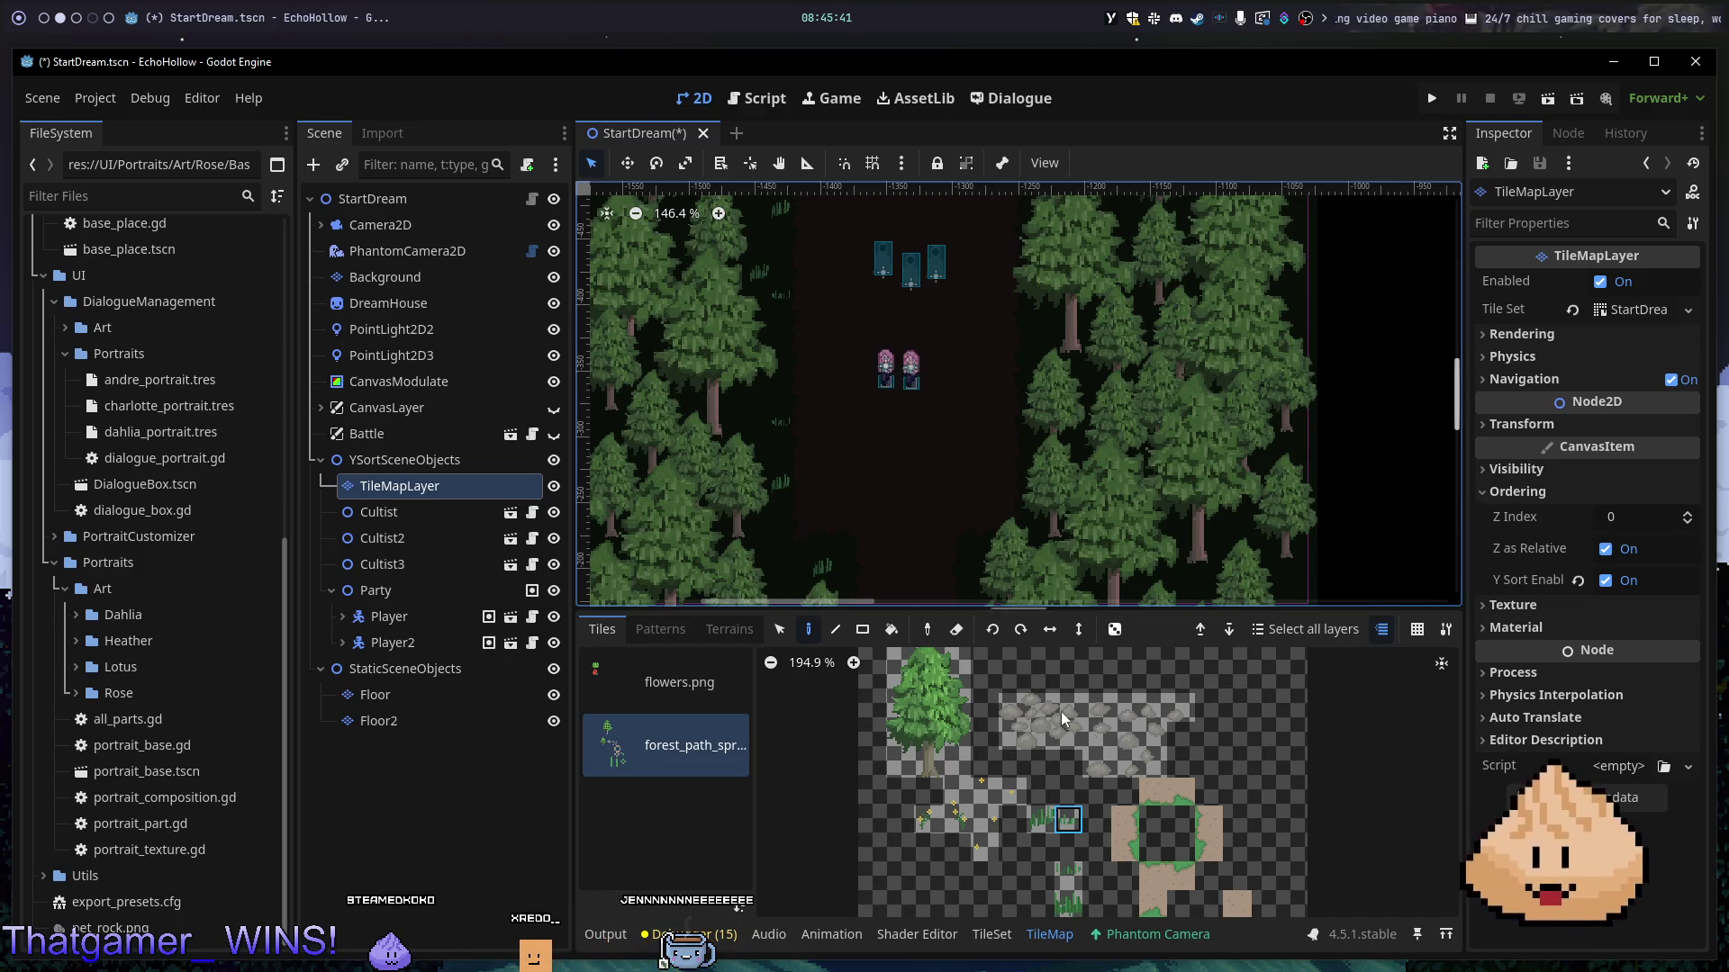
pyautogui.click(1068, 875)
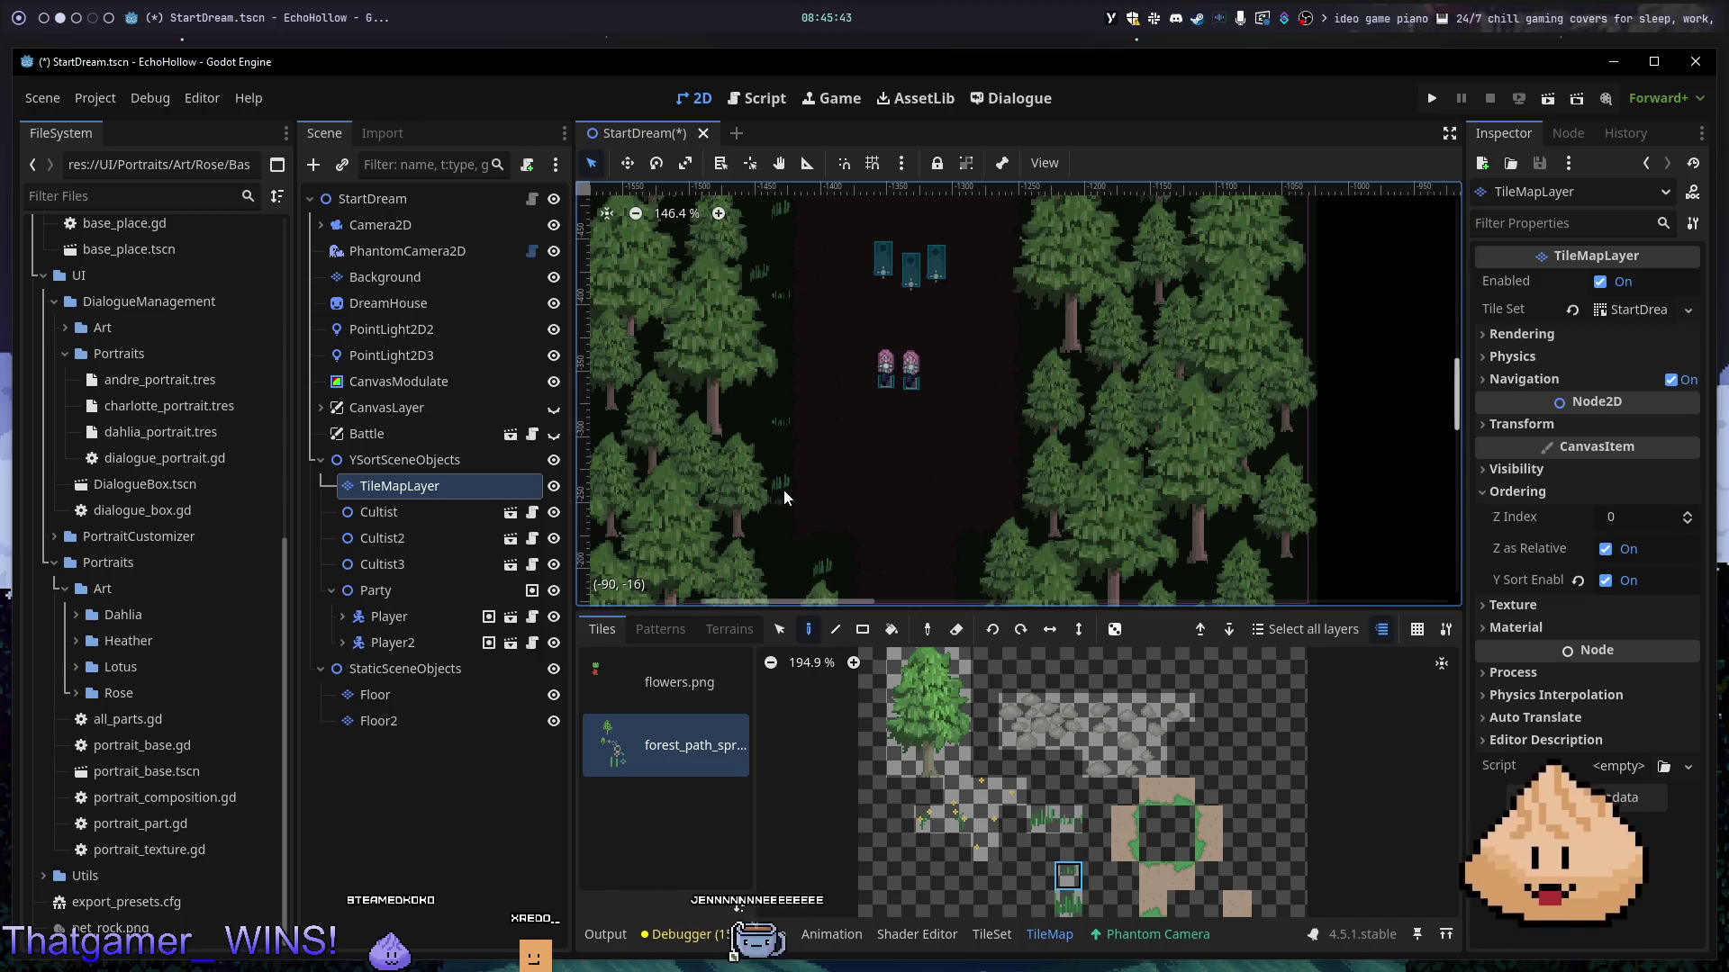
pyautogui.click(1077, 897)
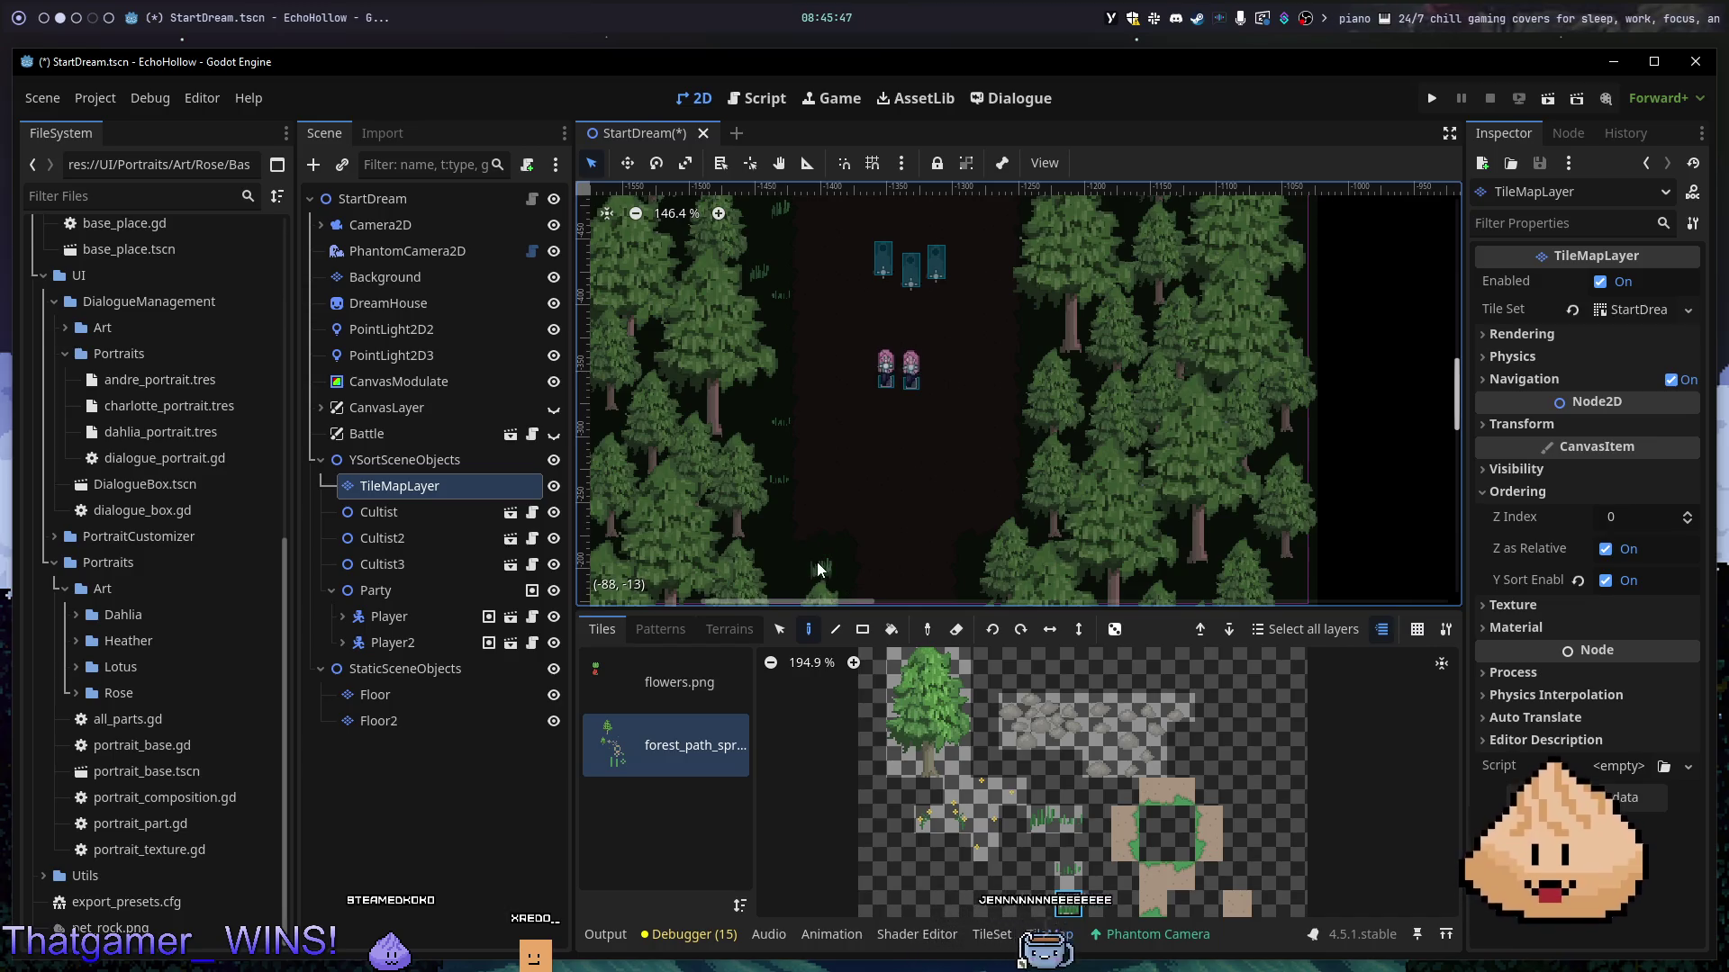
pyautogui.moveTo(899, 554); pyautogui.dragTo(959, 435)
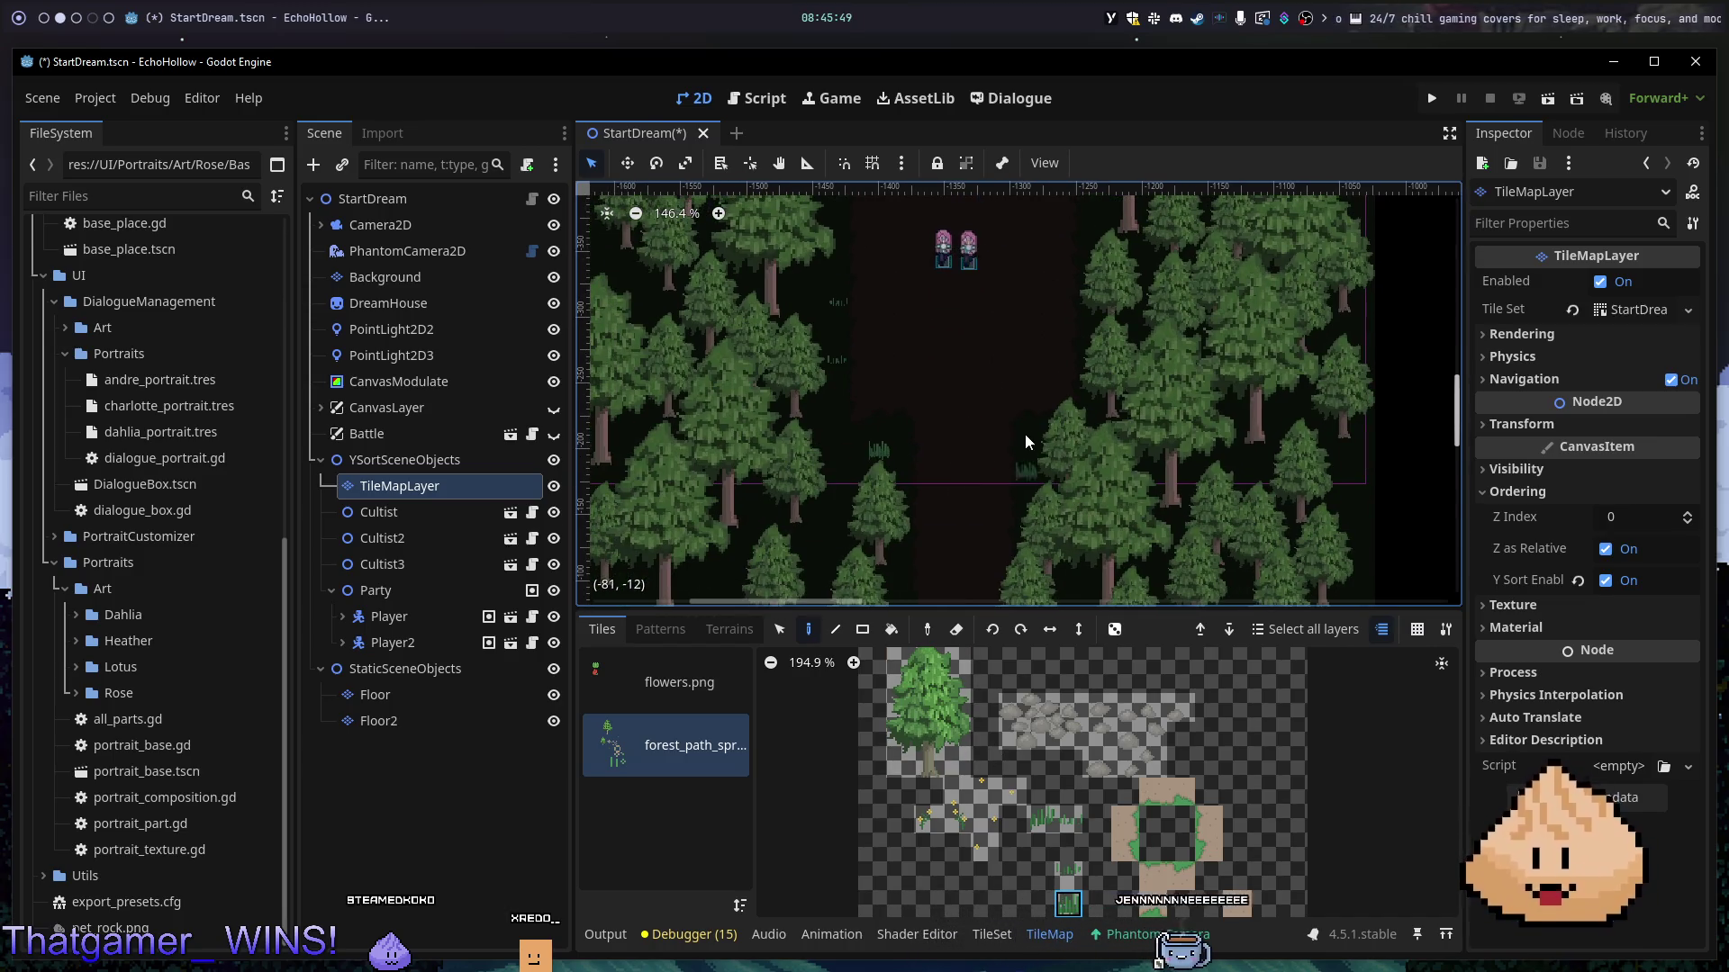
pyautogui.scroll(-4, 1077, 427)
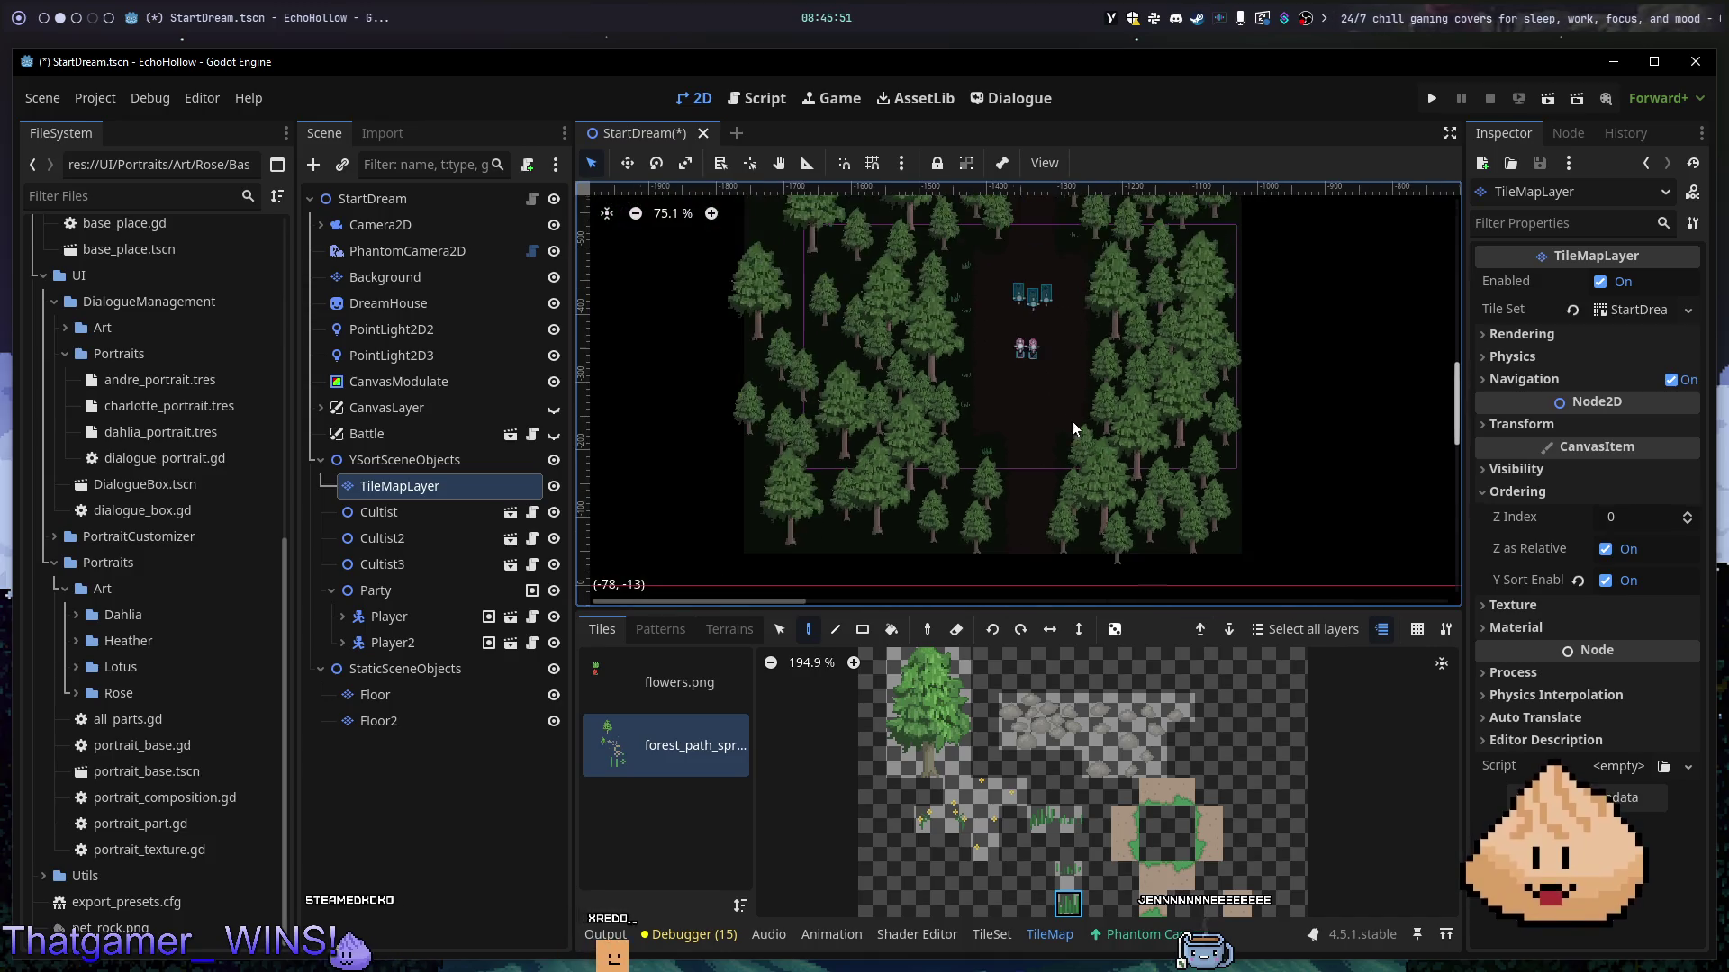
# - Paint one more grass tuft beside the dirt path
pyautogui.click(1048, 821)
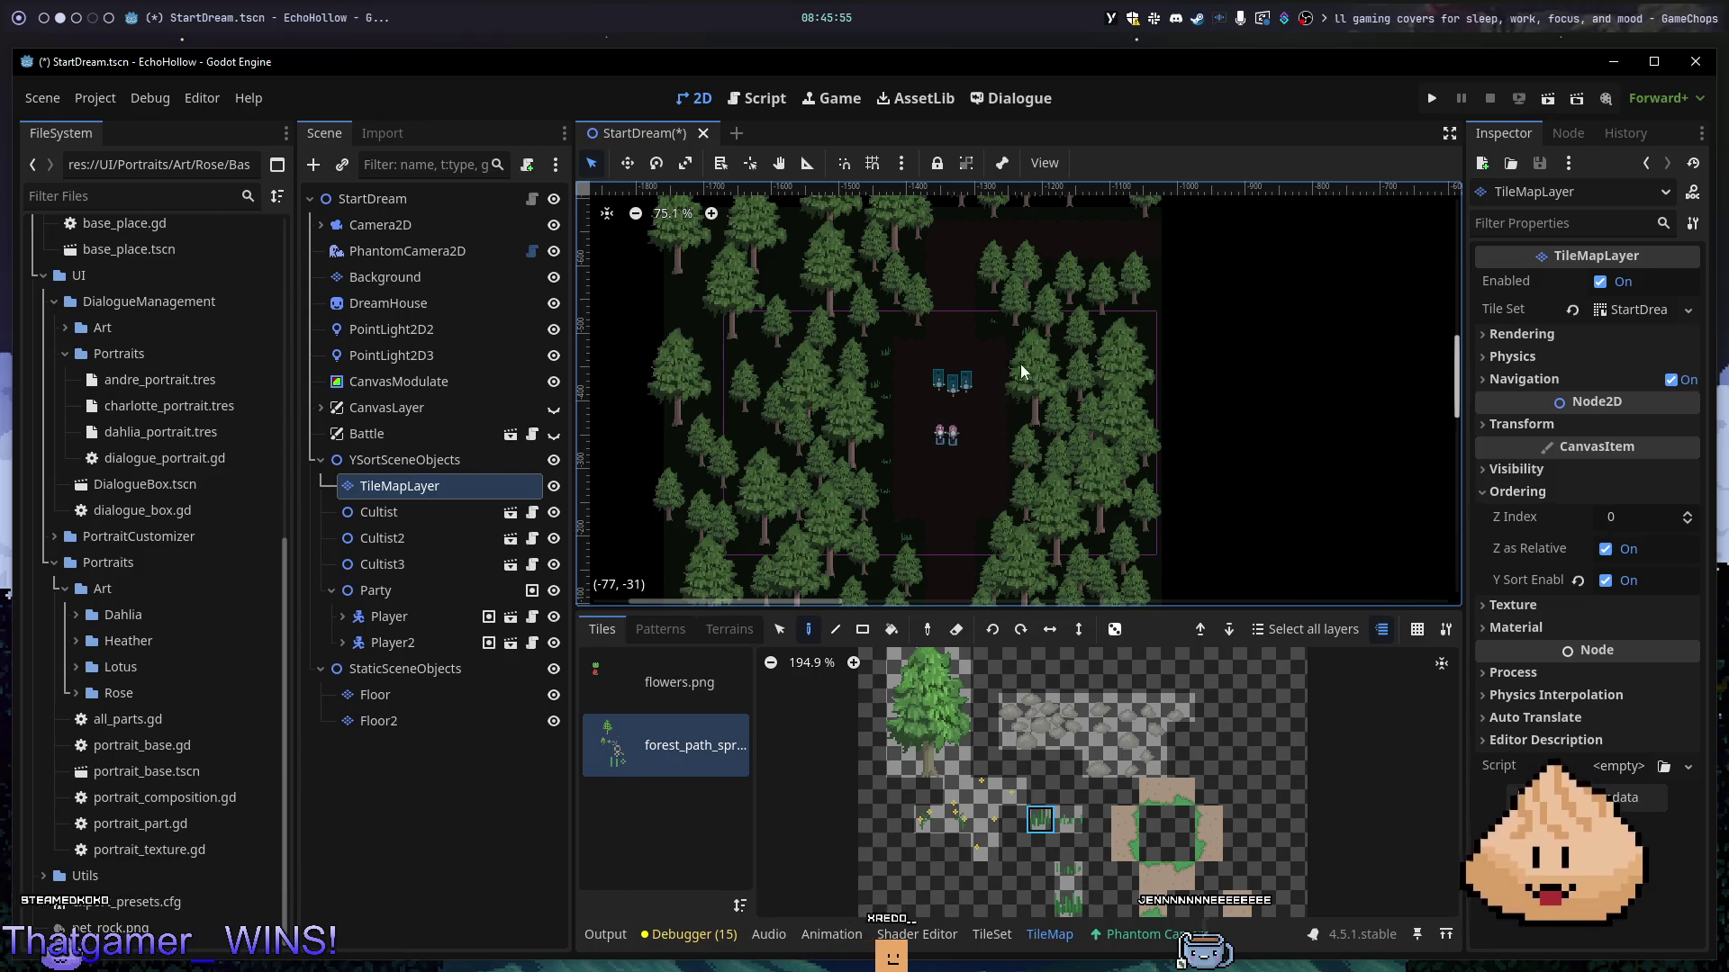
pyautogui.click(1019, 411)
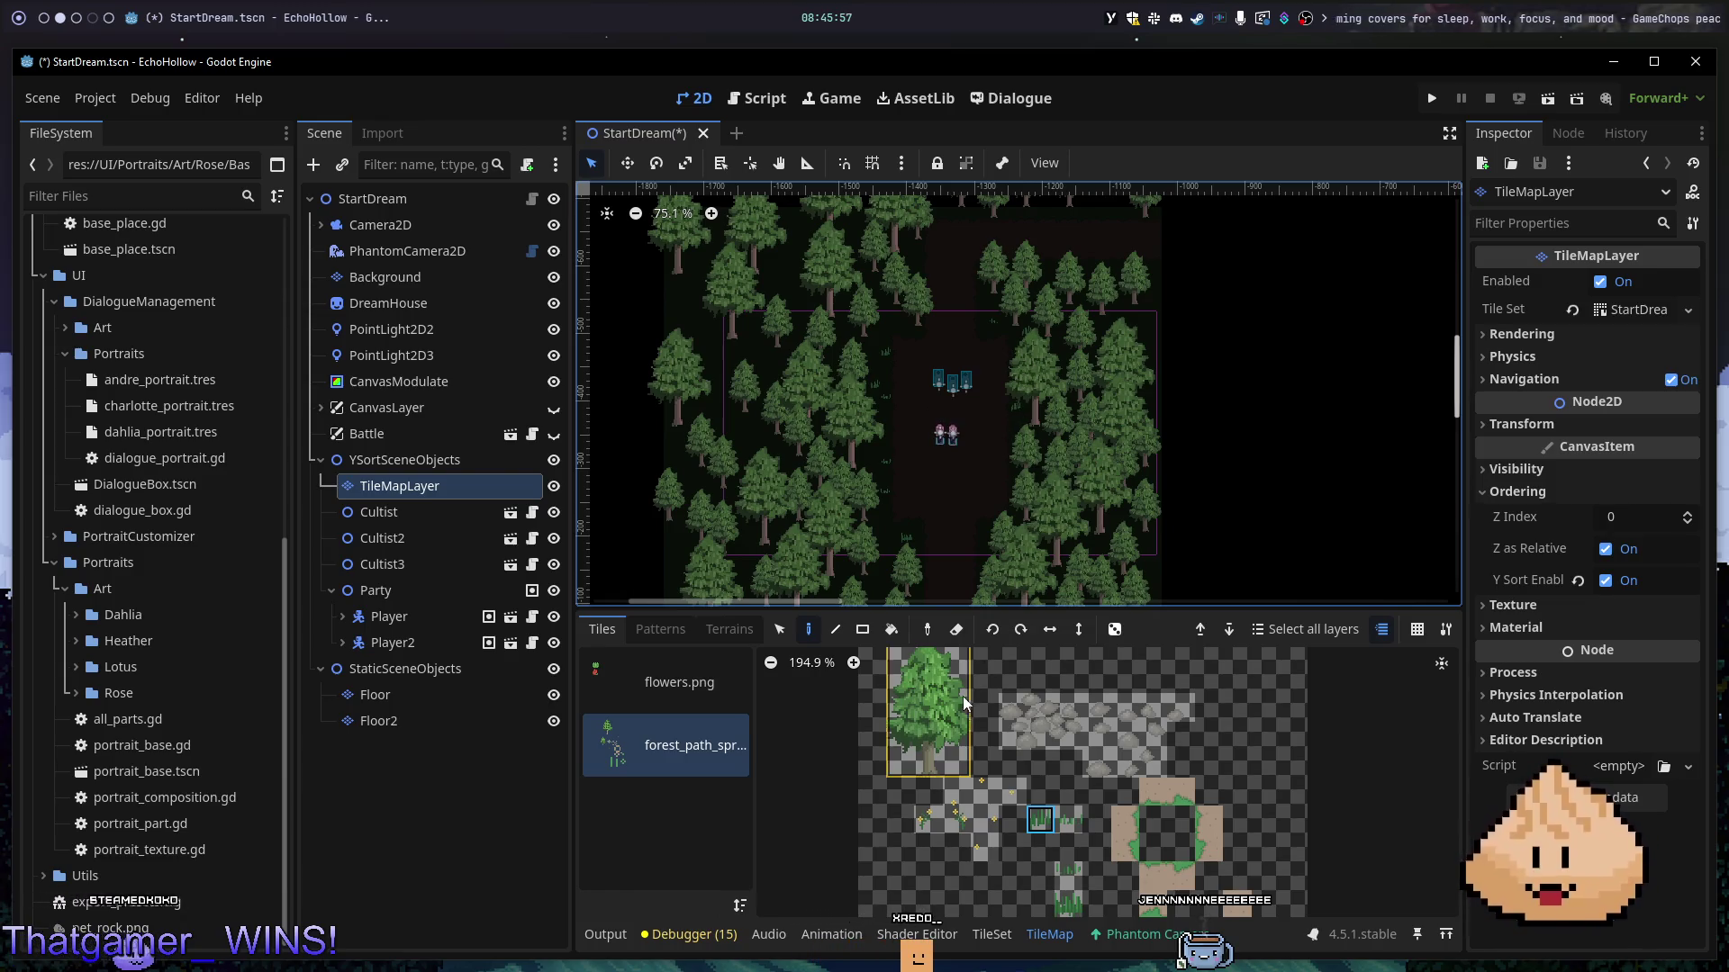
pyautogui.click(1067, 878)
pyautogui.moveTo(1078, 309); pyautogui.dragTo(996, 389)
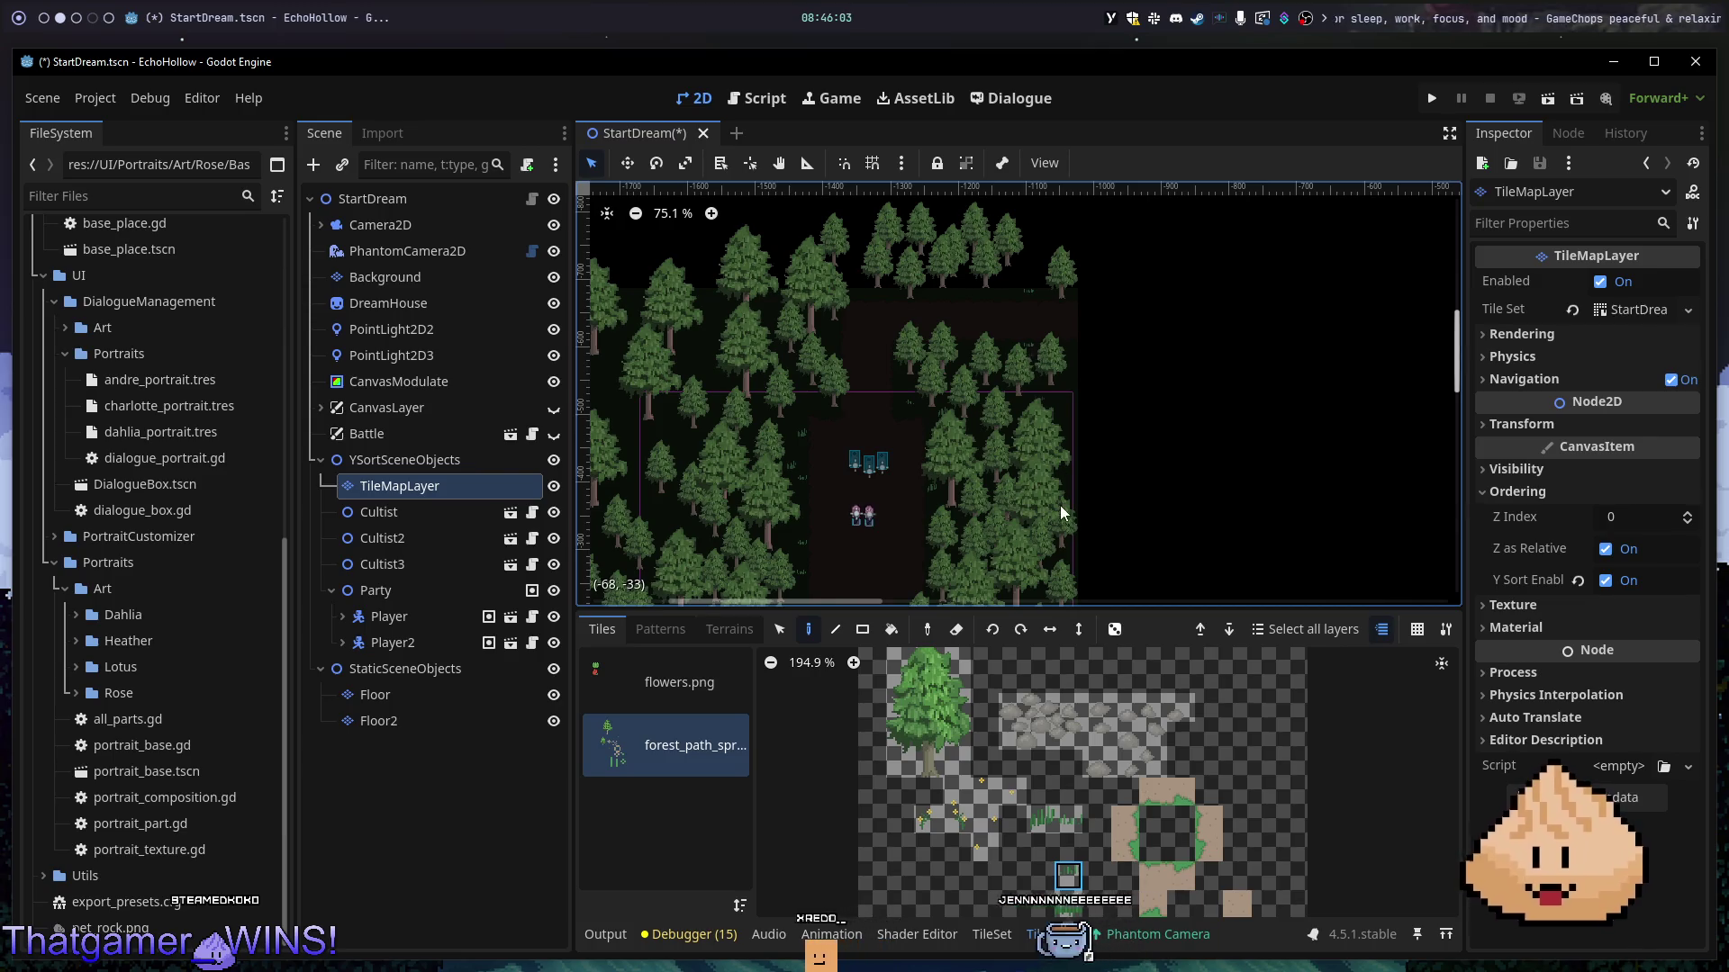
# - Pick the small flower tile and place the first flower beside the path
pyautogui.click(1042, 820)
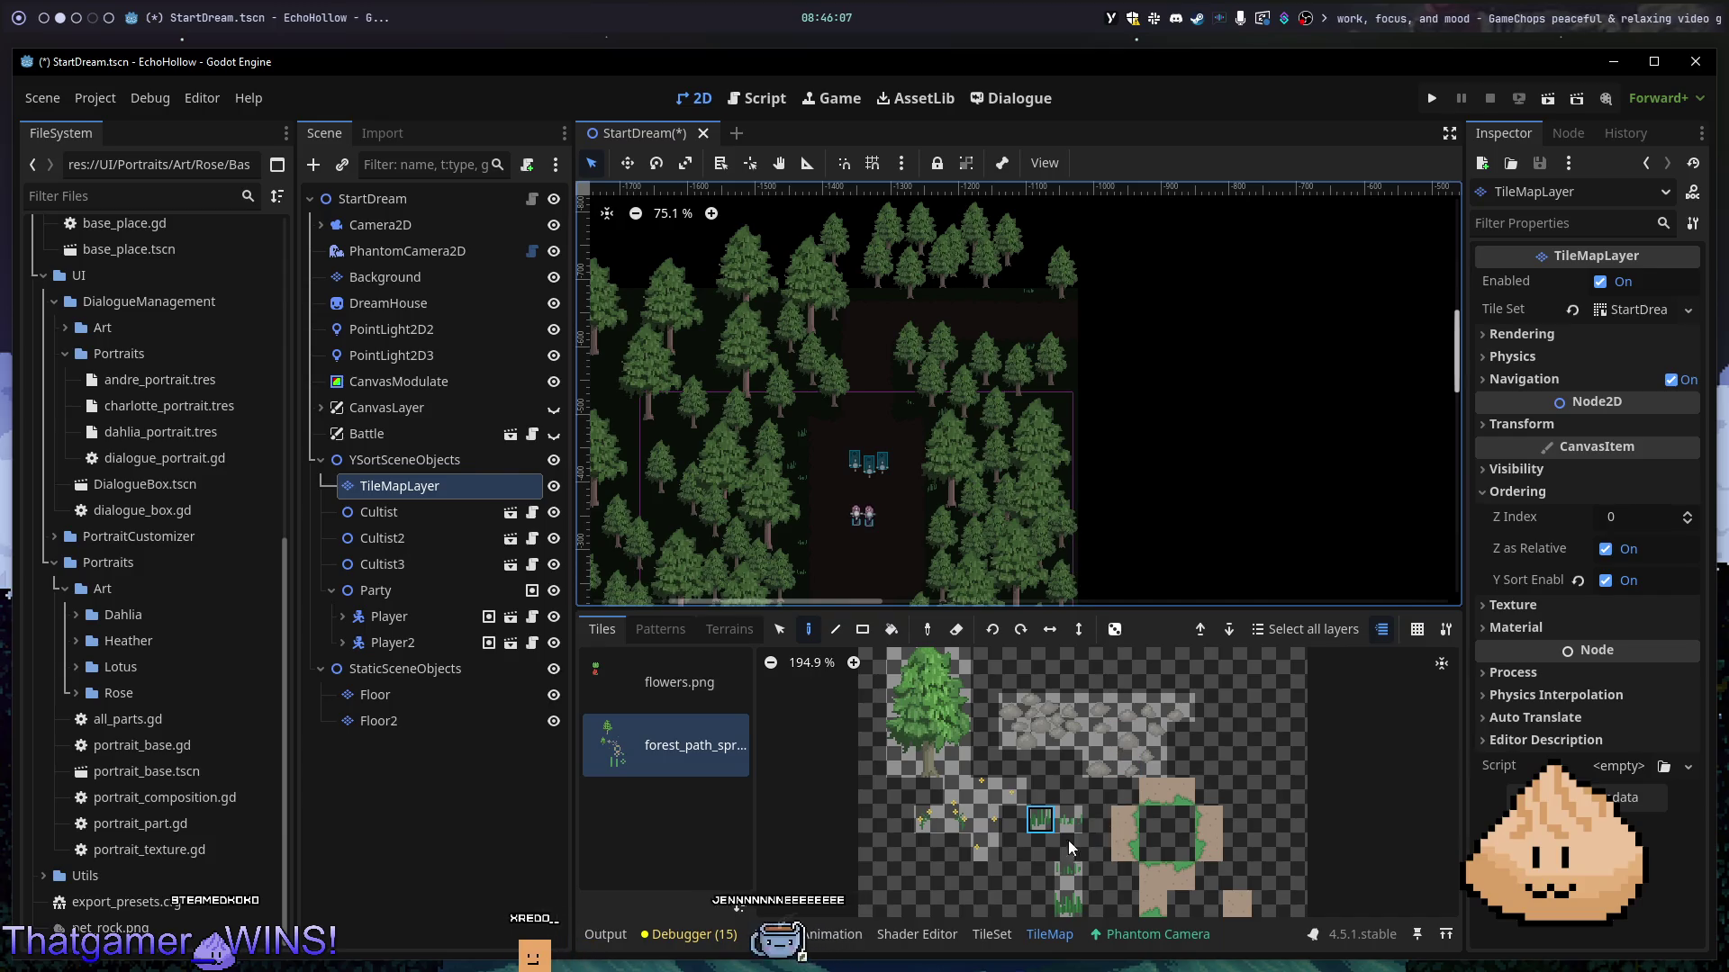
pyautogui.click(928, 820)
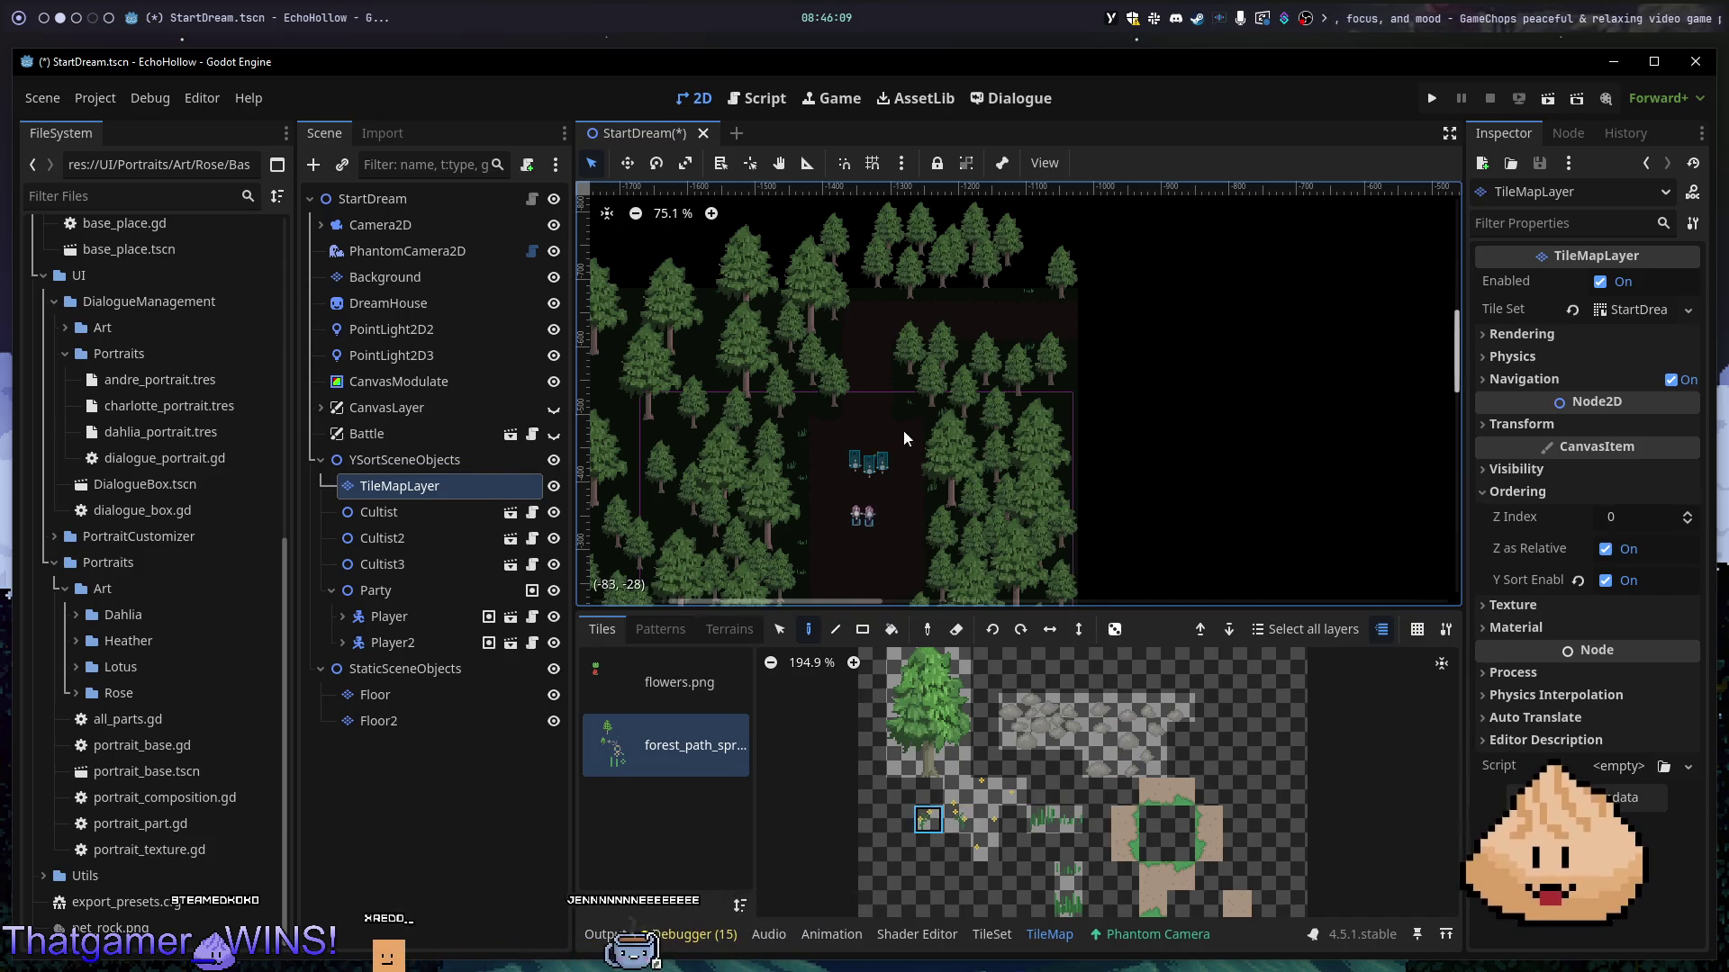
pyautogui.moveTo(1252, 438); pyautogui.dragTo(1212, 337)
pyautogui.scroll(5, 778, 412)
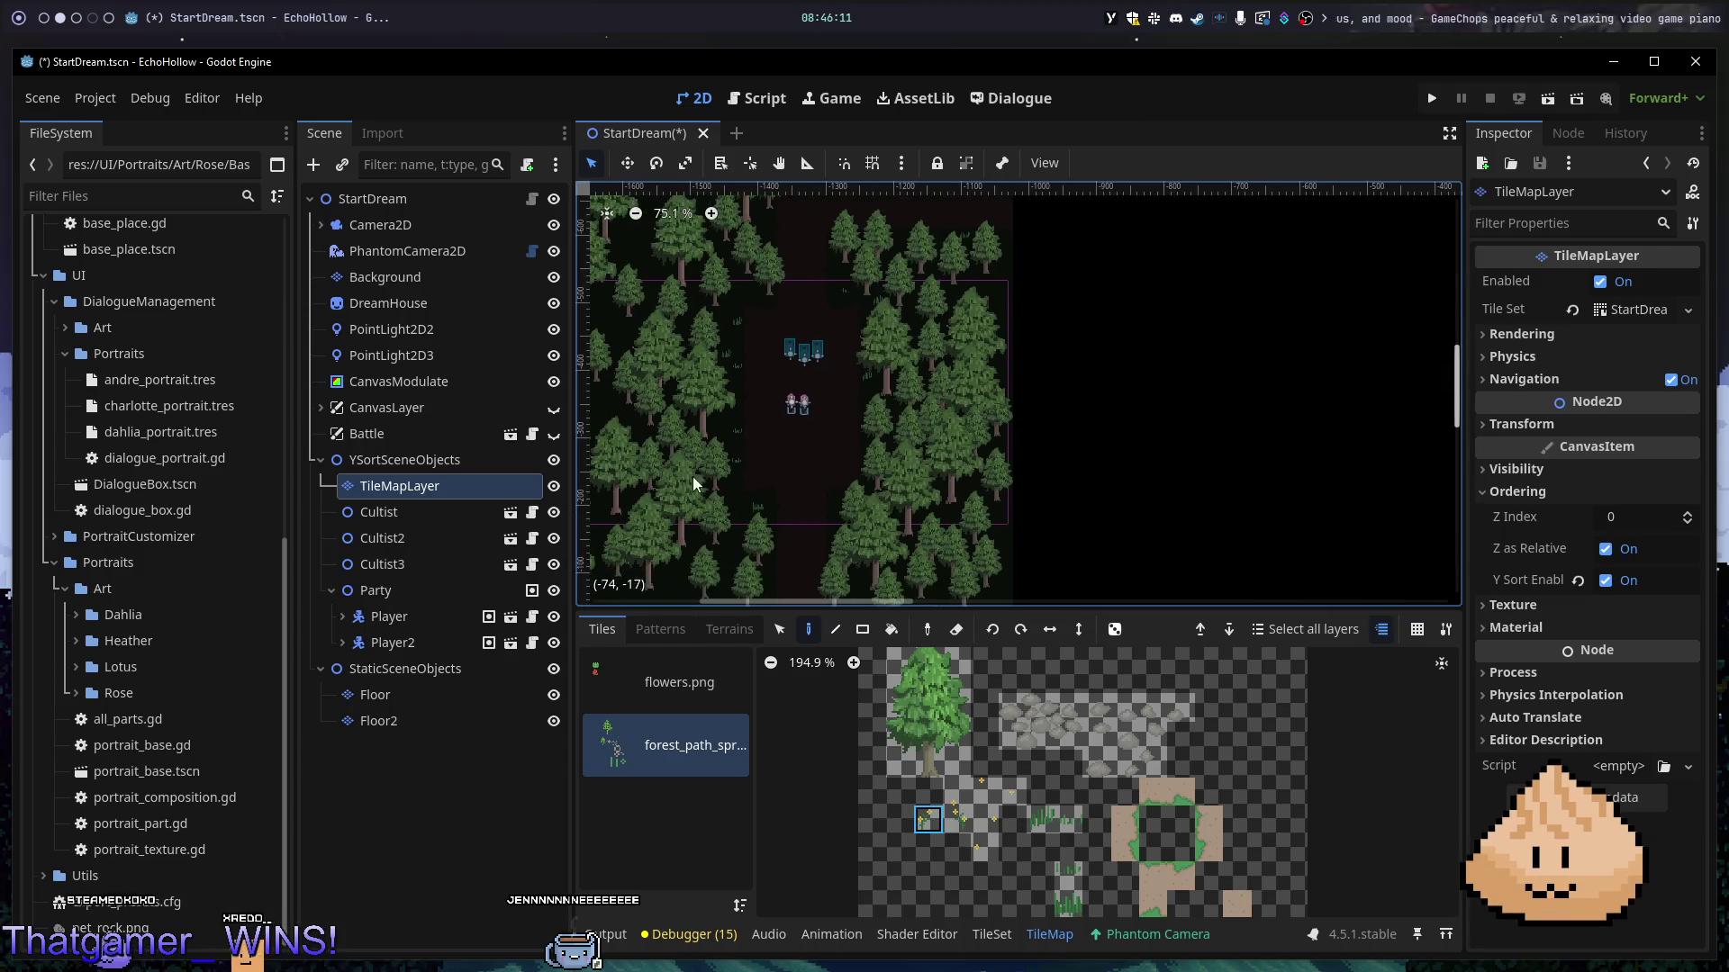
pyautogui.click(717, 385)
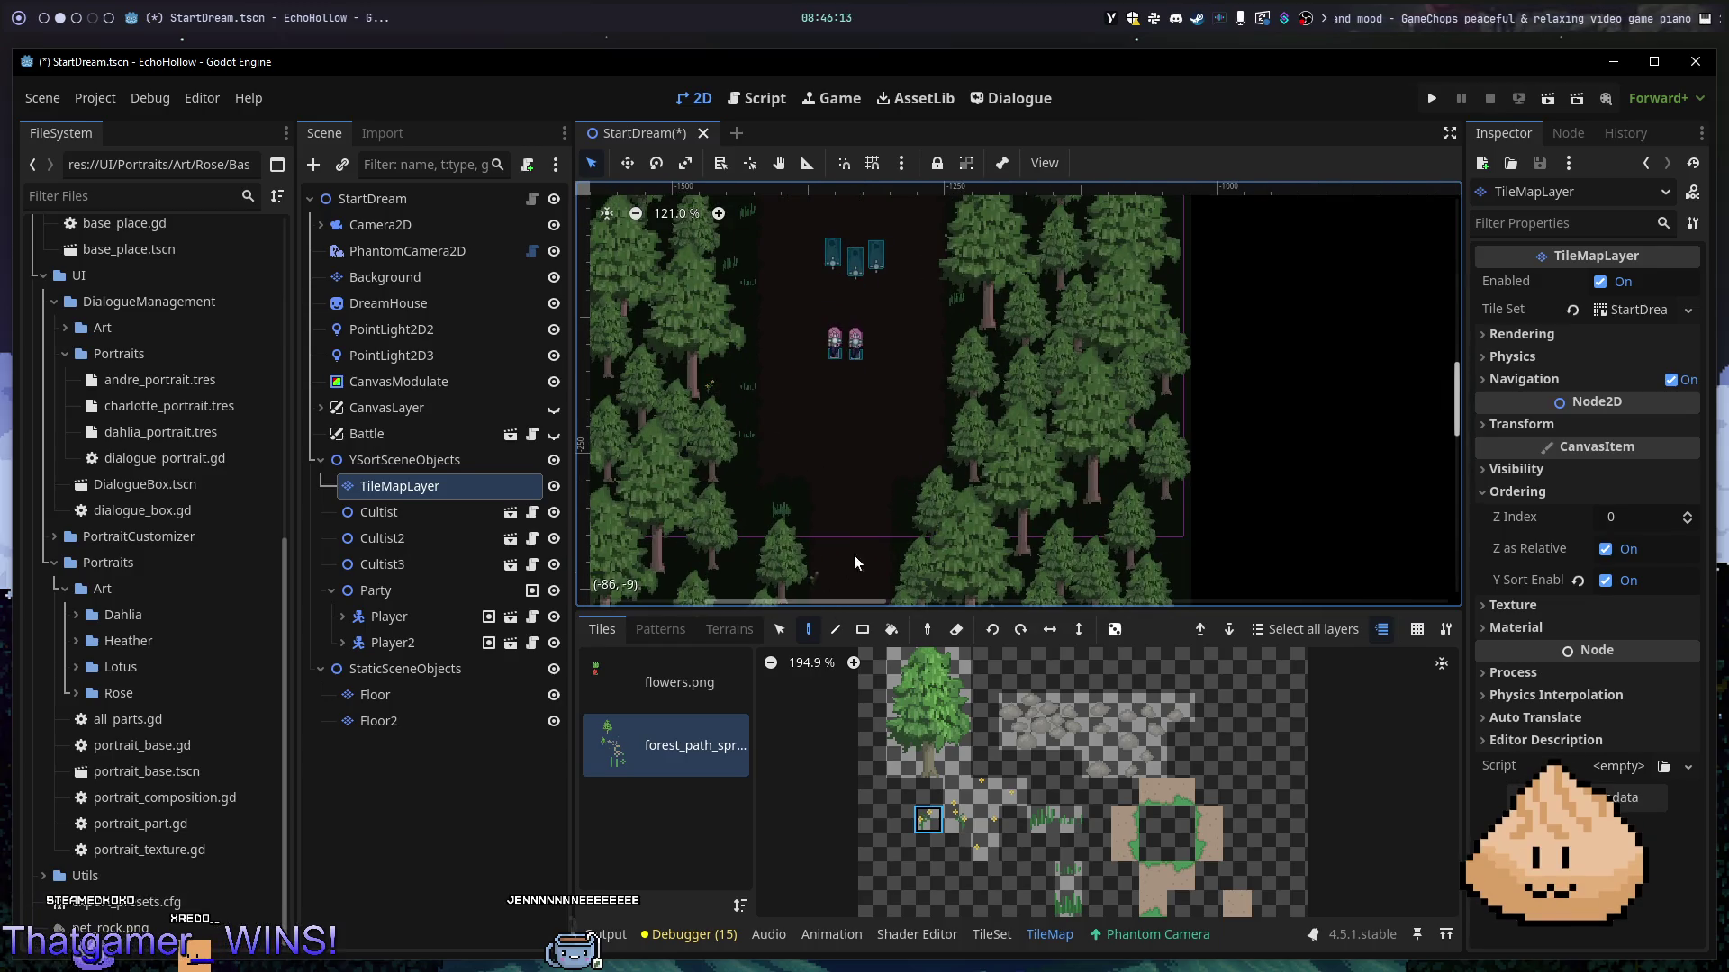
pyautogui.click(956, 819)
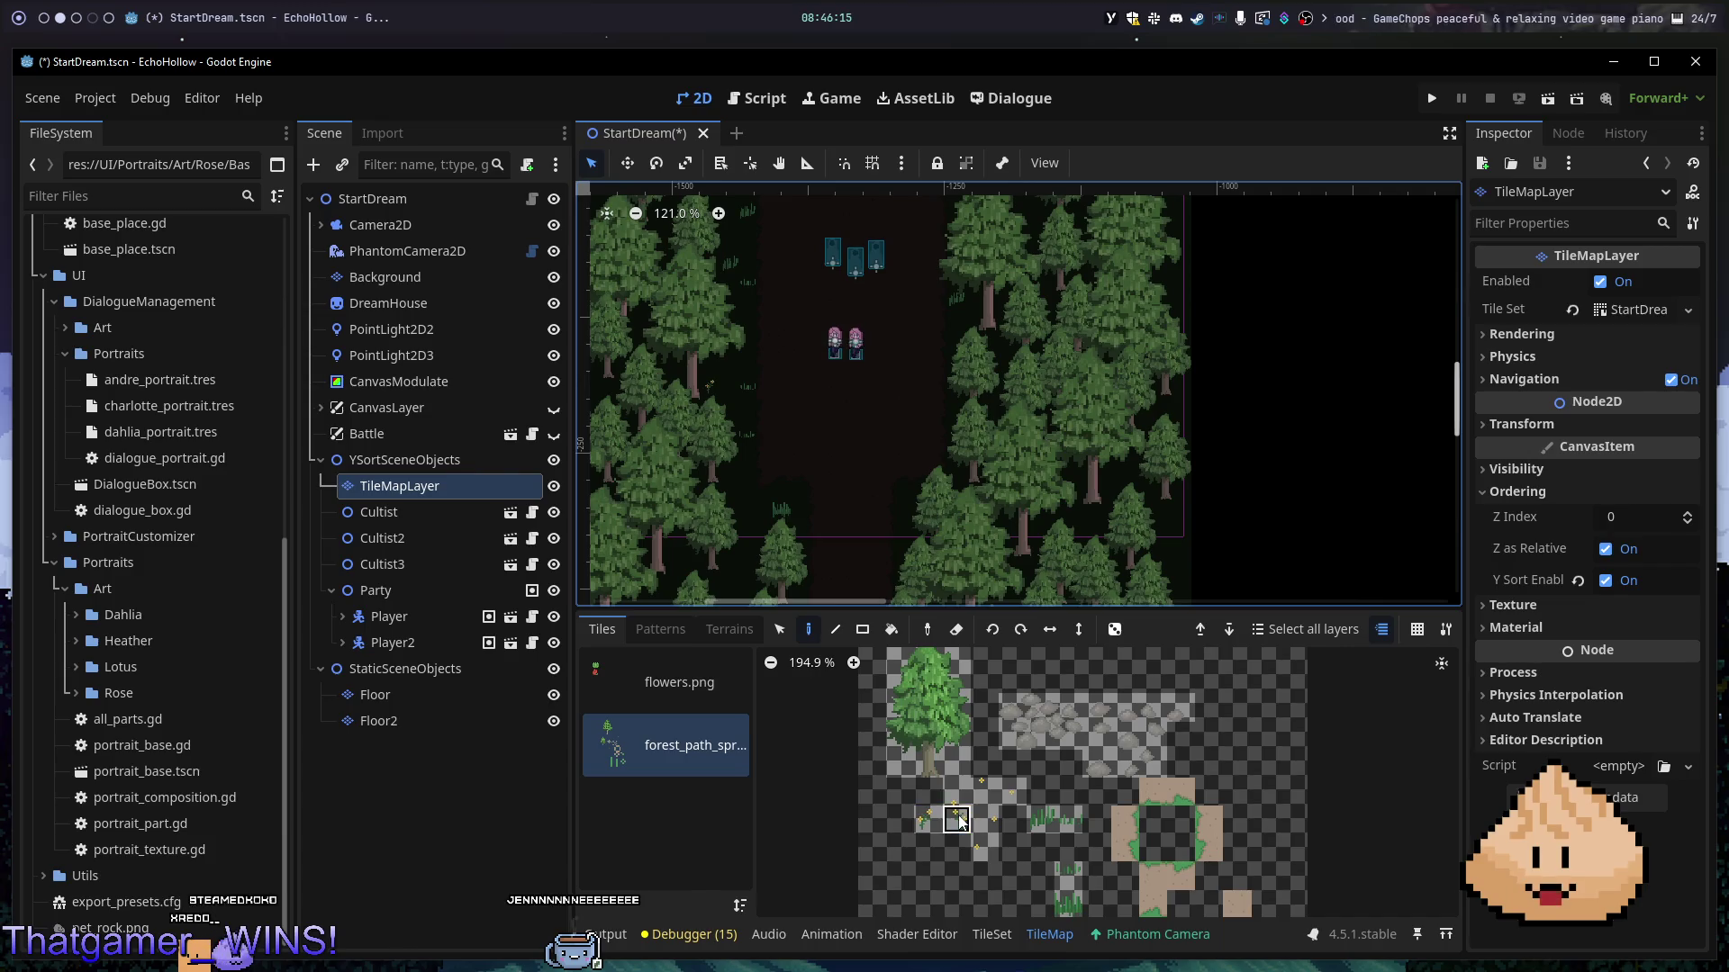
pyautogui.scroll(10, 1166, 823)
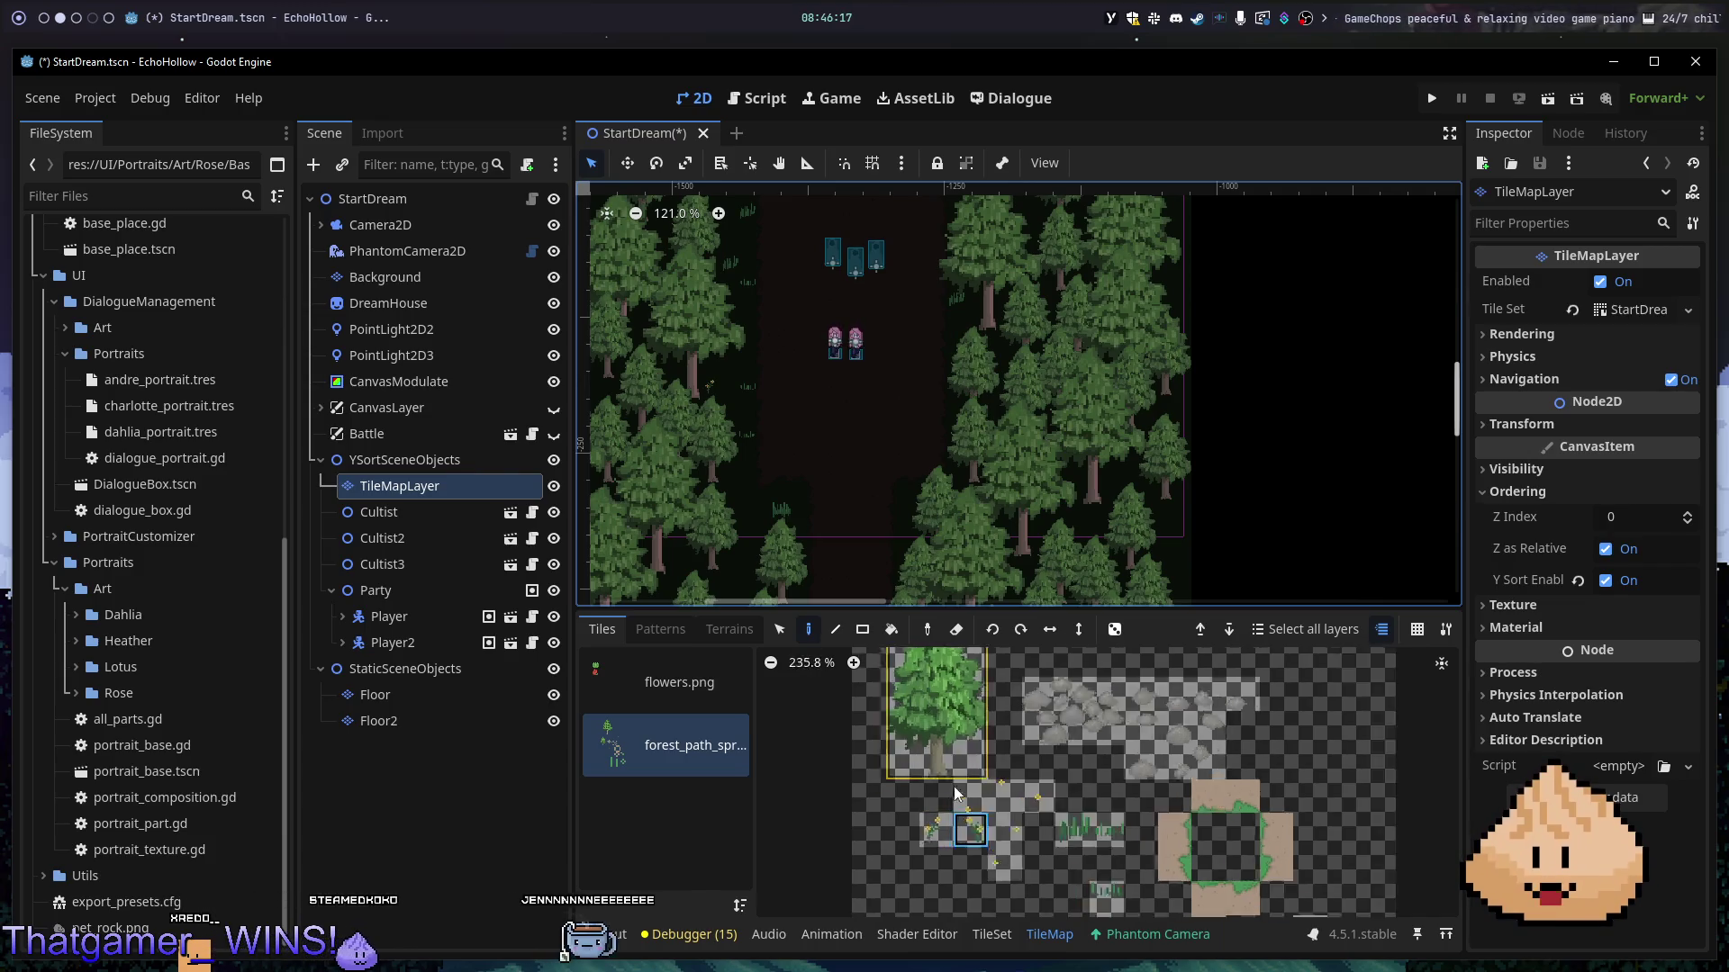
# - Scatter the first few small flower tiles on the forest floor near the path
pyautogui.scroll(-3, 1186, 795)
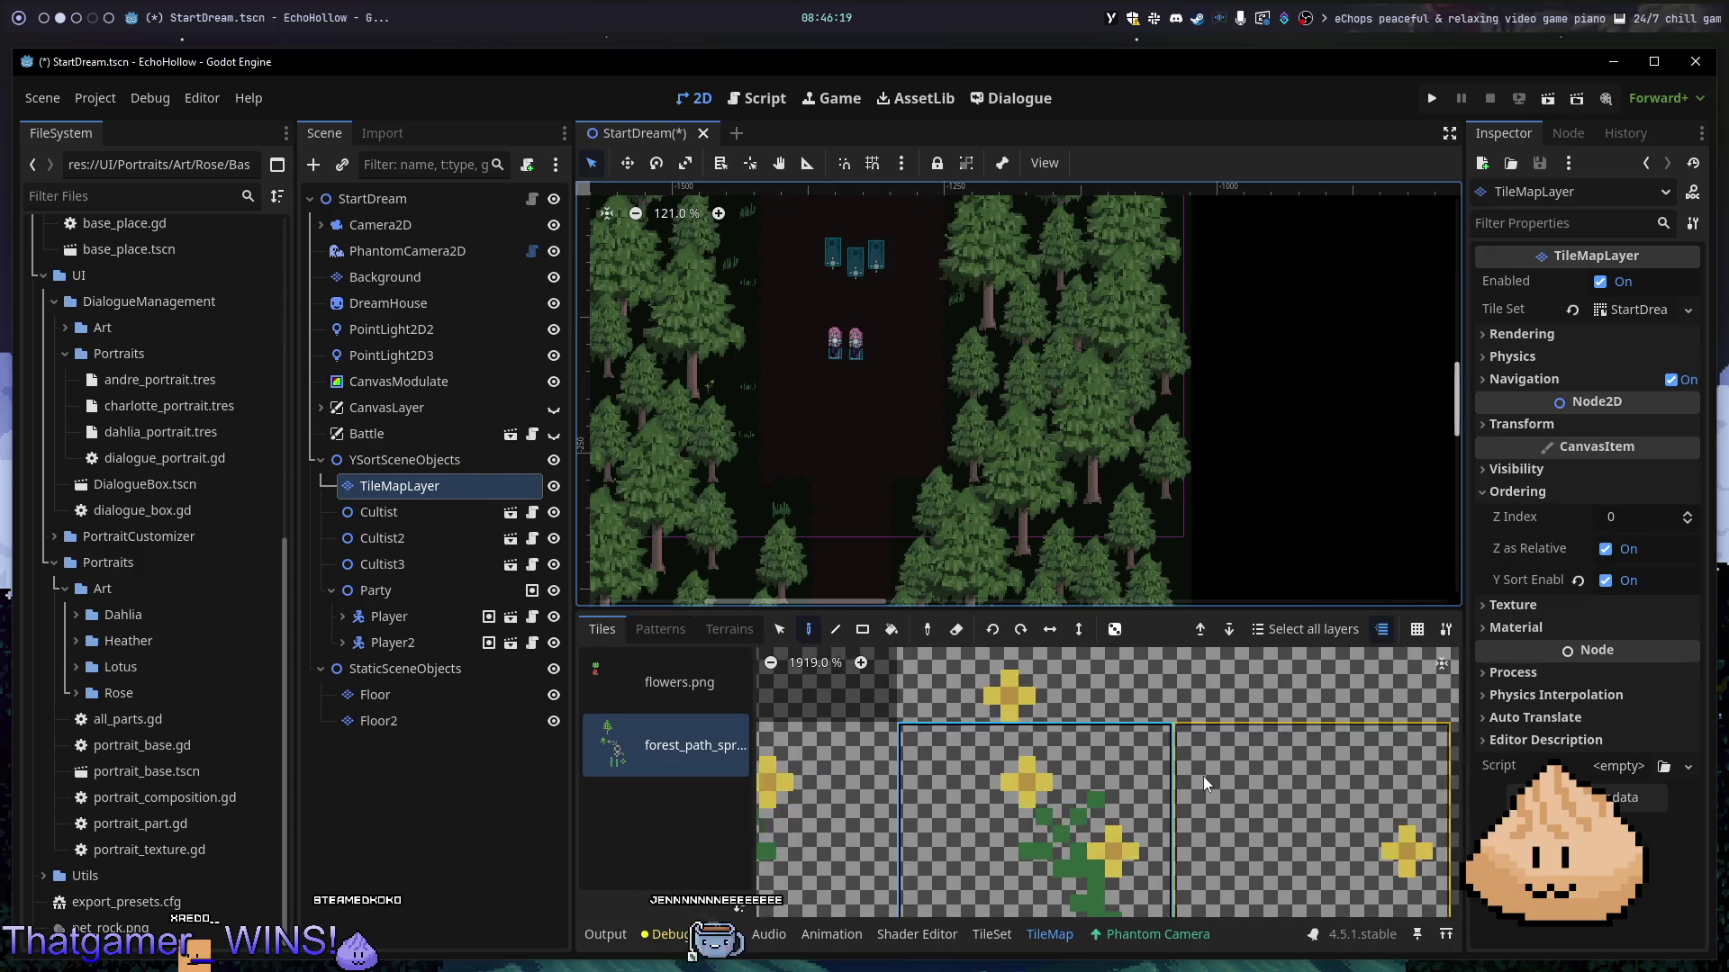
pyautogui.scroll(-1, 1233, 747)
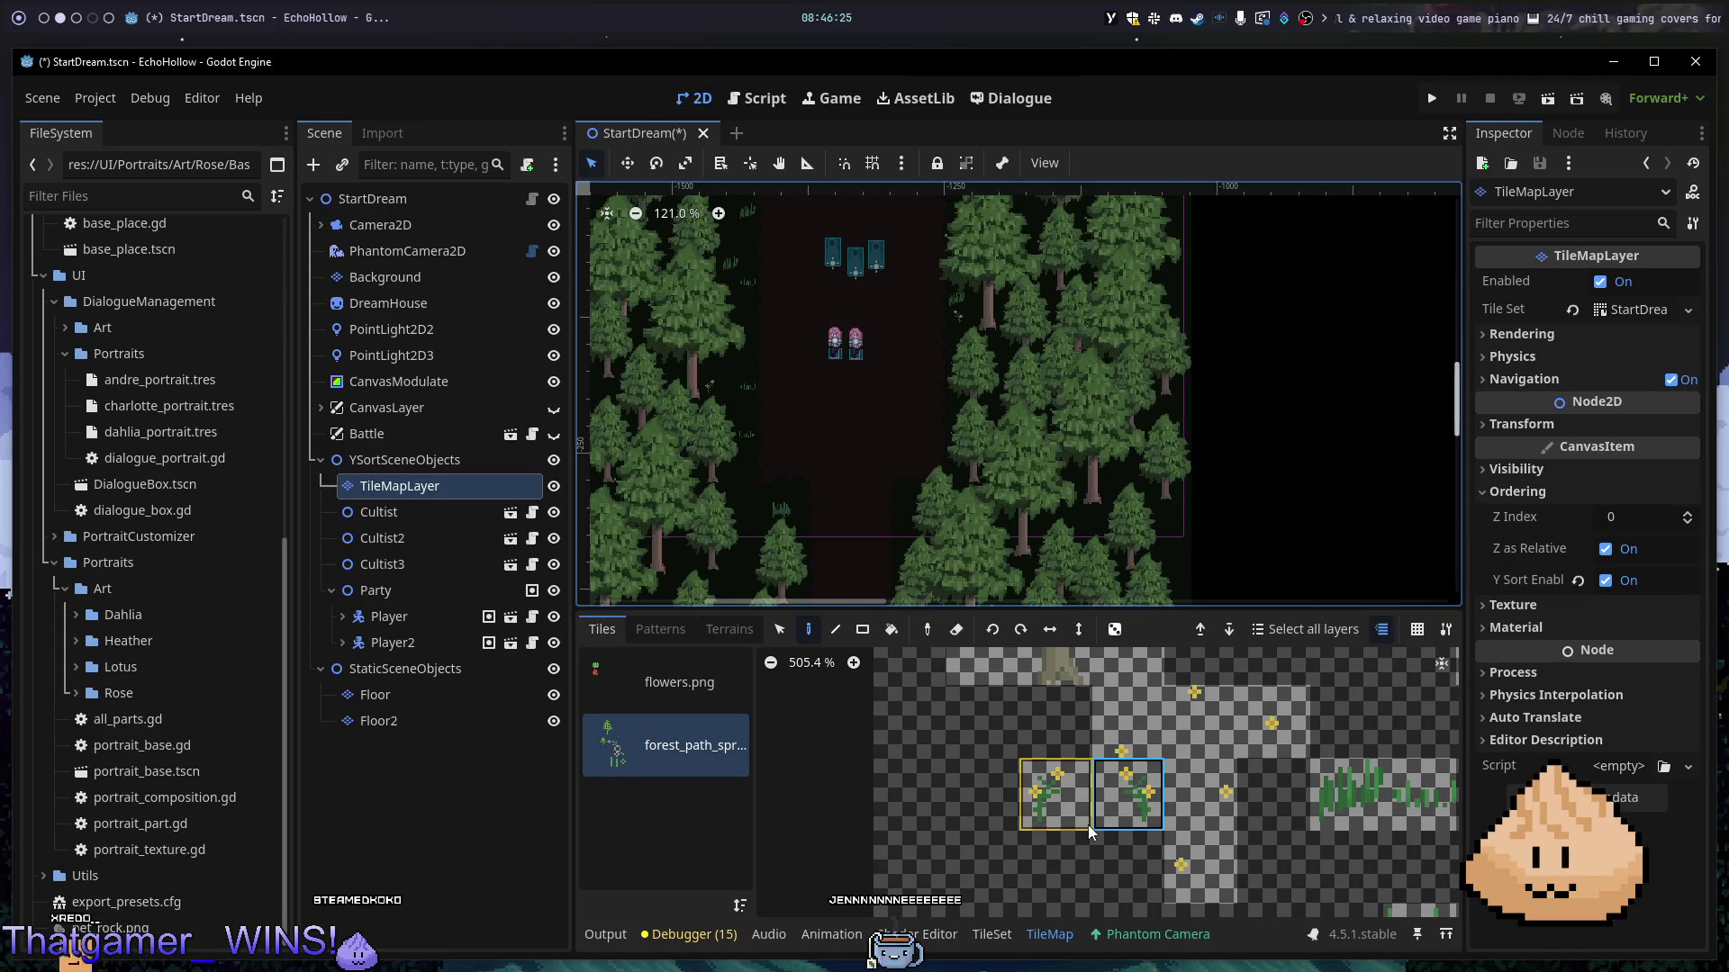
pyautogui.click(1130, 724)
pyautogui.click(744, 459)
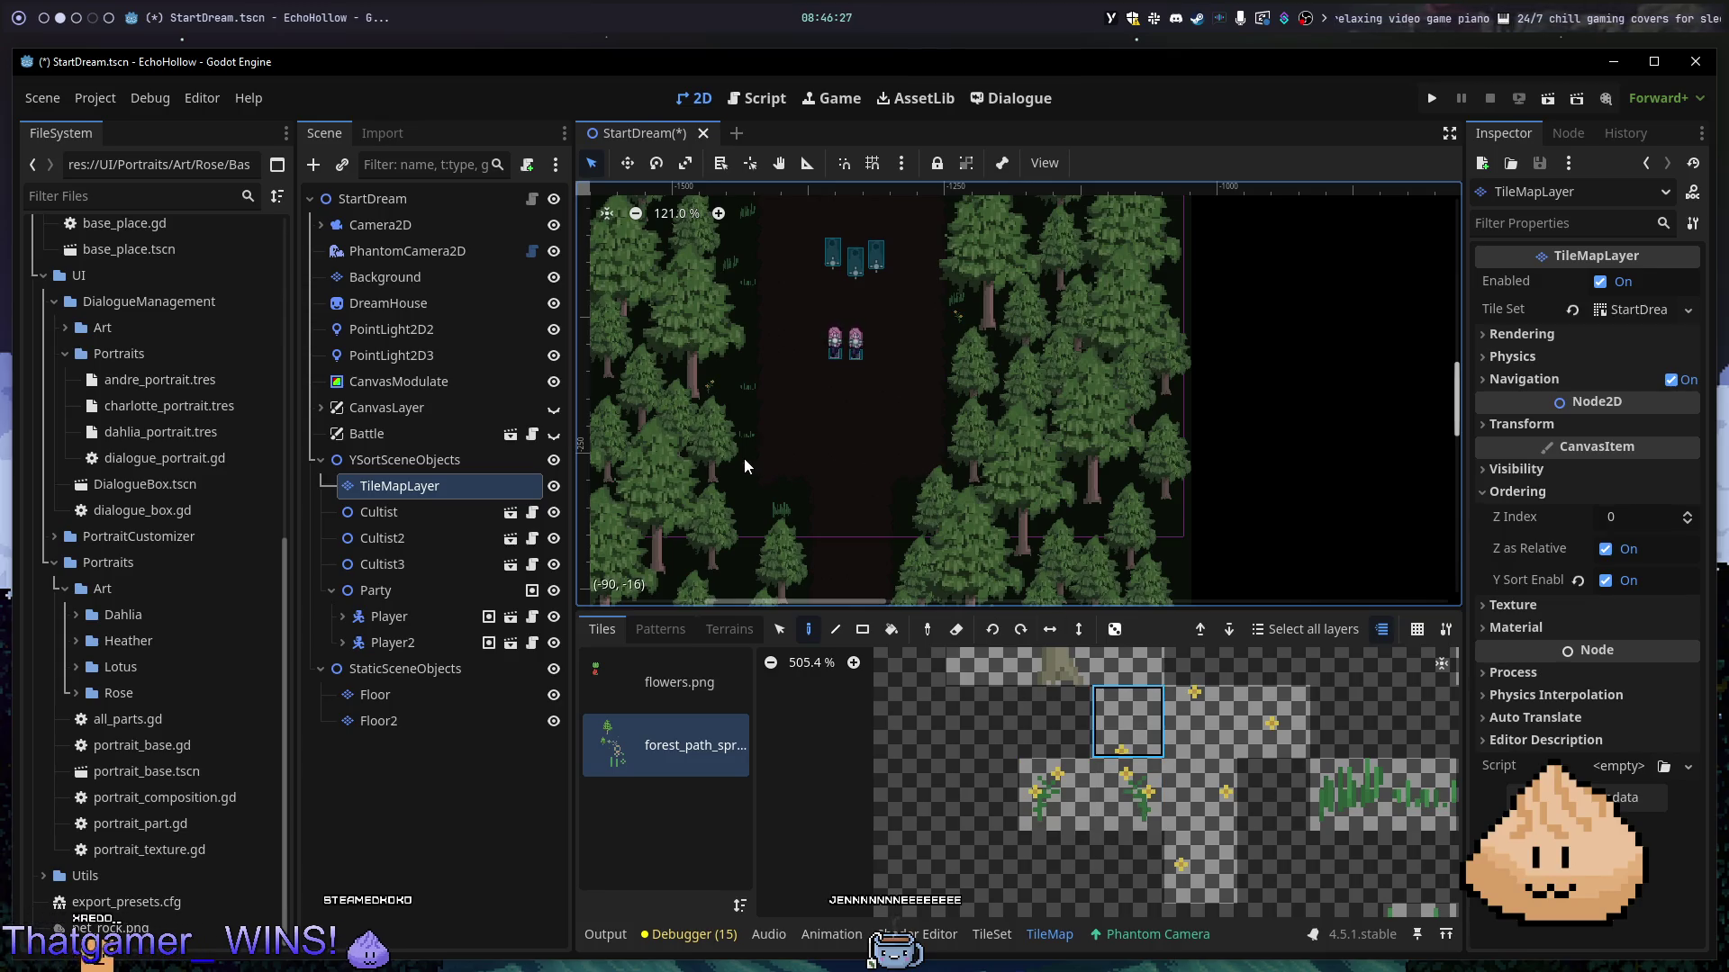
pyautogui.click(1164, 695)
pyautogui.click(900, 496)
pyautogui.click(1196, 808)
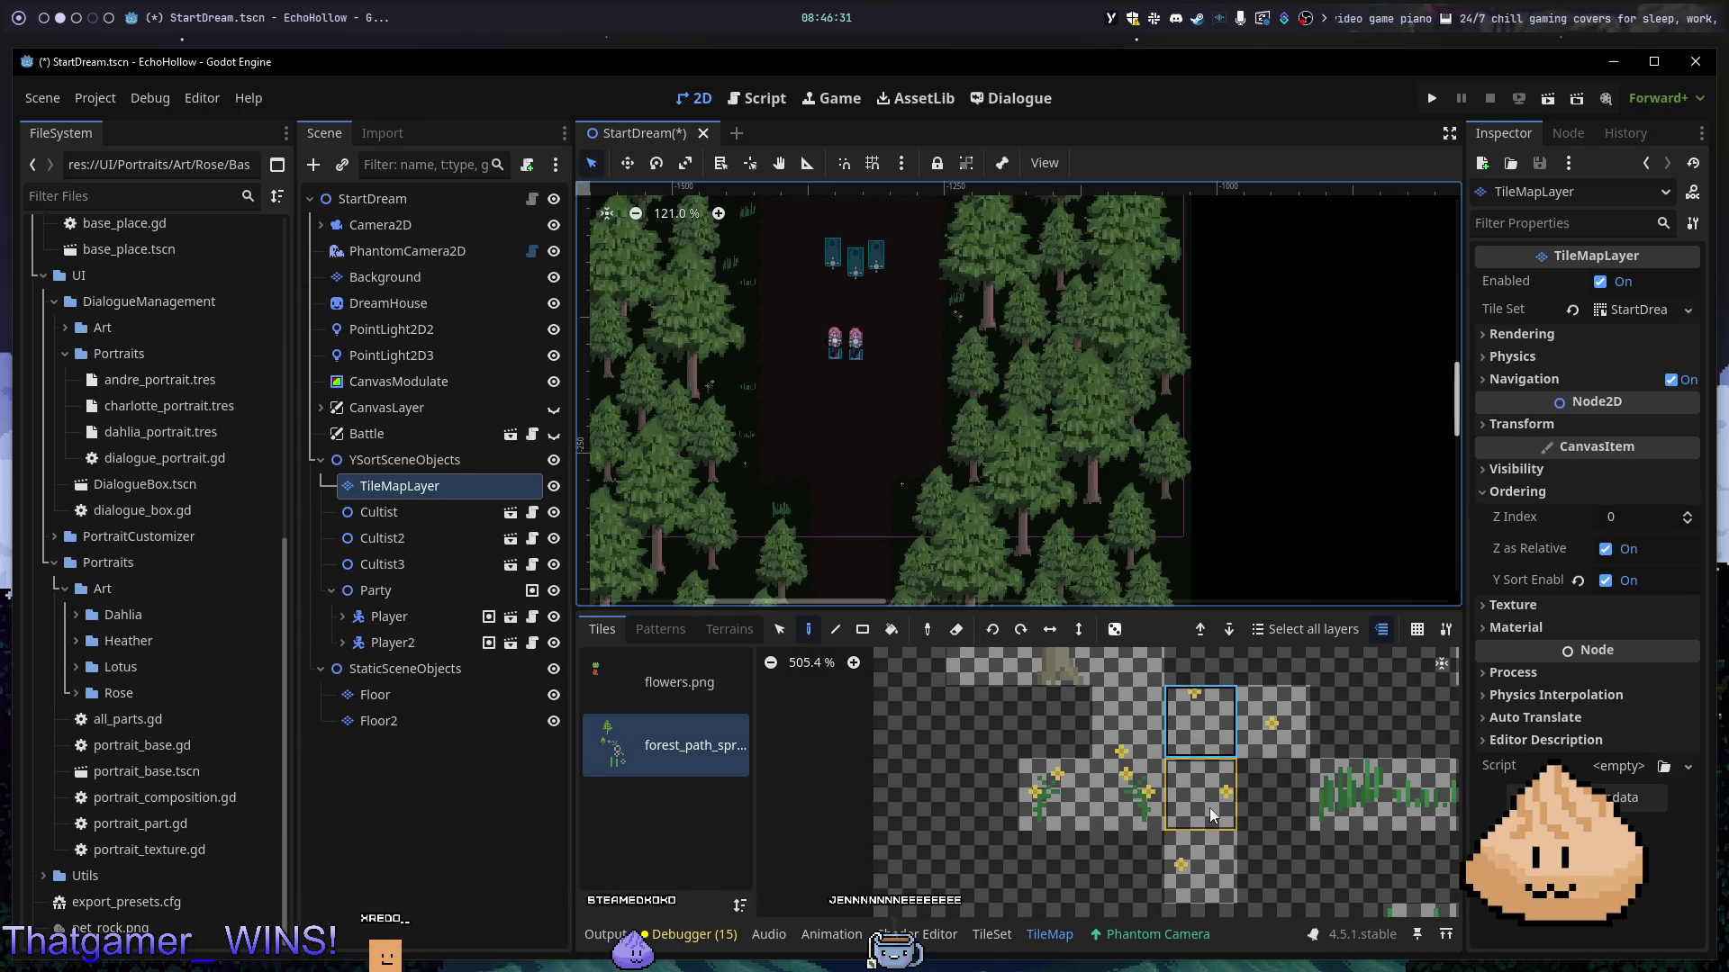
pyautogui.click(755, 495)
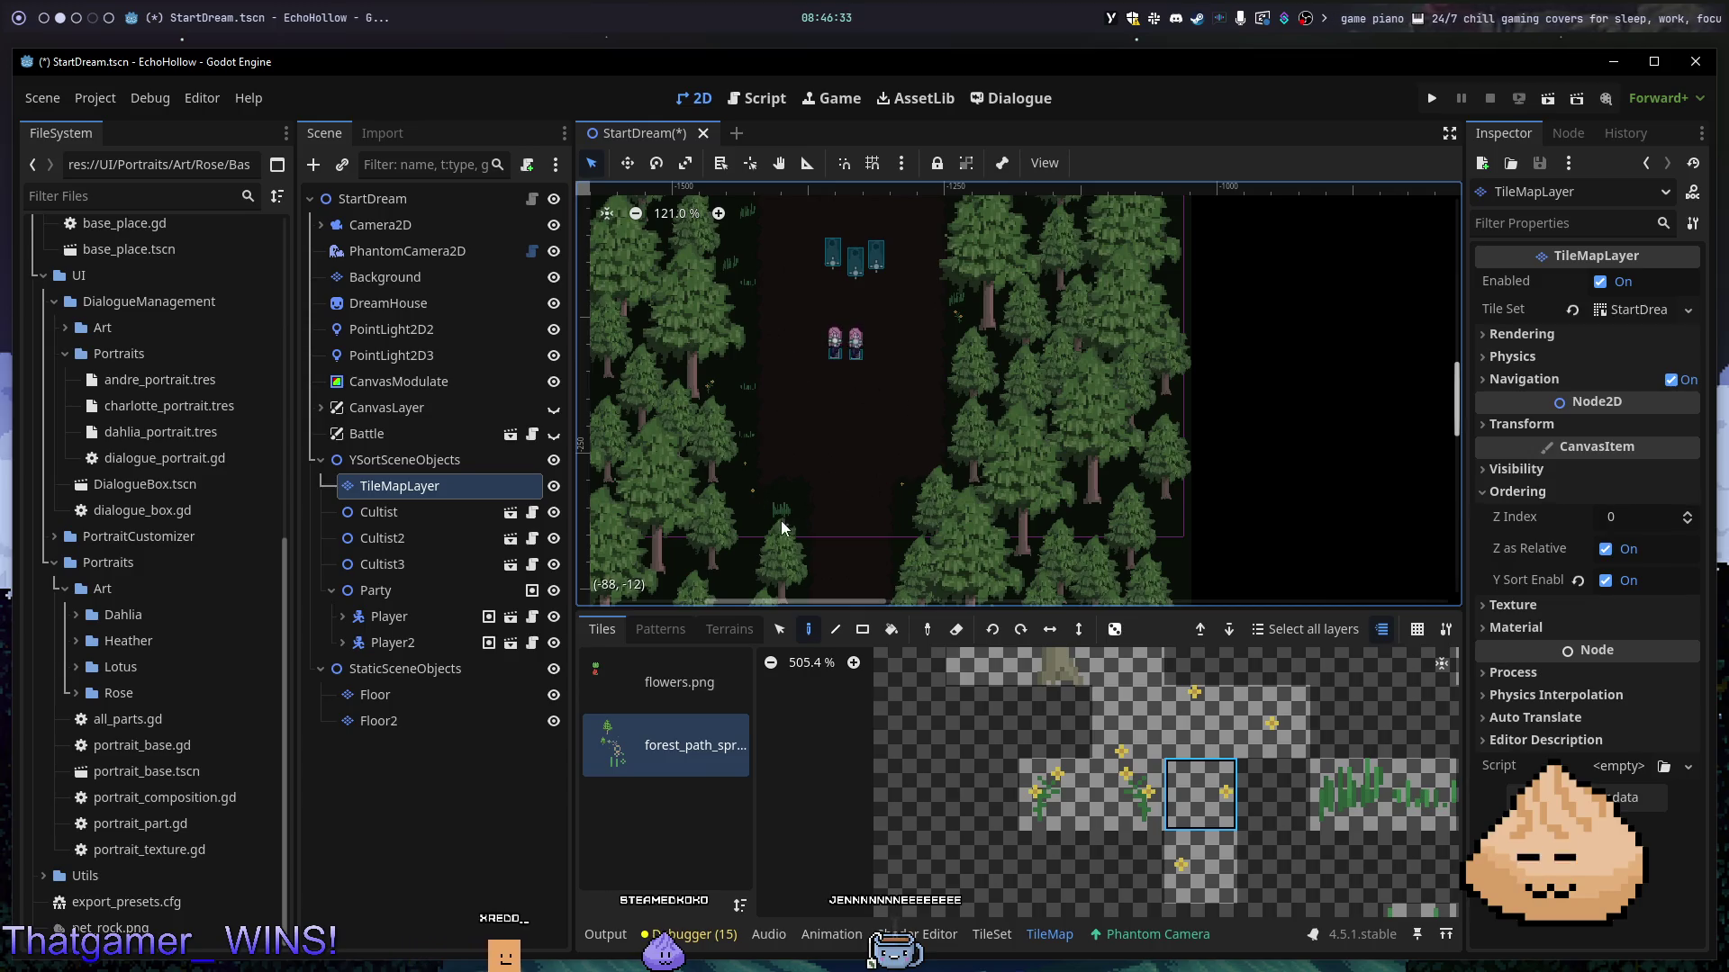
pyautogui.scroll(4, 733, 477)
pyautogui.scroll(5, 888, 391)
pyautogui.scroll(-1, 795, 529)
# - Paint more flower variants on another patch of the forest floor
pyautogui.click(1203, 861)
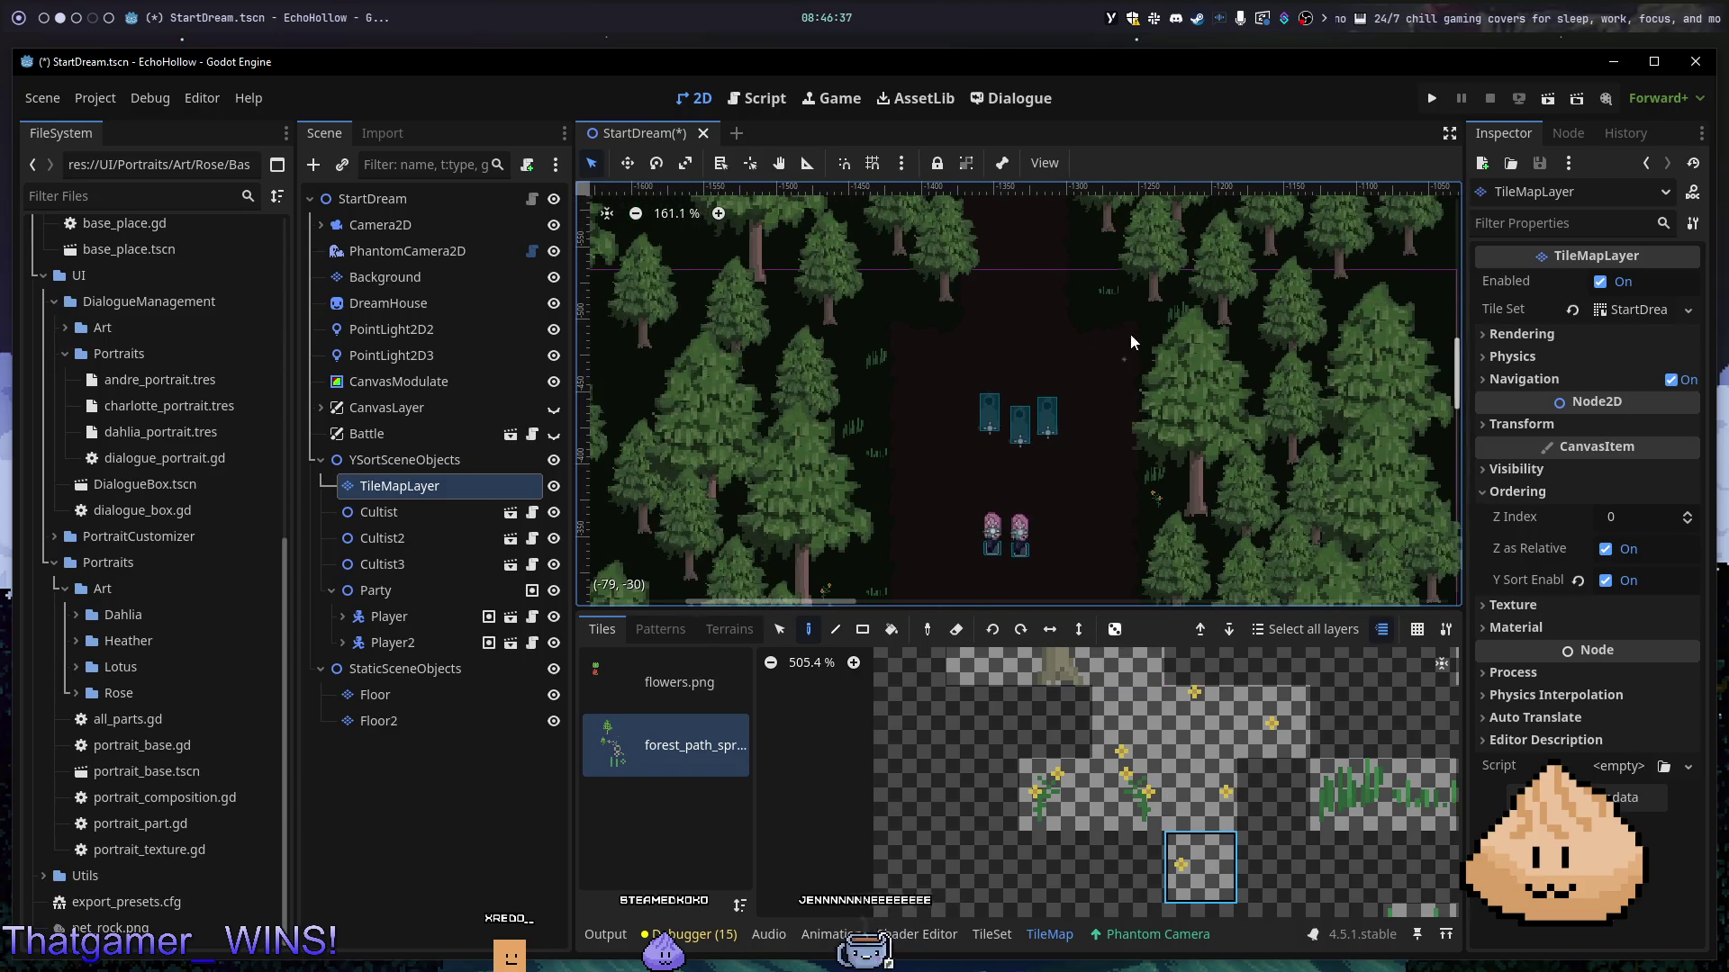
pyautogui.click(1100, 311)
pyautogui.click(915, 297)
pyautogui.click(1136, 790)
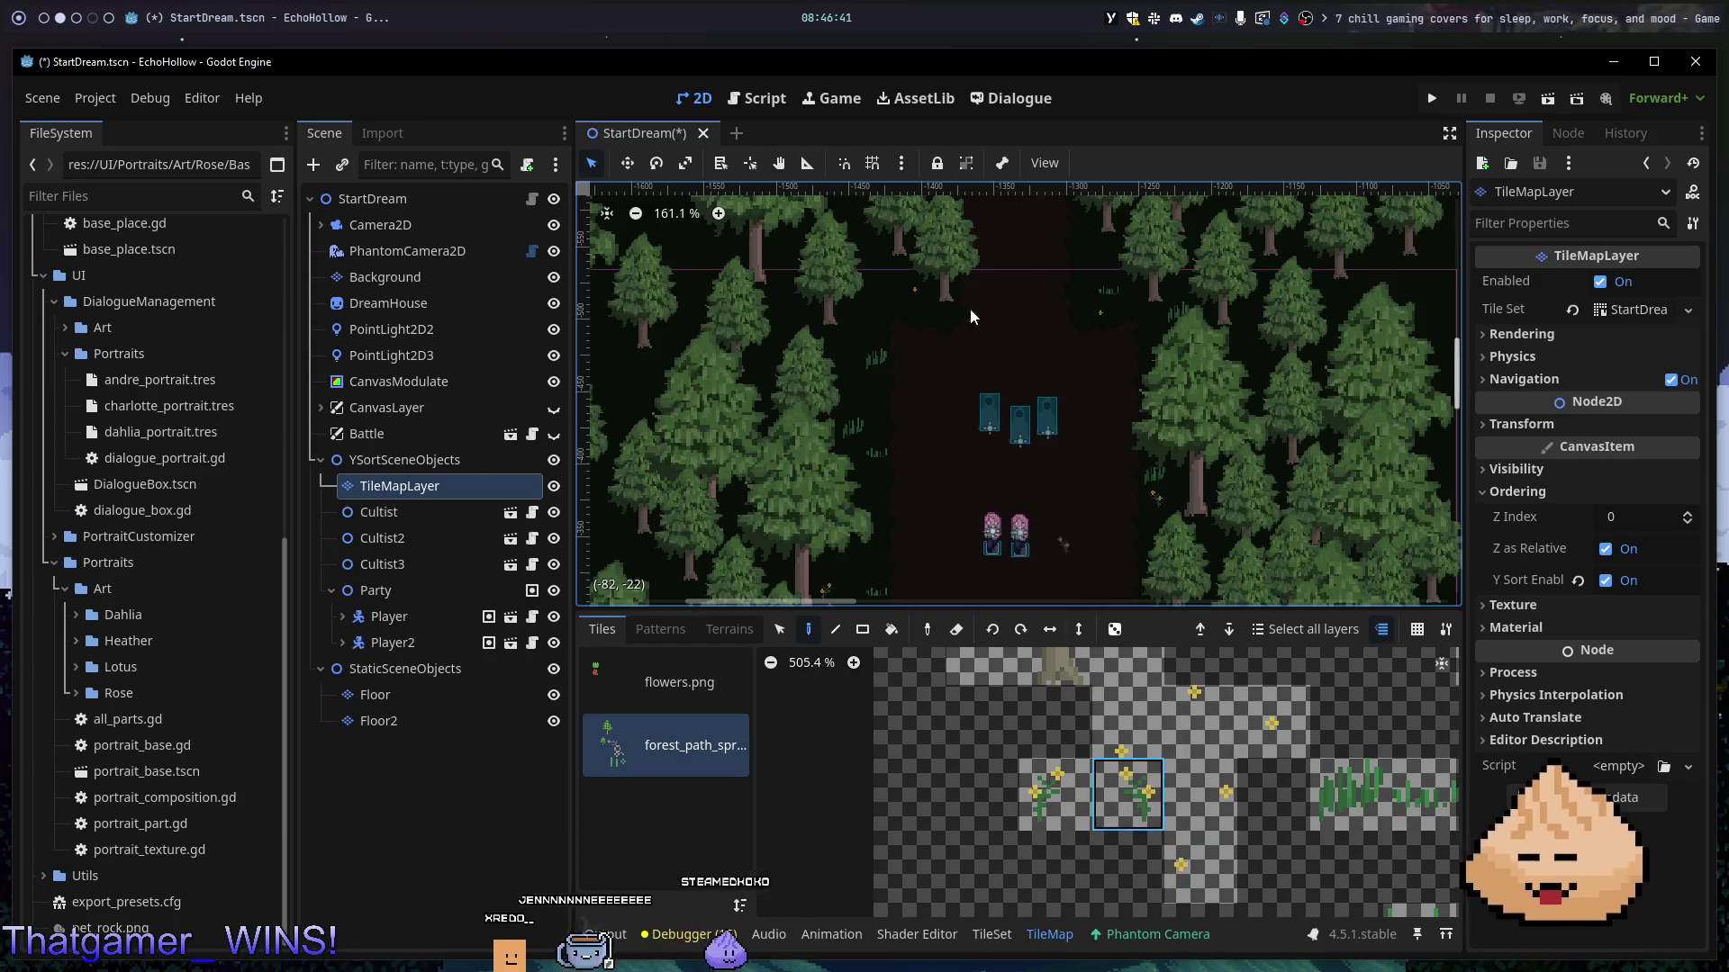
pyautogui.click(872, 312)
pyautogui.moveTo(1082, 335); pyautogui.dragTo(988, 479)
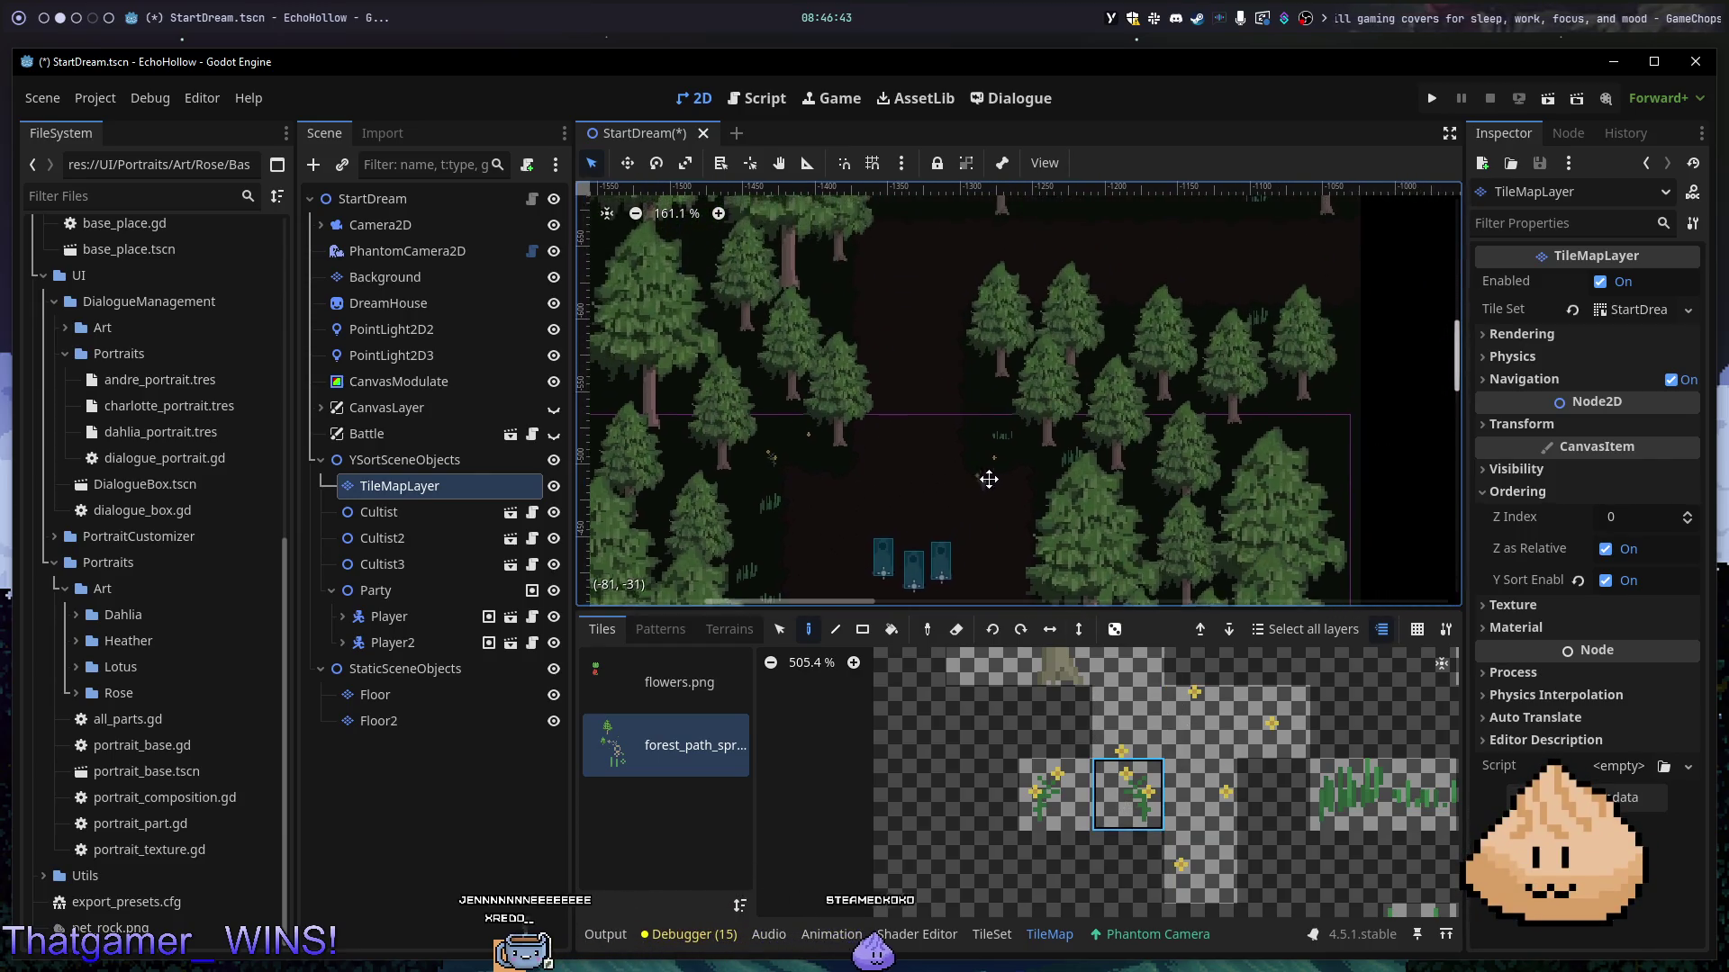
pyautogui.scroll(-3, 937, 340)
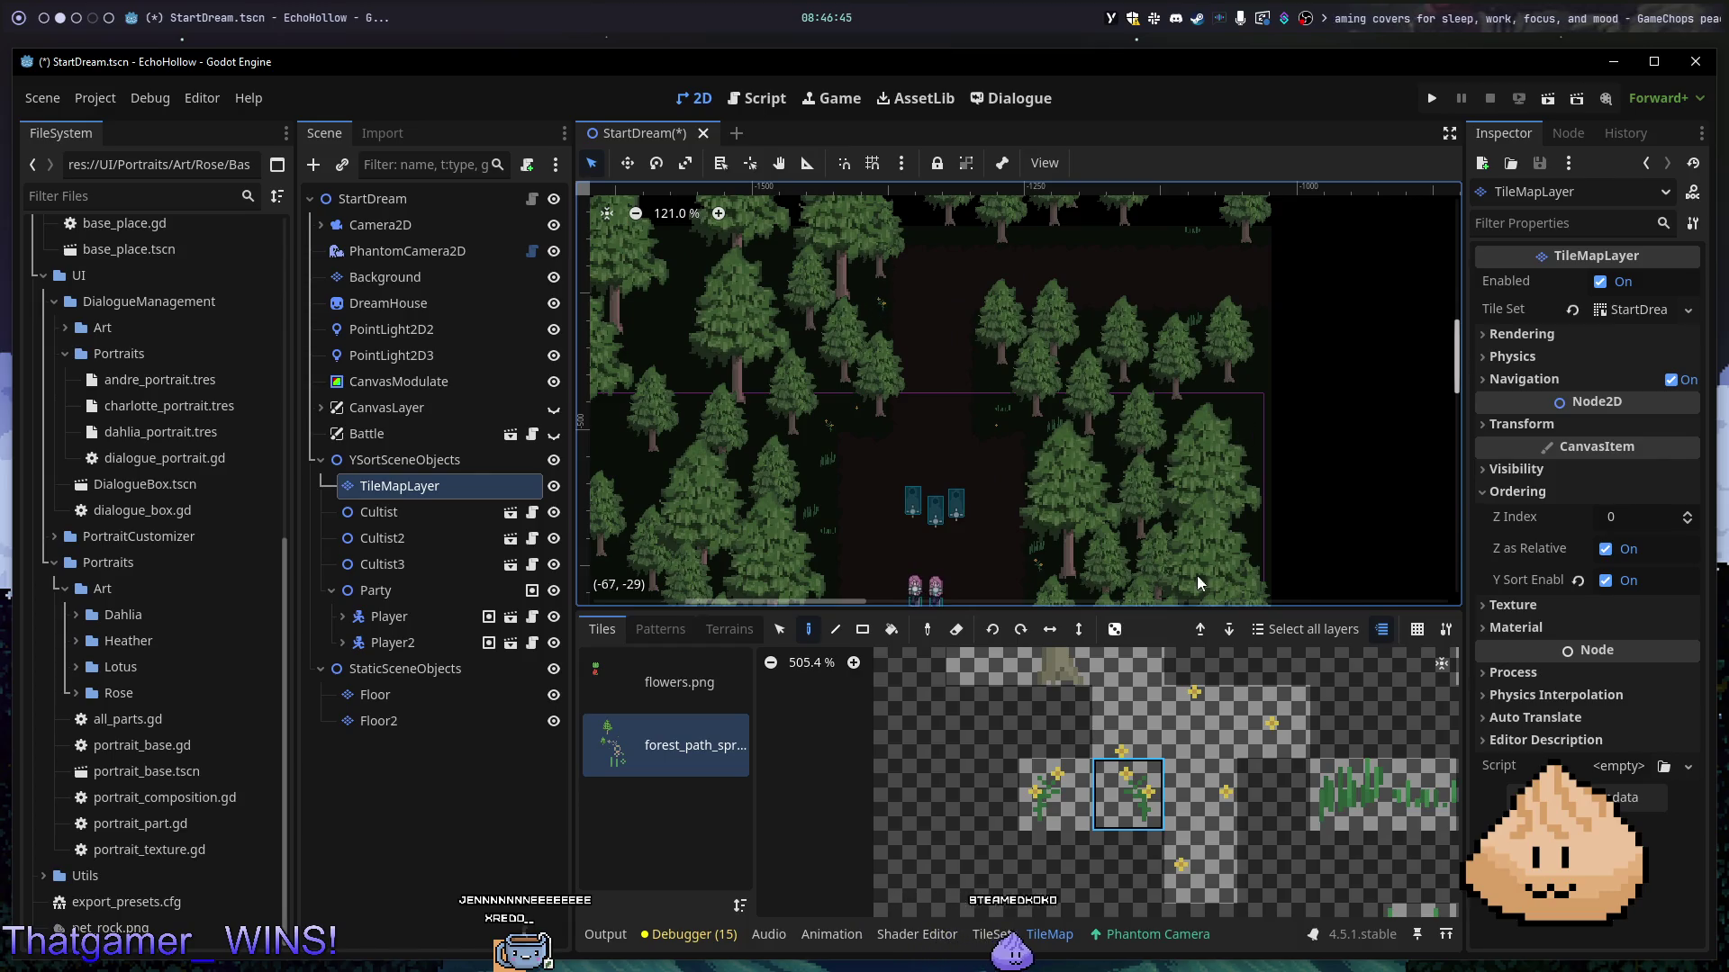
pyautogui.click(1191, 704)
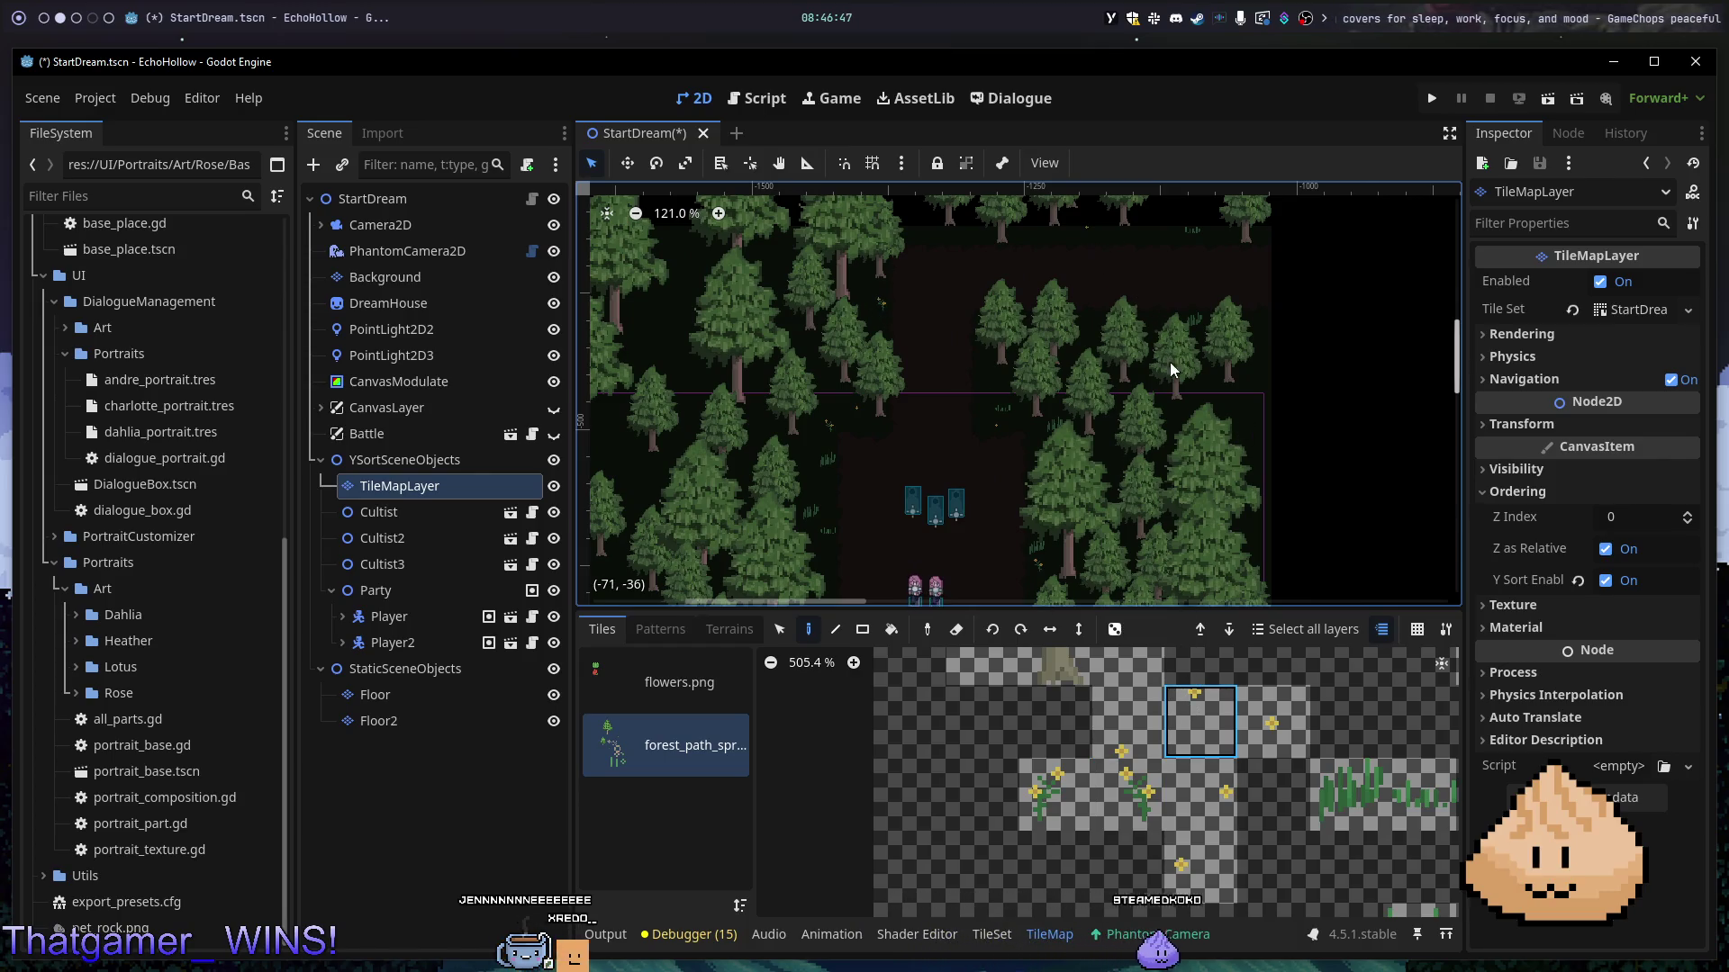
pyautogui.click(1196, 850)
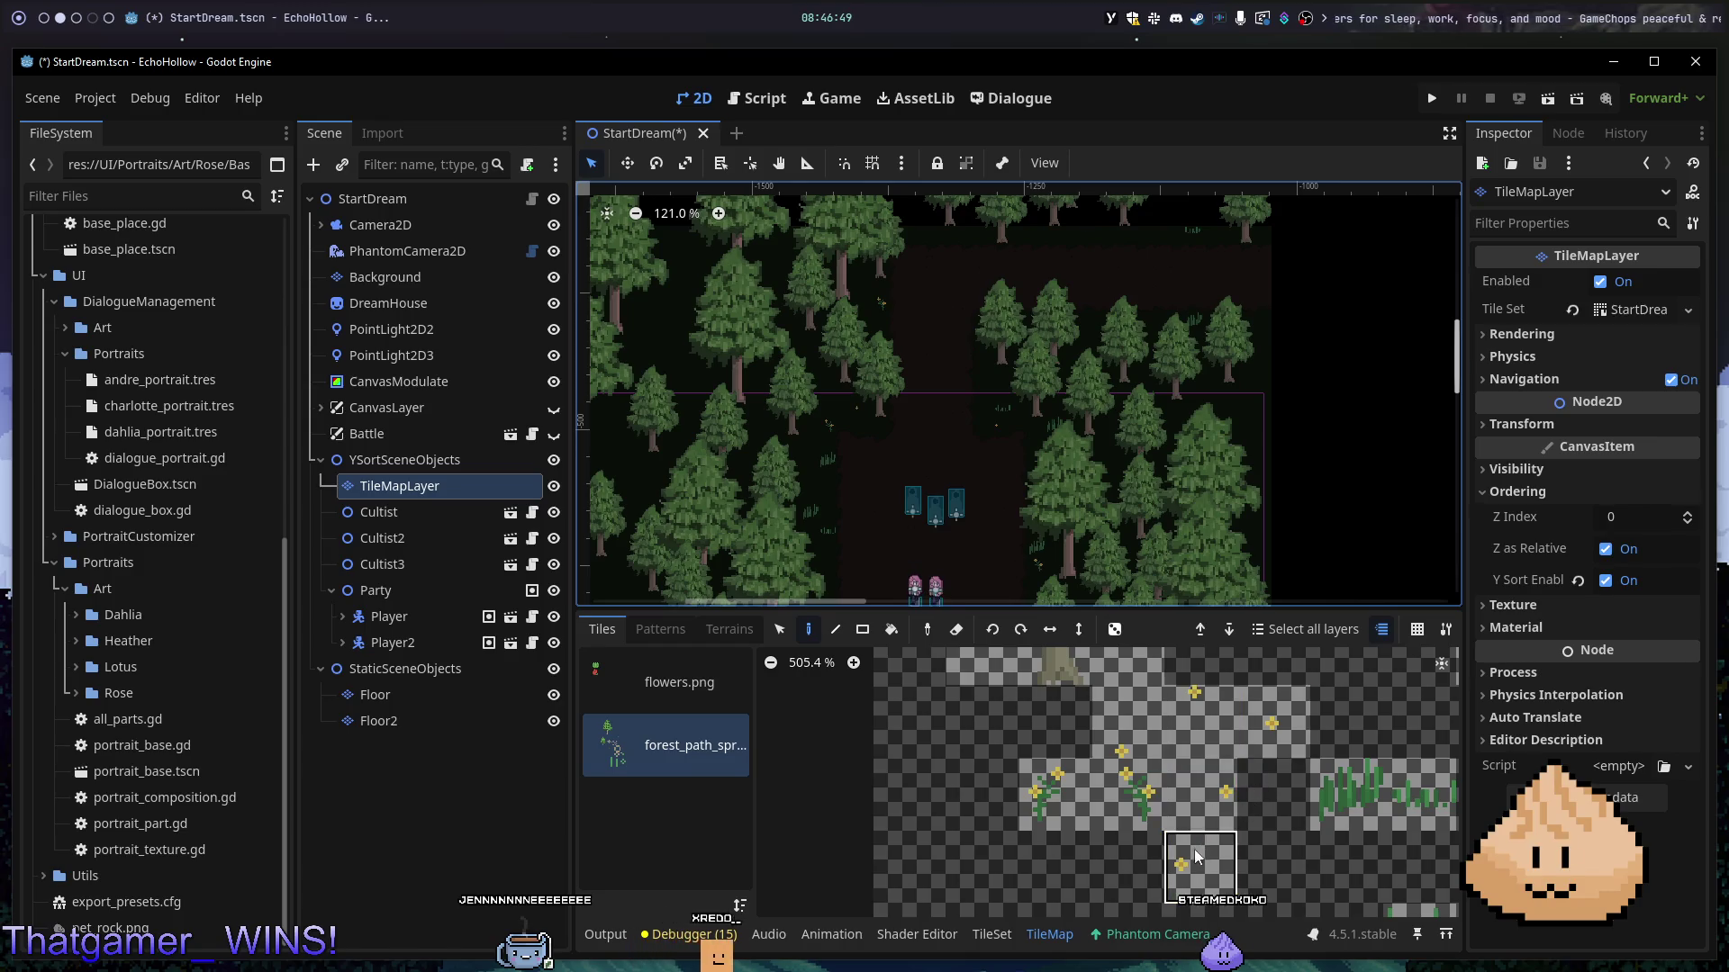
pyautogui.click(1272, 694)
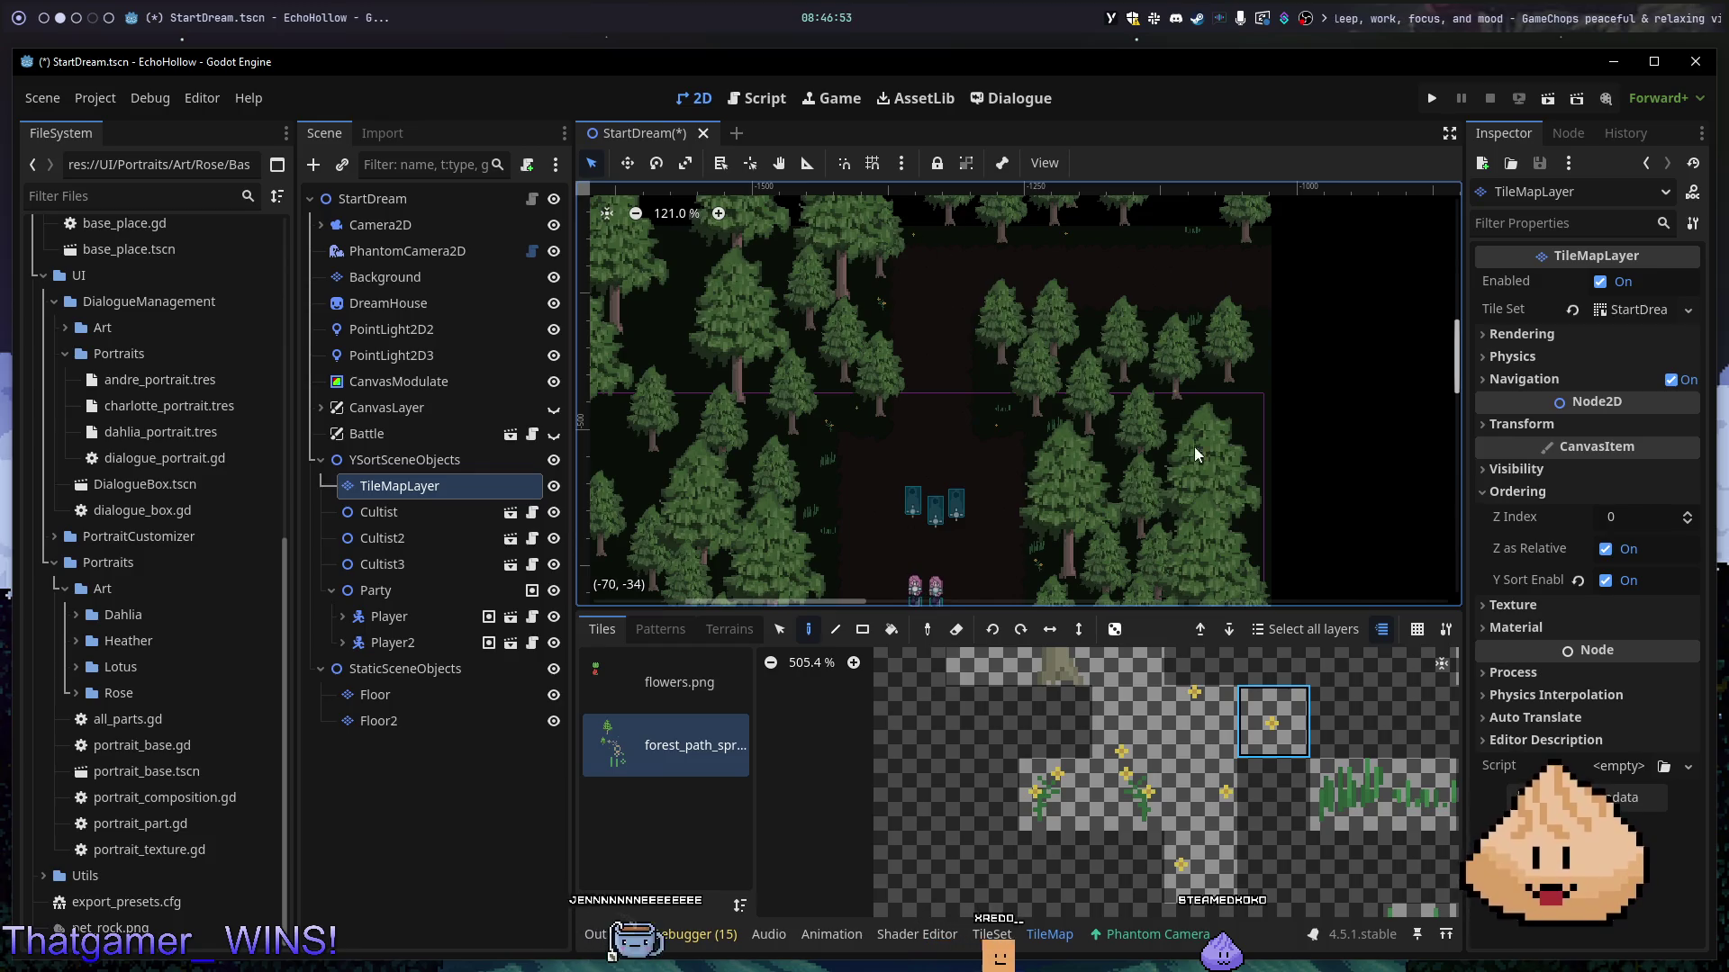
pyautogui.scroll(-5, 1252, 757)
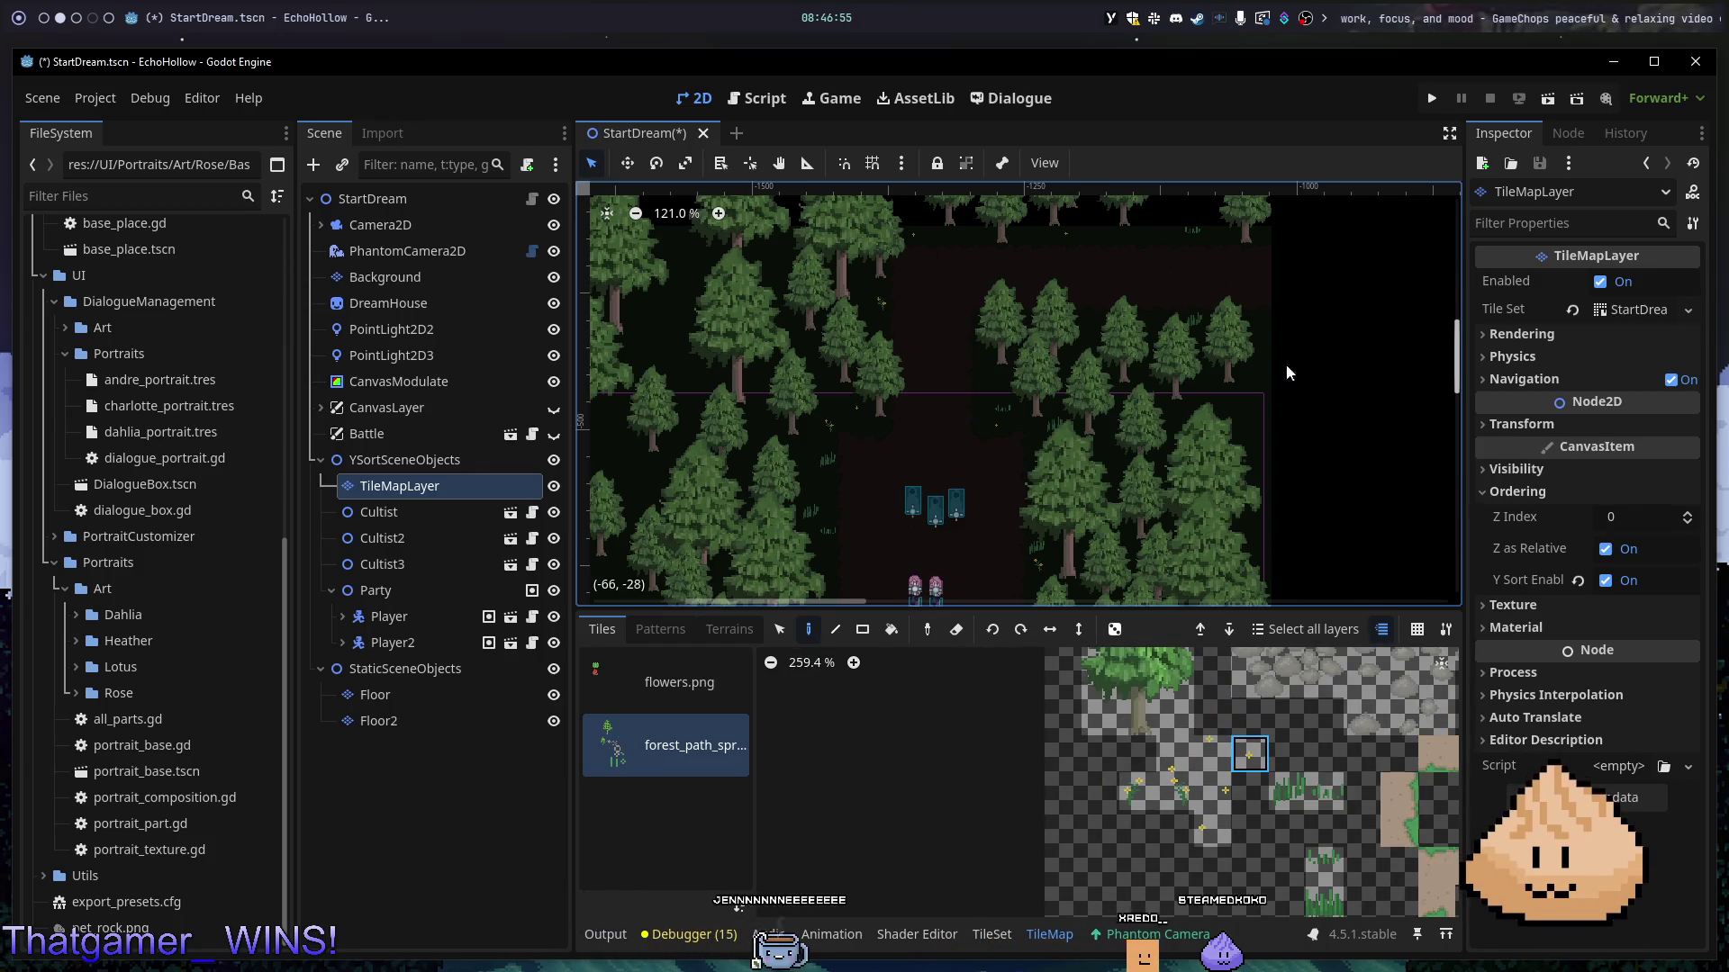
# - Dot small sparkle tiles beside the path and pick another small flower tile
pyautogui.scroll(-7, 1202, 364)
pyautogui.scroll(5, 1202, 424)
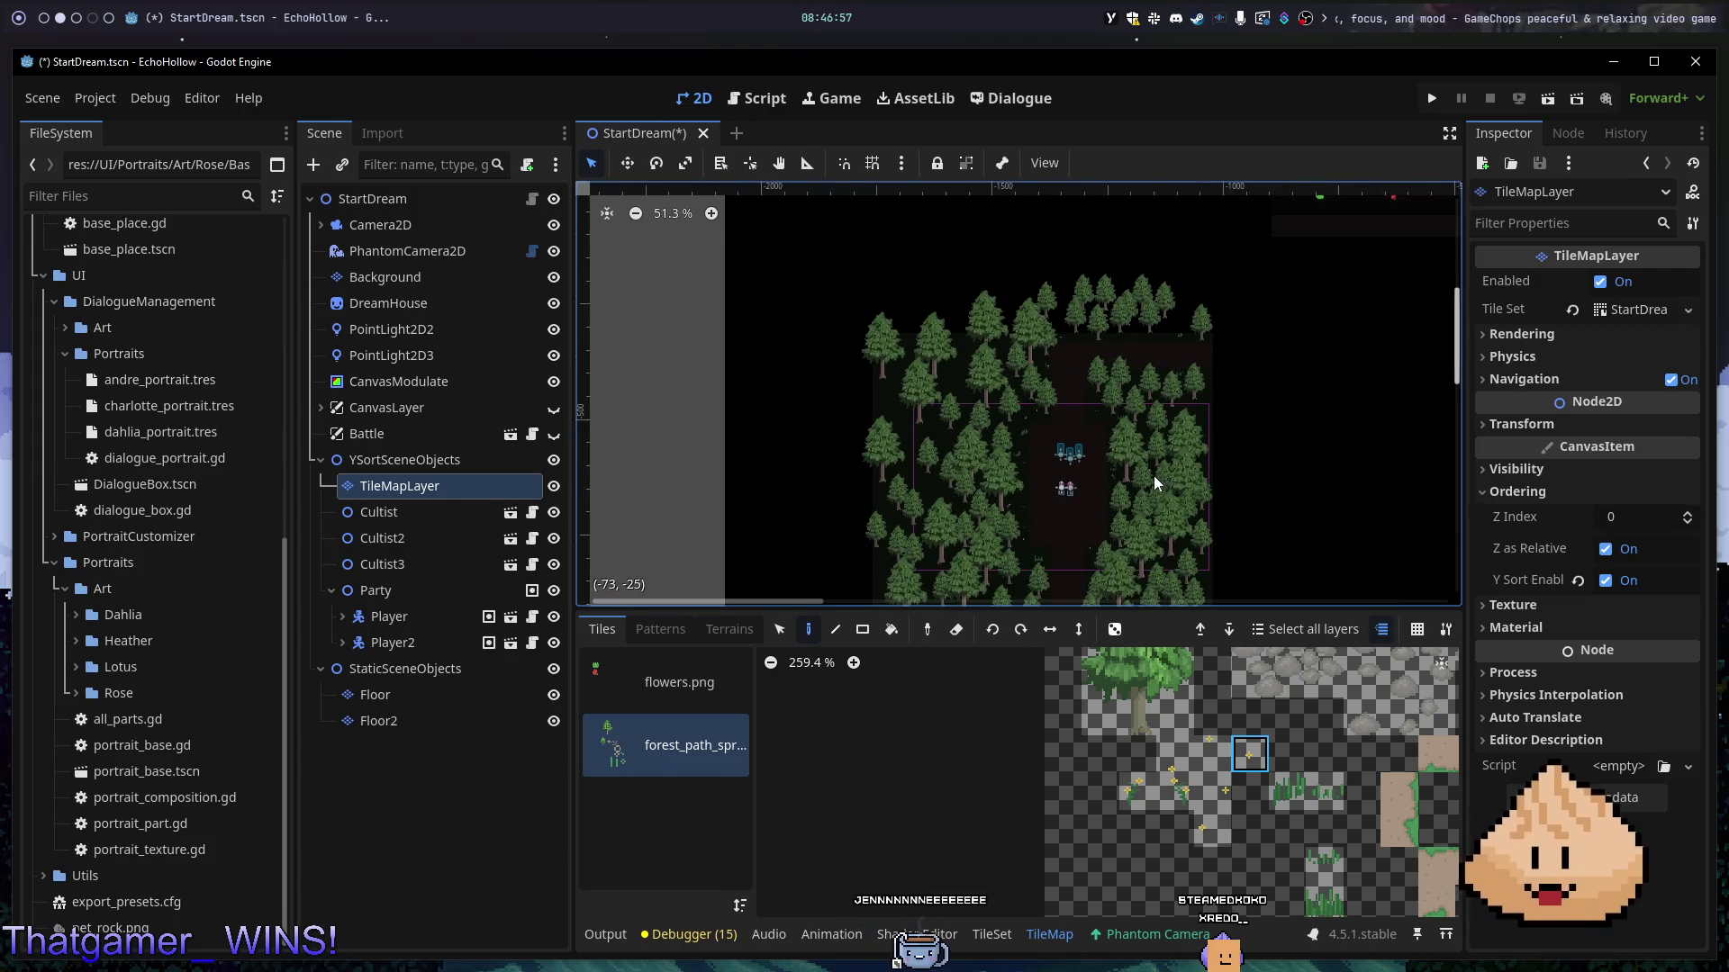
pyautogui.click(1214, 806)
pyautogui.click(709, 406)
pyautogui.click(648, 315)
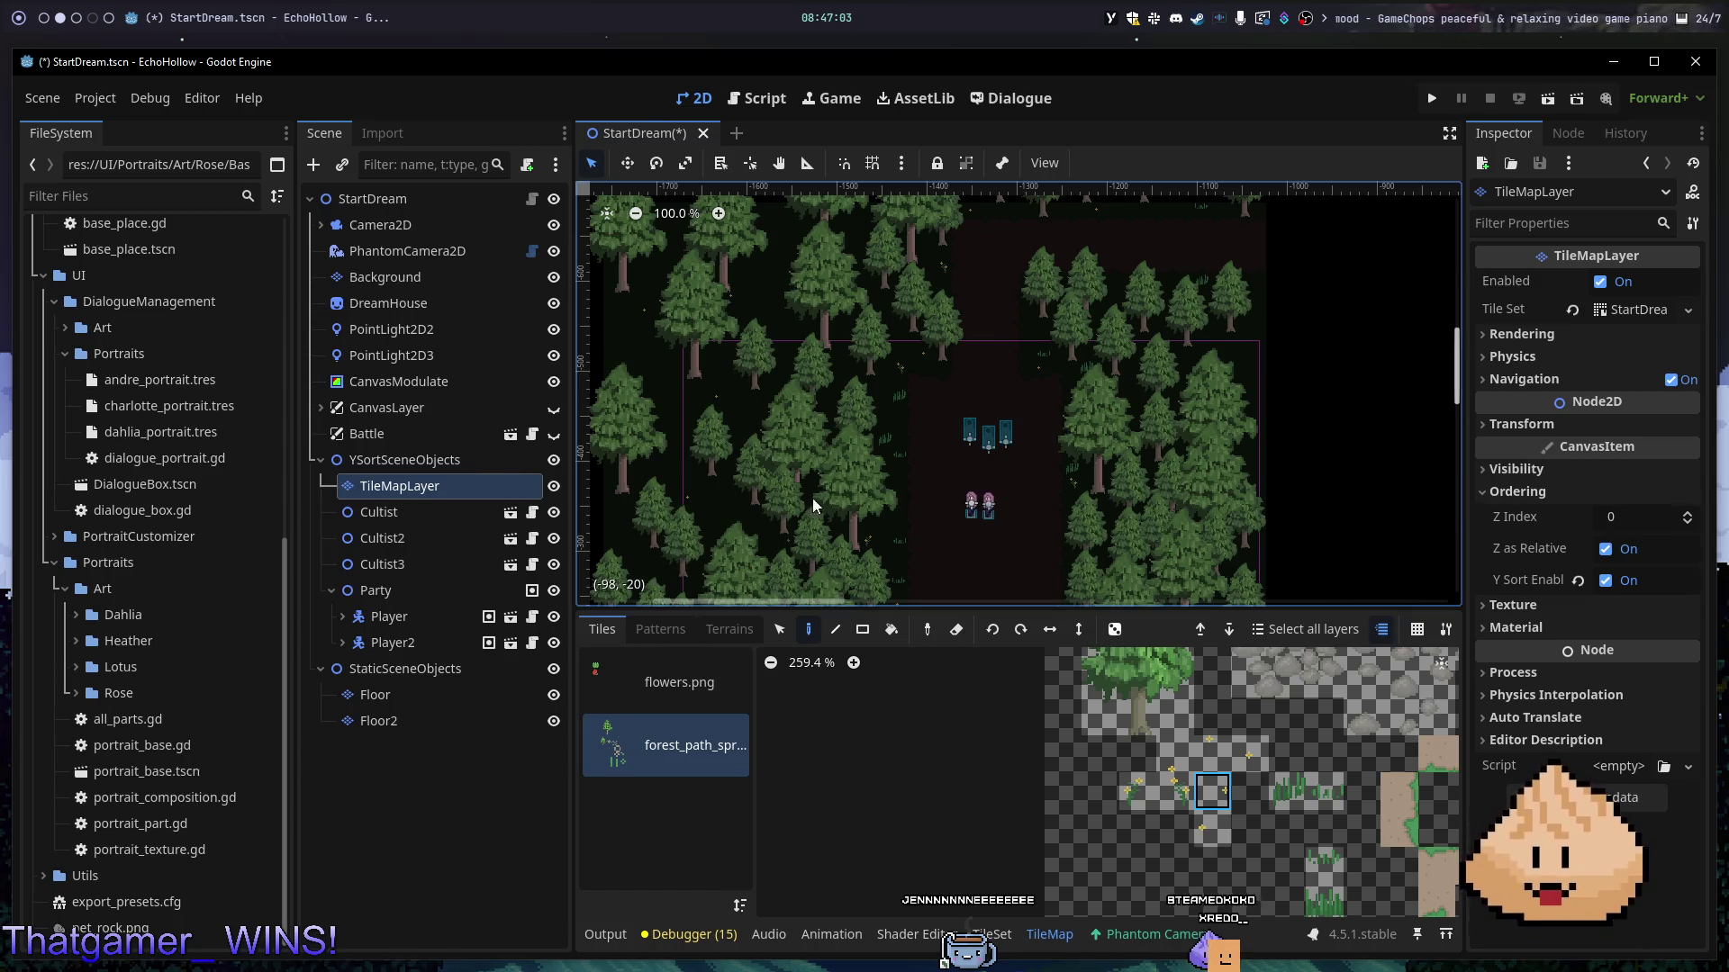
pyautogui.scroll(3, 753, 290)
pyautogui.scroll(2, 820, 377)
pyautogui.scroll(-4, 819, 376)
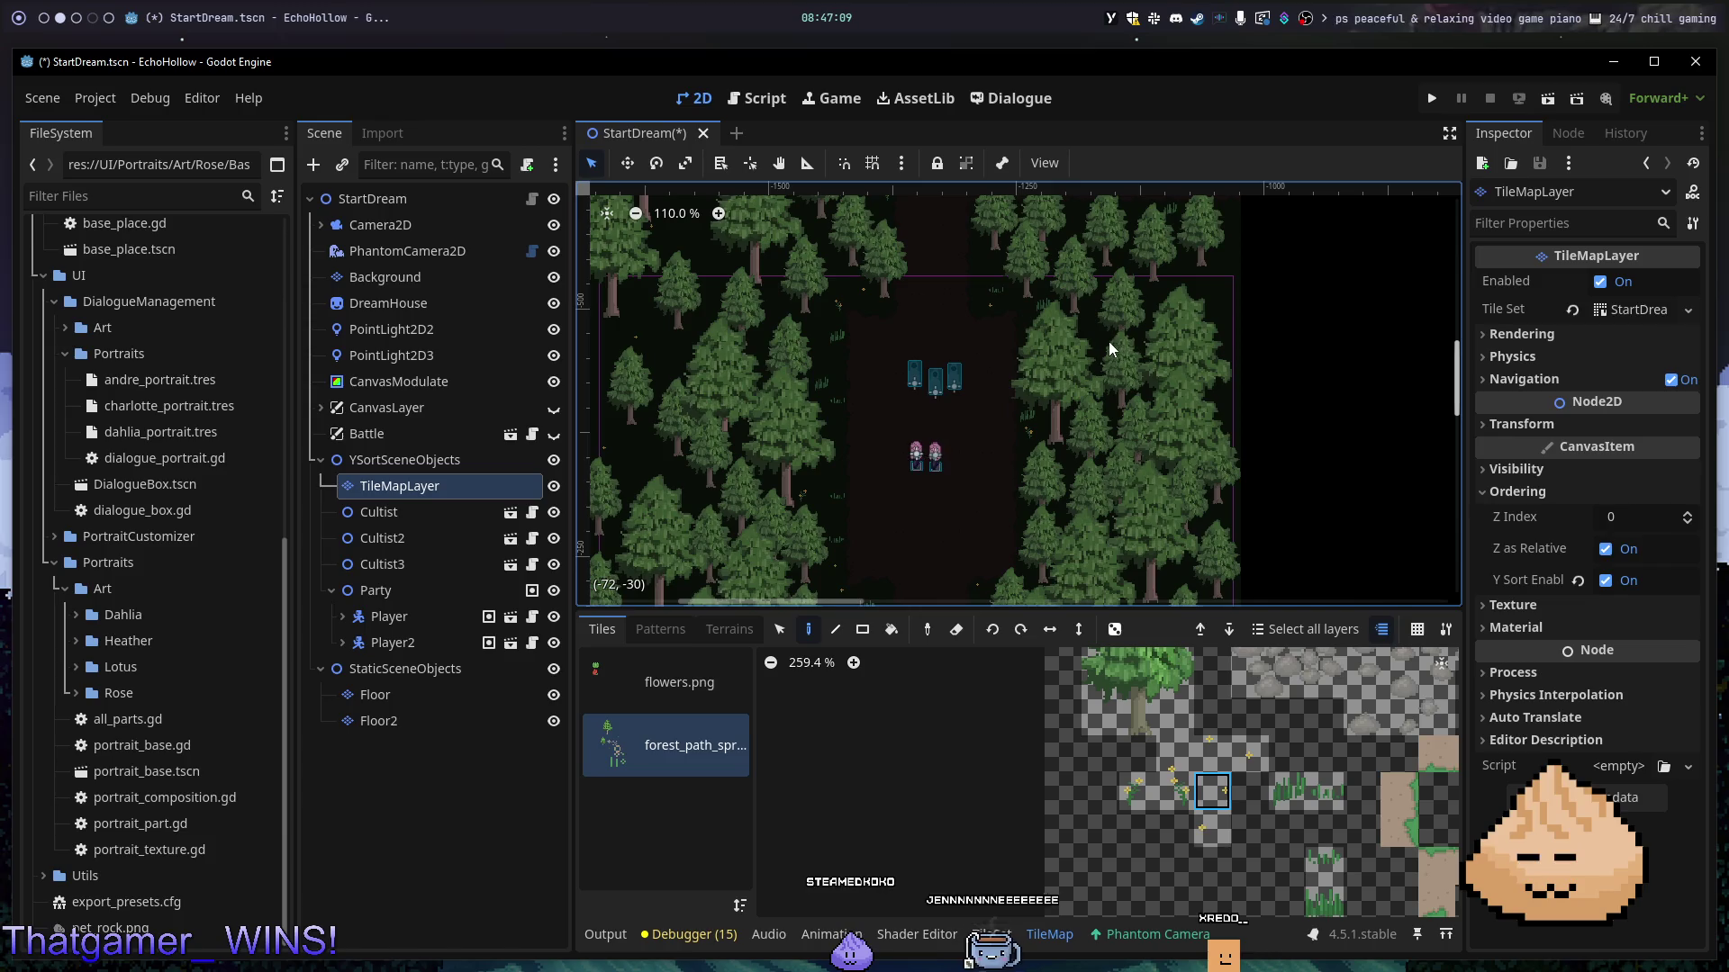
pyautogui.scroll(-2, 1235, 825)
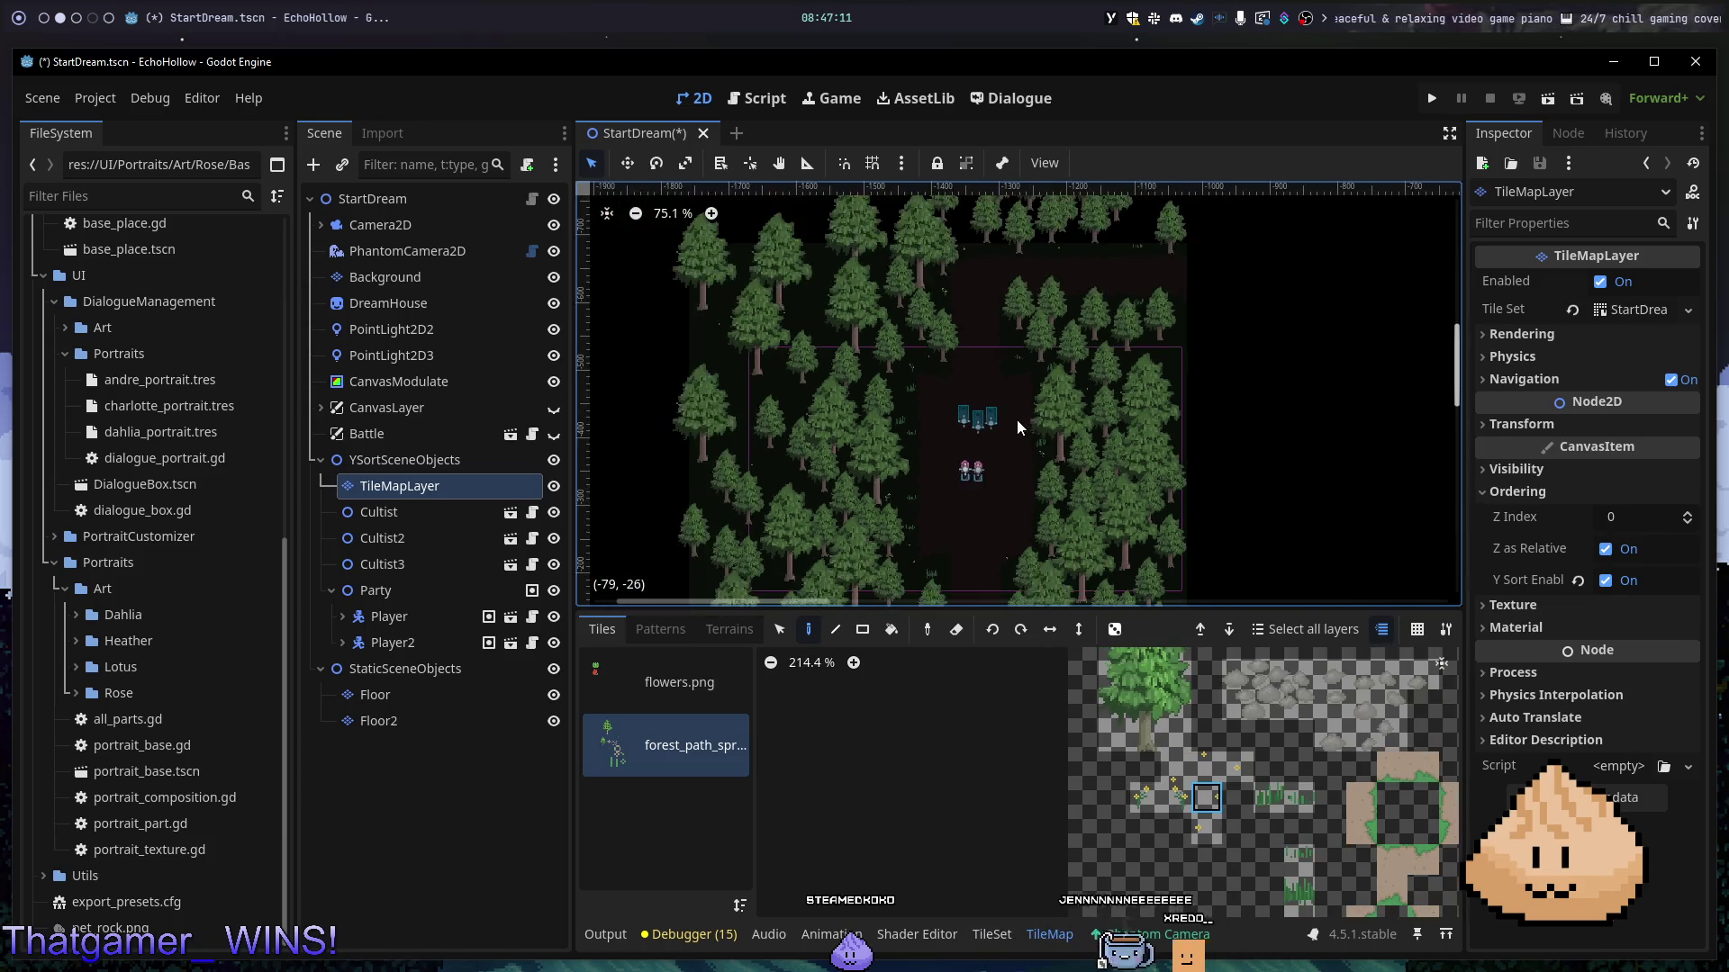
pyautogui.scroll(-5, 1019, 424)
pyautogui.click(1145, 797)
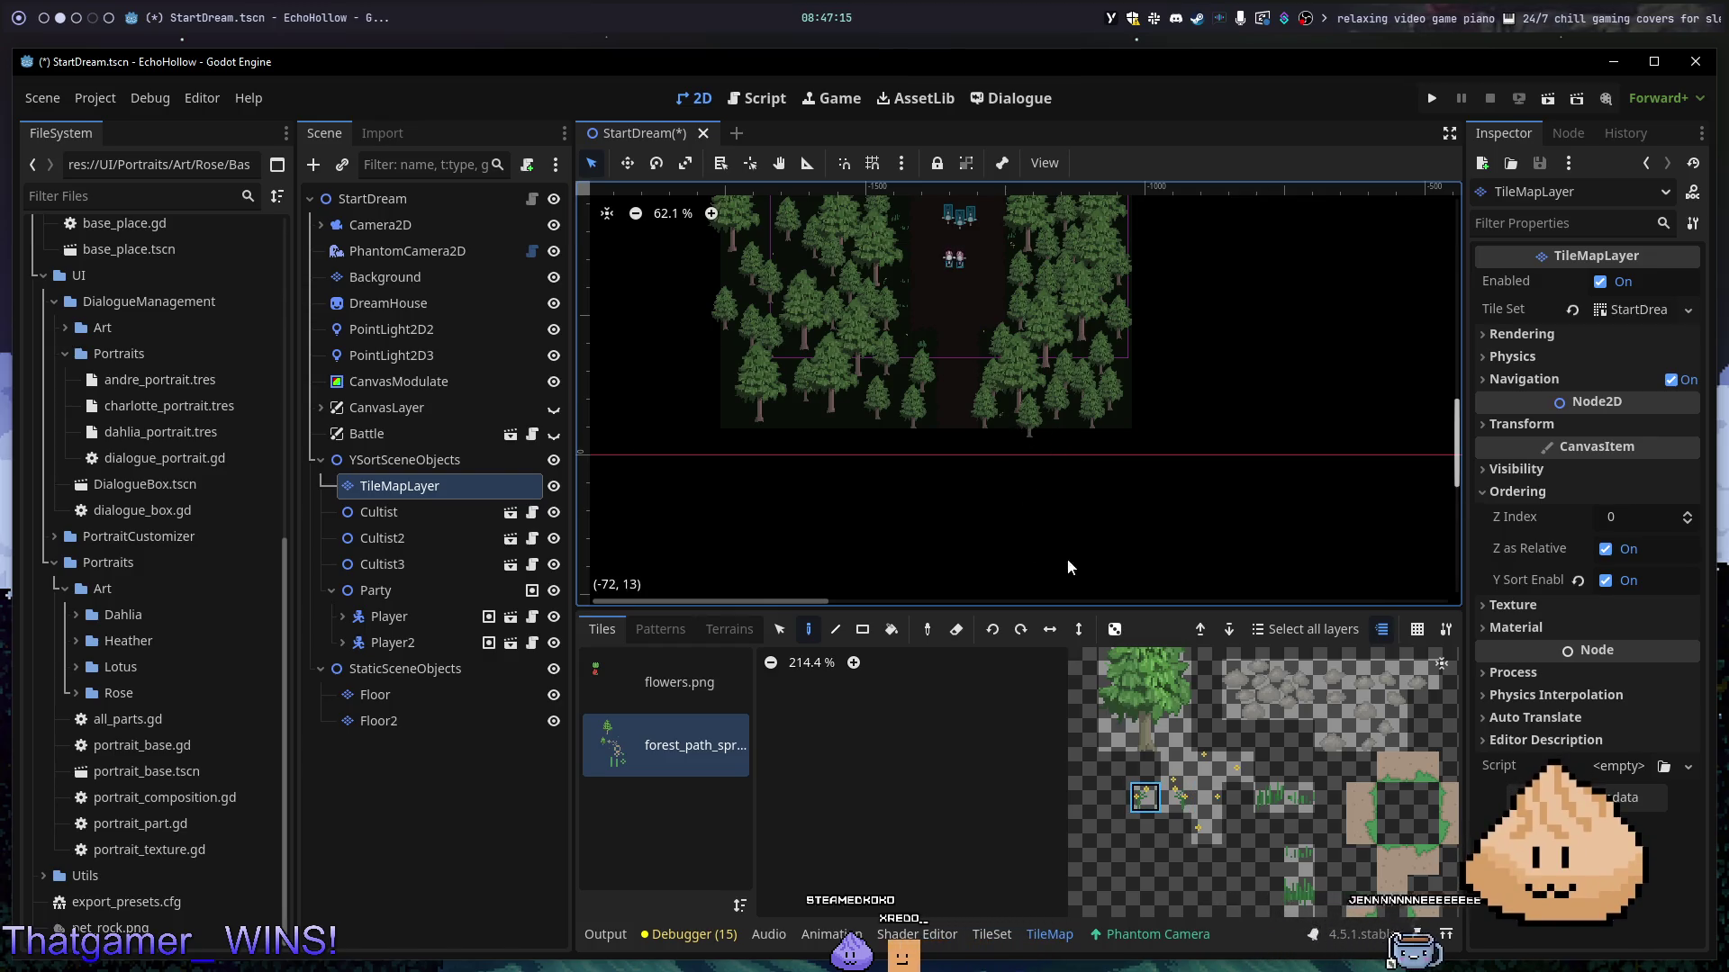
# - Run the game with F5, walk the party down the forest path, then quit
pyautogui.press('F5')
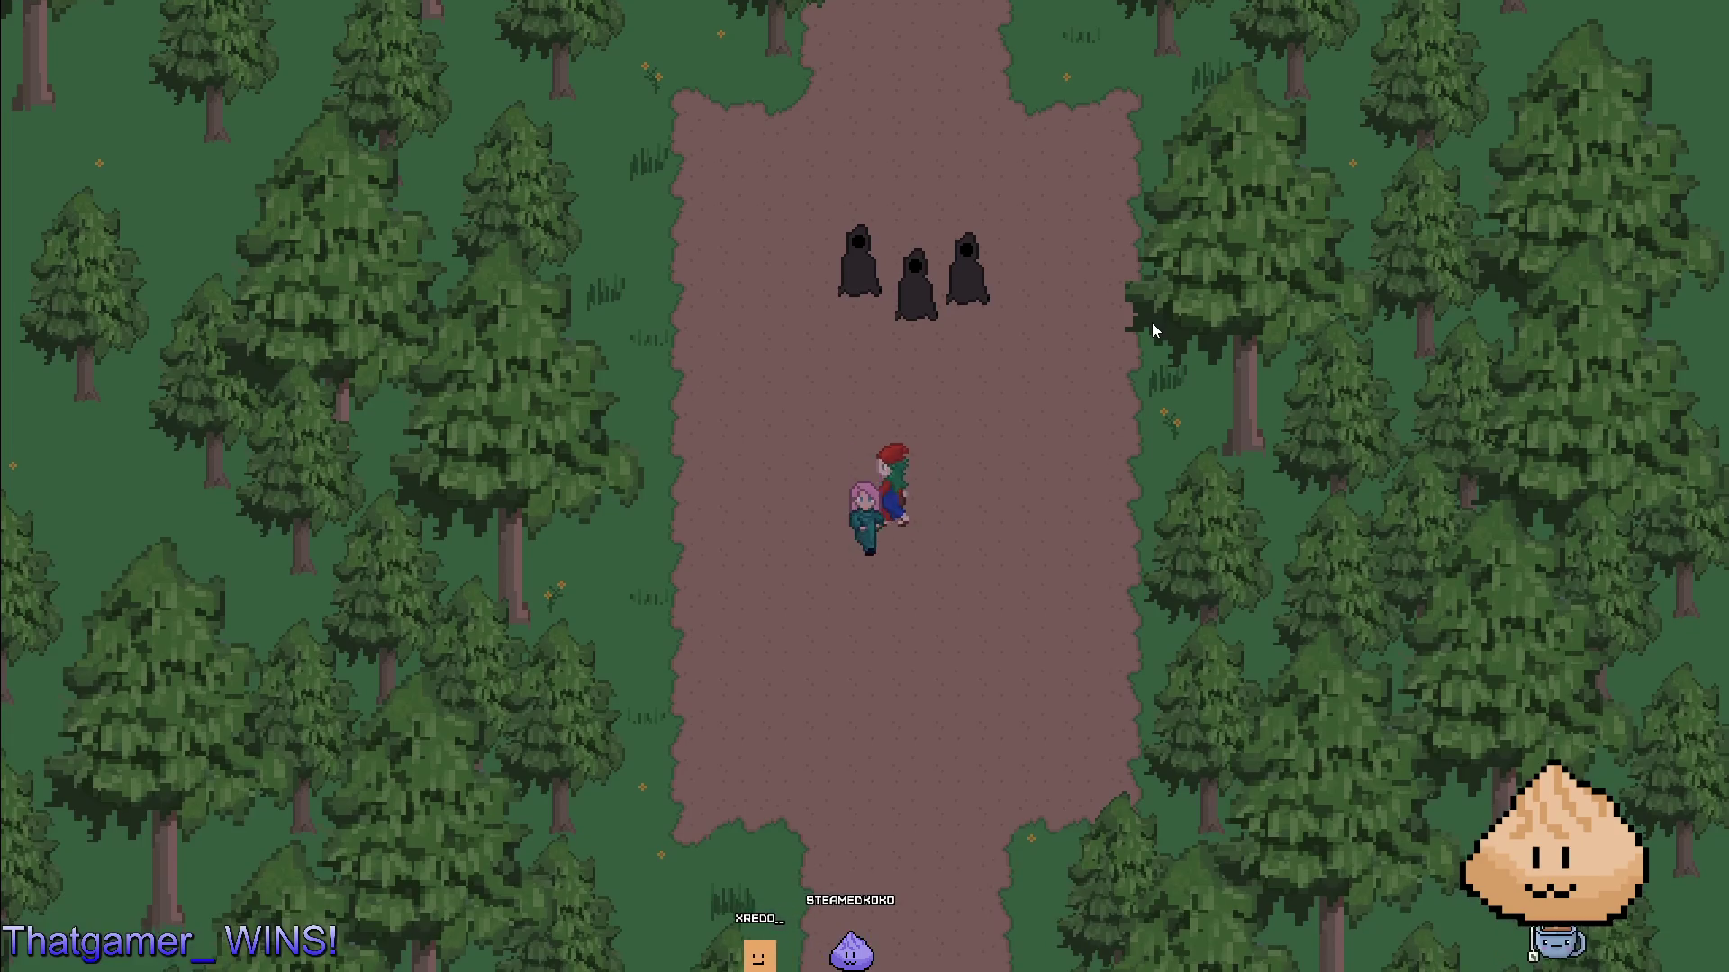
pyautogui.press('Down')
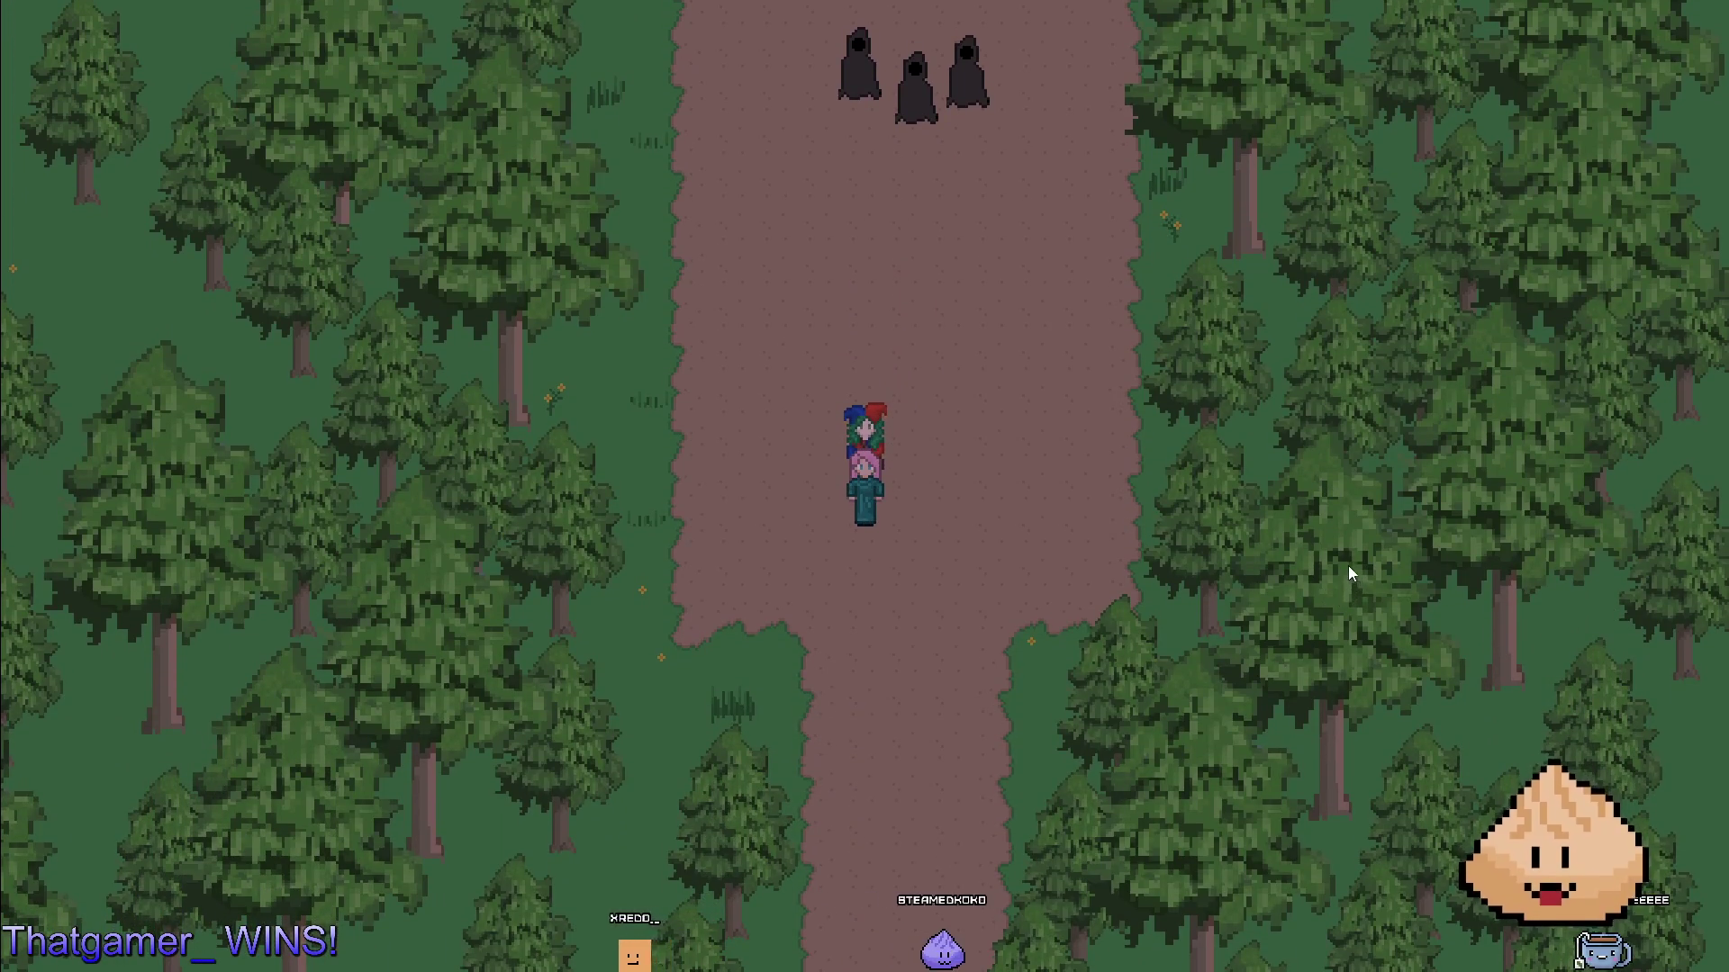
pyautogui.hotkey('alt', 'F4')
pyautogui.scroll(6, 969, 366)
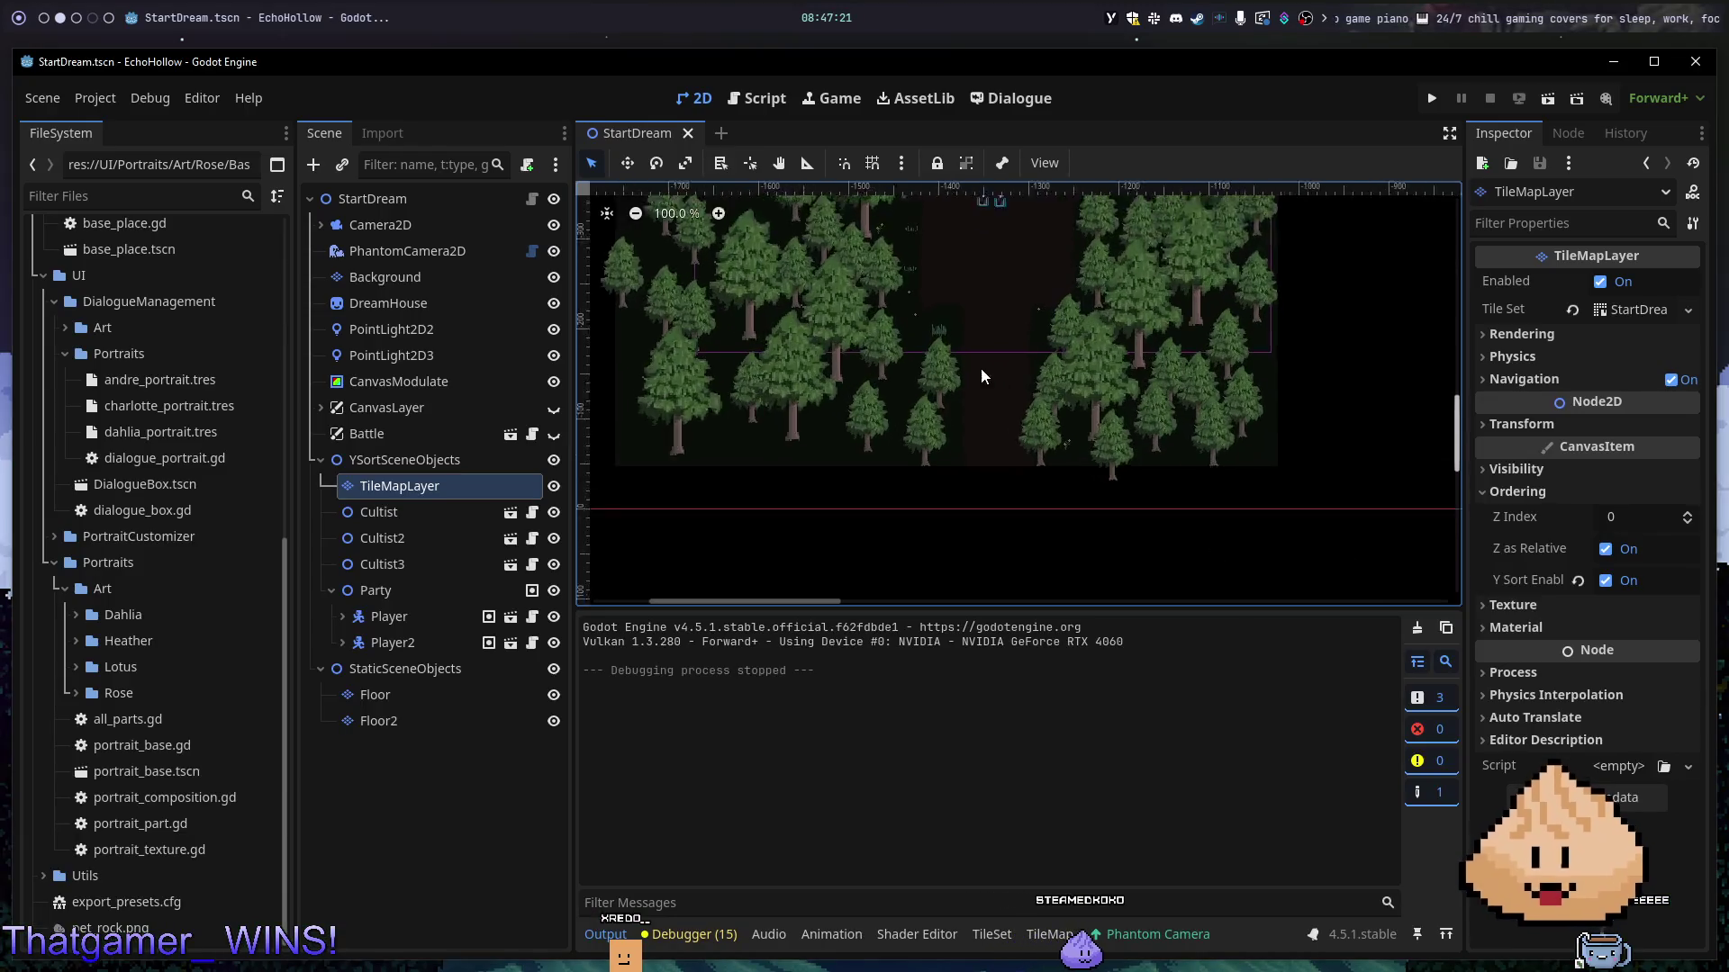
# - Paint a flower, swap it for a grass tuft, and add another flower beside the path
pyautogui.click(1049, 935)
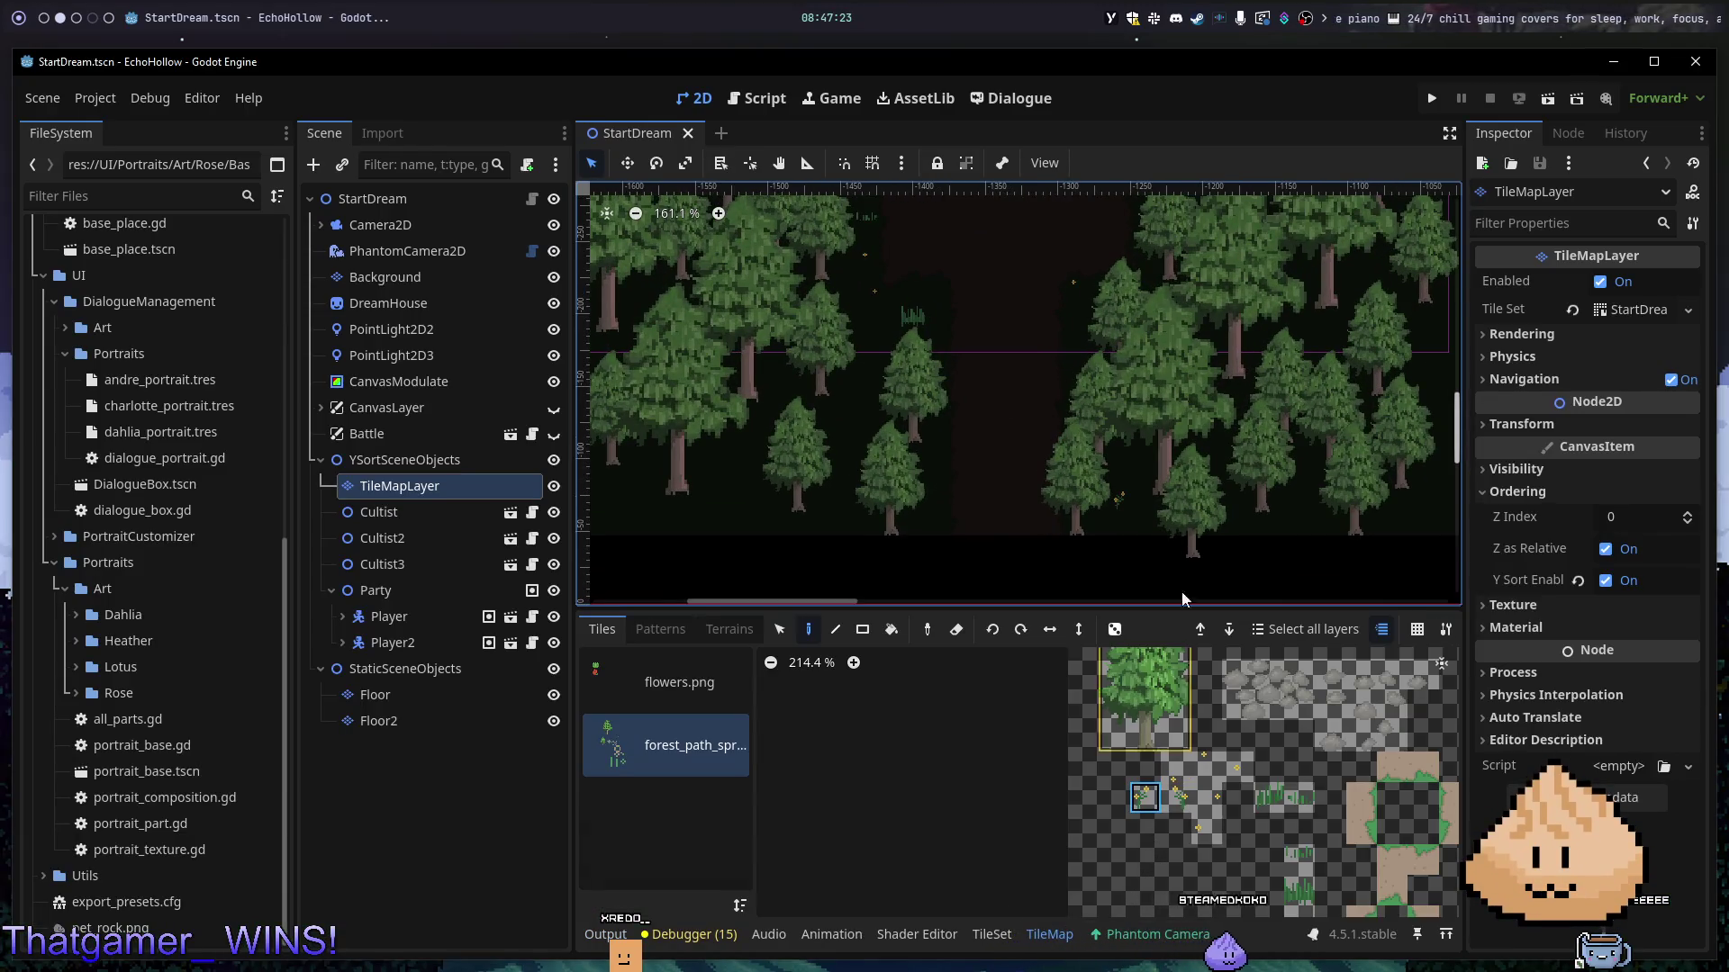
pyautogui.click(1175, 798)
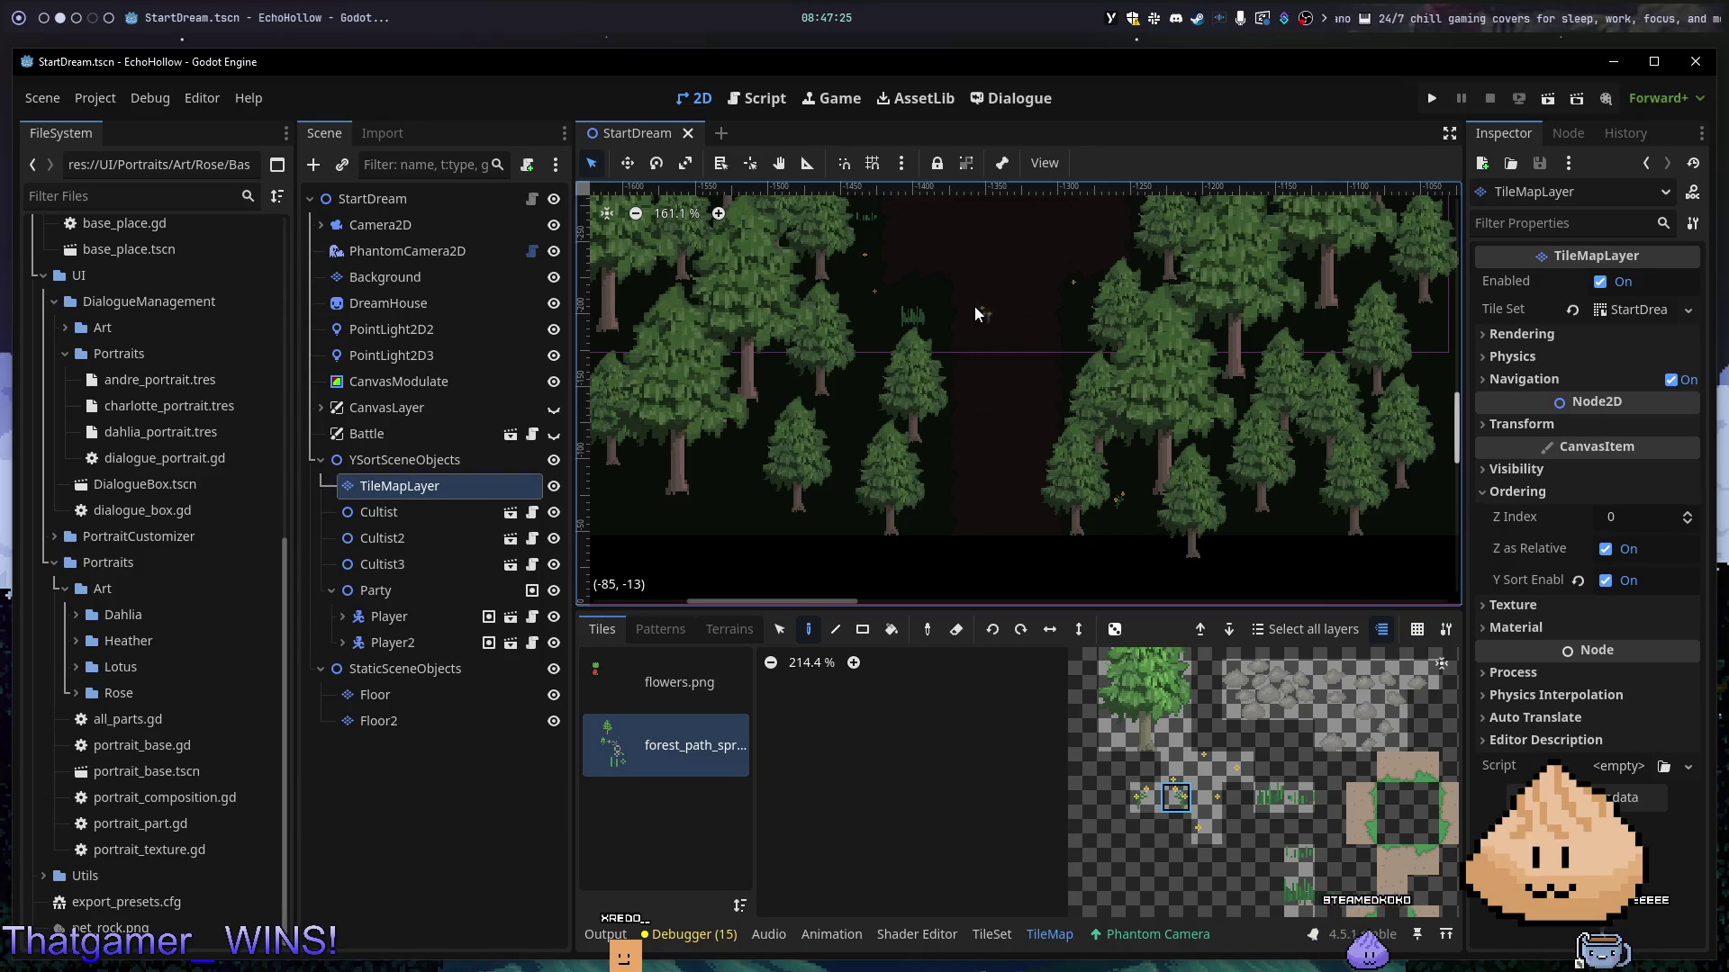
pyautogui.click(905, 322)
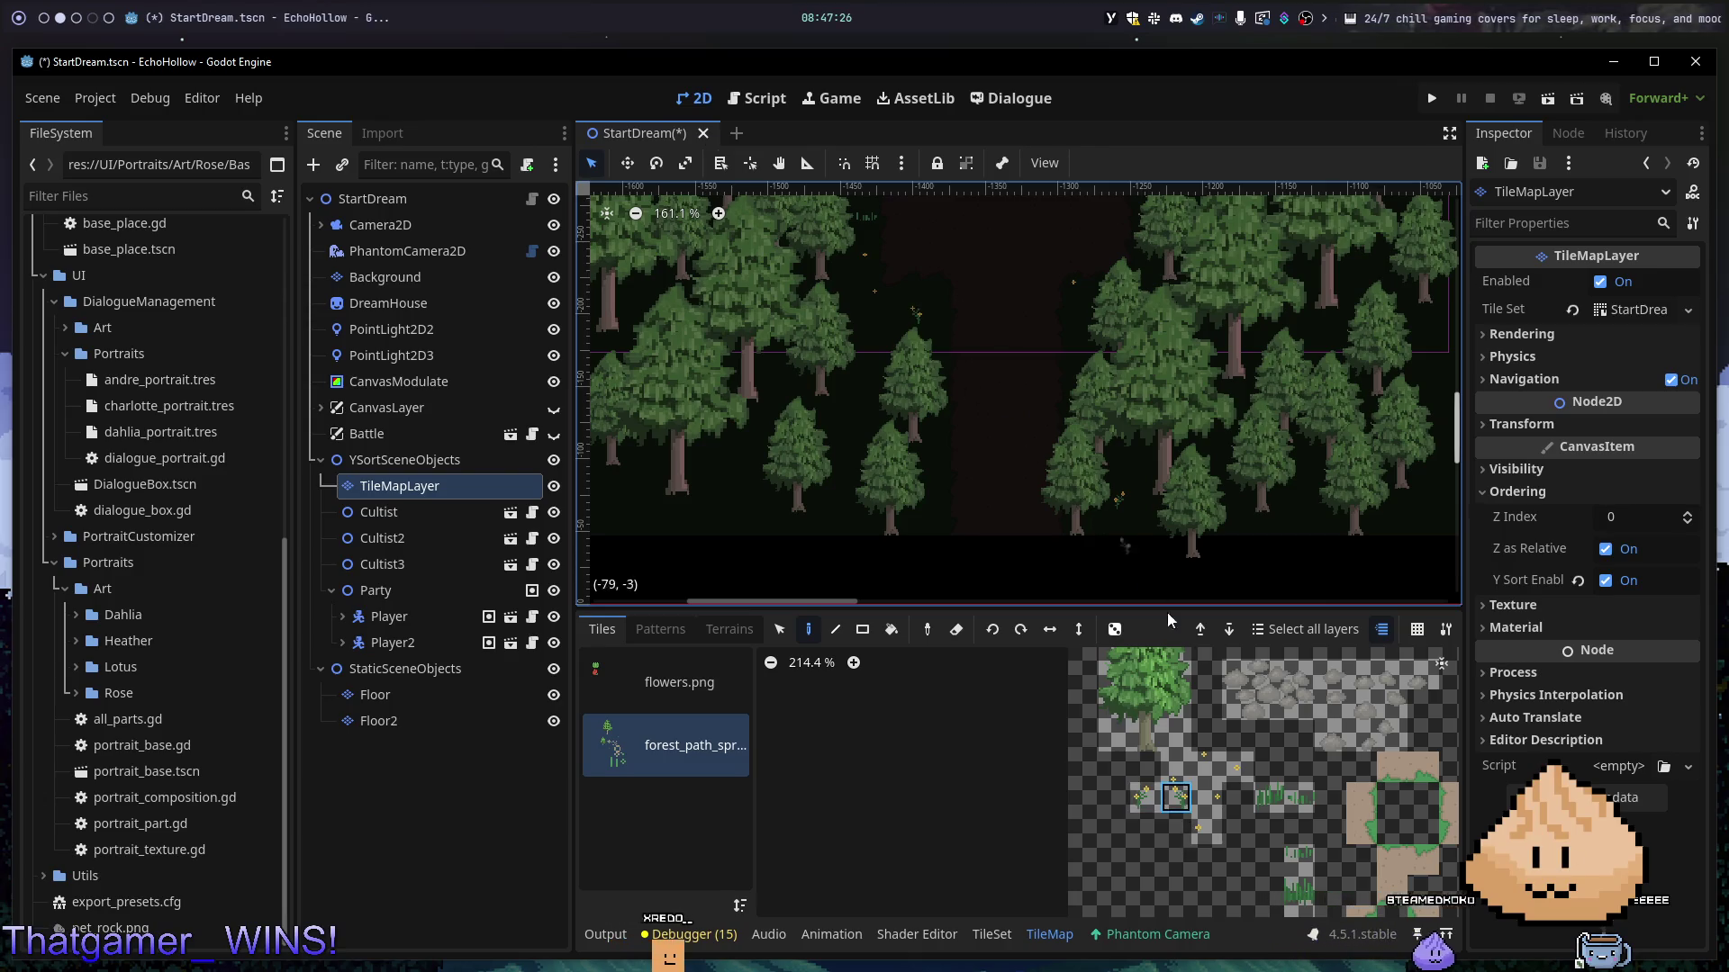
pyautogui.click(1291, 803)
pyautogui.click(913, 315)
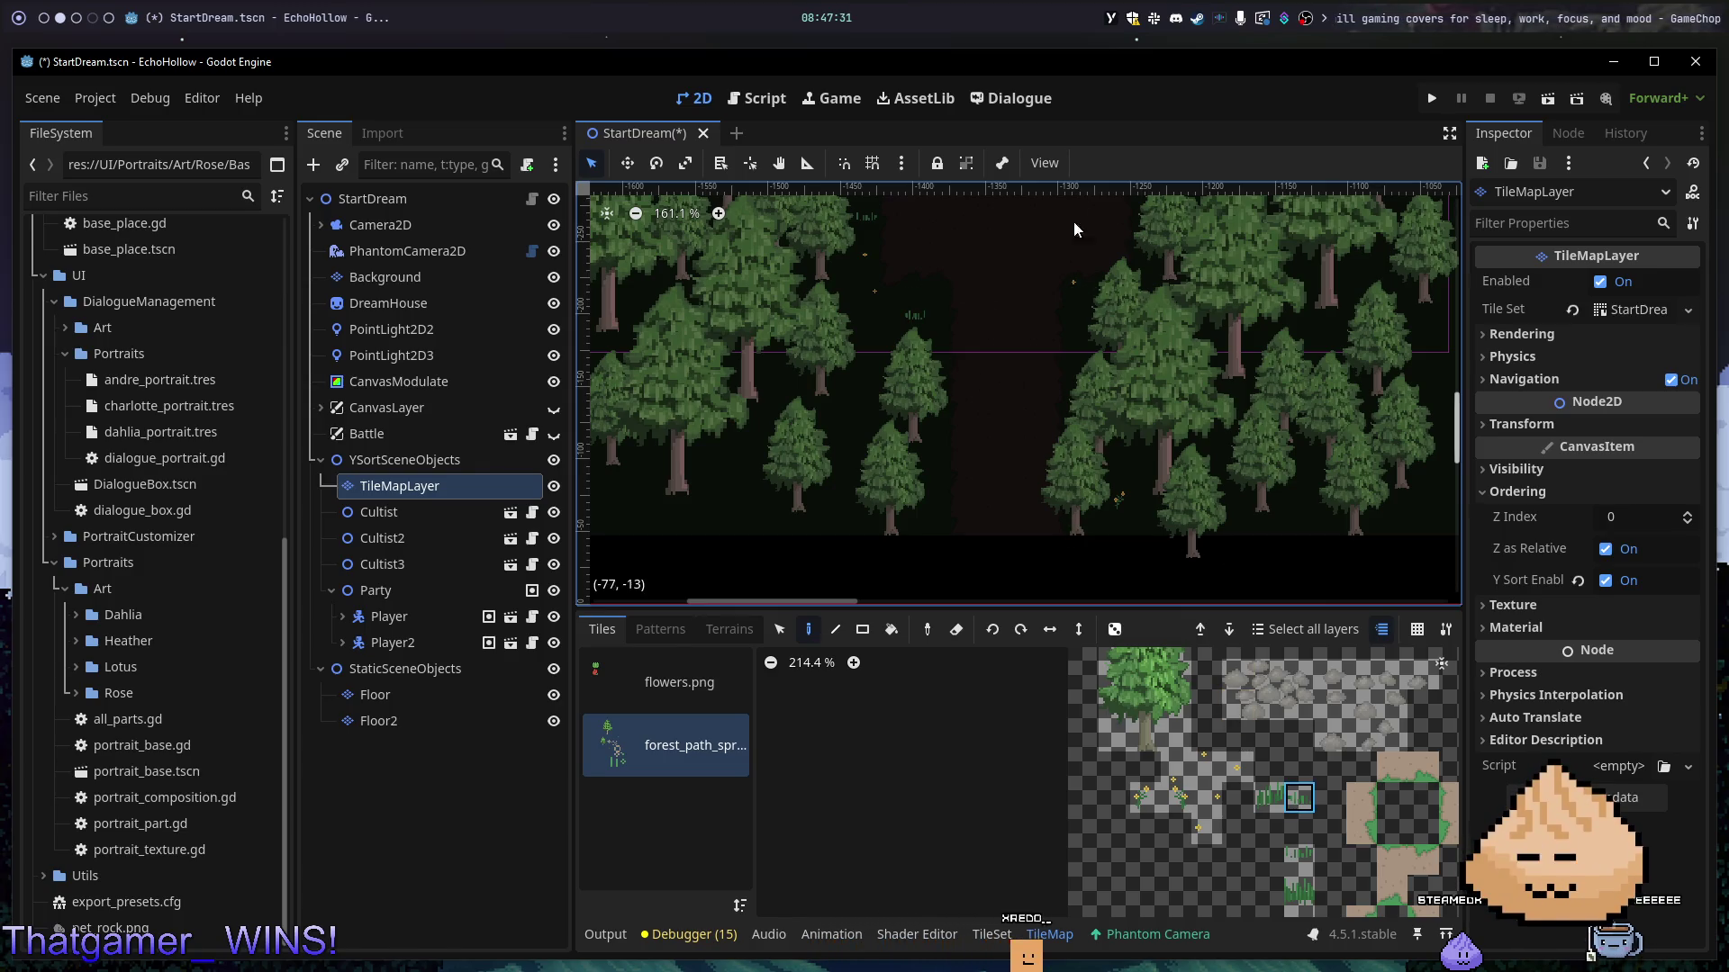
pyautogui.click(1175, 798)
pyautogui.click(1083, 341)
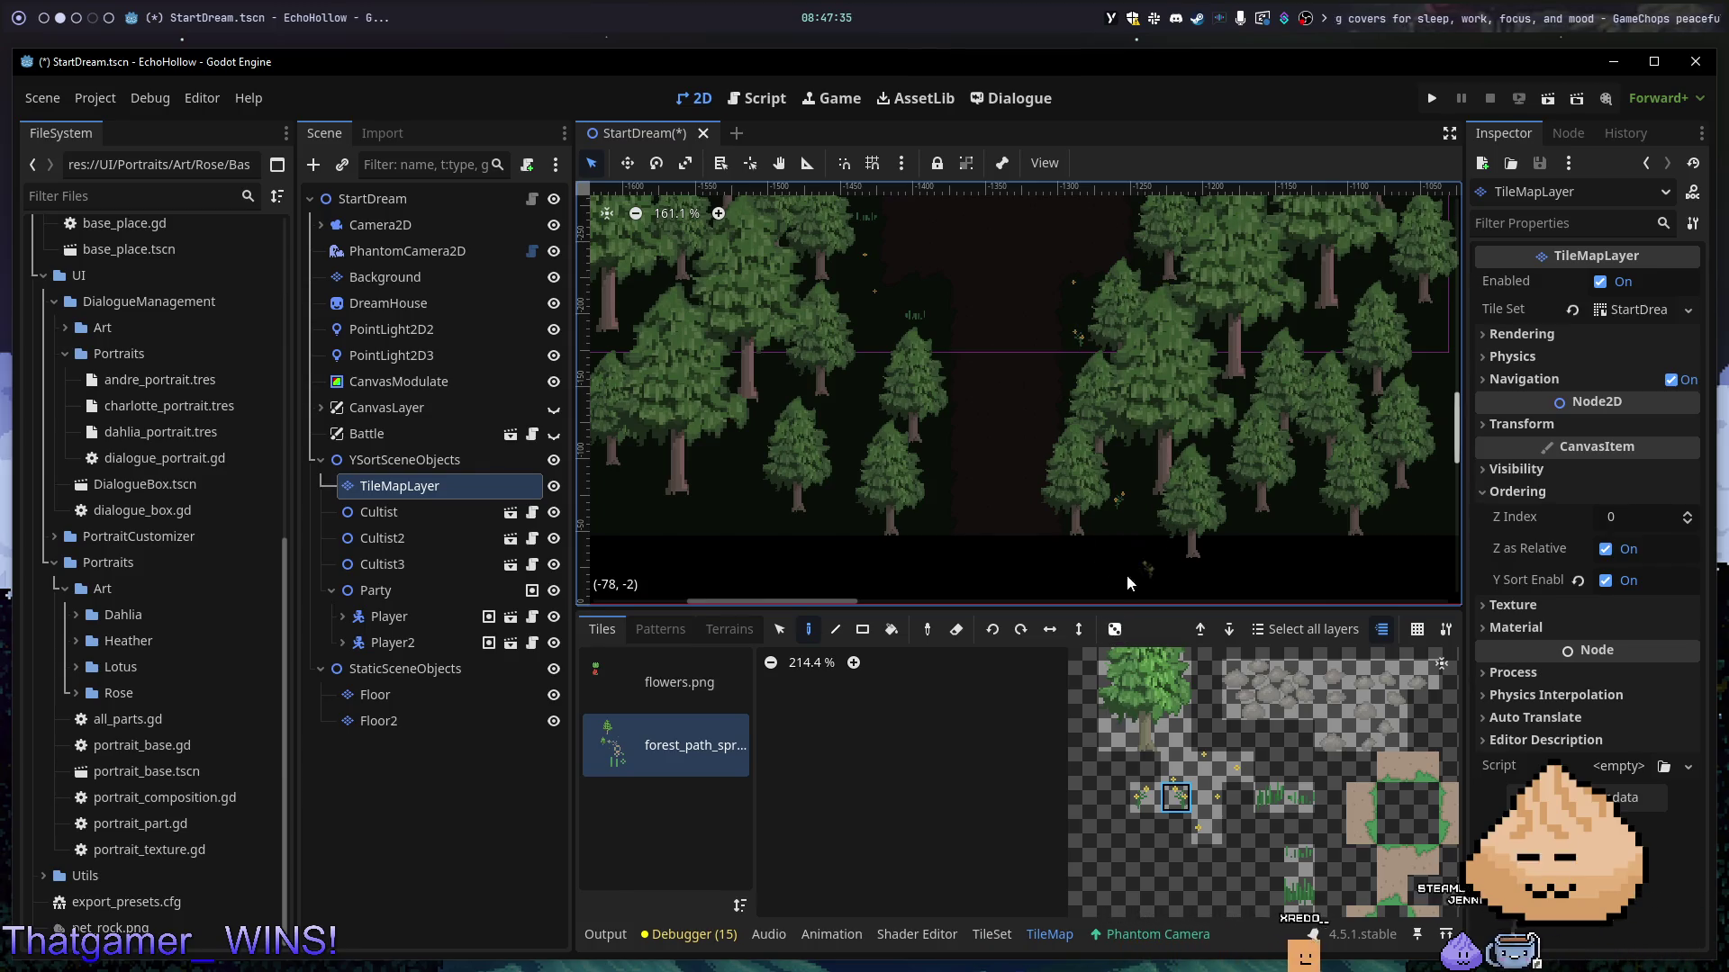
# - Add a tree beside the existing one and erase the extra tree on the right
pyautogui.scroll(-6, 1008, 284)
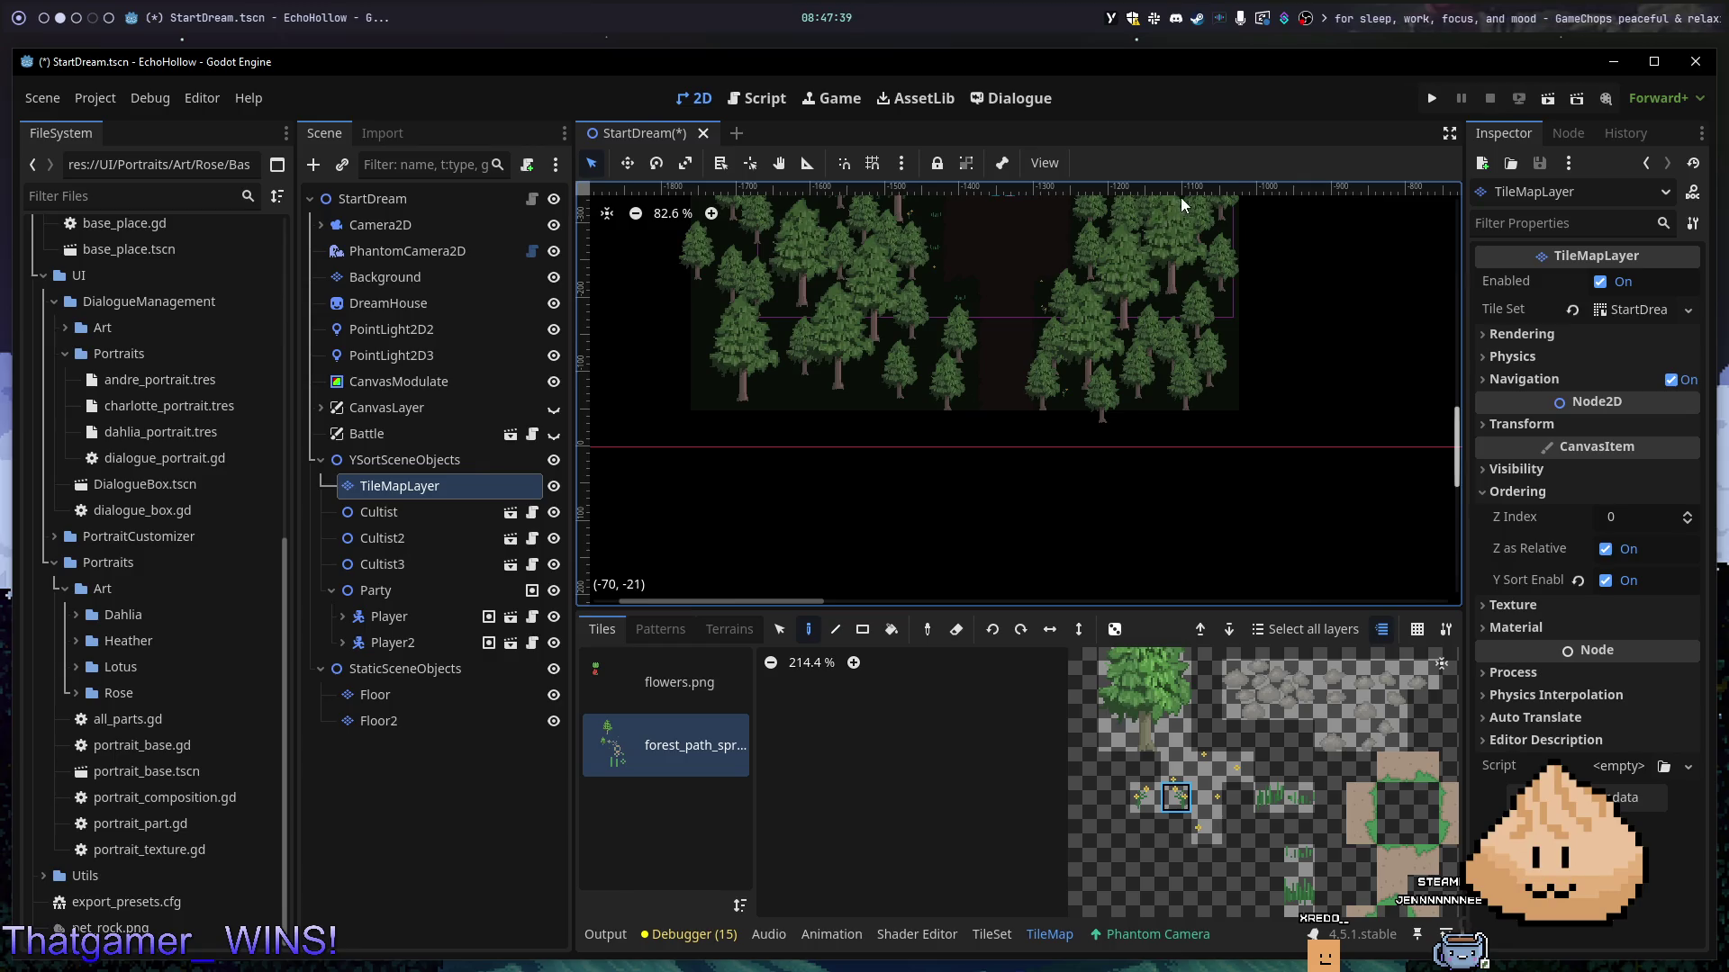
pyautogui.scroll(-2, 1116, 268)
pyautogui.moveTo(1187, 240); pyautogui.dragTo(994, 240)
pyautogui.scroll(12, 1047, 403)
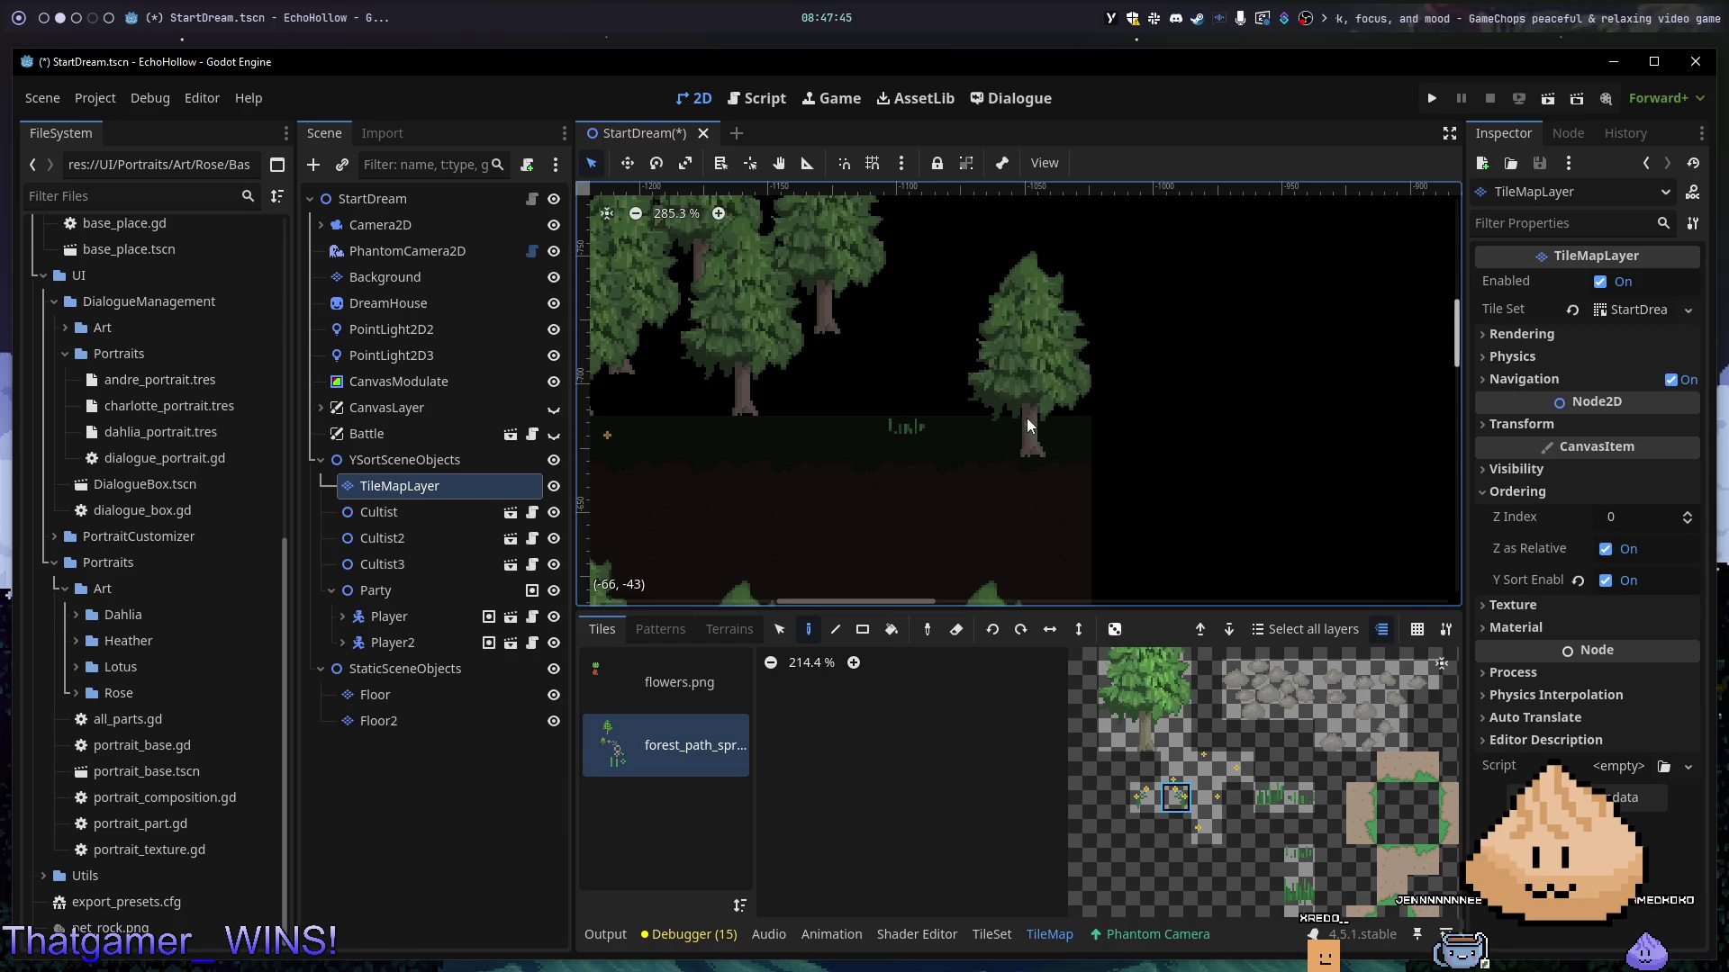
pyautogui.keyDown('ctrl'); pyautogui.click(1027, 379); pyautogui.keyUp('ctrl')
pyautogui.click(943, 311)
pyautogui.press('e')
pyautogui.click(1029, 354)
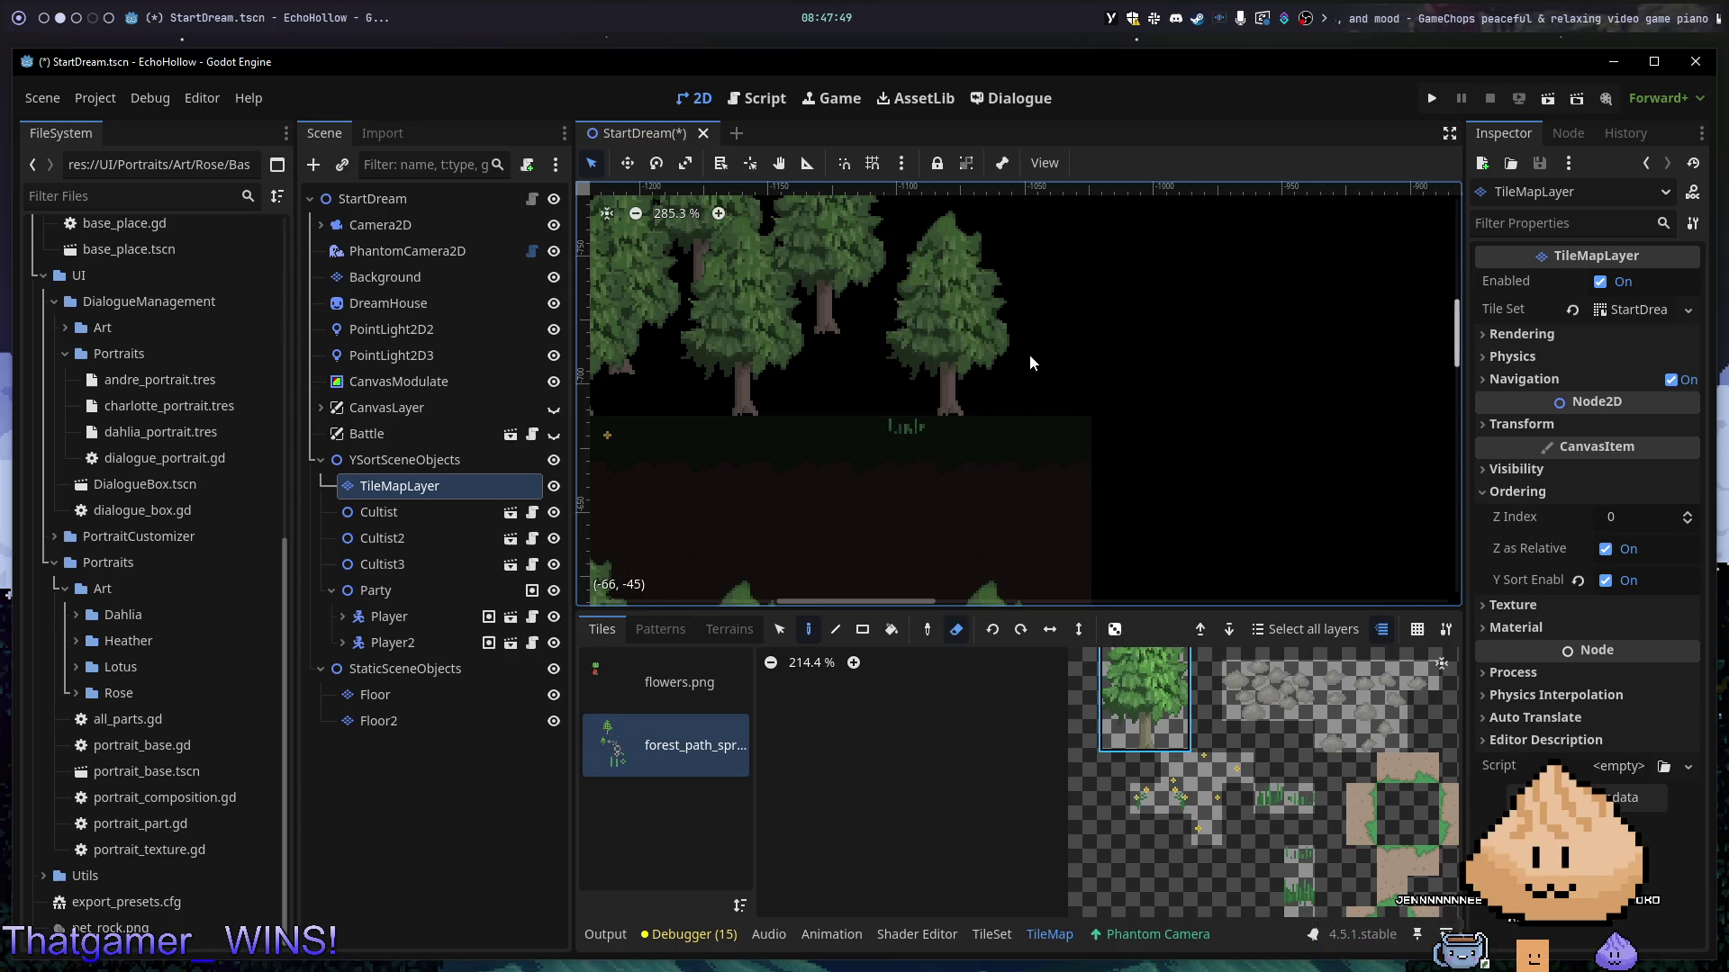
# - Paint a row of grass tufts below the trees with a flower in place of the middle one
pyautogui.keyDown('ctrl'); pyautogui.click(920, 417); pyautogui.keyUp('ctrl')
pyautogui.press('e')
pyautogui.moveTo(1014, 418); pyautogui.dragTo(985, 435)
pyautogui.rightClick(985, 436)
pyautogui.click(1175, 796)
pyautogui.click(975, 464)
pyautogui.hotkey('ctrl', 'z')
pyautogui.click(959, 423)
# - Paint two more flower tiles on the forest floor near the path
pyautogui.scroll(-3, 1002, 399)
pyautogui.scroll(-3, 1003, 399)
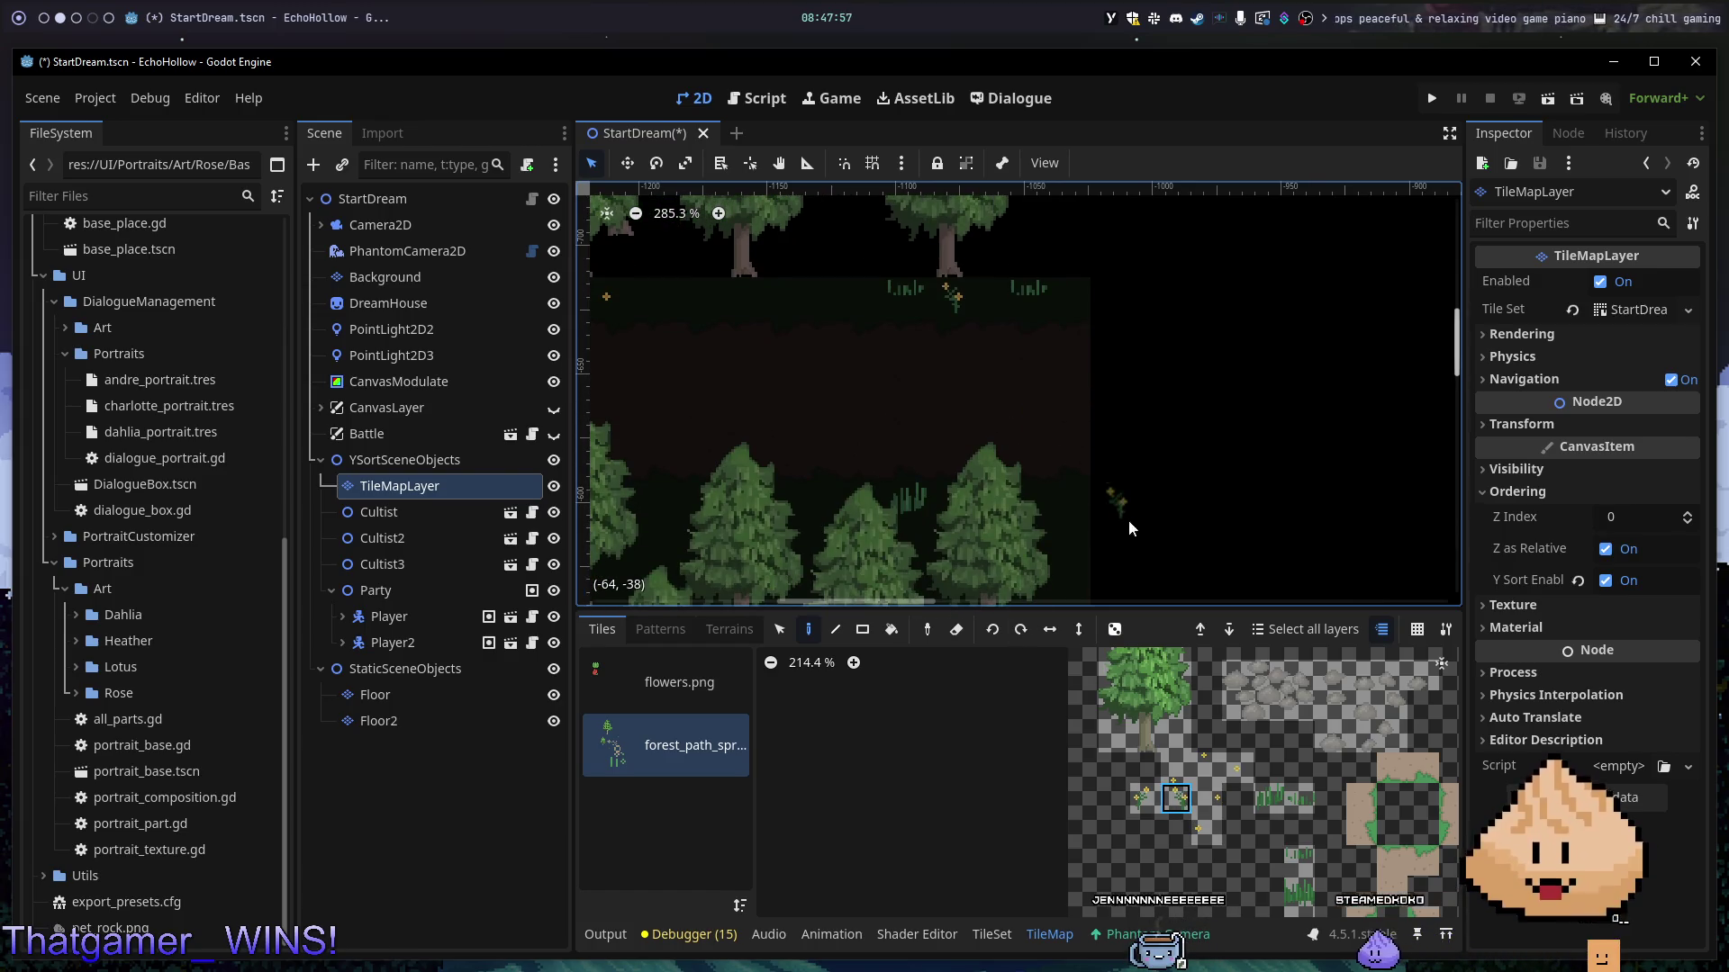
pyautogui.scroll(-4, 984, 551)
pyautogui.scroll(-1, 983, 552)
pyautogui.scroll(-3, 973, 487)
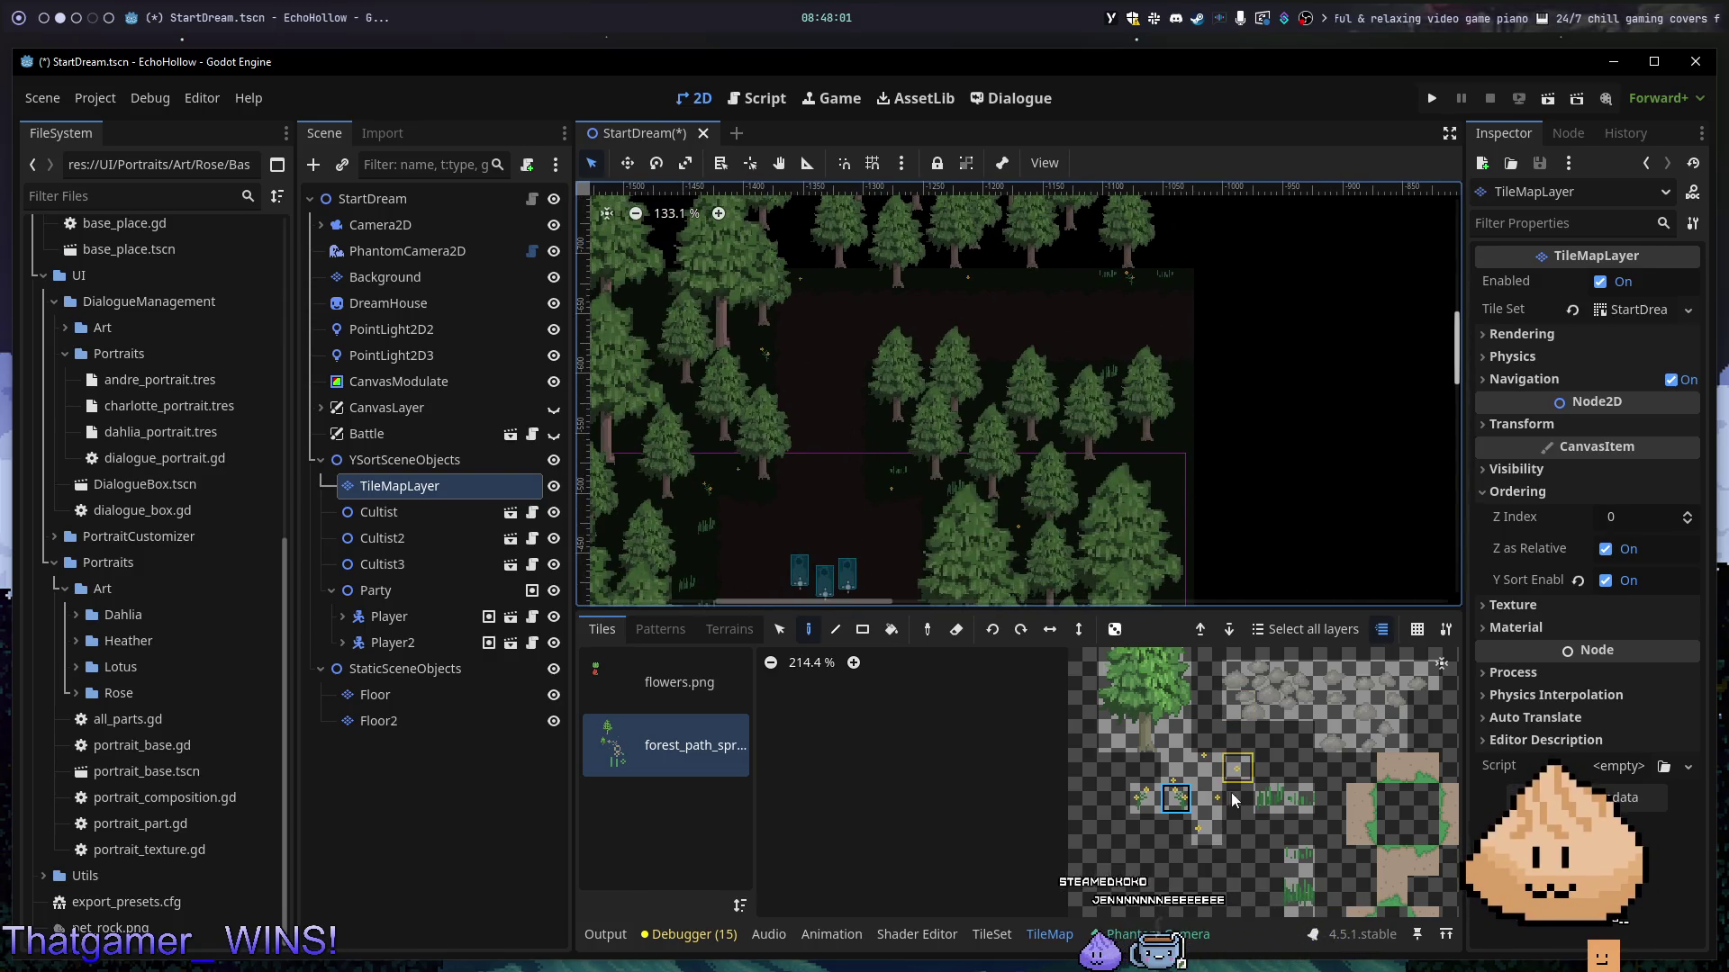
pyautogui.click(1136, 804)
pyautogui.click(1007, 274)
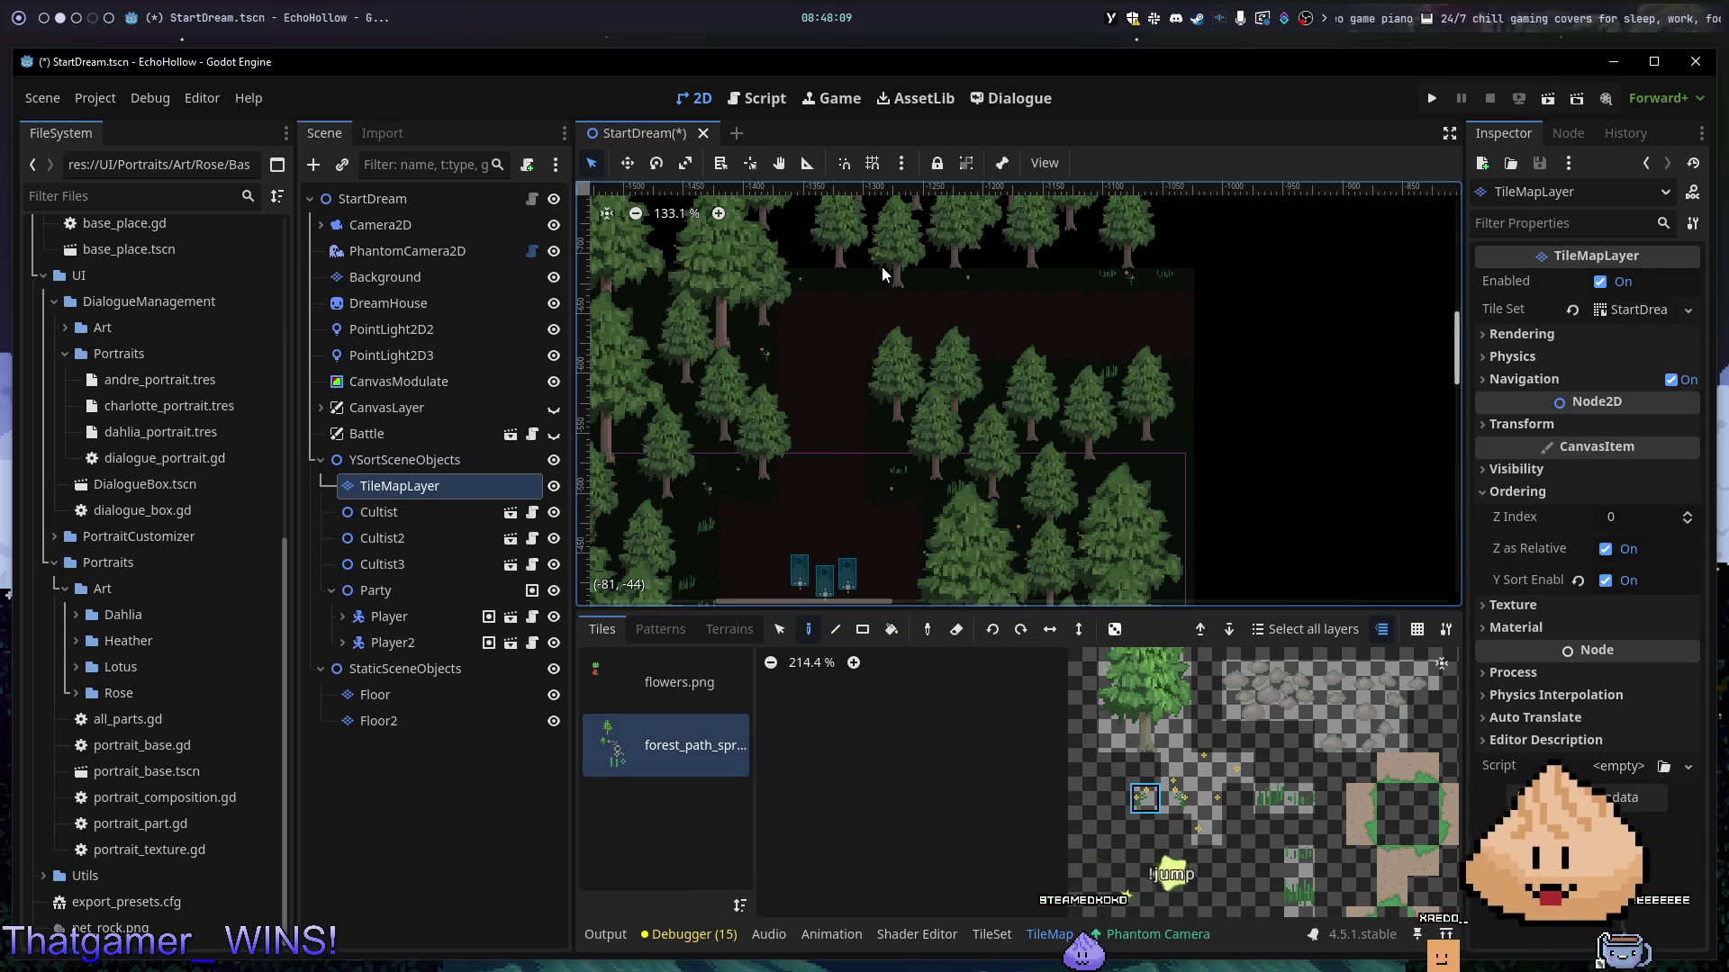
pyautogui.scroll(7, 913, 277)
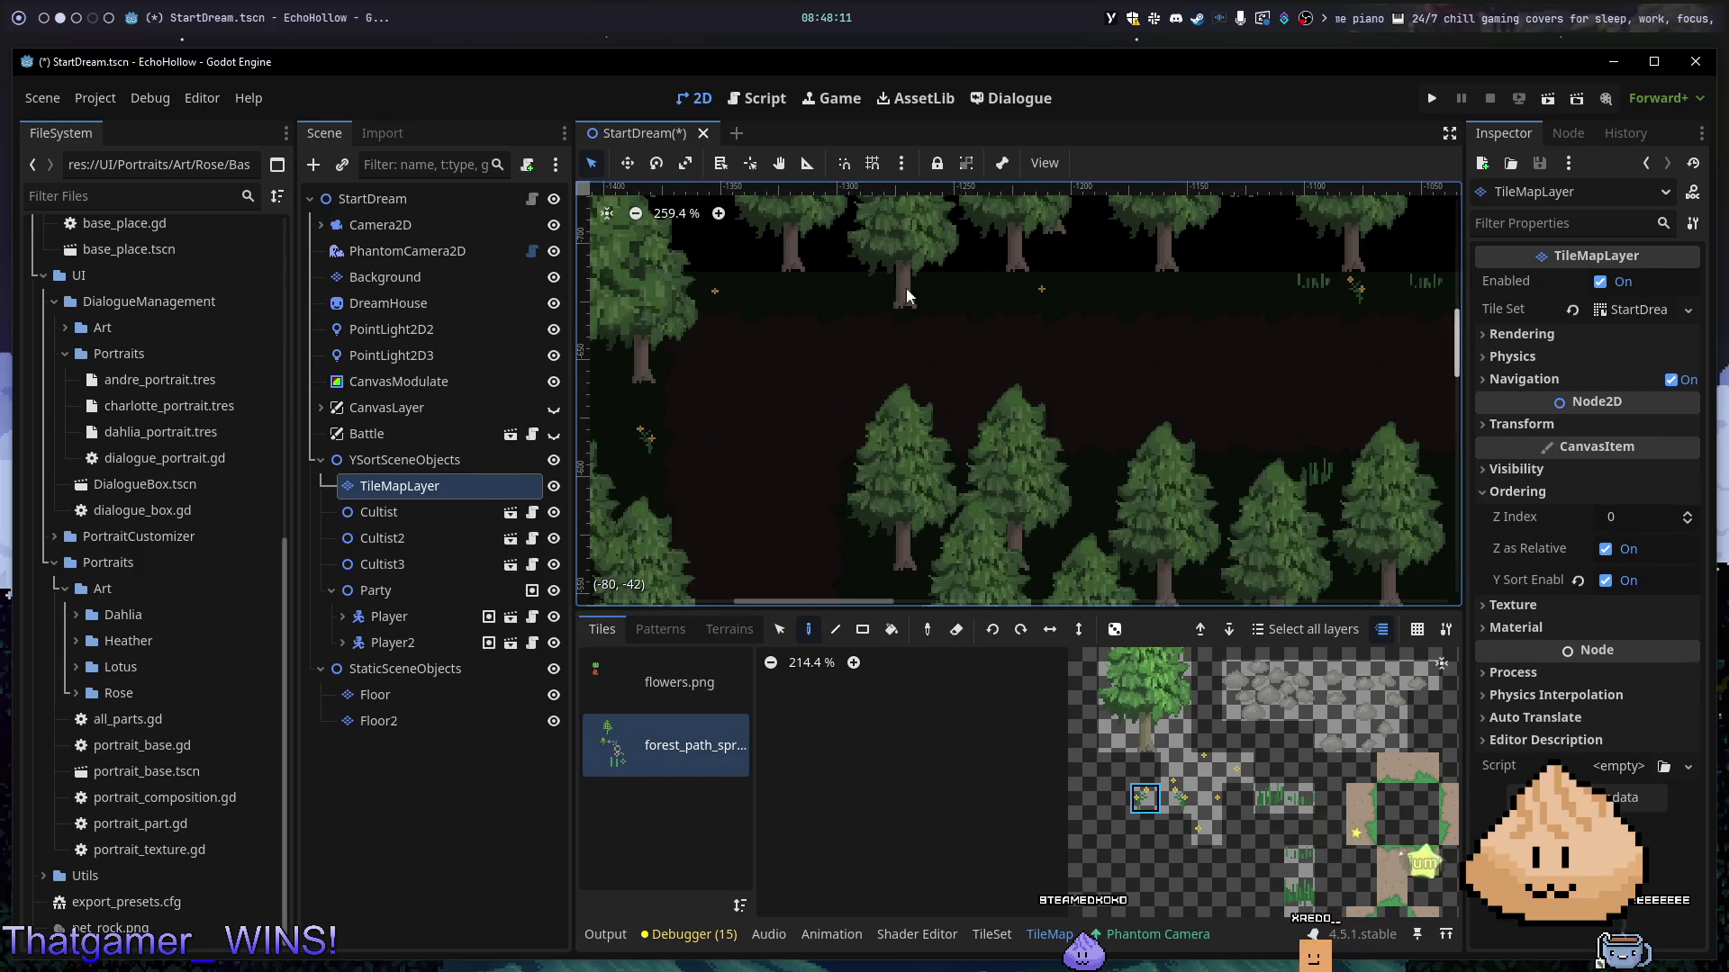
pyautogui.click(969, 276)
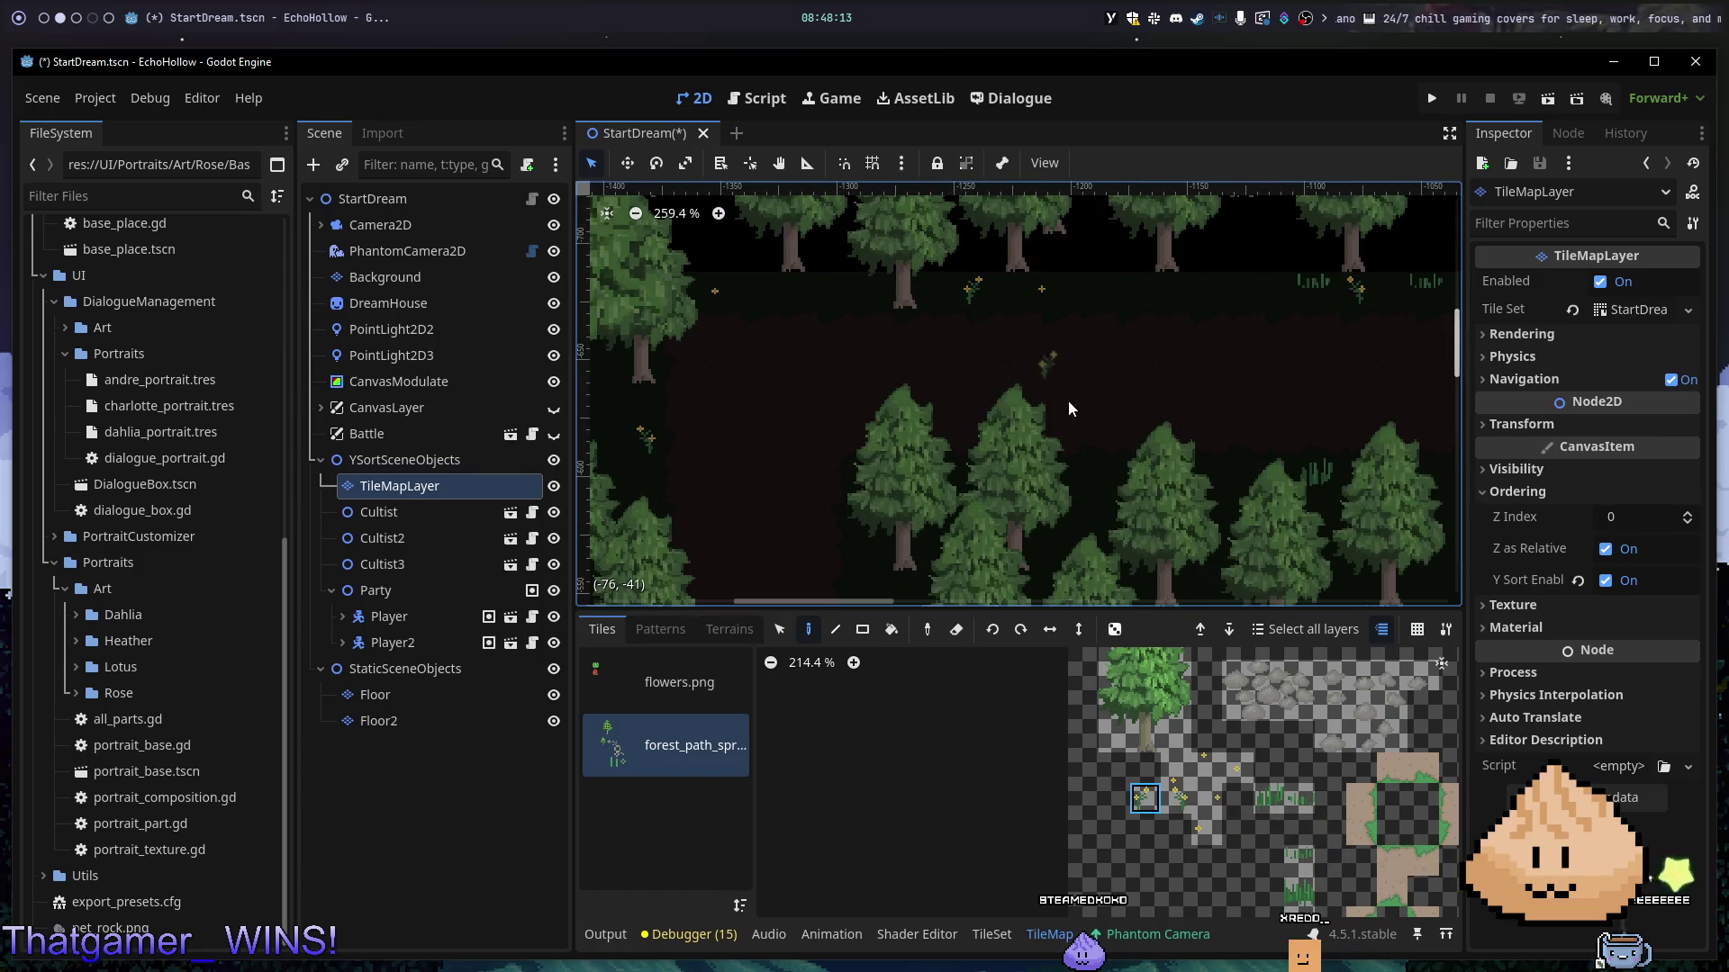
# - Try other decoration tiles, then test-run the scene with F6 and stop it with F8
pyautogui.scroll(-6, 1125, 391)
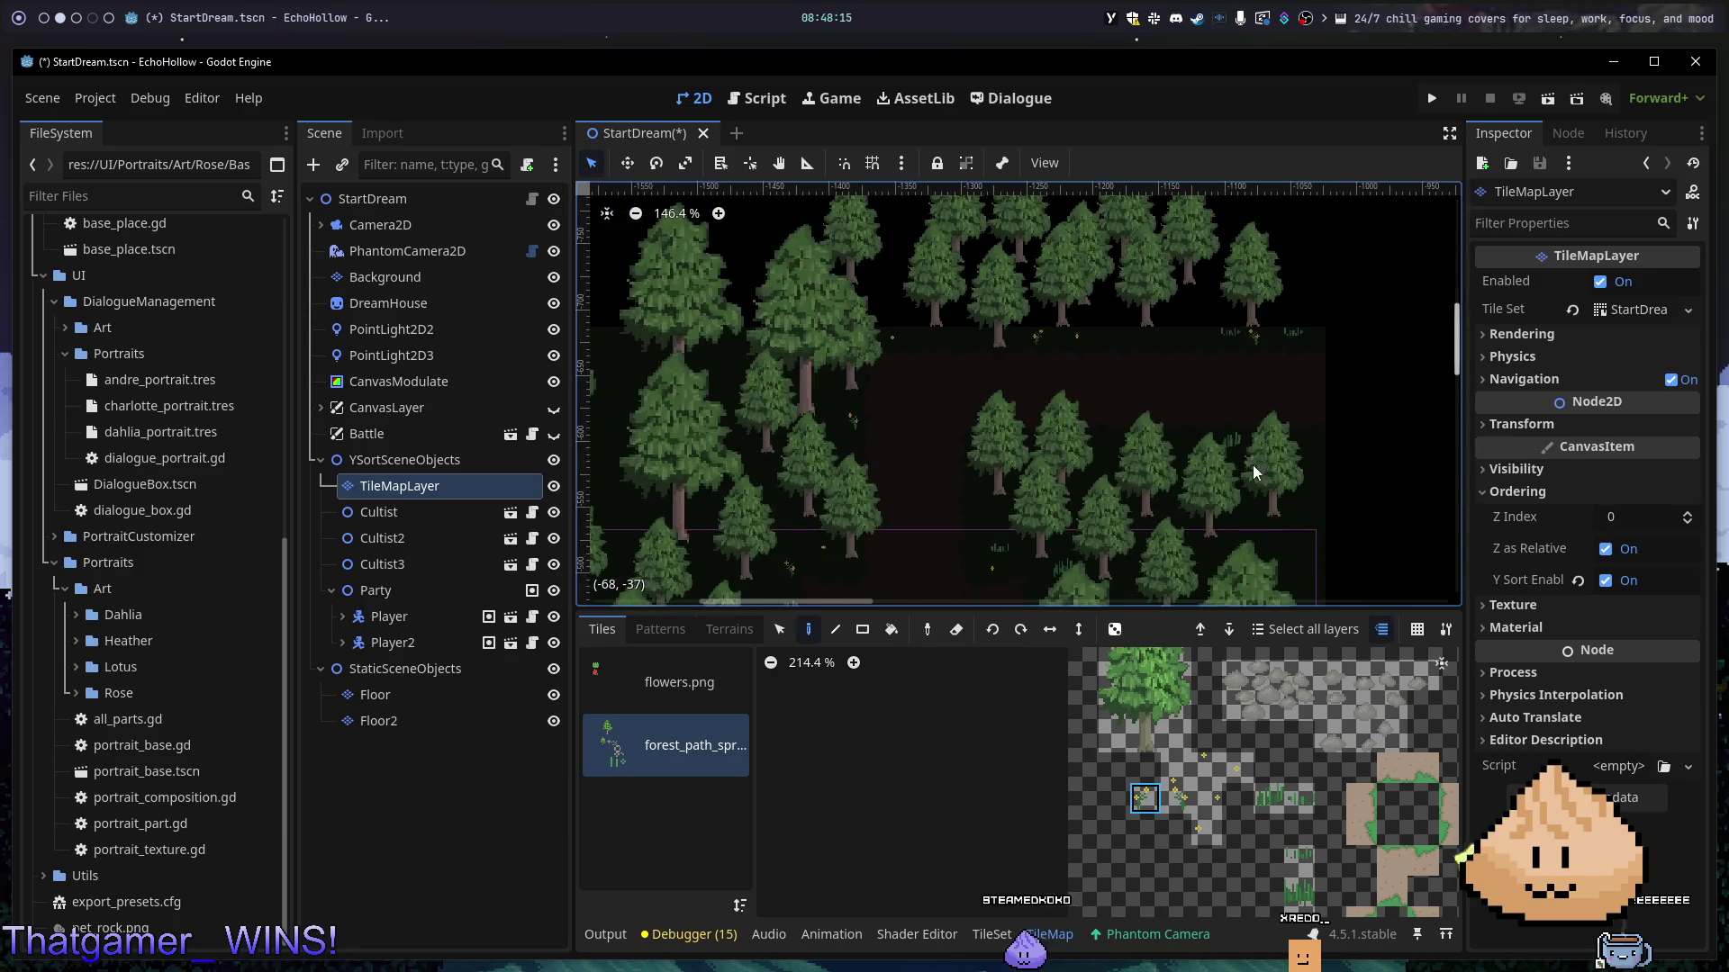
pyautogui.click(1109, 441)
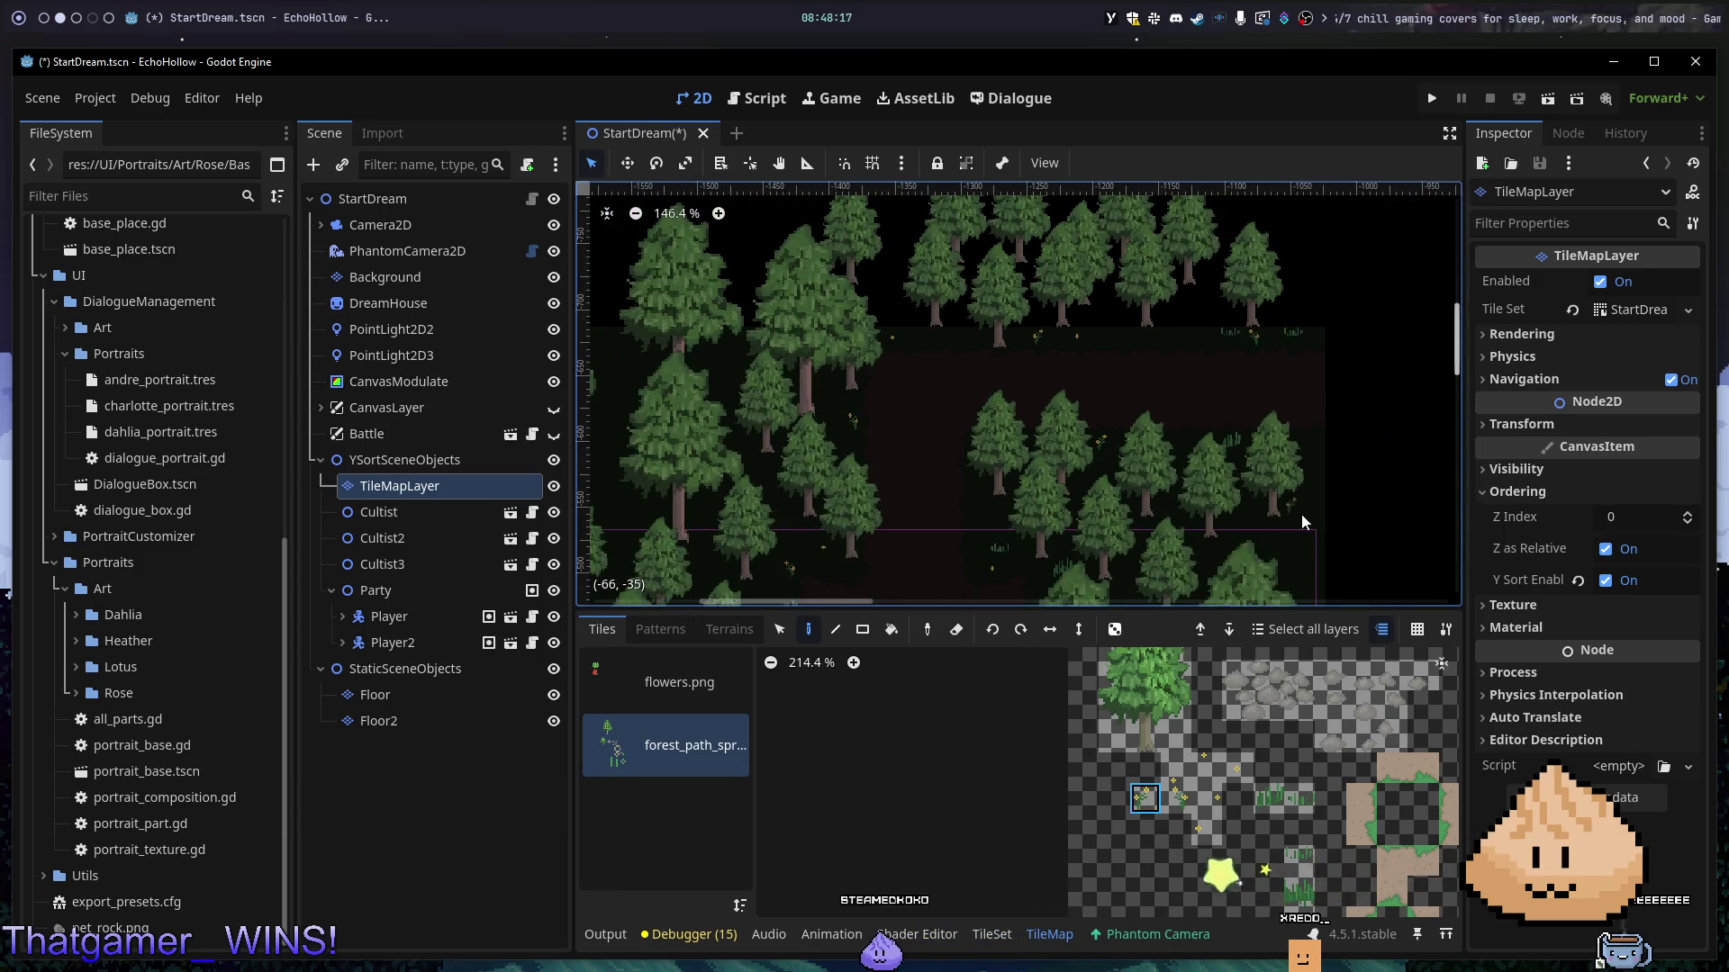
pyautogui.click(1210, 797)
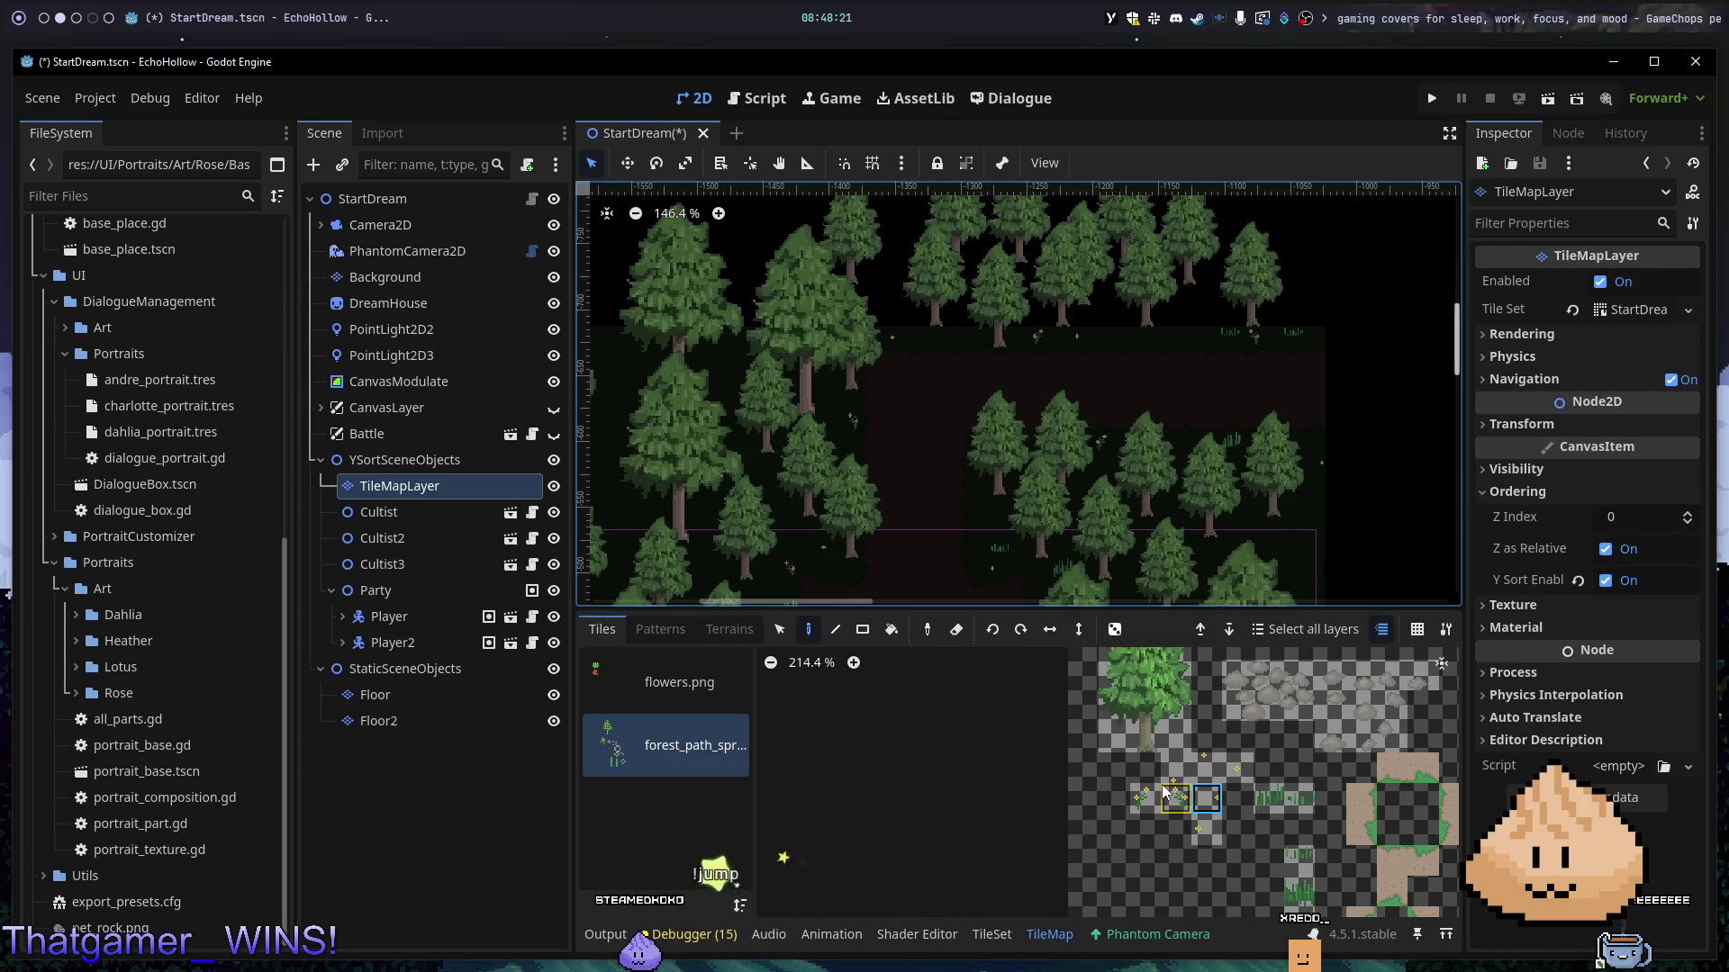
pyautogui.click(1207, 828)
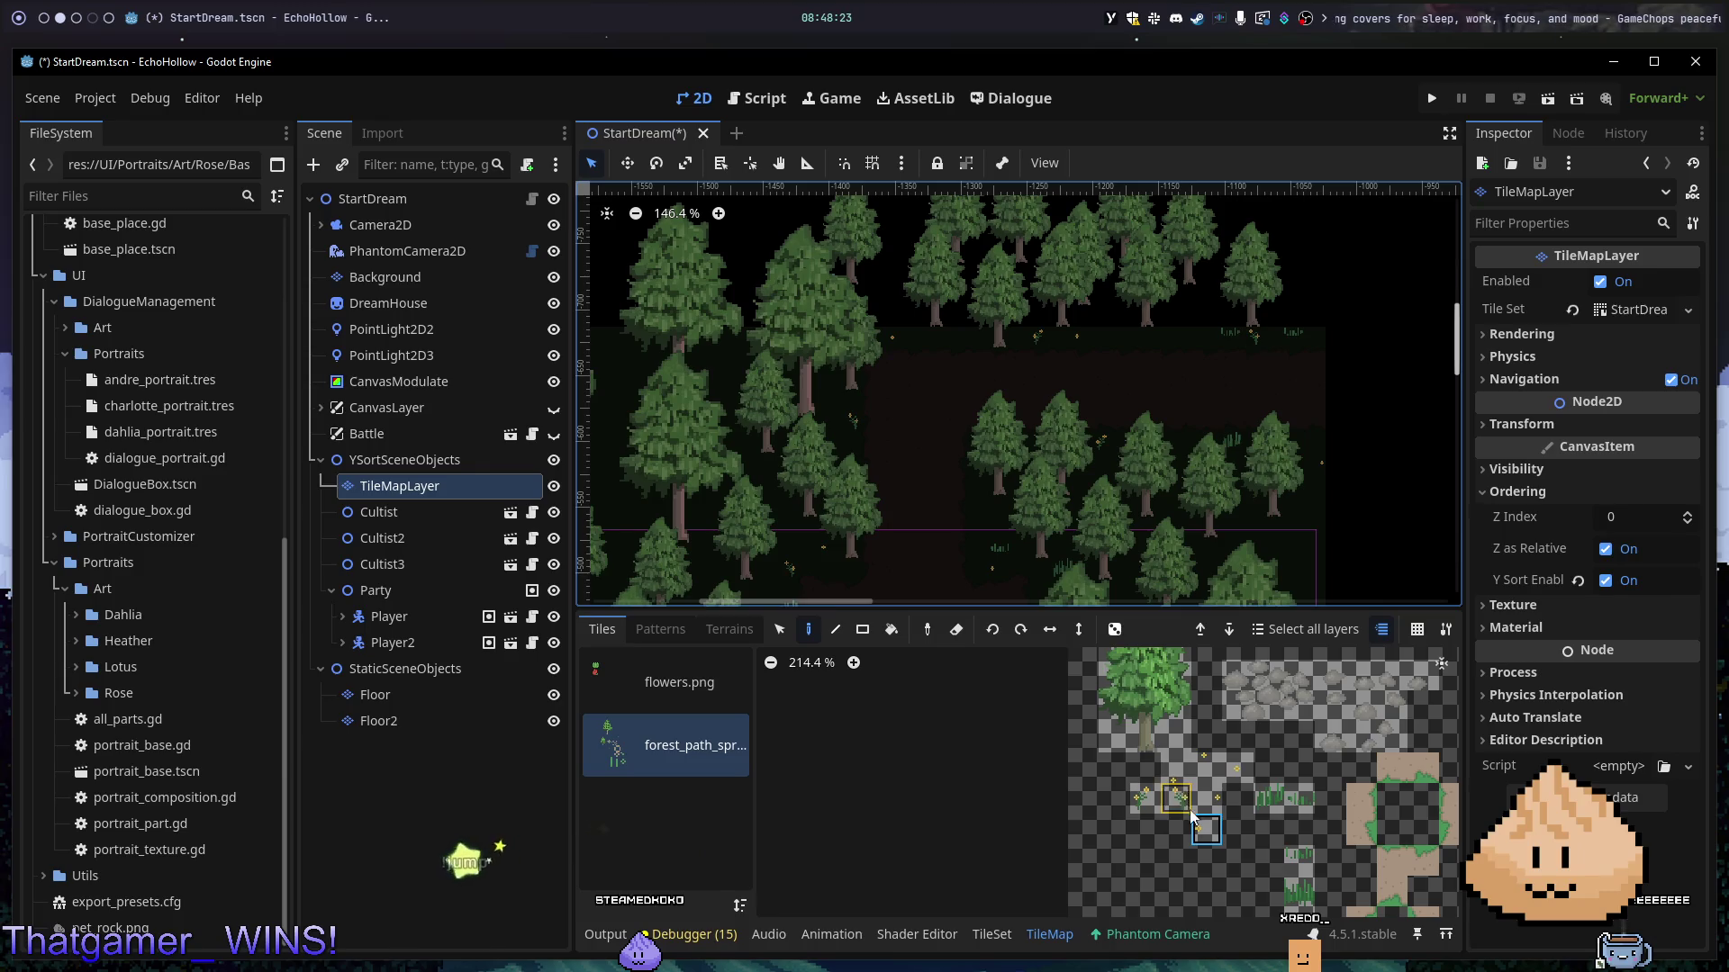
pyautogui.press('F6')
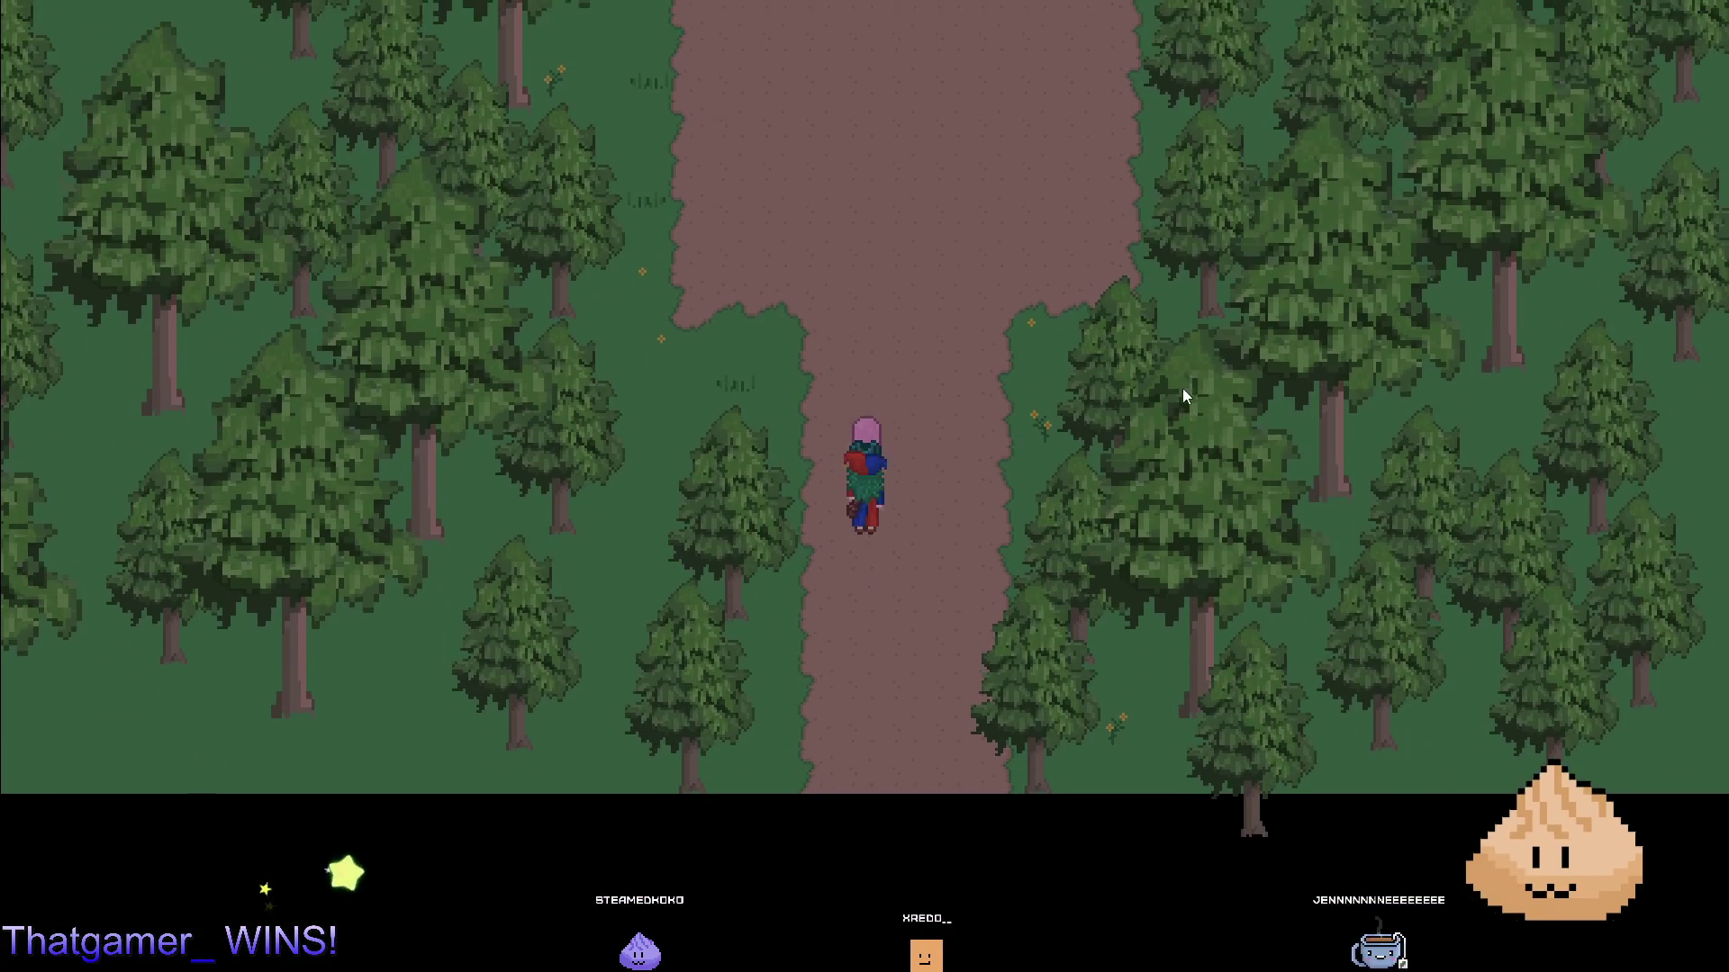
pyautogui.press('F8')
pyautogui.scroll(-5, 978, 424)
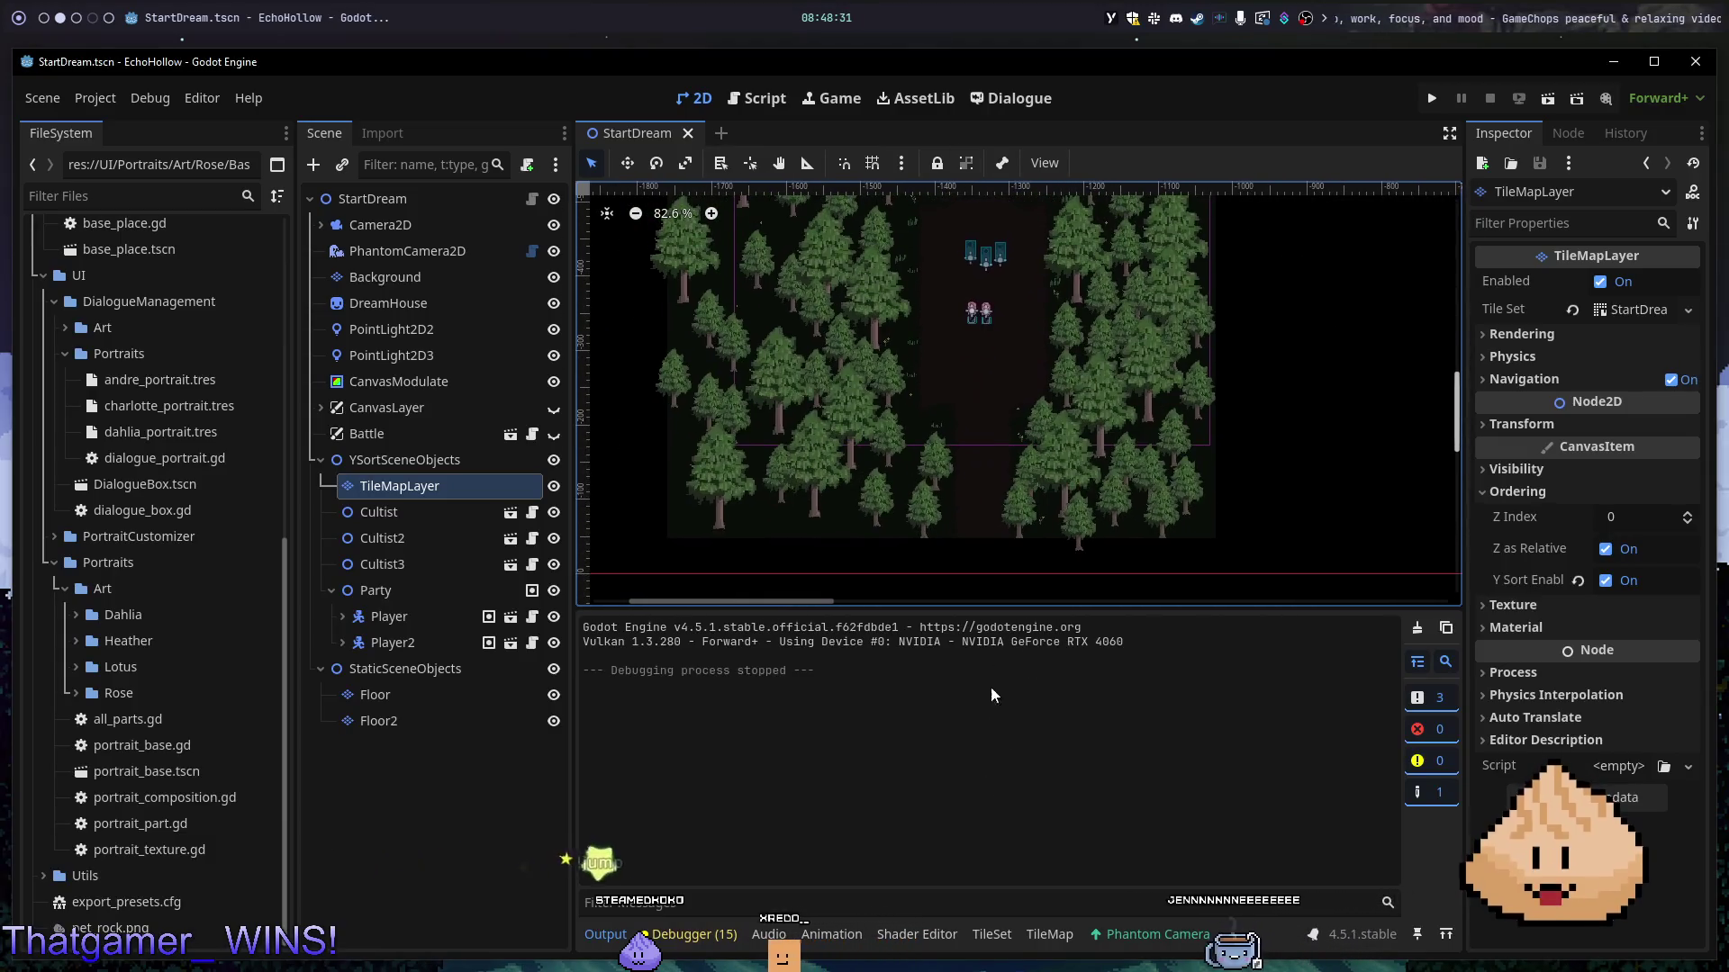
# - Paint four small flowers beside the path and a sparkle tile among the trees
pyautogui.click(1067, 938)
pyautogui.click(1176, 798)
pyautogui.click(904, 497)
pyautogui.click(839, 510)
pyautogui.click(1143, 801)
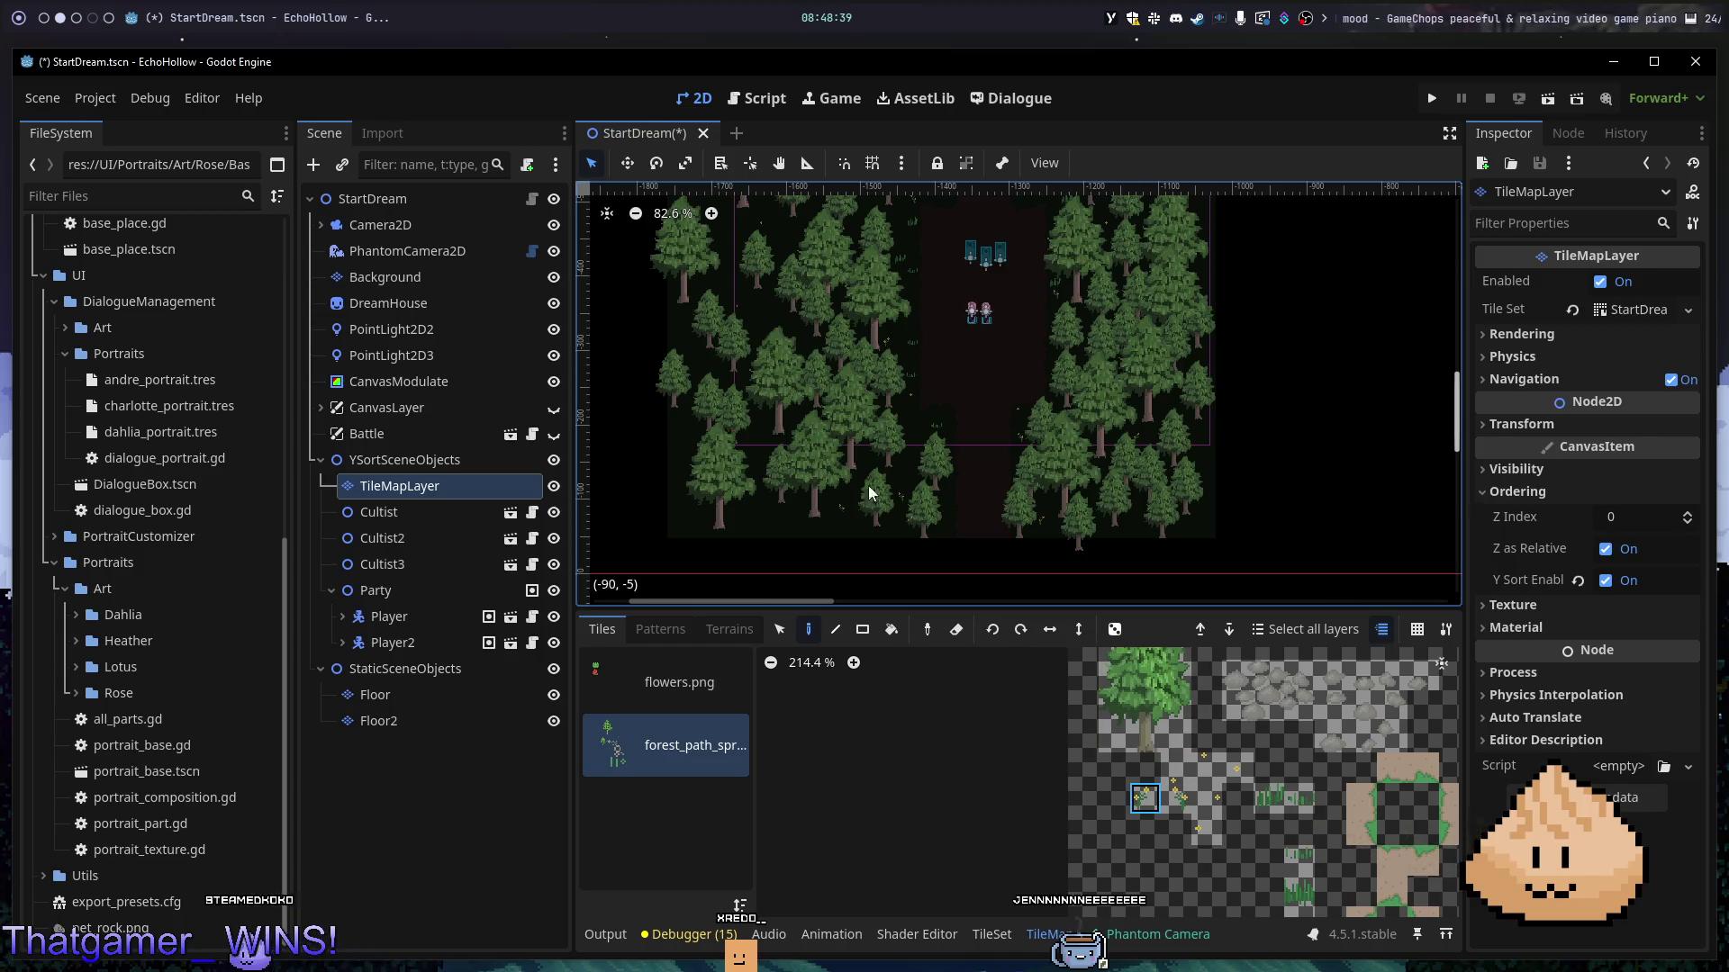
pyautogui.click(791, 527)
pyautogui.click(740, 524)
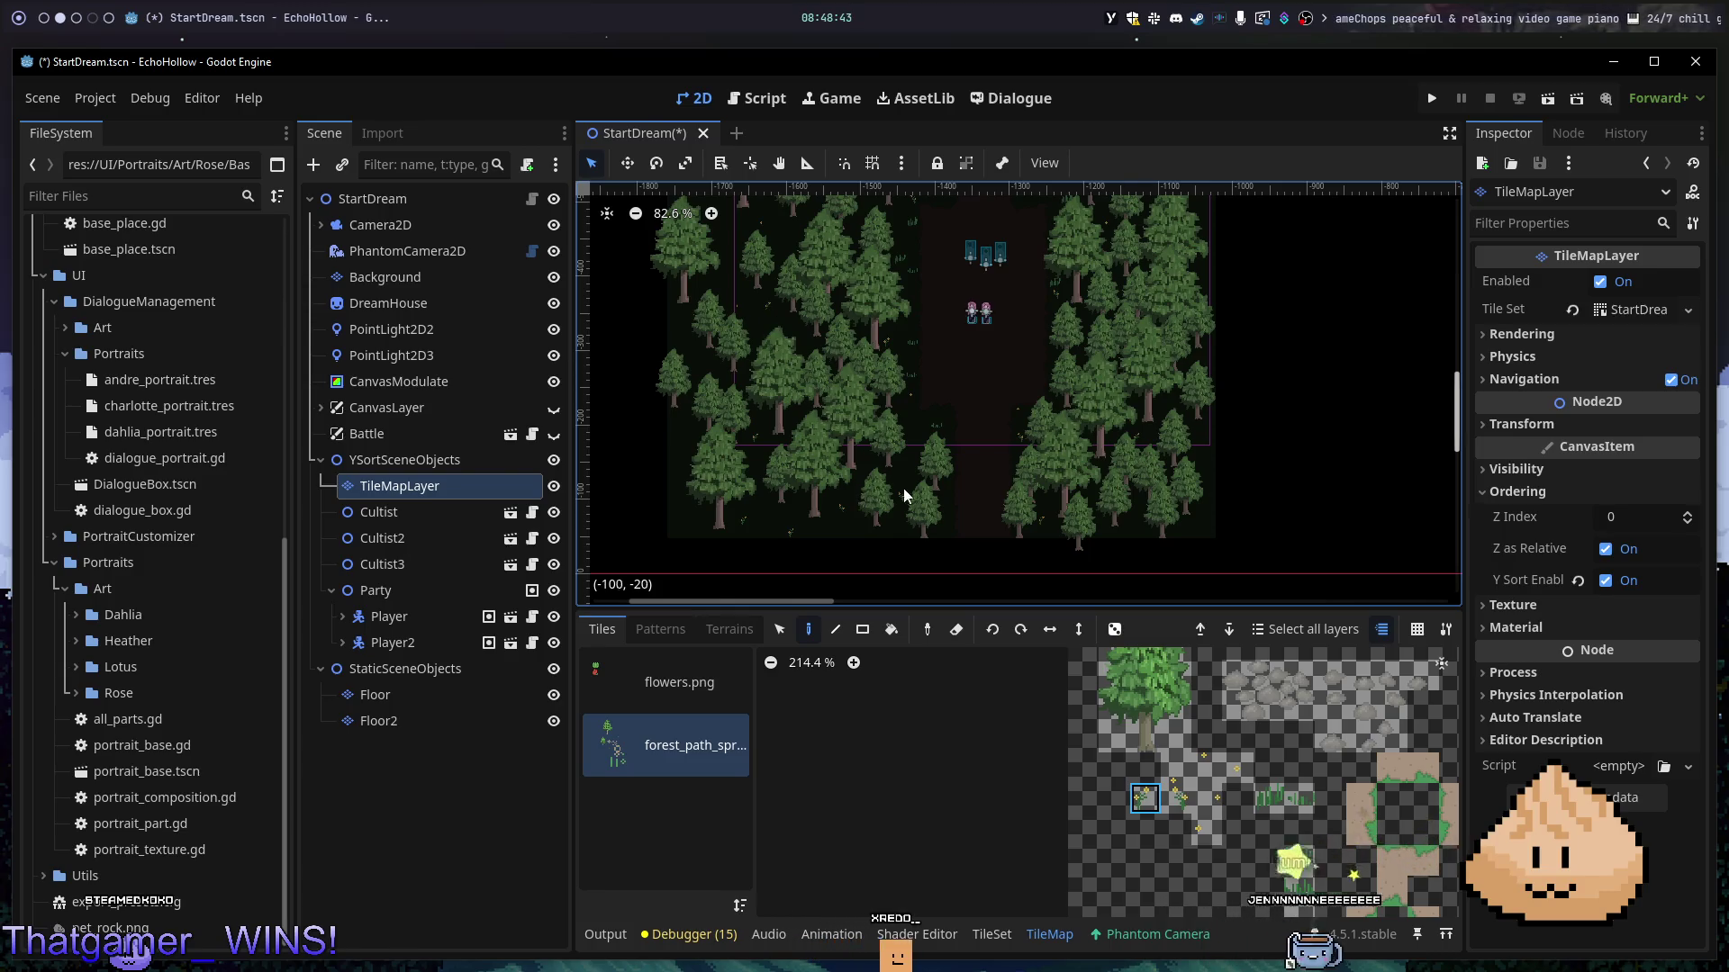
pyautogui.click(1206, 798)
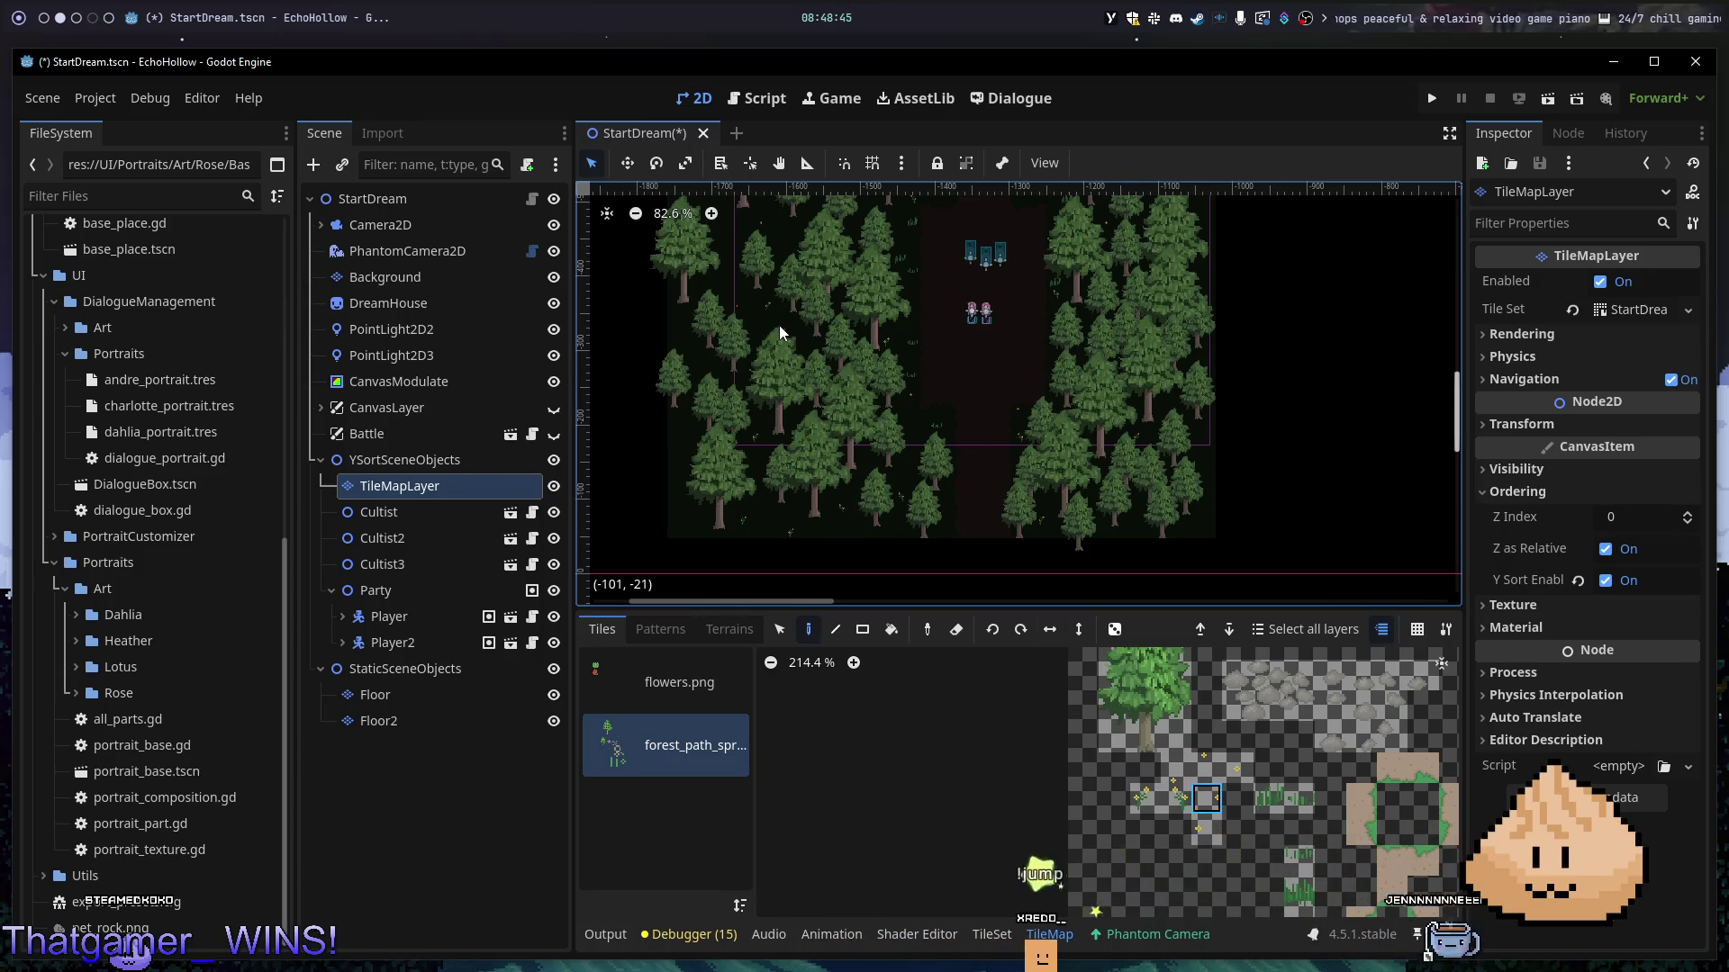
pyautogui.click(676, 439)
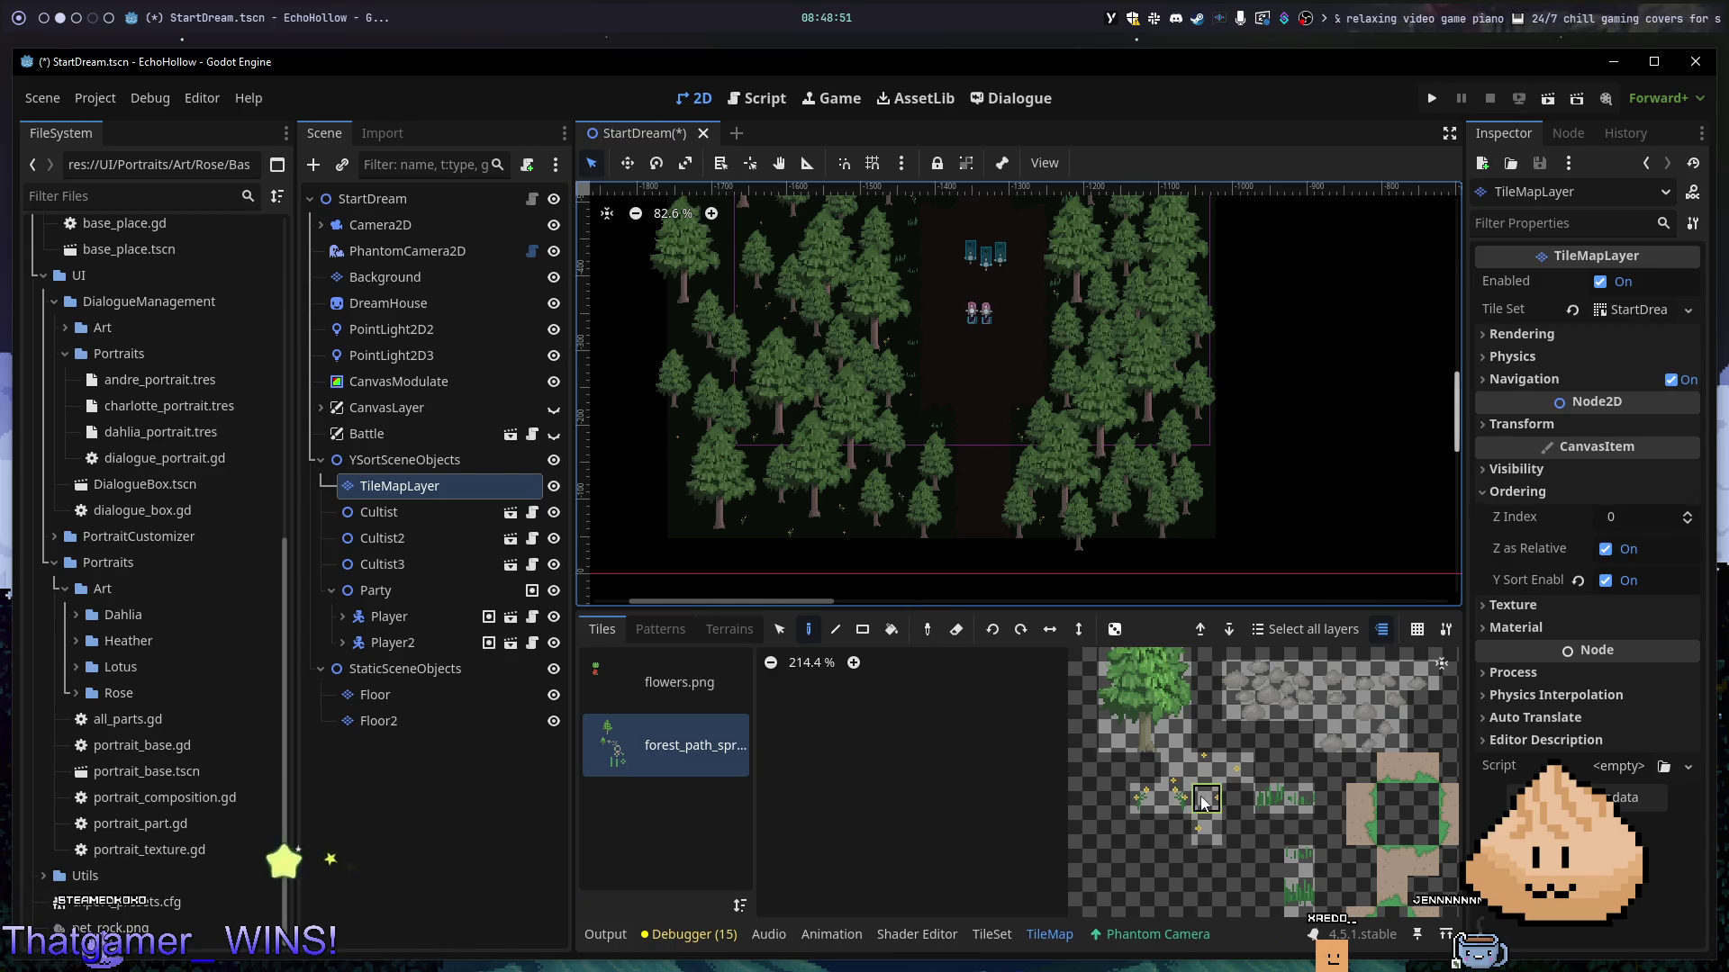
# - Add two more yellow flowers beside the upper part of the path
pyautogui.keyDown('ctrl'); pyautogui.click(845, 542); pyautogui.keyUp('ctrl')
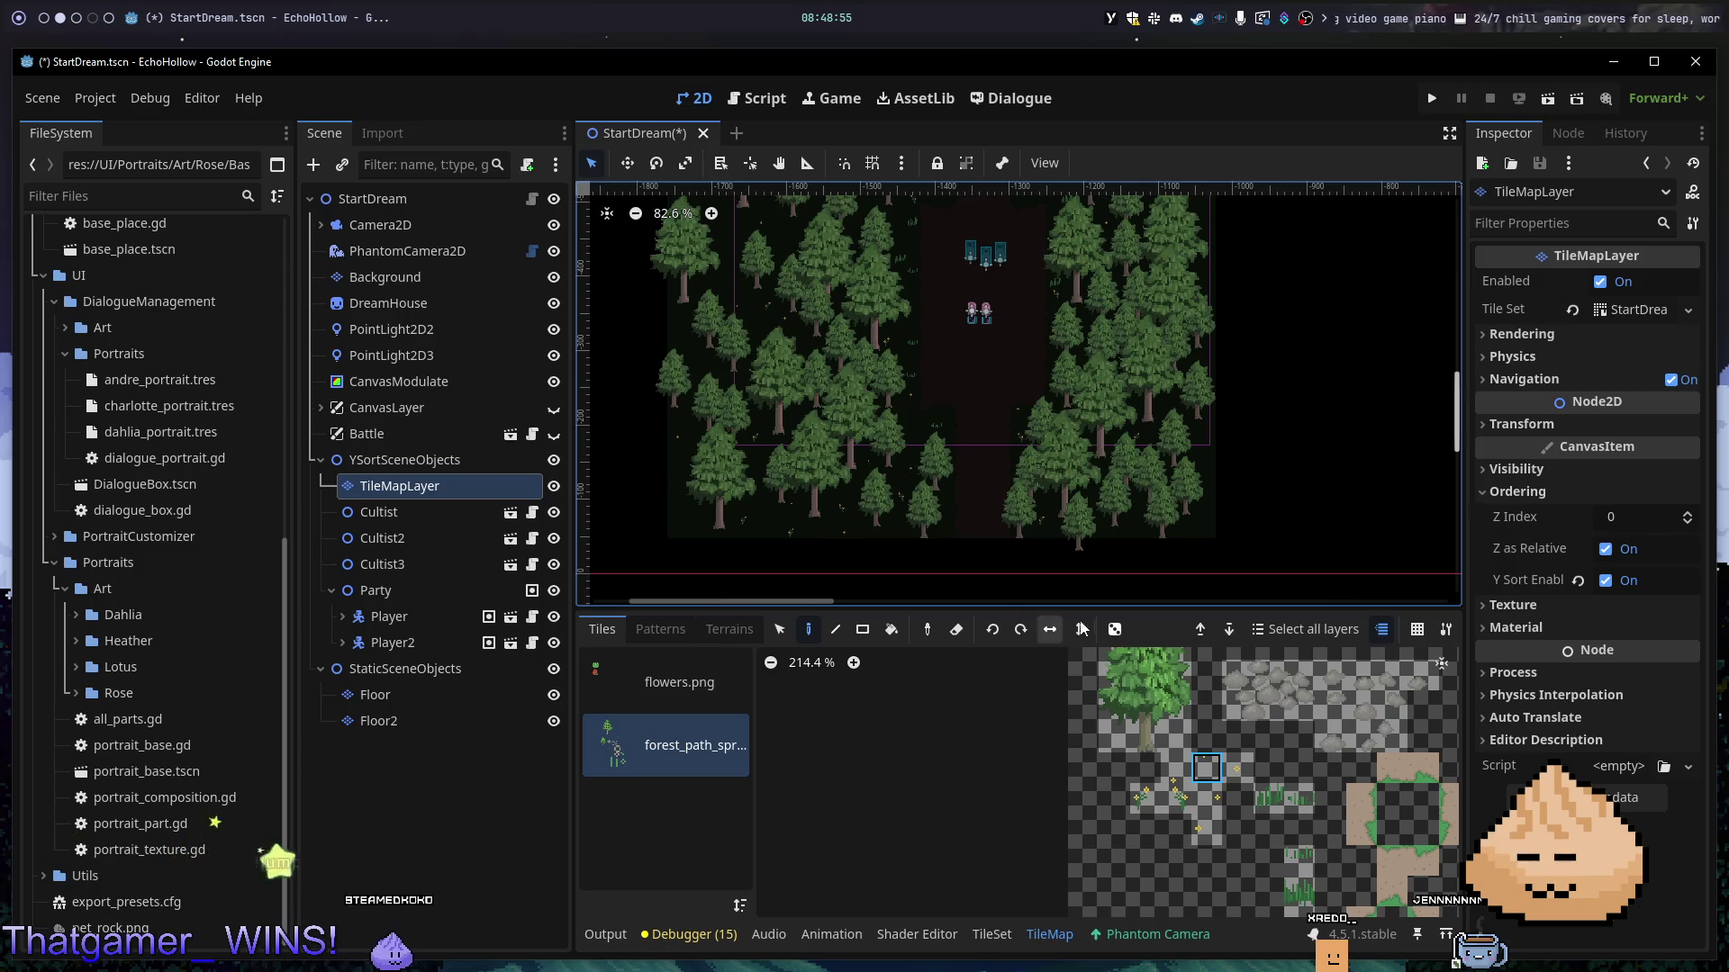
pyautogui.scroll(5, 1094, 494)
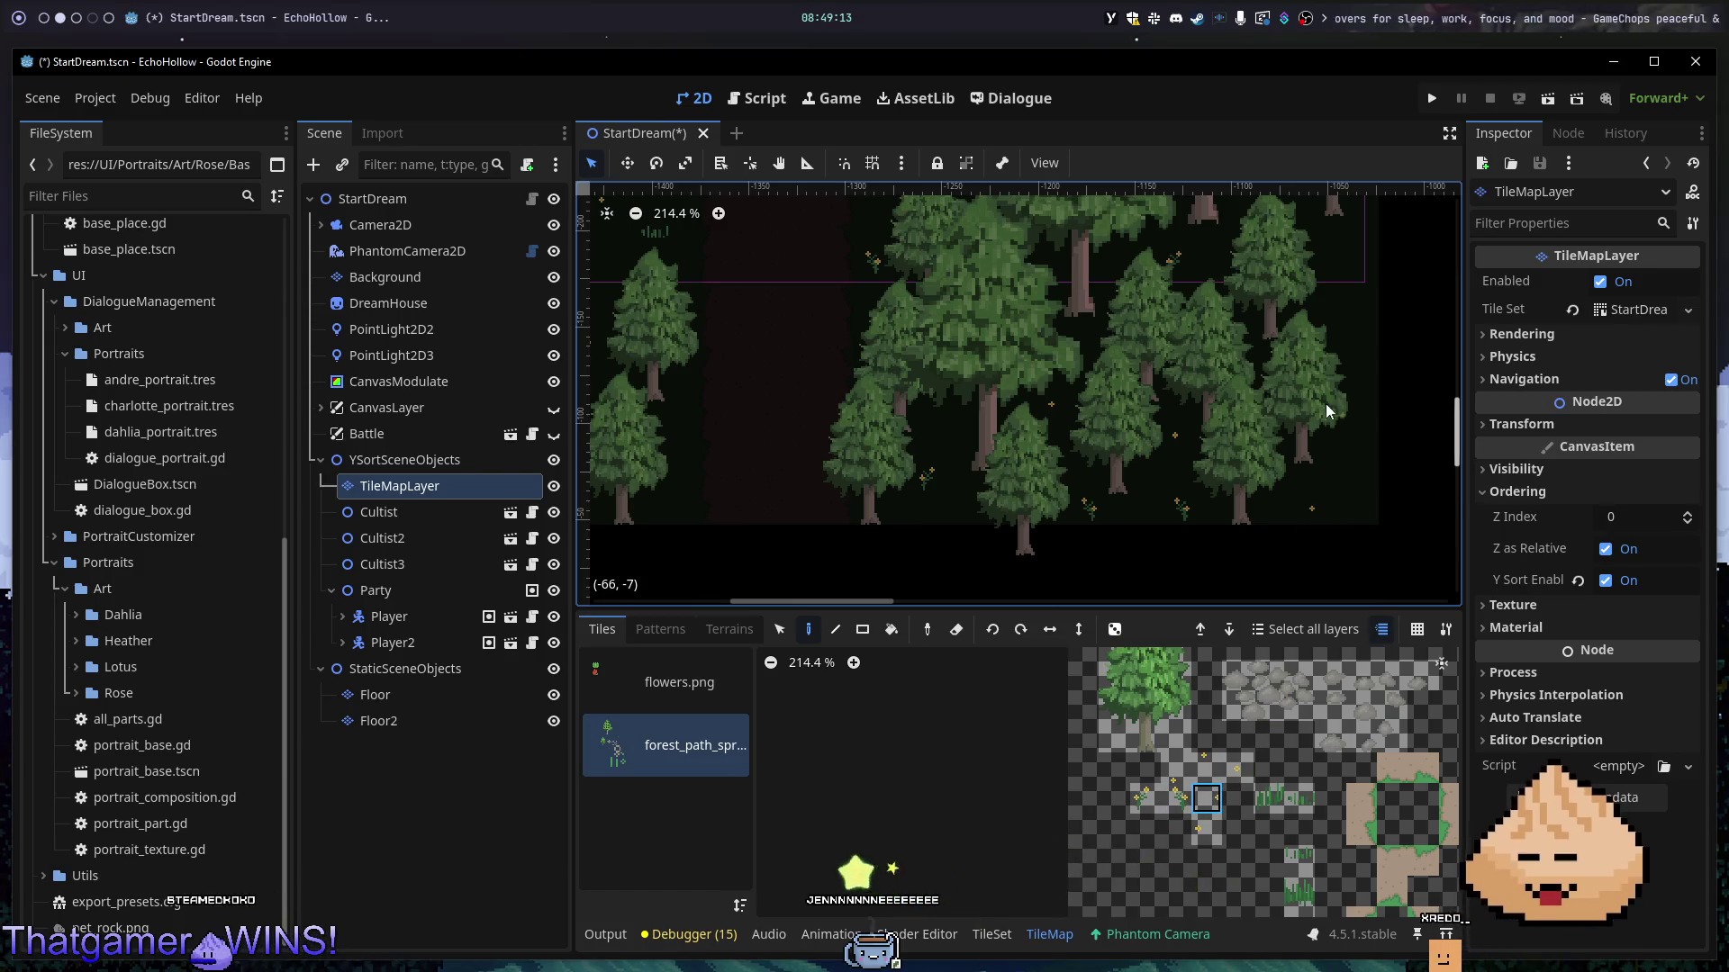
pyautogui.click(1145, 799)
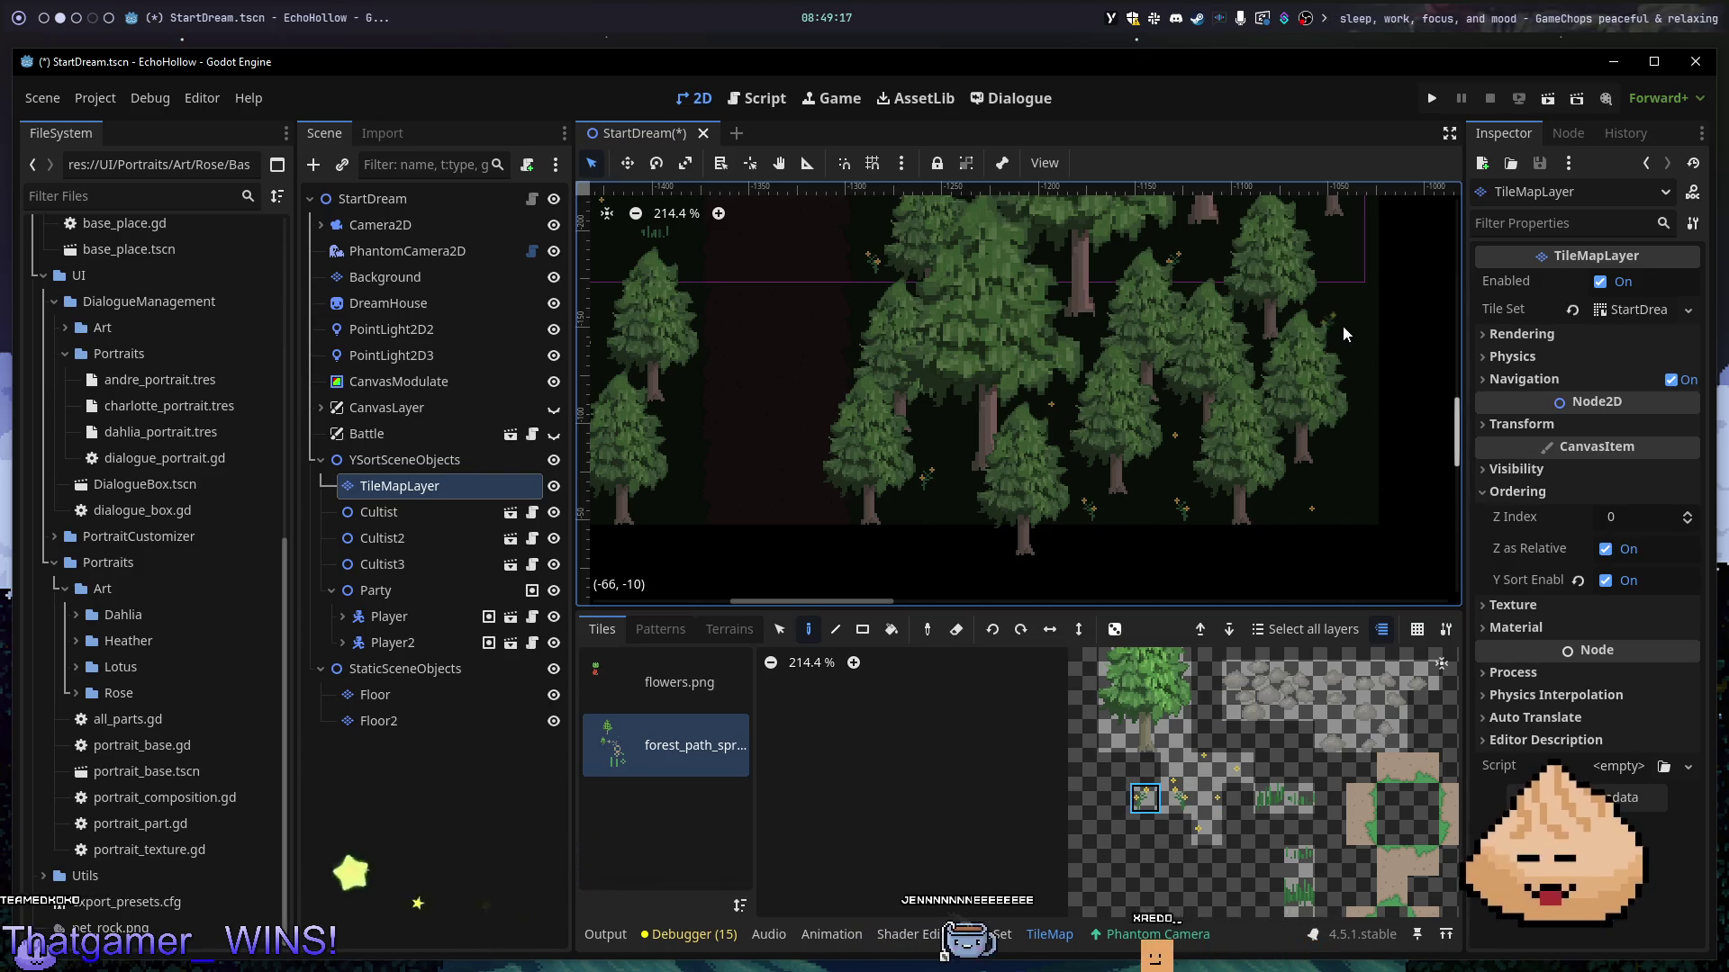
pyautogui.scroll(-5, 1120, 315)
pyautogui.scroll(5, 1120, 315)
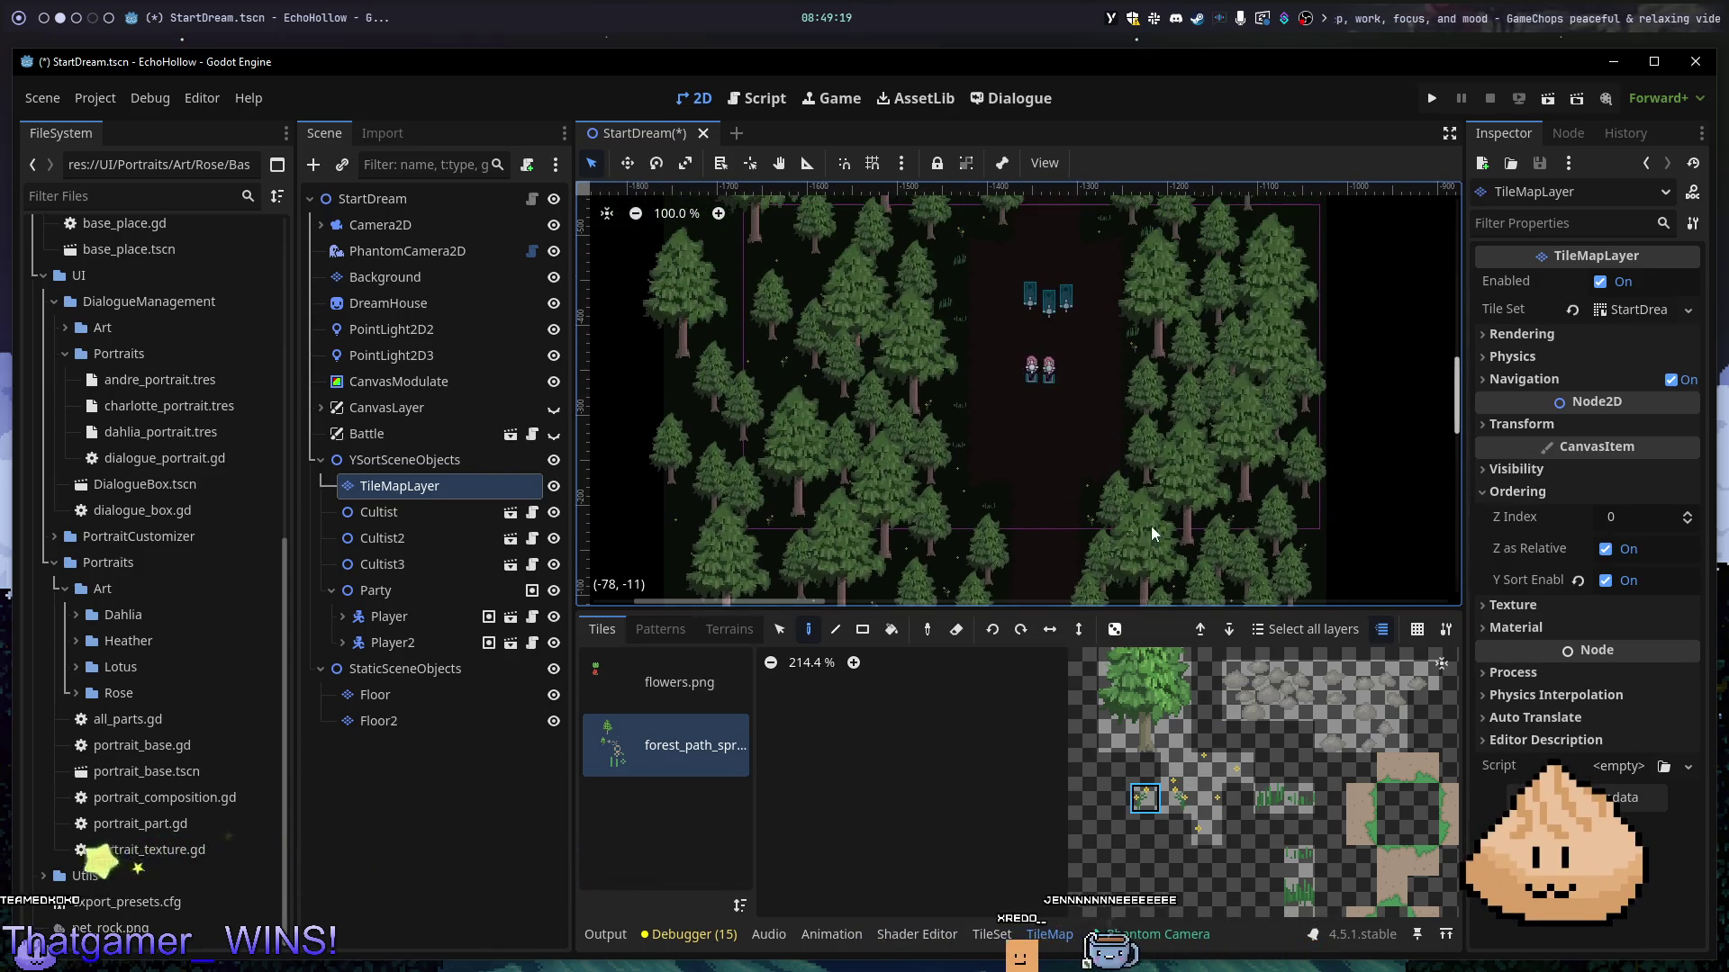
pyautogui.click(1174, 403)
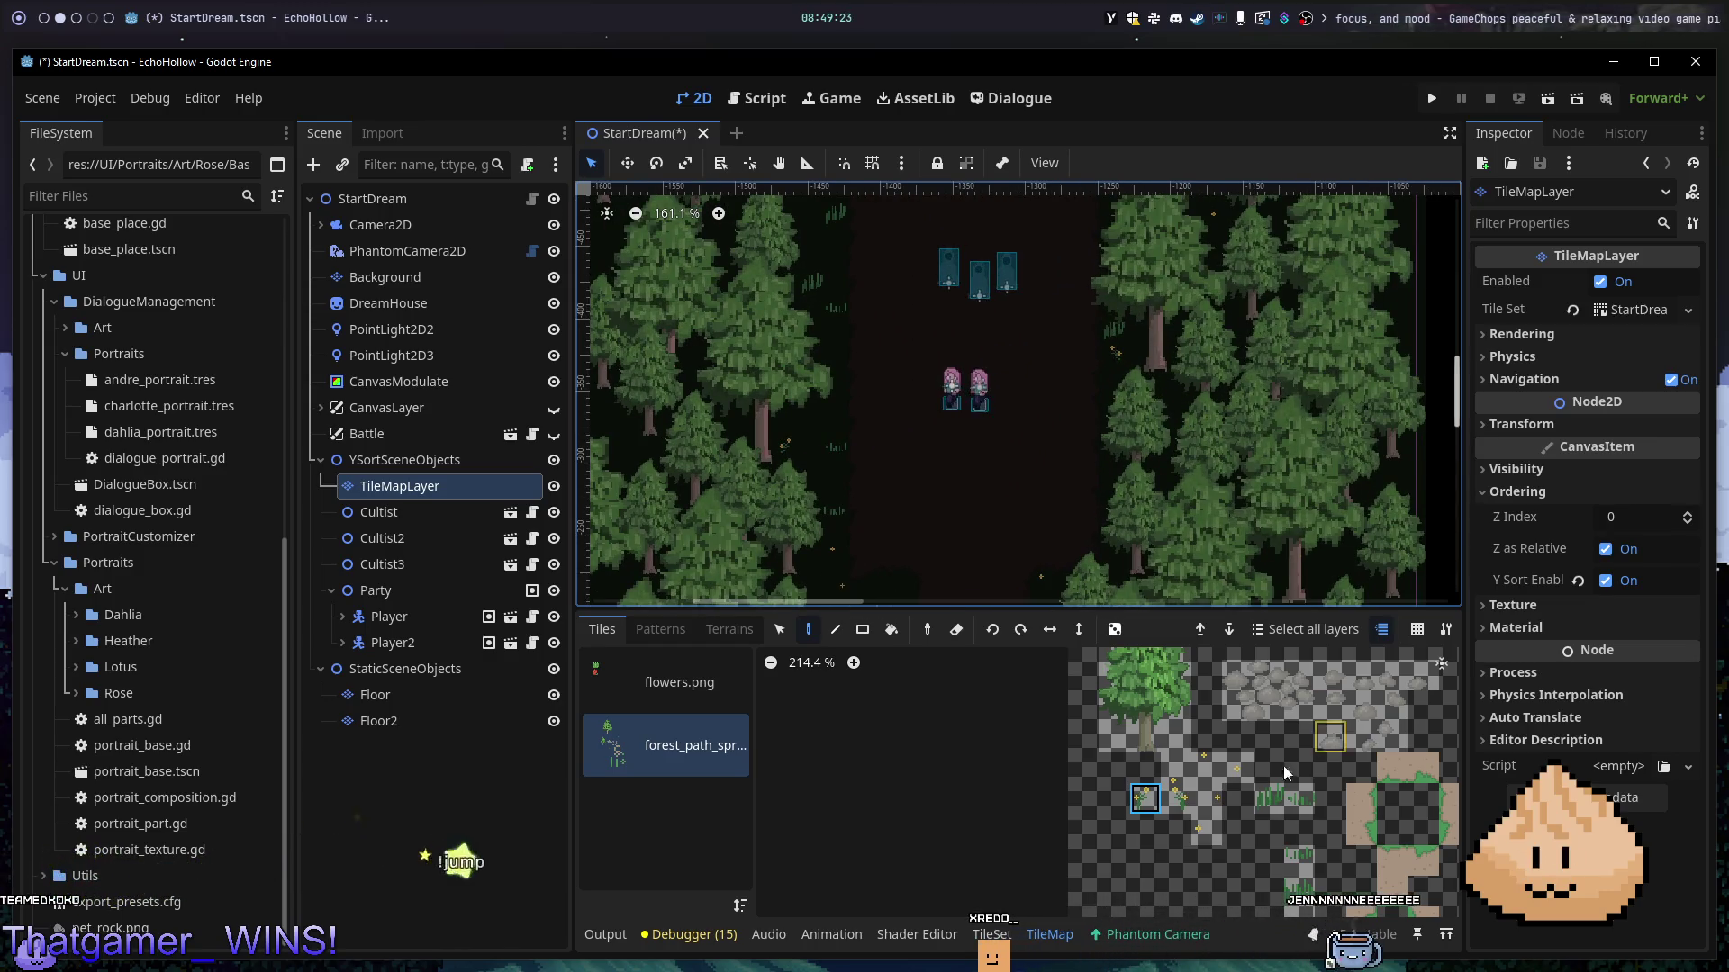
pyautogui.click(1176, 799)
pyautogui.click(1177, 405)
# - Run the scene with F6, walk the party north up the path, then bring back the tile panel
pyautogui.press('F6')
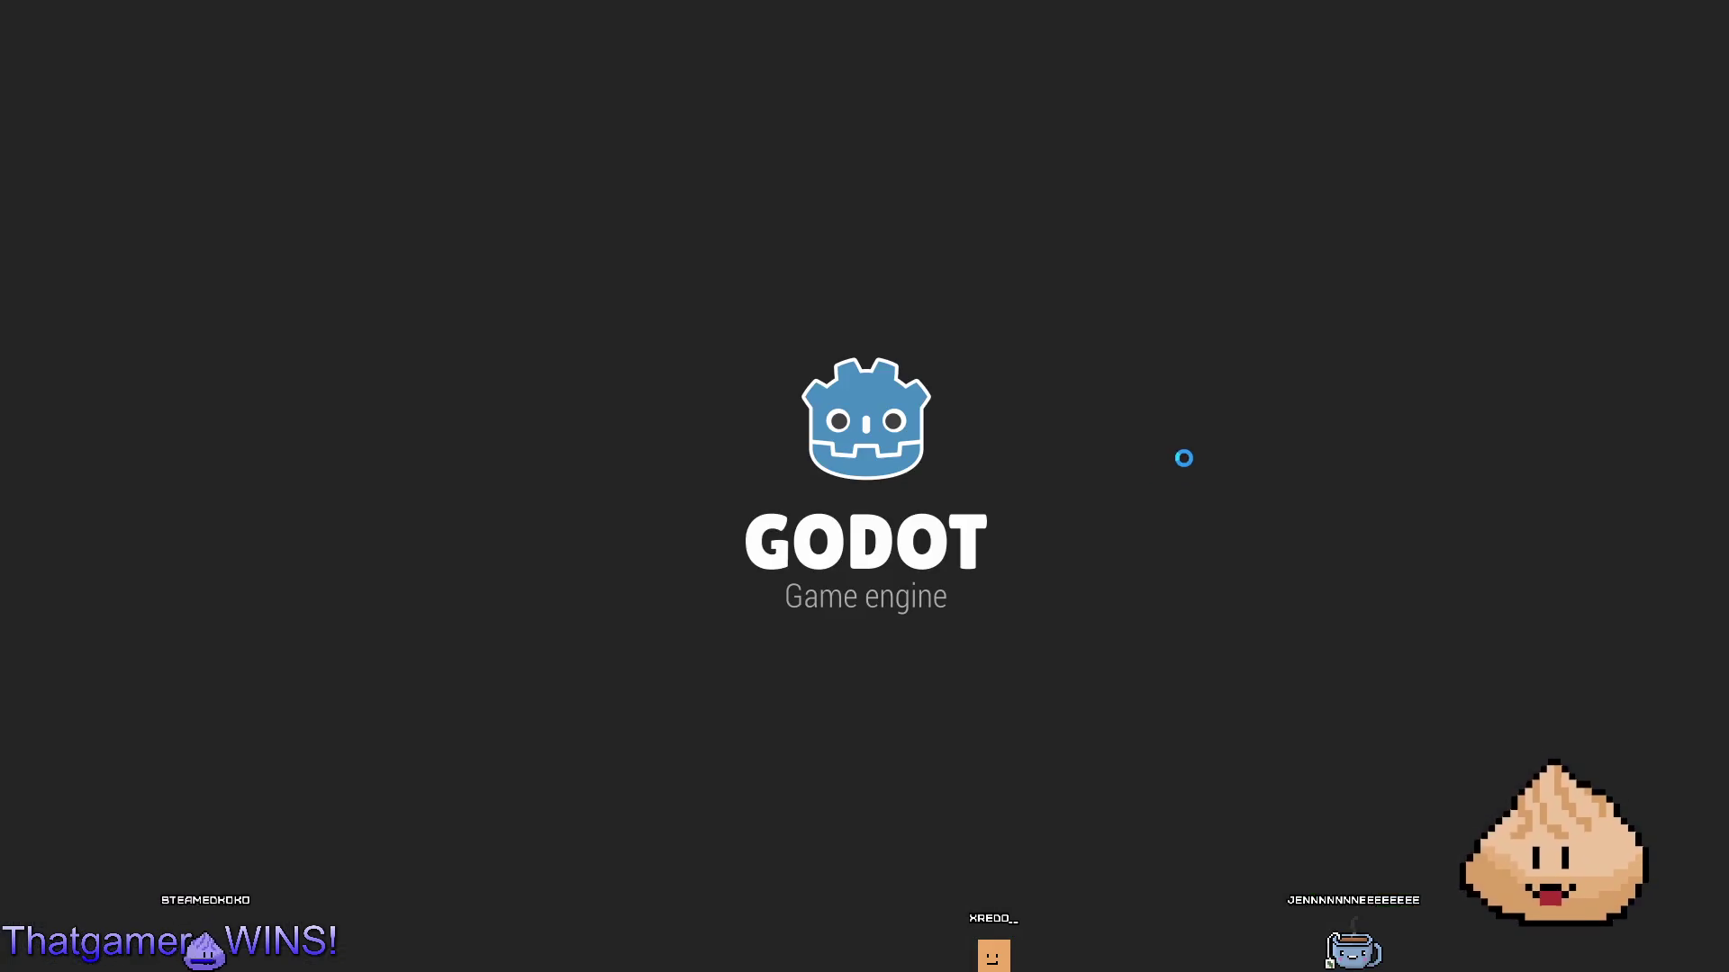
pyautogui.press('Up')
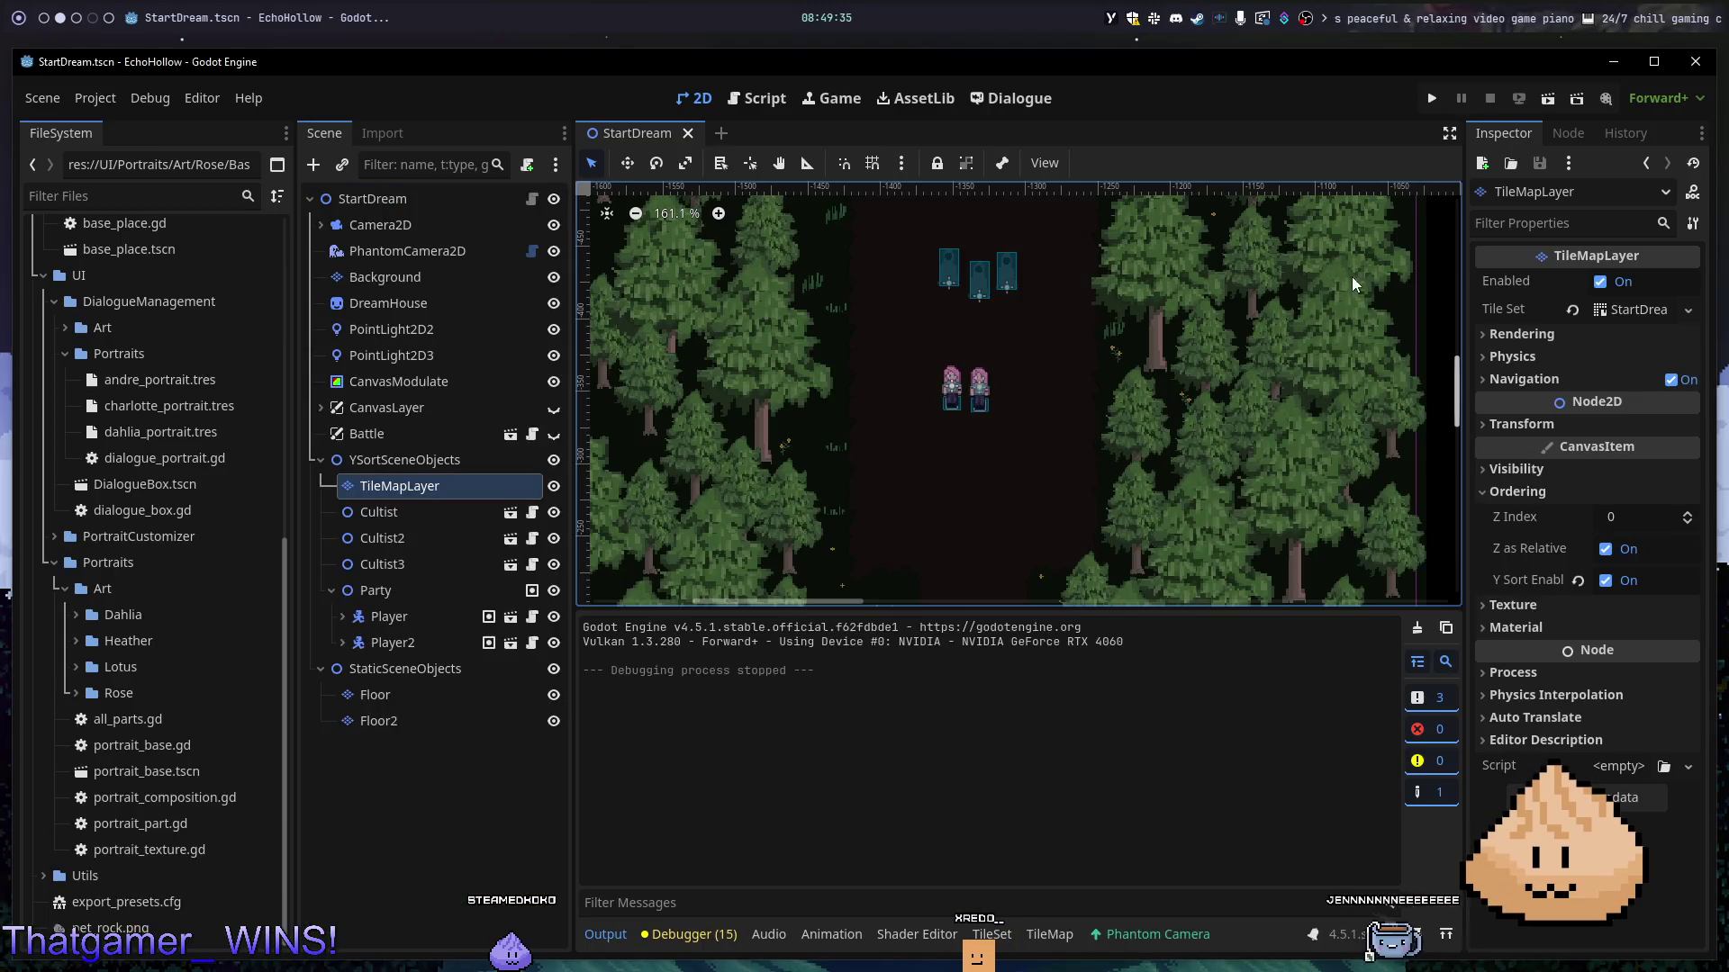
pyautogui.moveTo(1353, 278)
pyautogui.mouseDown()
pyautogui.moveTo(1224, 468)
pyautogui.moveTo(1195, 555)
pyautogui.mouseUp()
pyautogui.click(1041, 934)
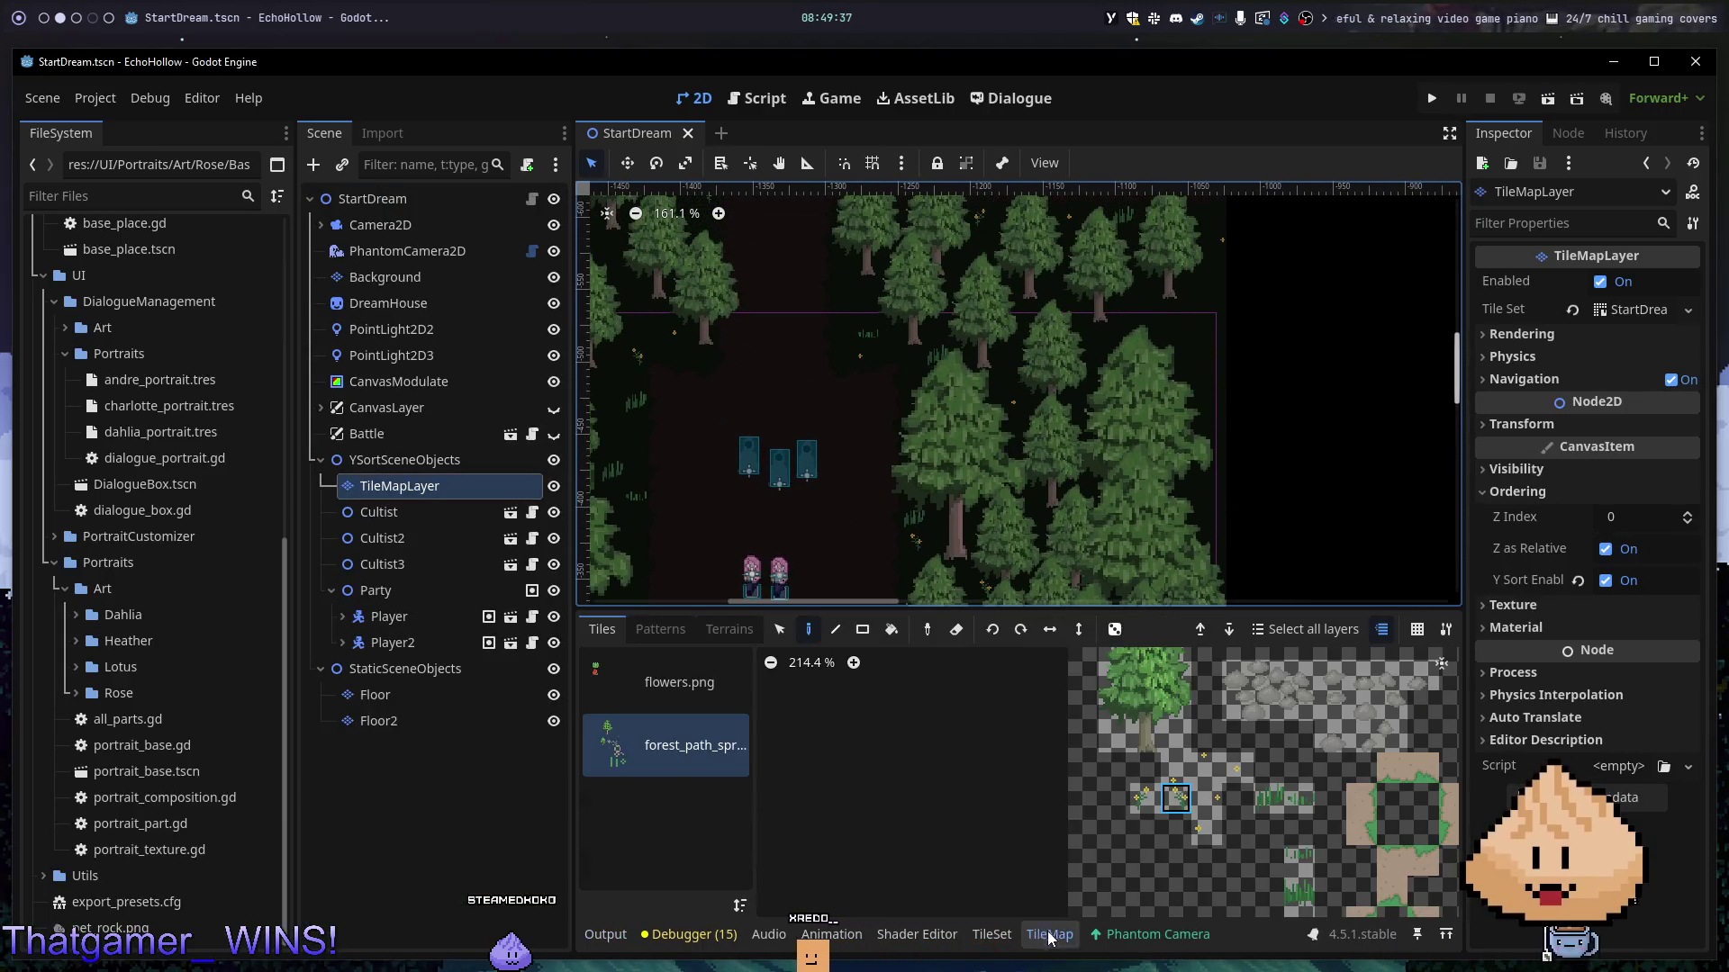
# - Paint a flower near the upper trees and a grass tuft by the map boundary
pyautogui.scroll(-2, 1027, 800)
pyautogui.click(984, 810)
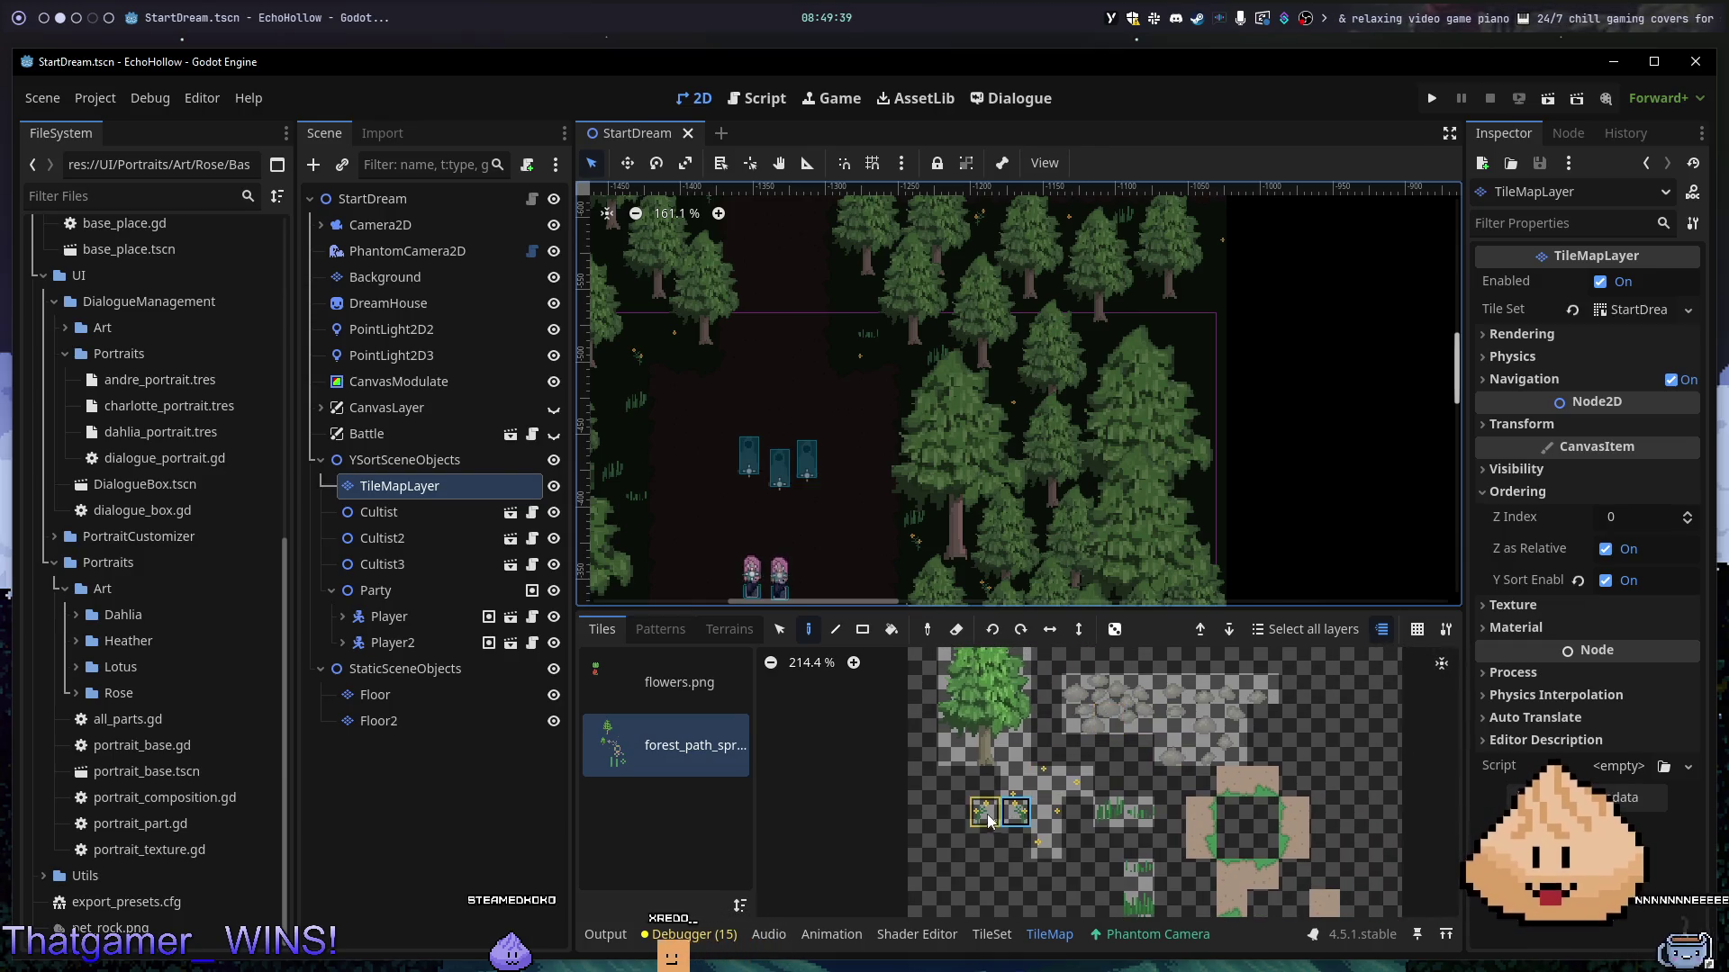
pyautogui.click(1188, 335)
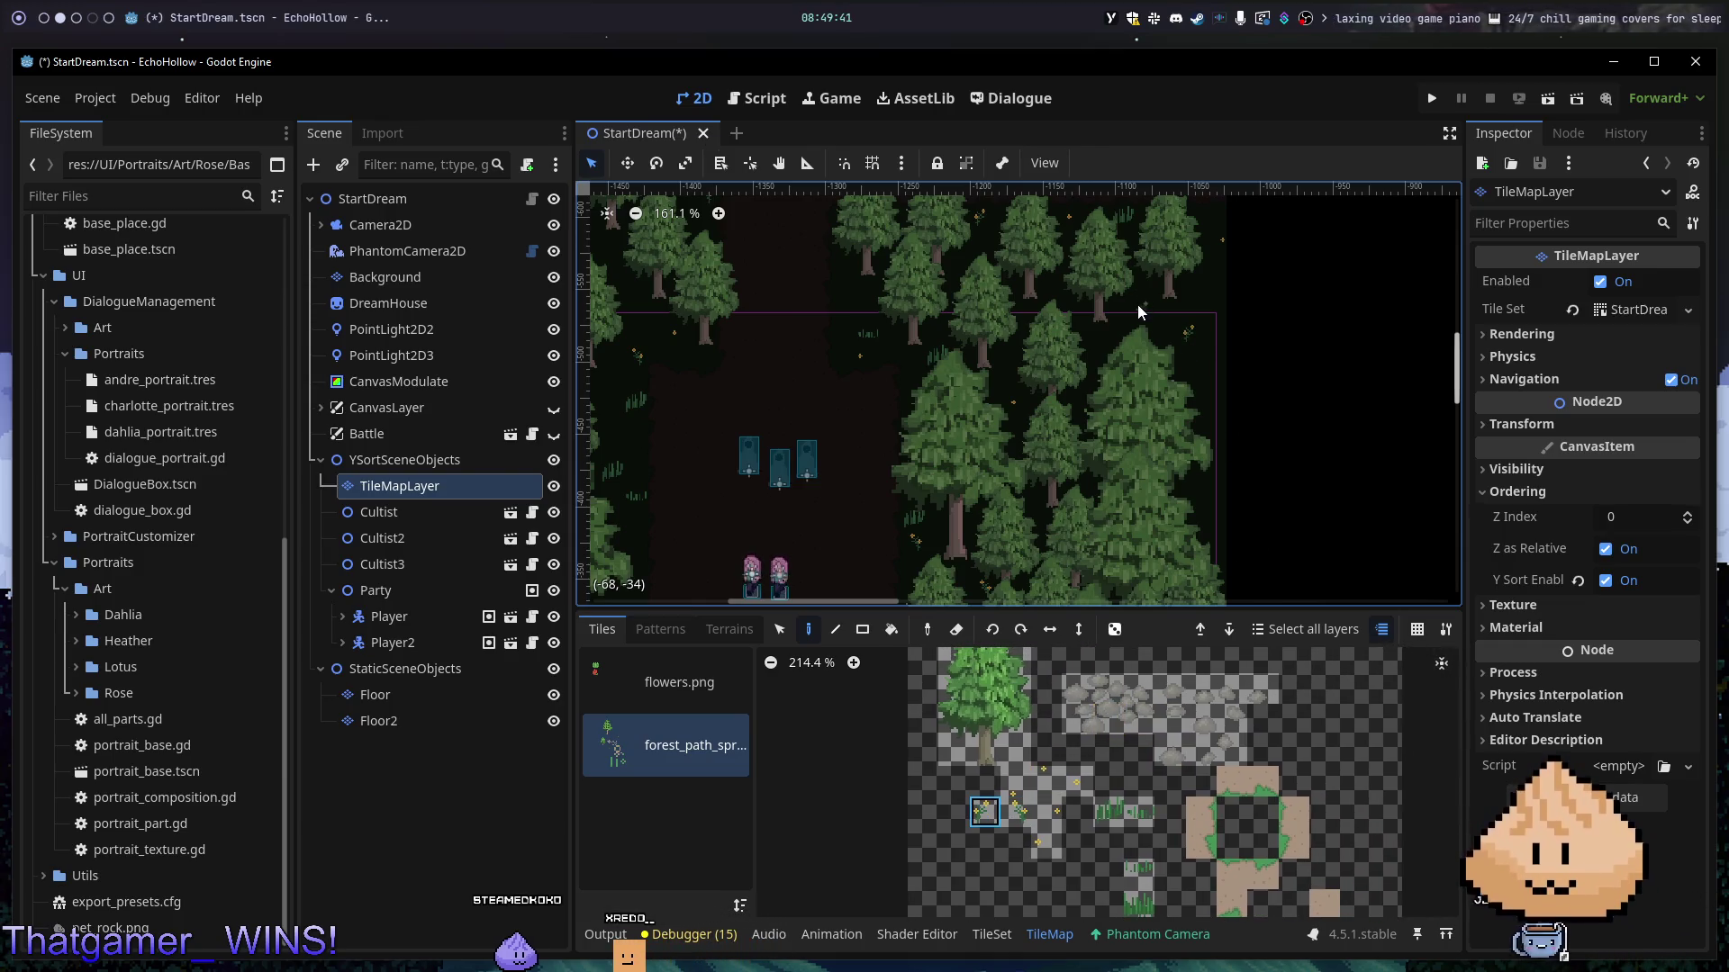
pyautogui.click(1056, 811)
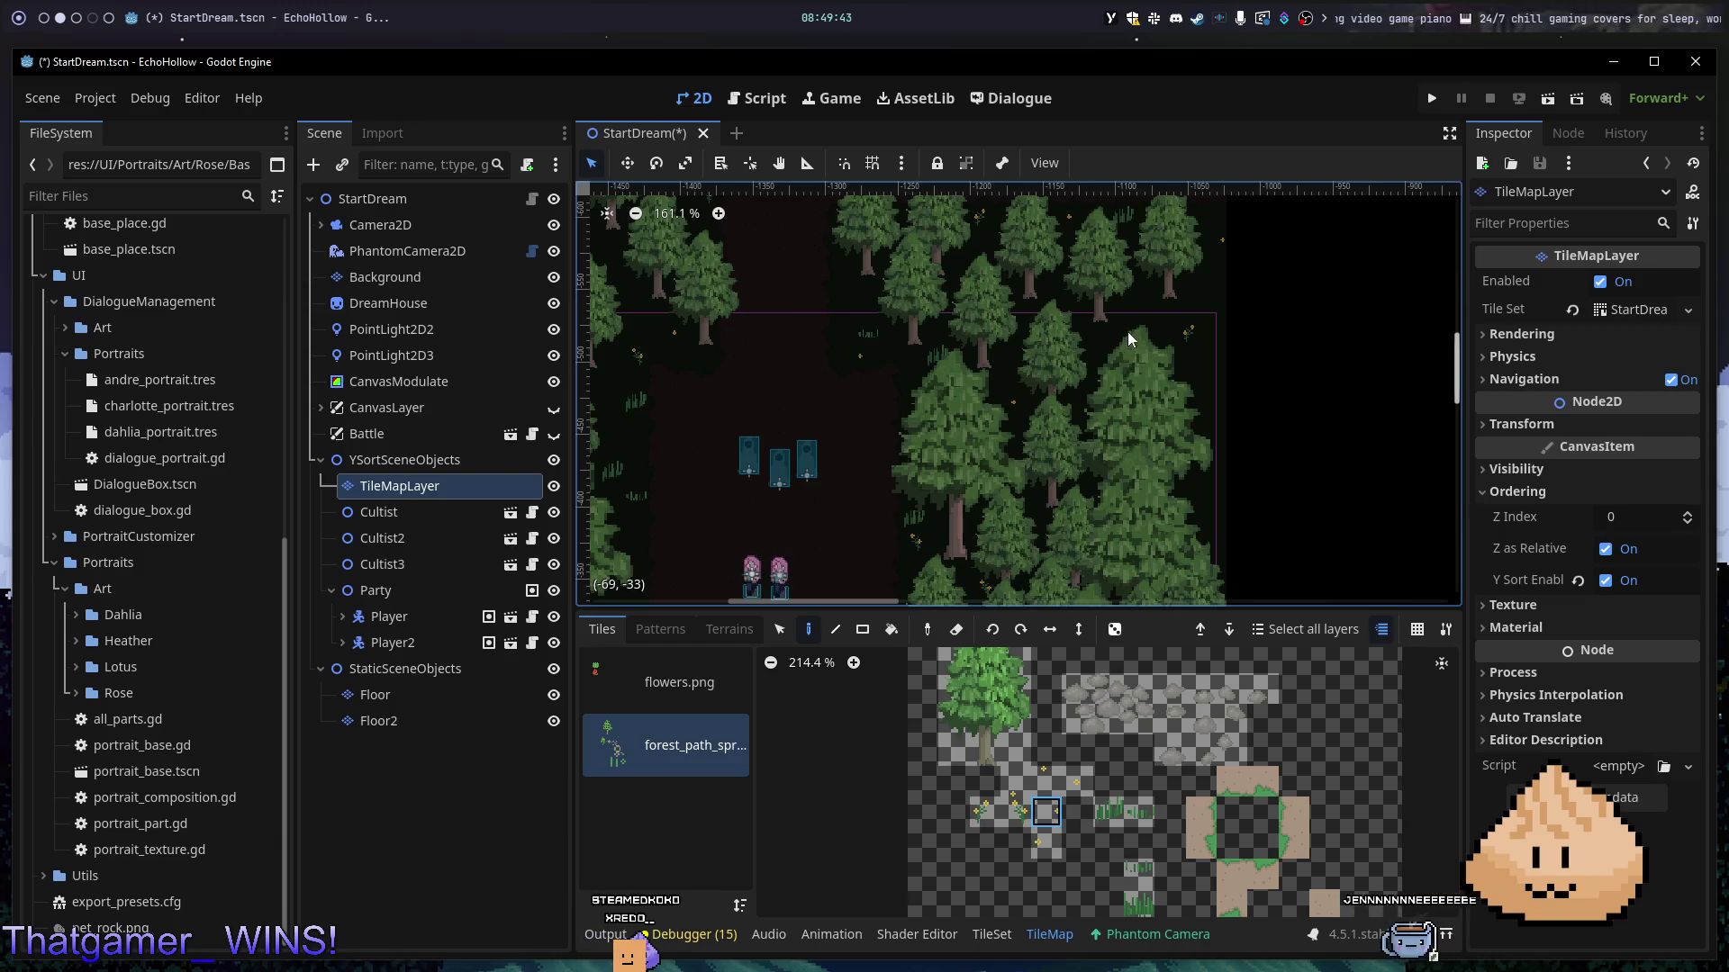
pyautogui.click(1046, 841)
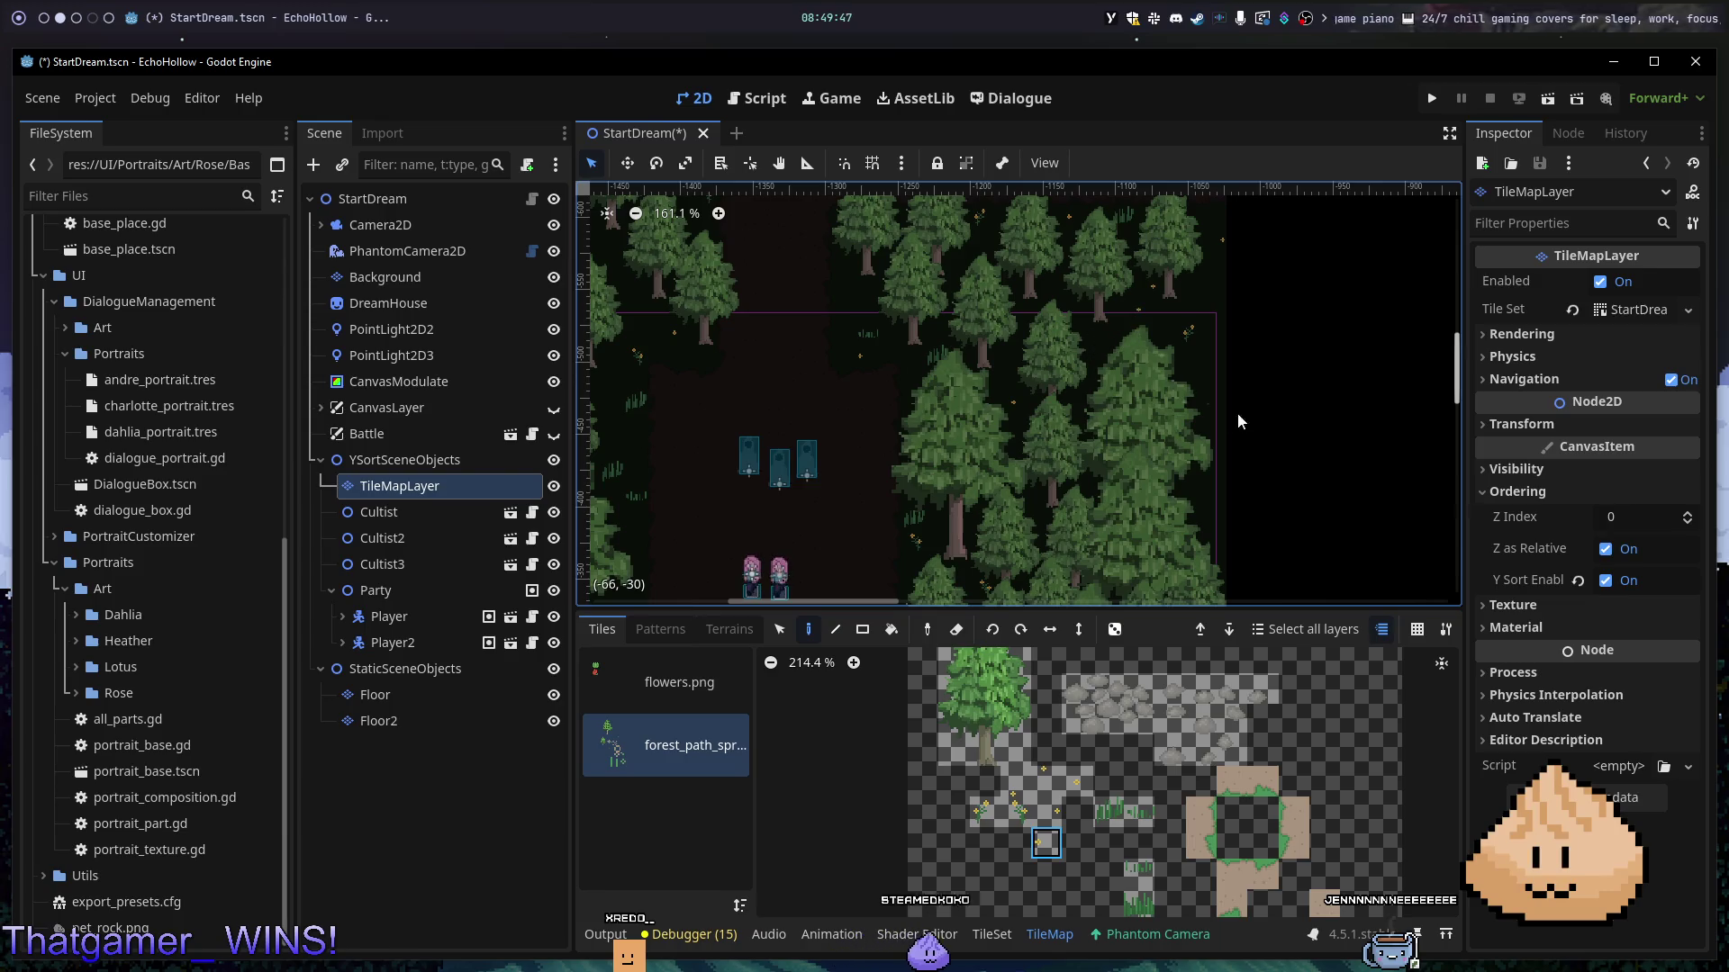
pyautogui.click(1108, 811)
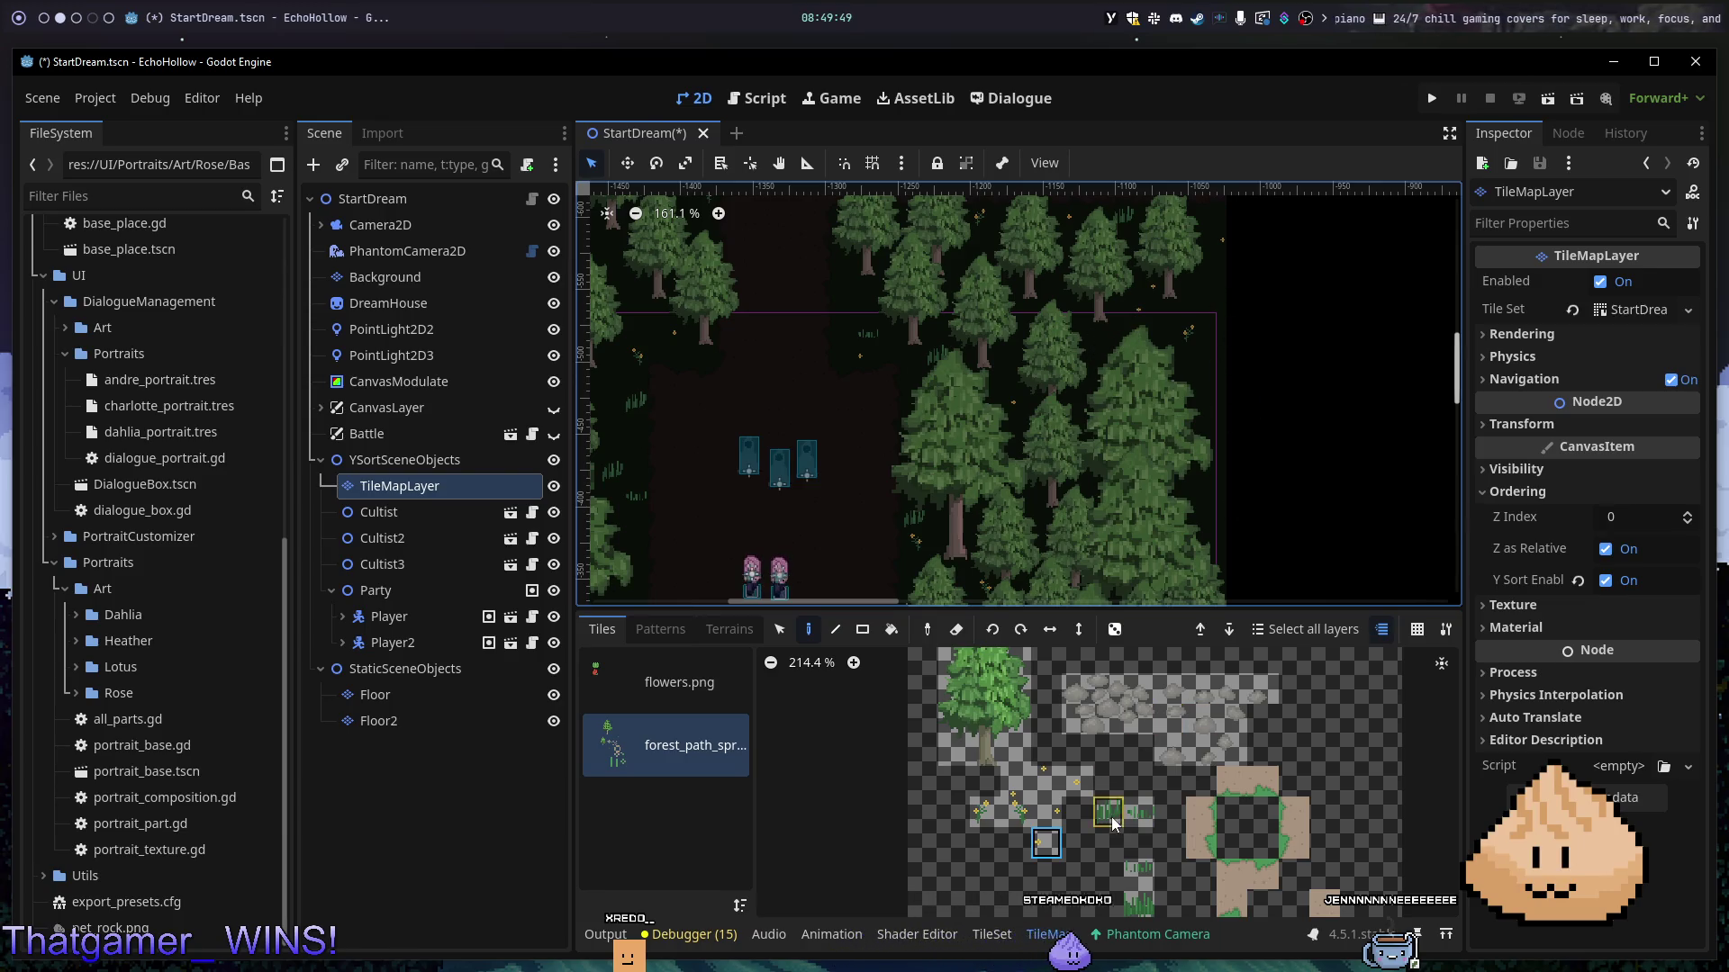
pyautogui.click(1139, 908)
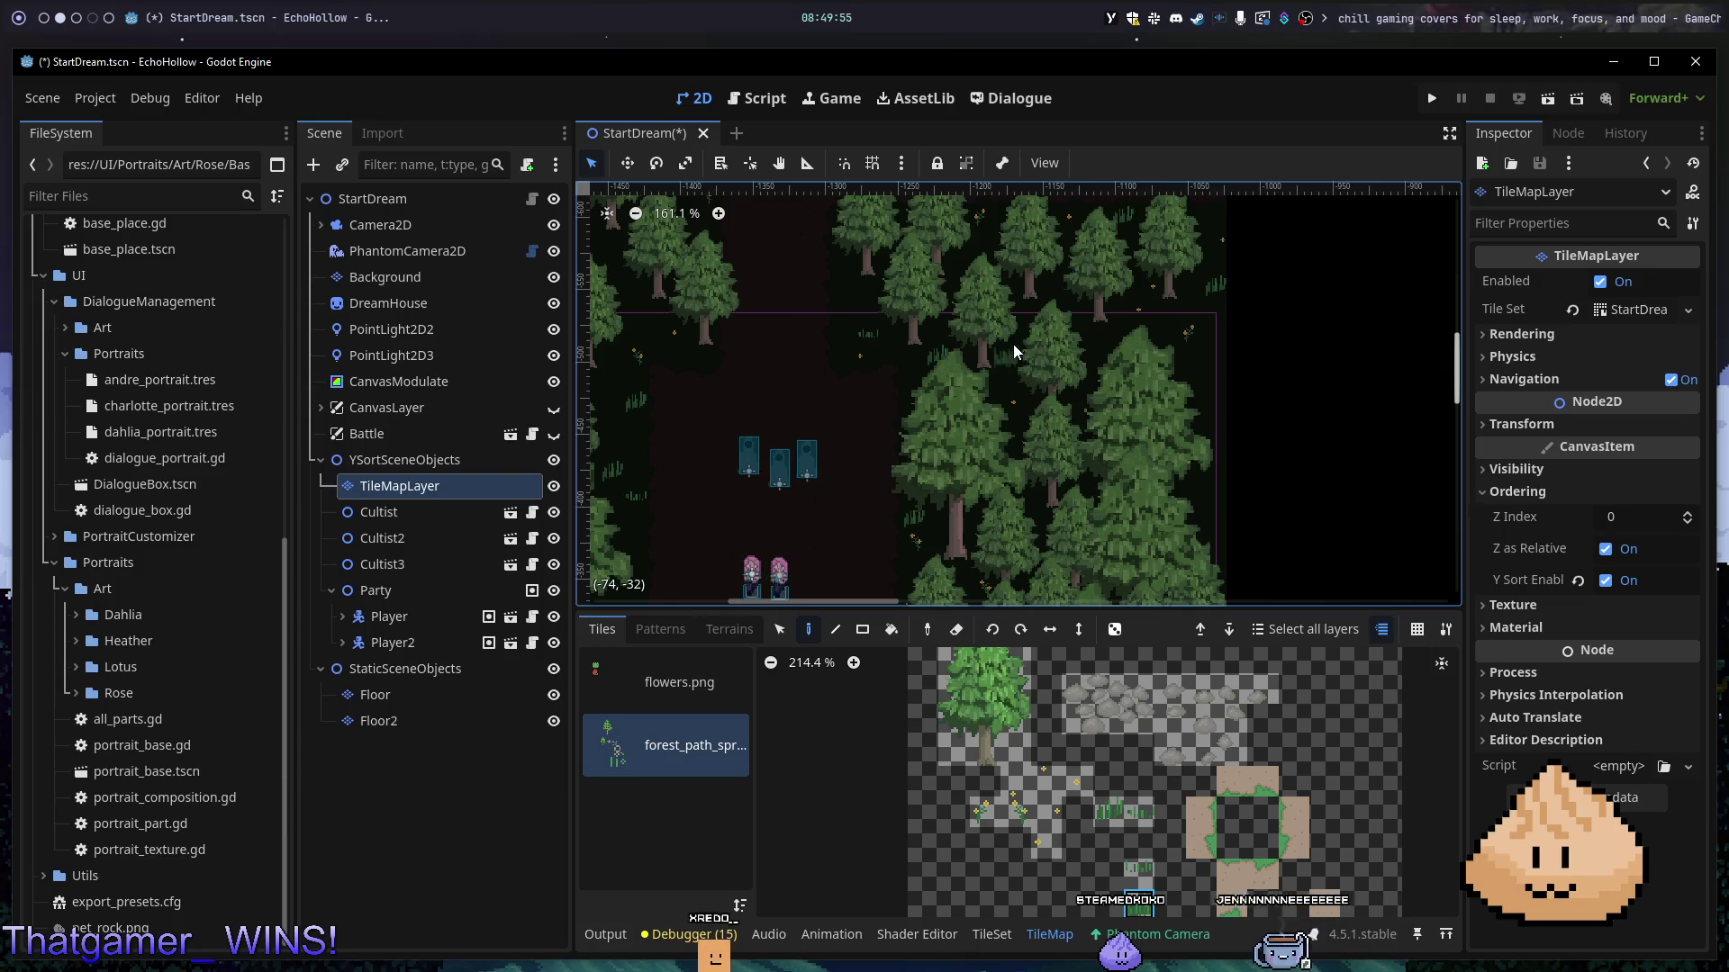
pyautogui.click(1023, 320)
# - Save and run the game with F5, stop it with F8, then relaunch it
pyautogui.press('F5')
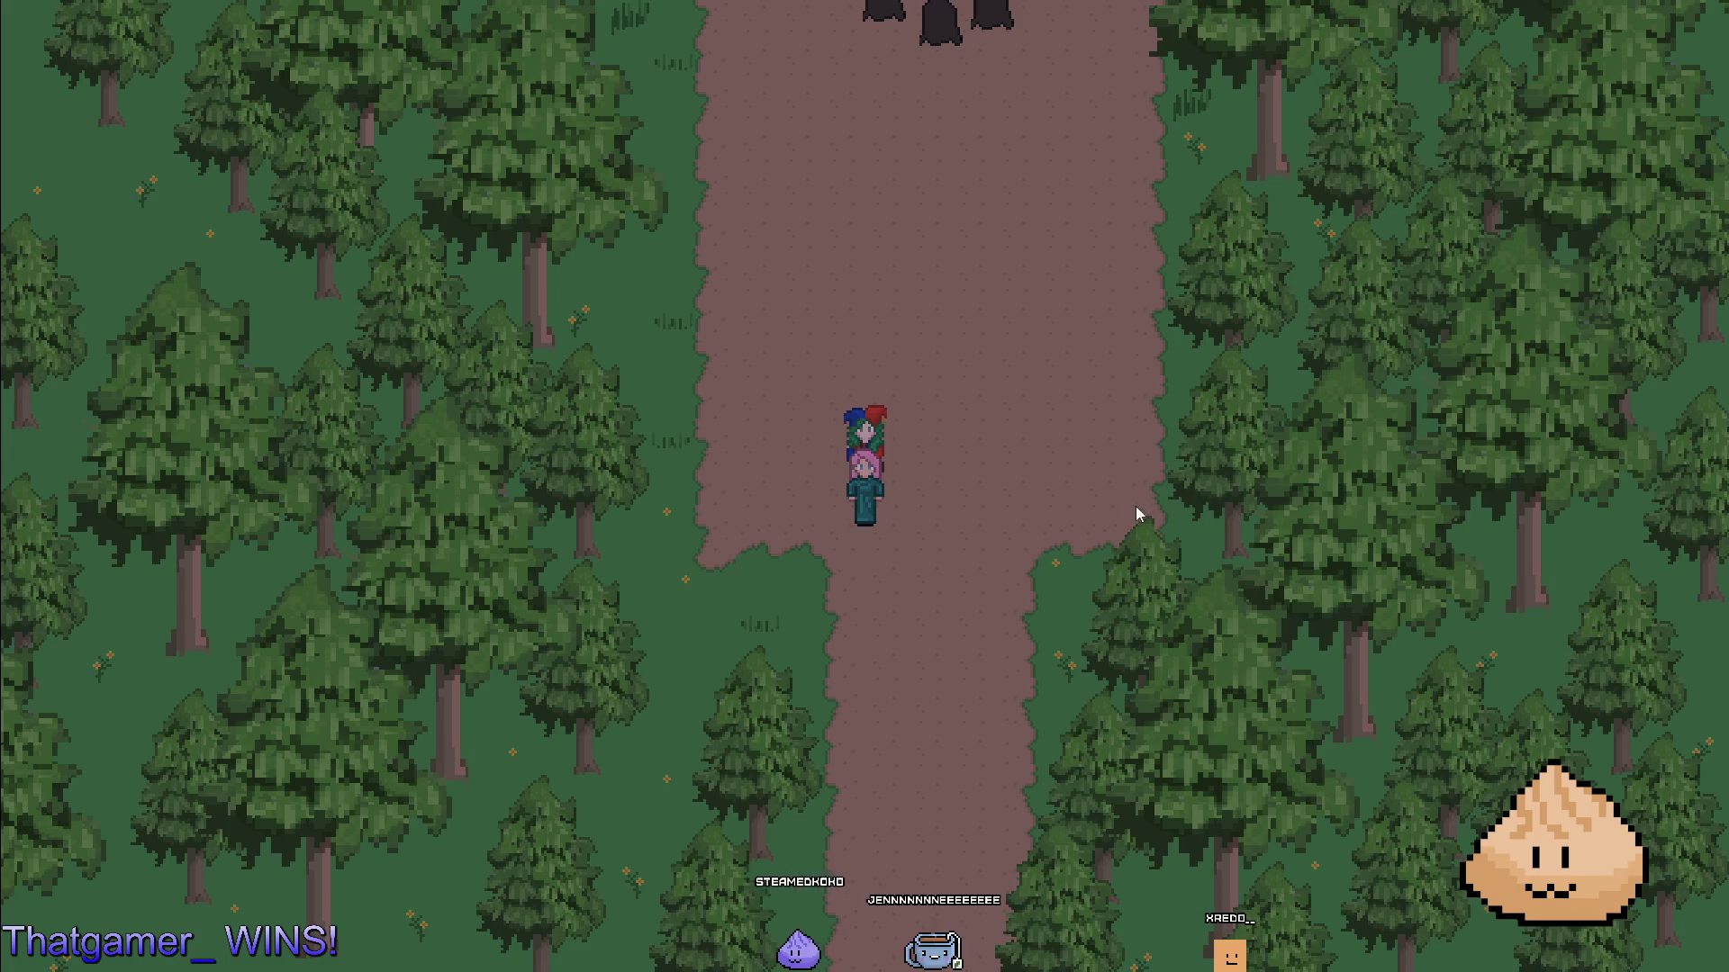
pyautogui.press('F8')
pyautogui.press('F5')
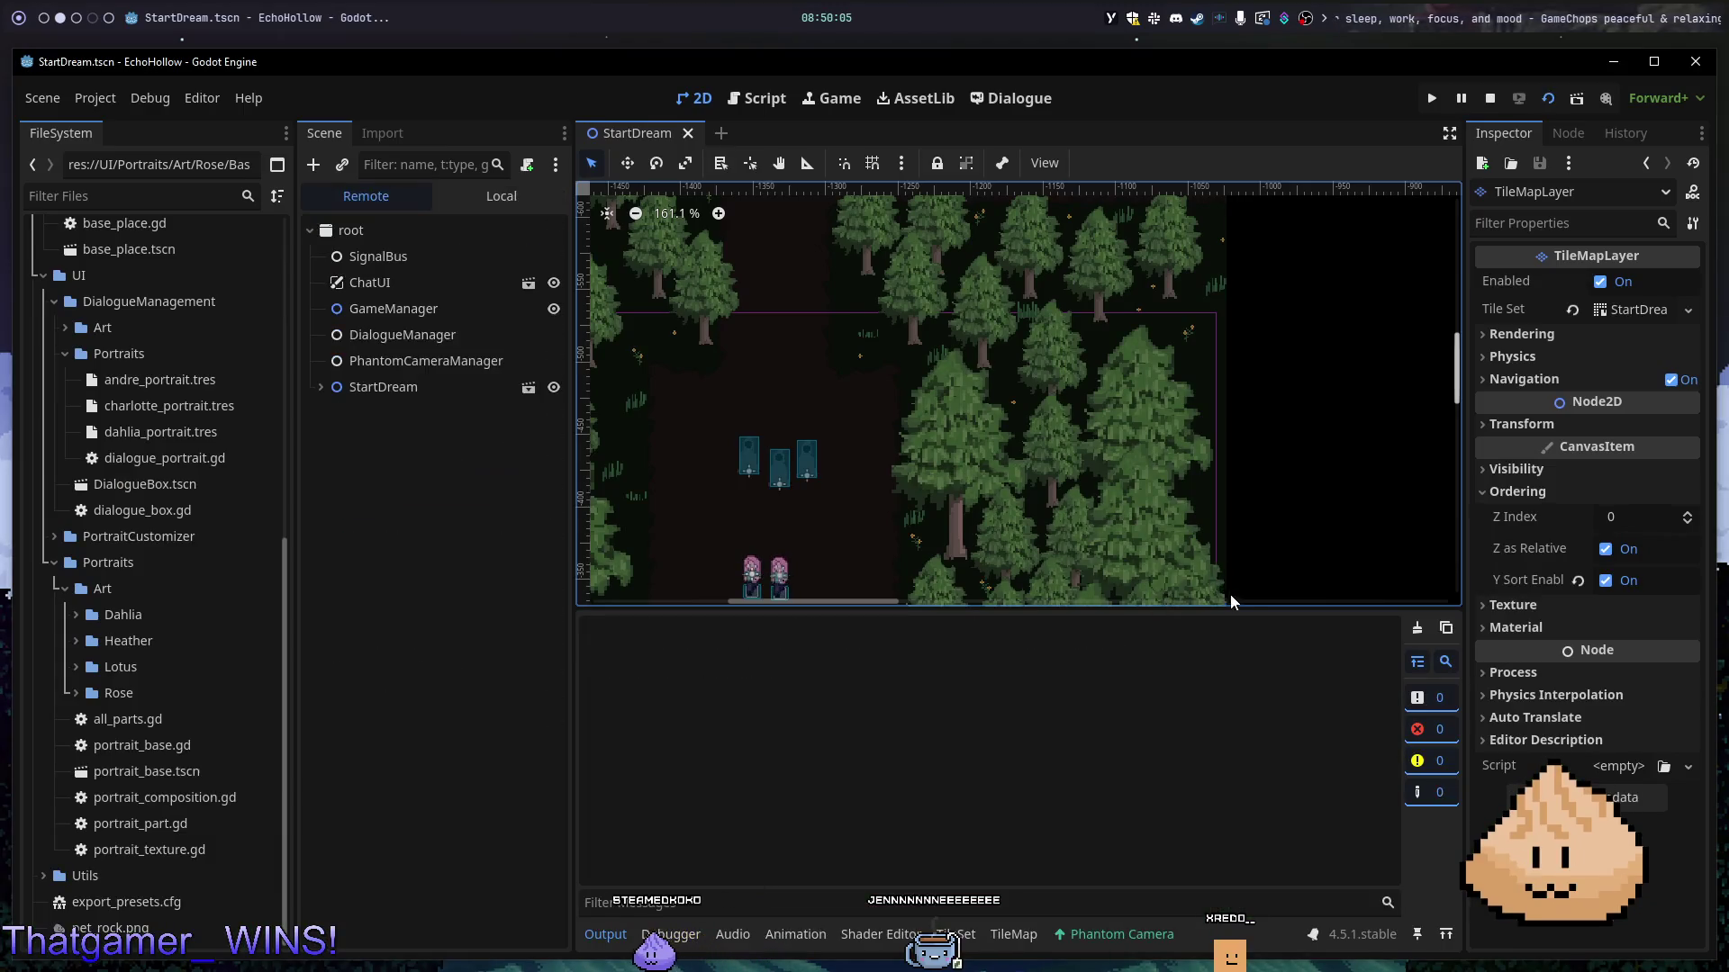
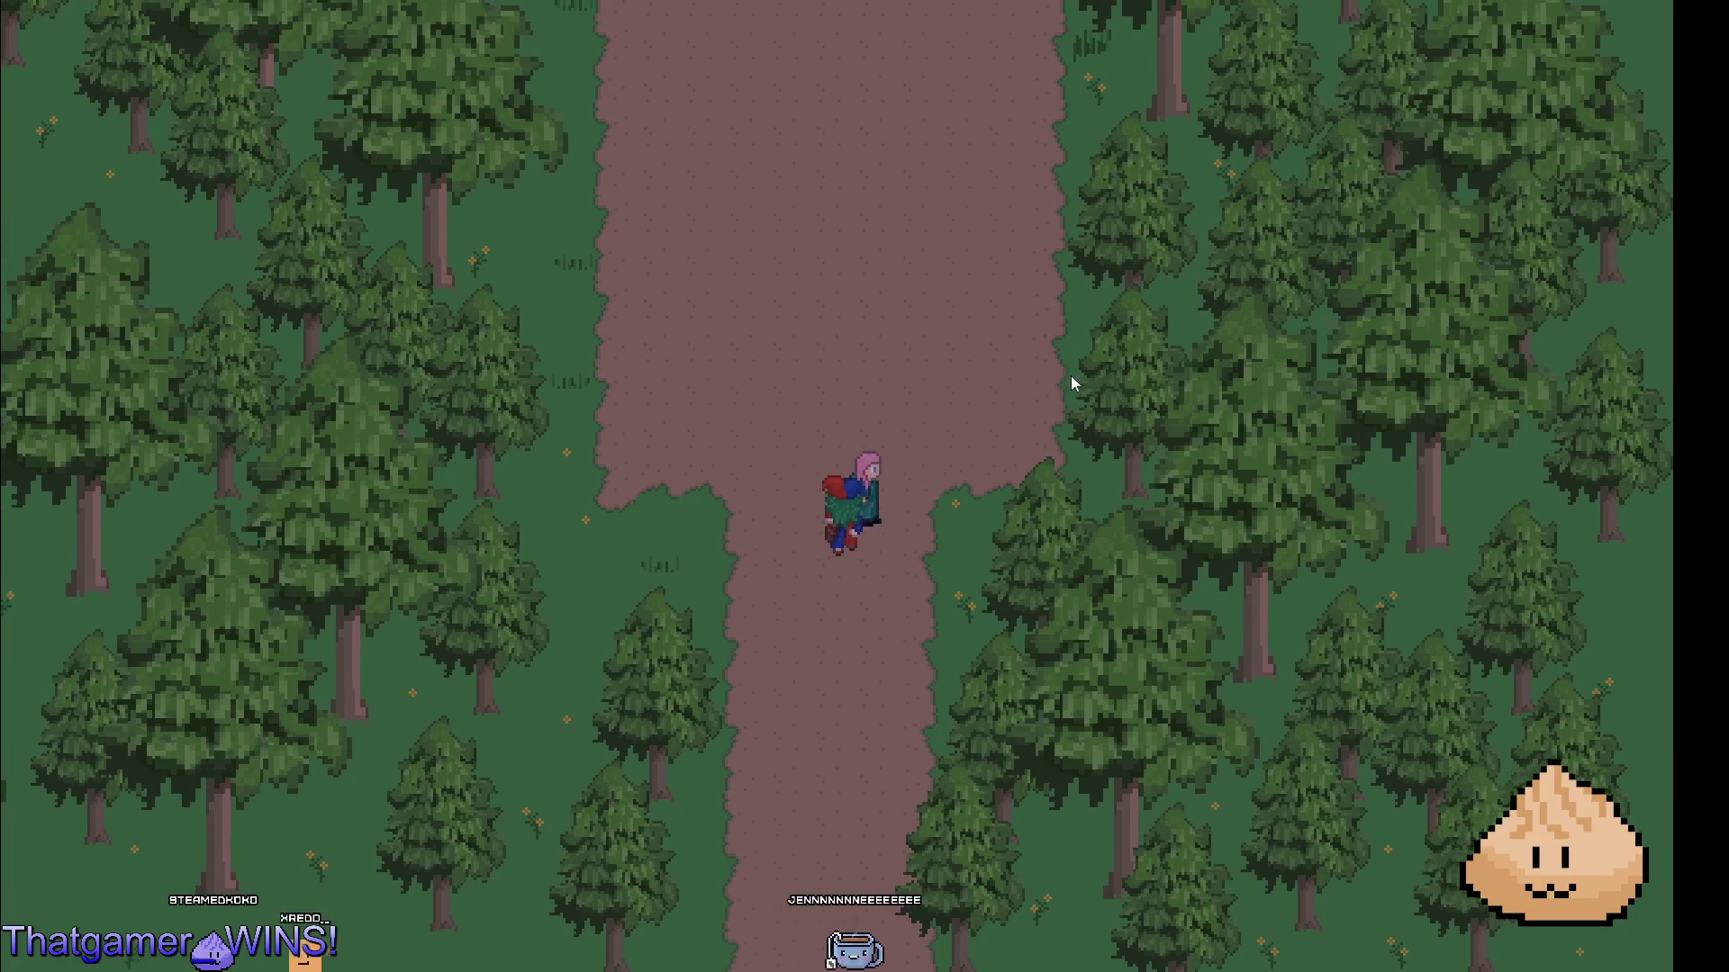
# - Stop the running game and zoom in and out over the StartDream scene
pyautogui.press('F8')
pyautogui.scroll(-6, 1035, 410)
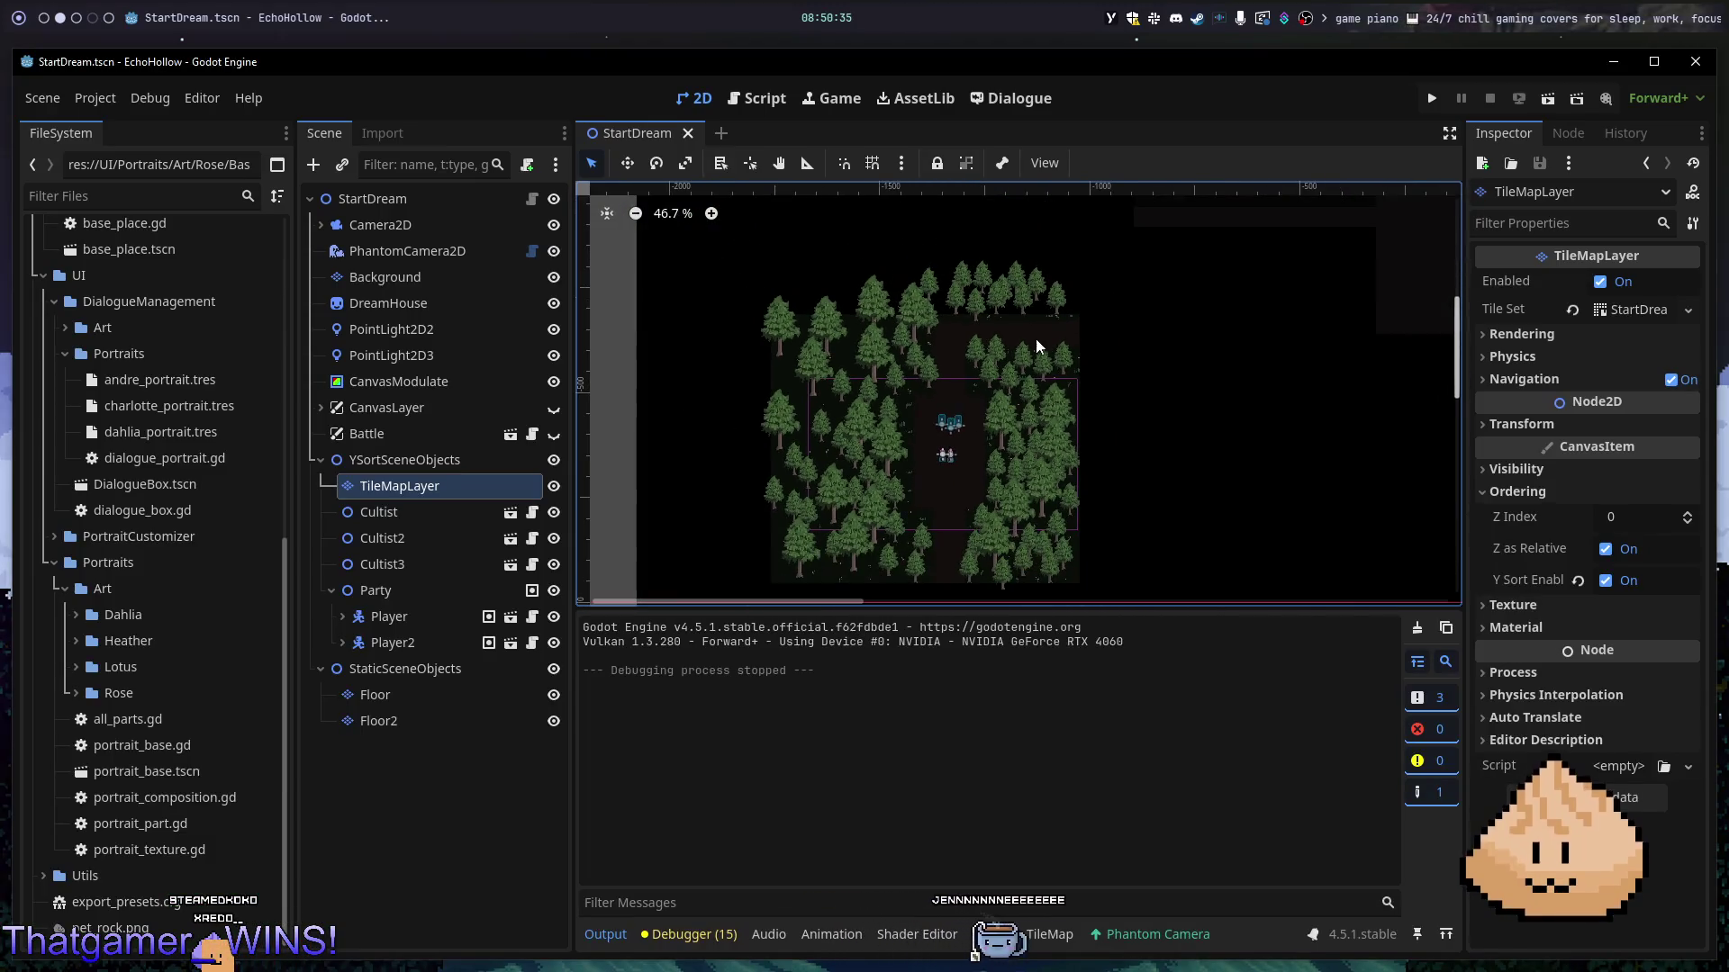
pyautogui.scroll(4, 1018, 327)
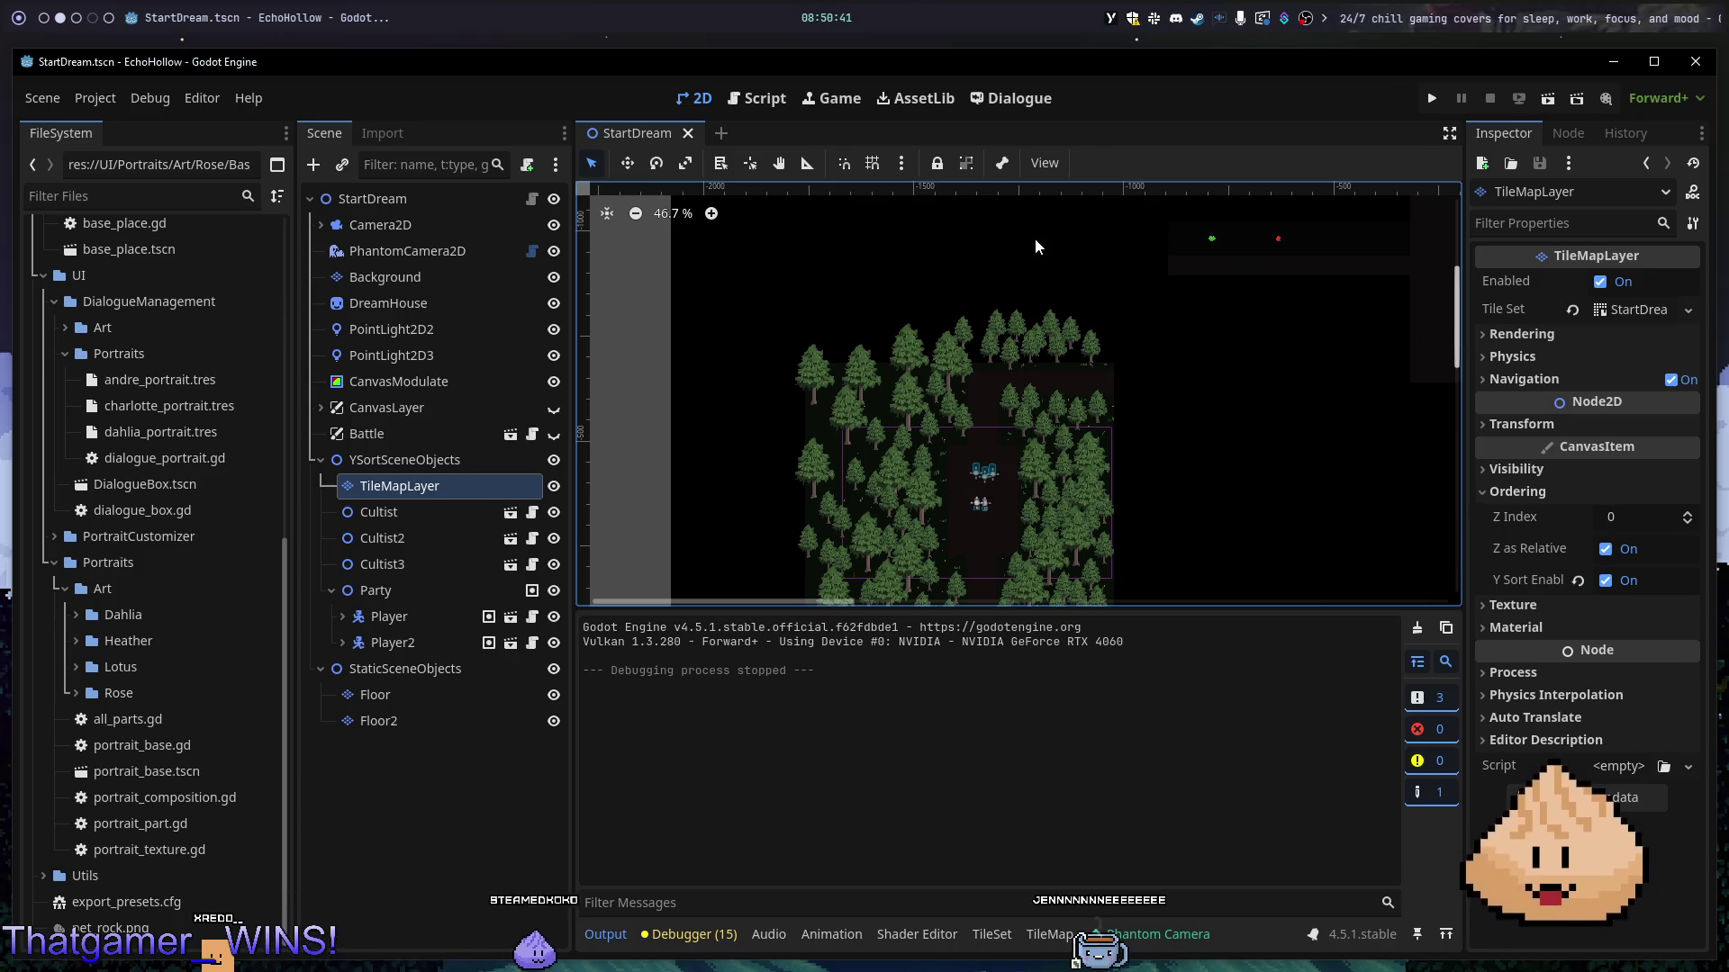
pyautogui.scroll(-5, 817, 384)
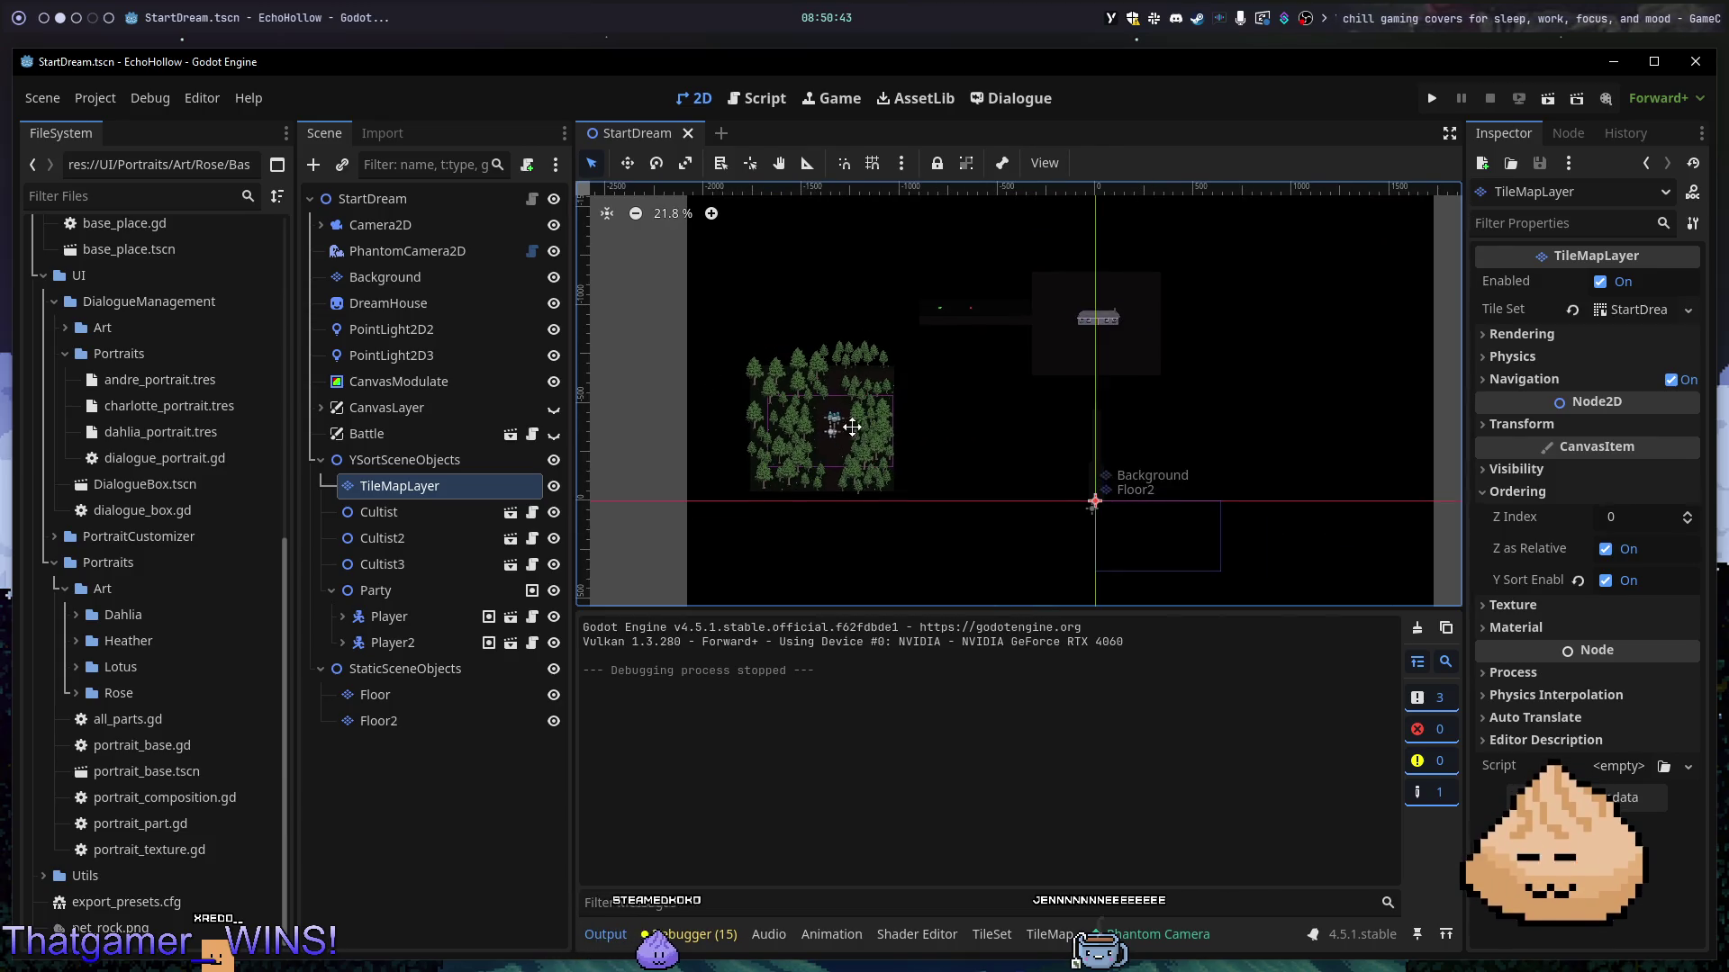
pyautogui.scroll(9, 841, 437)
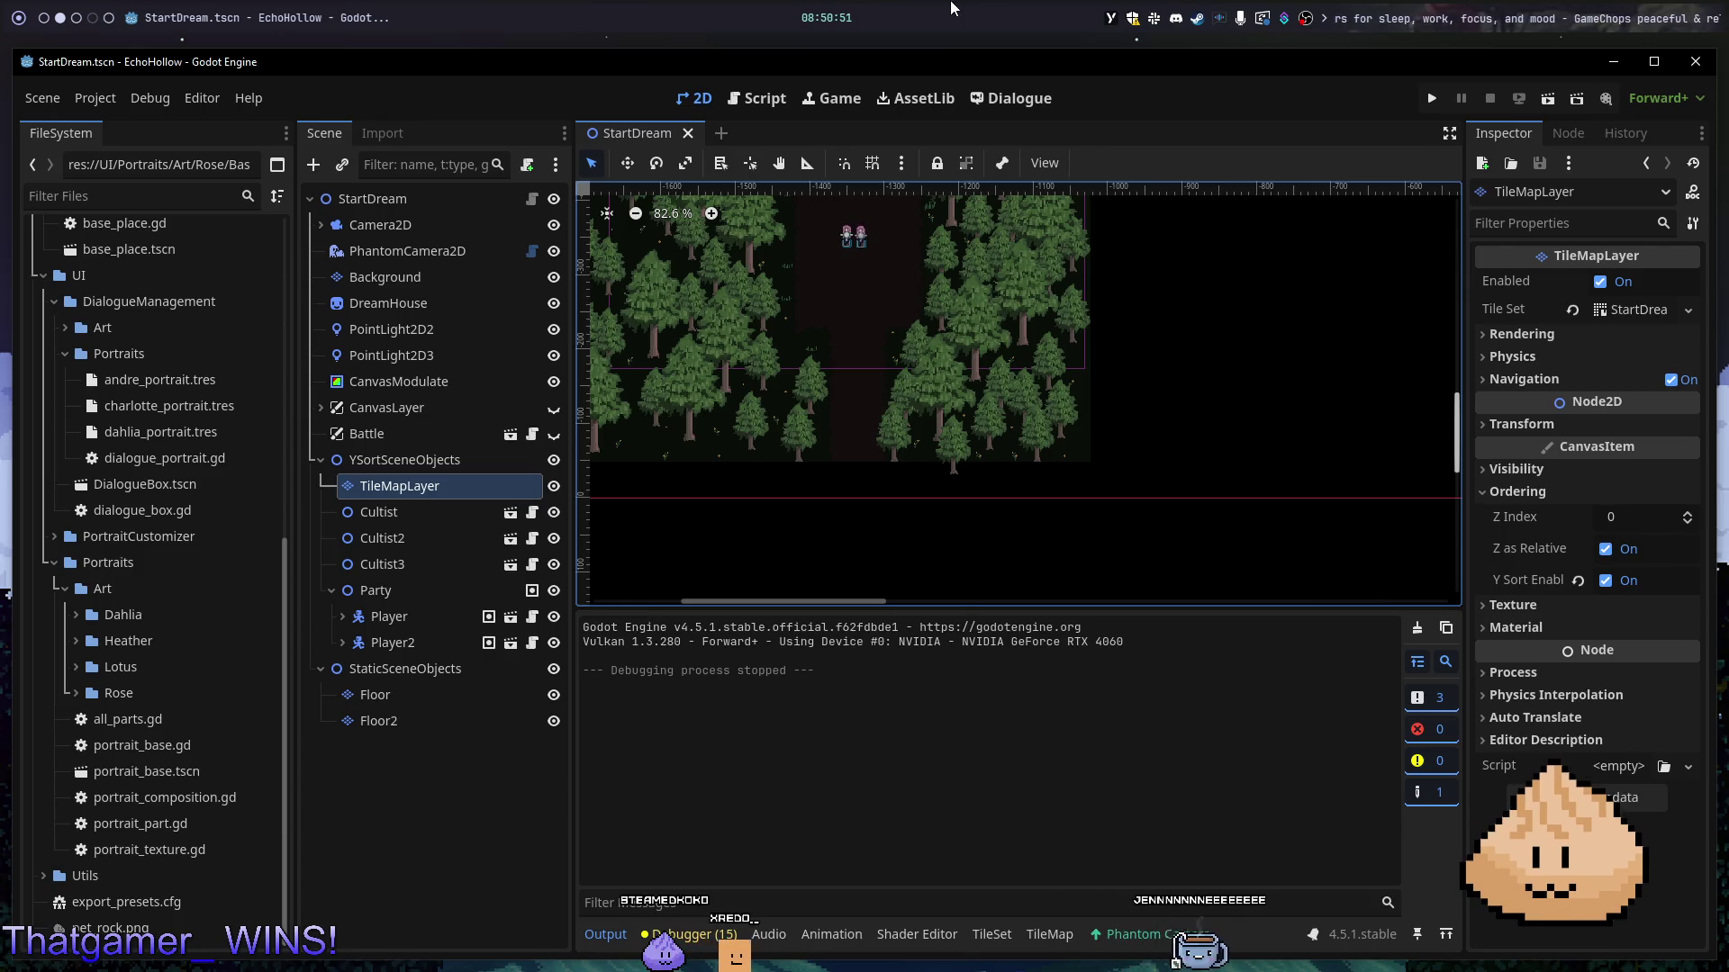
pyautogui.scroll(-3, 1035, 405)
pyautogui.scroll(1, 1043, 401)
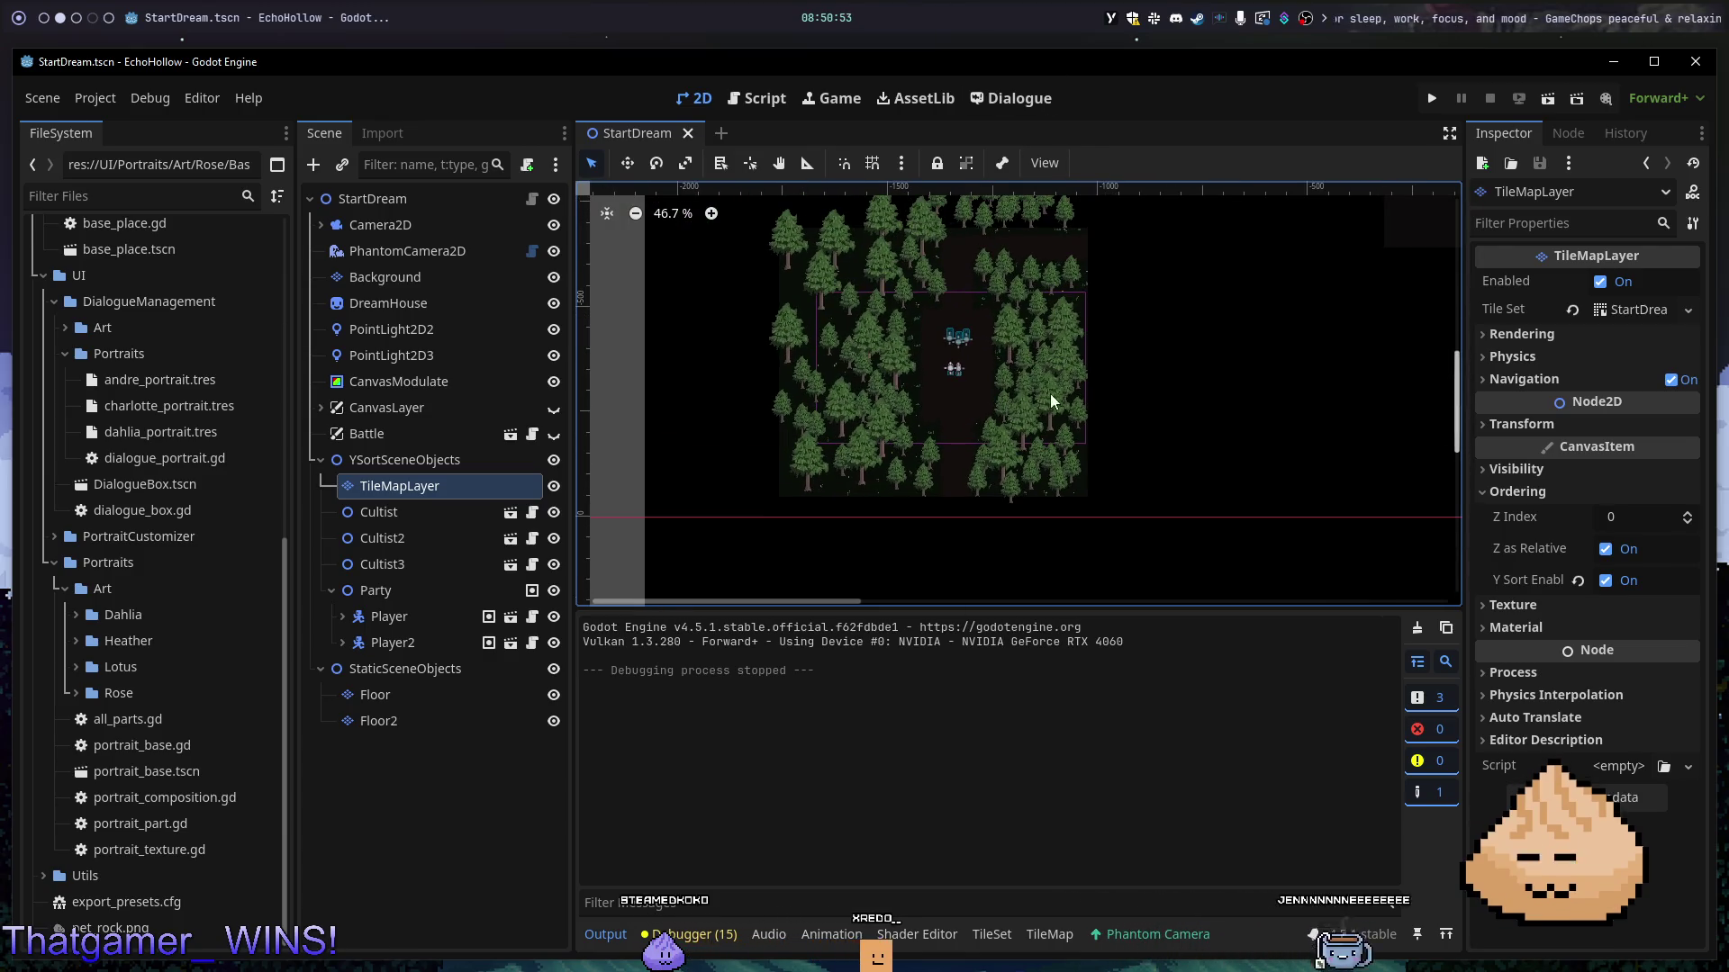
# - Recentre the view on the forest, house and Background, then select the Floor tile layer
pyautogui.moveTo(785, 299)
pyautogui.mouseDown()
pyautogui.moveTo(865, 418)
pyautogui.moveTo(1042, 482)
pyautogui.moveTo(1044, 307)
pyautogui.moveTo(1129, 276)
pyautogui.mouseUp()
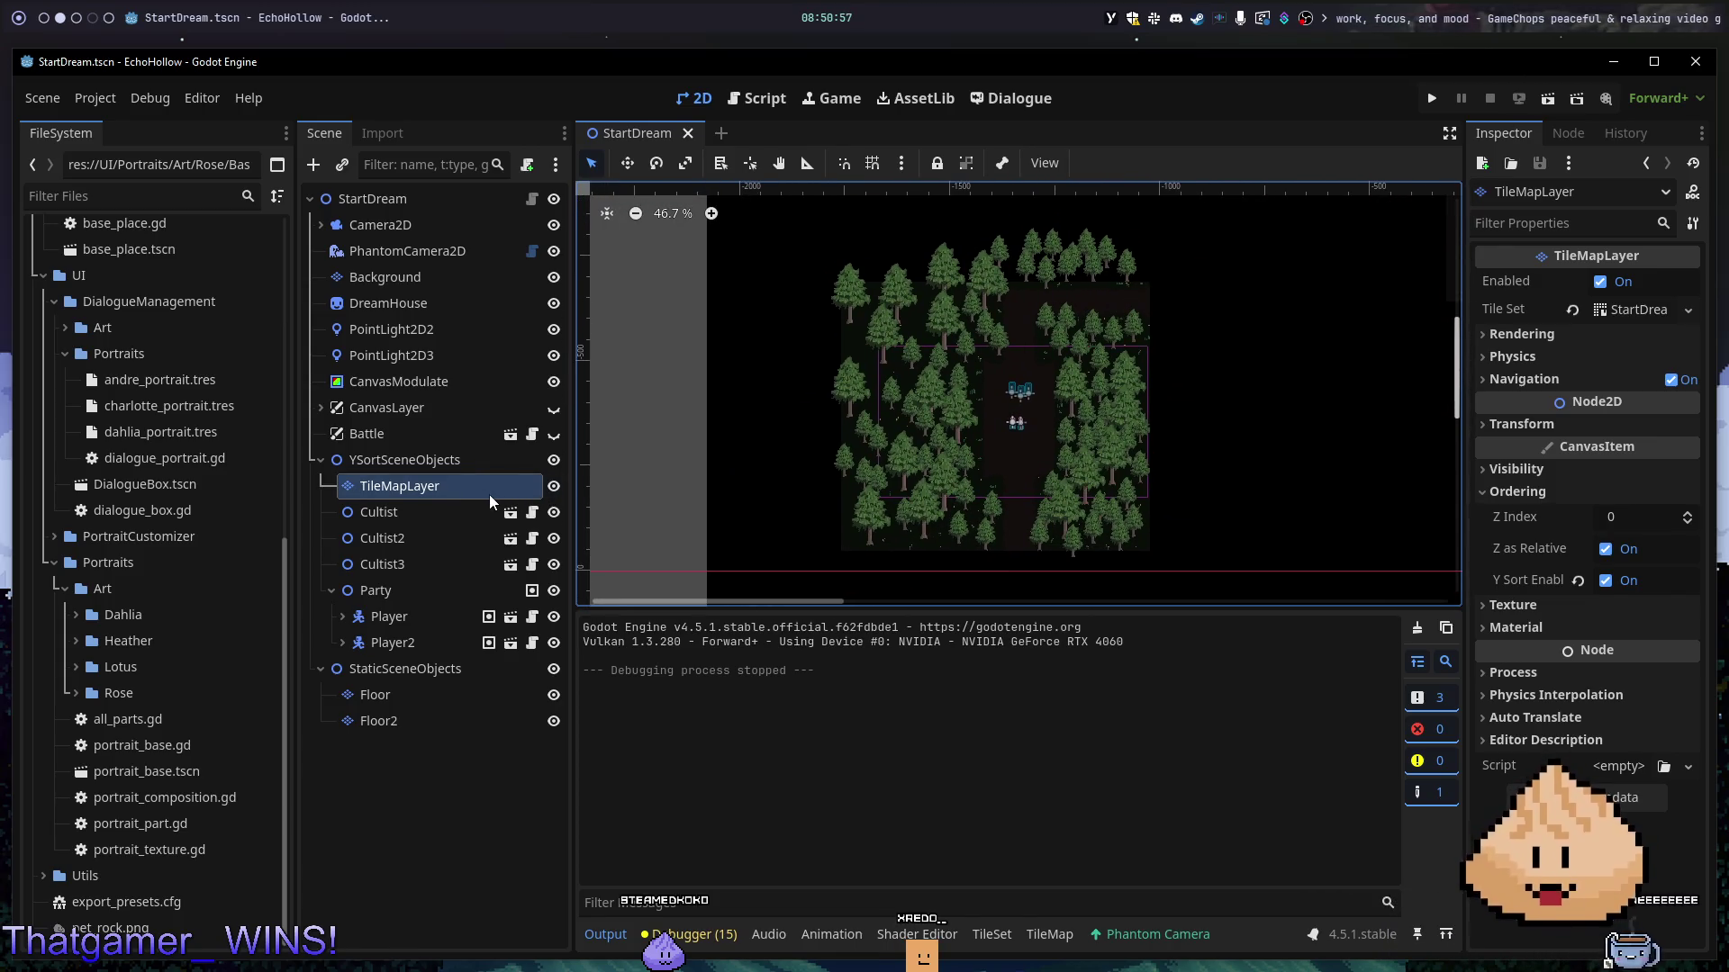
pyautogui.scroll(-7, 1306, 327)
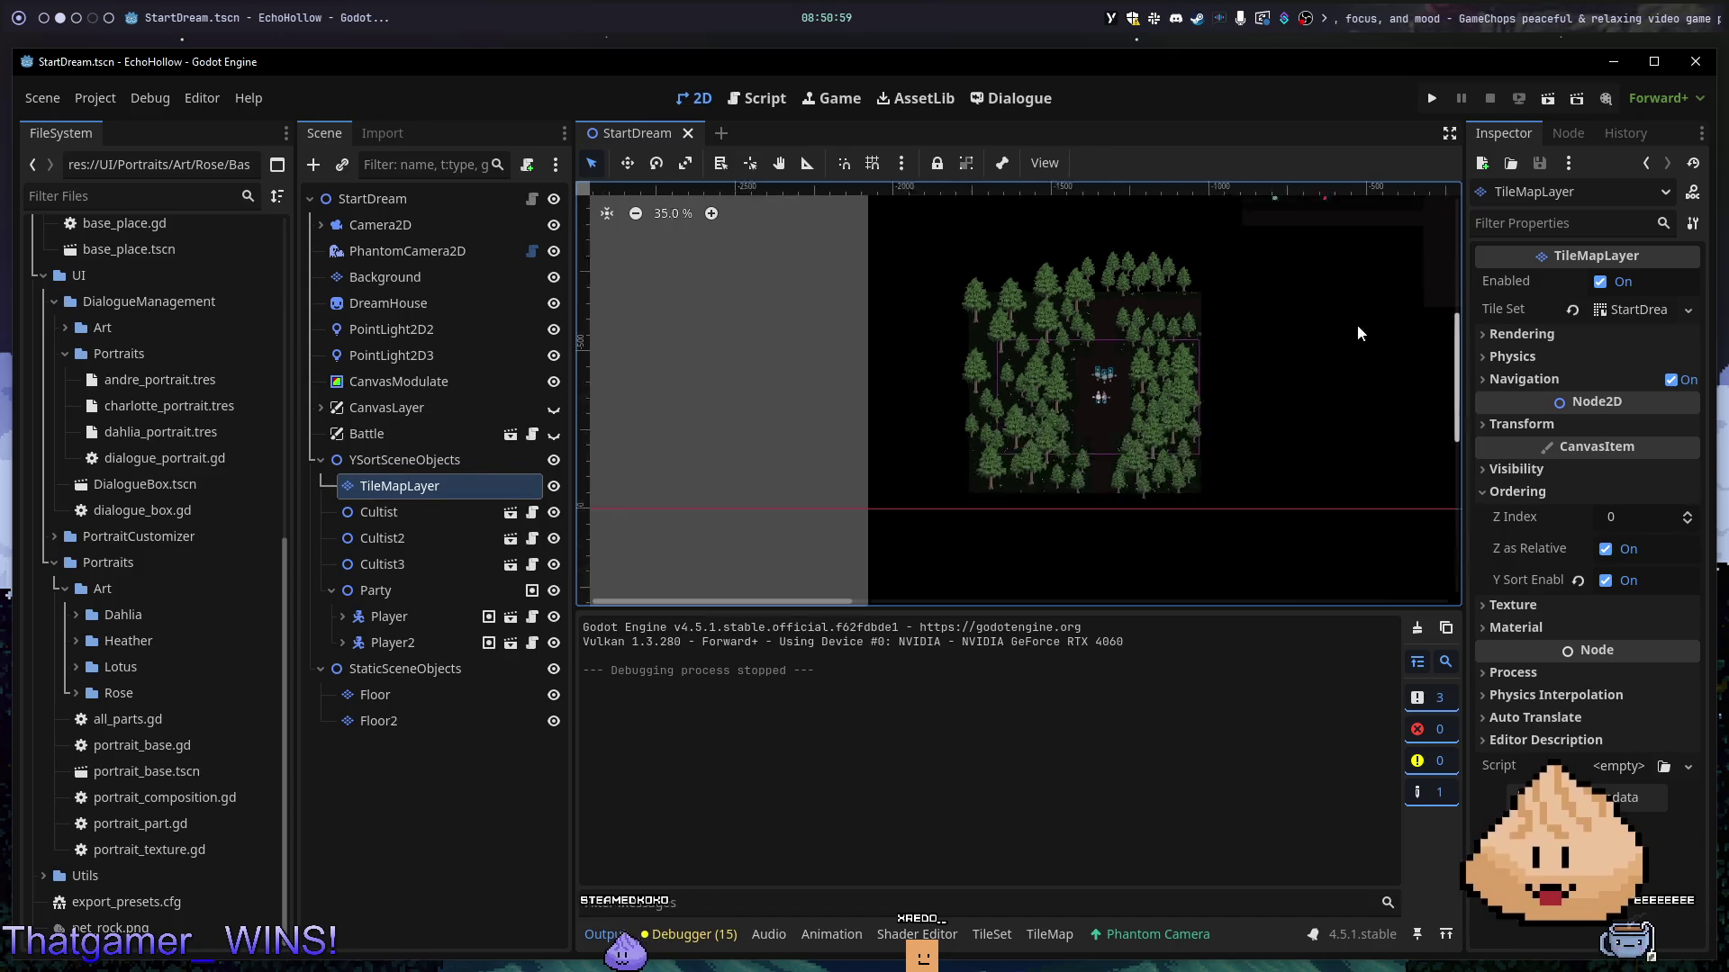
pyautogui.moveTo(1272, 326)
pyautogui.mouseDown()
pyautogui.moveTo(1092, 420)
pyautogui.moveTo(903, 316)
pyautogui.mouseUp()
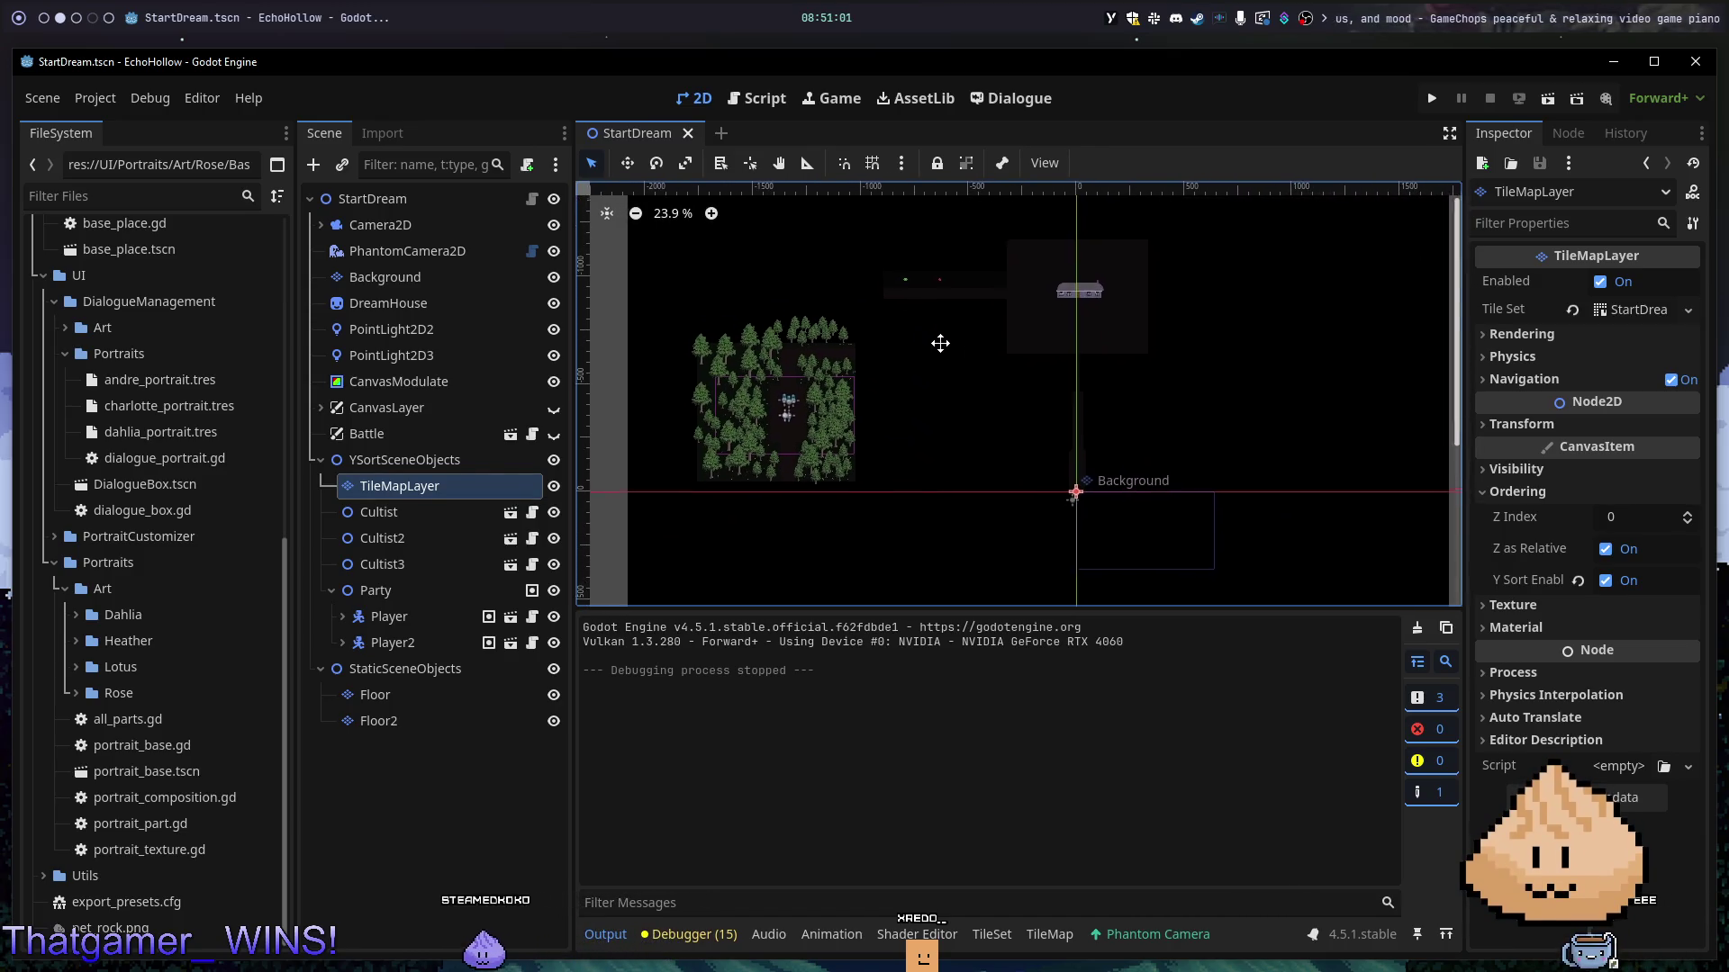
pyautogui.scroll(-10, 1207, 360)
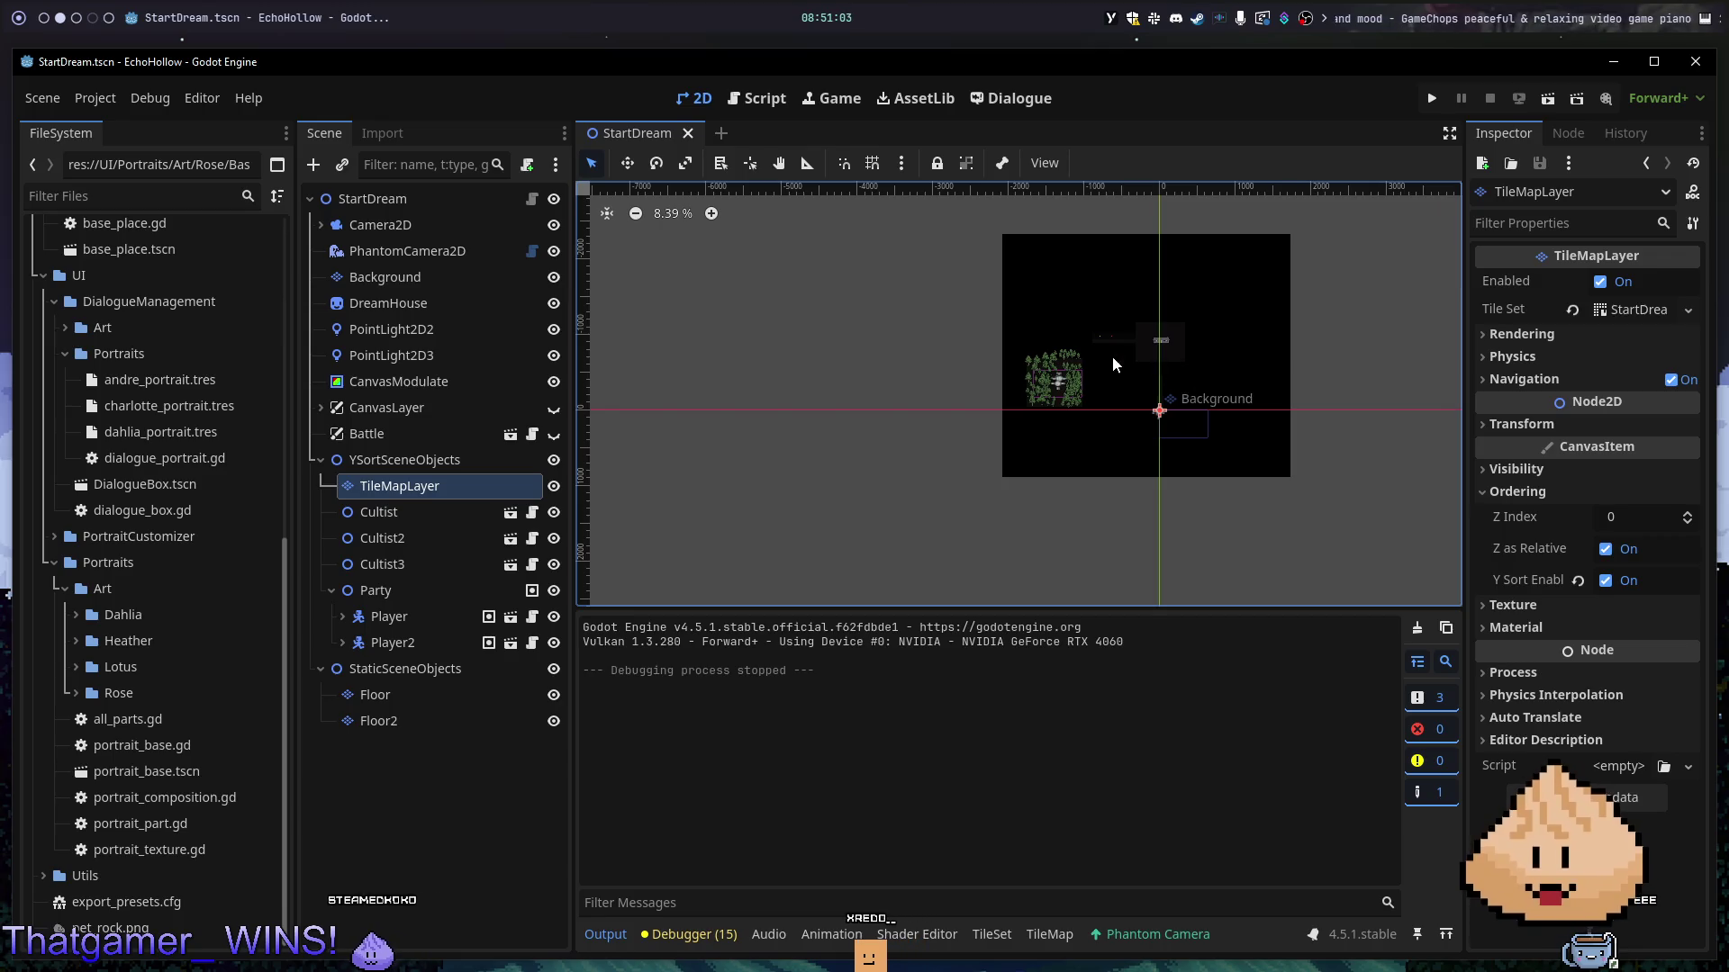
pyautogui.click(472, 694)
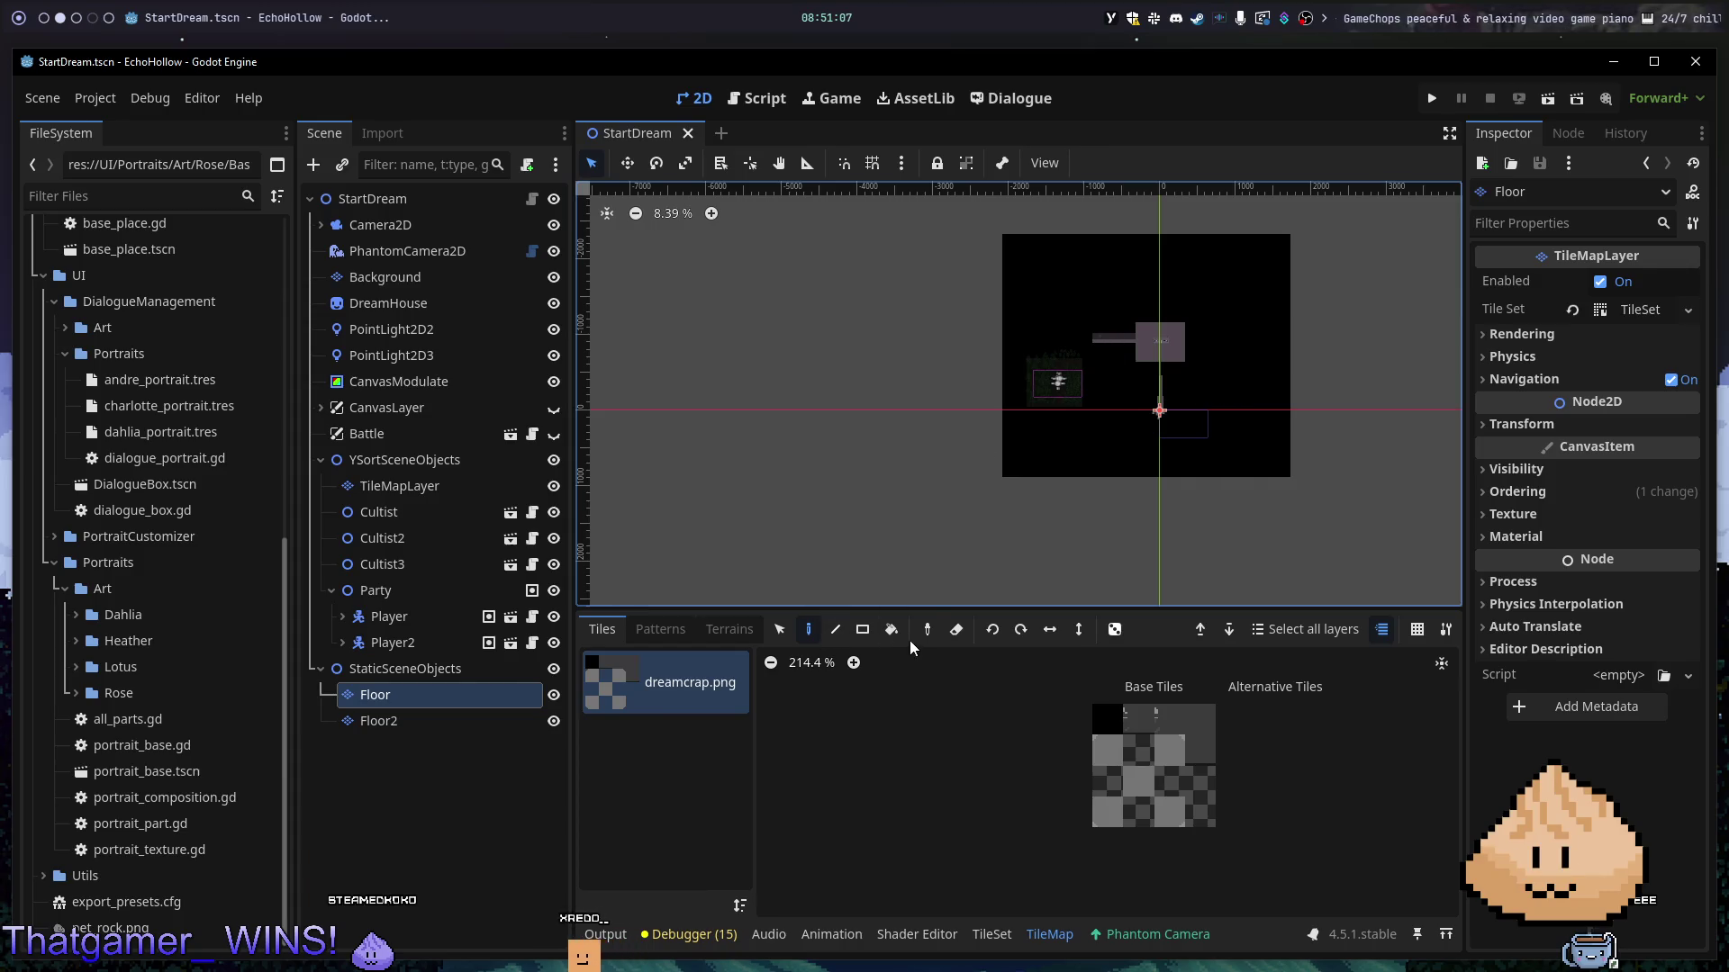
# - Toggle the Floor and Floor2 layers off and on to compare their tiles
pyautogui.click(954, 630)
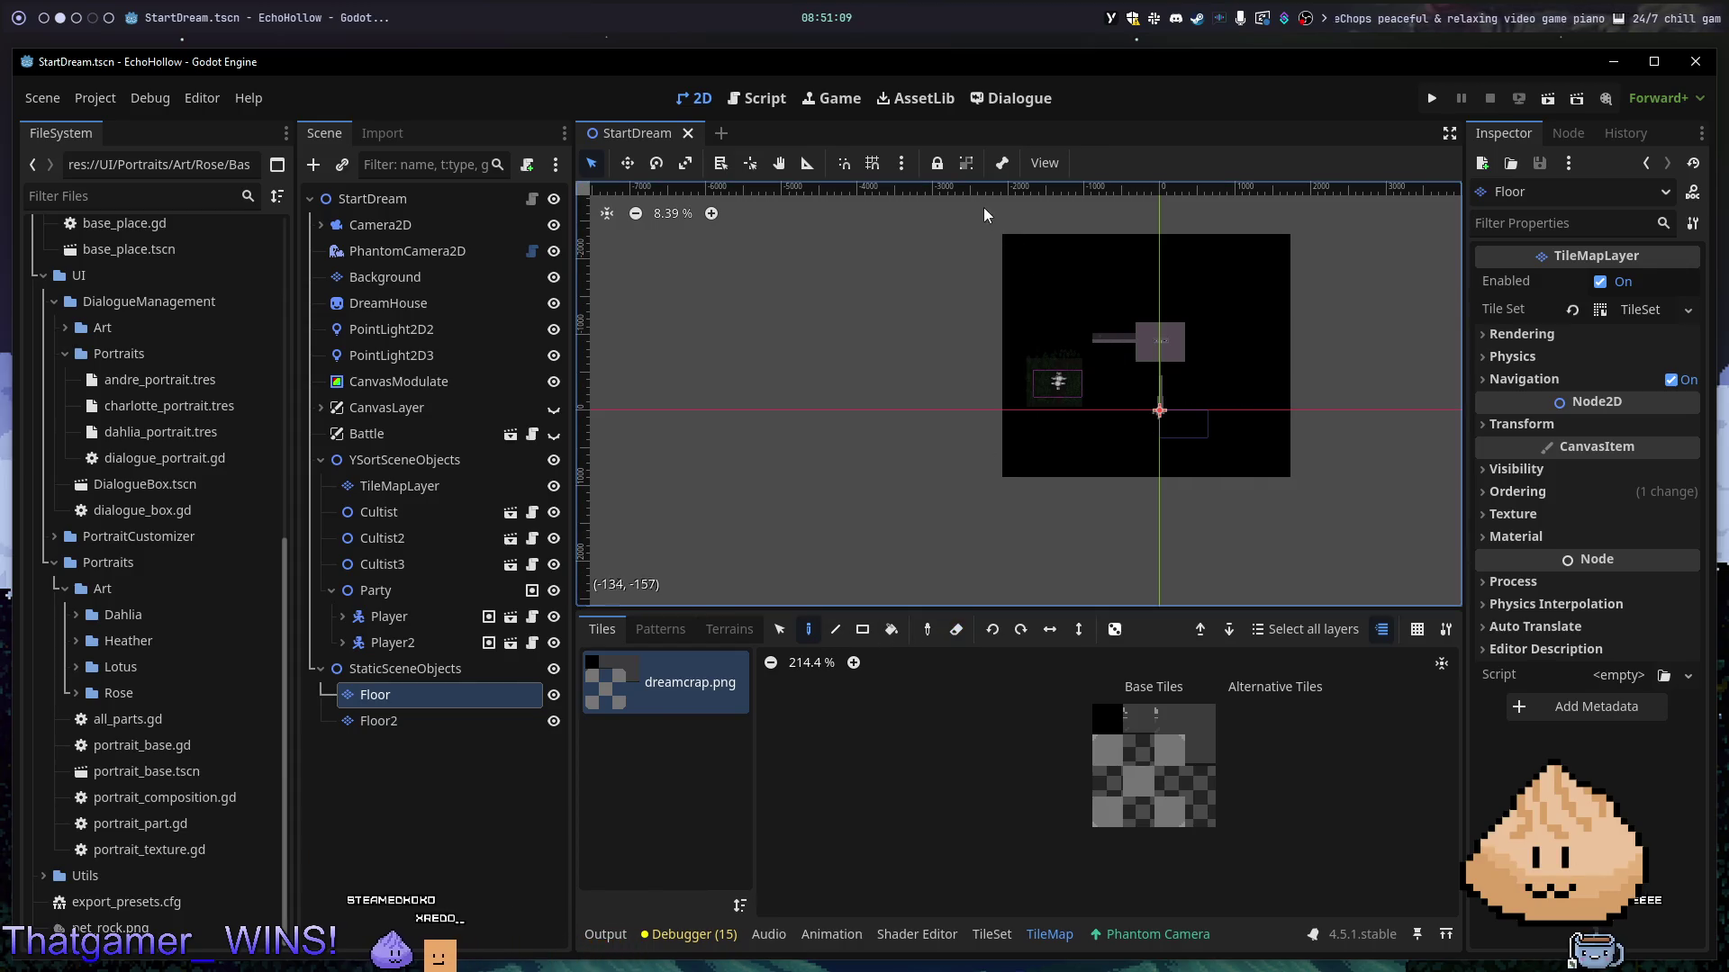
pyautogui.scroll(4, 1124, 414)
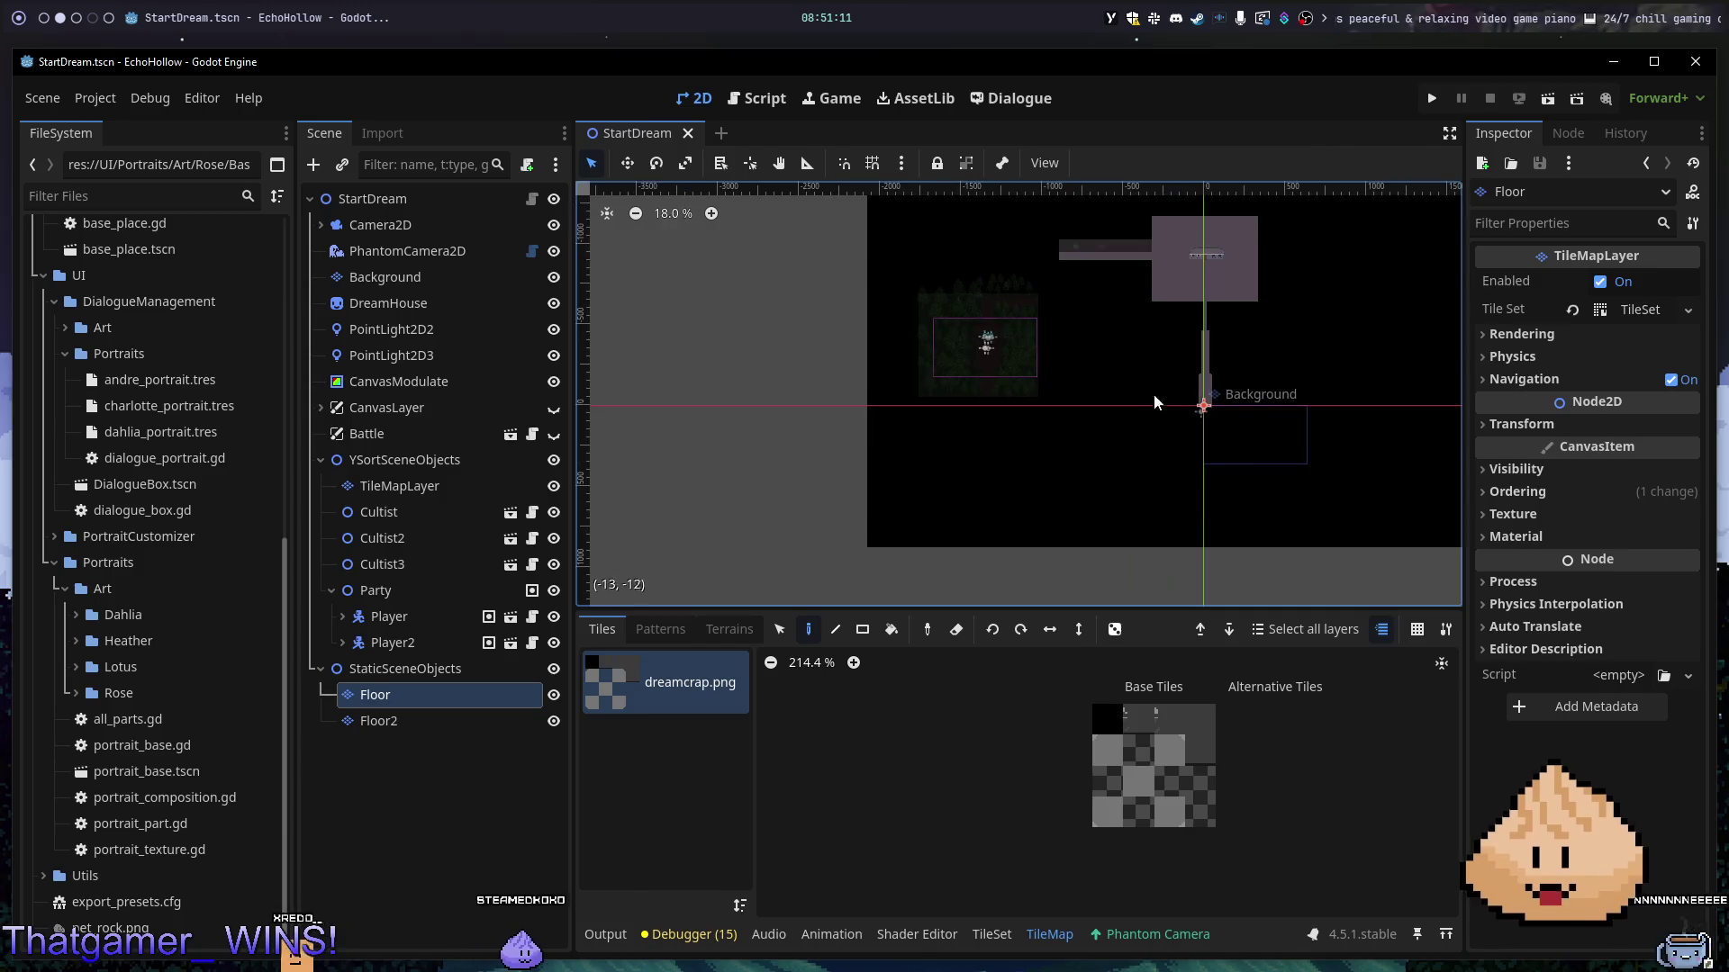
pyautogui.click(554, 695)
pyautogui.click(554, 695)
pyautogui.click(554, 721)
pyautogui.click(554, 721)
pyautogui.click(555, 697)
pyautogui.click(555, 697)
# - Rename the Floor node to 'TileMapLayer' and delete it from StaticSceneObjects
pyautogui.doubleClick(509, 696)
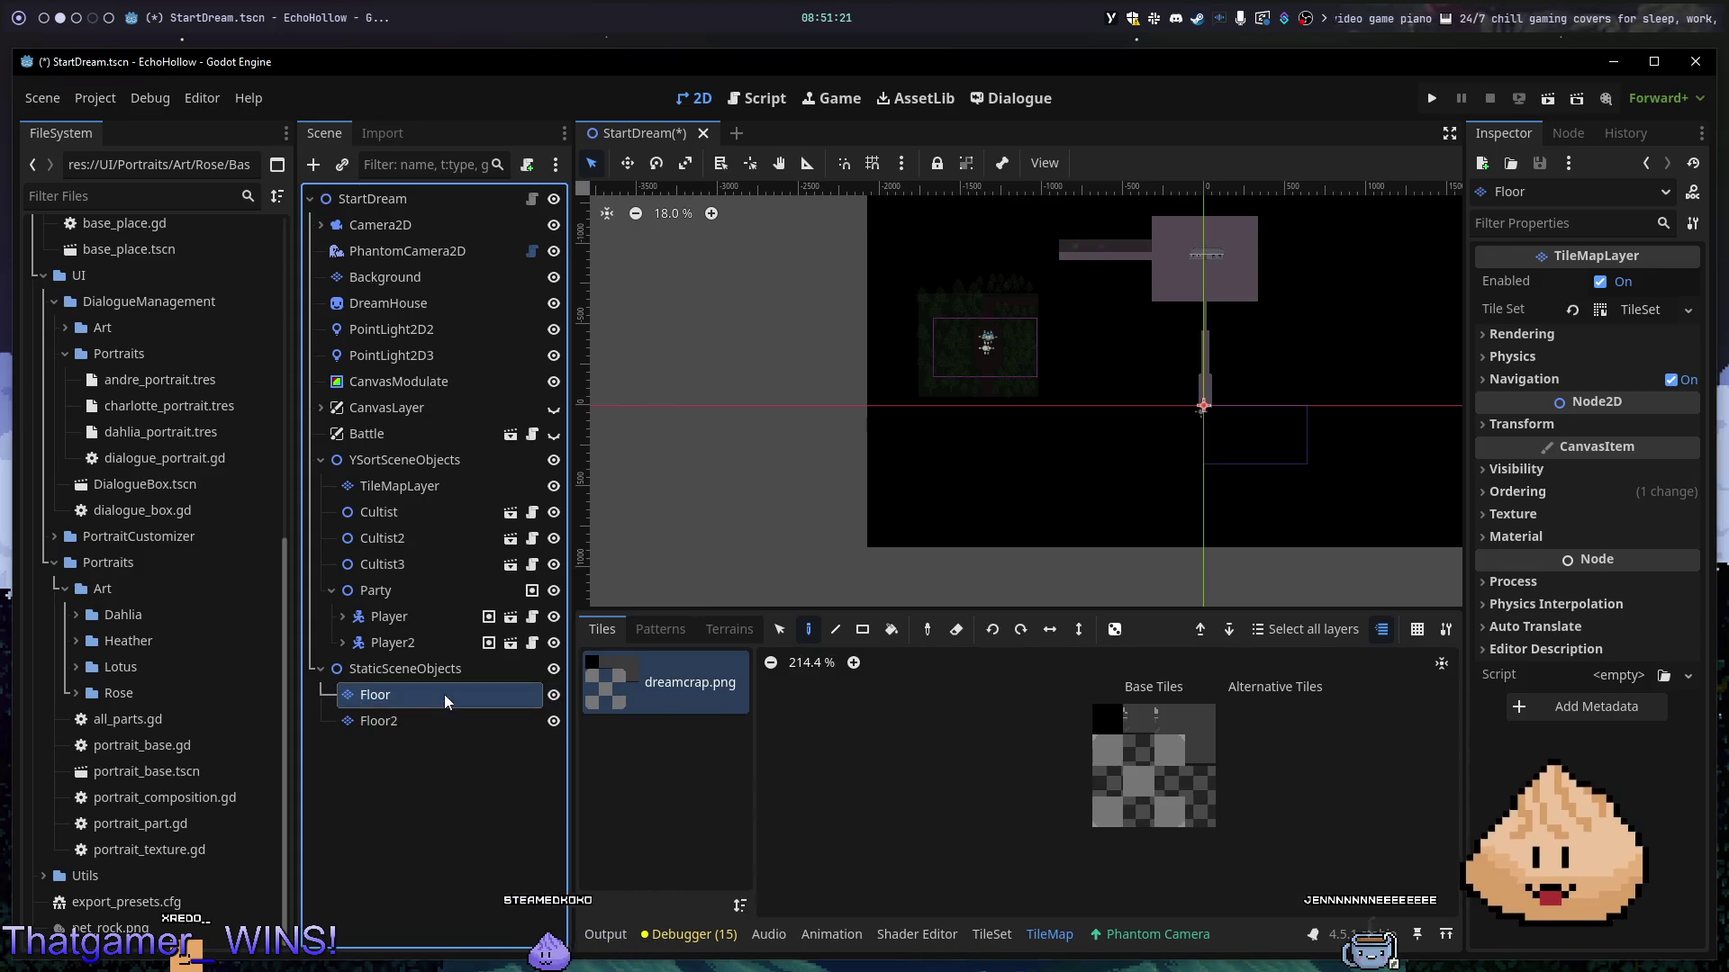
pyautogui.write('TileMapLayer')
pyautogui.press('Return')
pyautogui.press('Delete')
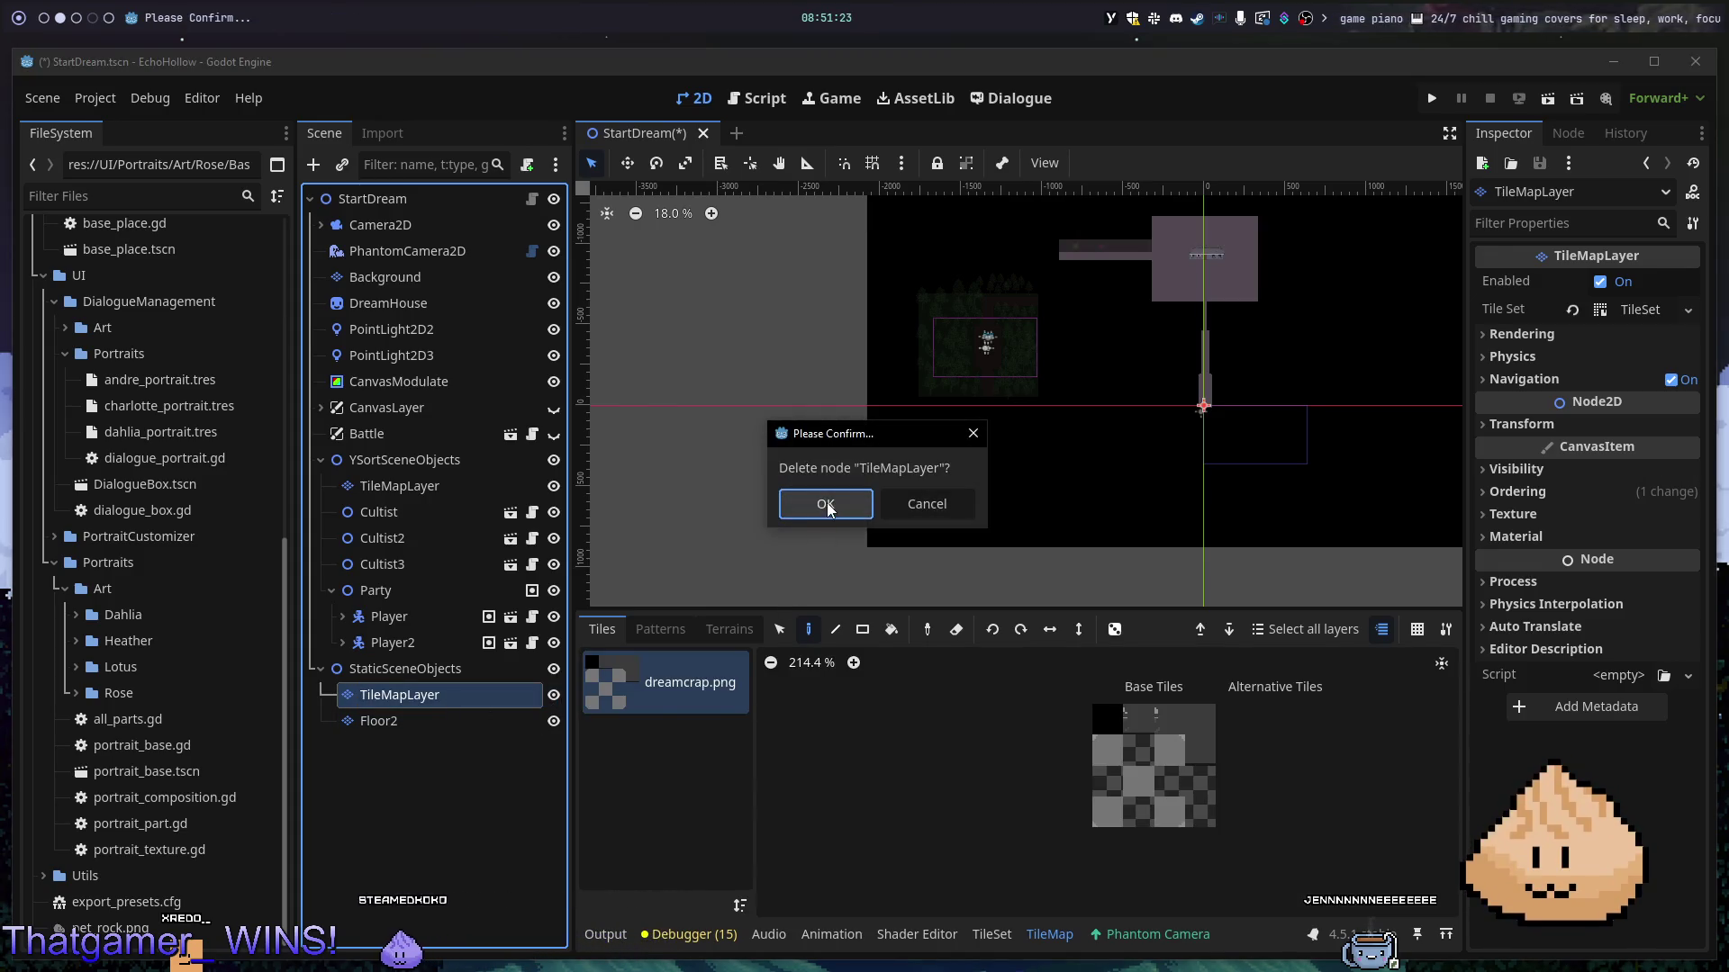
pyautogui.click(824, 505)
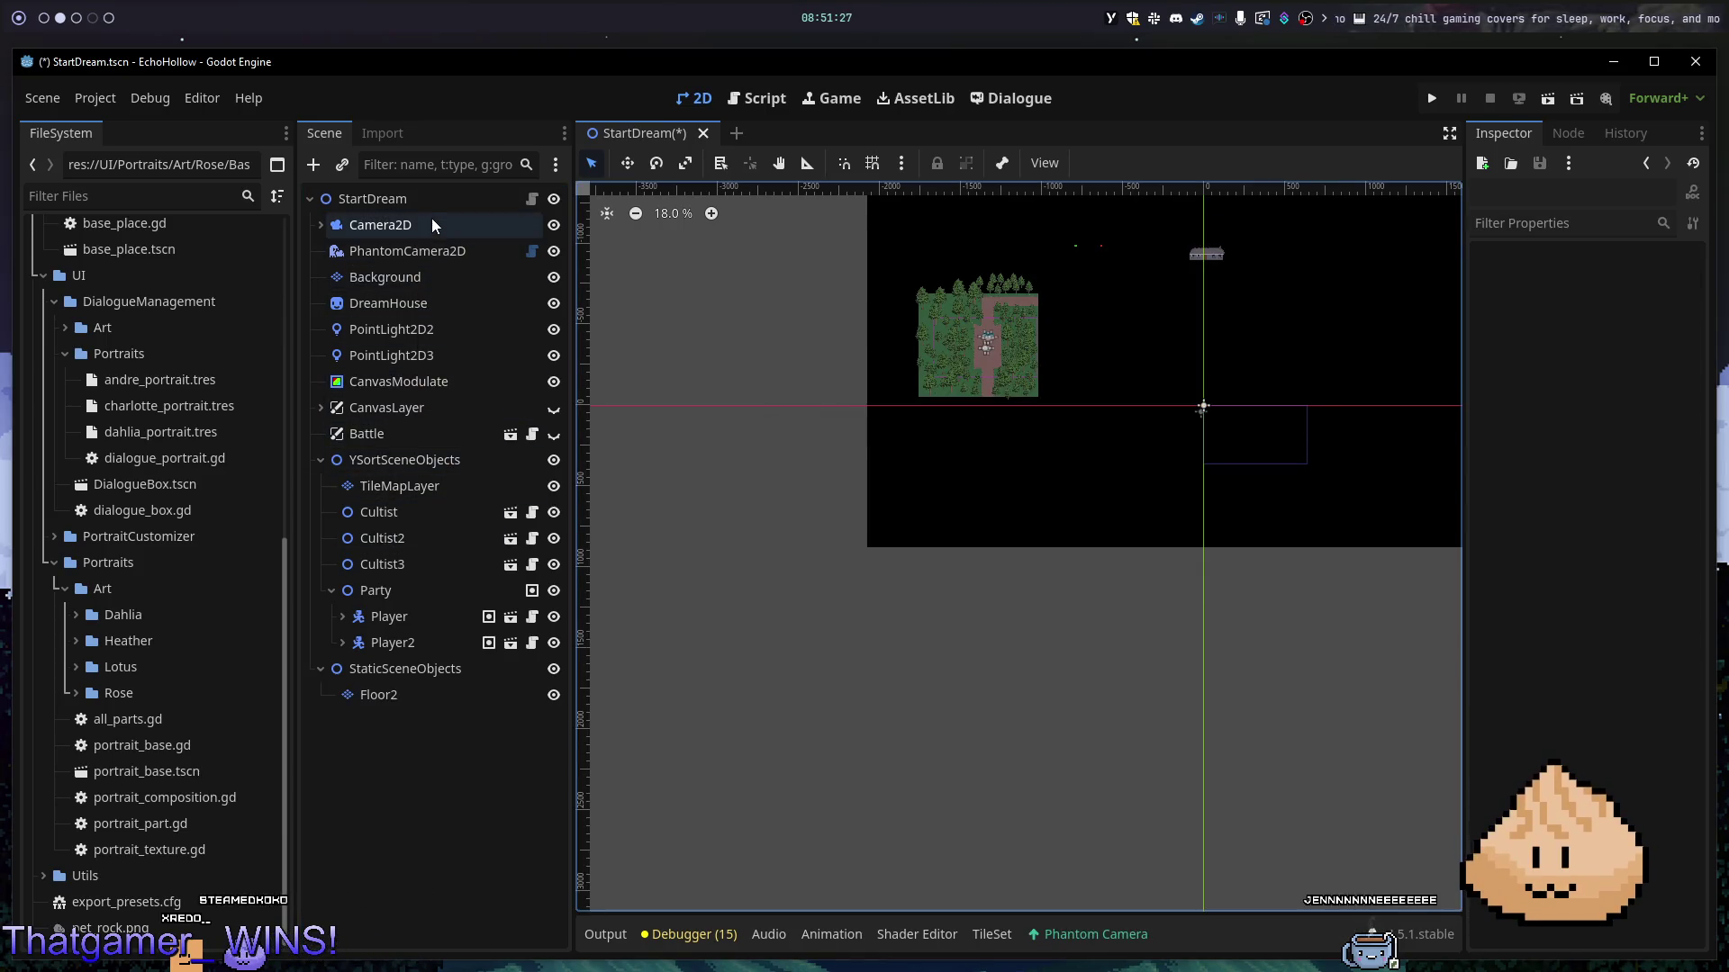
# - Toggle Floor2 and the TileMapLayer tree layer off and on to compare them
pyautogui.click(554, 696)
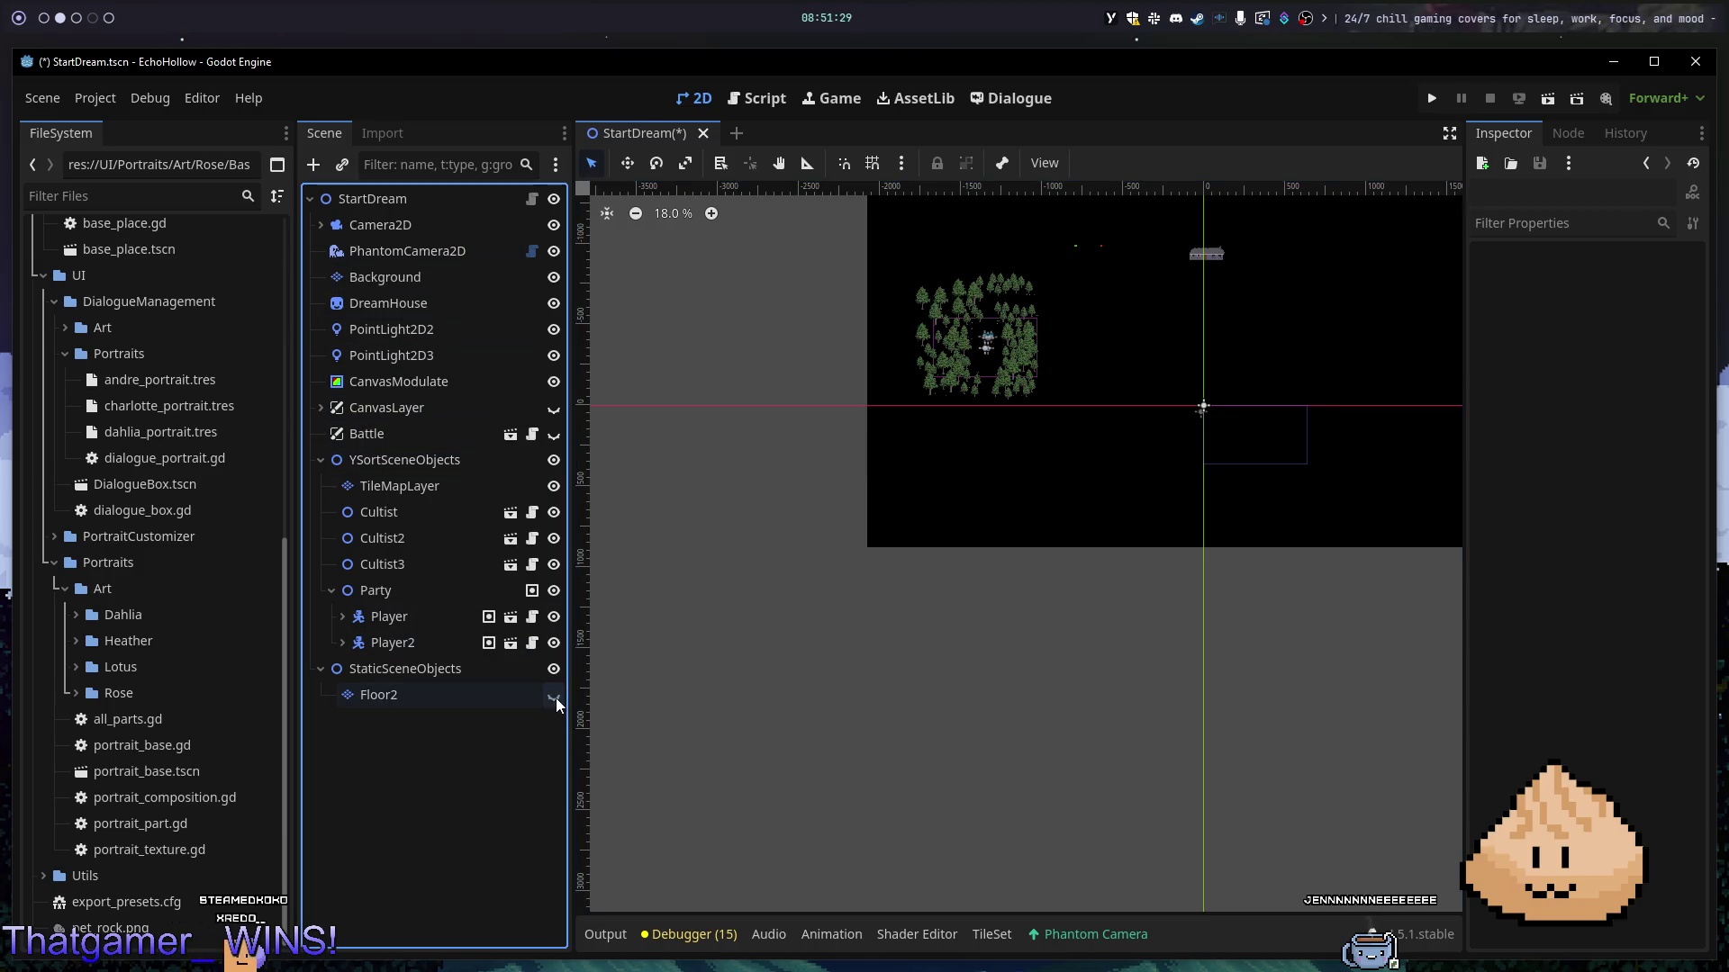
pyautogui.click(553, 696)
pyautogui.click(543, 695)
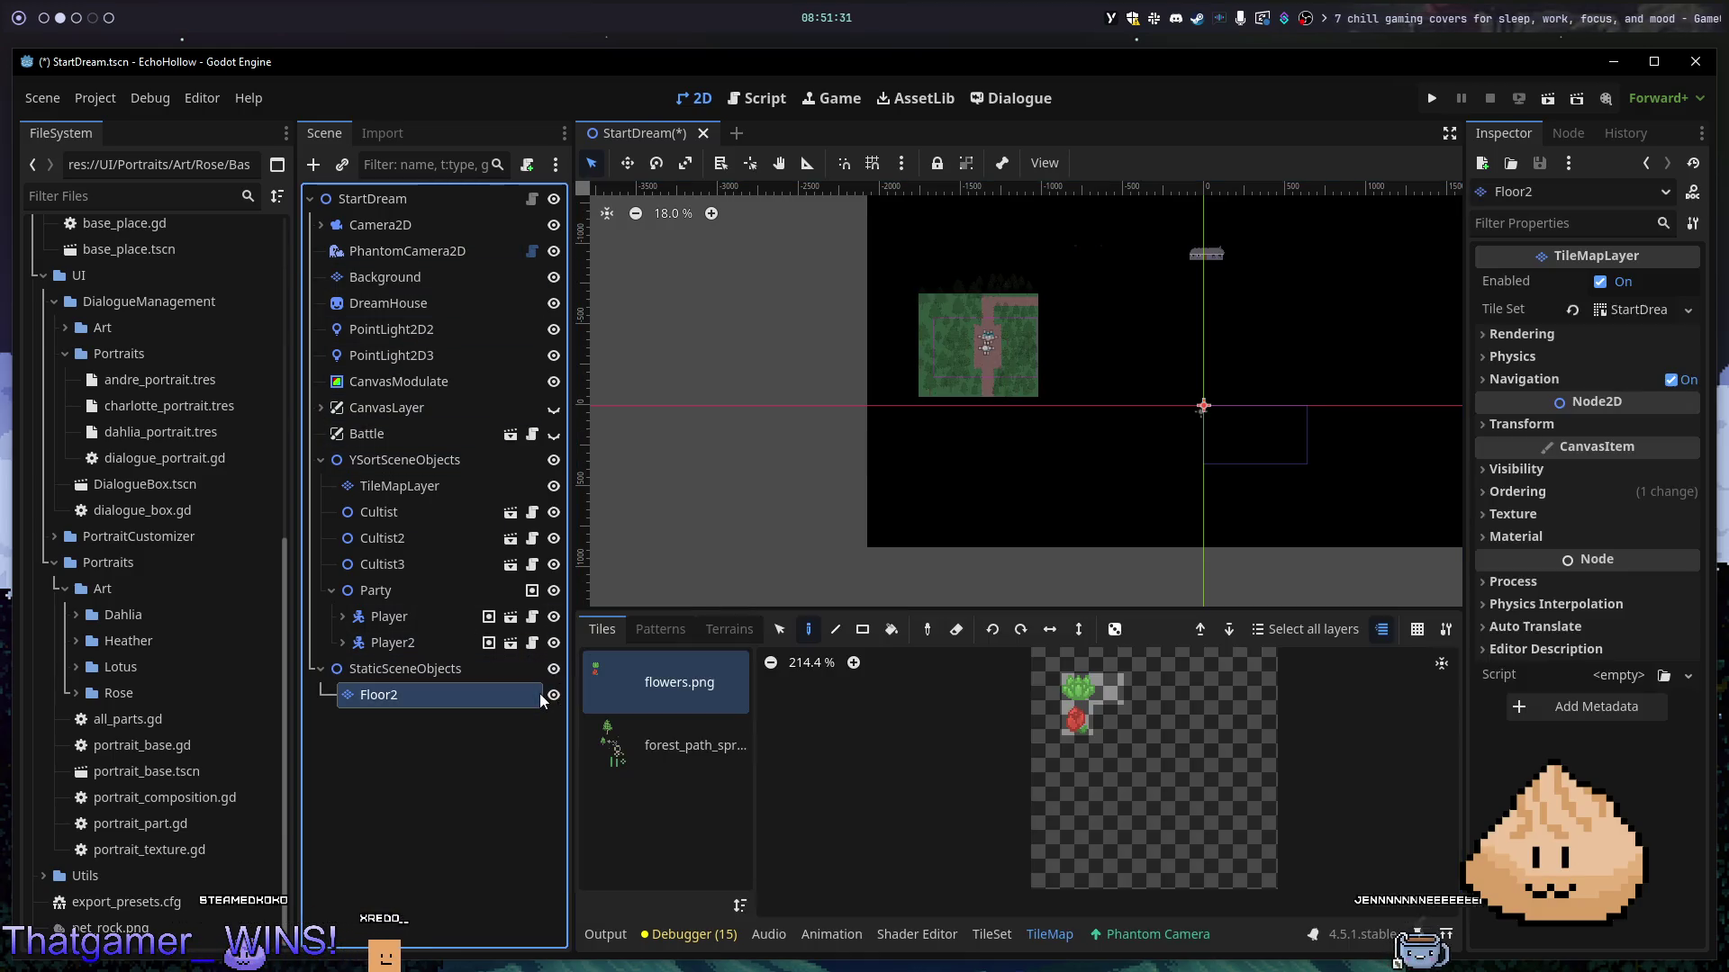
pyautogui.click(554, 697)
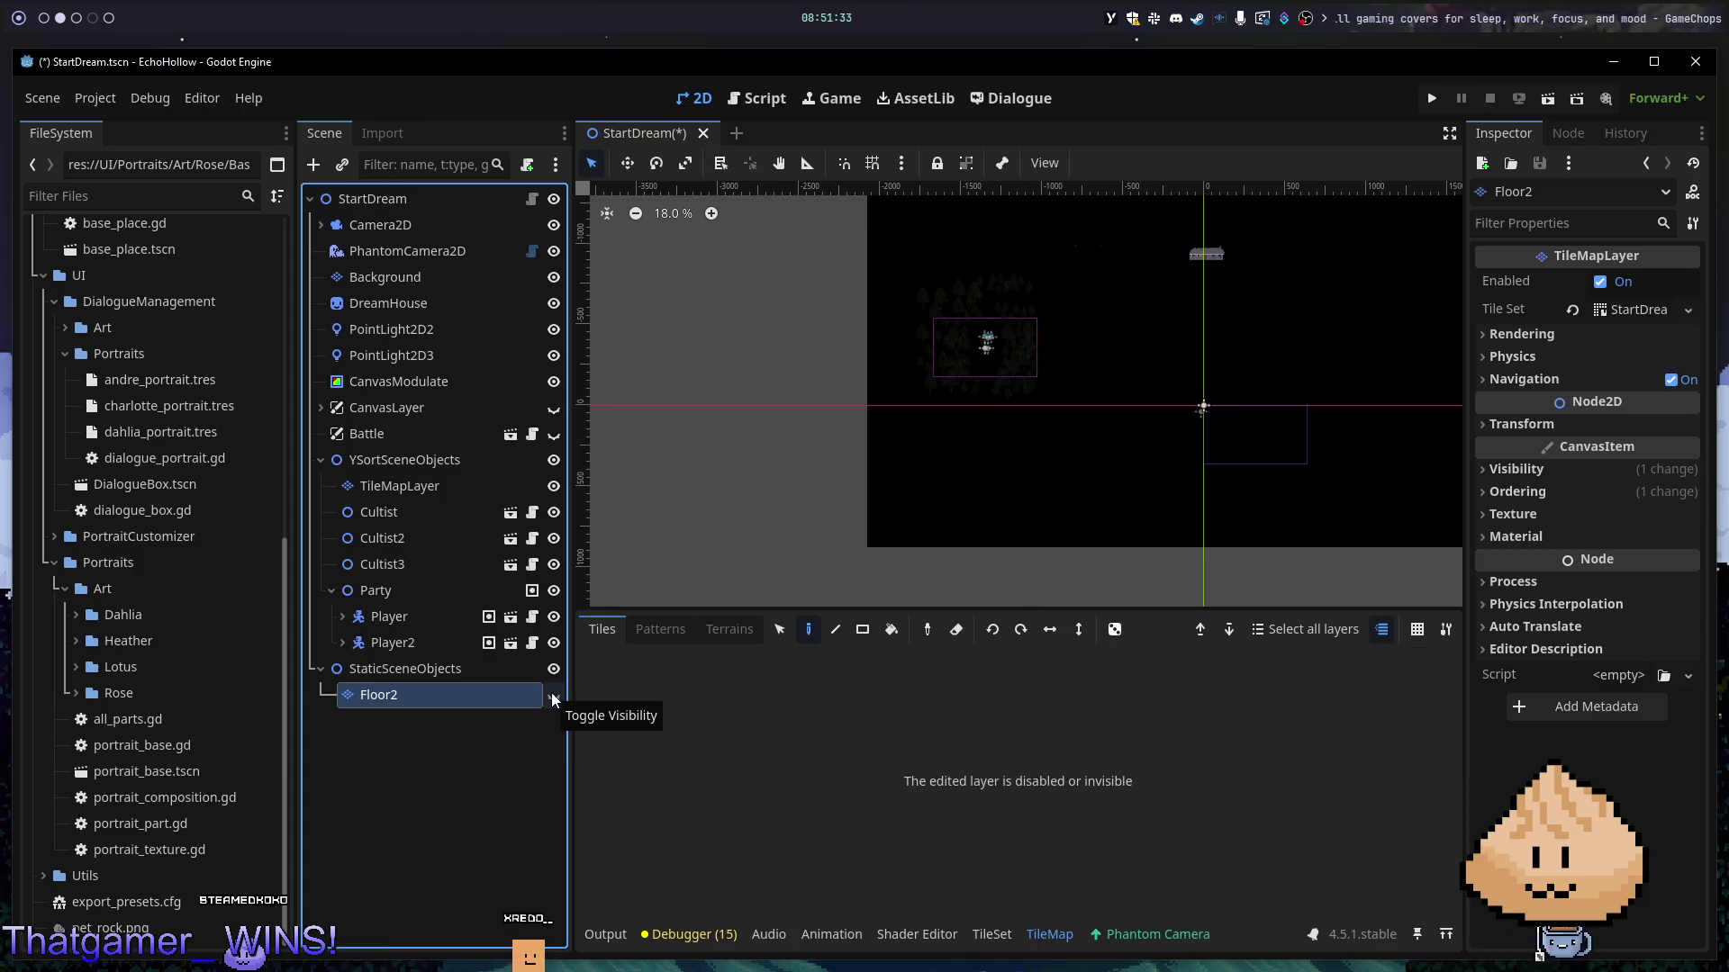
pyautogui.click(554, 695)
pyautogui.click(445, 487)
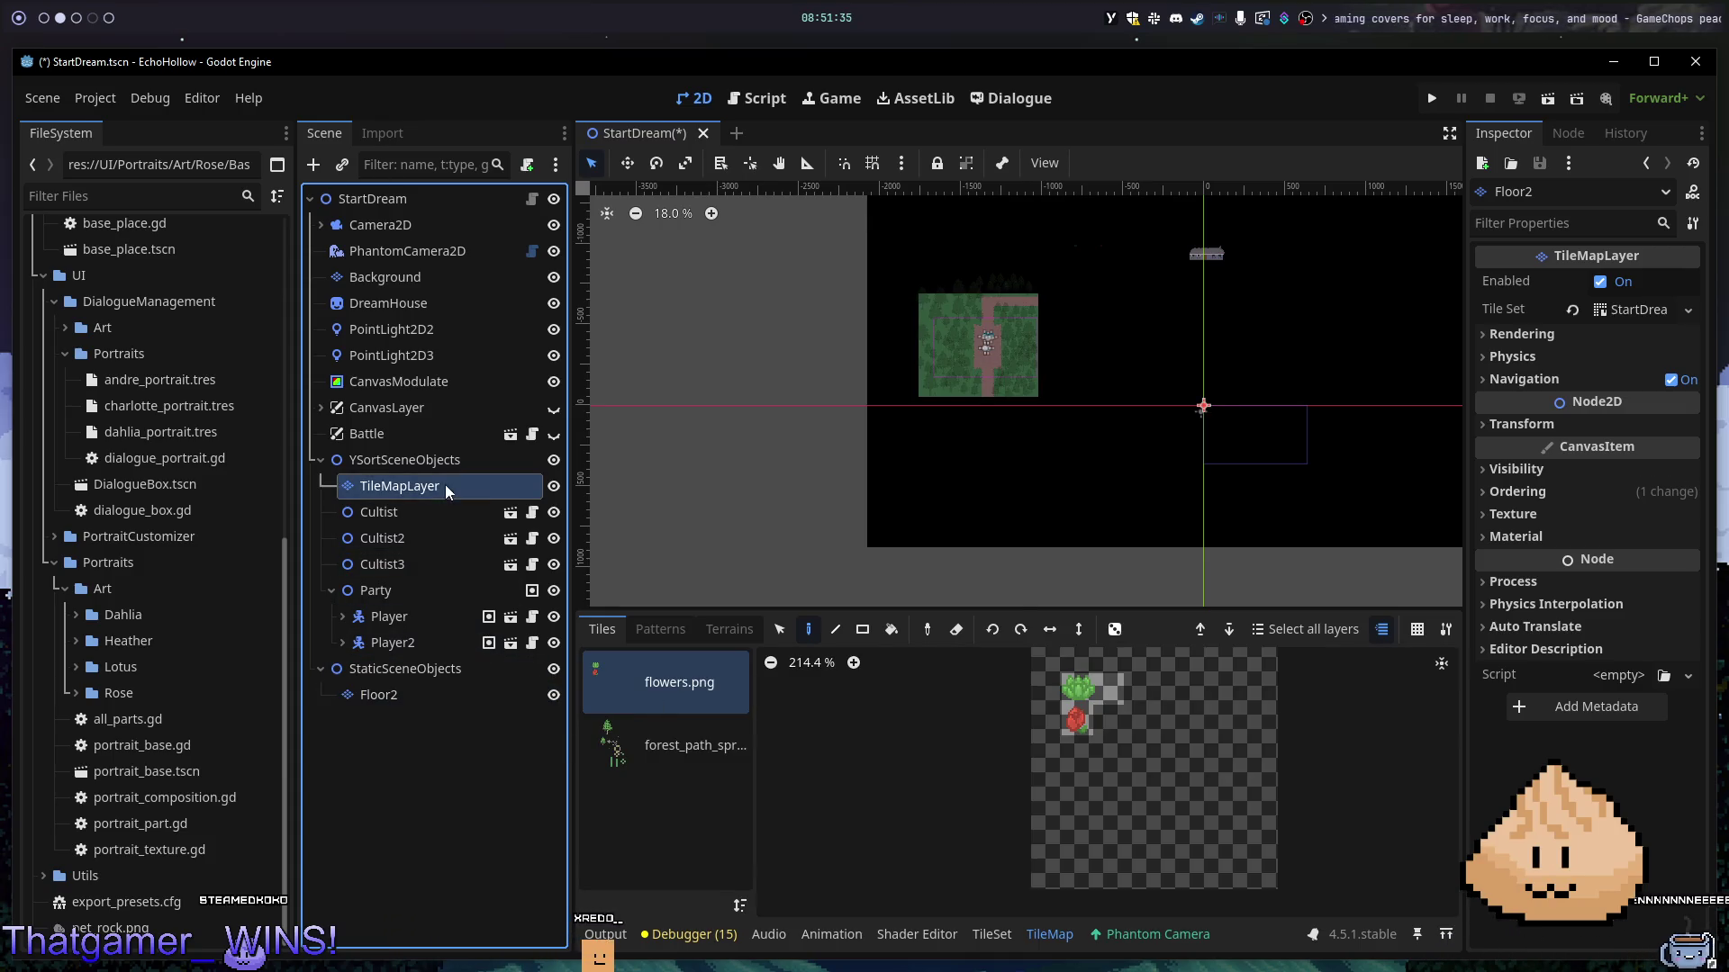
pyautogui.click(554, 486)
pyautogui.click(553, 487)
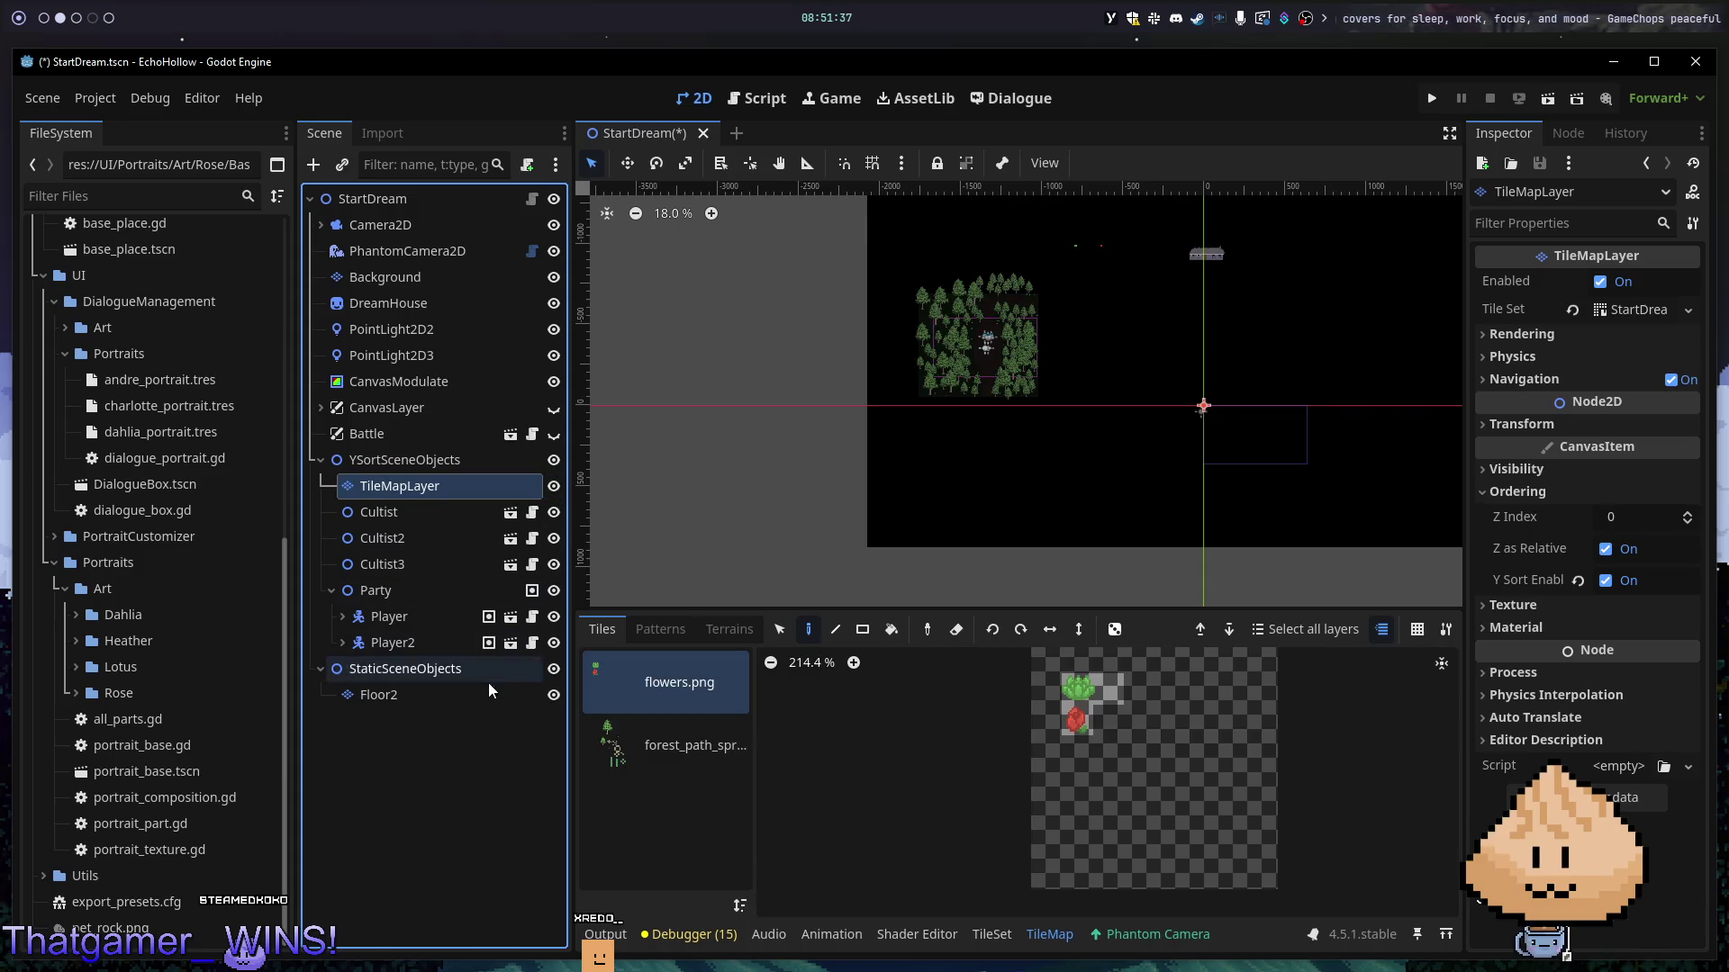
# - Recentre on the forest and house, hide CanvasModulate, and run the game to test
pyautogui.scroll(-6, 1089, 379)
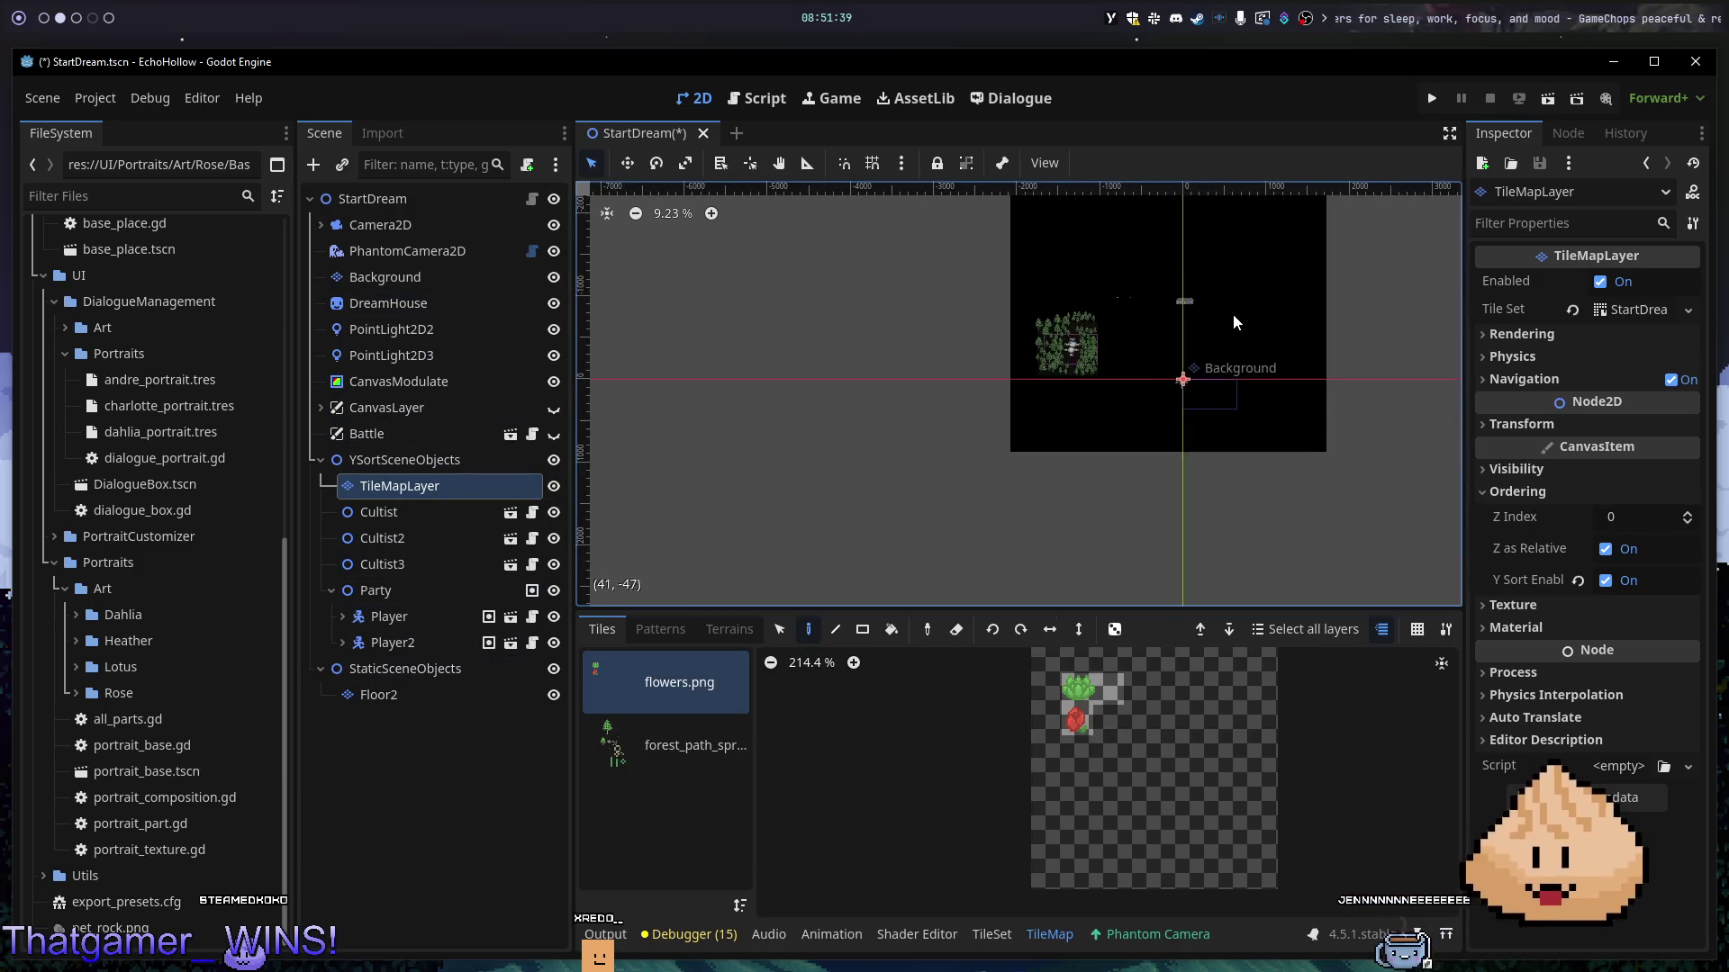
pyautogui.scroll(7, 1100, 474)
pyautogui.moveTo(1003, 495); pyautogui.dragTo(1143, 333)
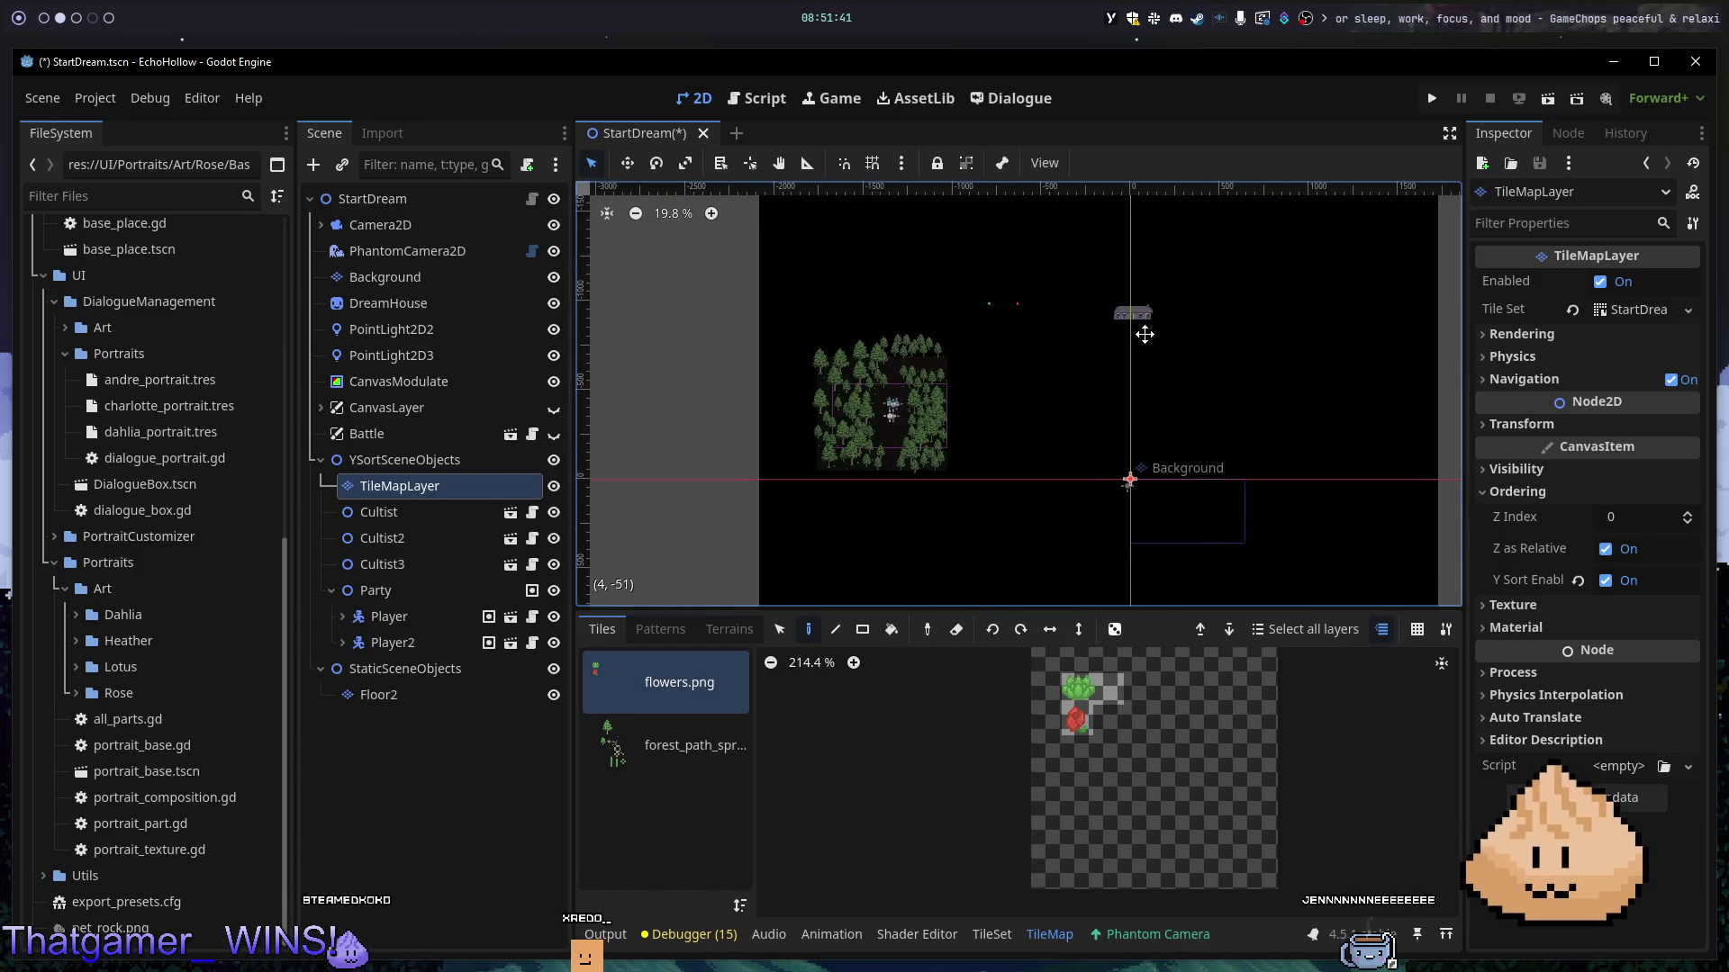
pyautogui.click(553, 394)
pyautogui.click(553, 393)
pyautogui.click(552, 393)
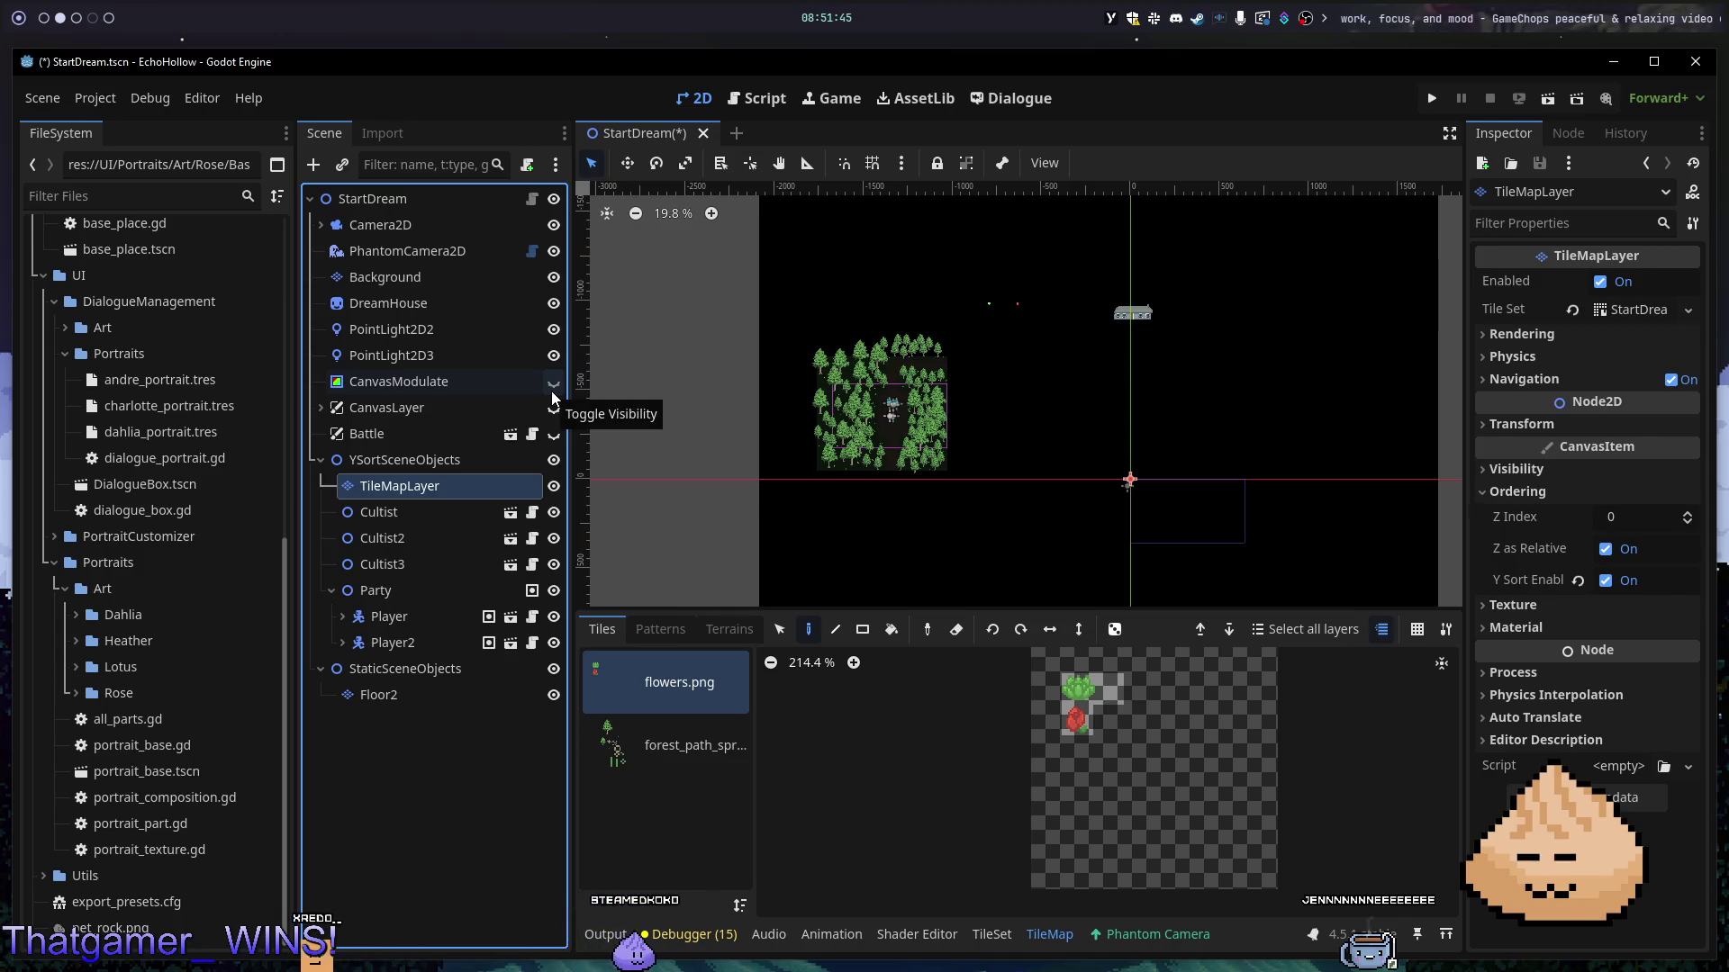
pyautogui.press('F5')
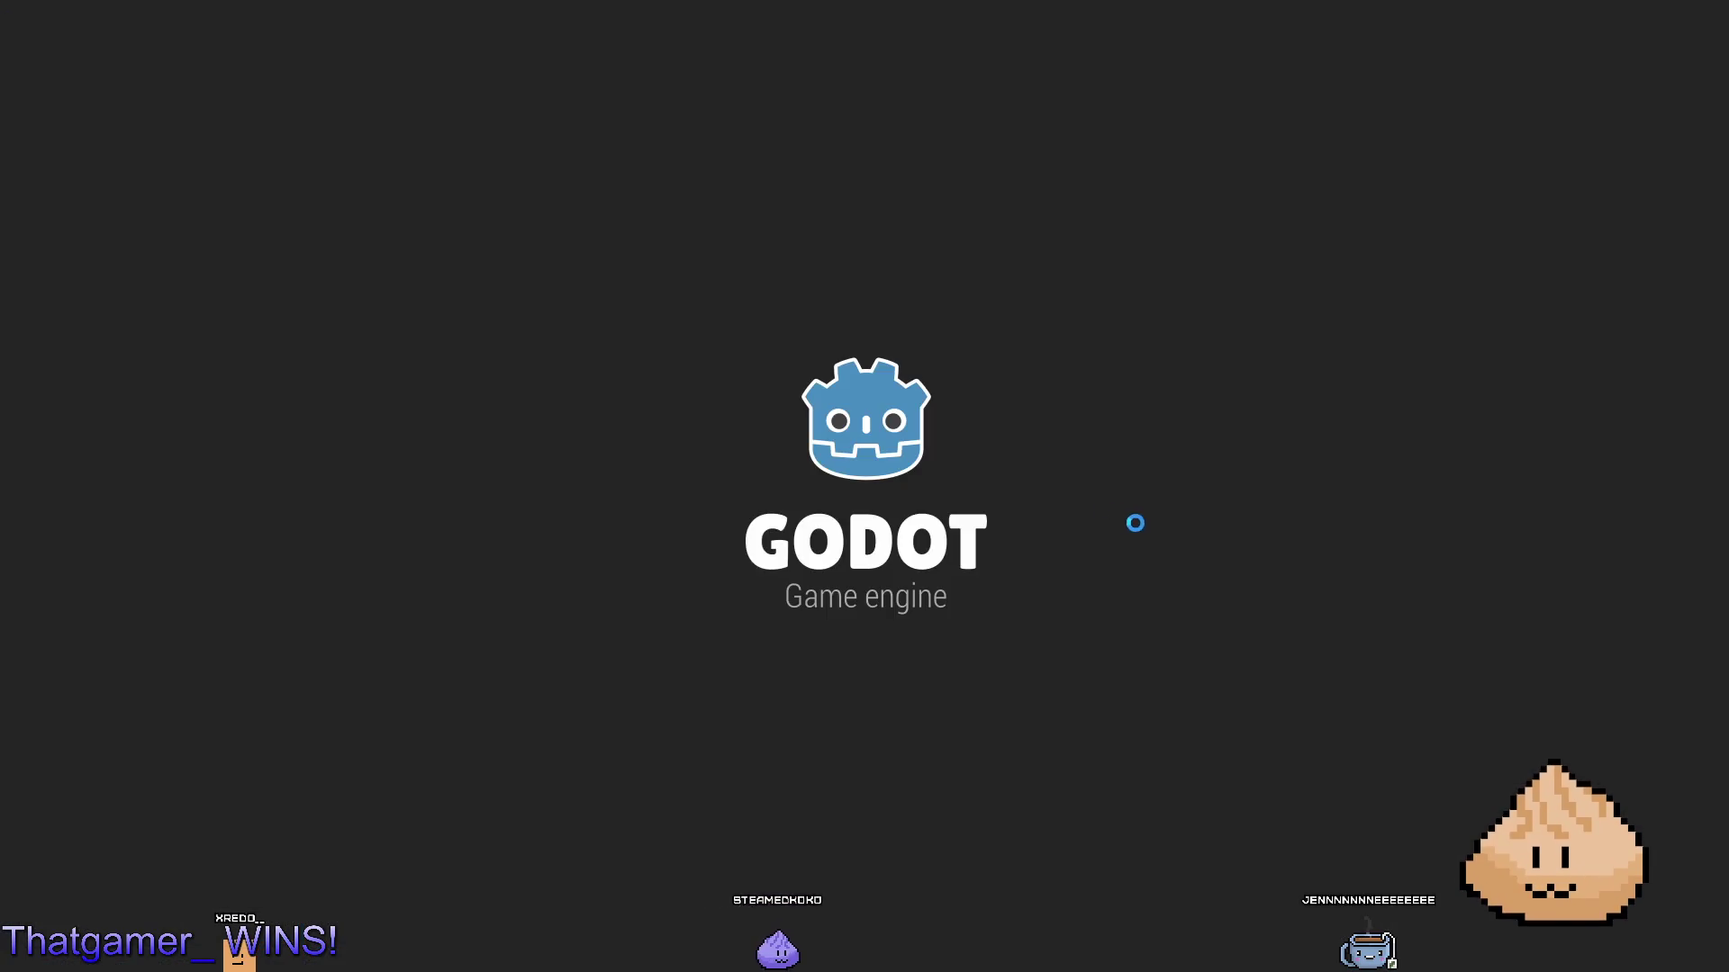
pyautogui.press('Down')
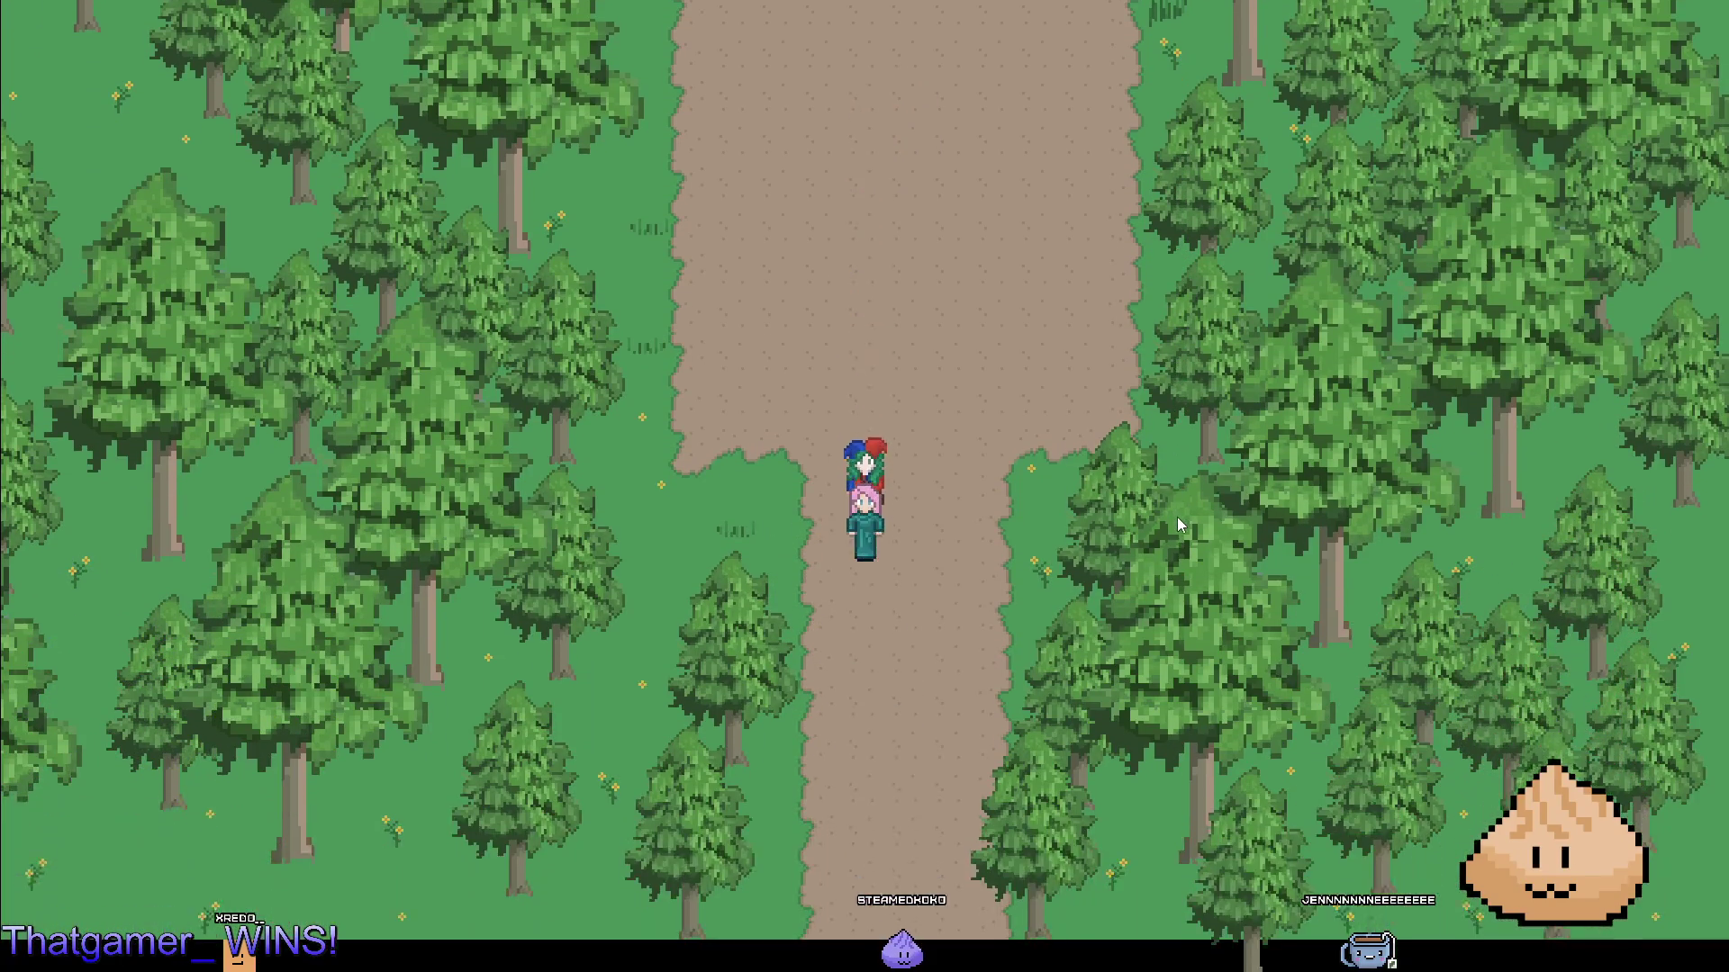
pyautogui.press('Up')
pyautogui.press('F8')
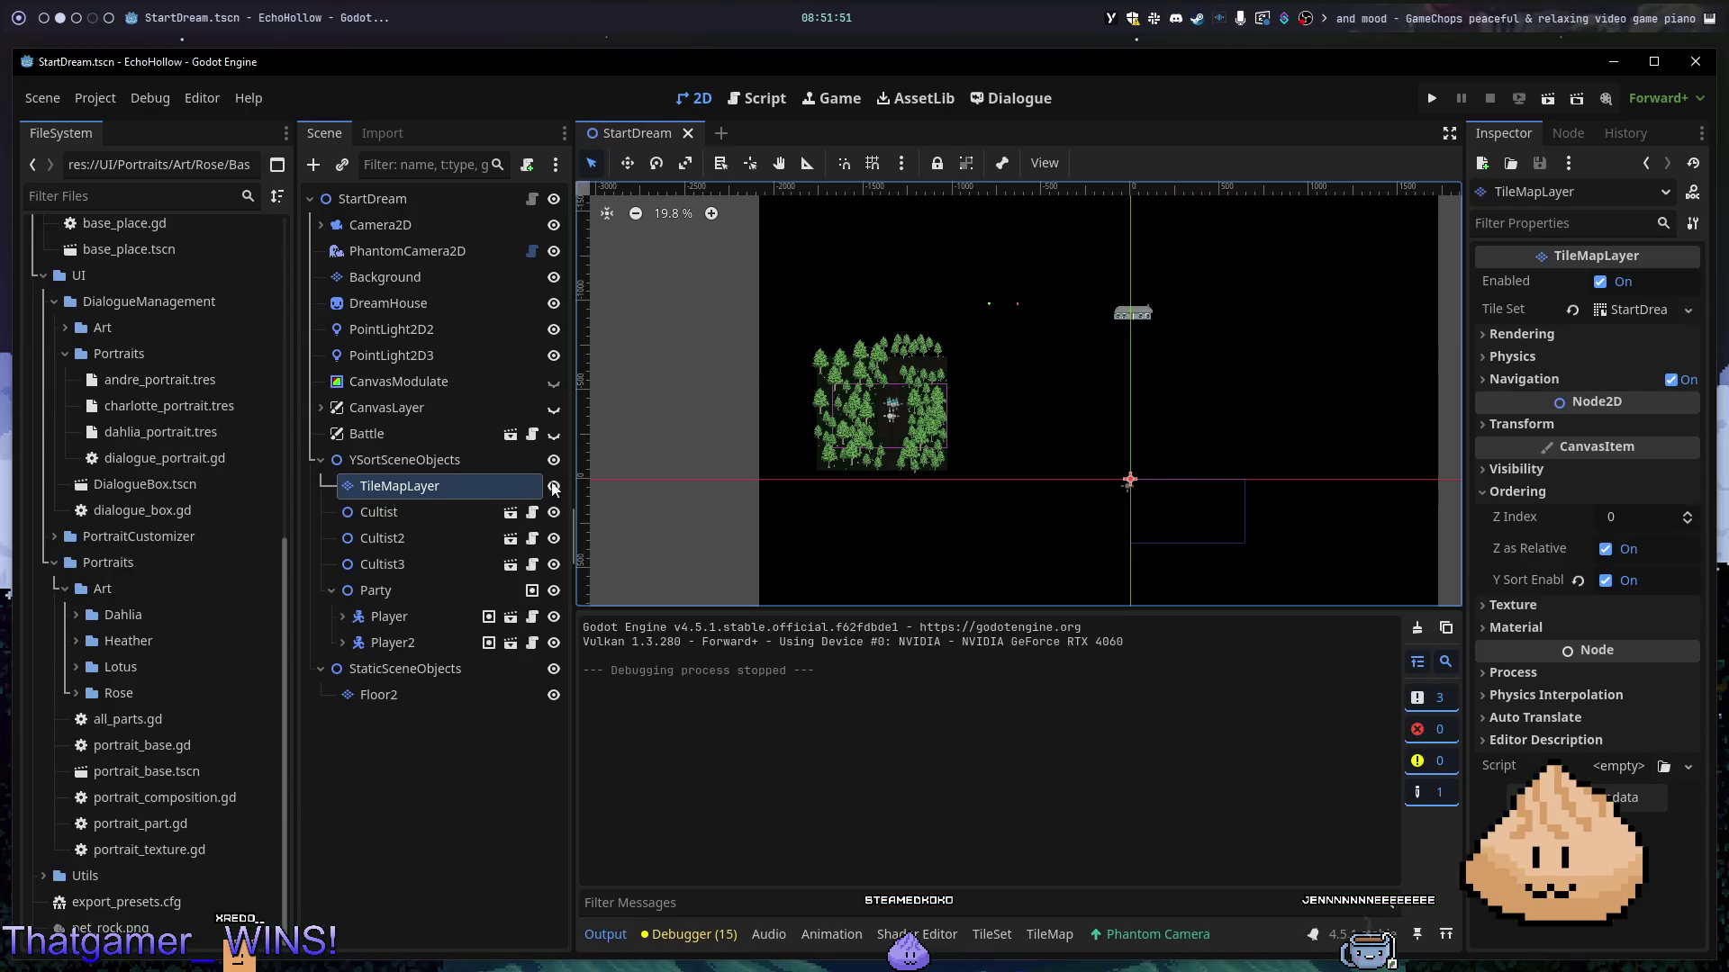
pyautogui.click(436, 693)
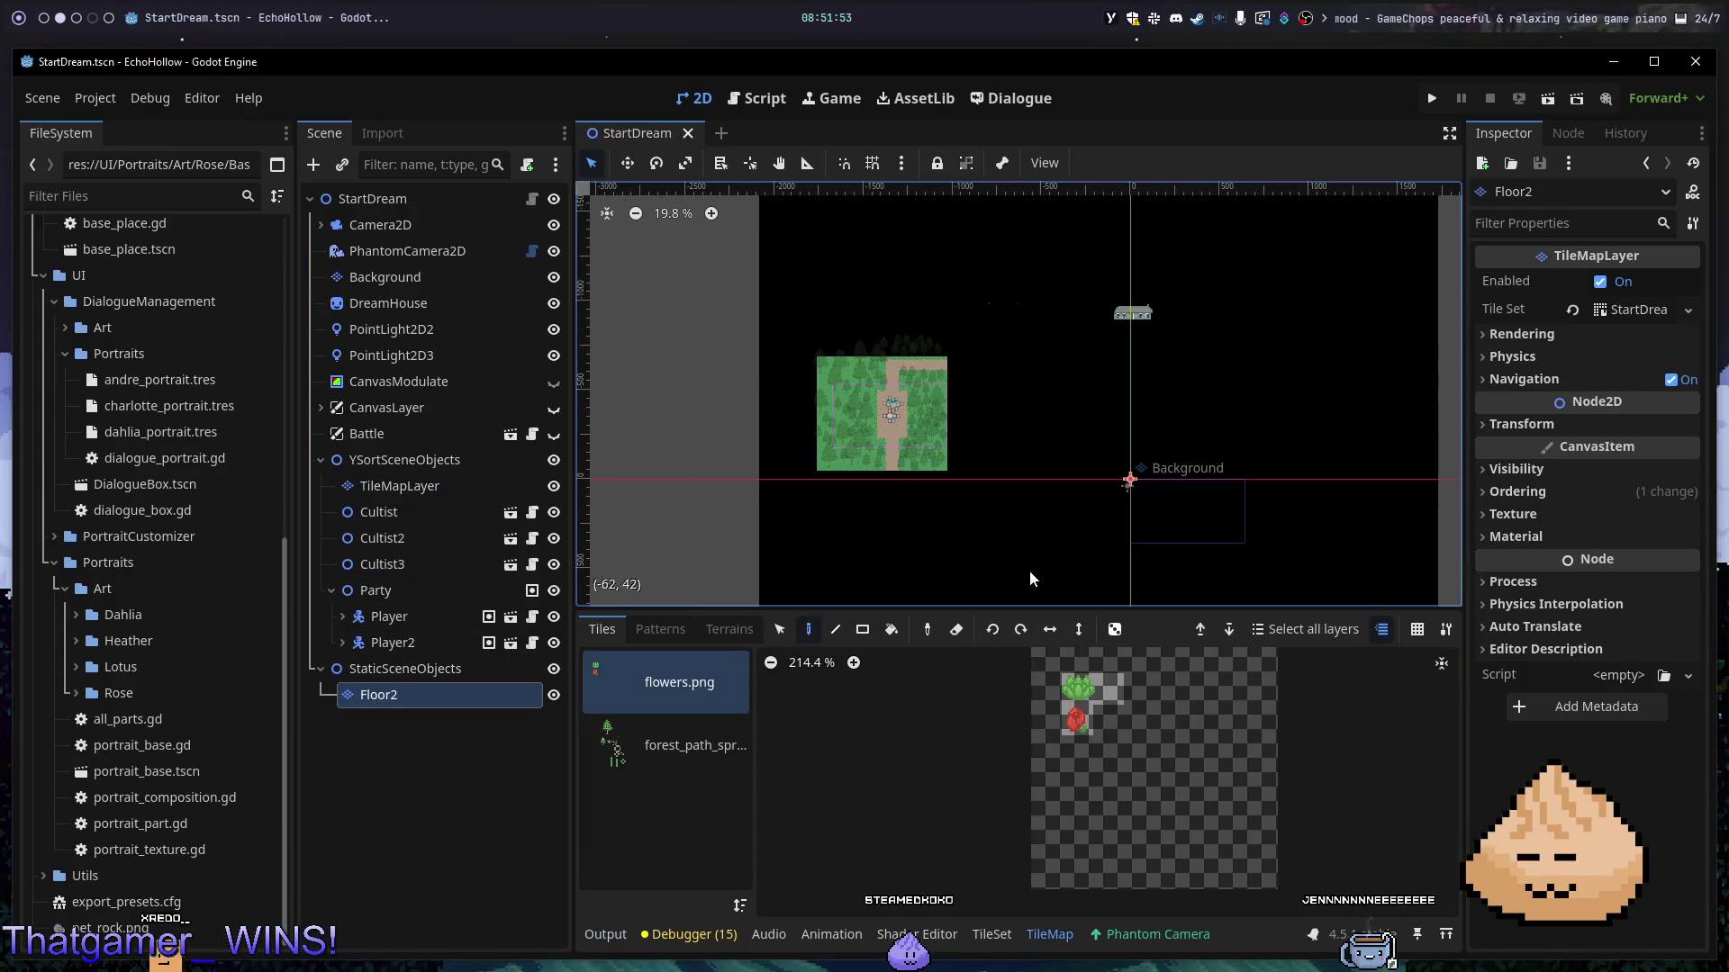
pyautogui.click(554, 670)
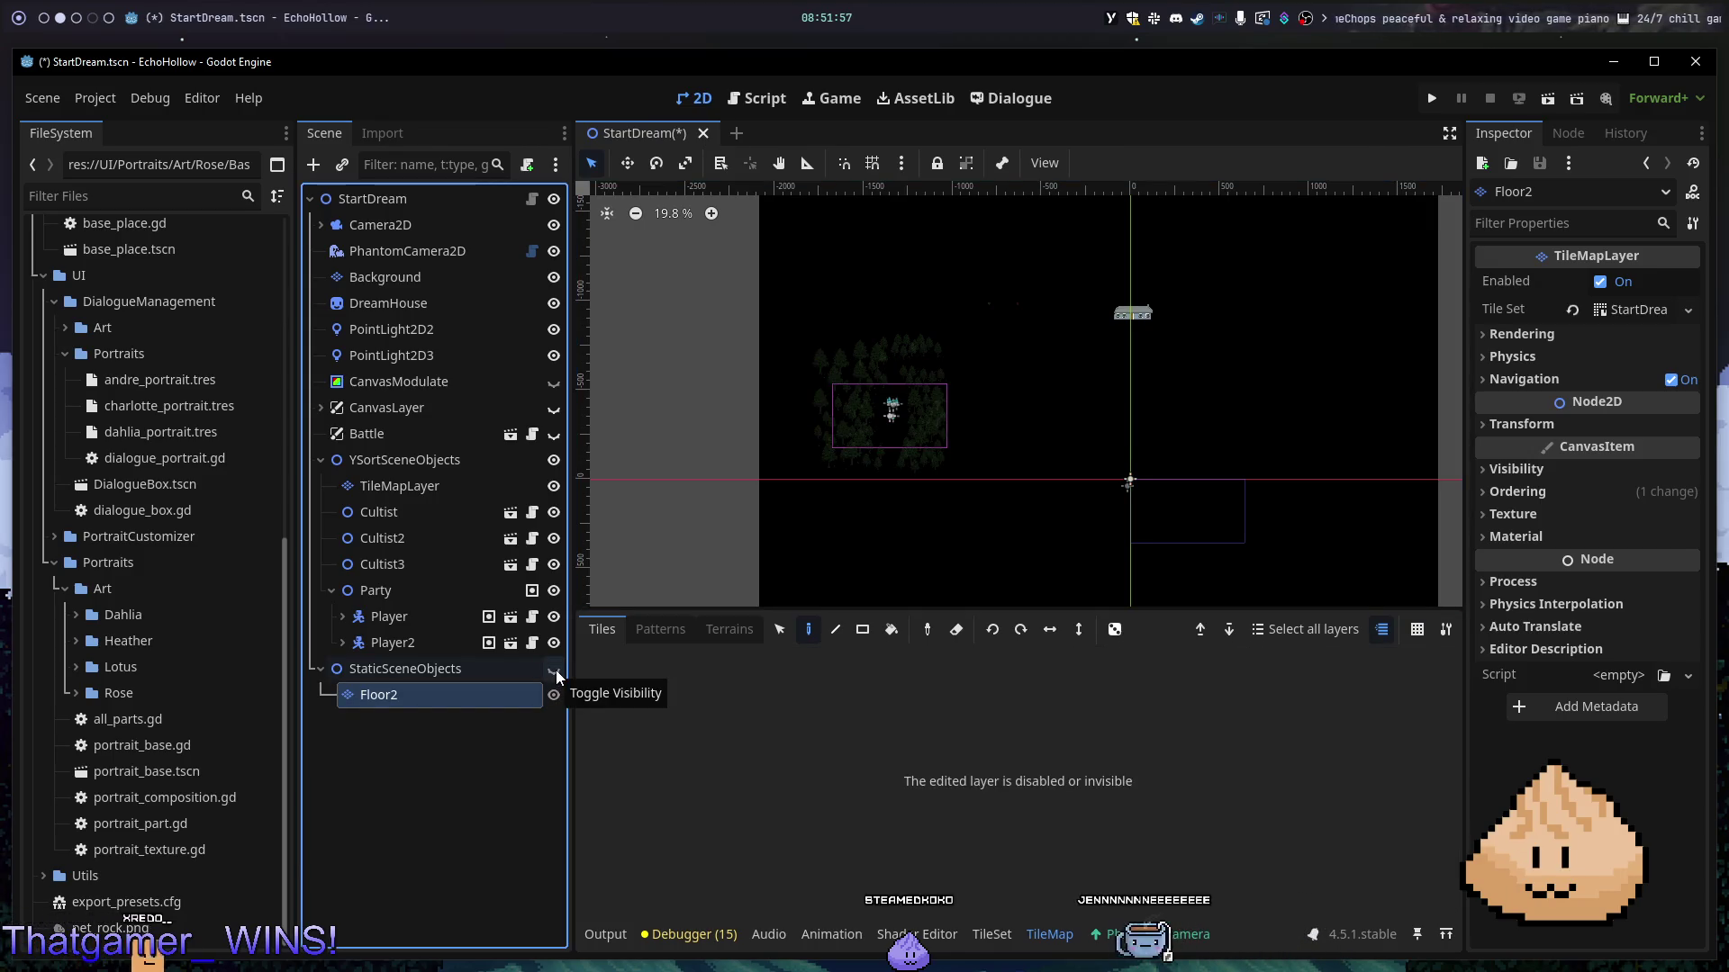
pyautogui.press('F5')
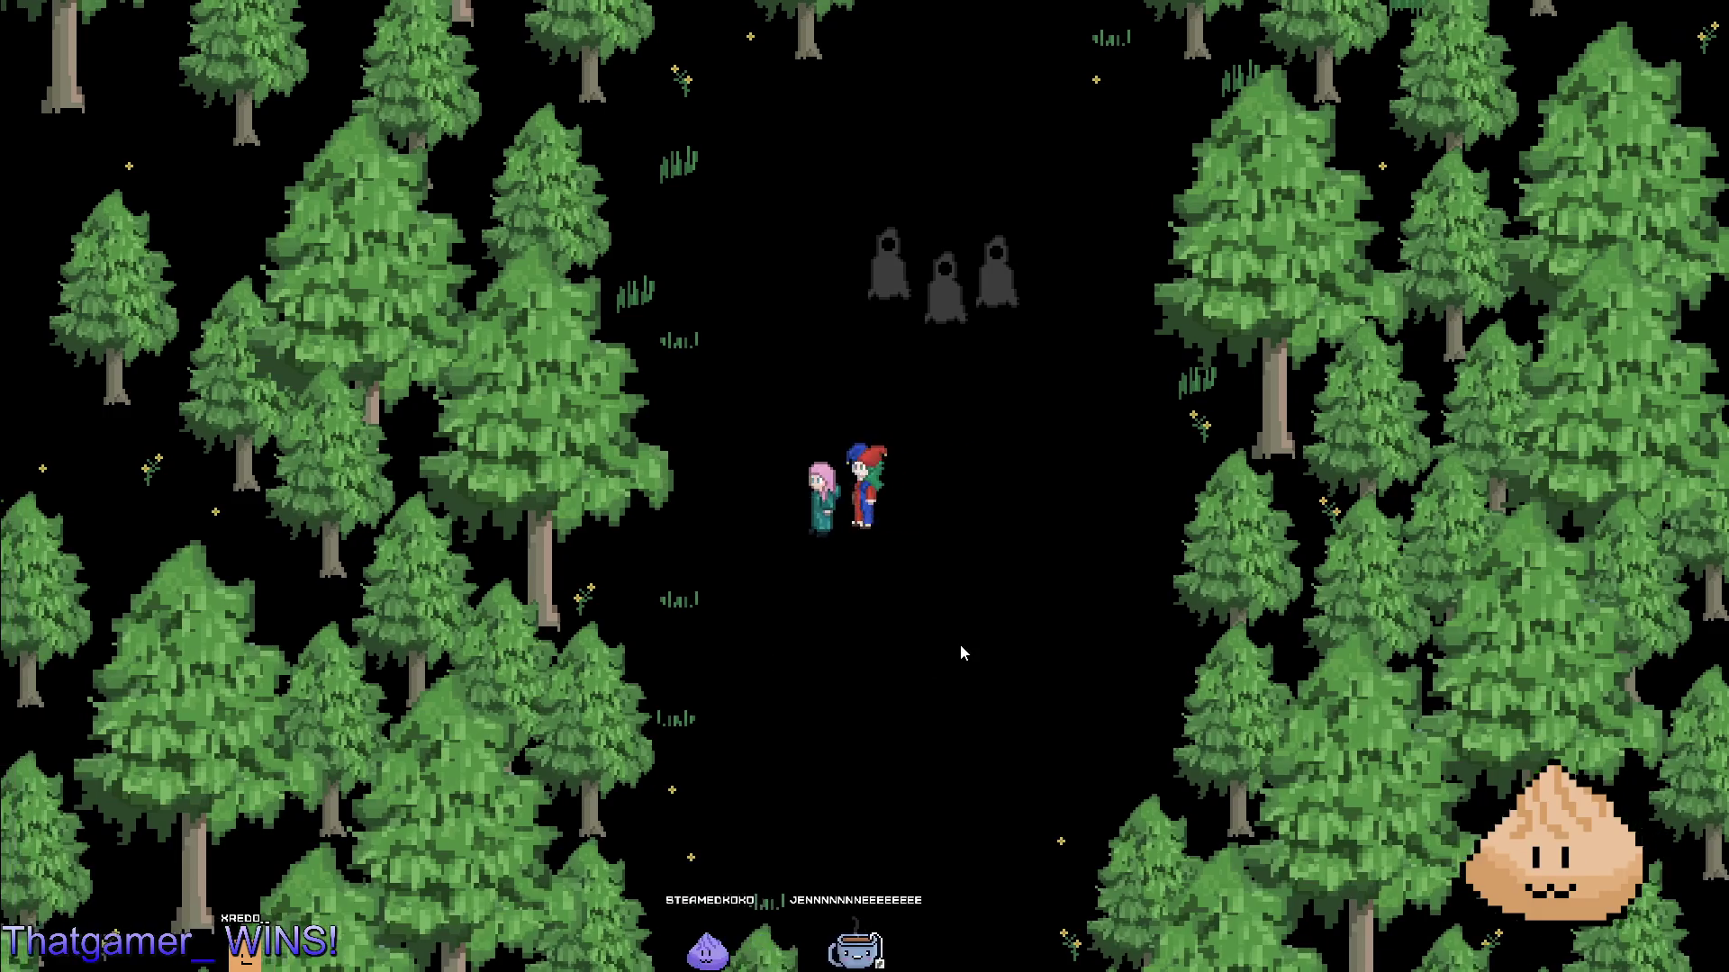
pyautogui.hotkey('alt', 'F4')
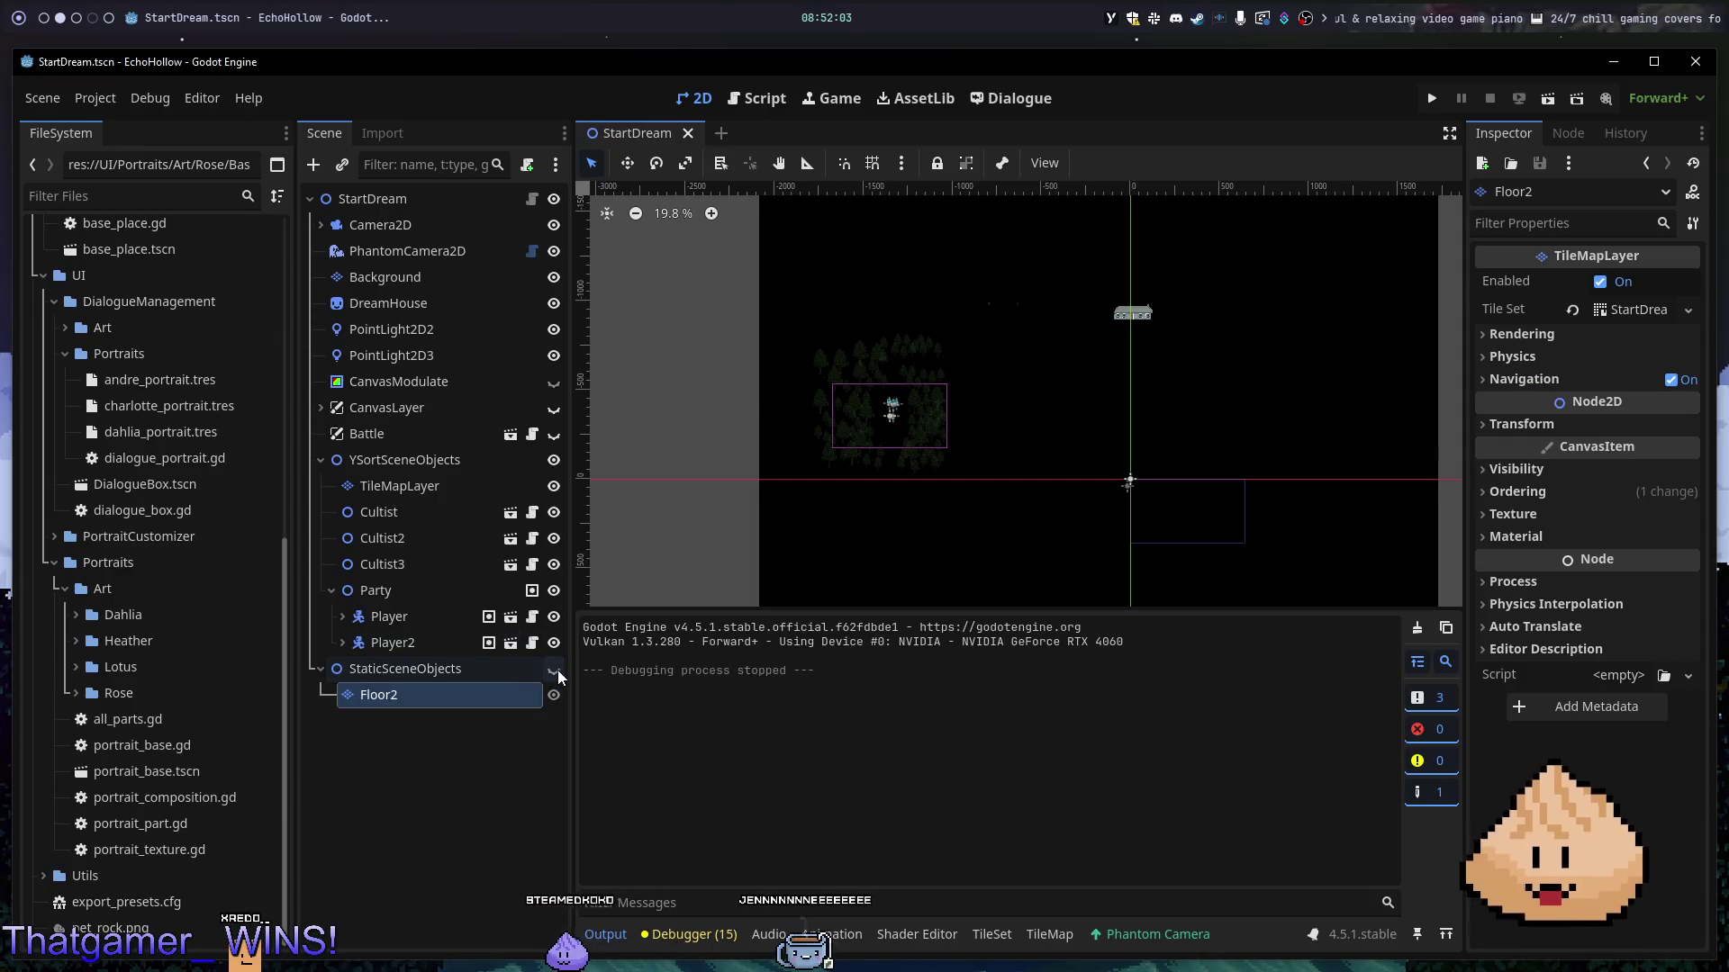
pyautogui.click(554, 669)
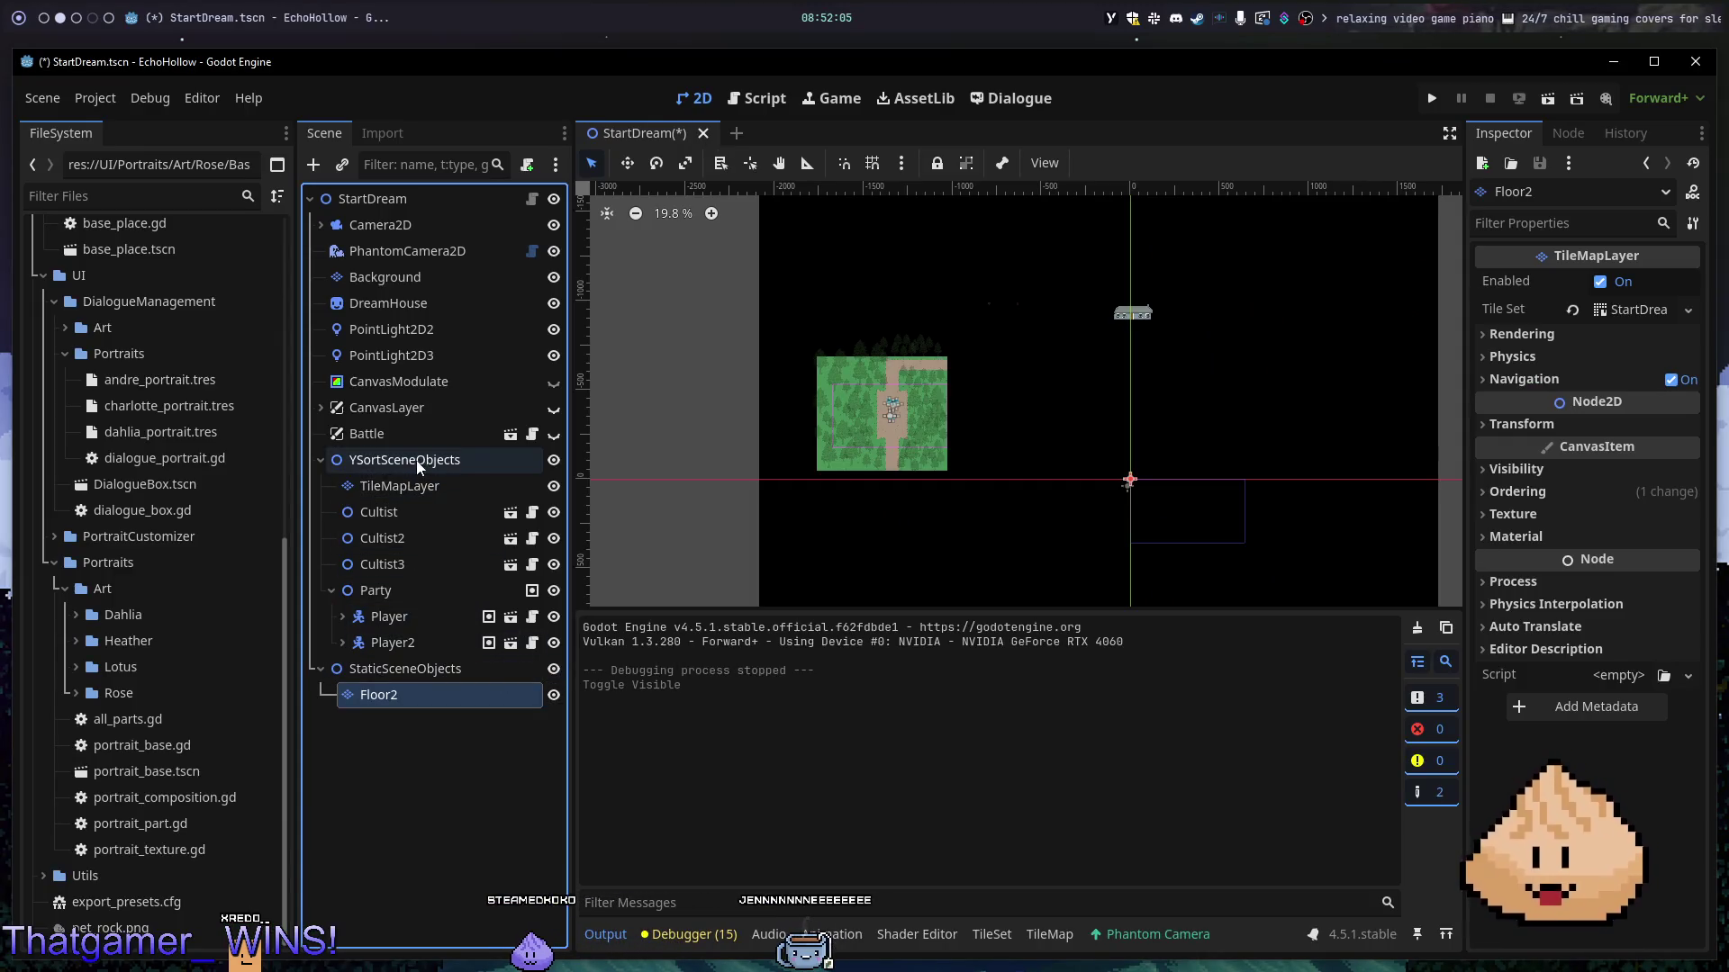
# - Toggle the tree tiles, y-sorted objects and Background layers, leaving Background hidden
pyautogui.click(552, 475)
pyautogui.click(552, 474)
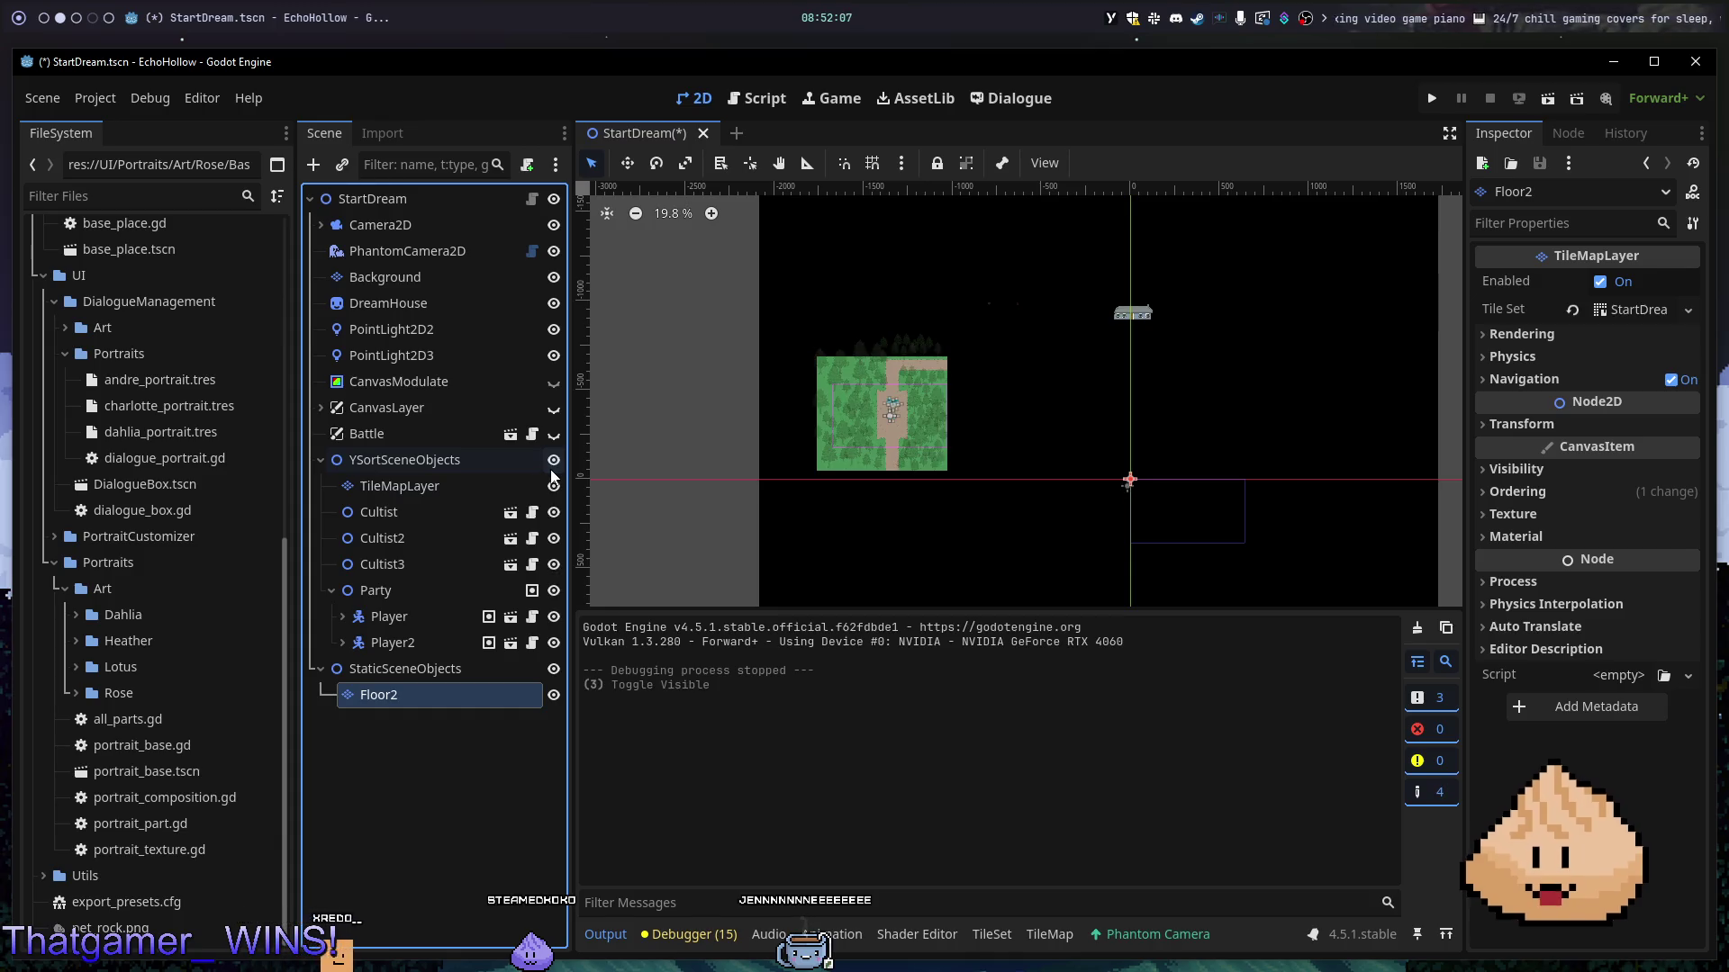
pyautogui.click(552, 468)
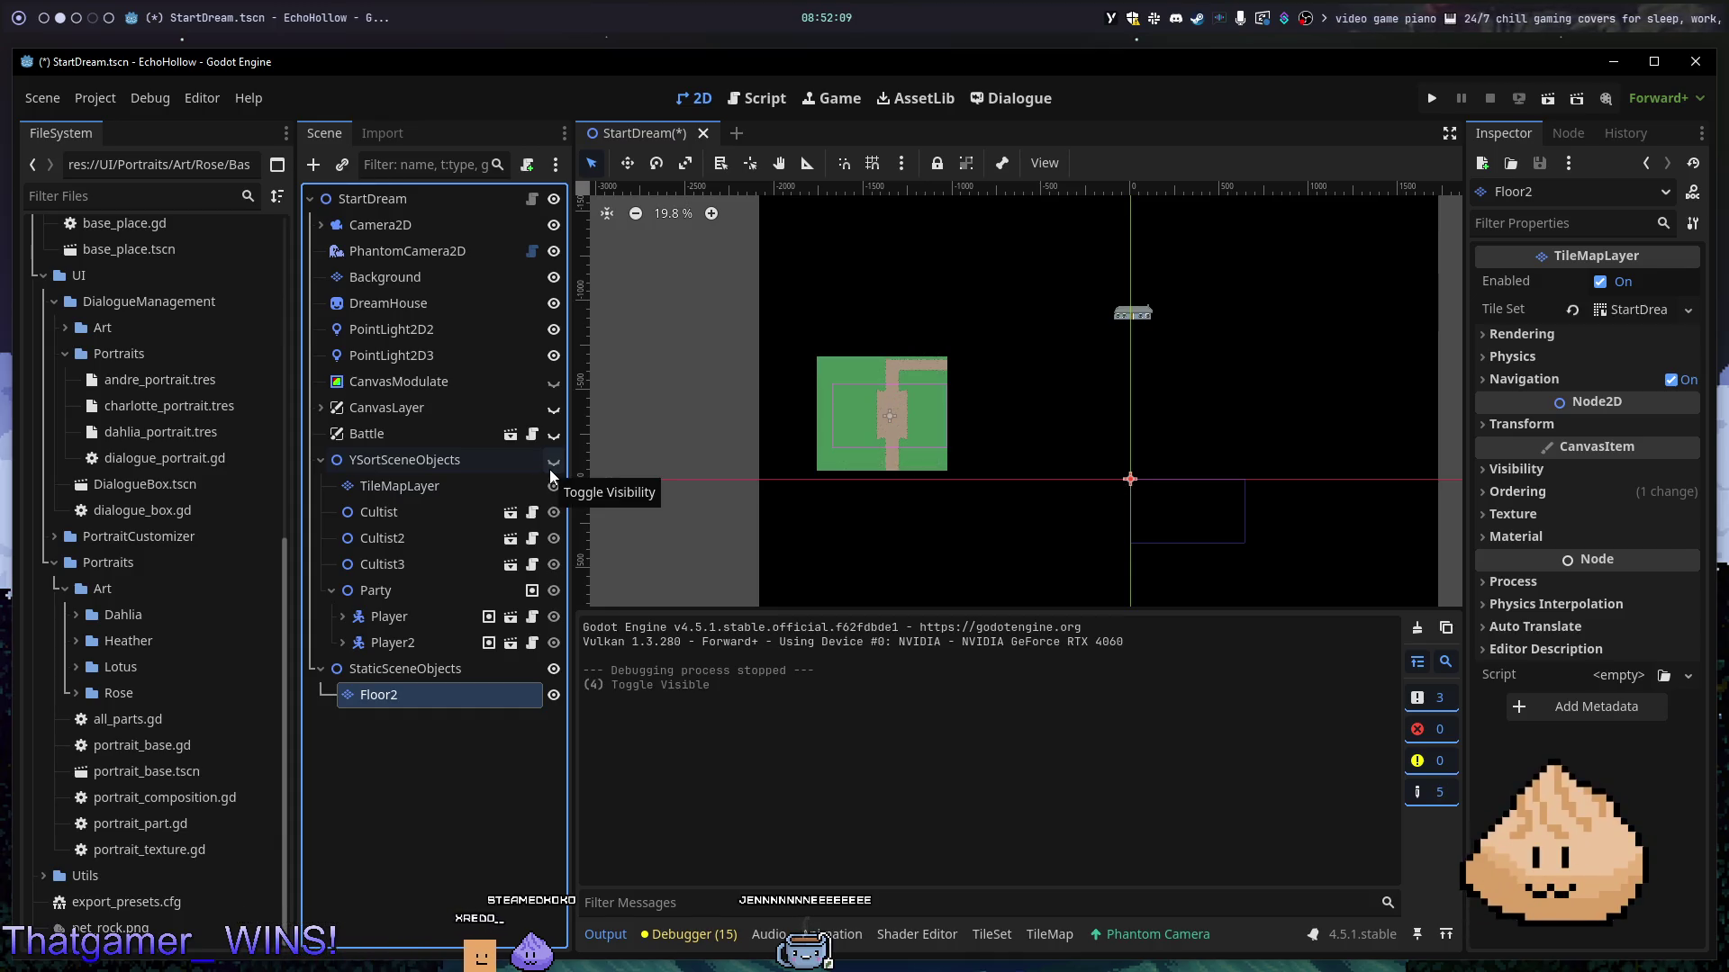
pyautogui.click(551, 468)
pyautogui.click(553, 278)
pyautogui.click(553, 278)
pyautogui.click(552, 278)
pyautogui.click(553, 278)
pyautogui.click(553, 278)
# - Delete the Background node, zoom in, and run the scene to test it
pyautogui.click(505, 277)
pyautogui.press('Delete')
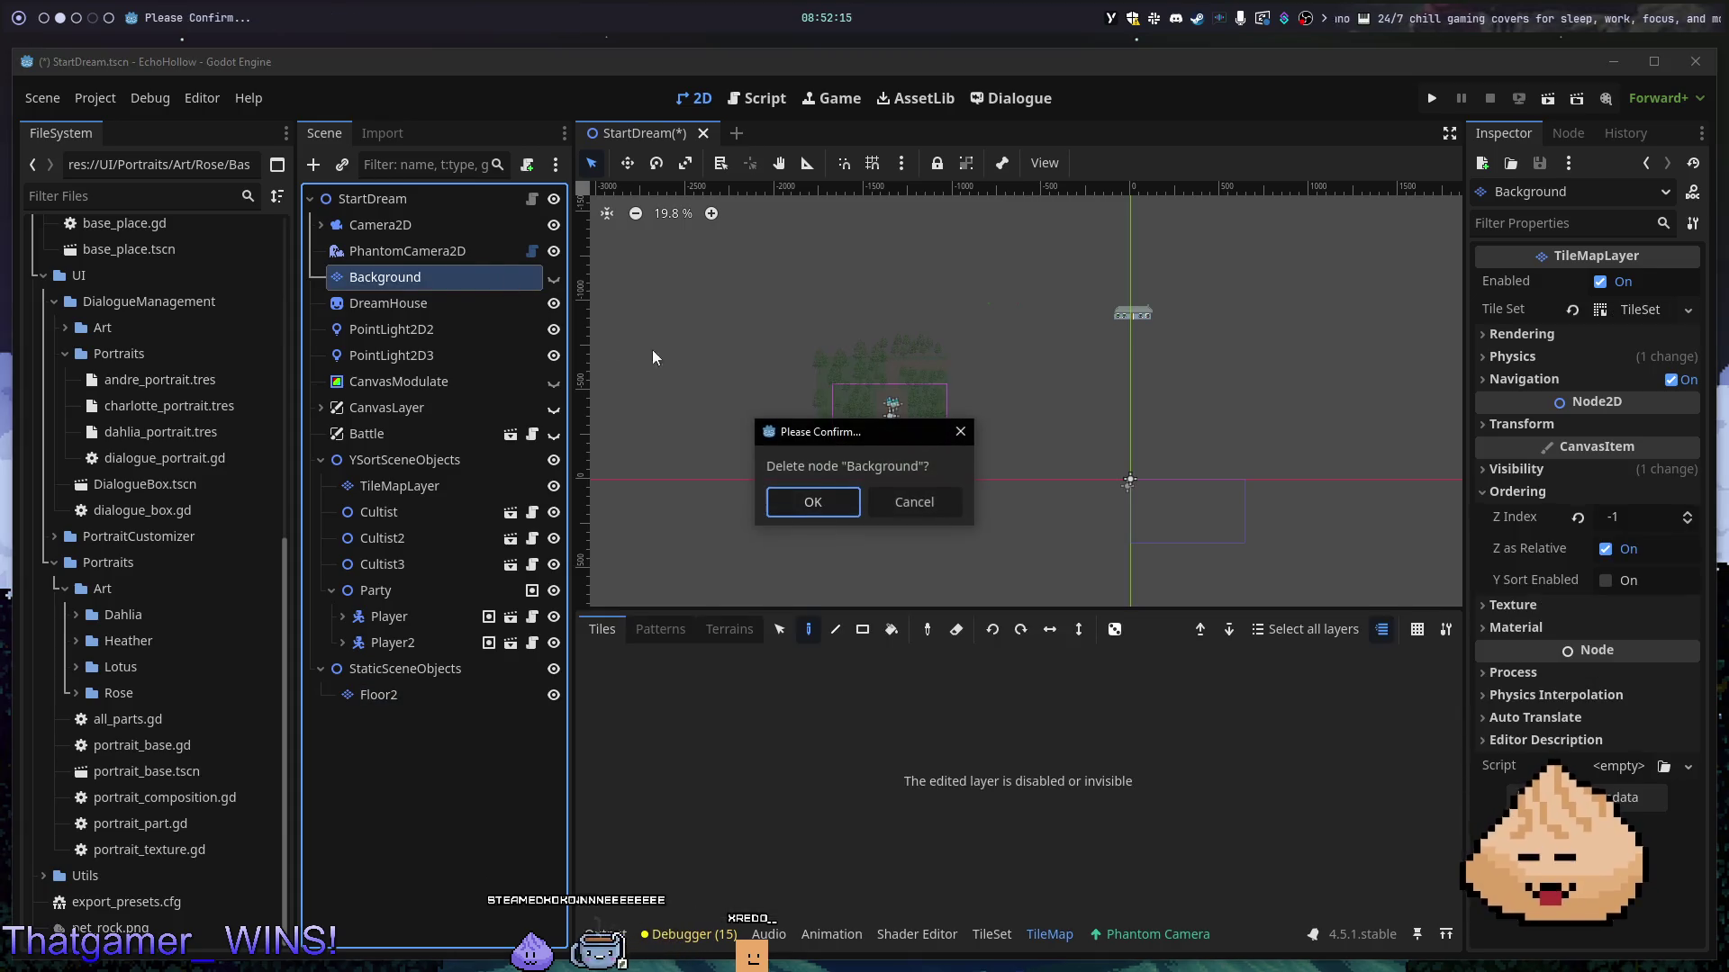
pyautogui.click(789, 506)
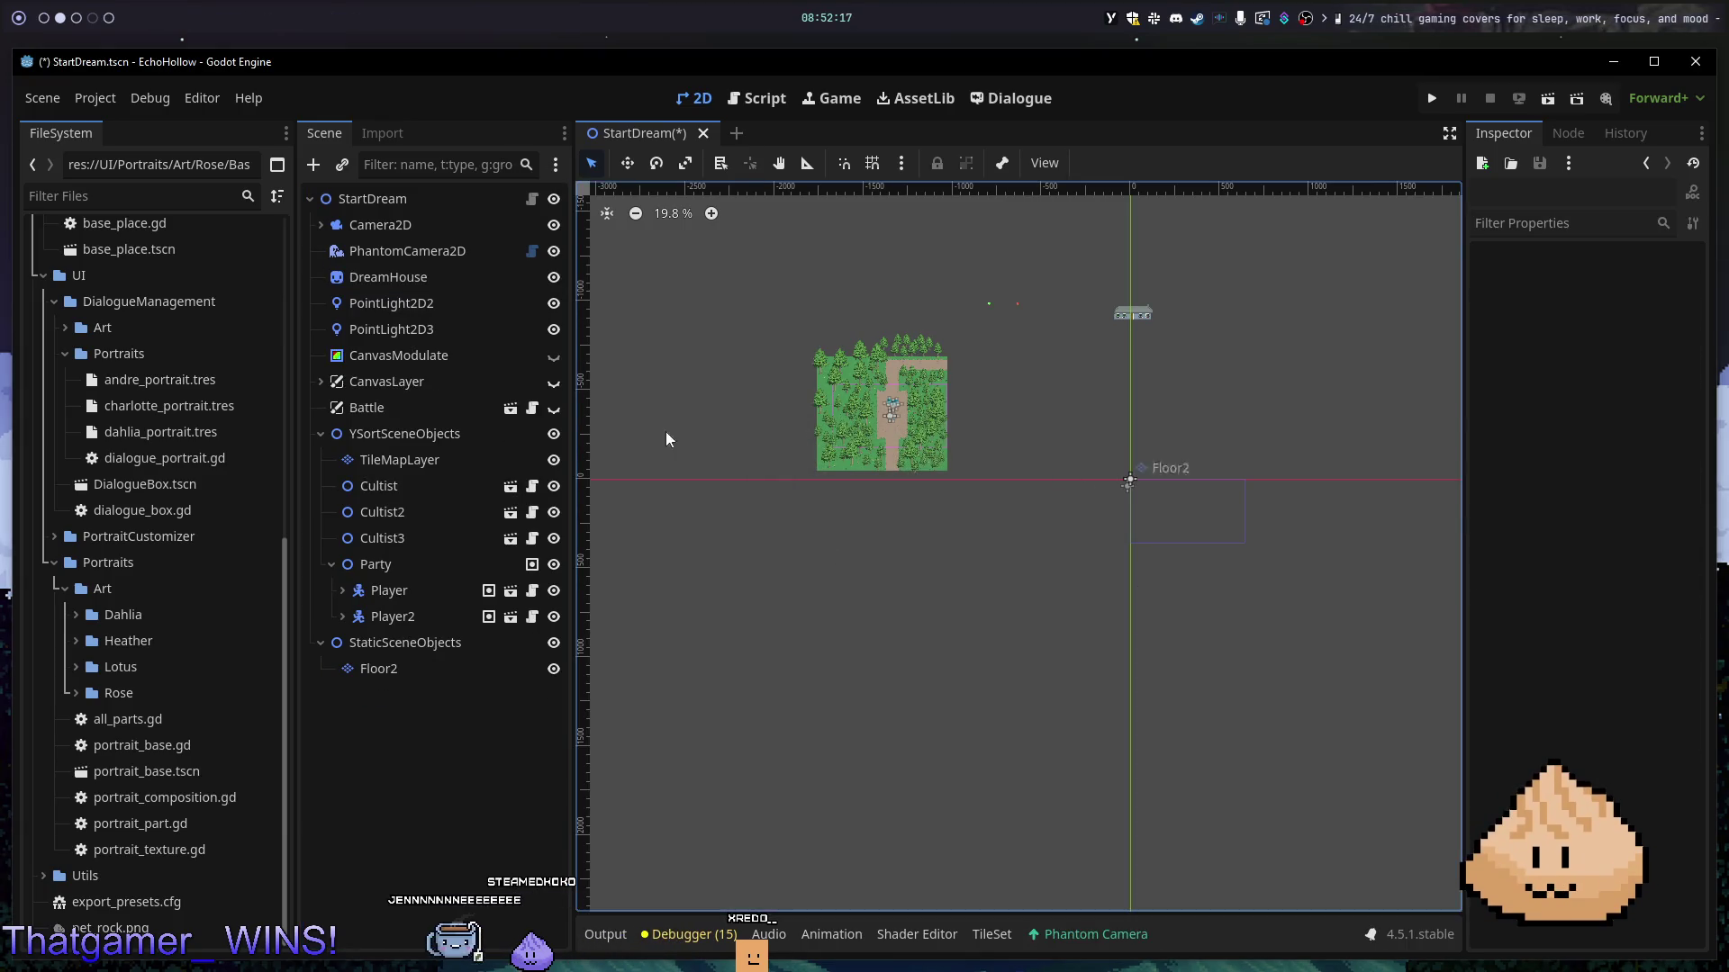
pyautogui.scroll(3, 882, 405)
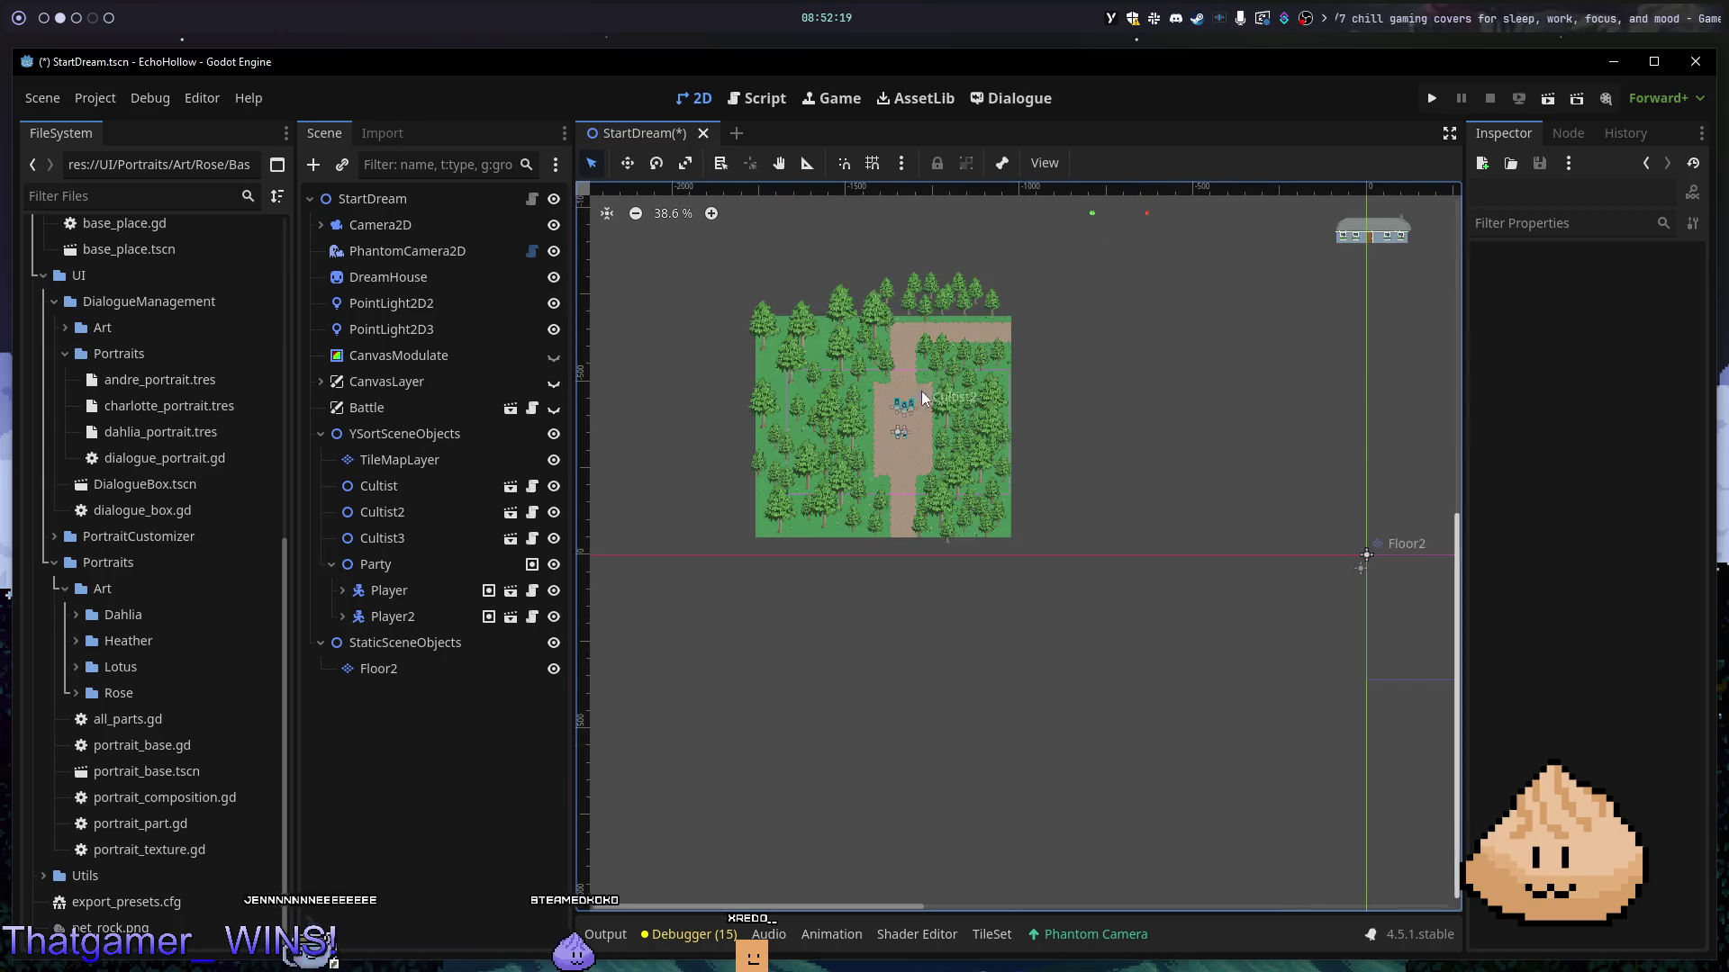
pyautogui.scroll(3, 979, 384)
pyautogui.press('F6')
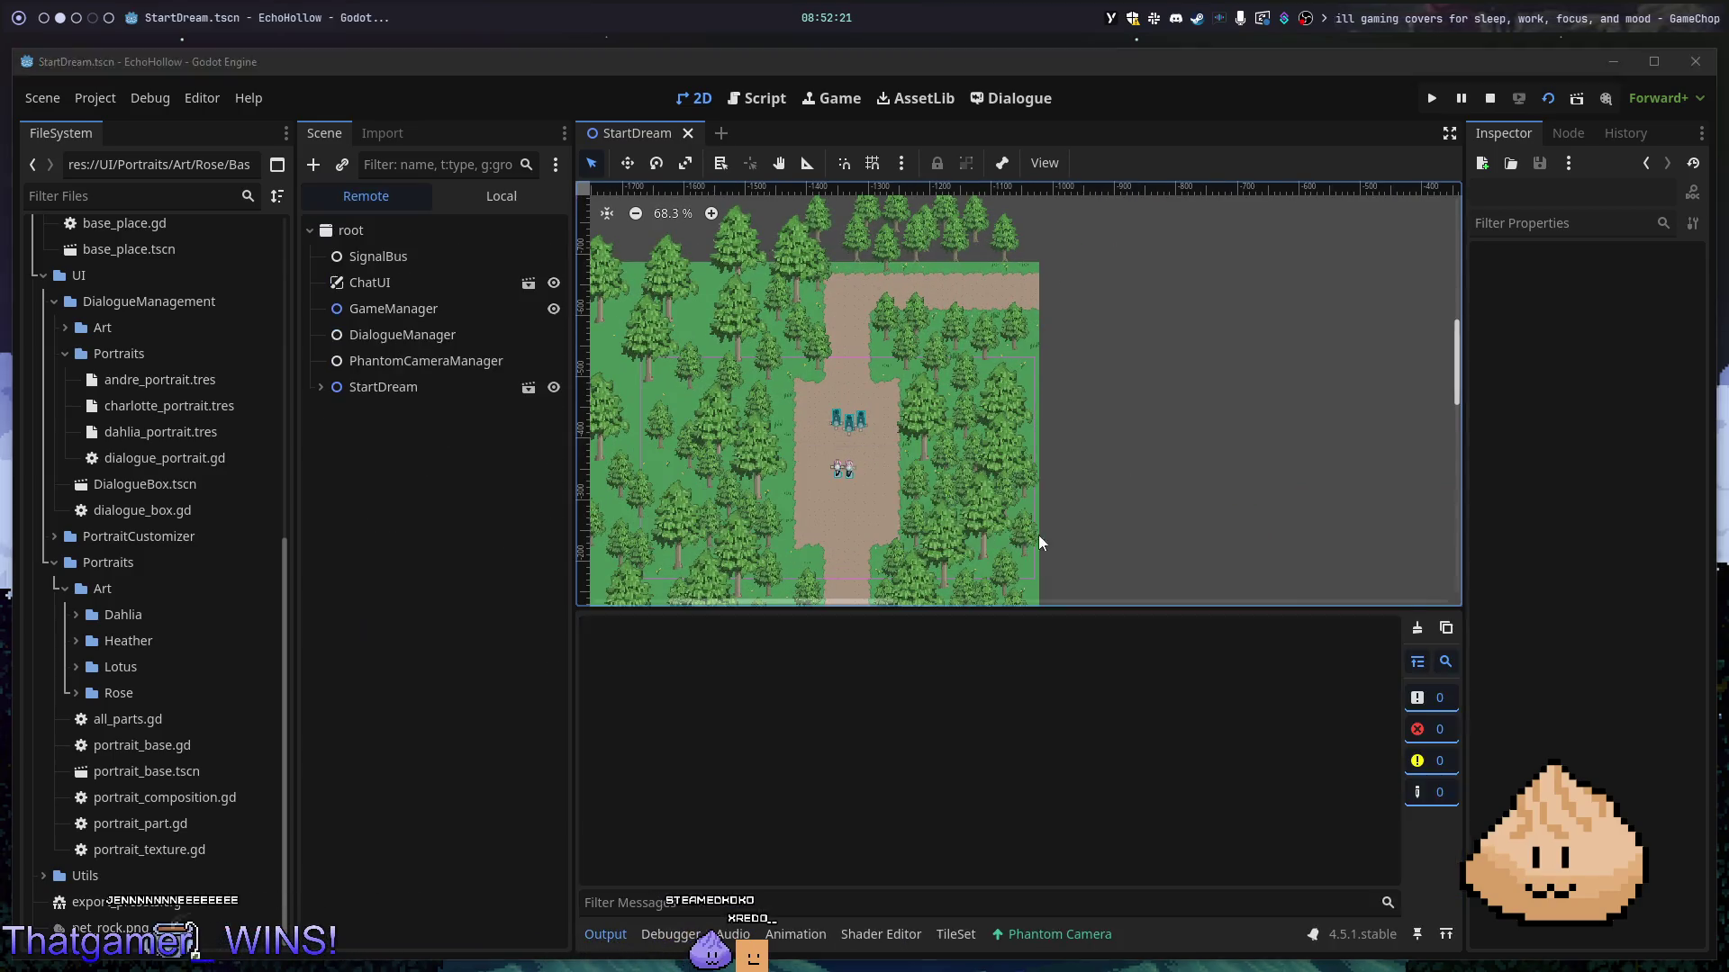
# - Walk the party down and back up the forest path, then stop the game
pyautogui.press('Down')
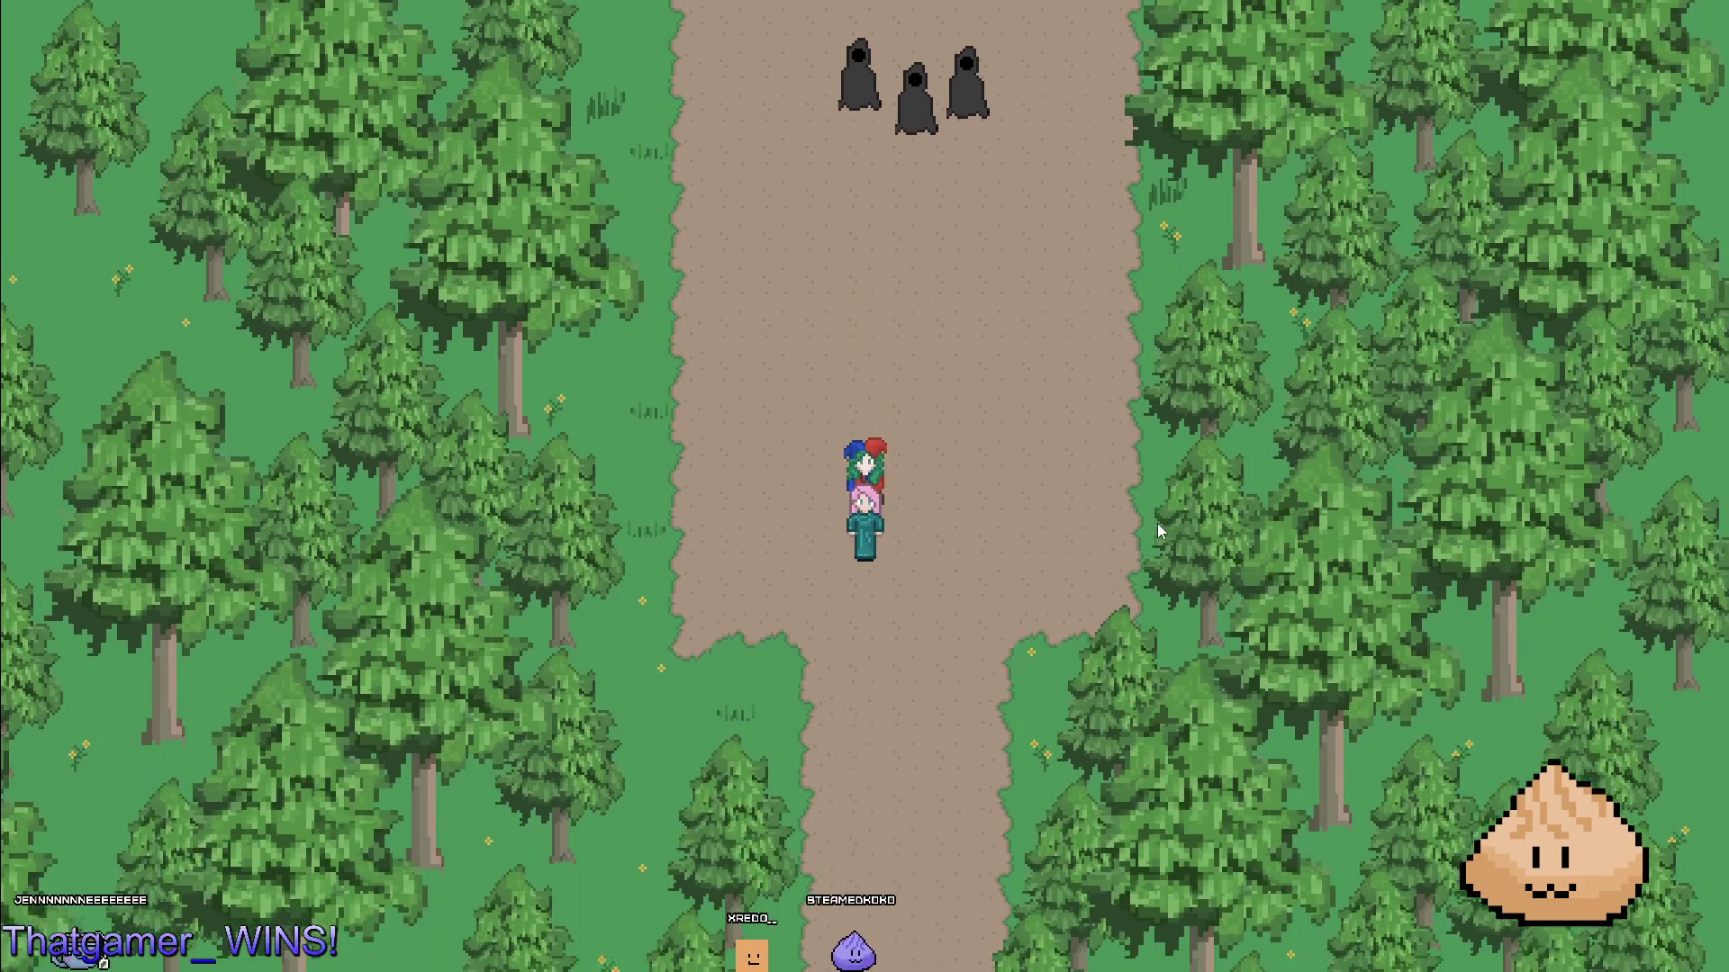
pyautogui.press('Up')
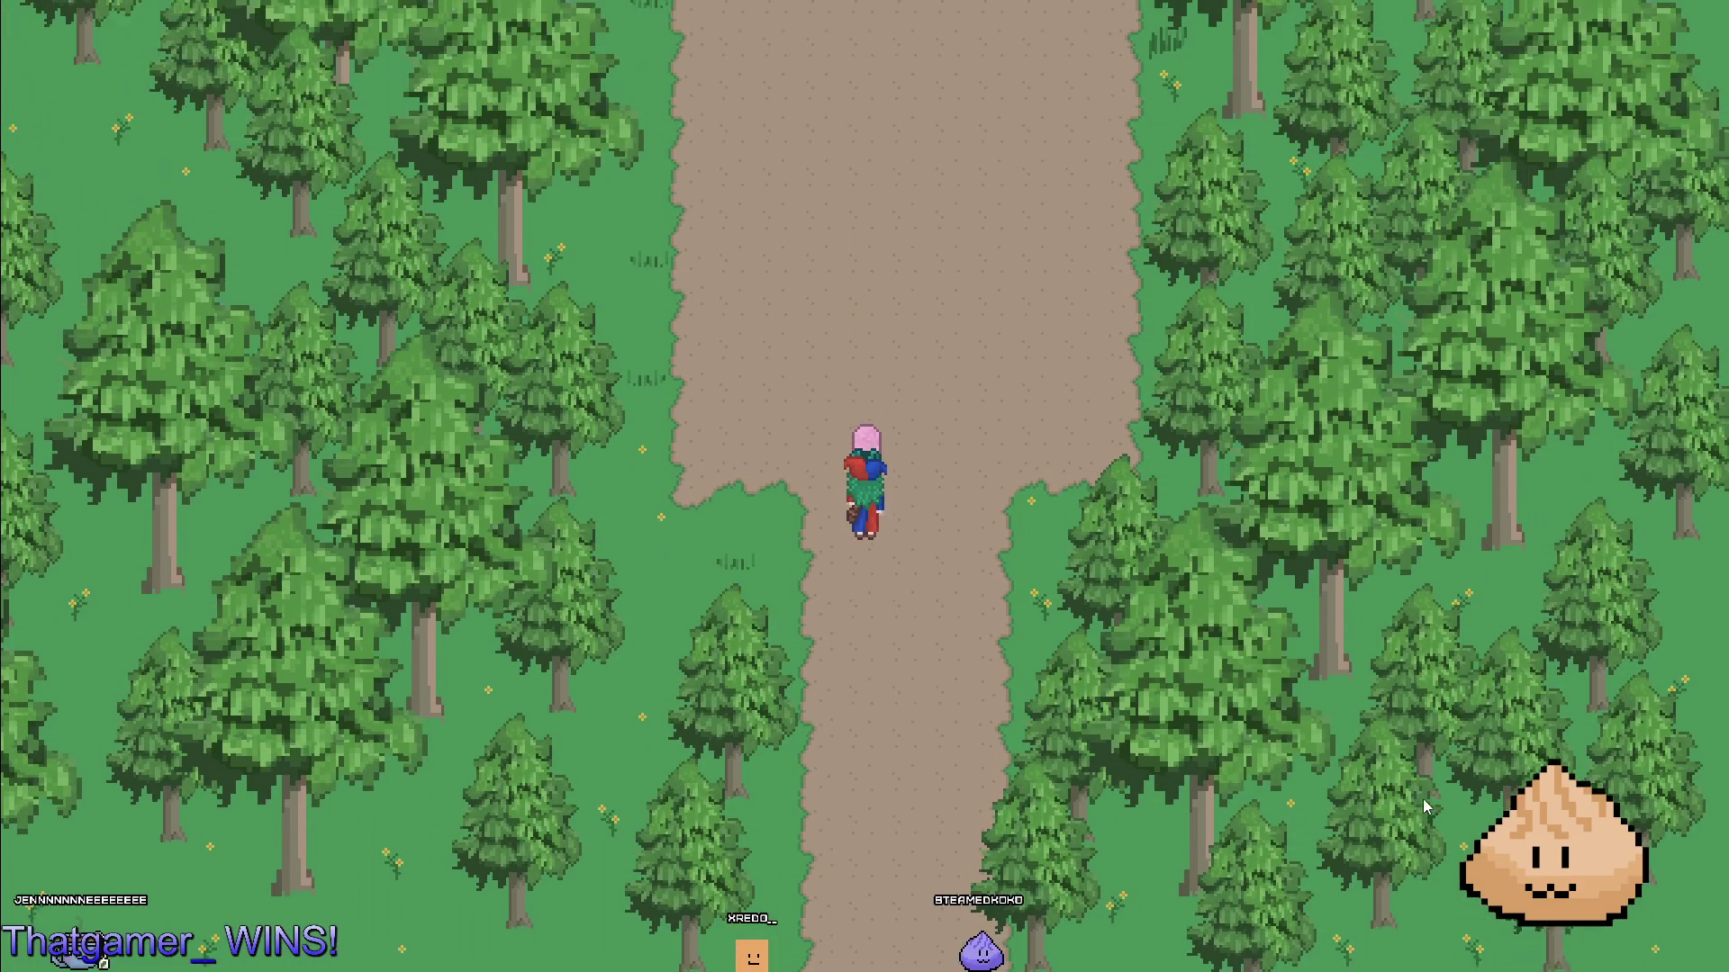
pyautogui.press('F8')
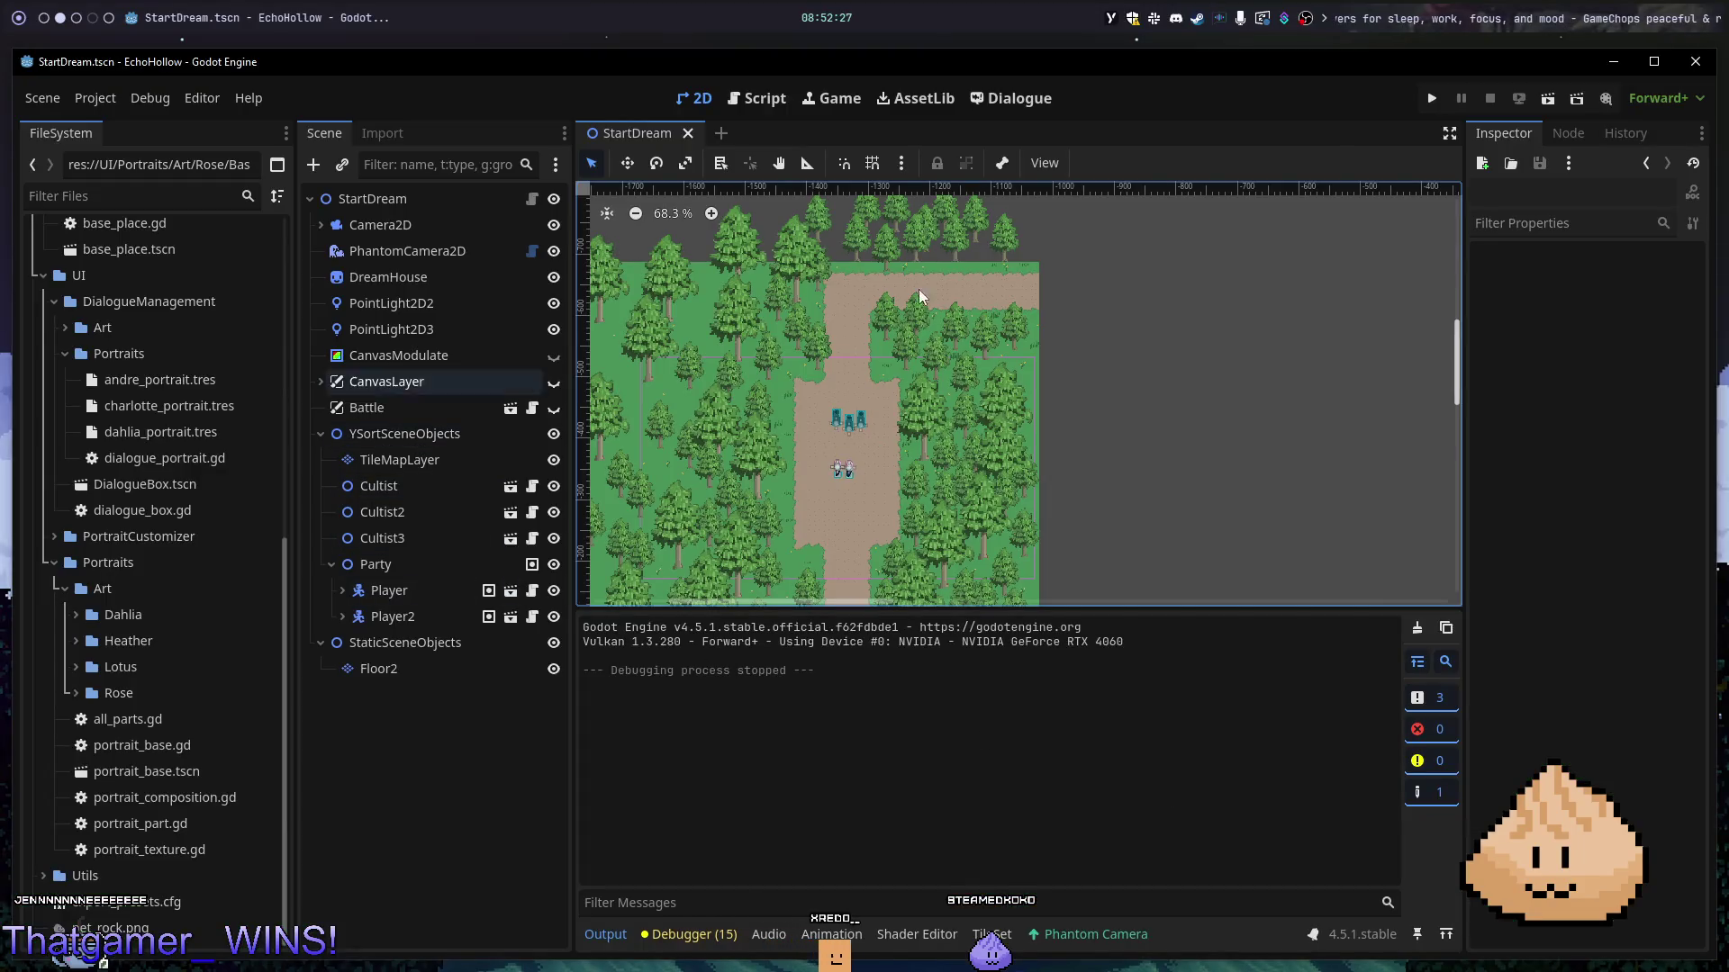
# - On the tree tile layer, erase the stray flower tiles above the forest map
pyautogui.scroll(-3, 980, 329)
pyautogui.scroll(-2, 980, 396)
pyautogui.moveTo(1012, 283)
pyautogui.mouseDown()
pyautogui.moveTo(1031, 417)
pyautogui.moveTo(937, 446)
pyautogui.mouseUp()
pyautogui.click(469, 457)
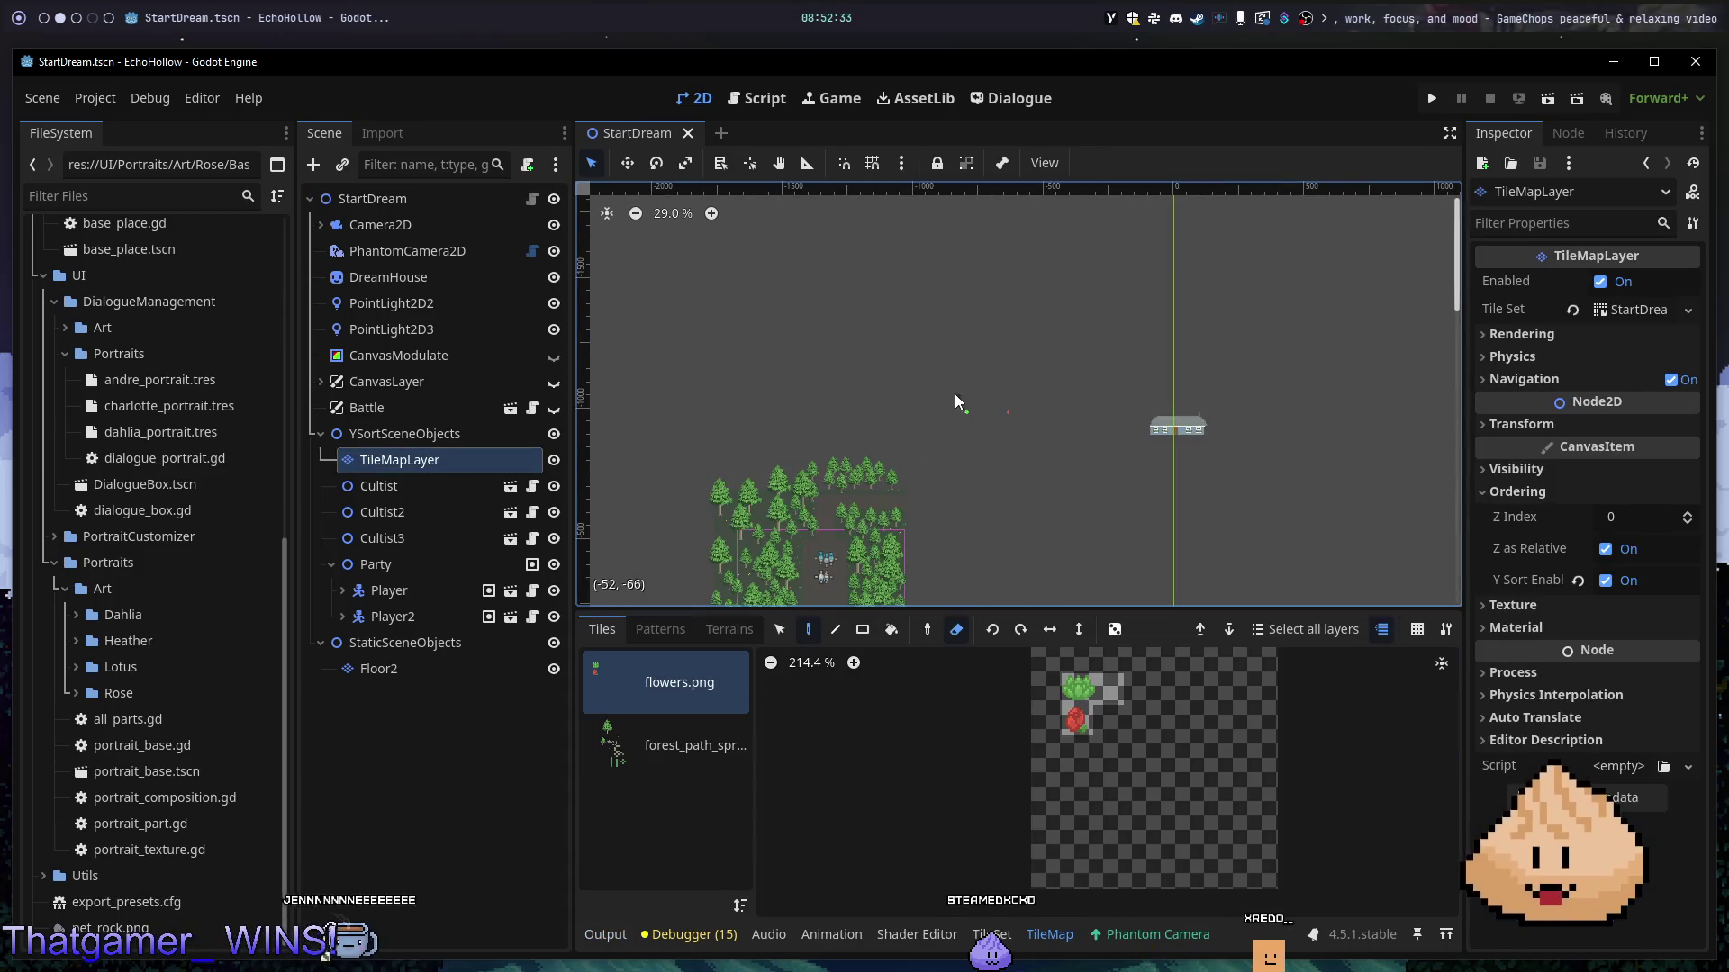
pyautogui.press('e')
pyautogui.moveTo(936, 317); pyautogui.dragTo(1234, 505)
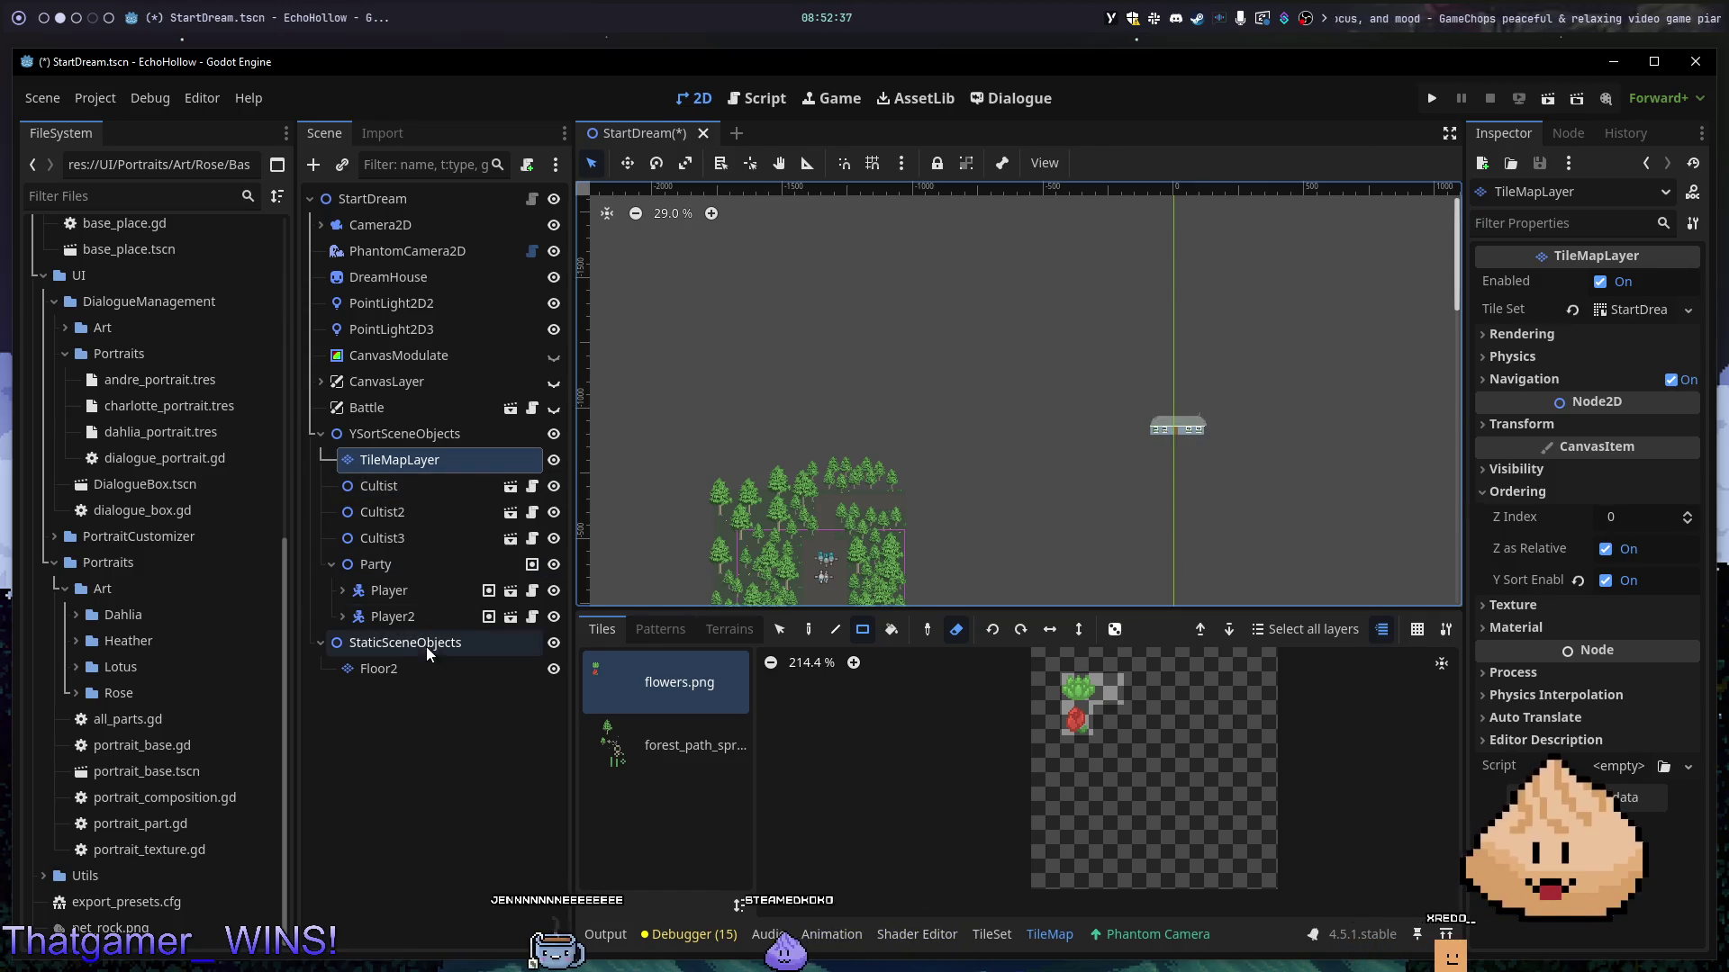
# - Check the Floor2 and tree layers, toggling the tree layer's visibility, then select DreamHouse
pyautogui.click(454, 671)
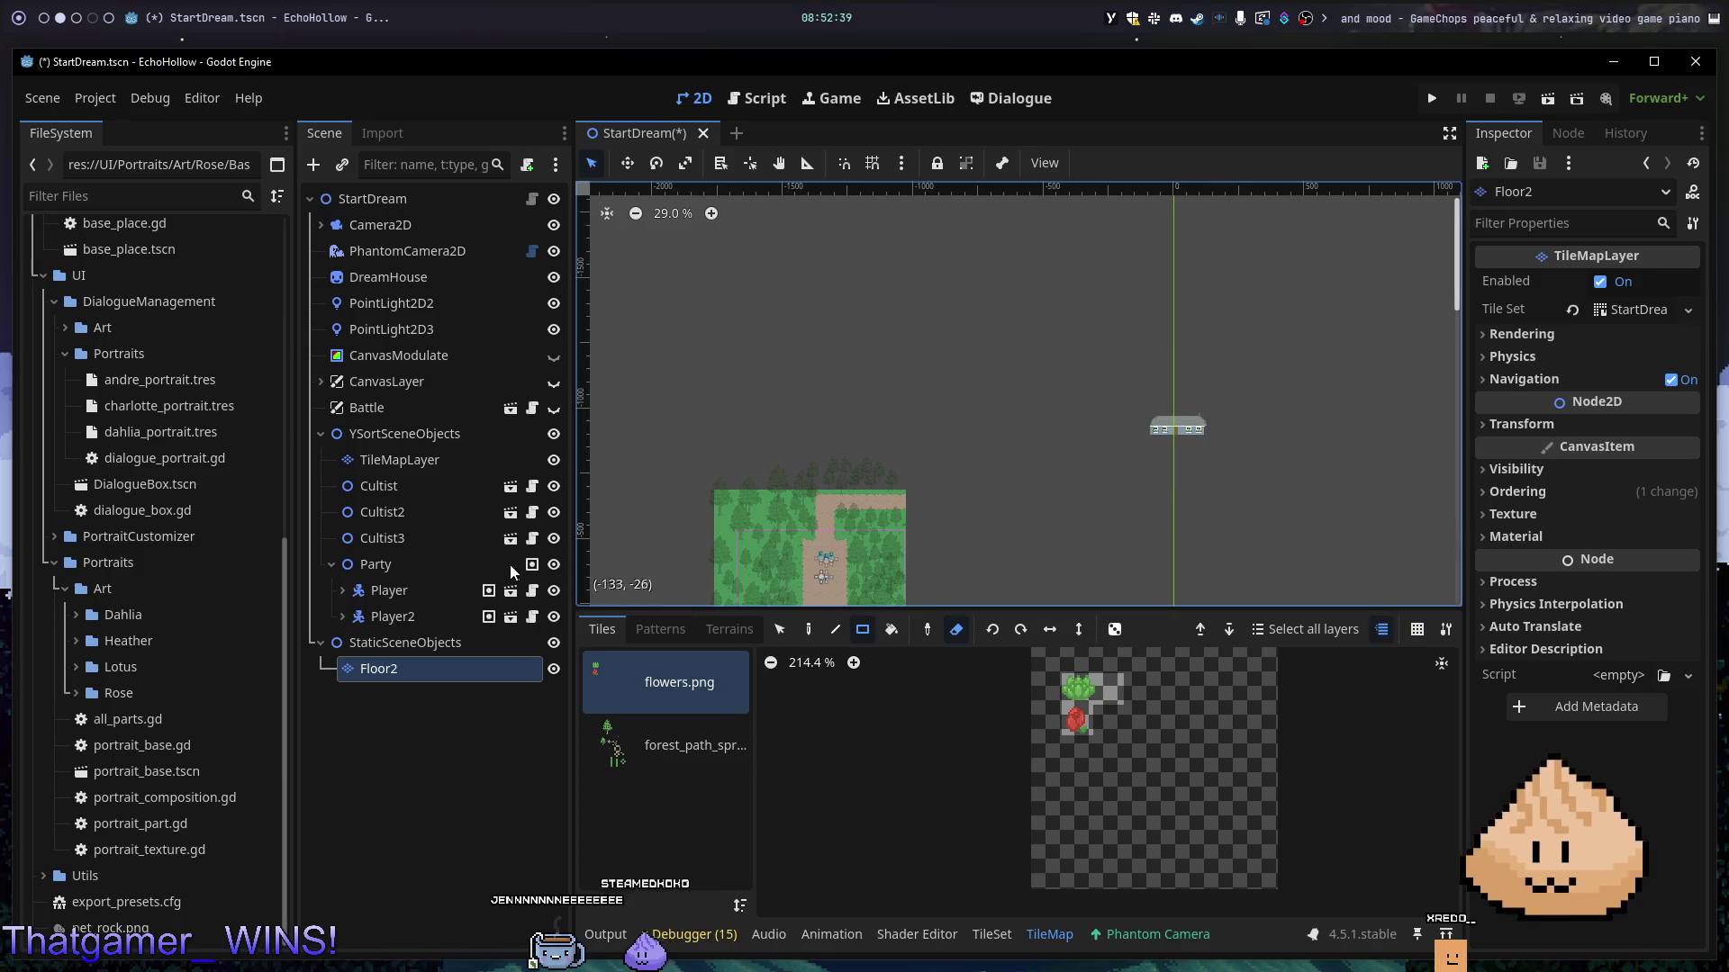
pyautogui.click(429, 463)
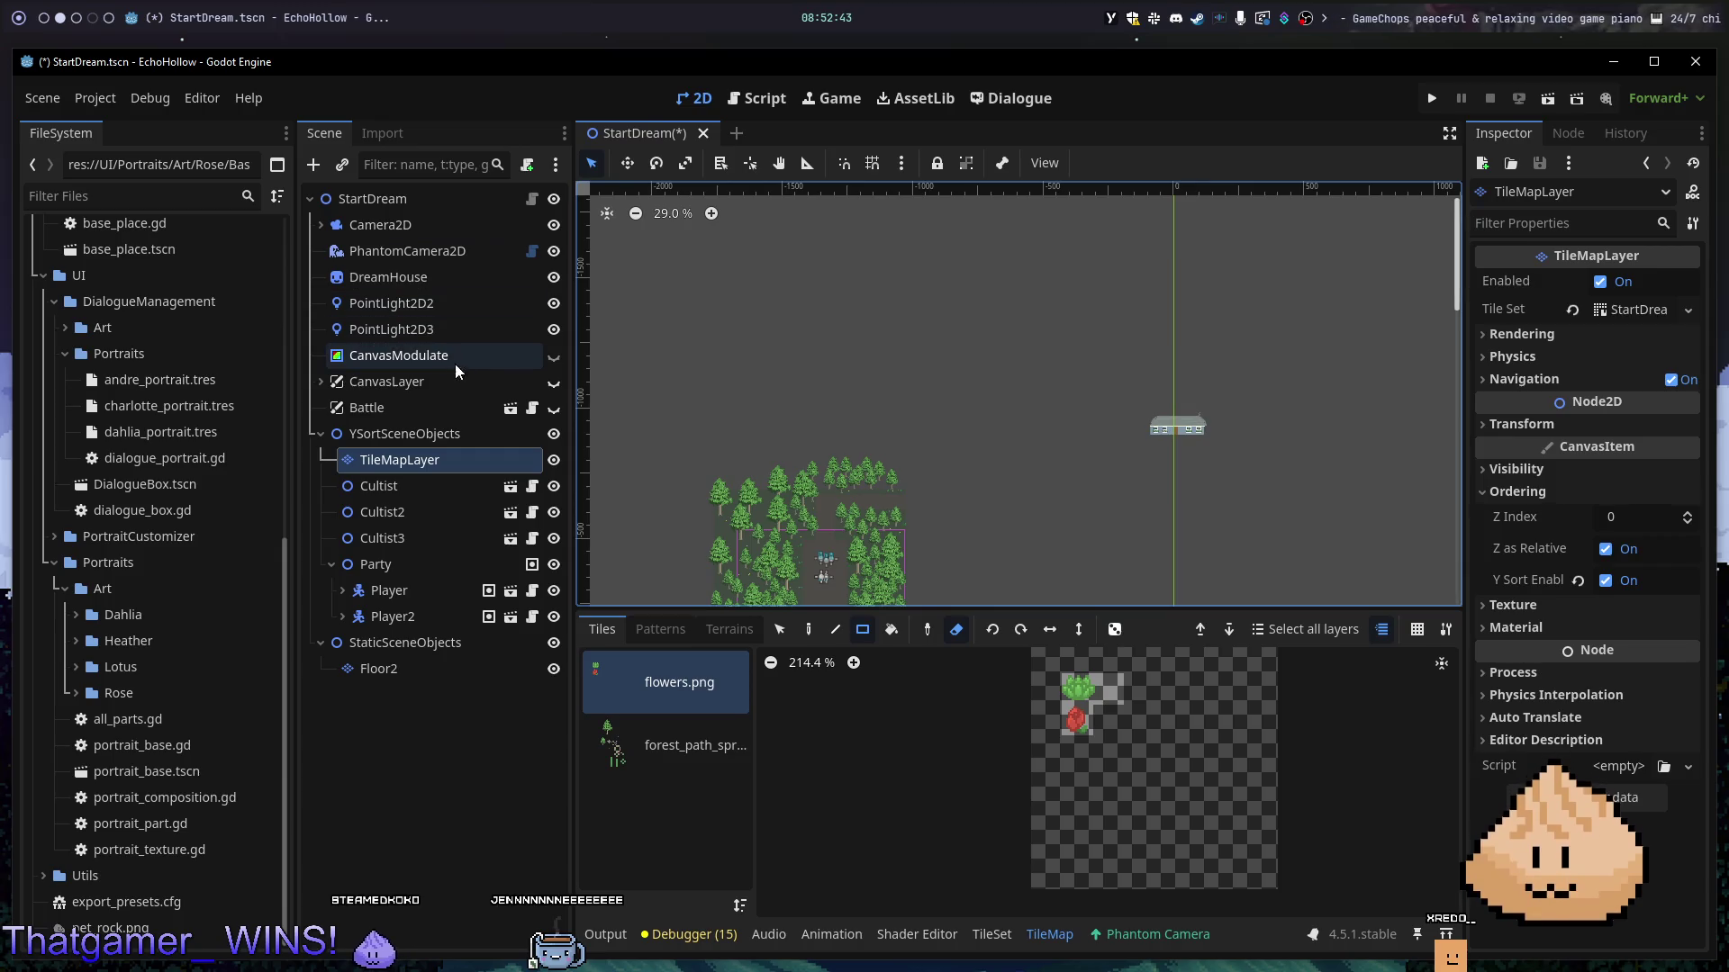
pyautogui.click(555, 461)
pyautogui.click(556, 461)
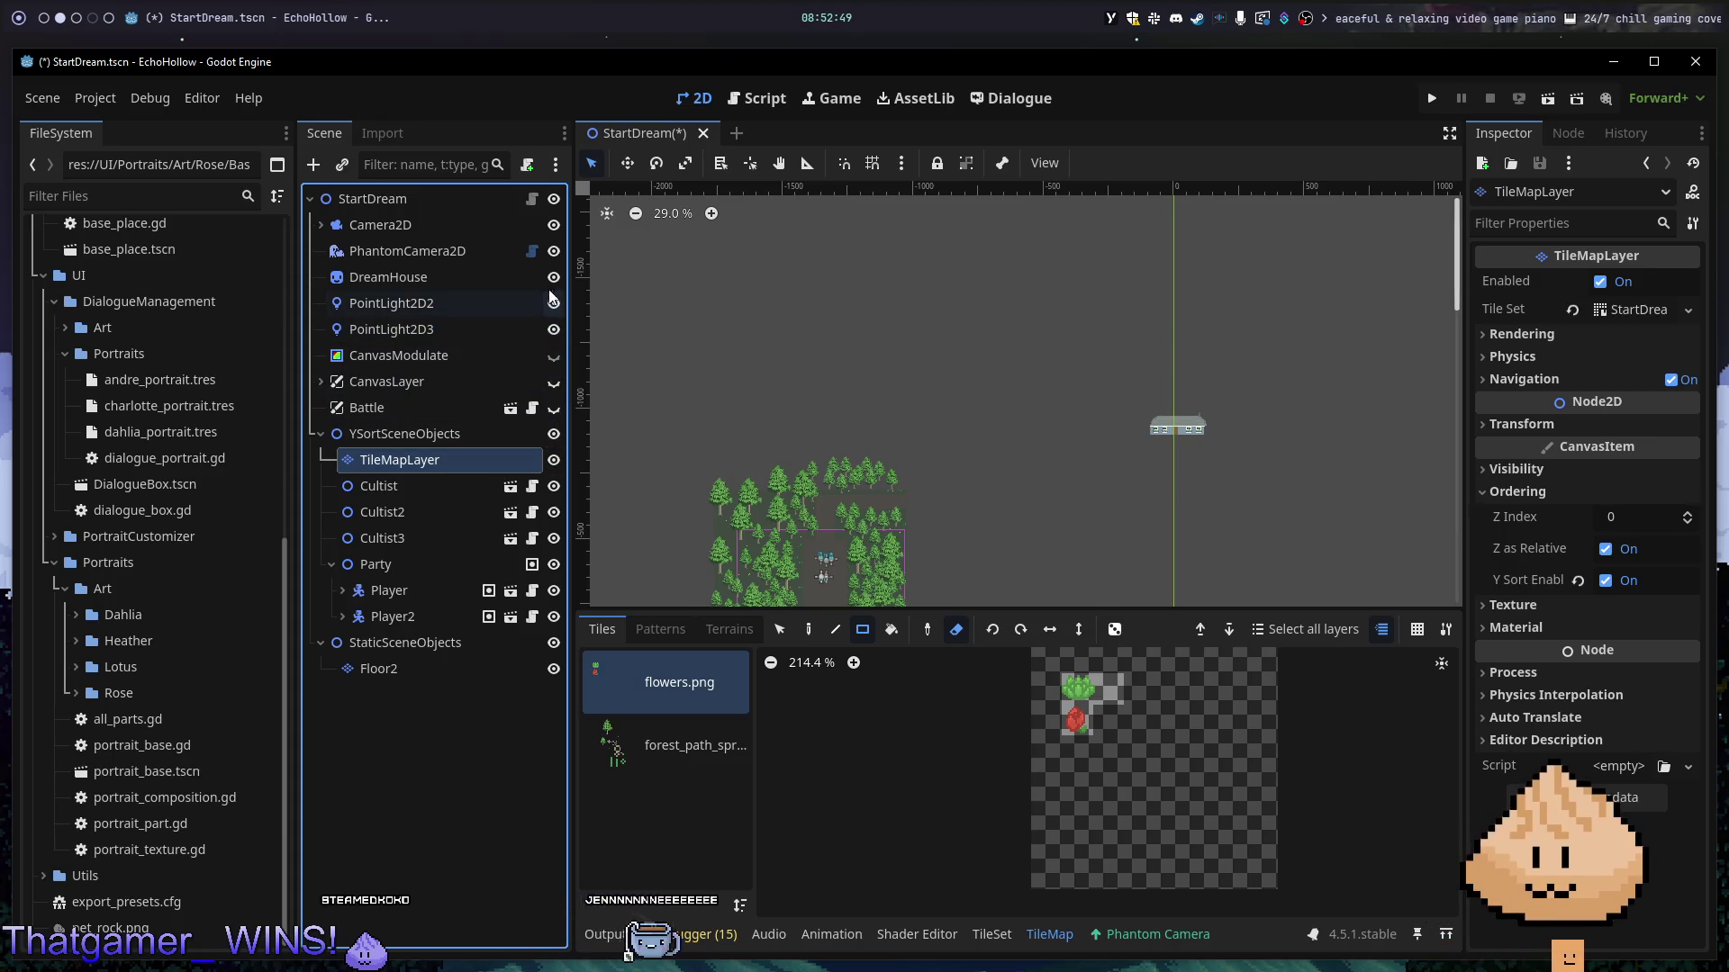
pyautogui.click(453, 285)
# - Delete the DreamHouse node from the scene
pyautogui.press('Delete')
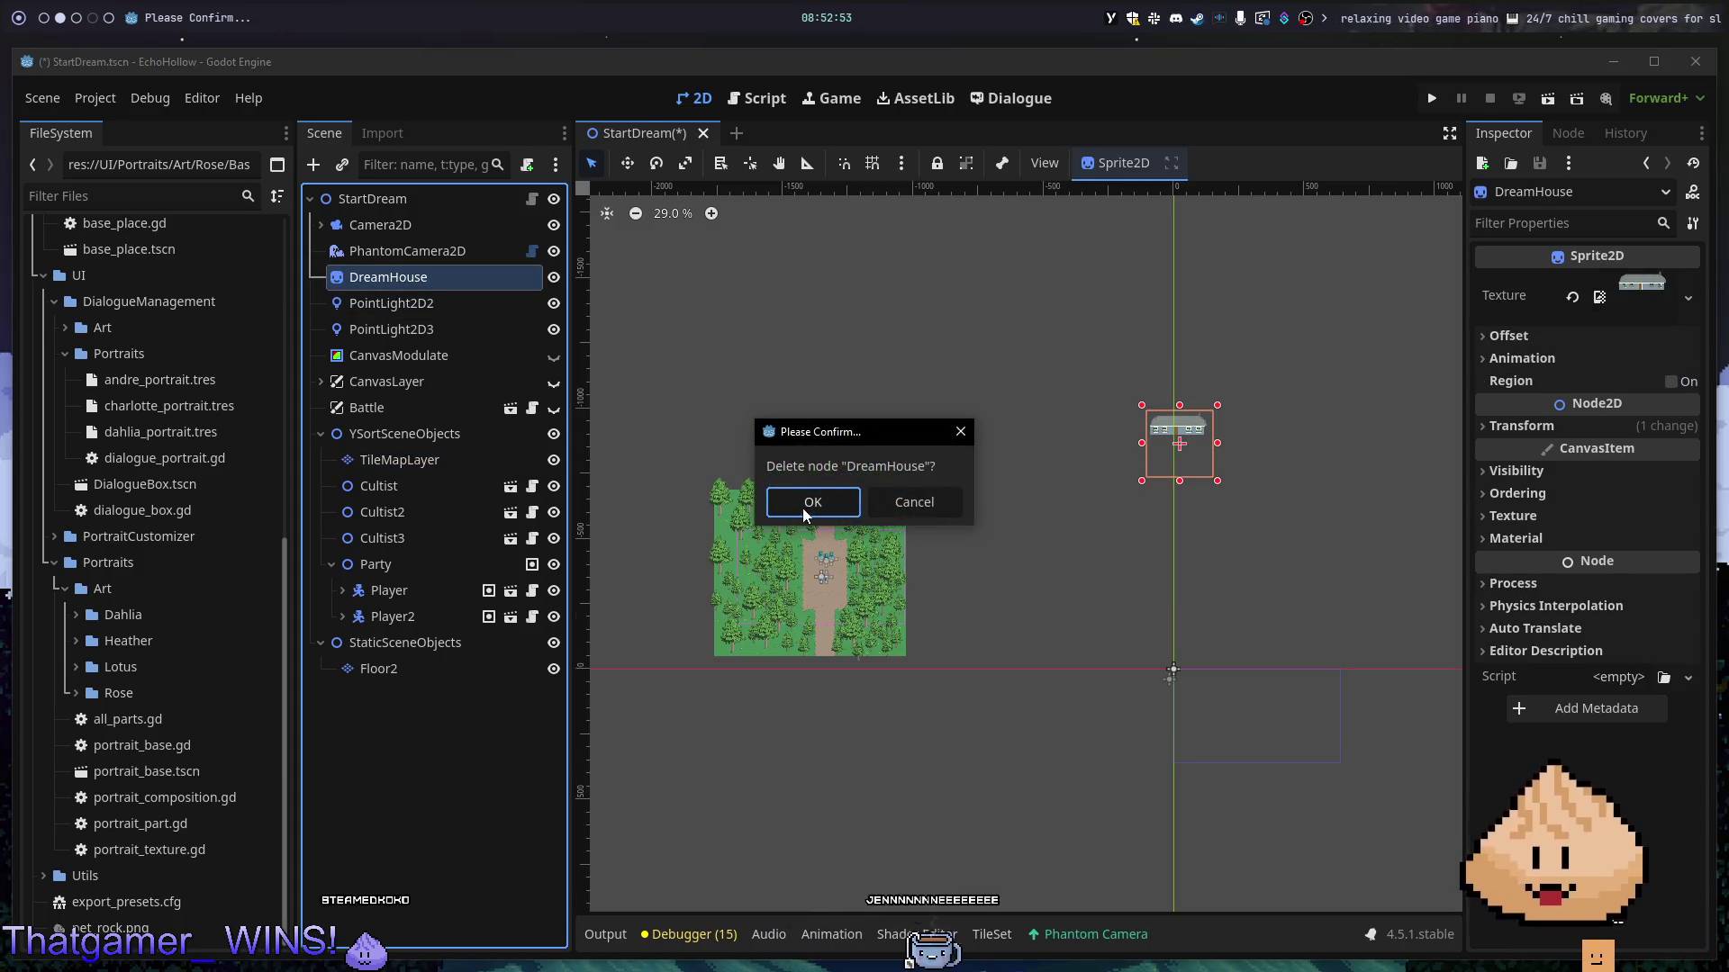
pyautogui.click(796, 508)
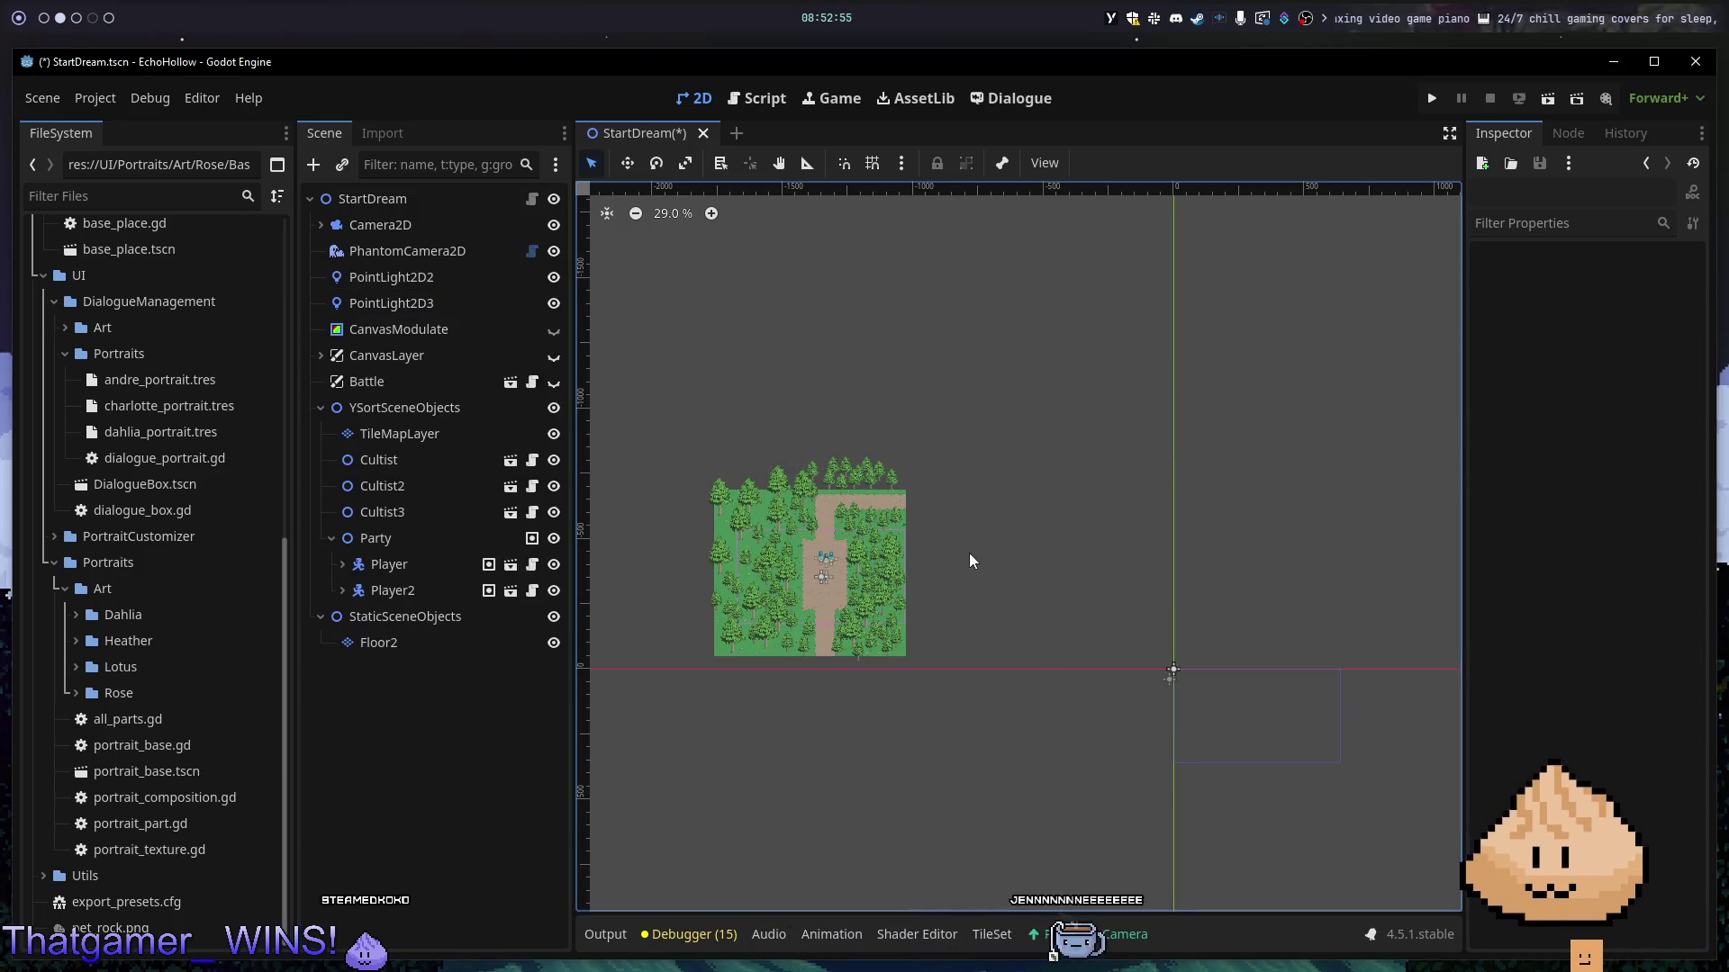
pyautogui.scroll(8, 811, 549)
pyautogui.scroll(-9, 987, 565)
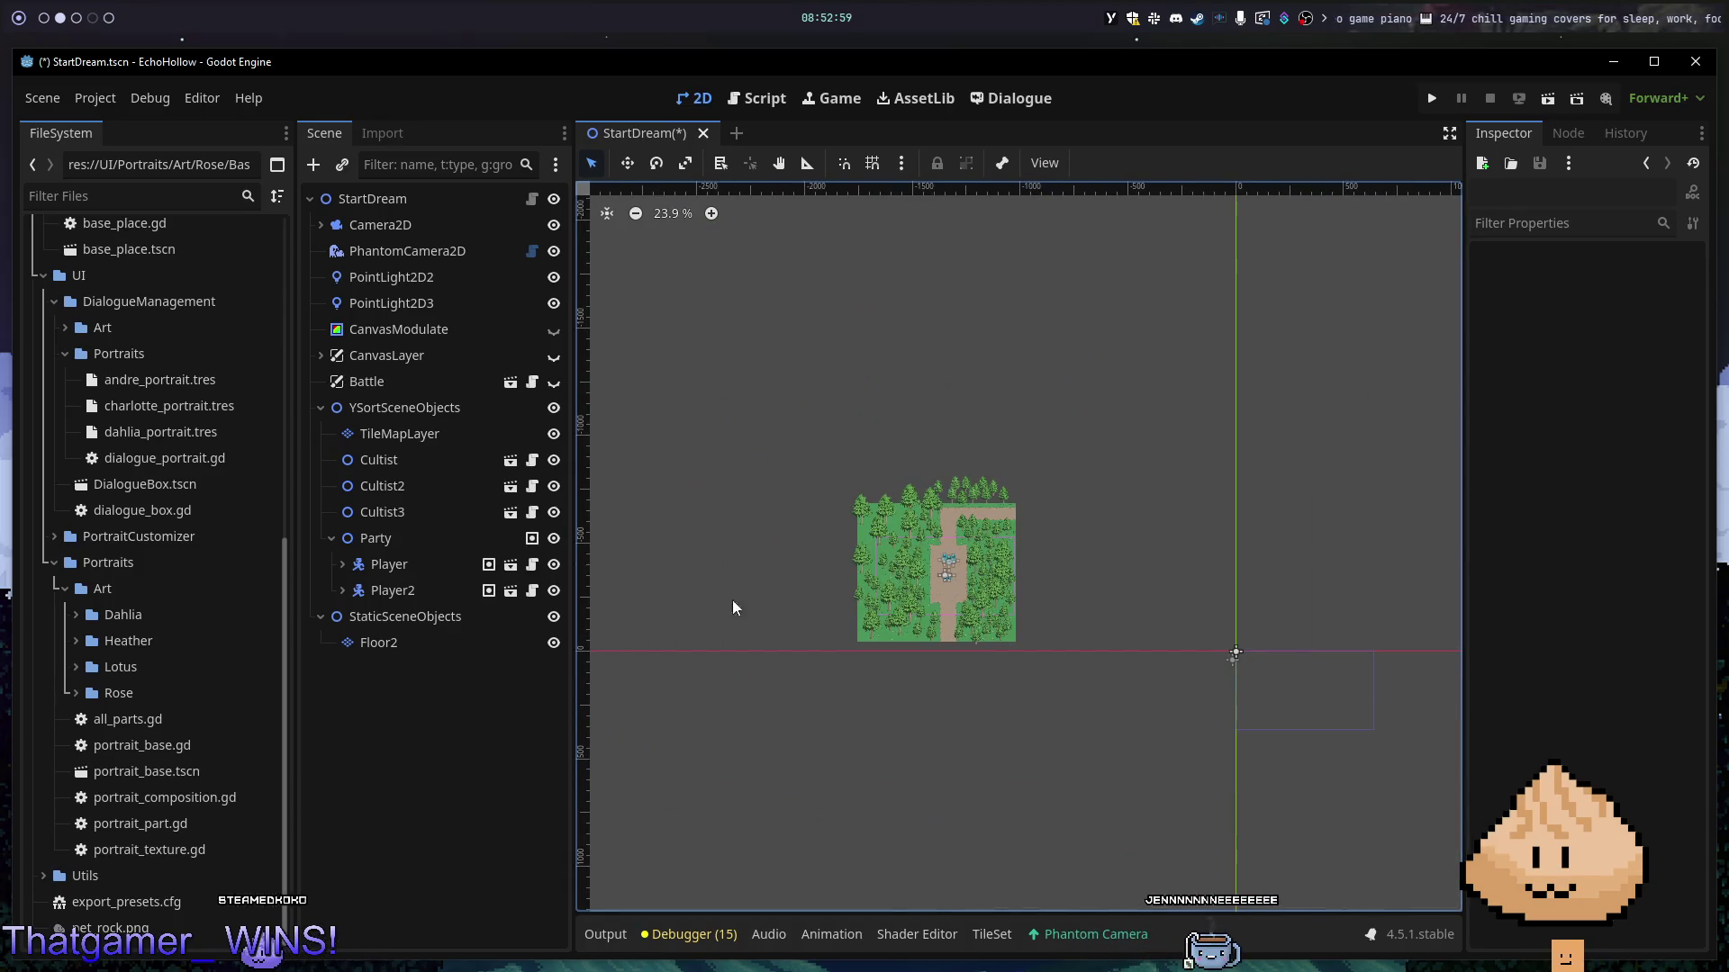
# - Inspect YSortSceneObjects' Ordering settings, then select the tree tile layer
pyautogui.click(454, 405)
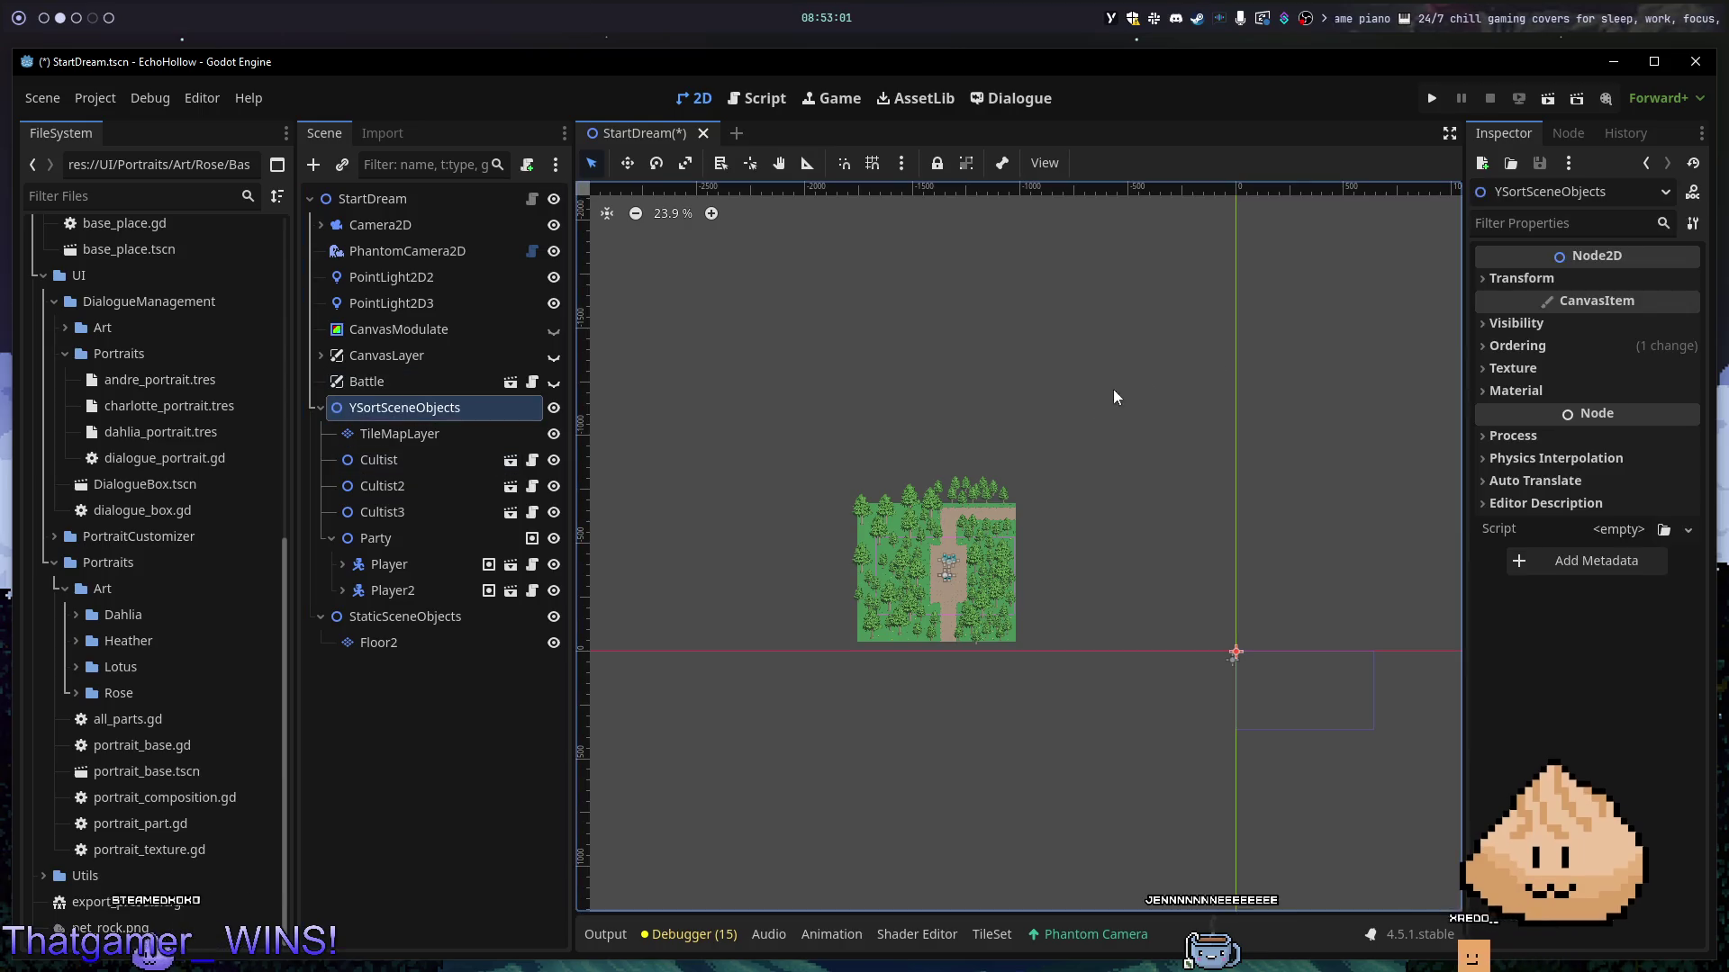
pyautogui.click(1564, 347)
pyautogui.click(1555, 339)
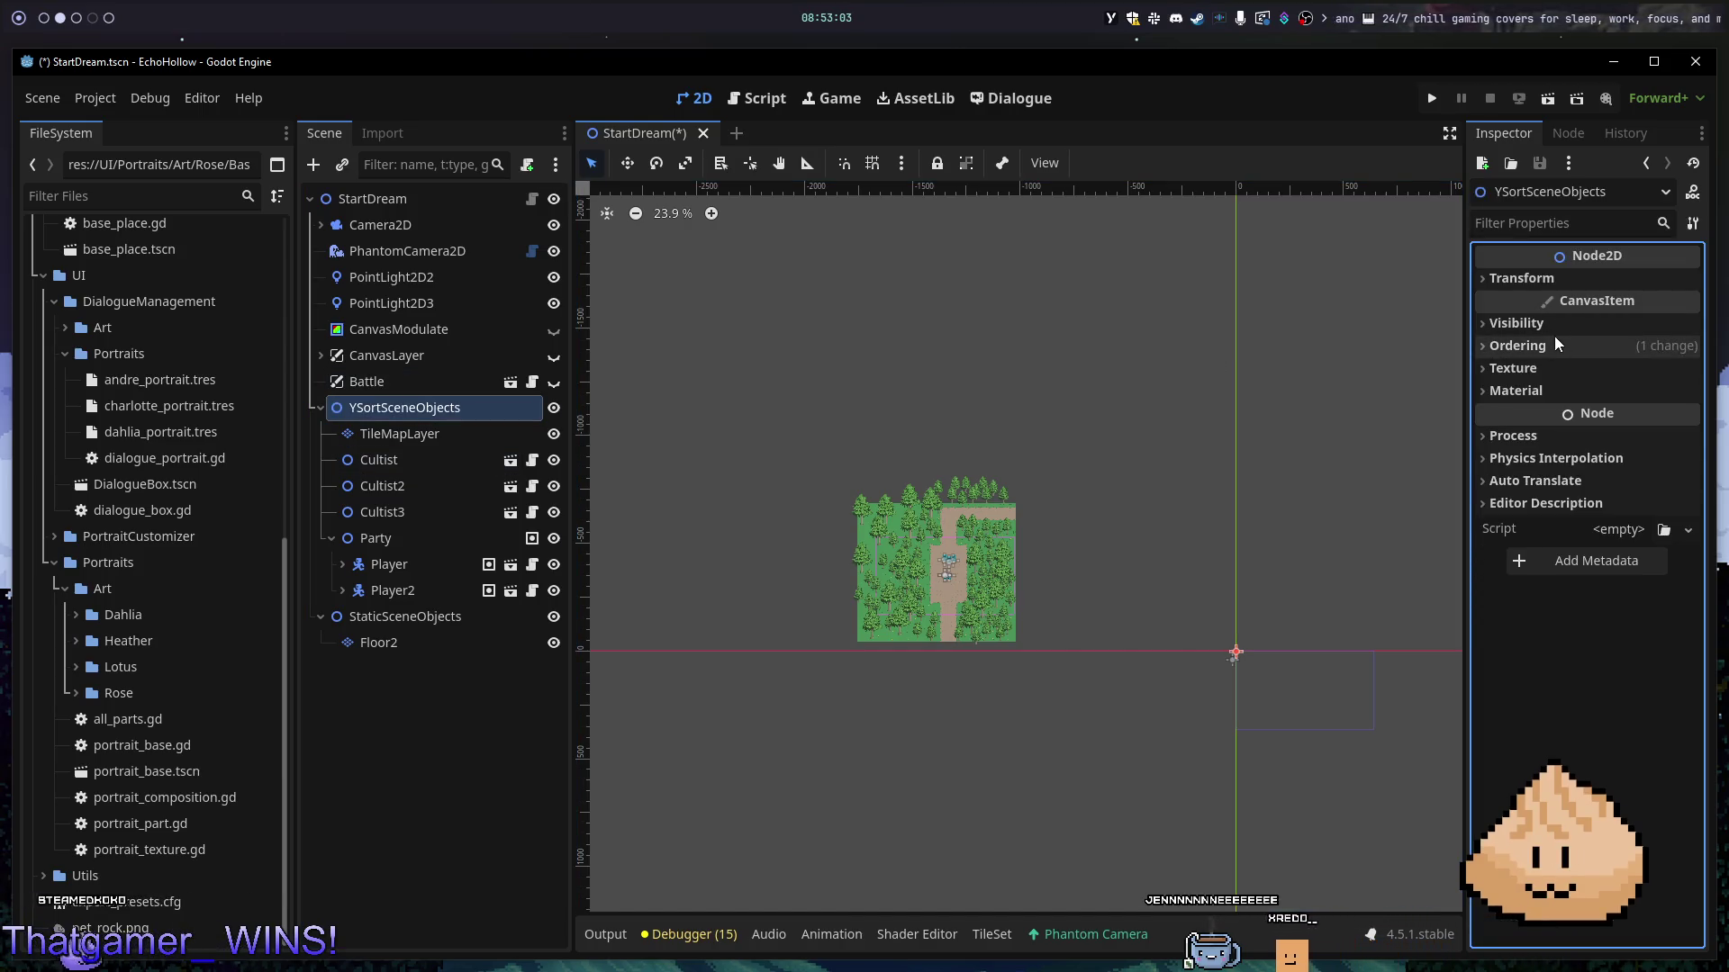
pyautogui.click(459, 438)
pyautogui.scroll(-3, 1145, 530)
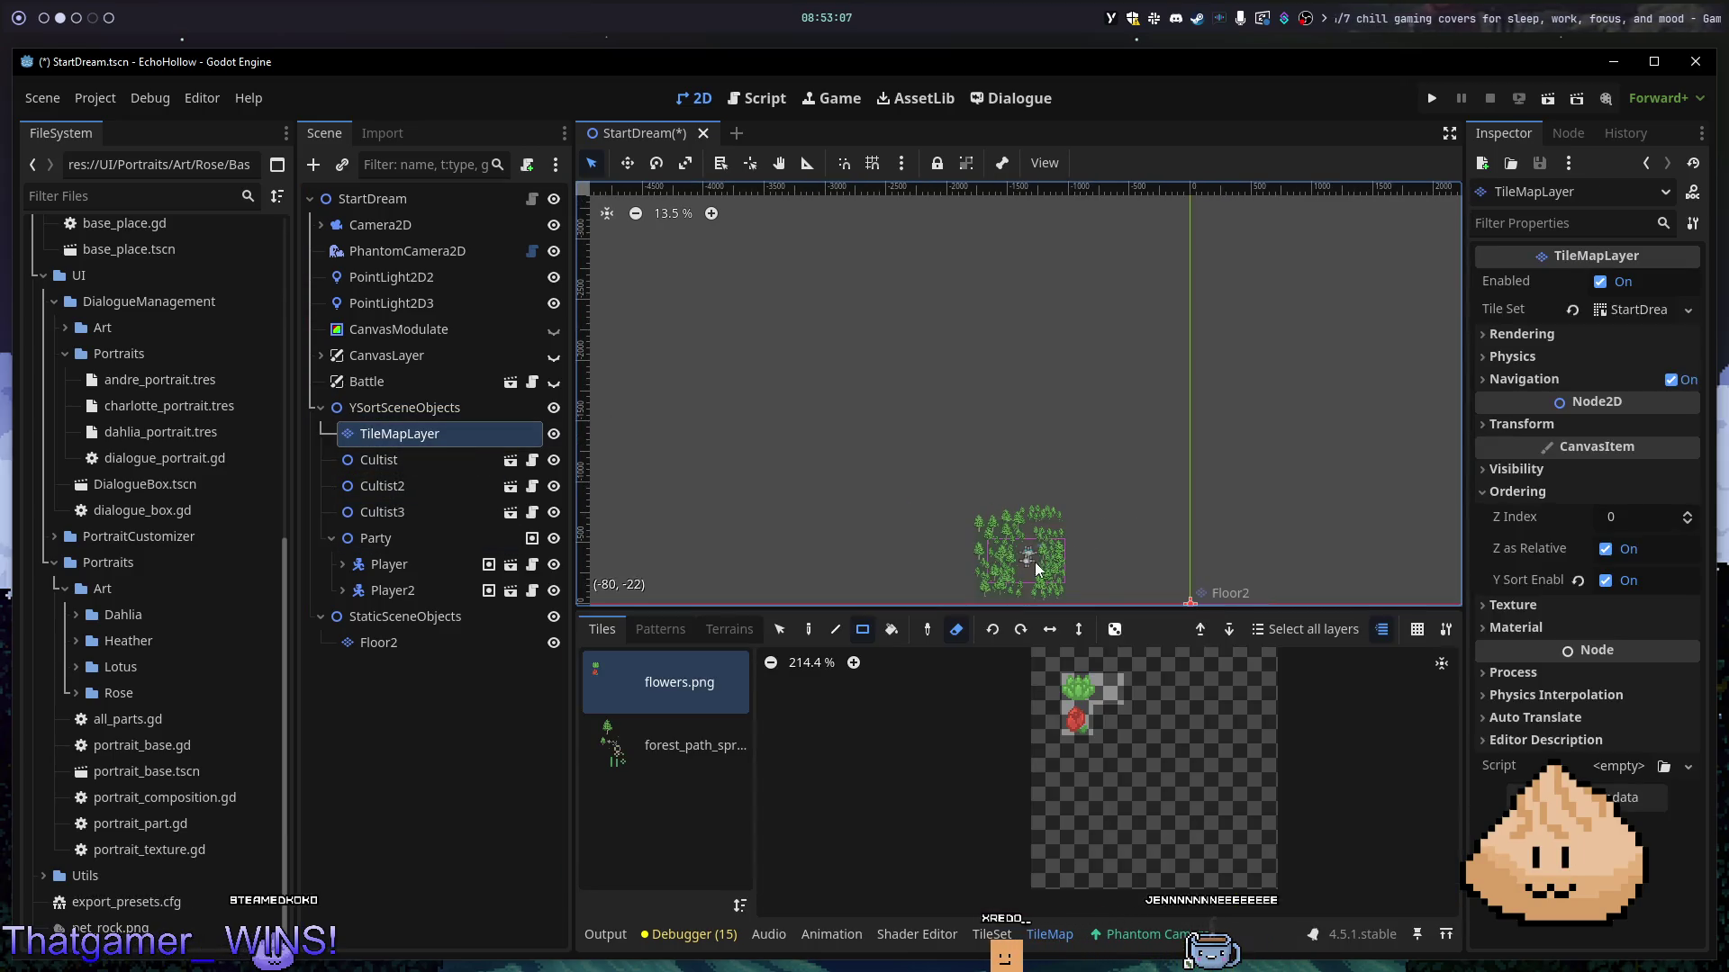
pyautogui.click(891, 630)
pyautogui.moveTo(1260, 509); pyautogui.dragTo(1204, 402)
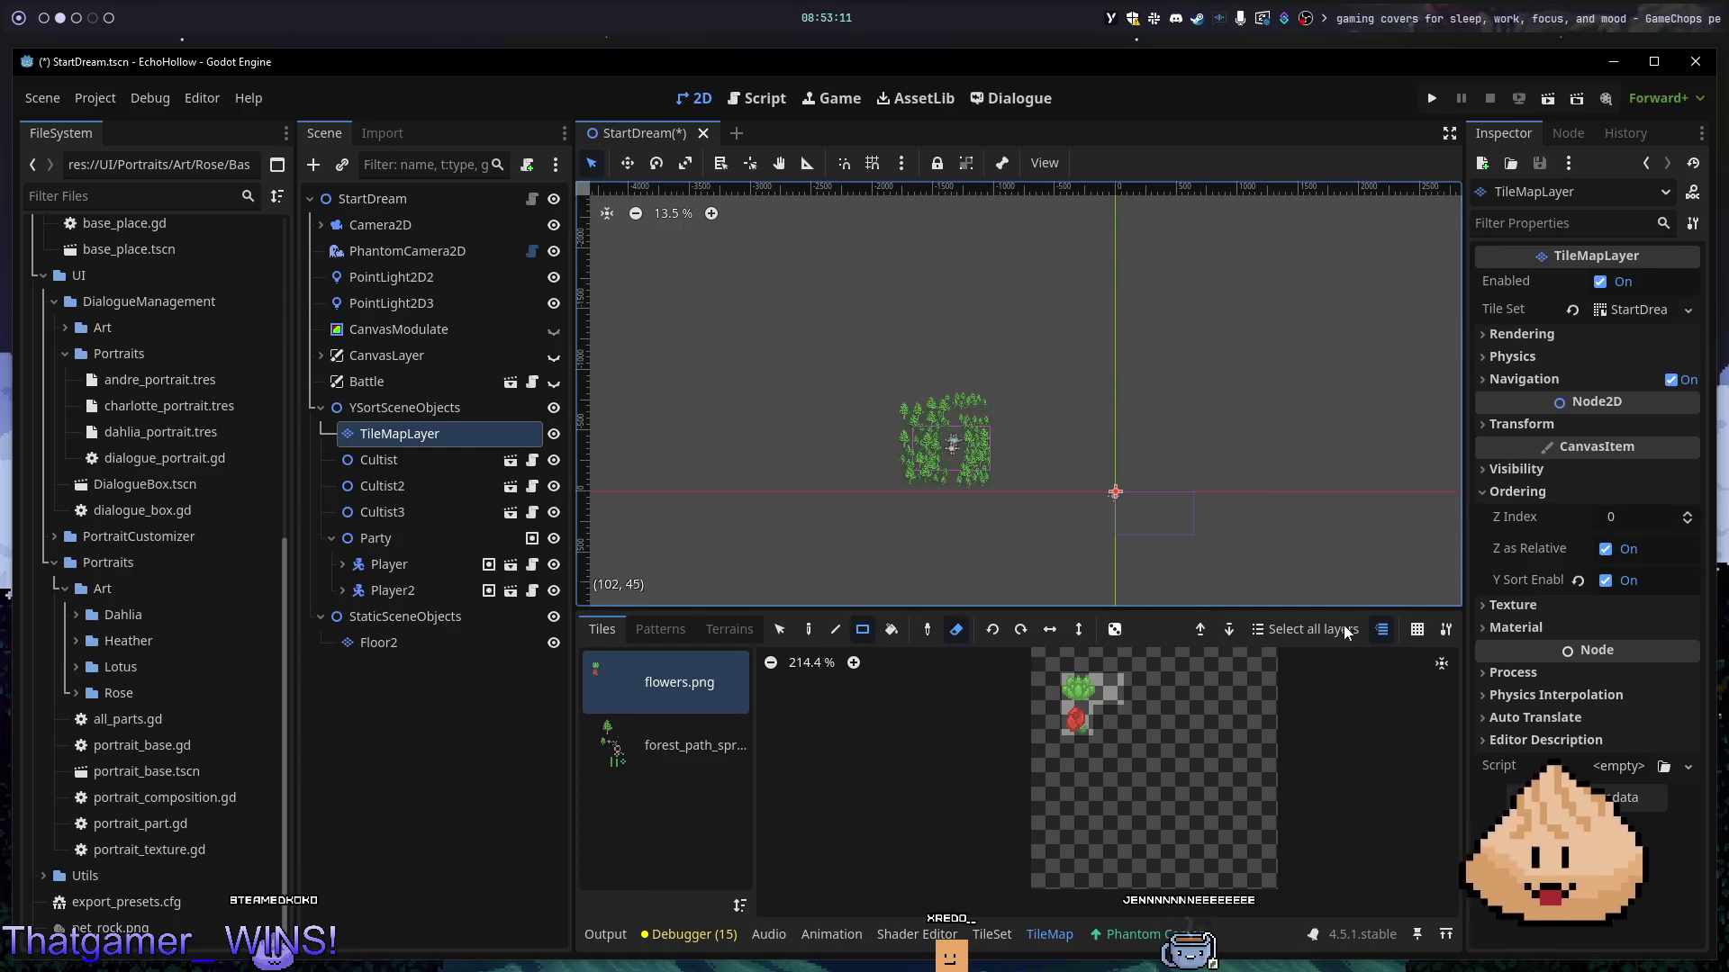
pyautogui.click(1315, 629)
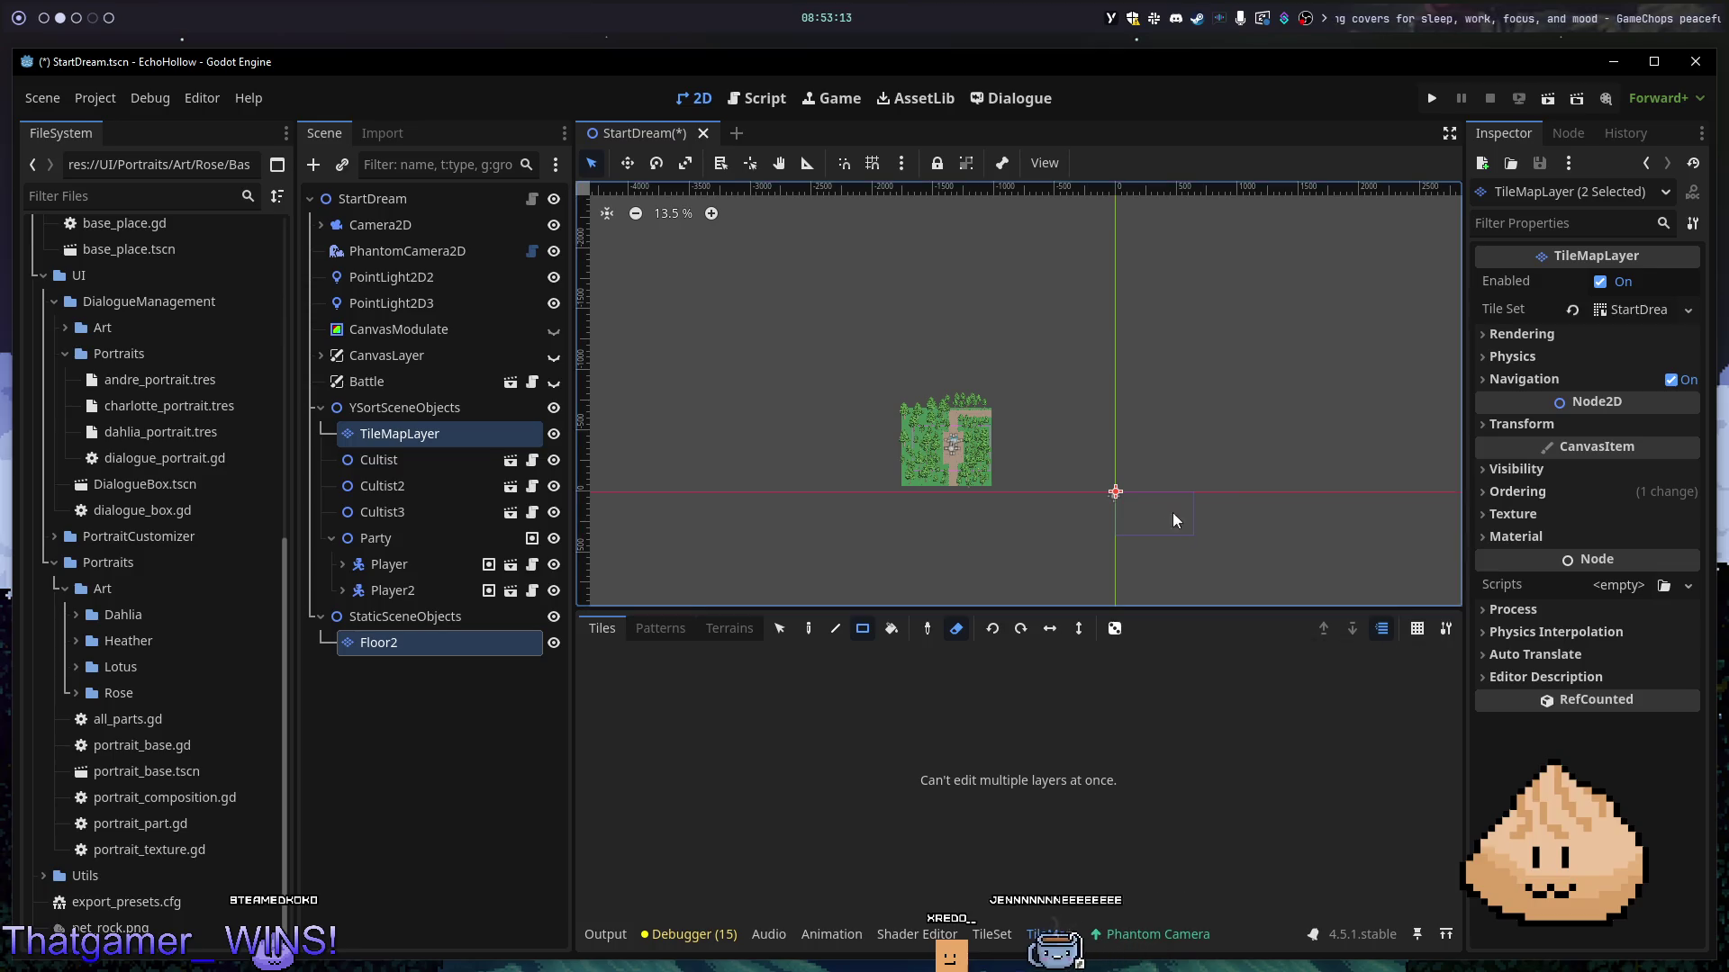
pyautogui.moveTo(940, 445)
pyautogui.mouseDown()
pyautogui.moveTo(1133, 552)
pyautogui.moveTo(1132, 428)
pyautogui.mouseUp()
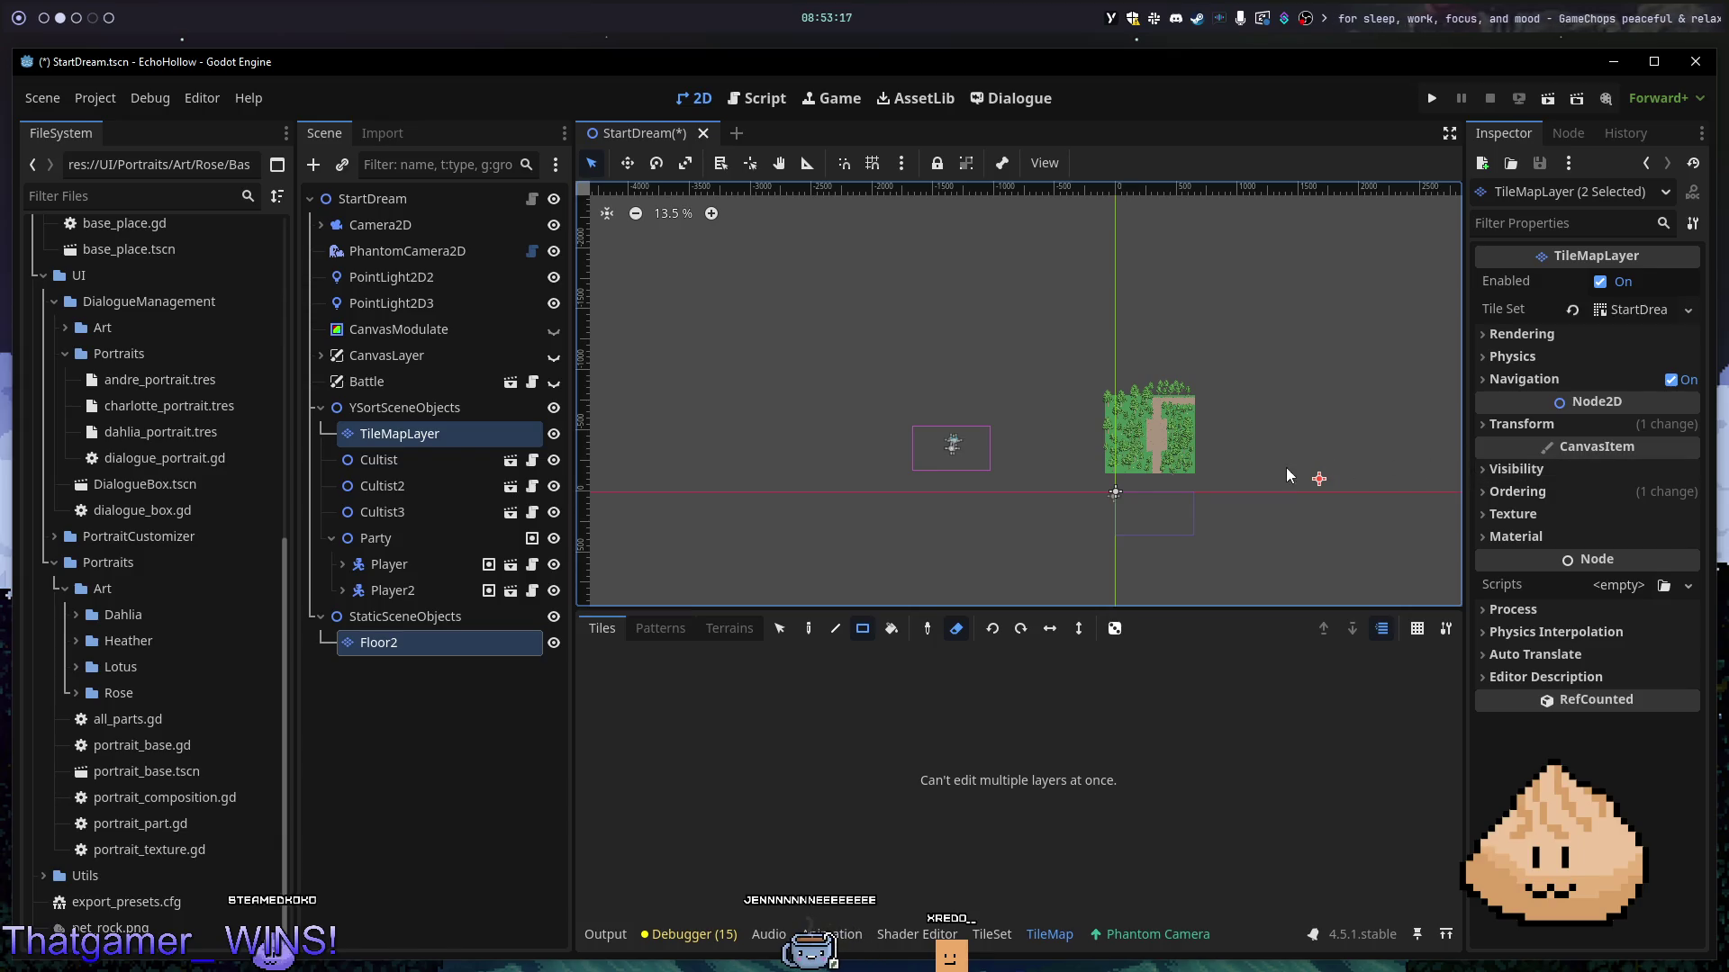
pyautogui.hotkey('ctrl', 'z')
pyautogui.scroll(6, 934, 437)
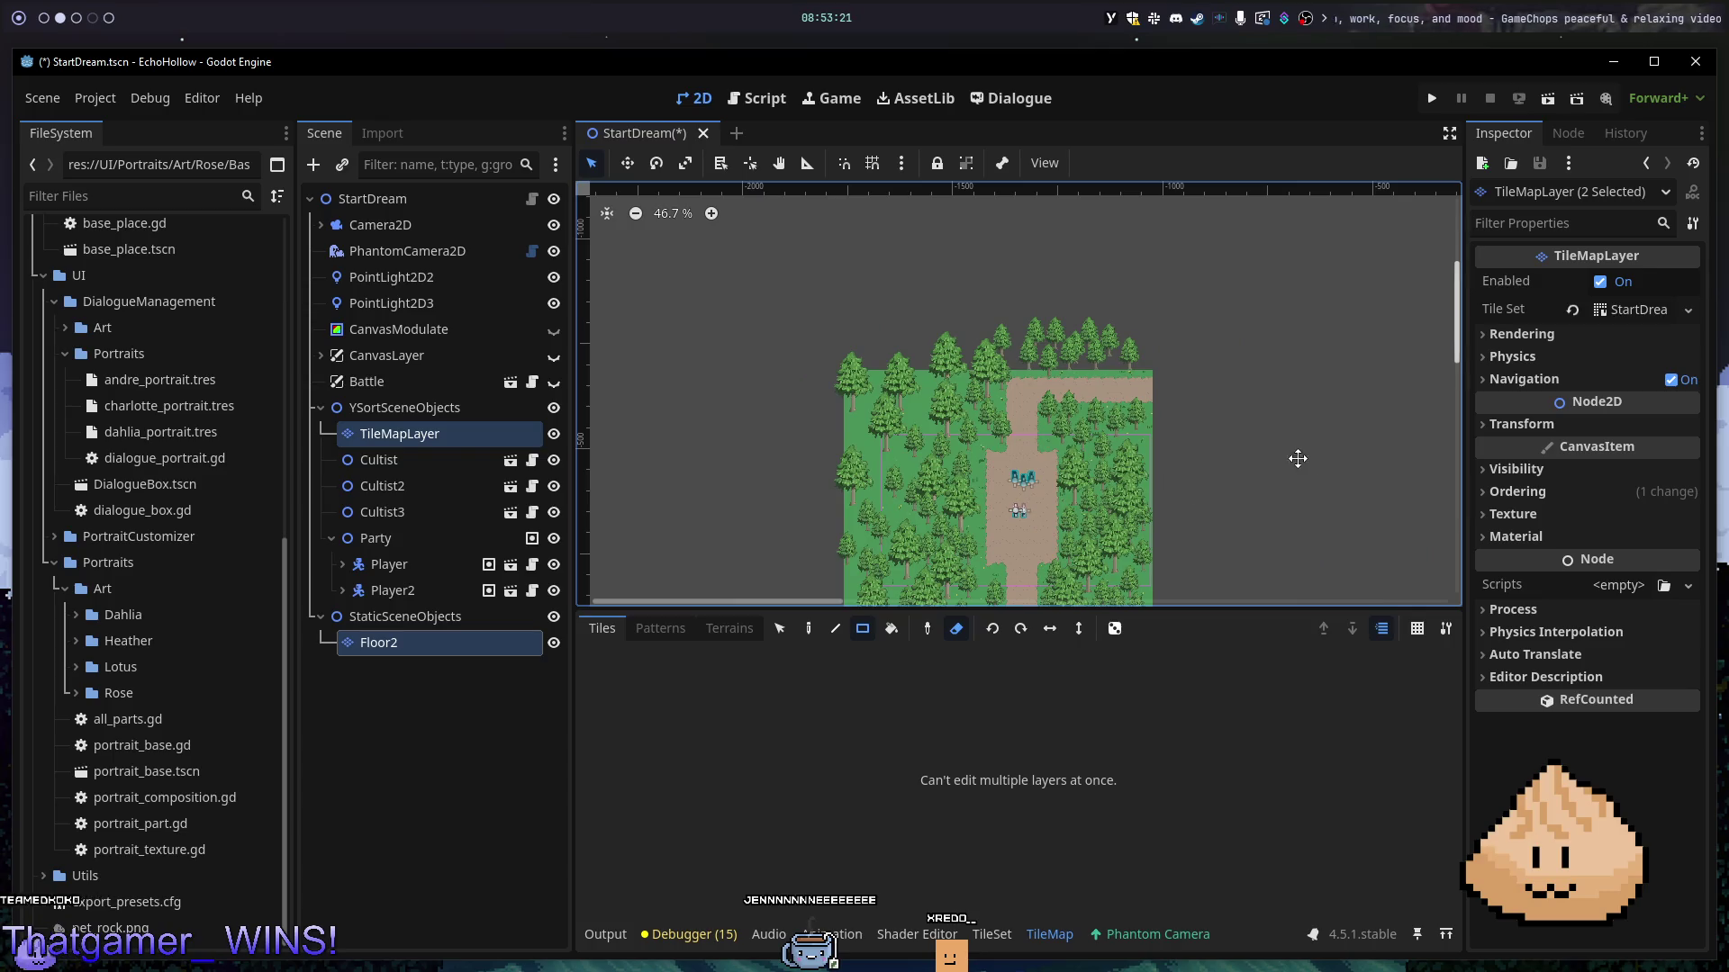
pyautogui.moveTo(1298, 464); pyautogui.dragTo(1276, 347)
pyautogui.click(928, 629)
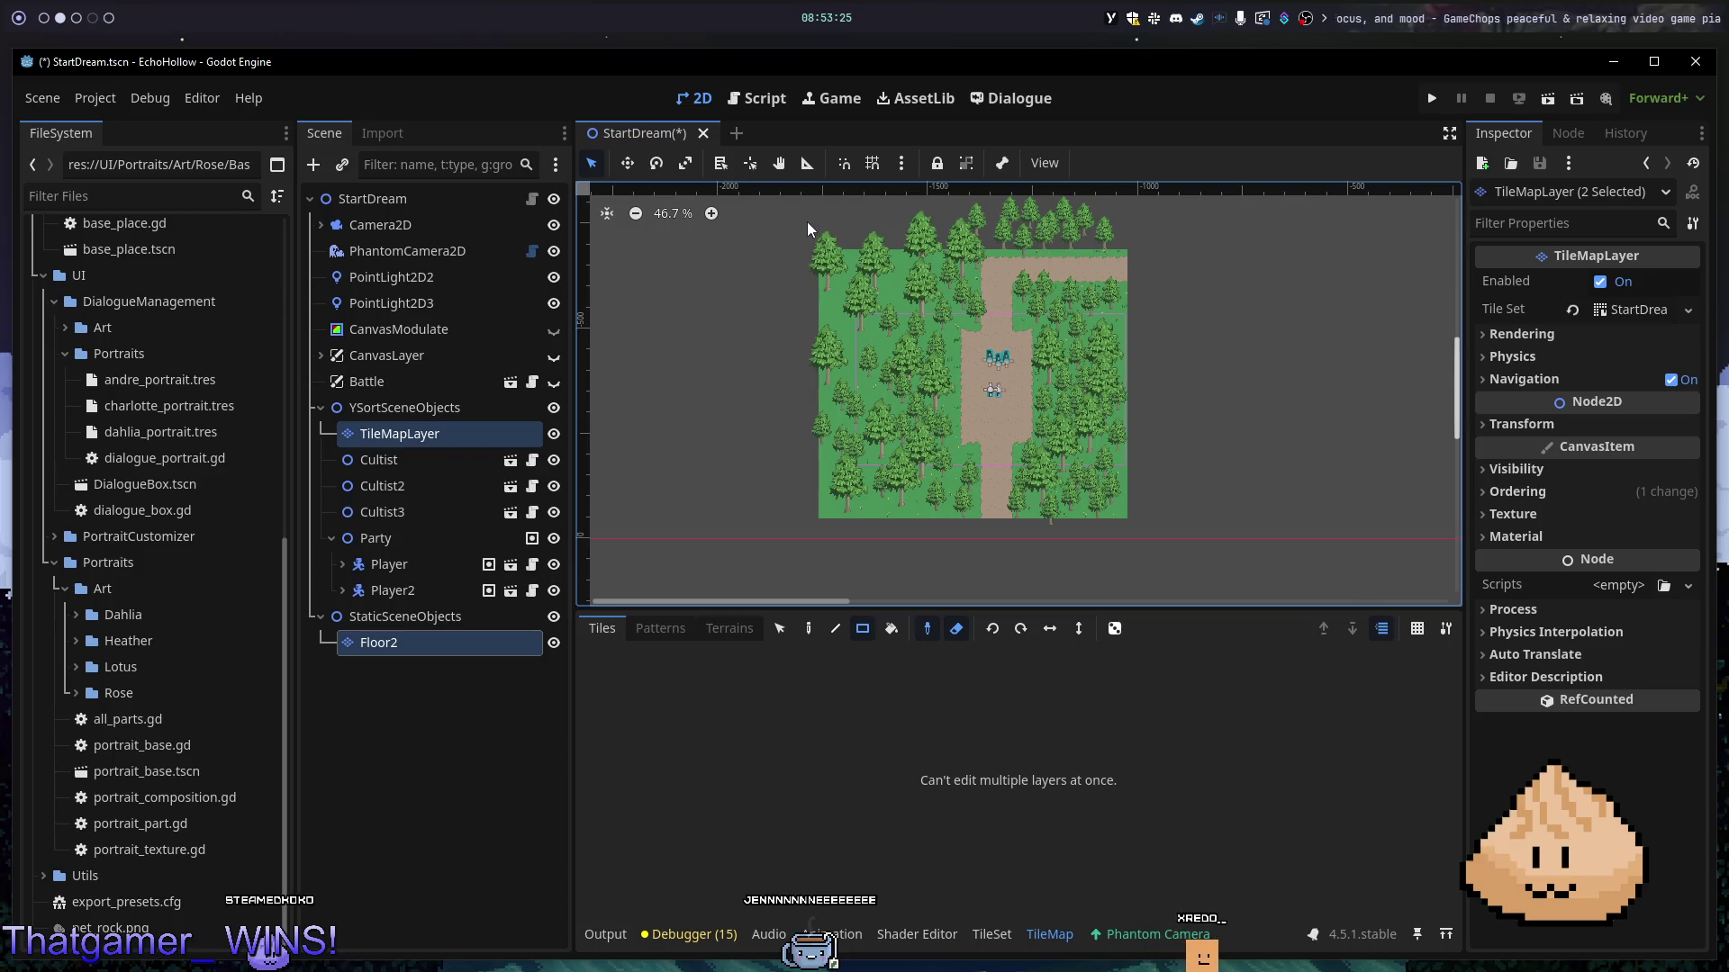
pyautogui.moveTo(807, 214)
pyautogui.mouseDown()
pyautogui.moveTo(1196, 555)
pyautogui.moveTo(825, 390)
pyautogui.mouseUp()
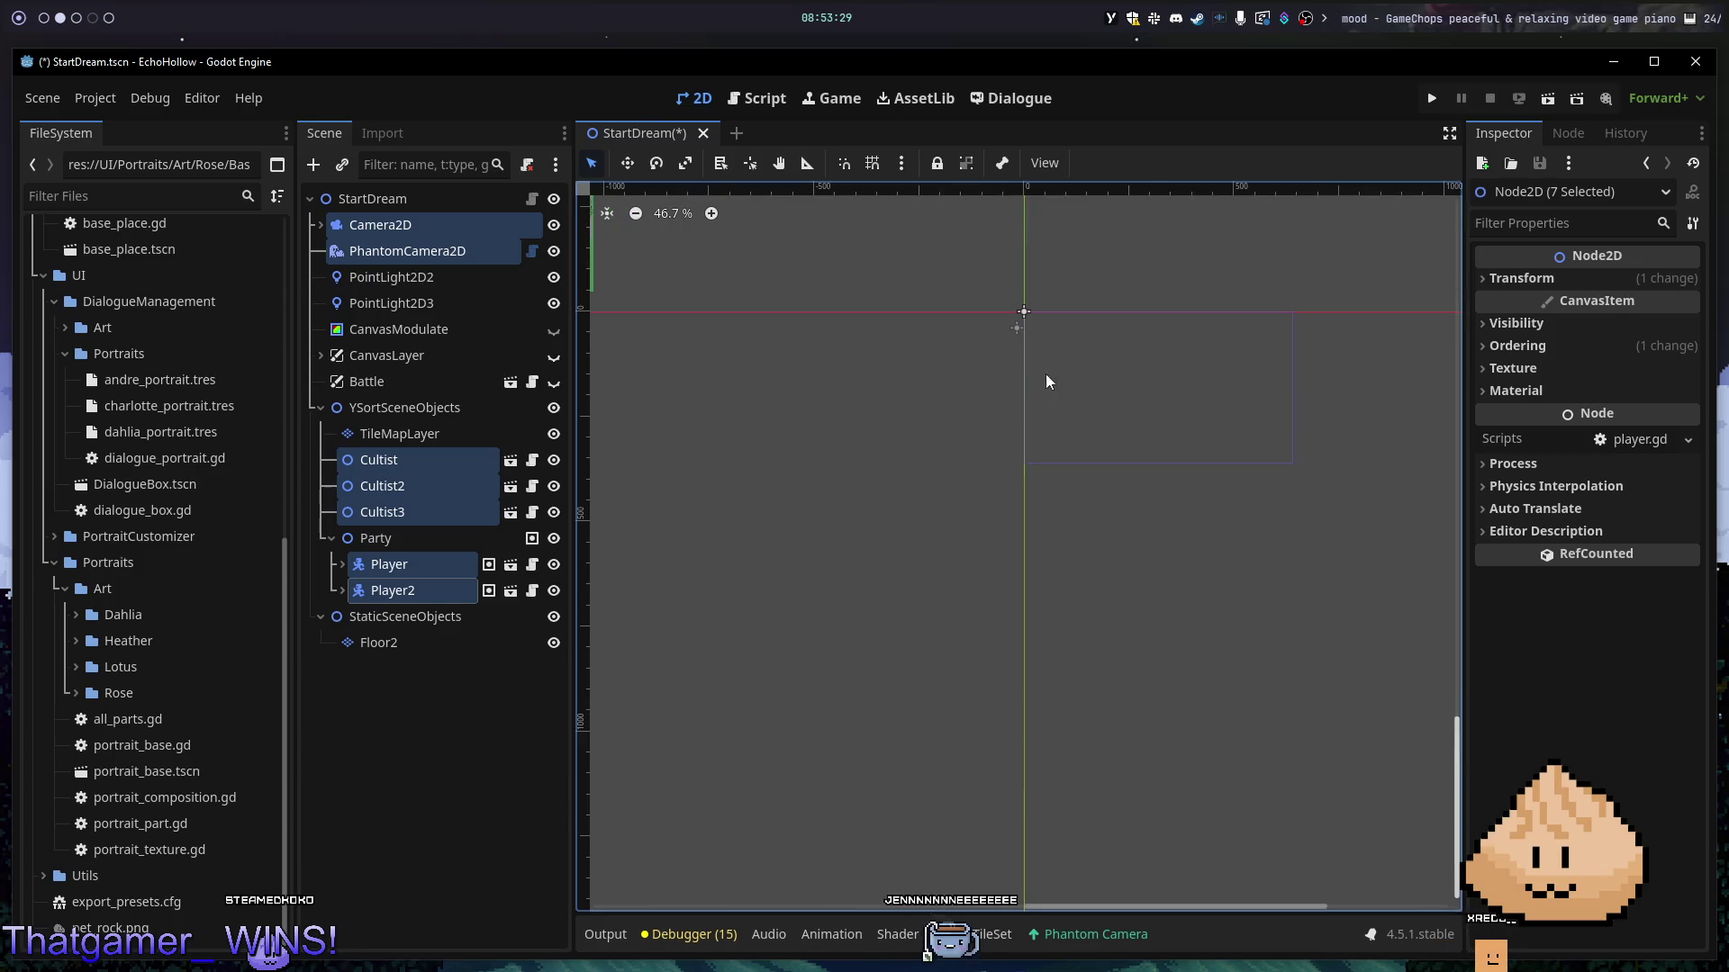
# - Select the tree tile layer and switch from tile picking to the paint tool
pyautogui.click(1033, 326)
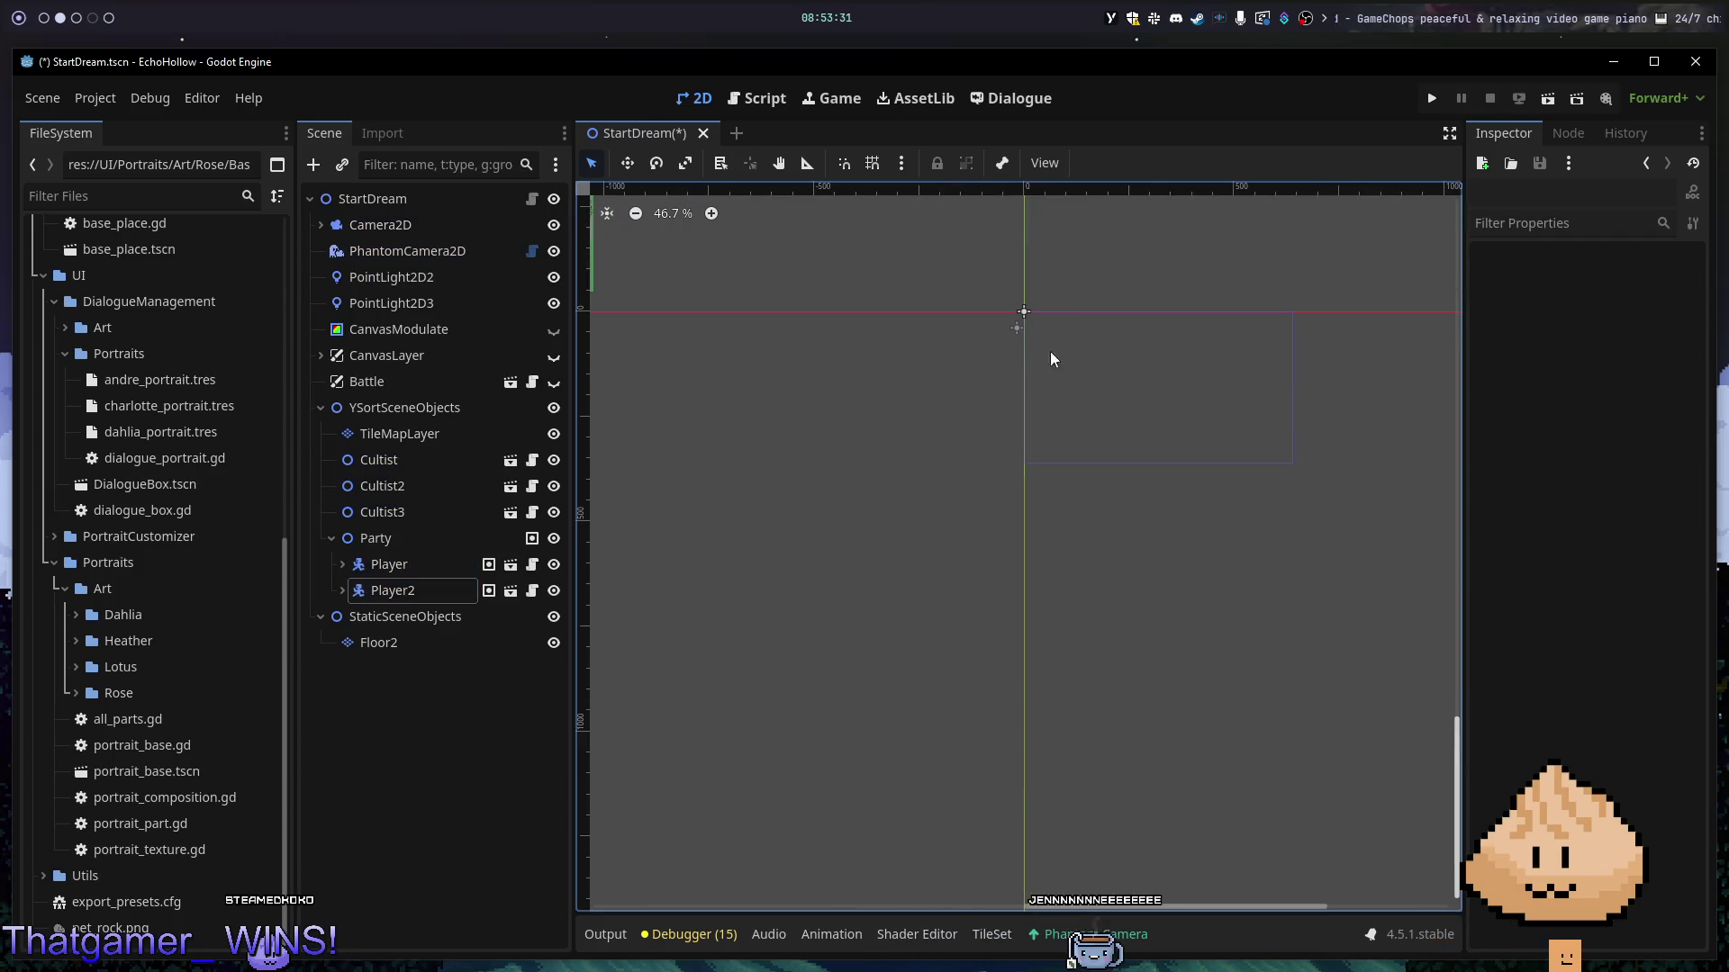
pyautogui.click(994, 934)
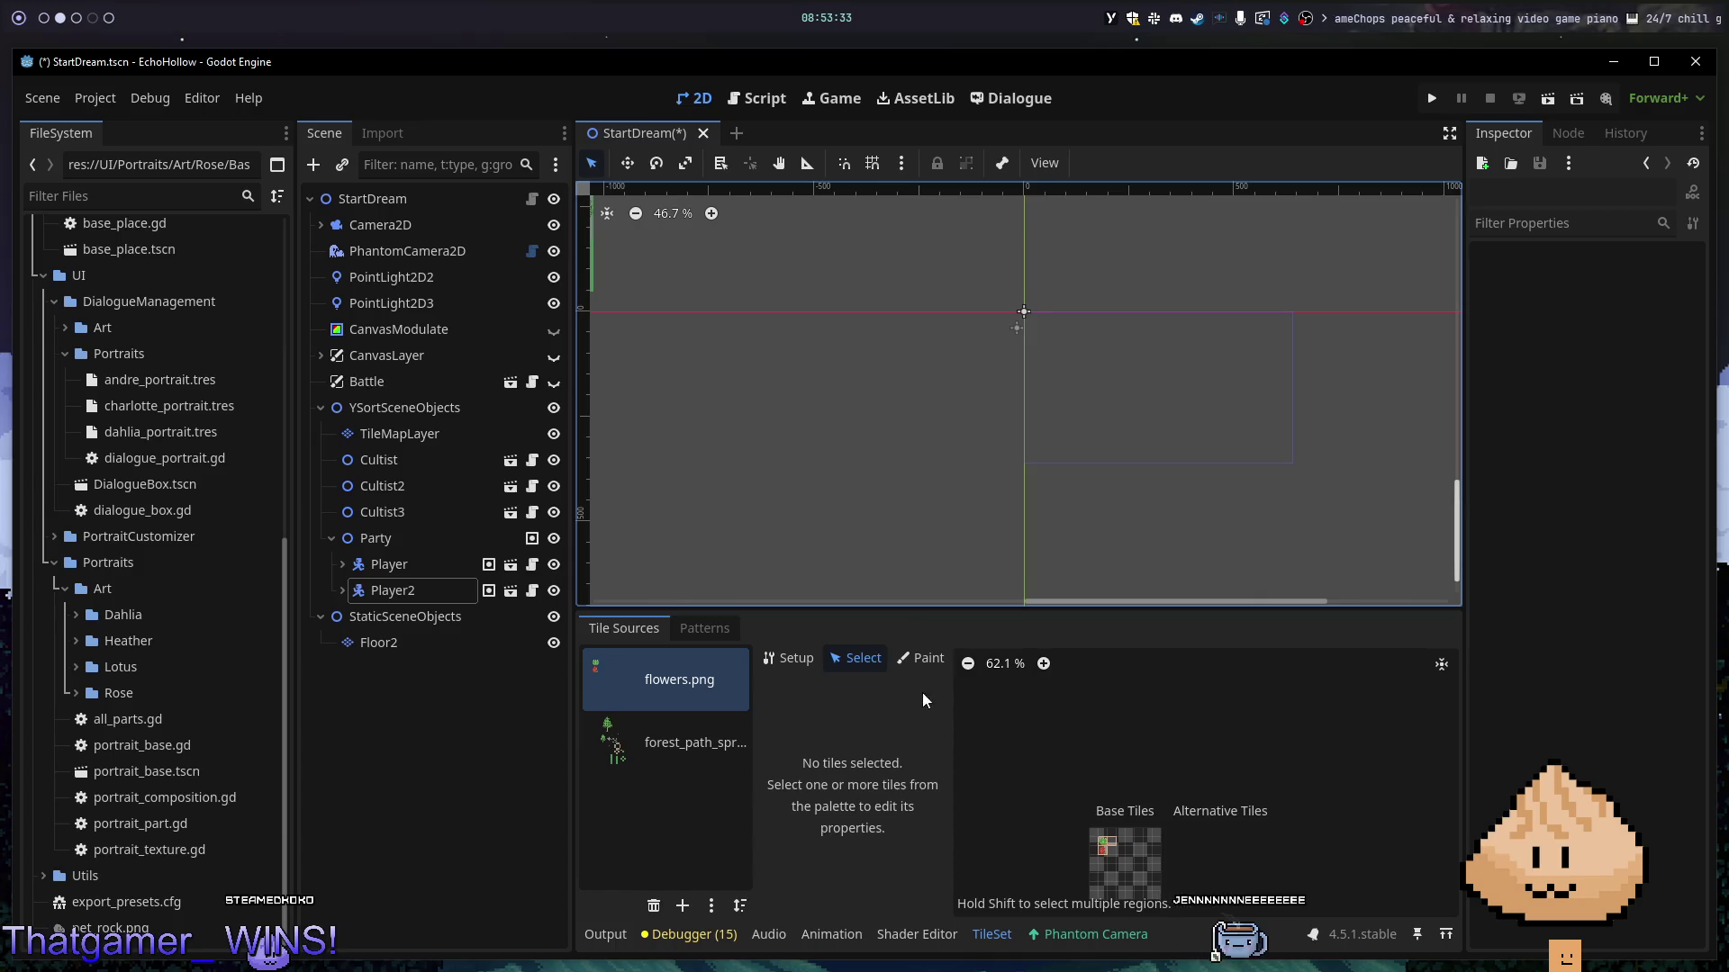
pyautogui.click(454, 434)
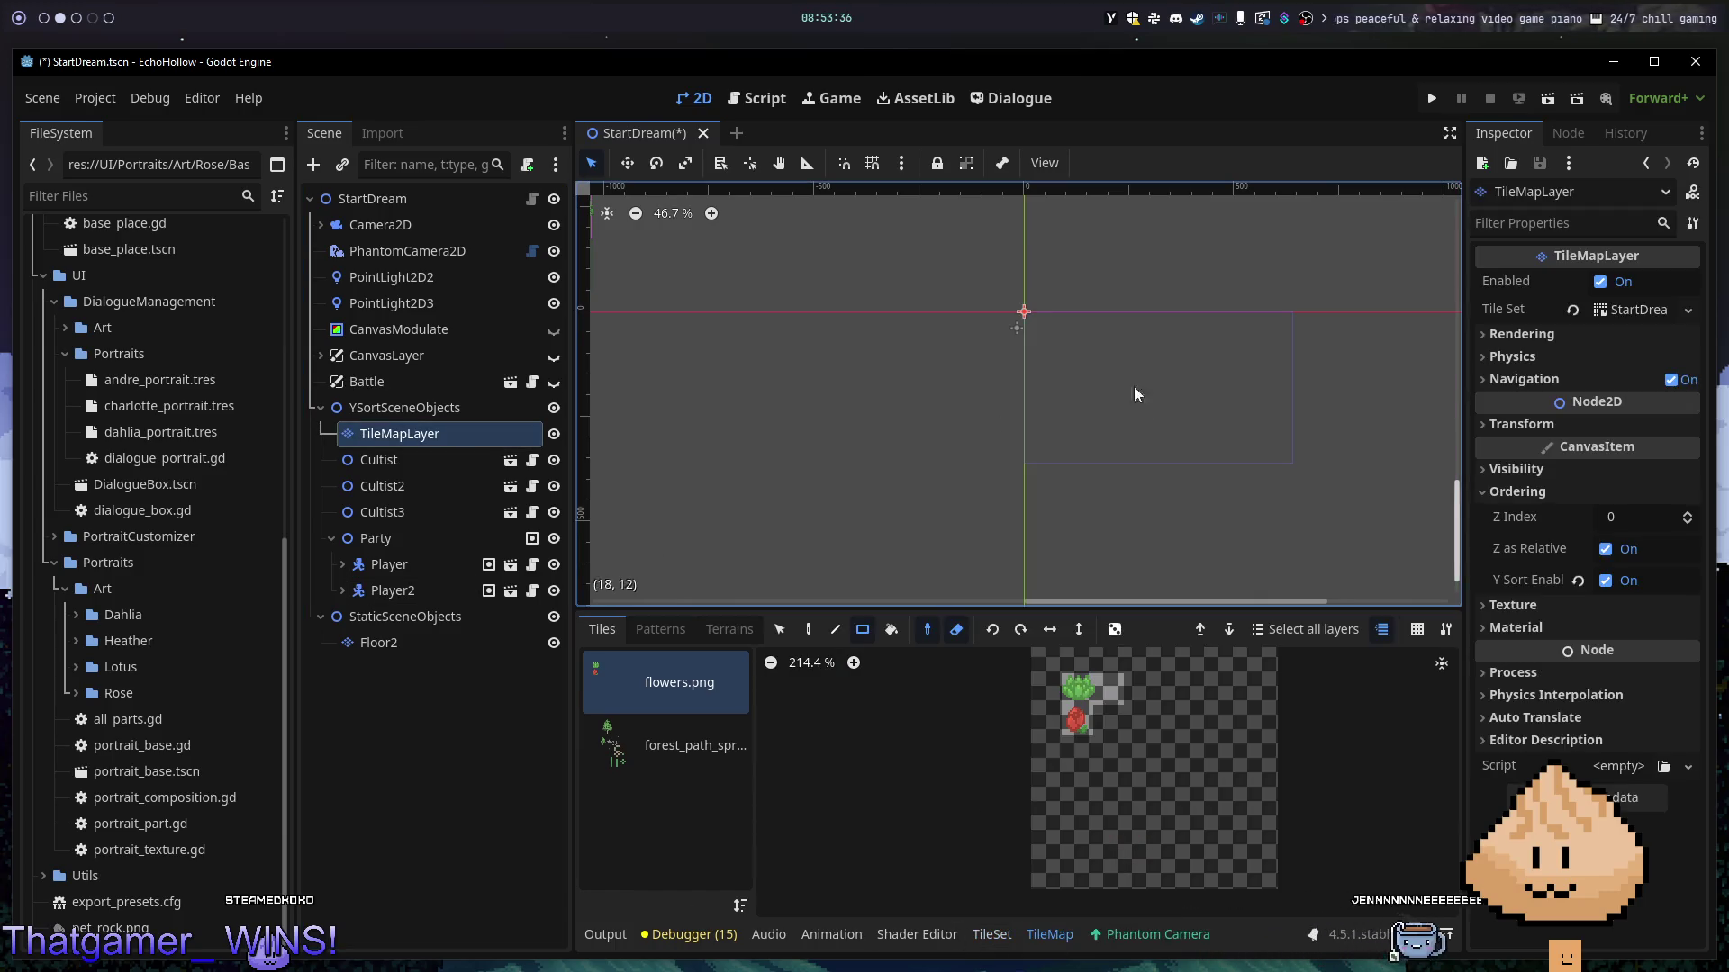
pyautogui.click(1029, 322)
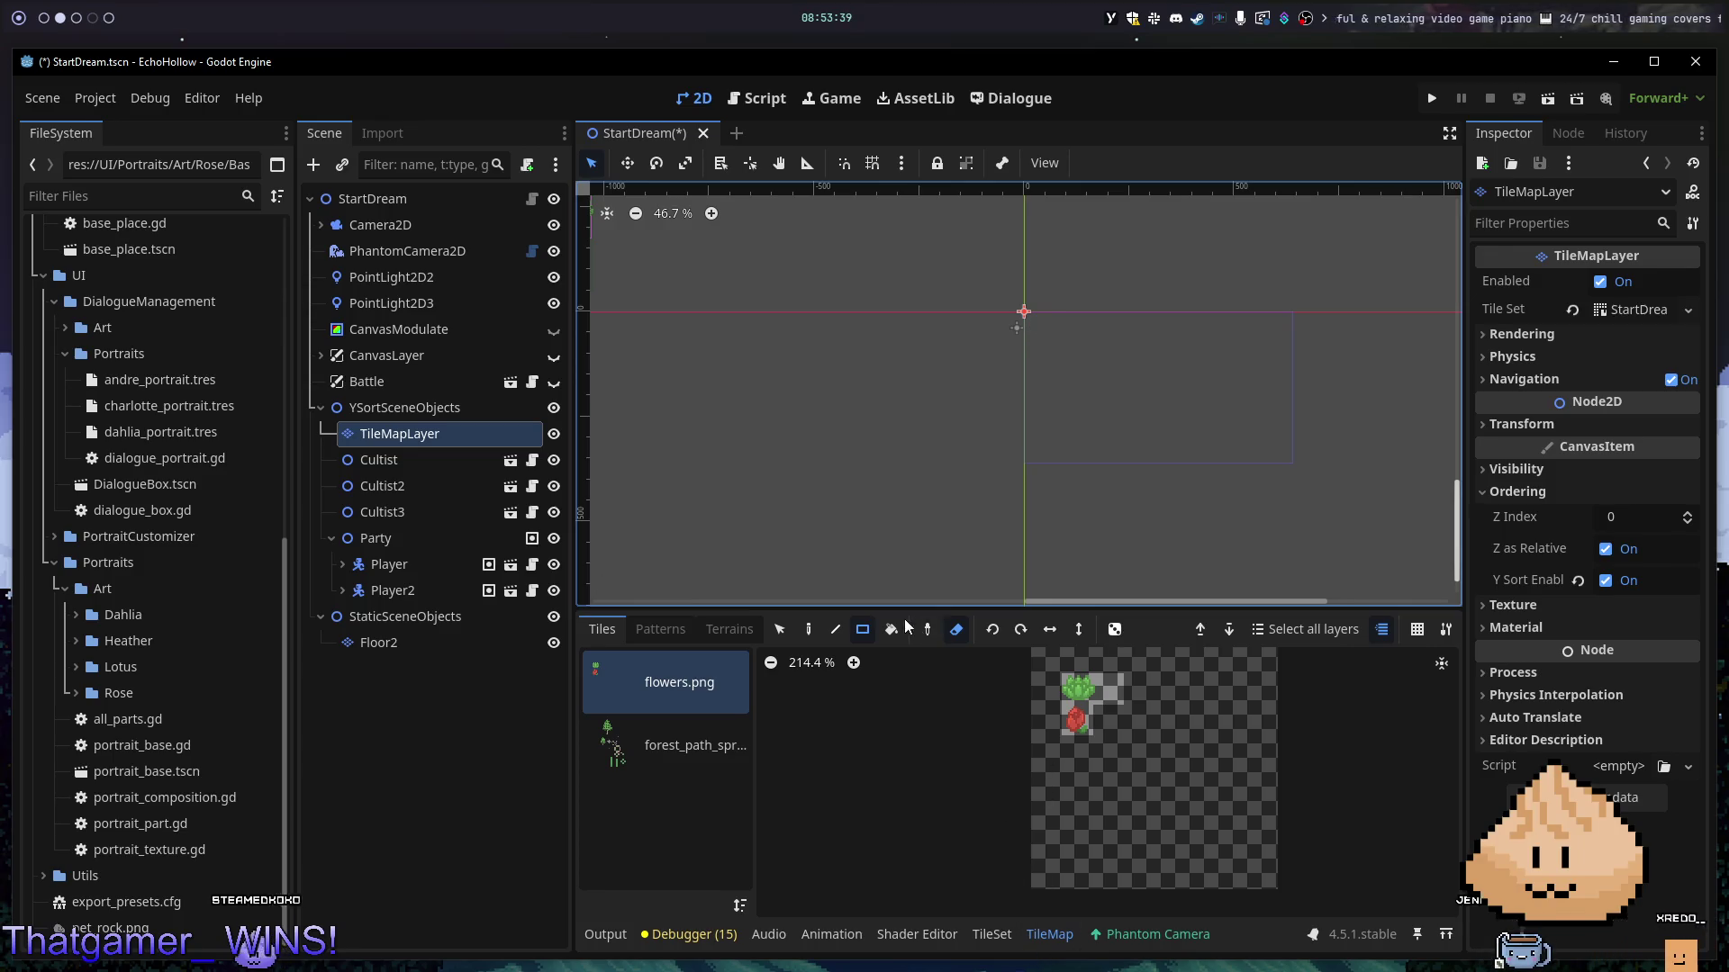
pyautogui.press('d')
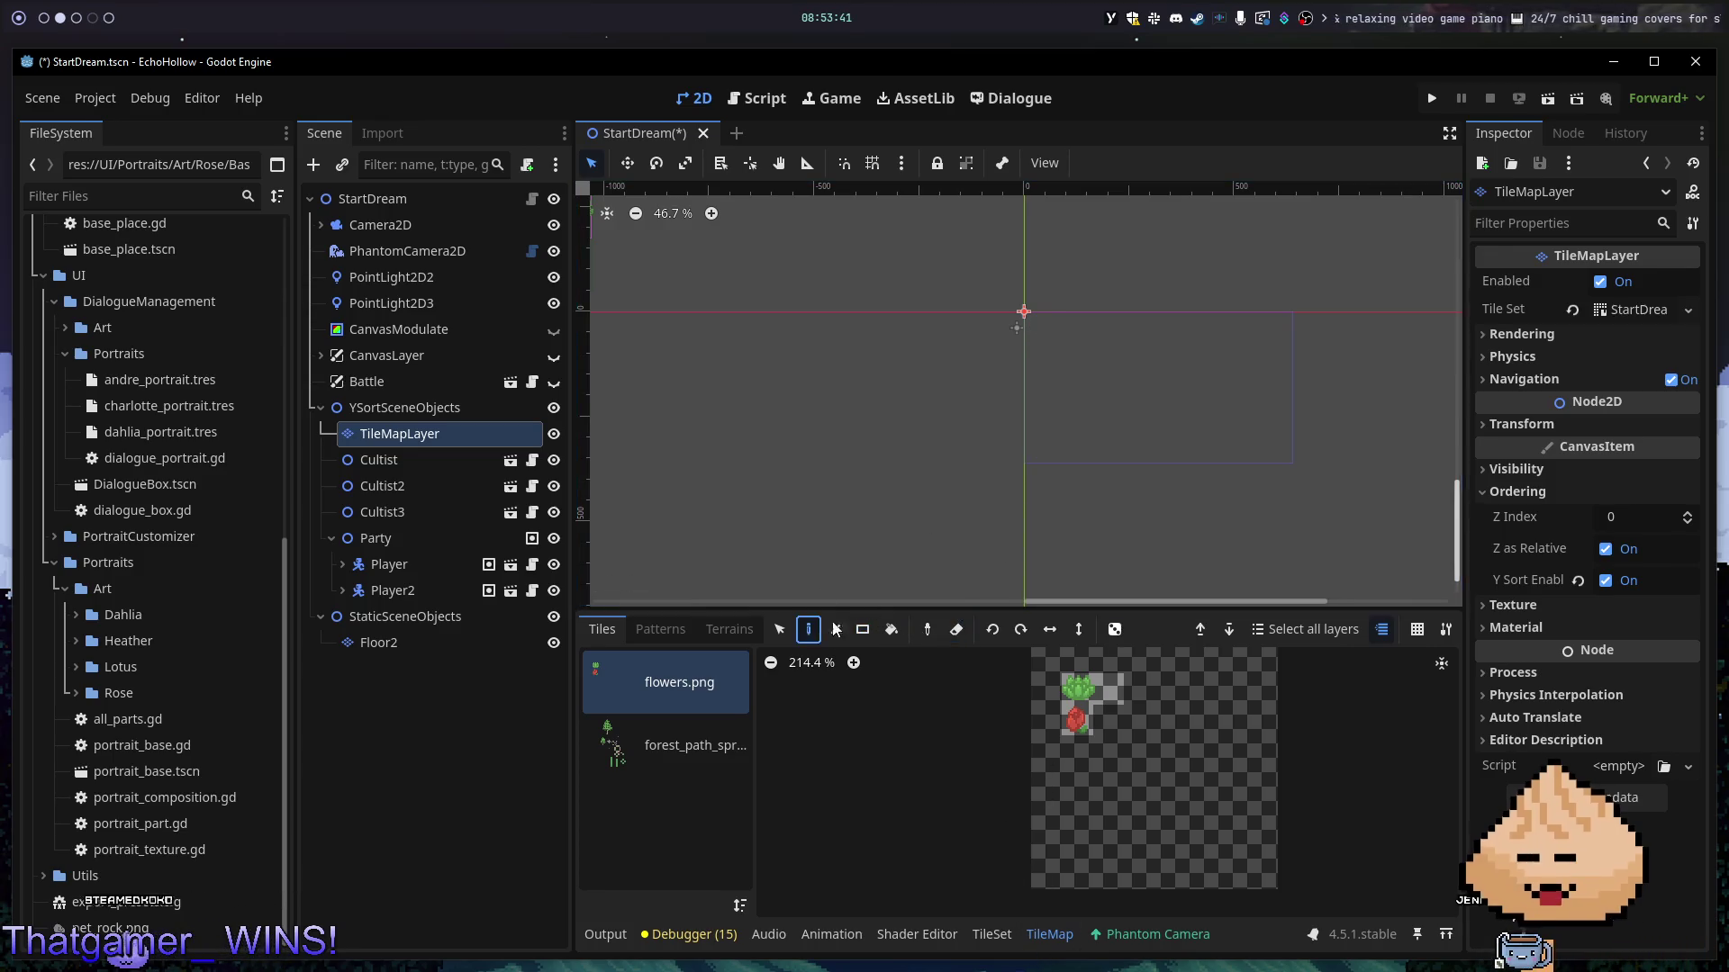
# - Choose the forest_path tile sheet, then move to the Floor2 tile layer
pyautogui.scroll(-4, 887, 393)
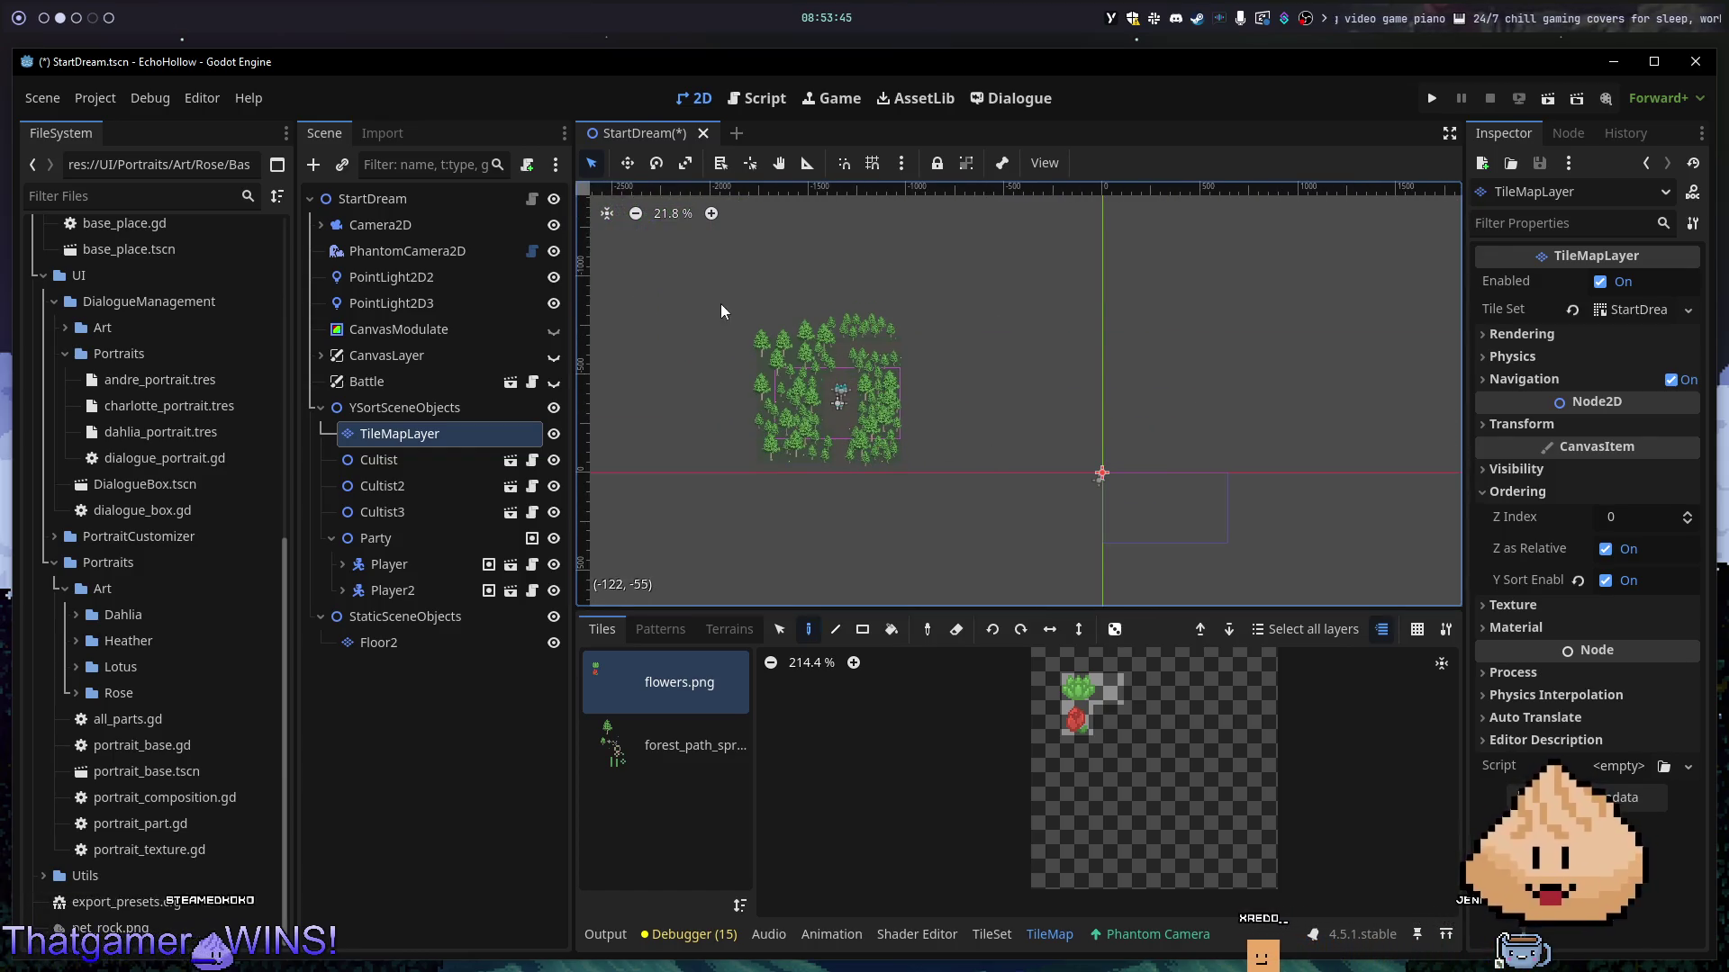
pyautogui.click(666, 745)
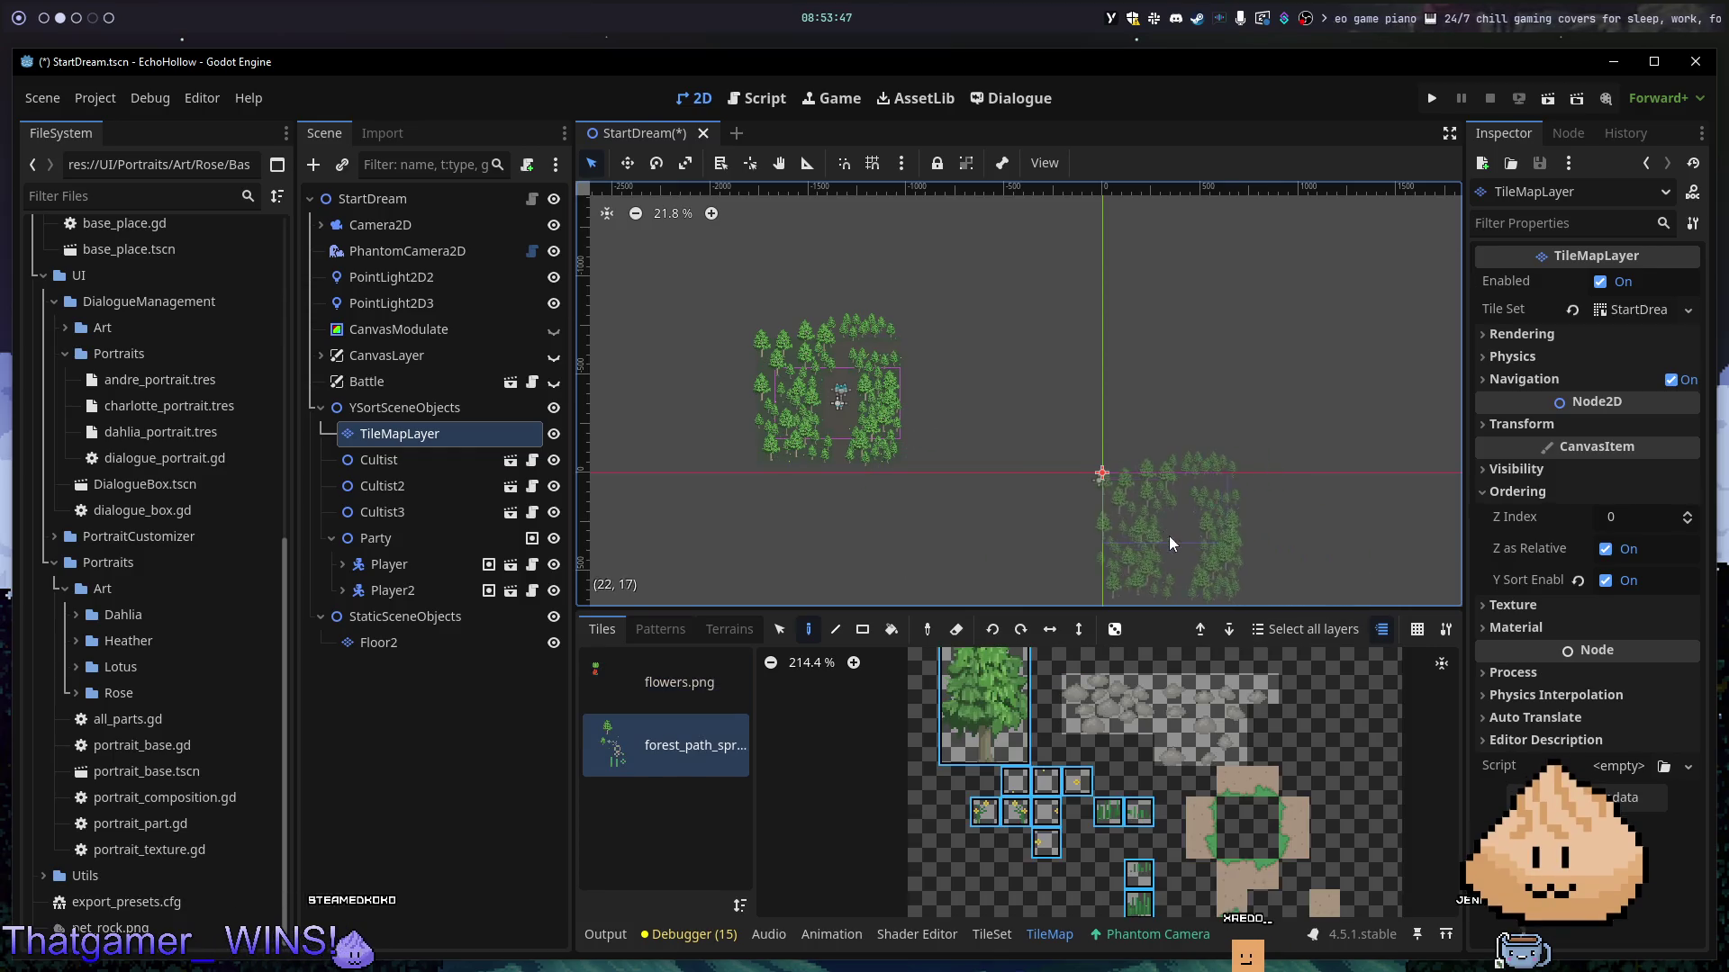
pyautogui.scroll(8, 1170, 539)
pyautogui.scroll(-2, 1175, 477)
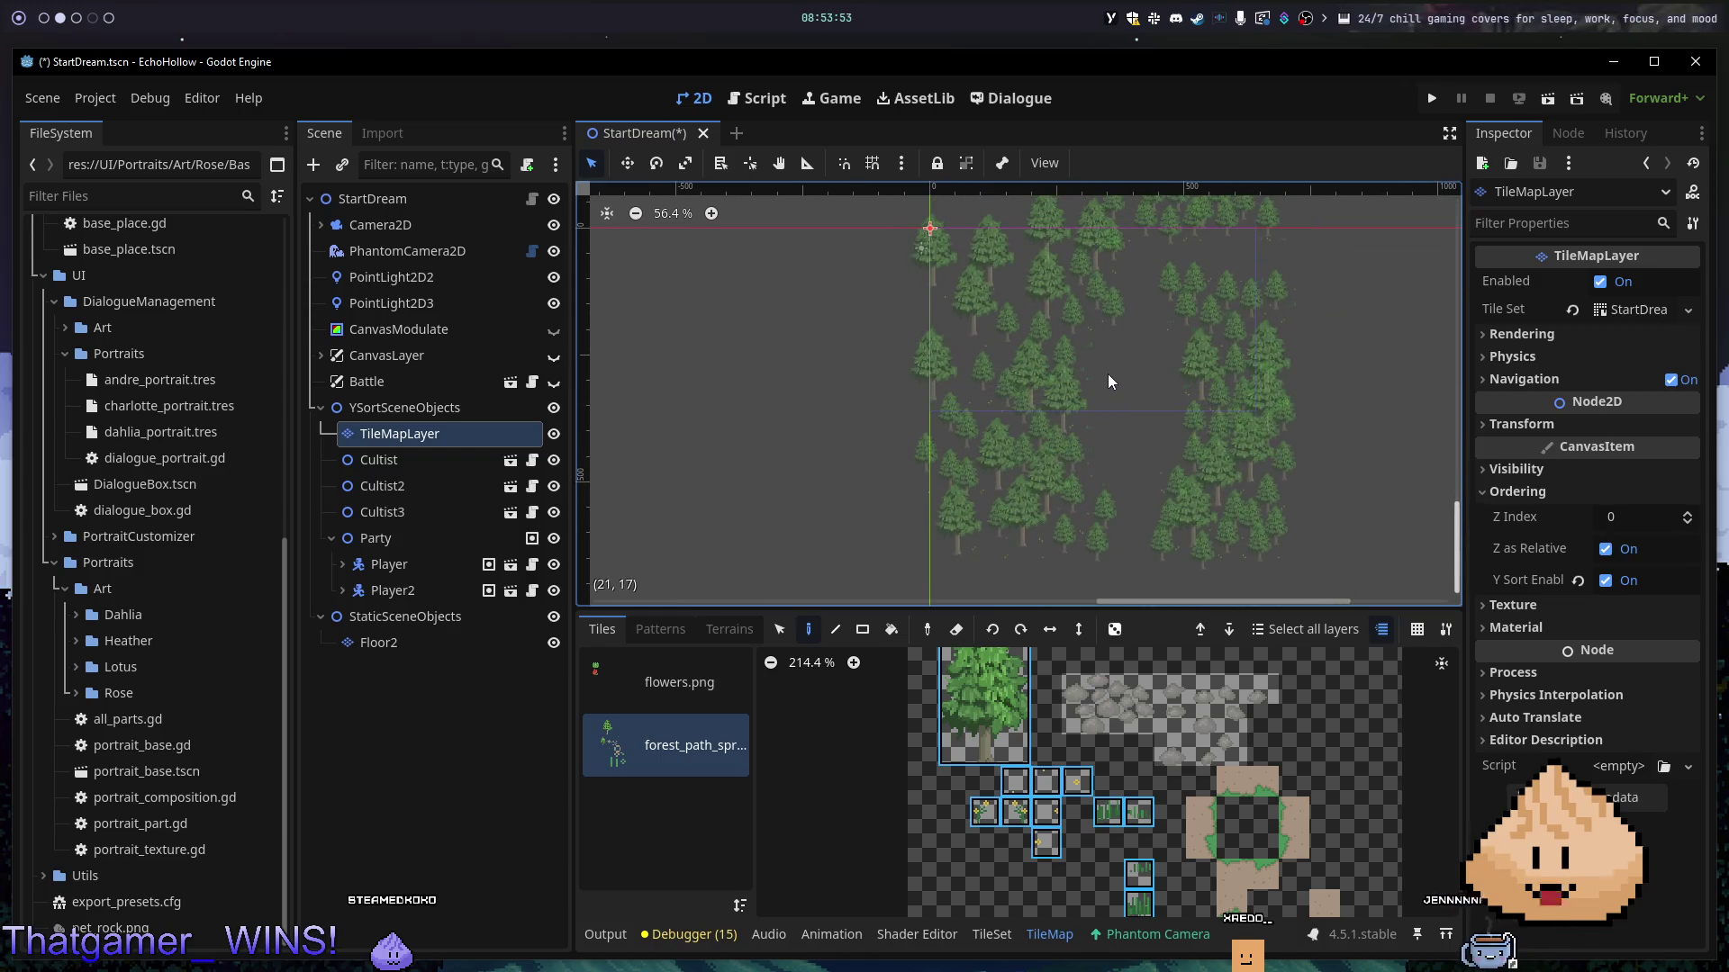
pyautogui.click(480, 639)
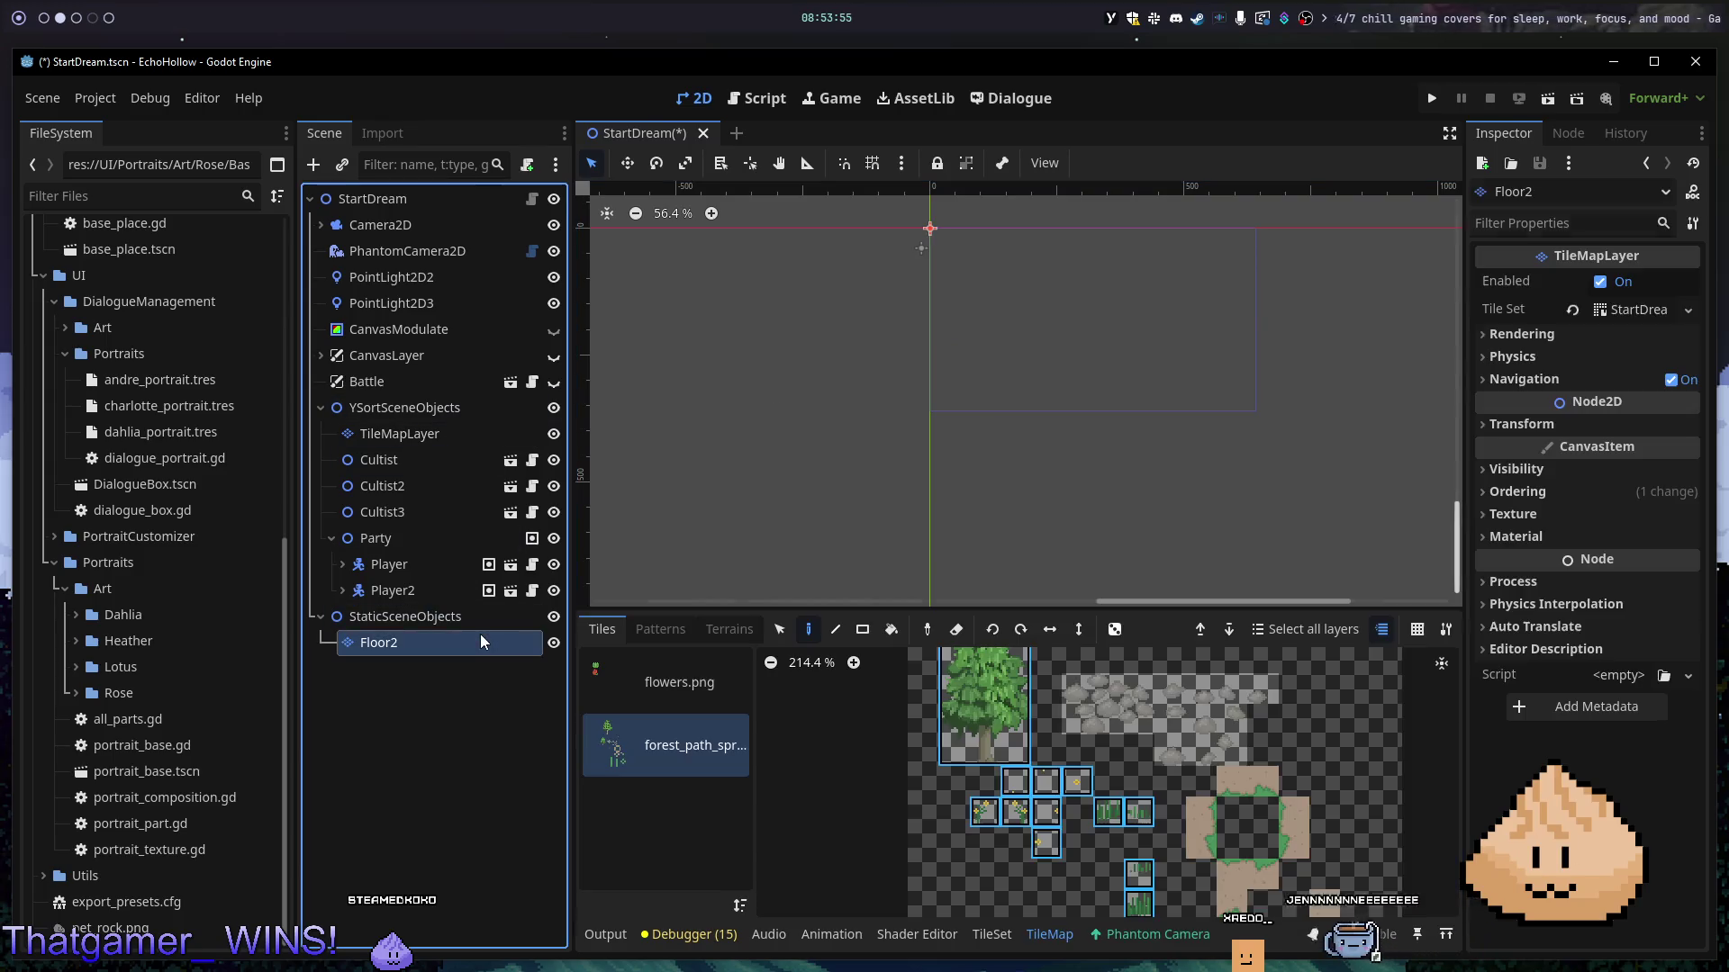
# - Reselect the Floor2 layer, keeping the forest_path tile sheet chosen
pyautogui.hscroll(-5, 900, 432)
pyautogui.scroll(3, 900, 432)
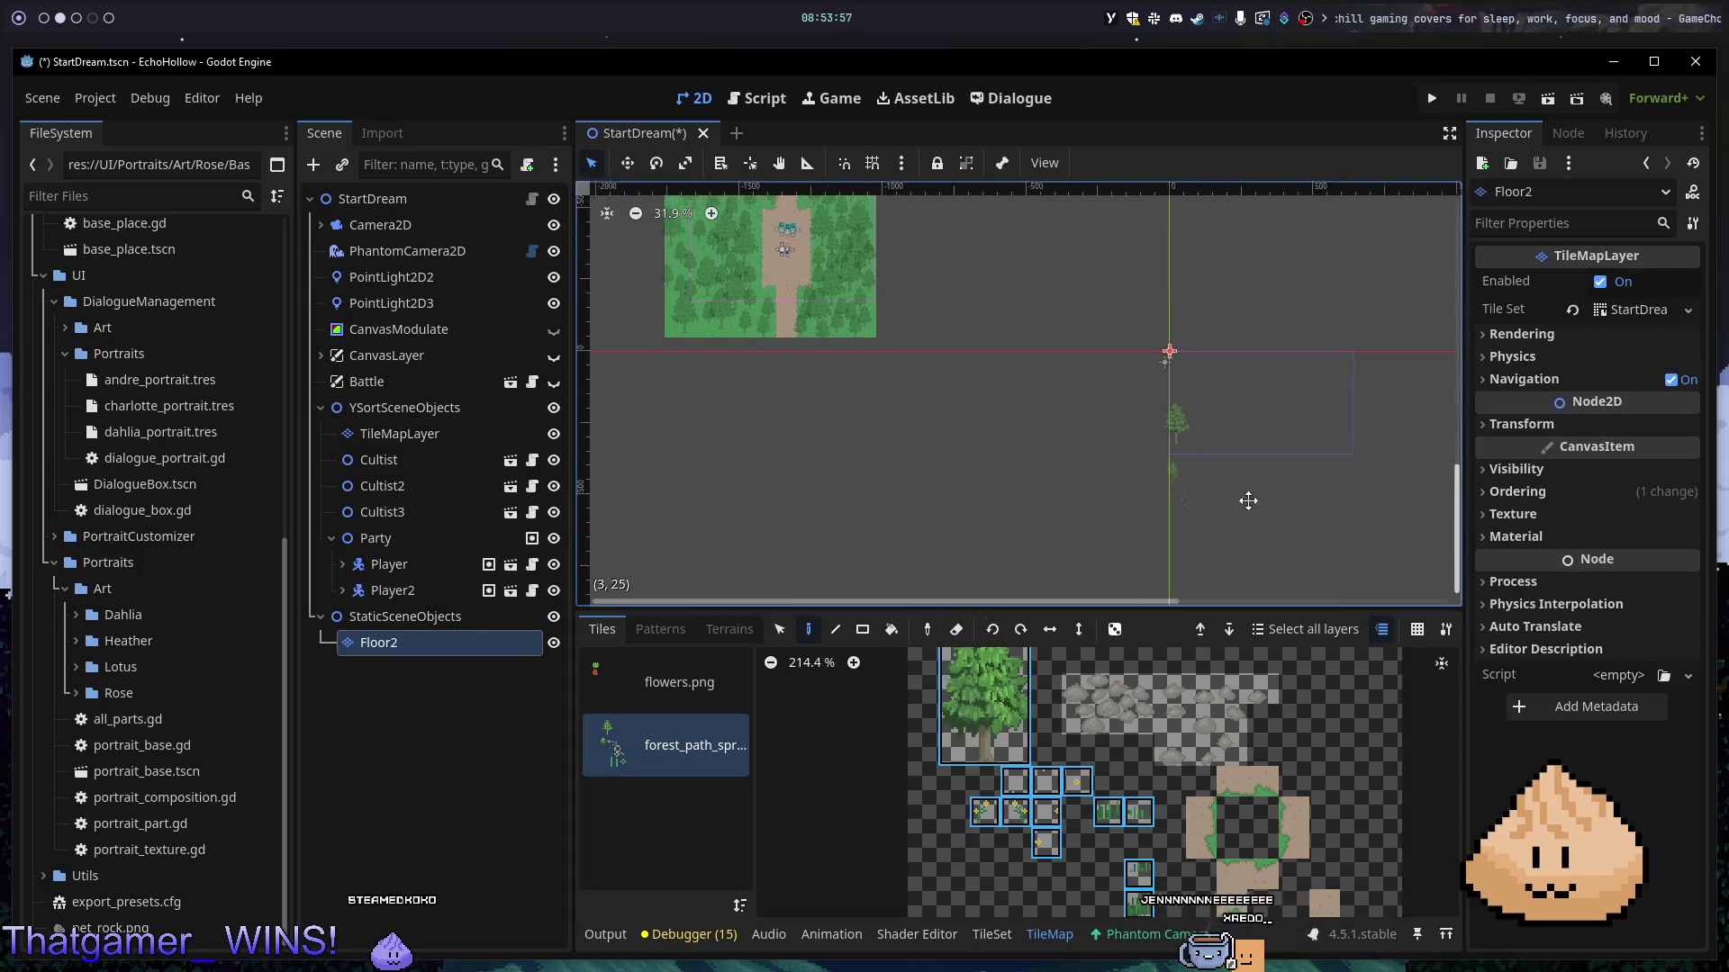
pyautogui.click(804, 577)
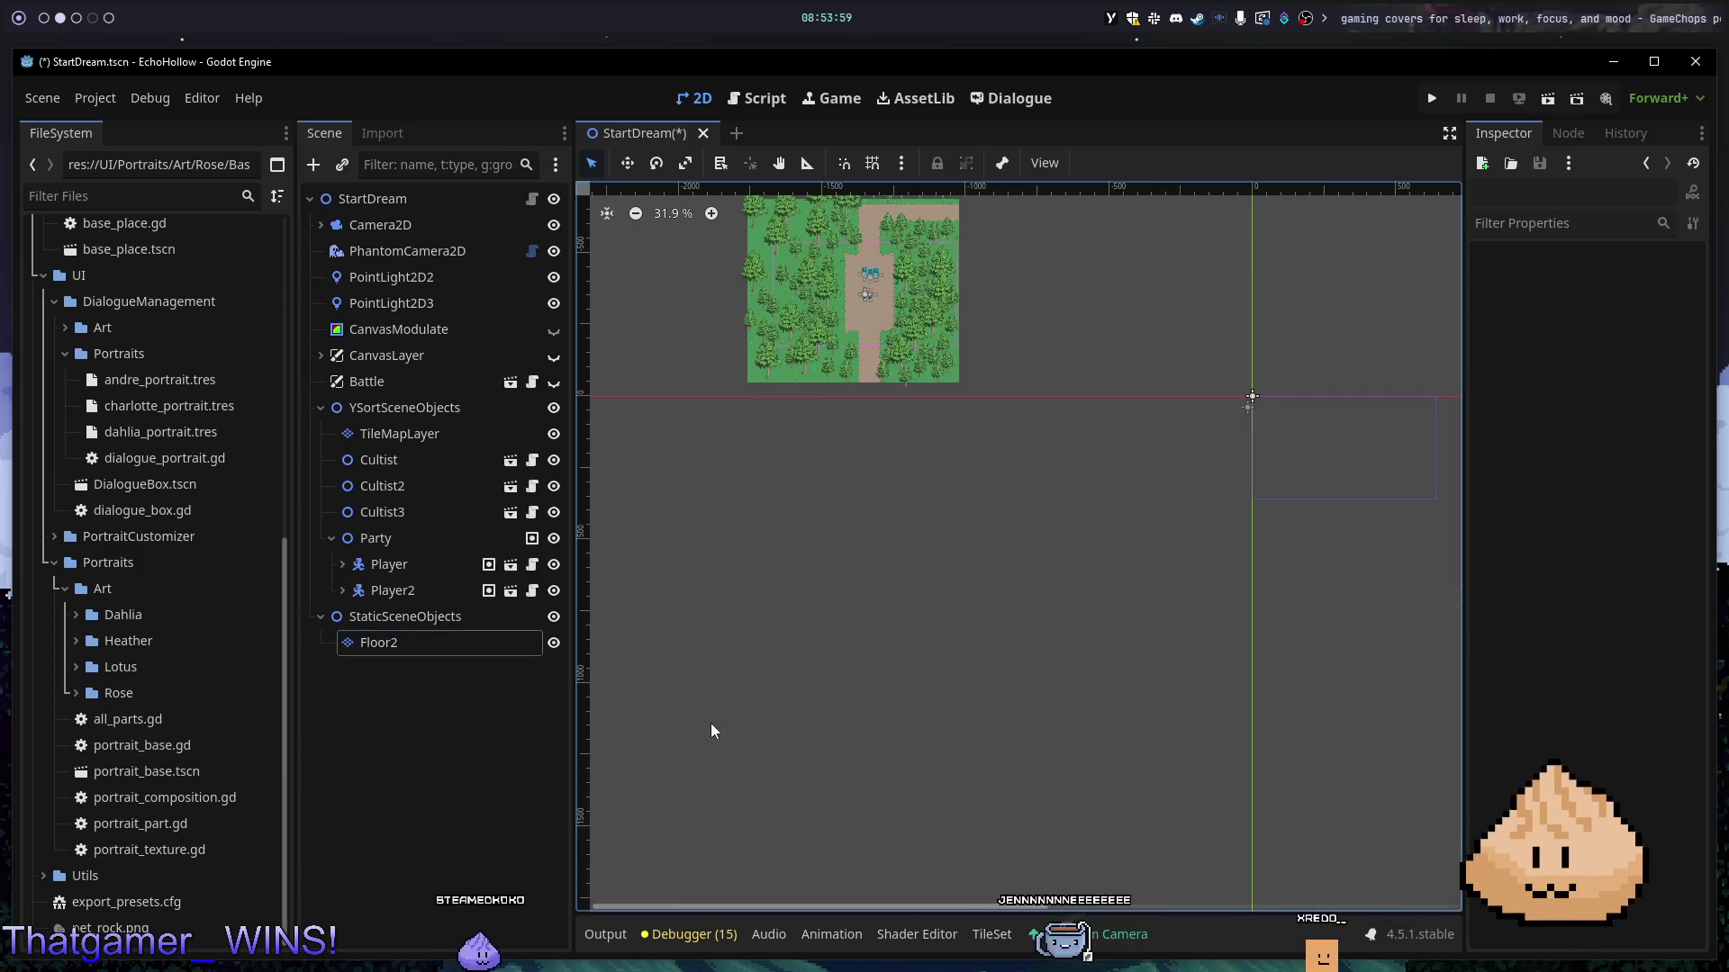
pyautogui.click(450, 652)
pyautogui.click(669, 754)
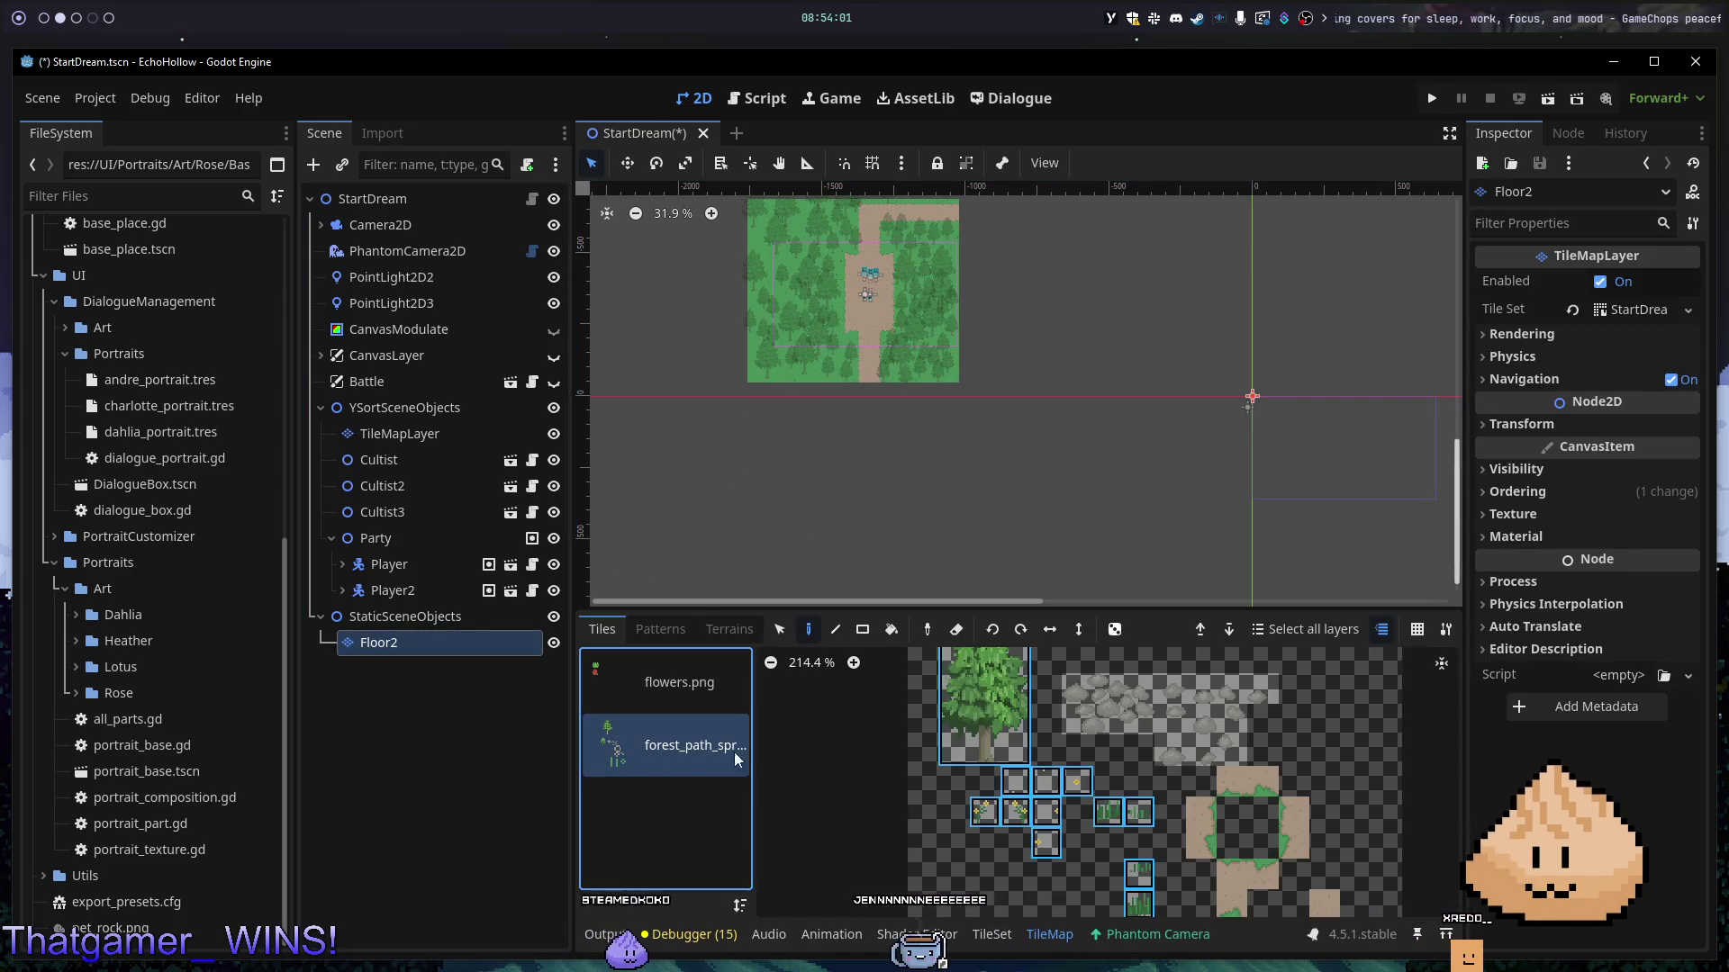
pyautogui.scroll(3, 1036, 504)
pyautogui.hscroll(-2, 1036, 504)
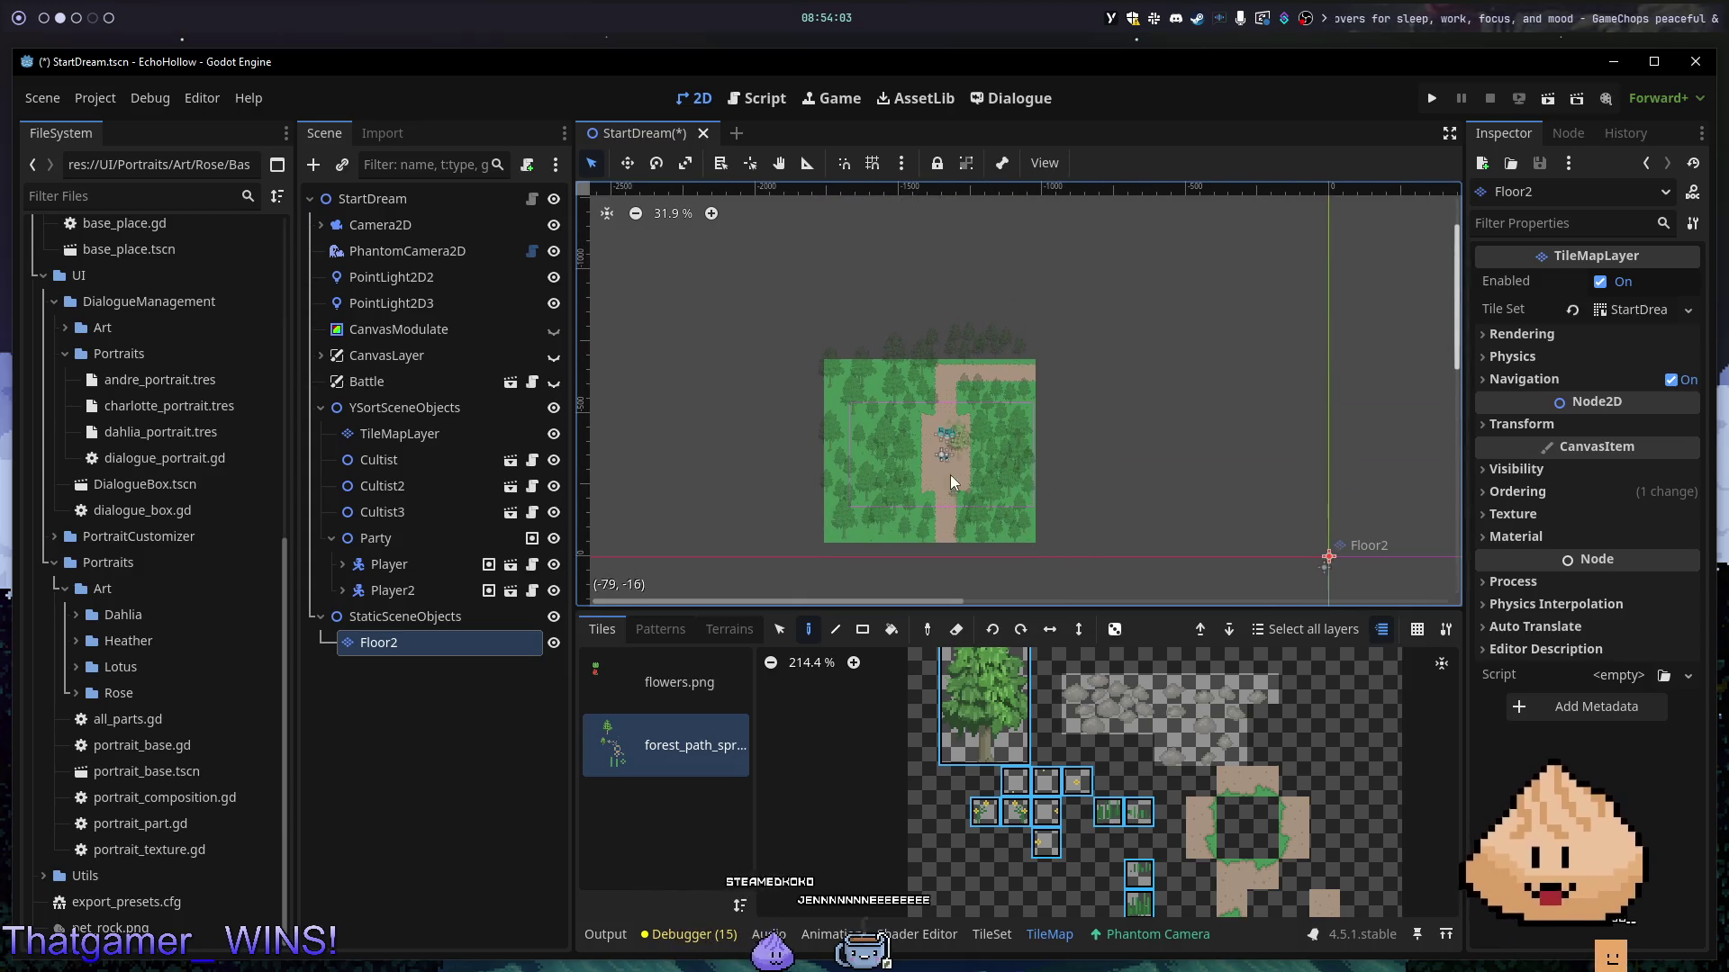
# - Nudge Floor2's tiles and drag the grass-and-path block off the tree layer
pyautogui.click(932, 459)
pyautogui.click(541, 641)
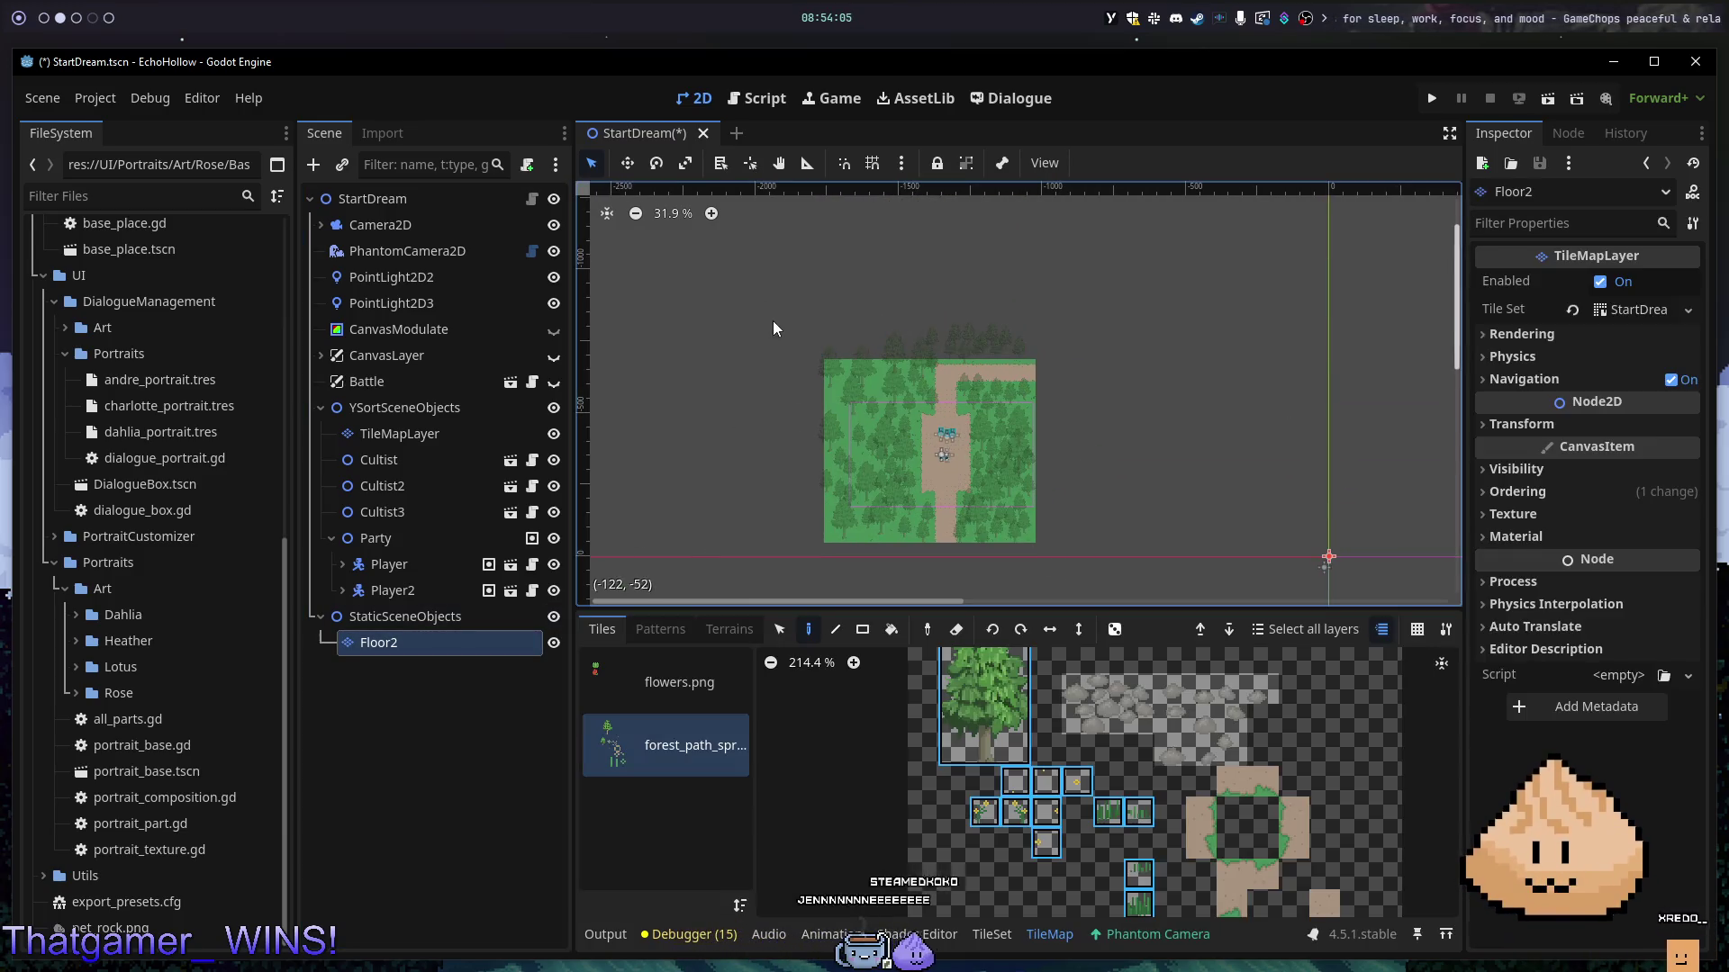
pyautogui.scroll(5, 1144, 601)
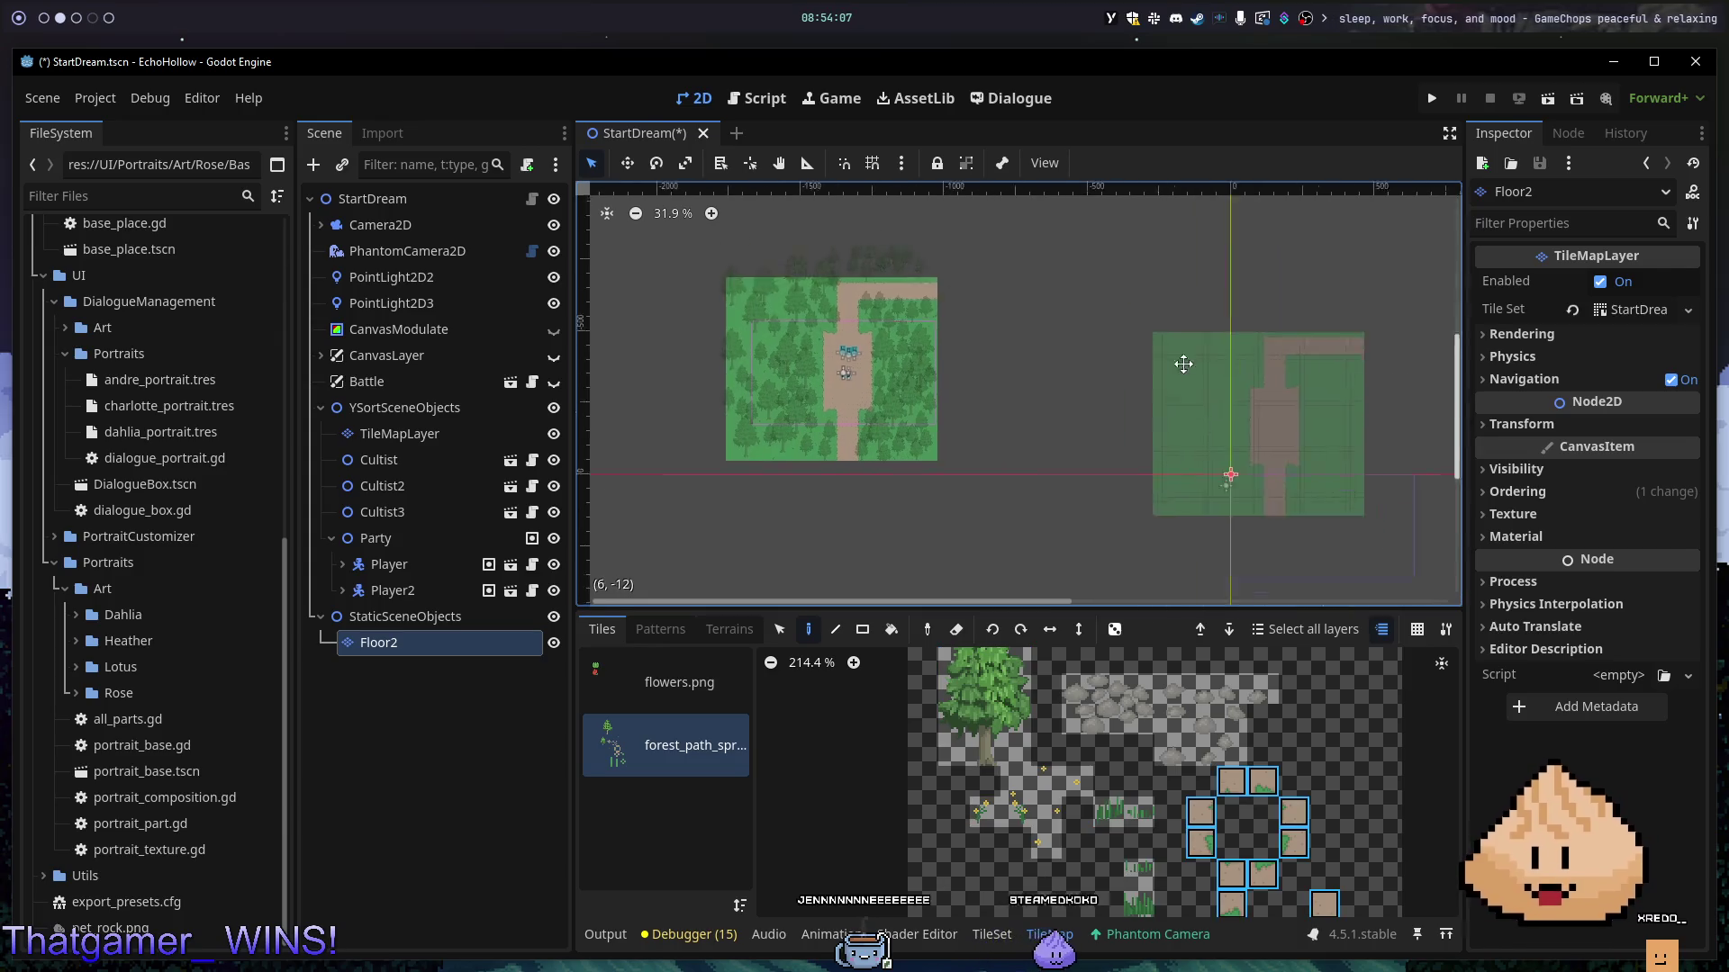
pyautogui.hotkey('ctrl', 'z')
pyautogui.moveTo(1125, 435)
pyautogui.mouseDown()
pyautogui.moveTo(1154, 463)
pyautogui.moveTo(1273, 392)
pyautogui.moveTo(1234, 392)
pyautogui.moveTo(1129, 290)
pyautogui.moveTo(1284, 529)
pyautogui.moveTo(1182, 434)
pyautogui.moveTo(886, 417)
pyautogui.moveTo(1293, 424)
pyautogui.moveTo(975, 367)
pyautogui.moveTo(940, 339)
pyautogui.moveTo(916, 339)
pyautogui.moveTo(990, 504)
pyautogui.moveTo(911, 478)
pyautogui.mouseUp()
pyautogui.scroll(-5, 975, 367)
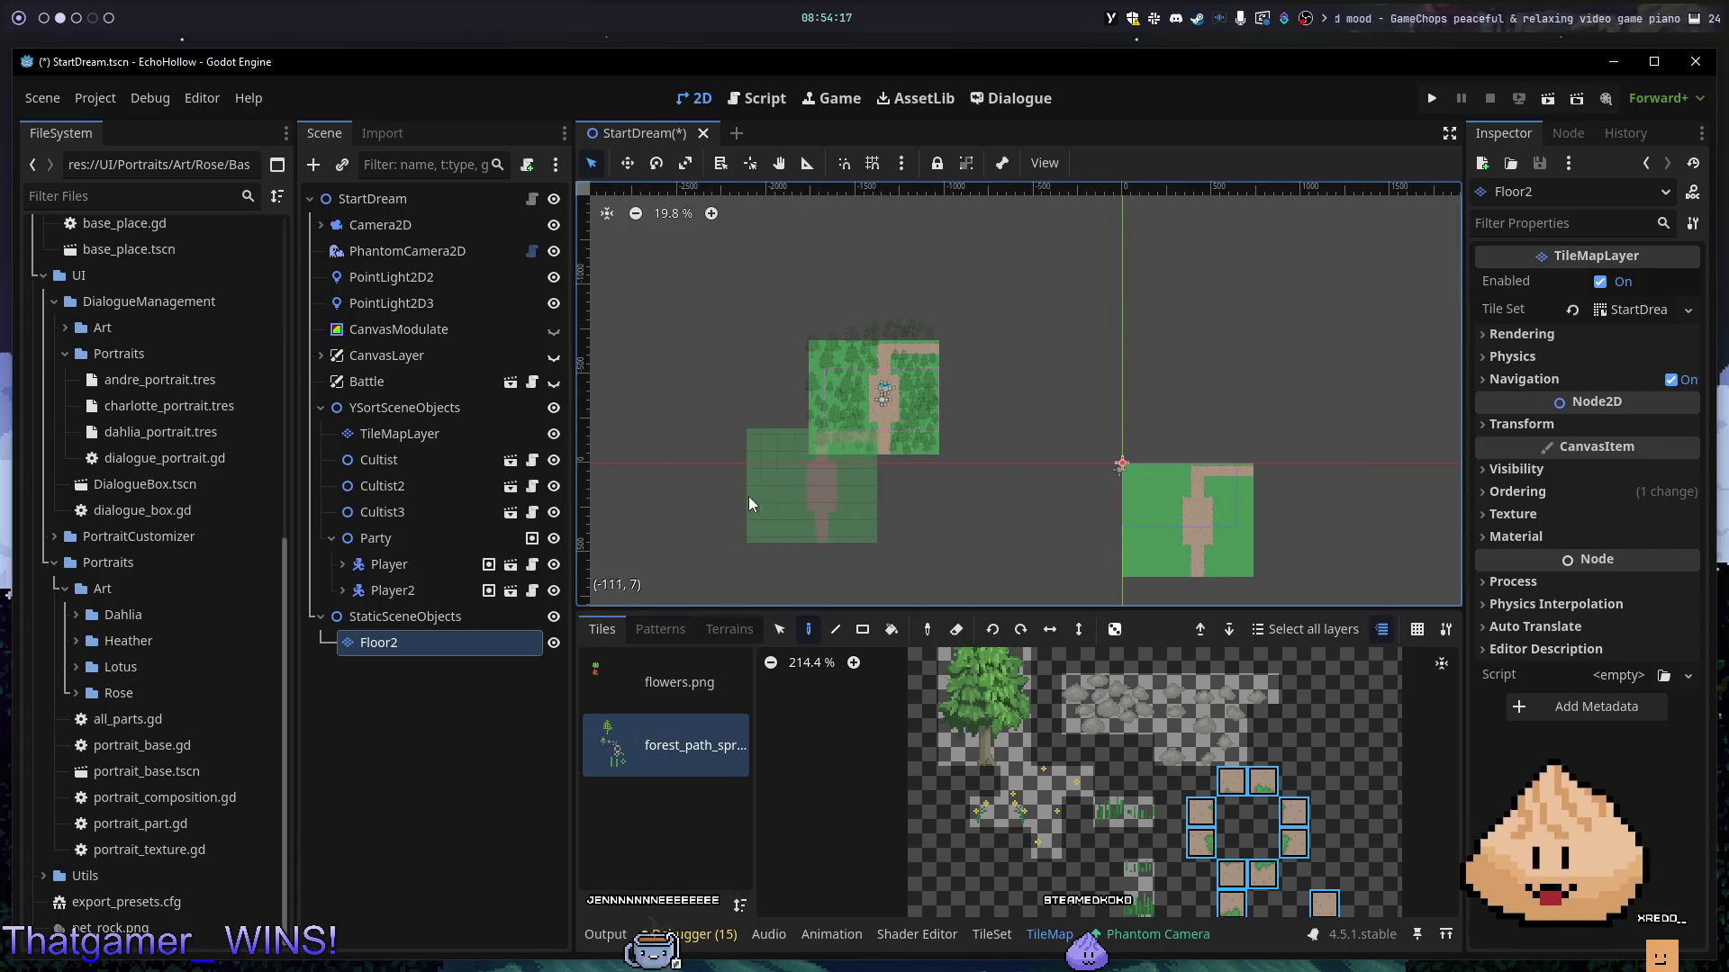
# - Select TileMapLayer and zoom and pan around to inspect the forest trees
pyautogui.click(400, 436)
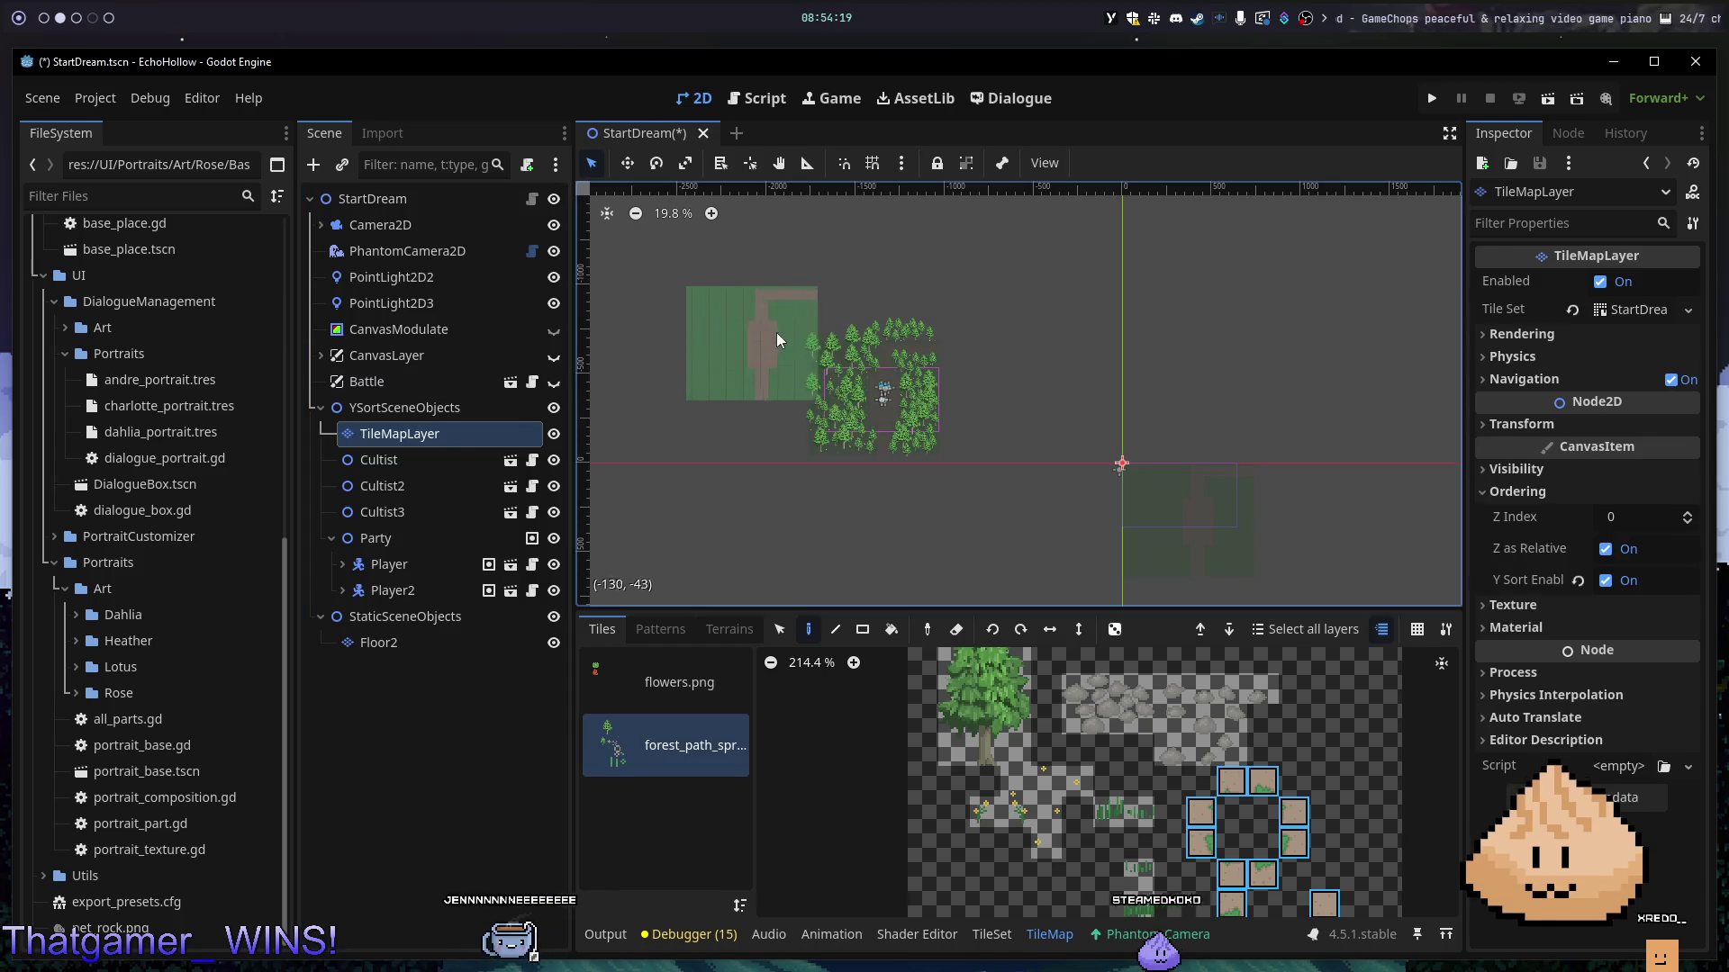
pyautogui.scroll(6, 1044, 571)
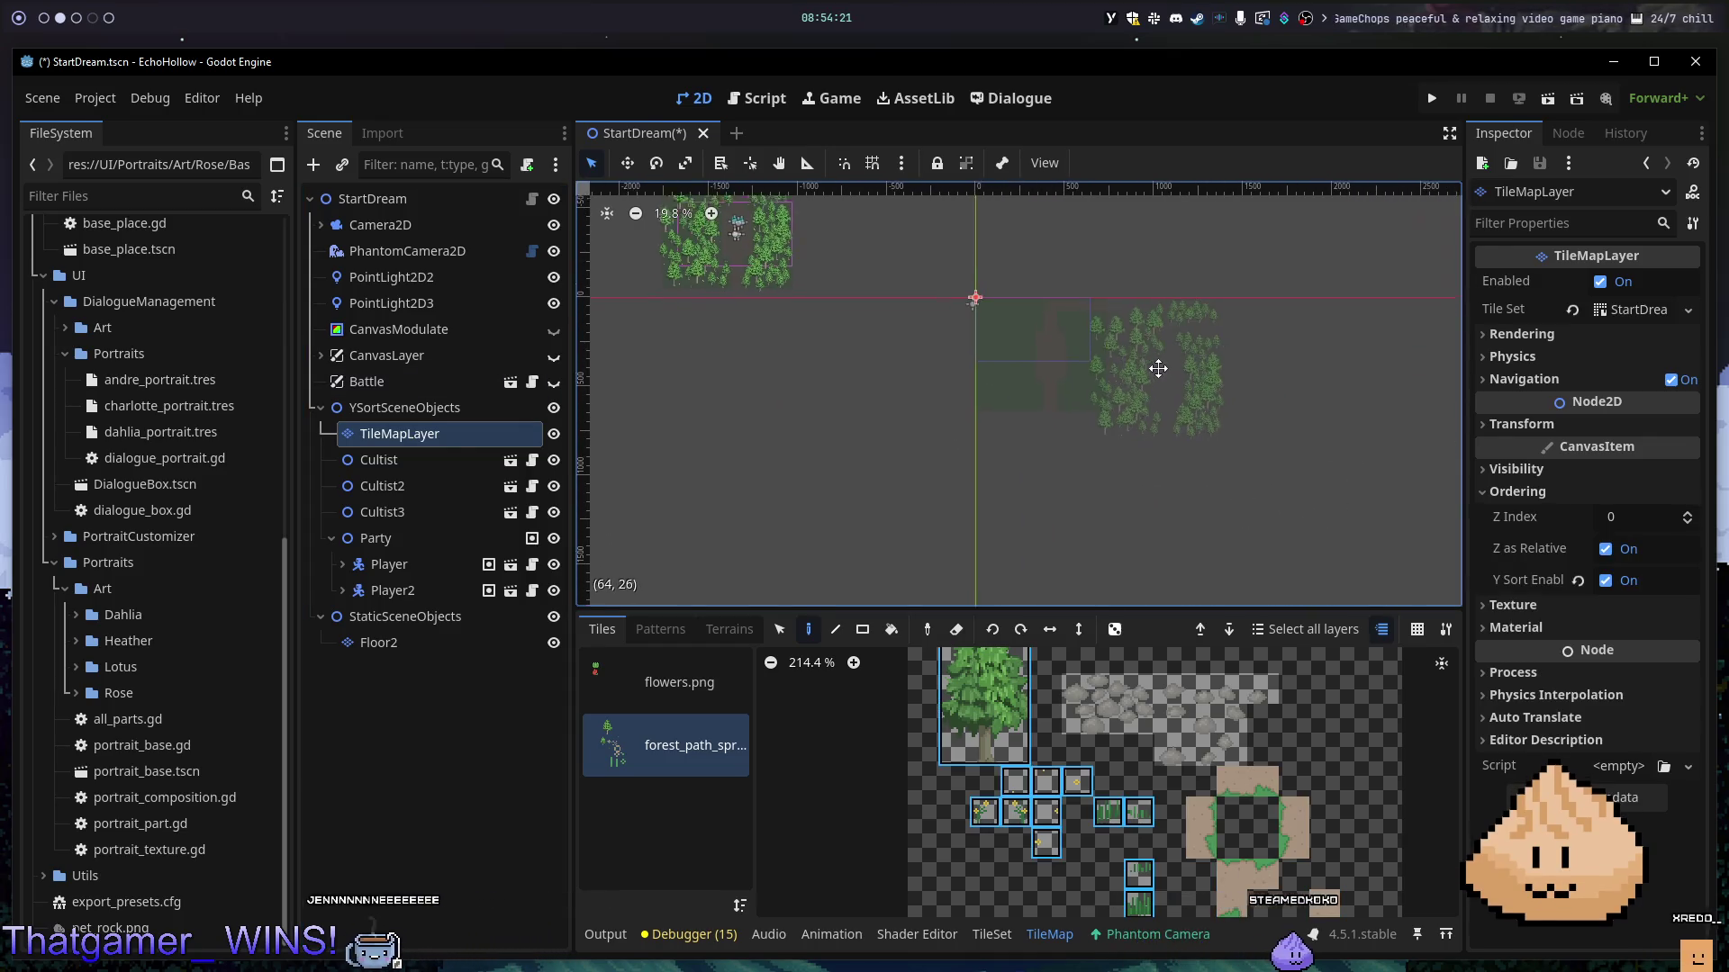
pyautogui.scroll(1, 1001, 379)
pyautogui.hscroll(-5, 741, 398)
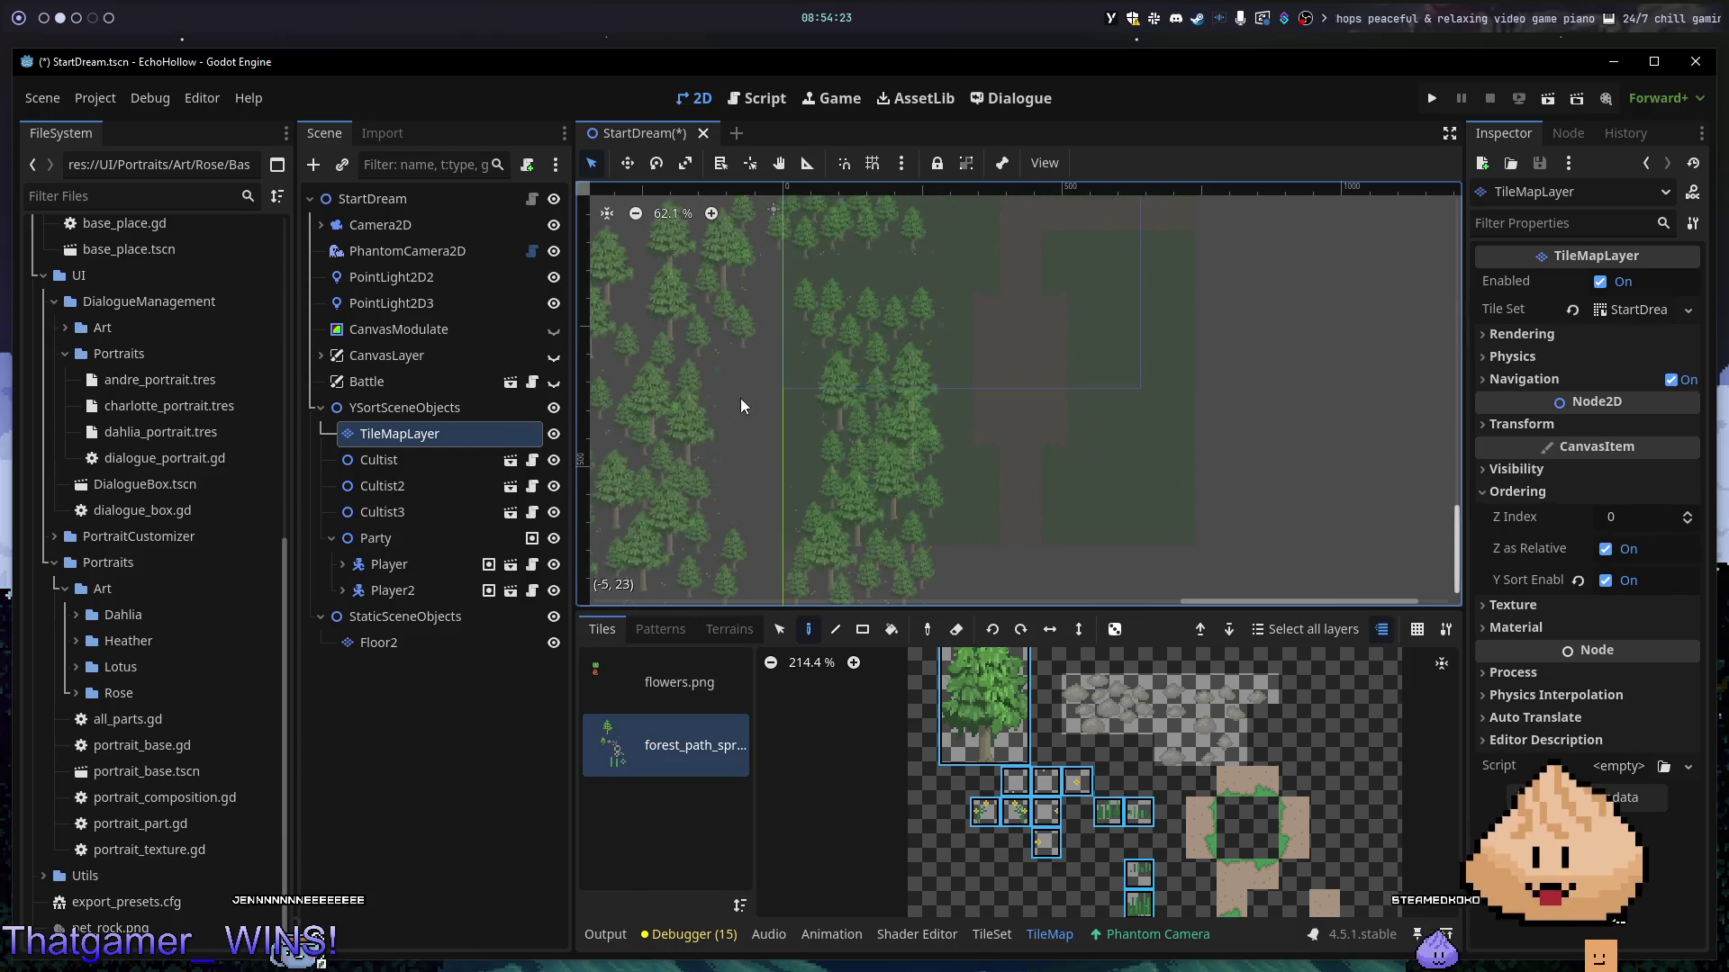
pyautogui.scroll(2, 937, 396)
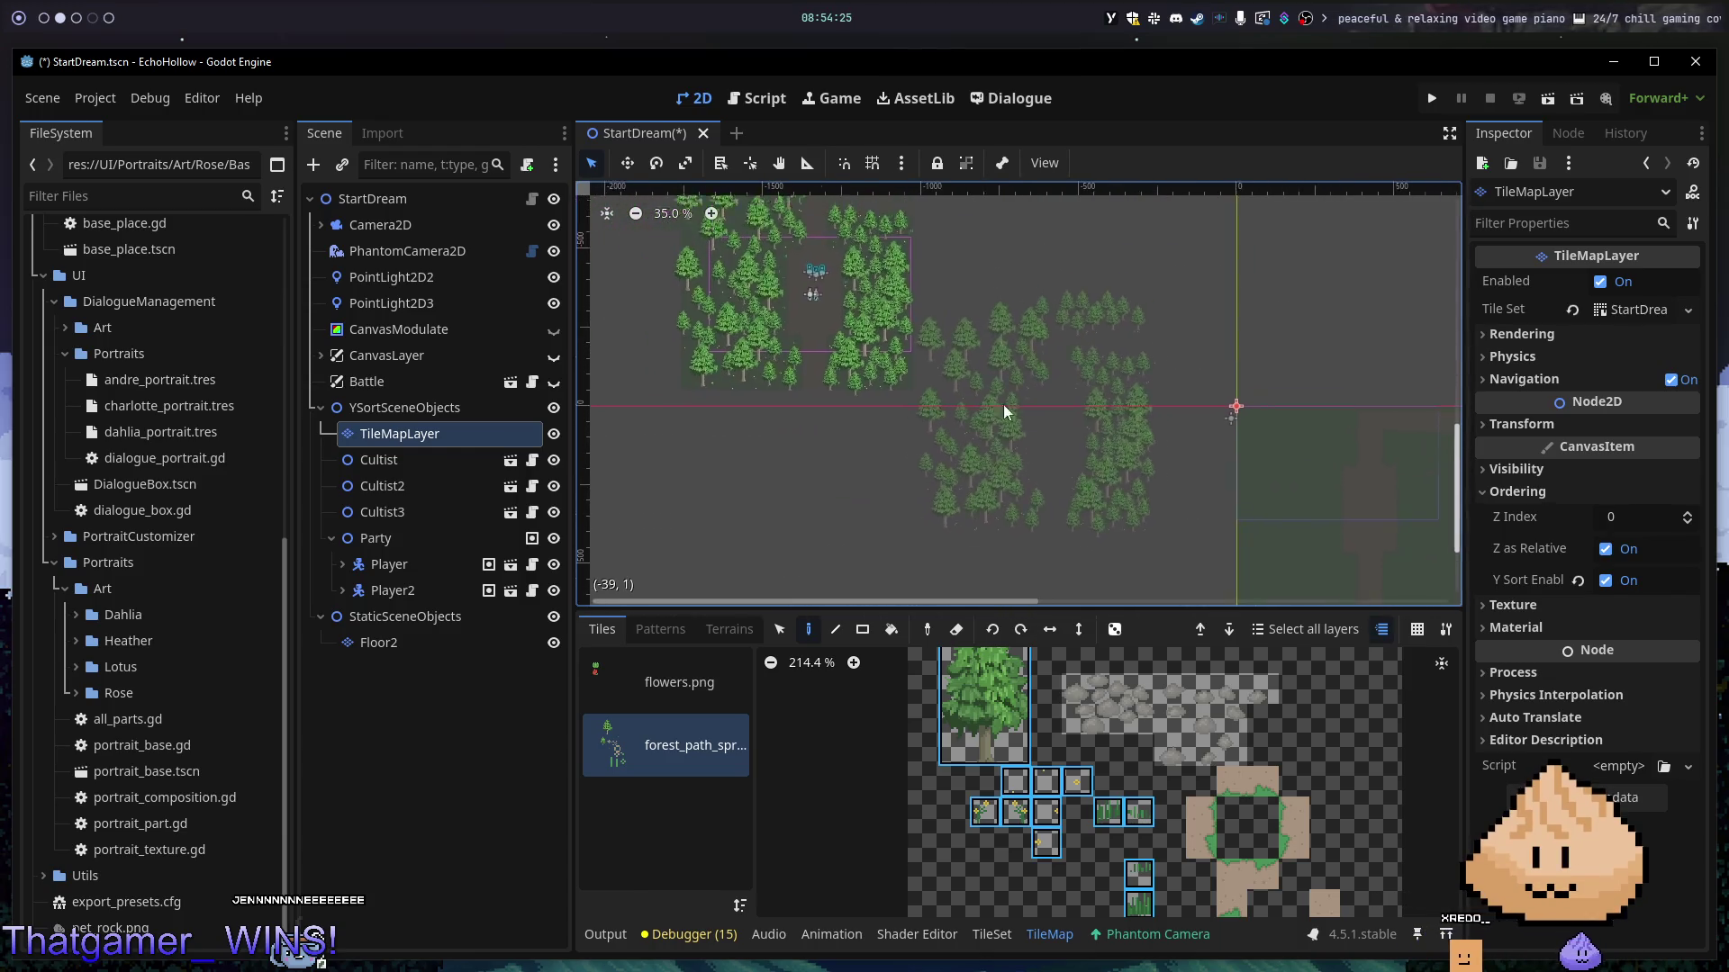
pyautogui.hscroll(-6, 1030, 411)
pyautogui.scroll(2, 795, 332)
pyautogui.scroll(2, 1192, 392)
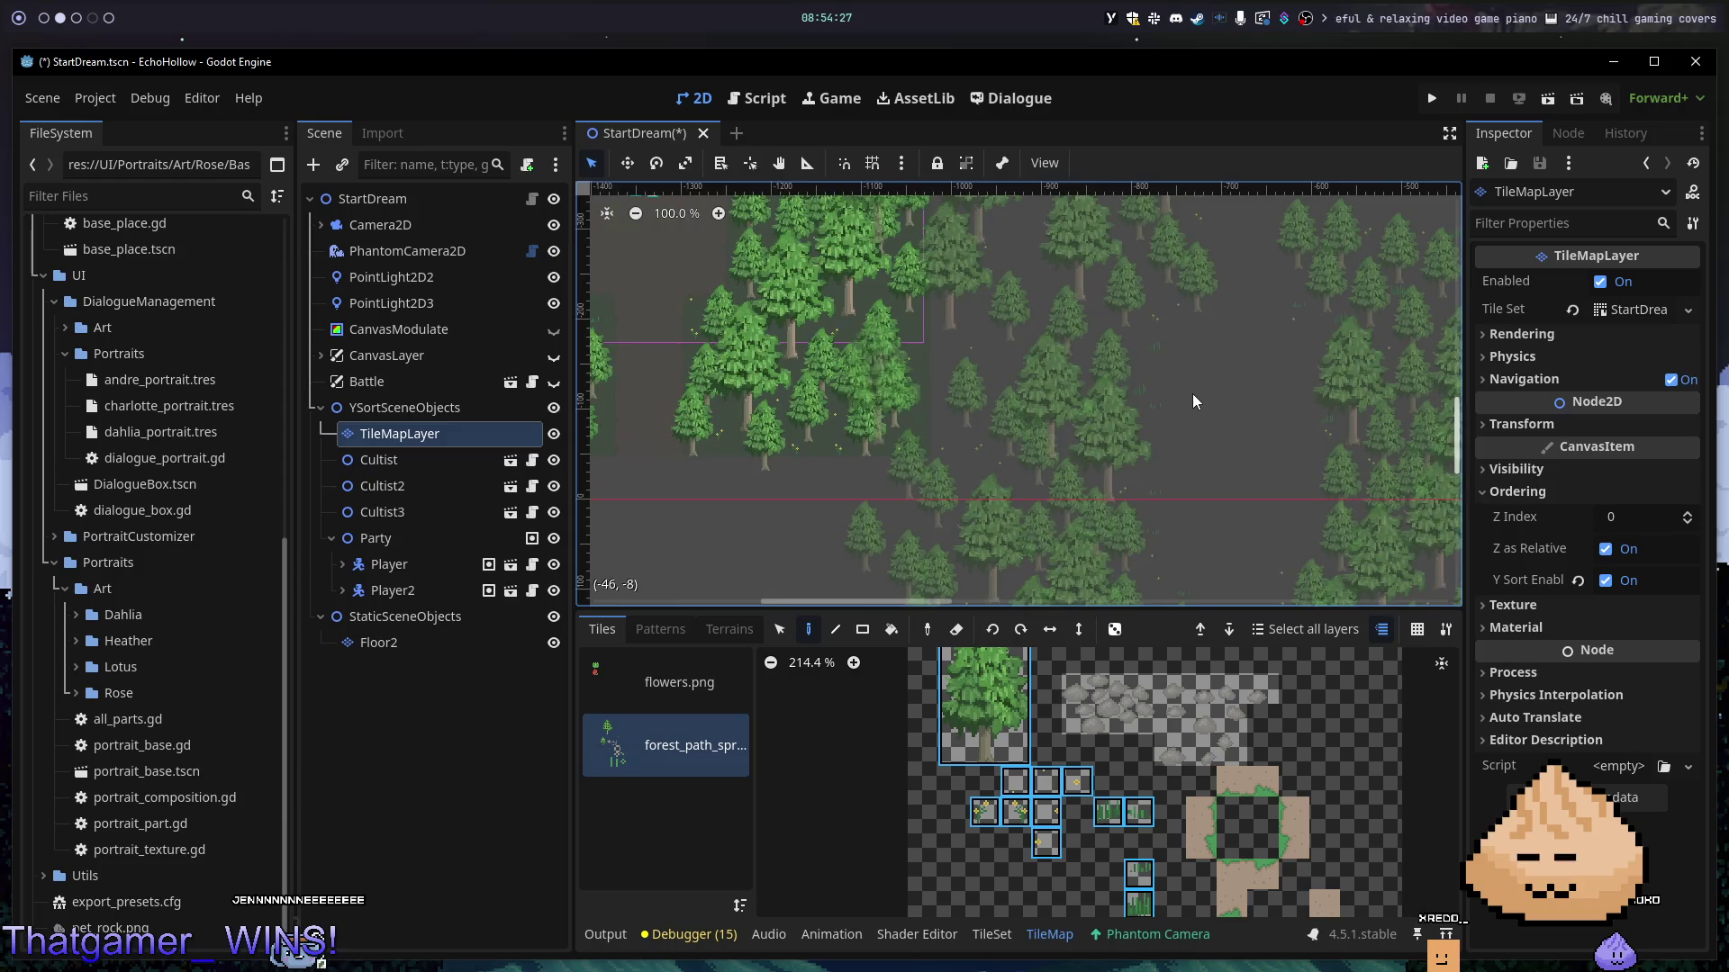
pyautogui.hscroll(-1, 1210, 402)
pyautogui.scroll(-5, 1210, 410)
pyautogui.hscroll(10, 1171, 450)
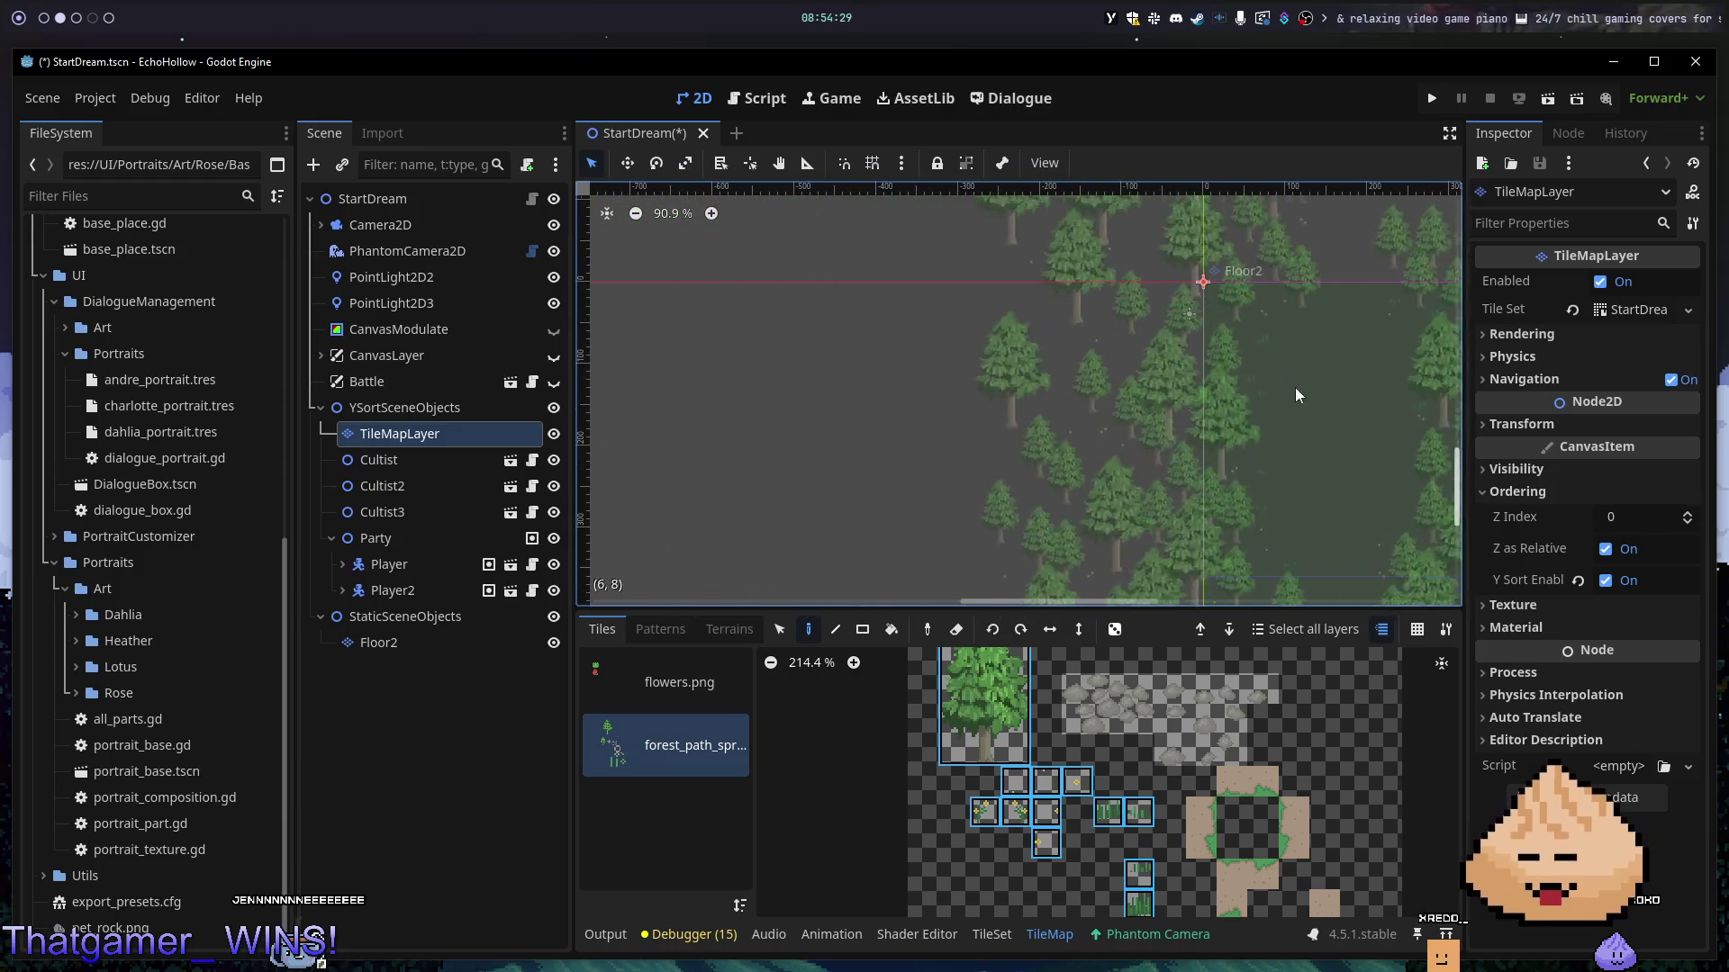
pyautogui.scroll(-3, 1135, 306)
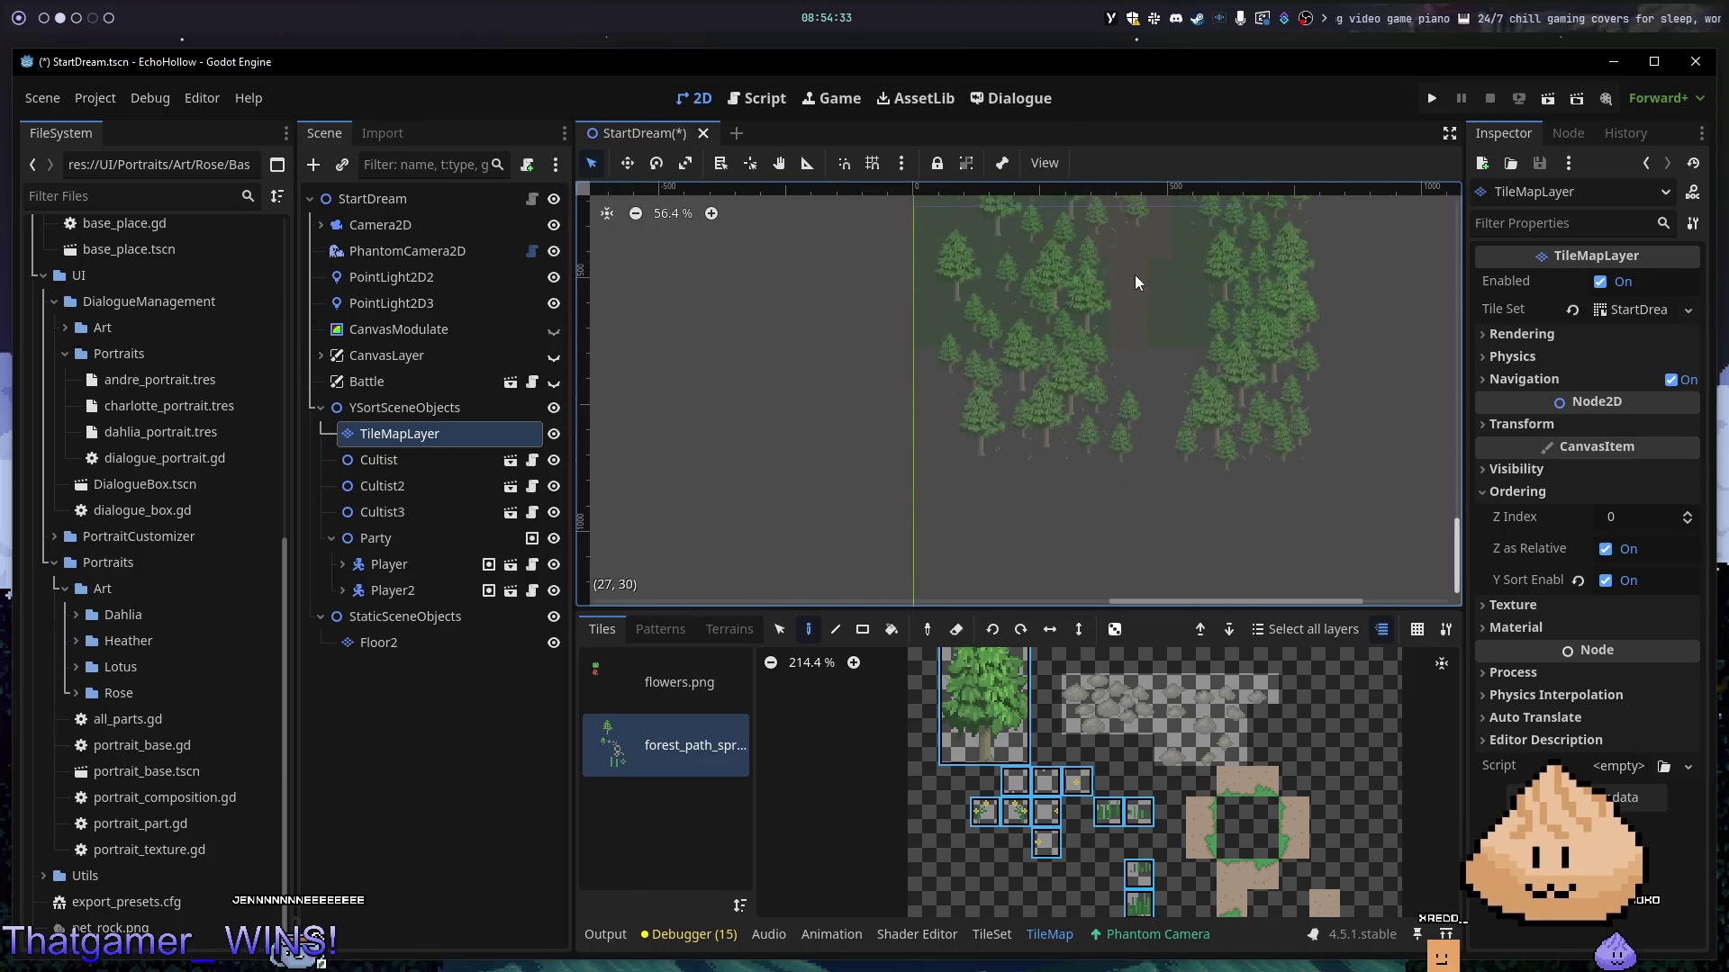
pyautogui.scroll(-1, 1108, 275)
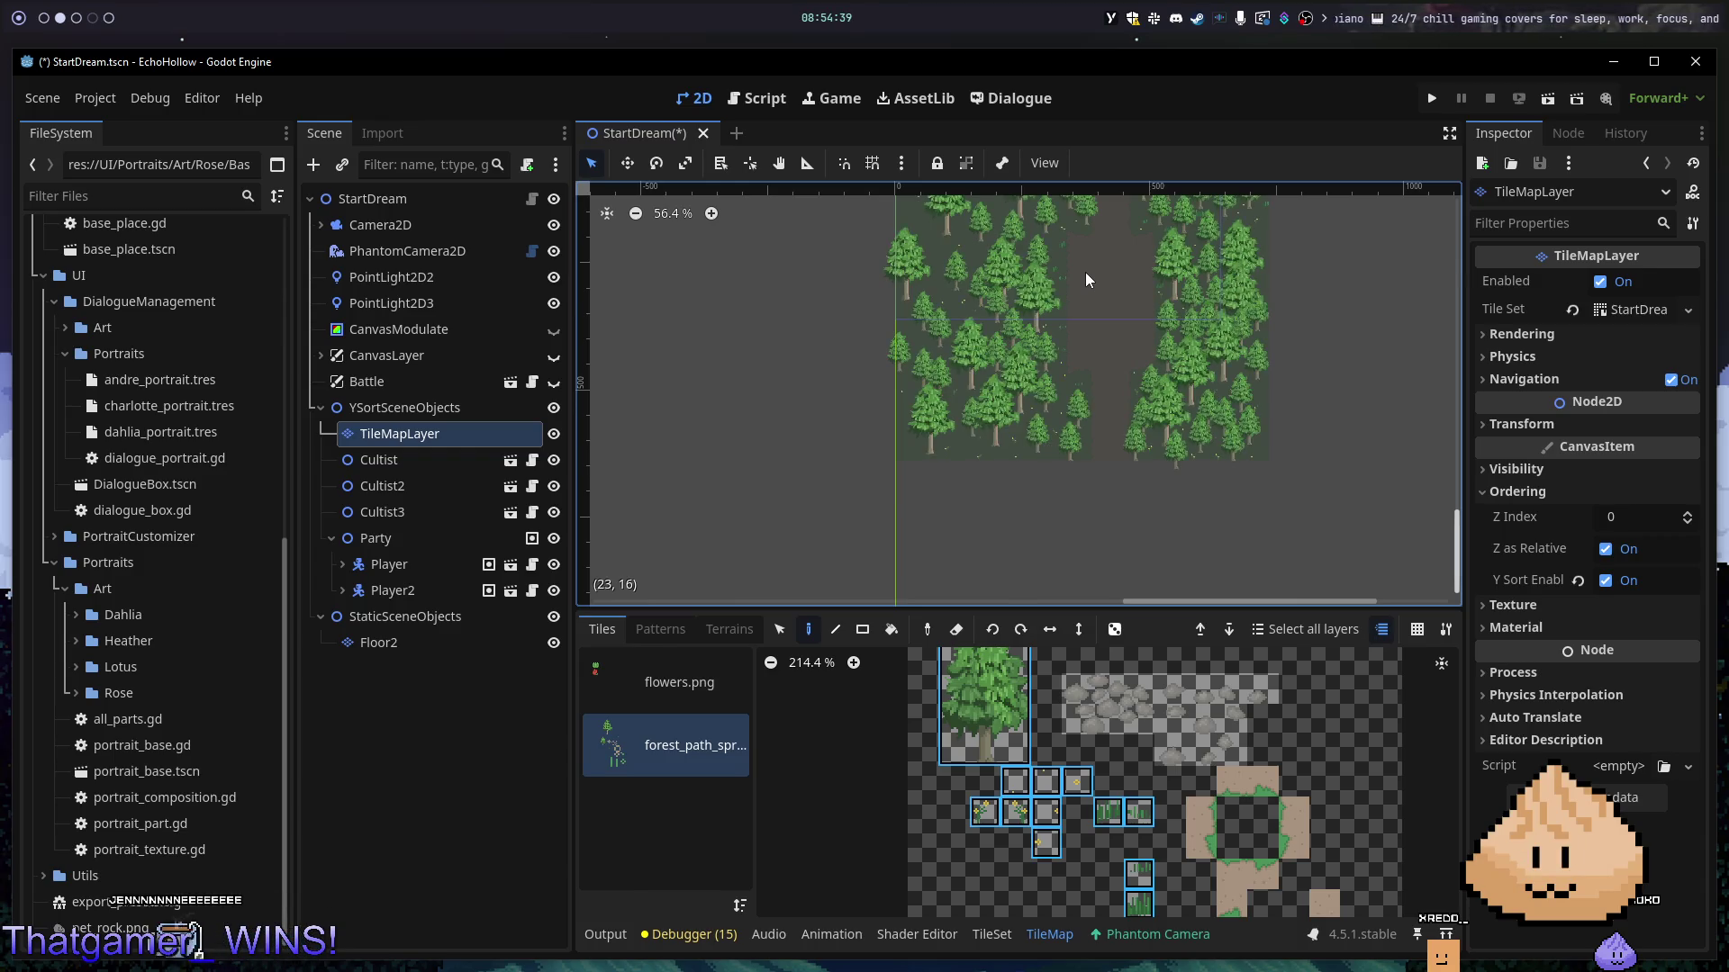
pyautogui.scroll(6, 1266, 425)
# - Compare against the plain map, then reselect TileMapLayer and pick the rectangle Eraser
pyautogui.click(1205, 436)
pyautogui.scroll(-2, 1140, 405)
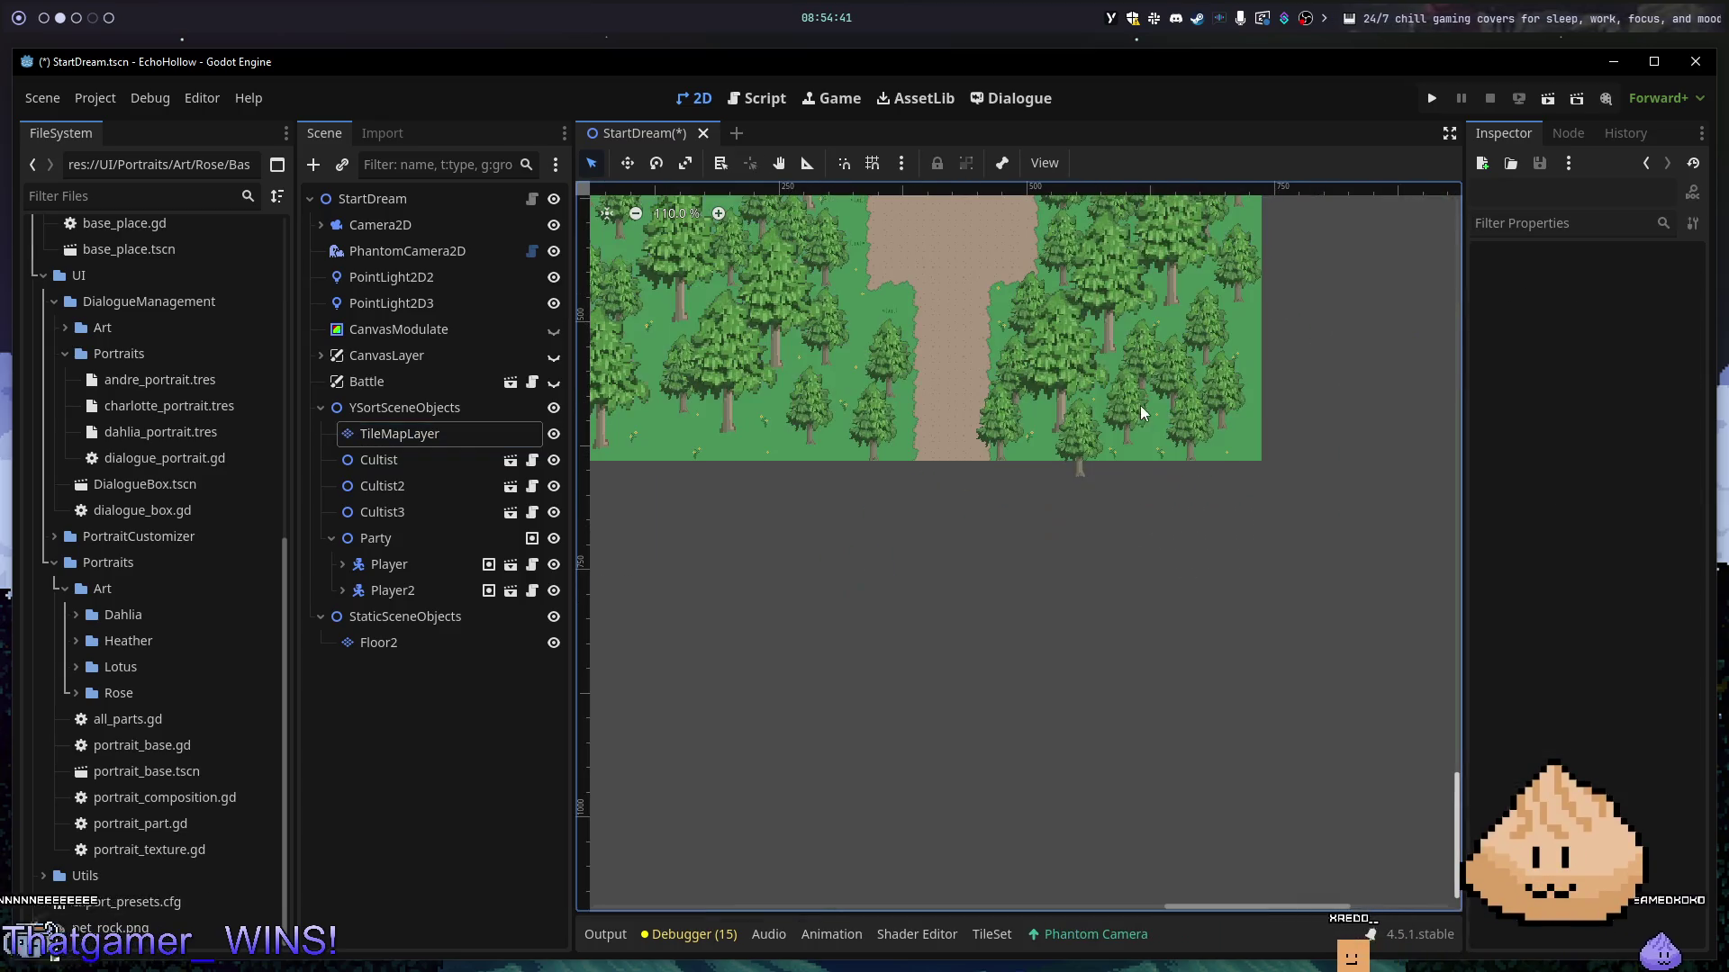
pyautogui.scroll(2, 1068, 580)
pyautogui.scroll(-13, 1068, 580)
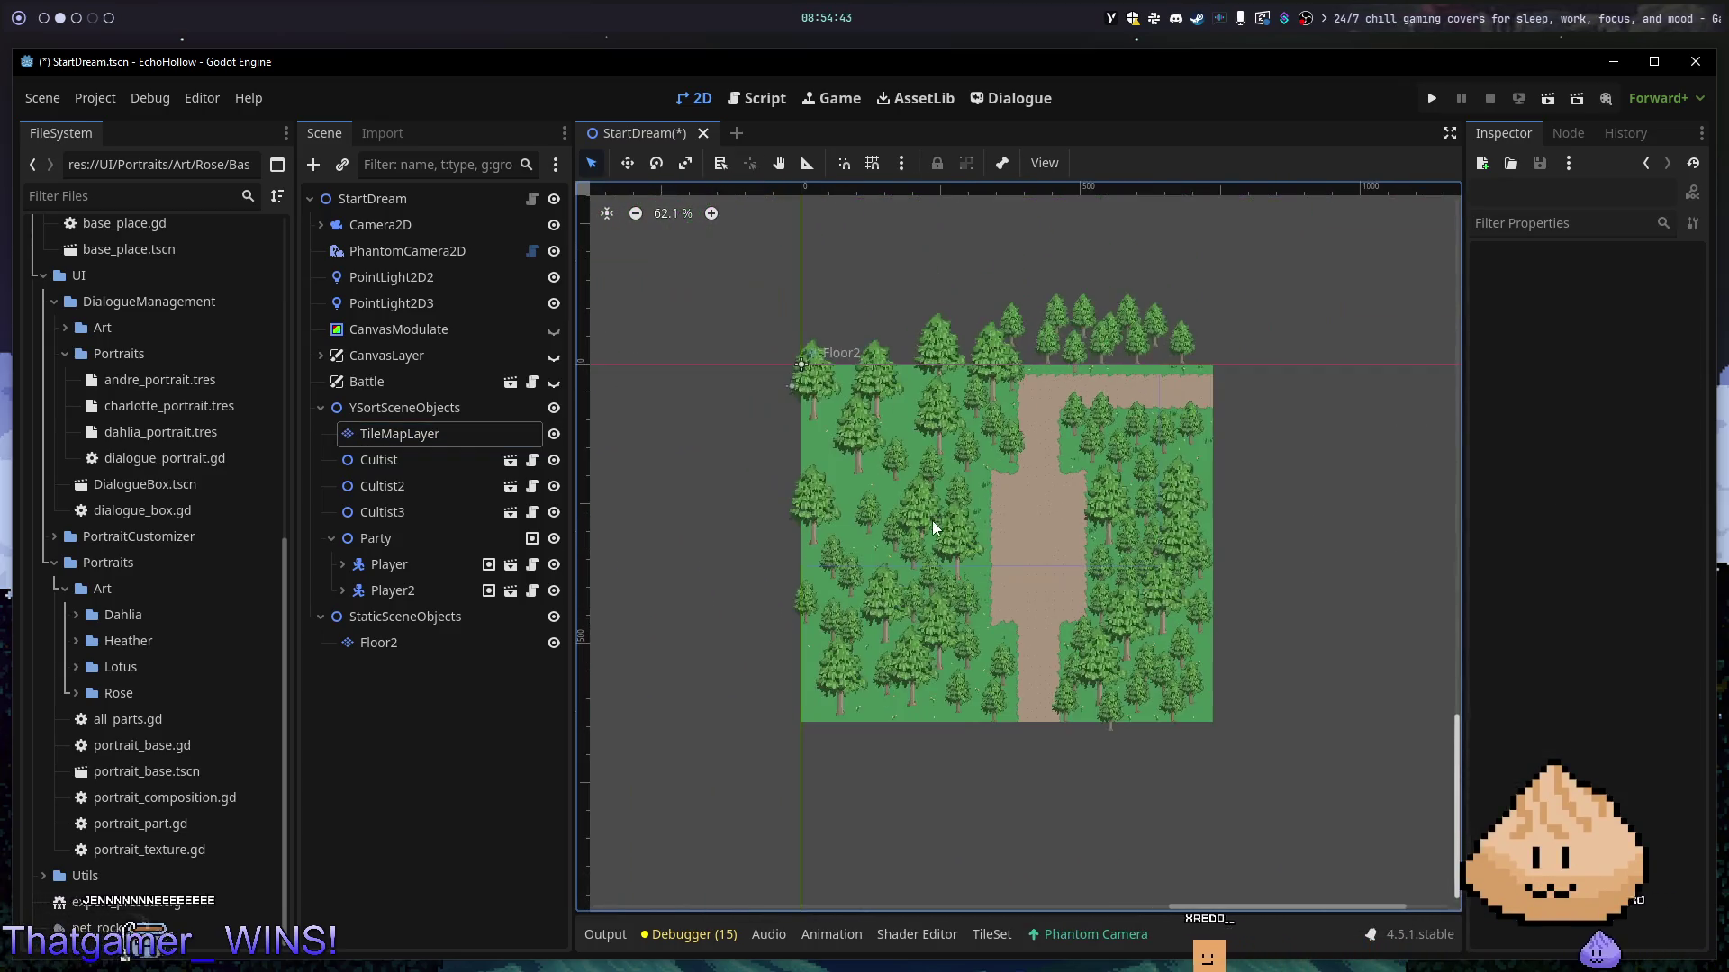
pyautogui.scroll(-1, 839, 437)
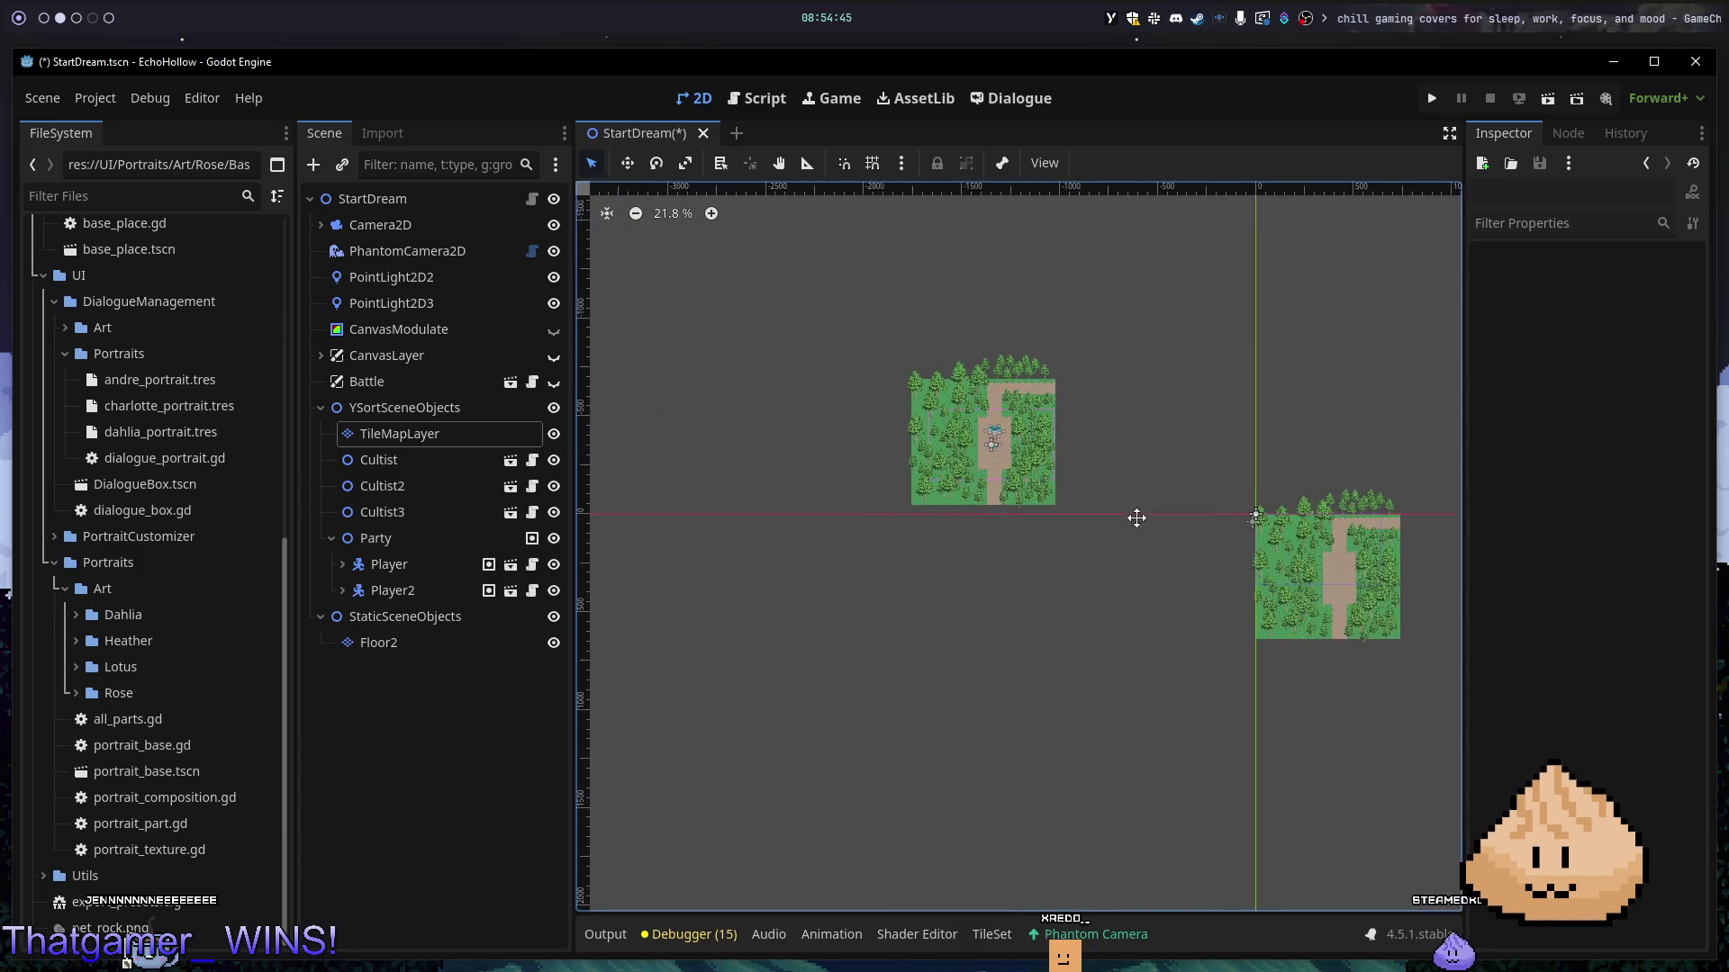
pyautogui.click(478, 434)
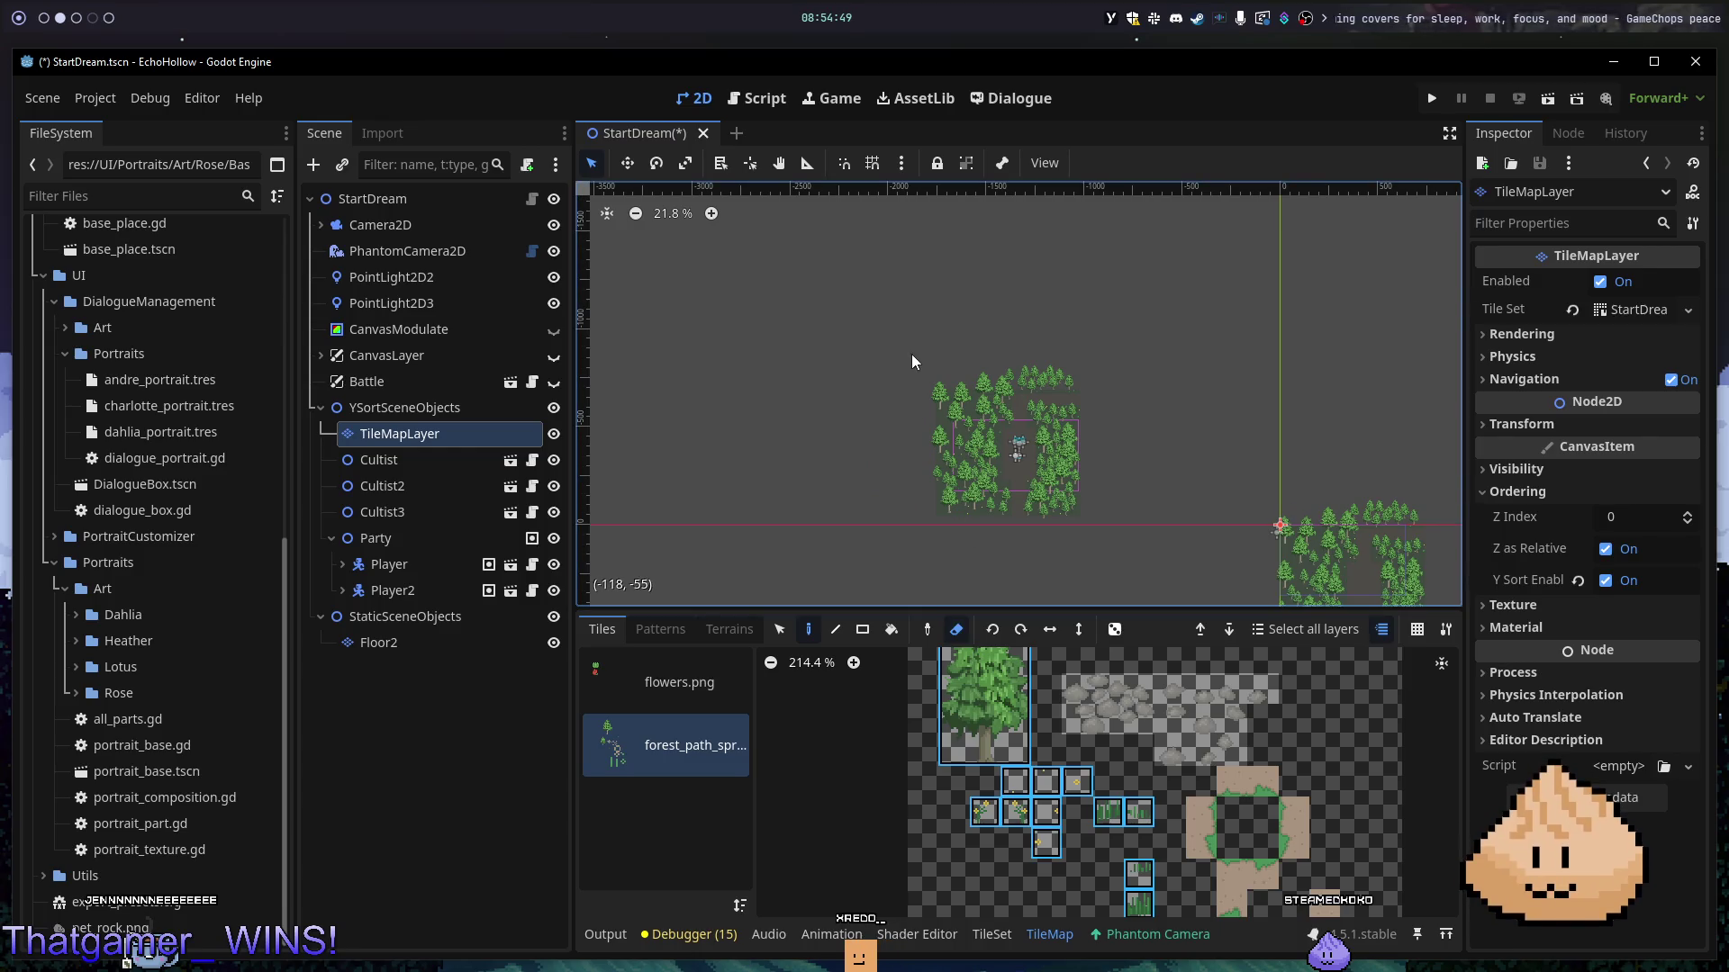
pyautogui.click(956, 630)
pyautogui.click(861, 630)
# - Erase the central forest tiles on the current layer and on Floor2
pyautogui.moveTo(900, 273)
pyautogui.mouseDown()
pyautogui.moveTo(1040, 395)
pyautogui.moveTo(1075, 513)
pyautogui.mouseUp()
pyautogui.click(461, 642)
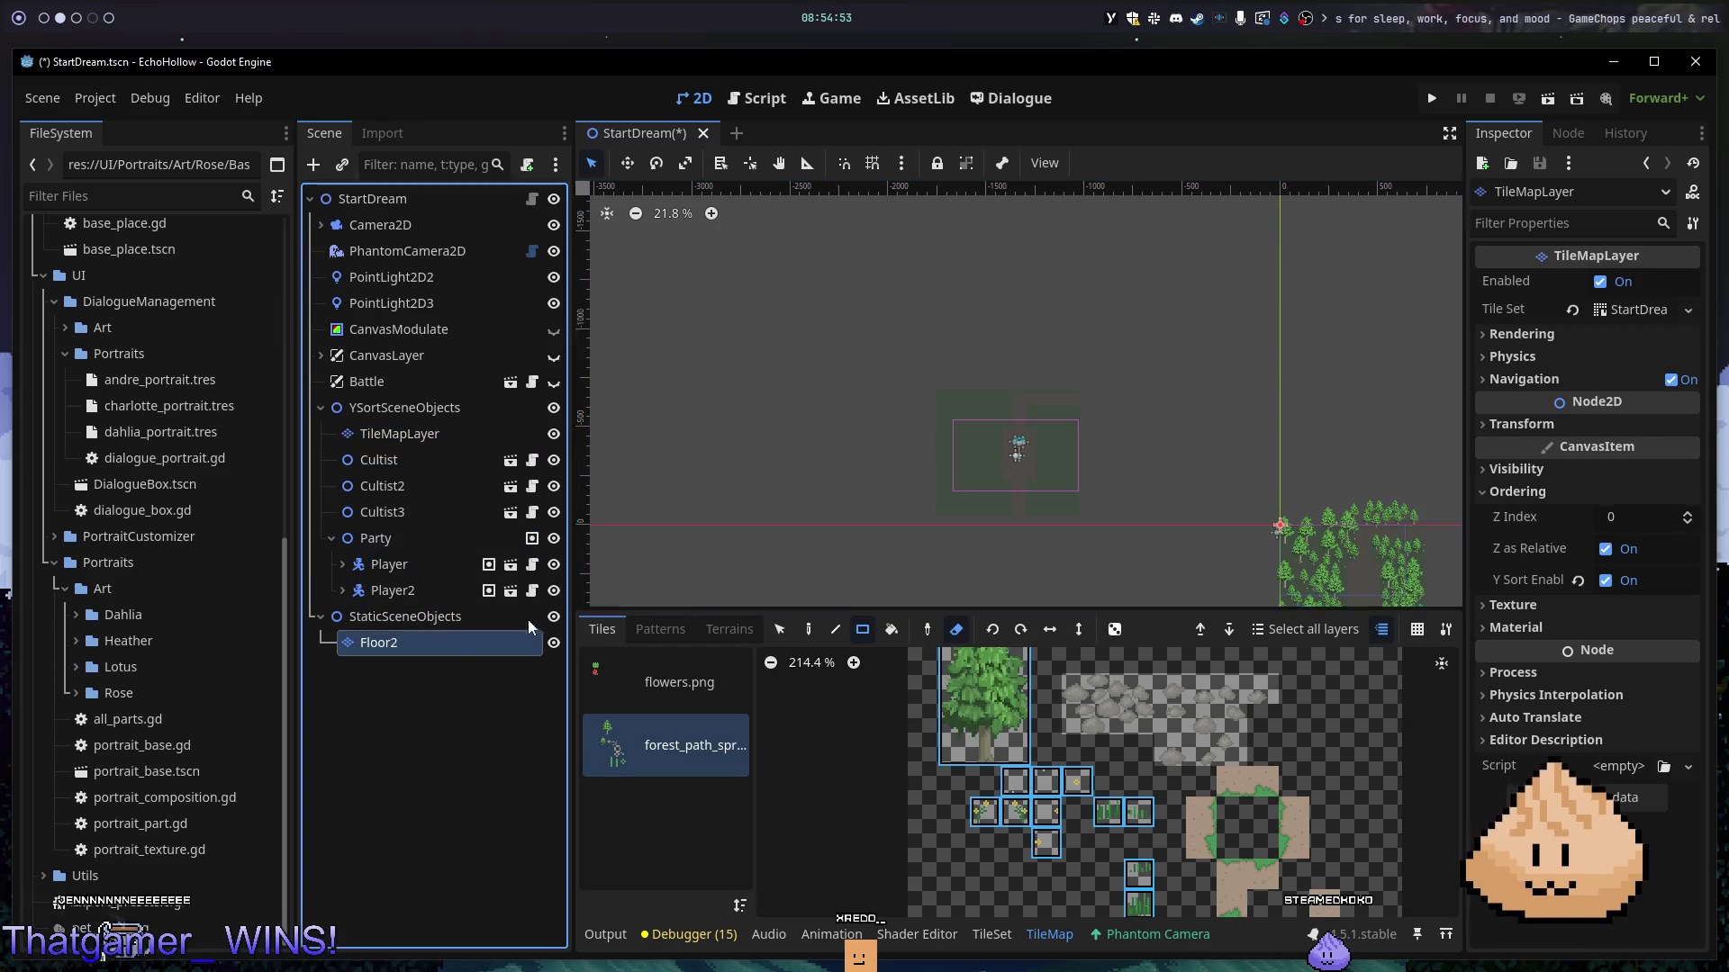
pyautogui.moveTo(906, 308); pyautogui.dragTo(1103, 540)
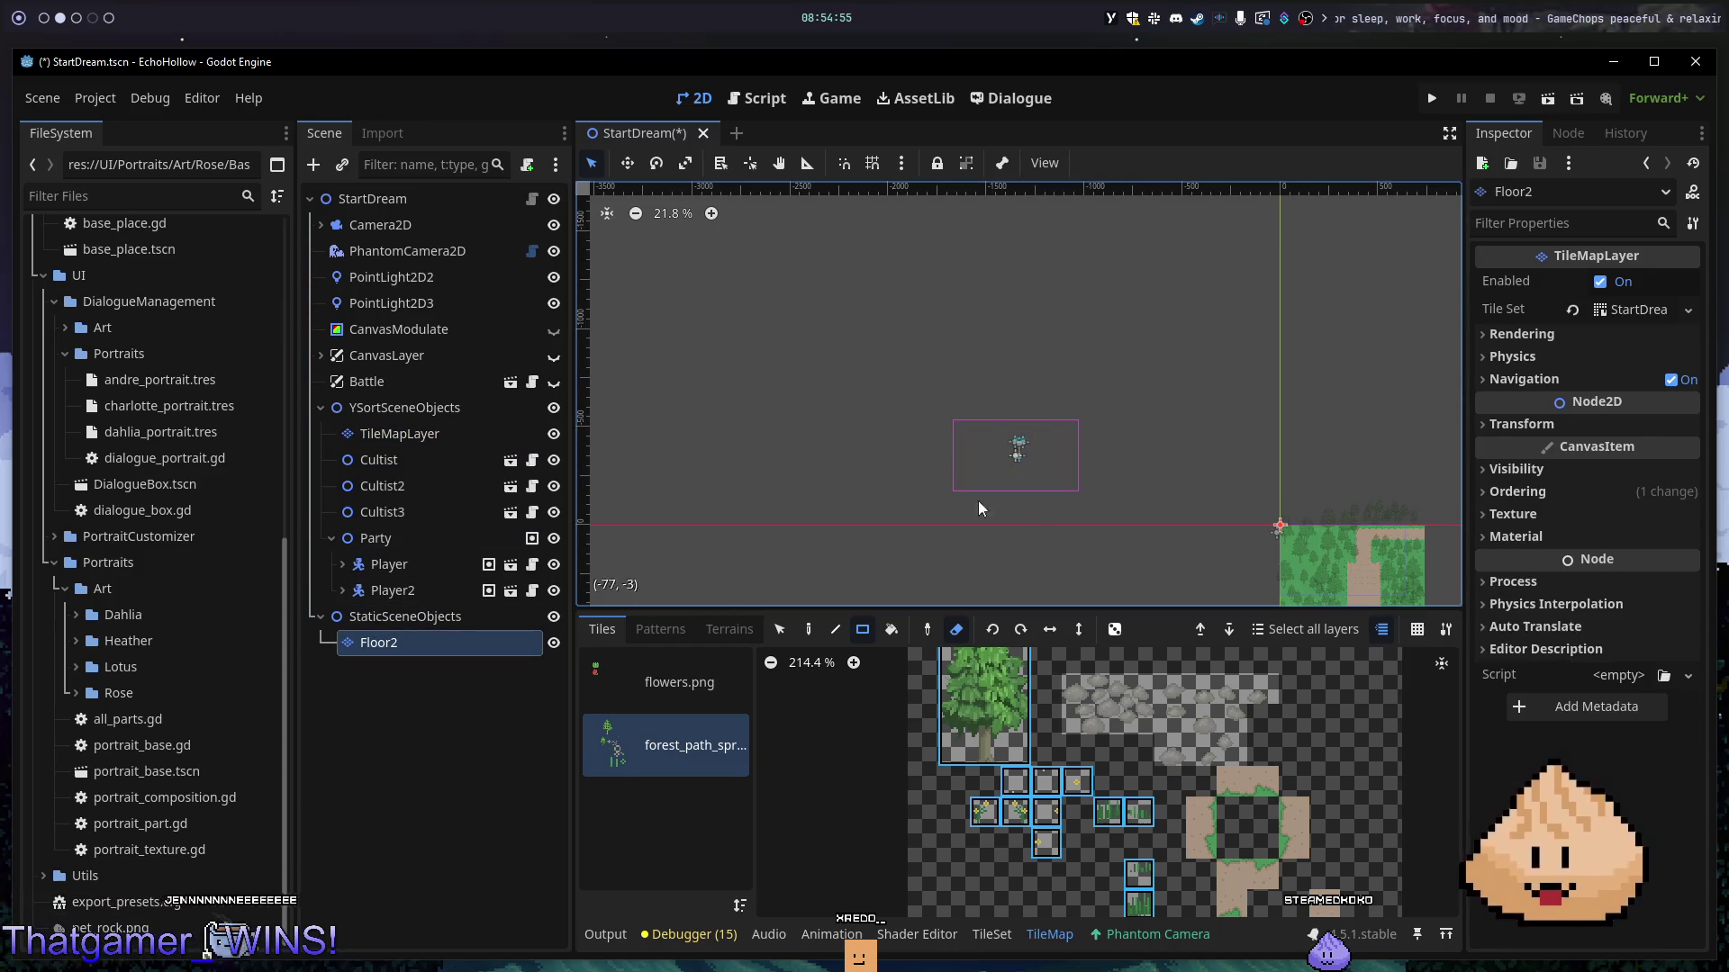
# - Reset the Party group's position to 0, 0
pyautogui.click(419, 564)
pyautogui.click(405, 539)
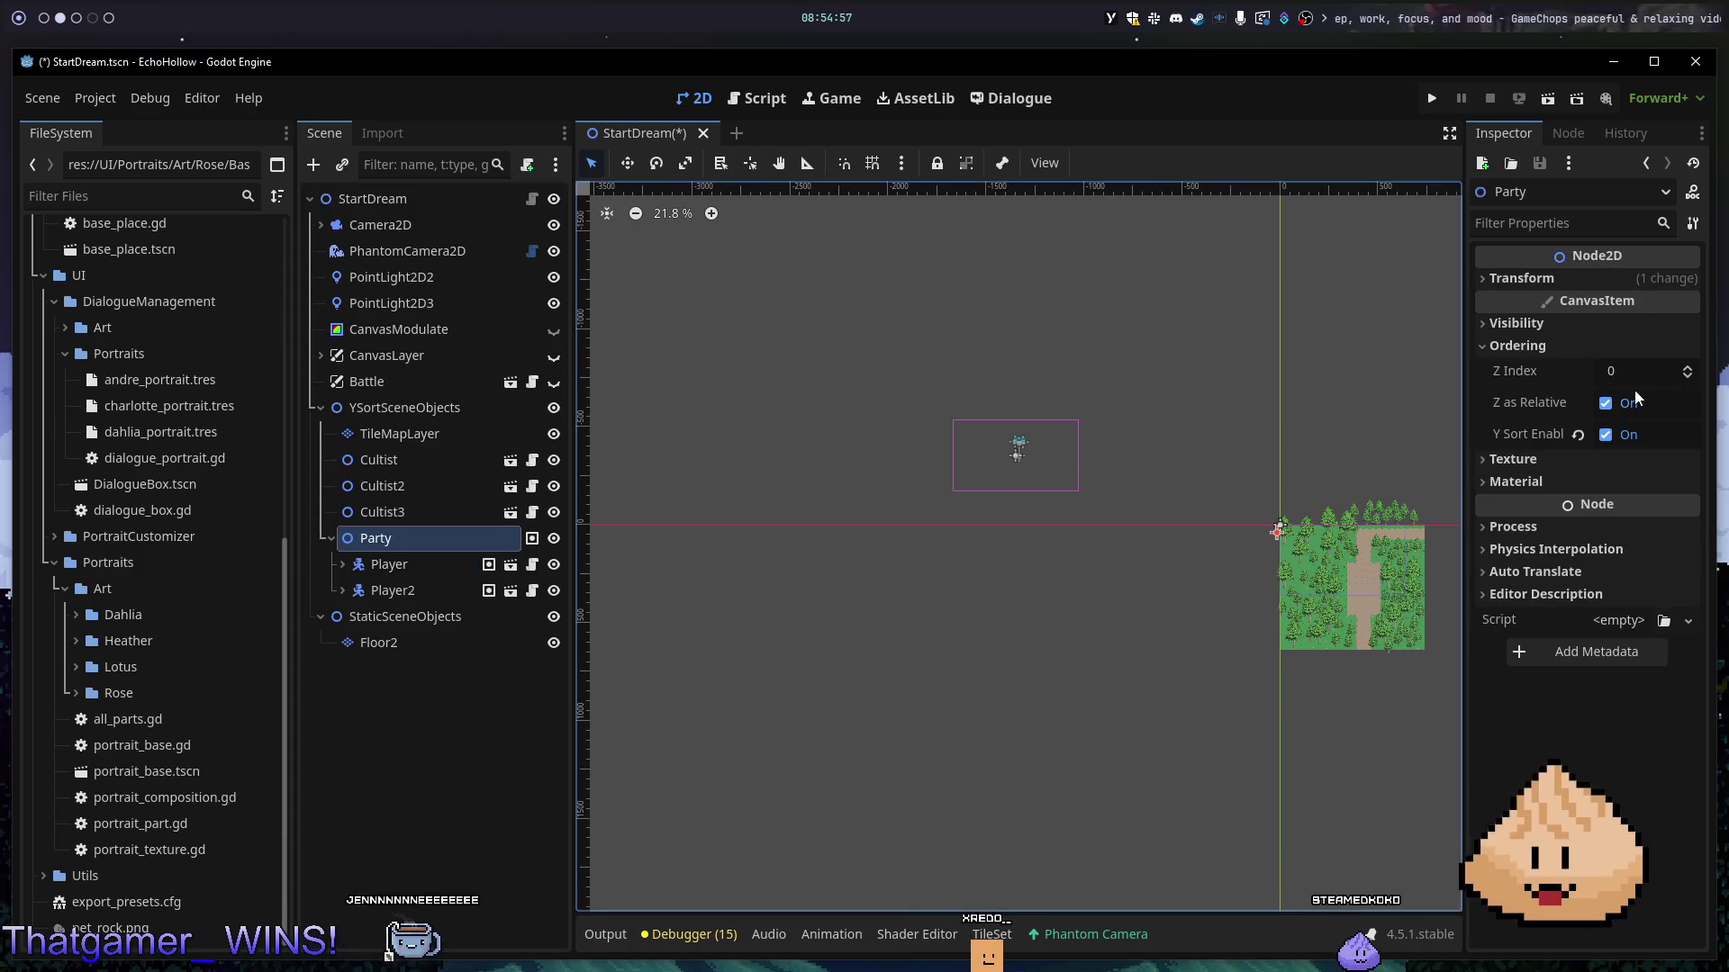
pyautogui.moveTo(1196, 512)
pyautogui.mouseDown()
pyautogui.moveTo(1107, 448)
pyautogui.moveTo(872, 428)
pyautogui.moveTo(762, 373)
pyautogui.moveTo(1120, 527)
pyautogui.mouseUp()
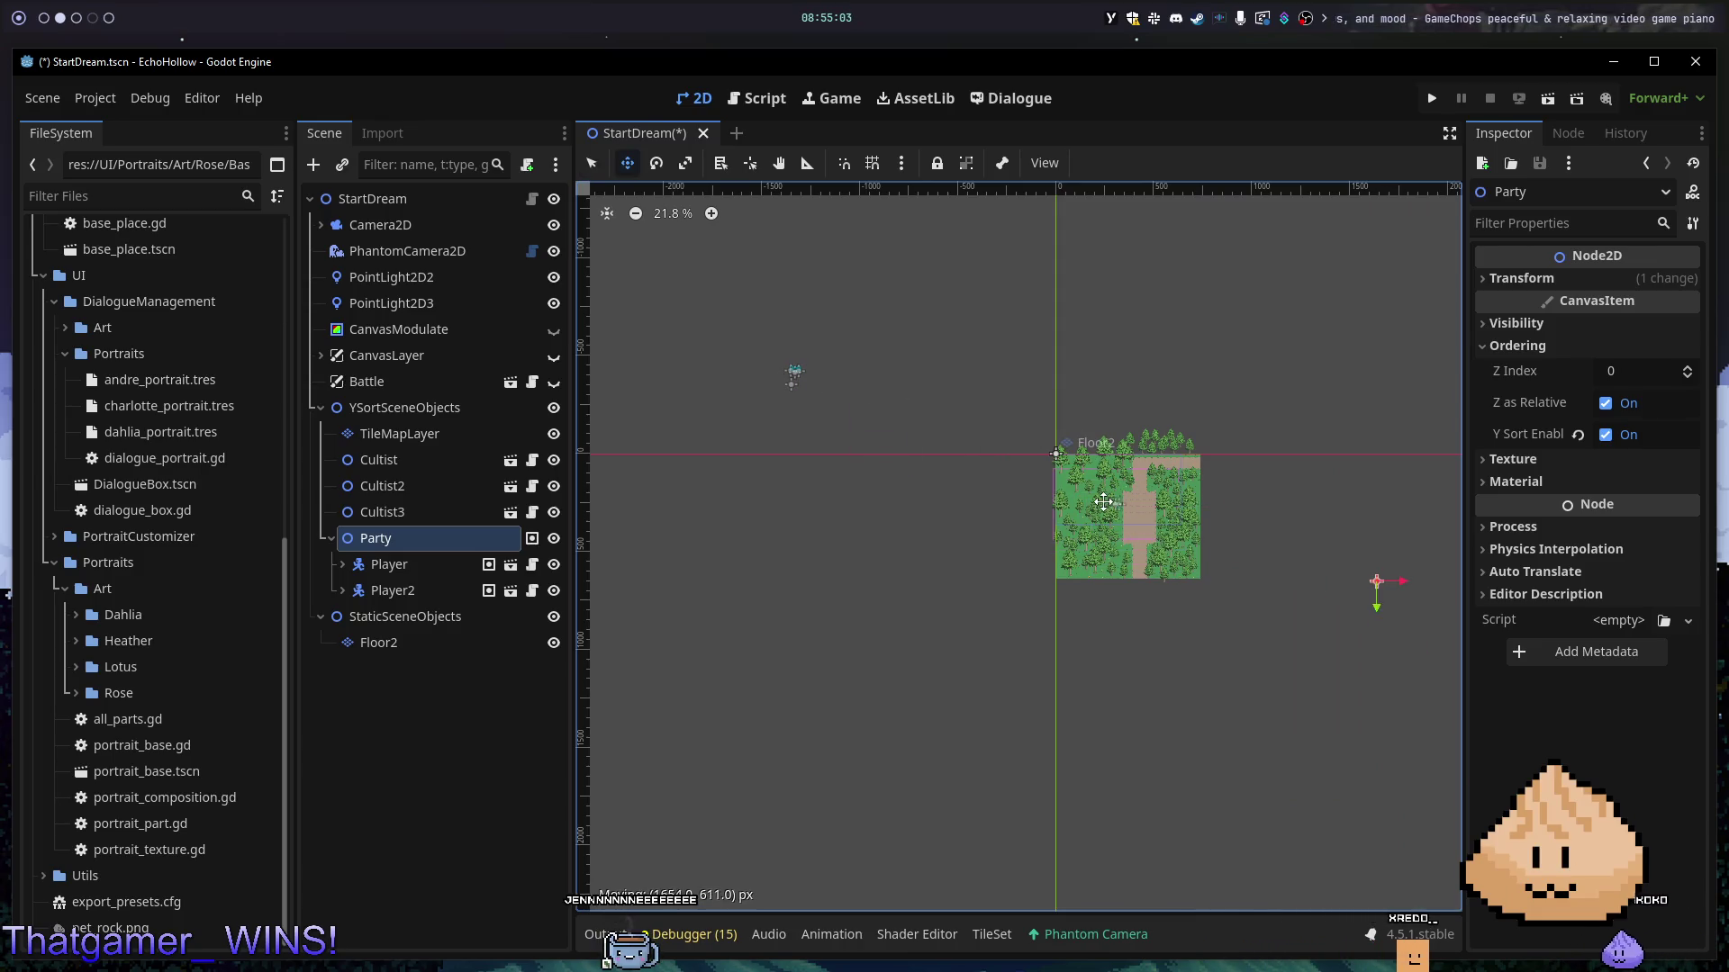
pyautogui.scroll(10, 1165, 544)
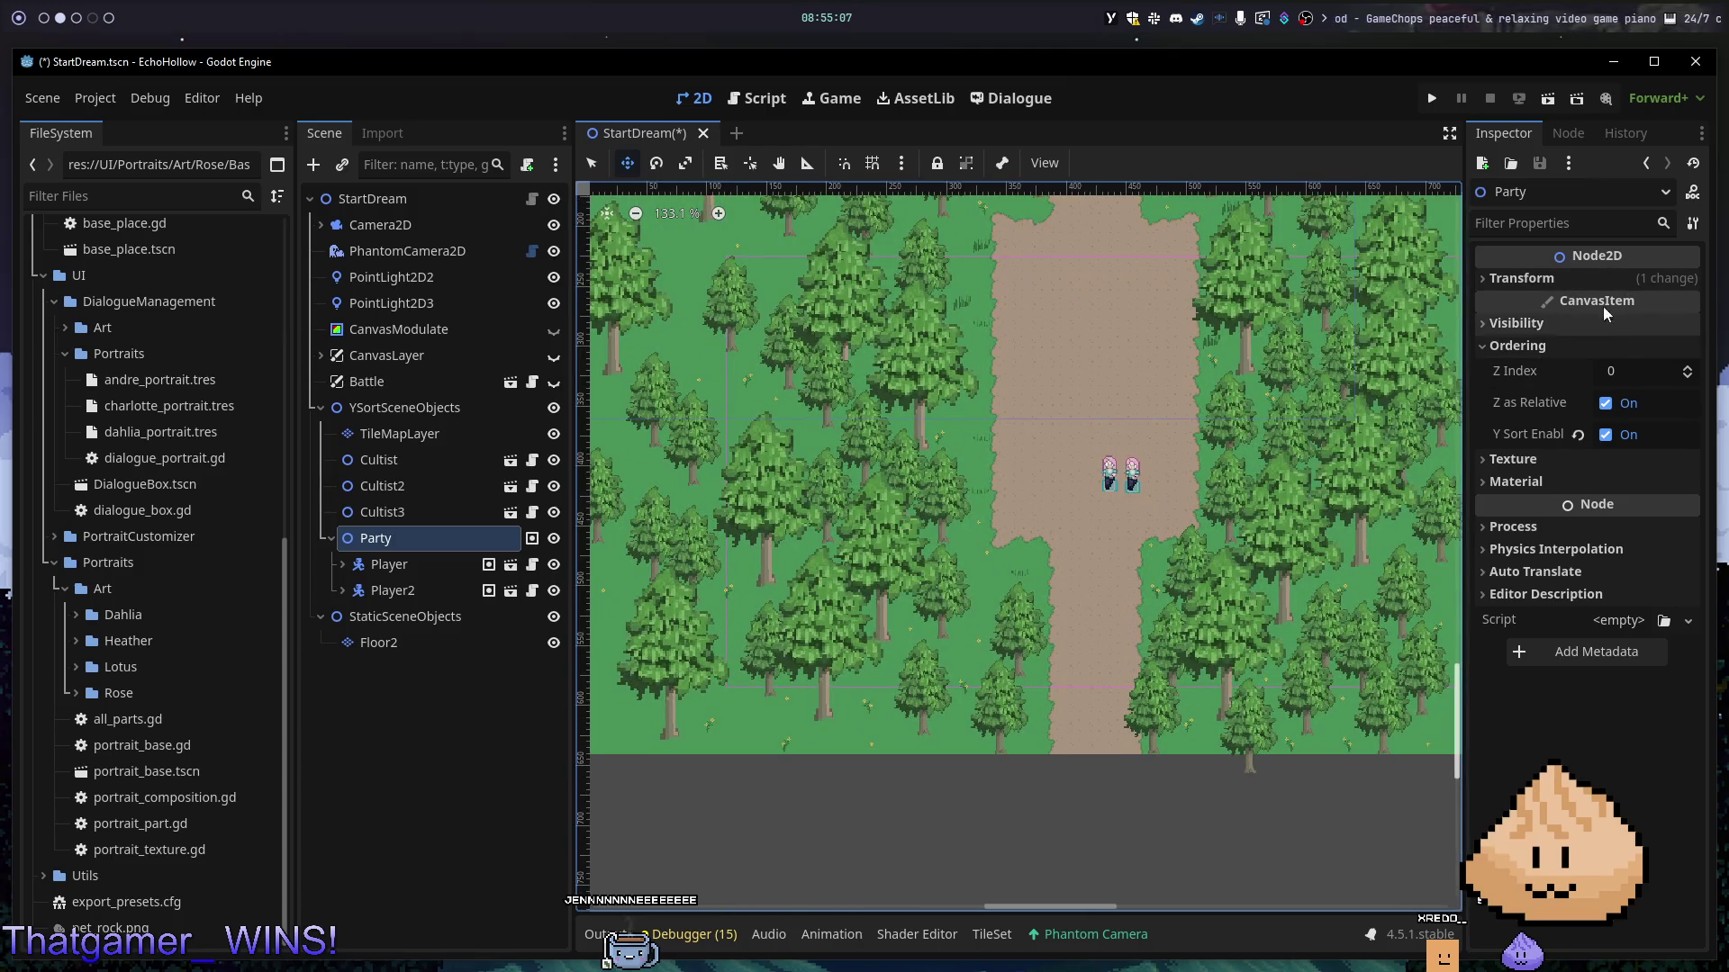
pyautogui.click(1569, 281)
pyautogui.click(1578, 305)
pyautogui.scroll(-12, 874, 269)
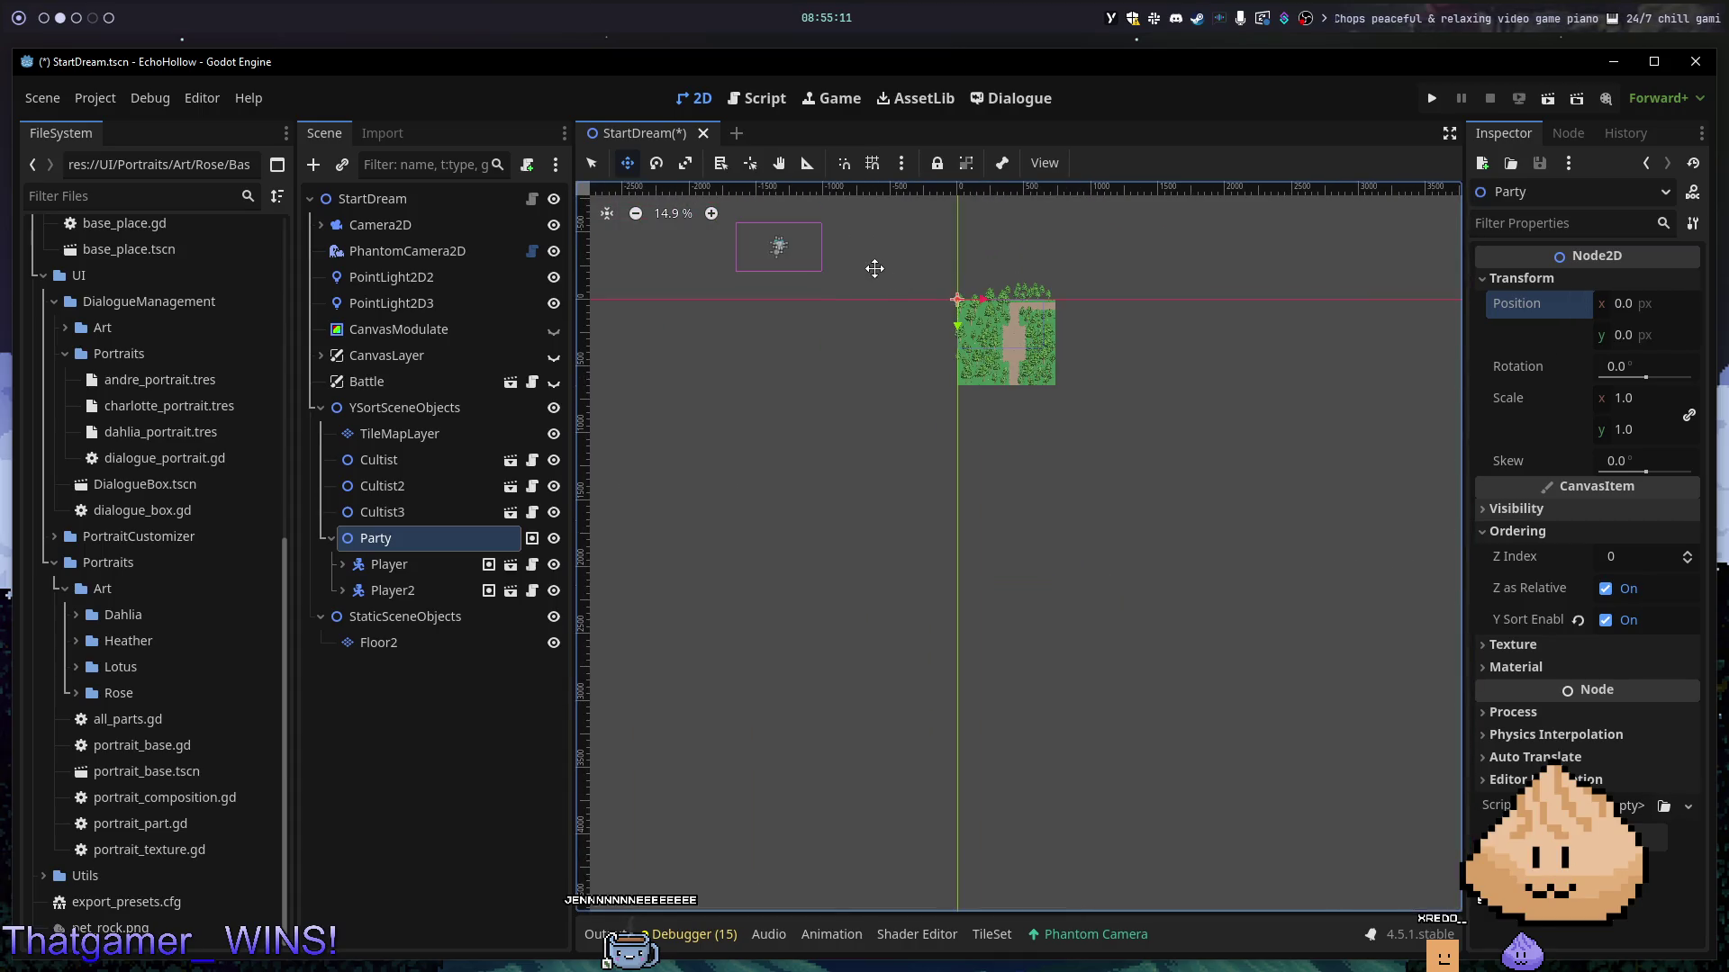
pyautogui.scroll(7, 978, 470)
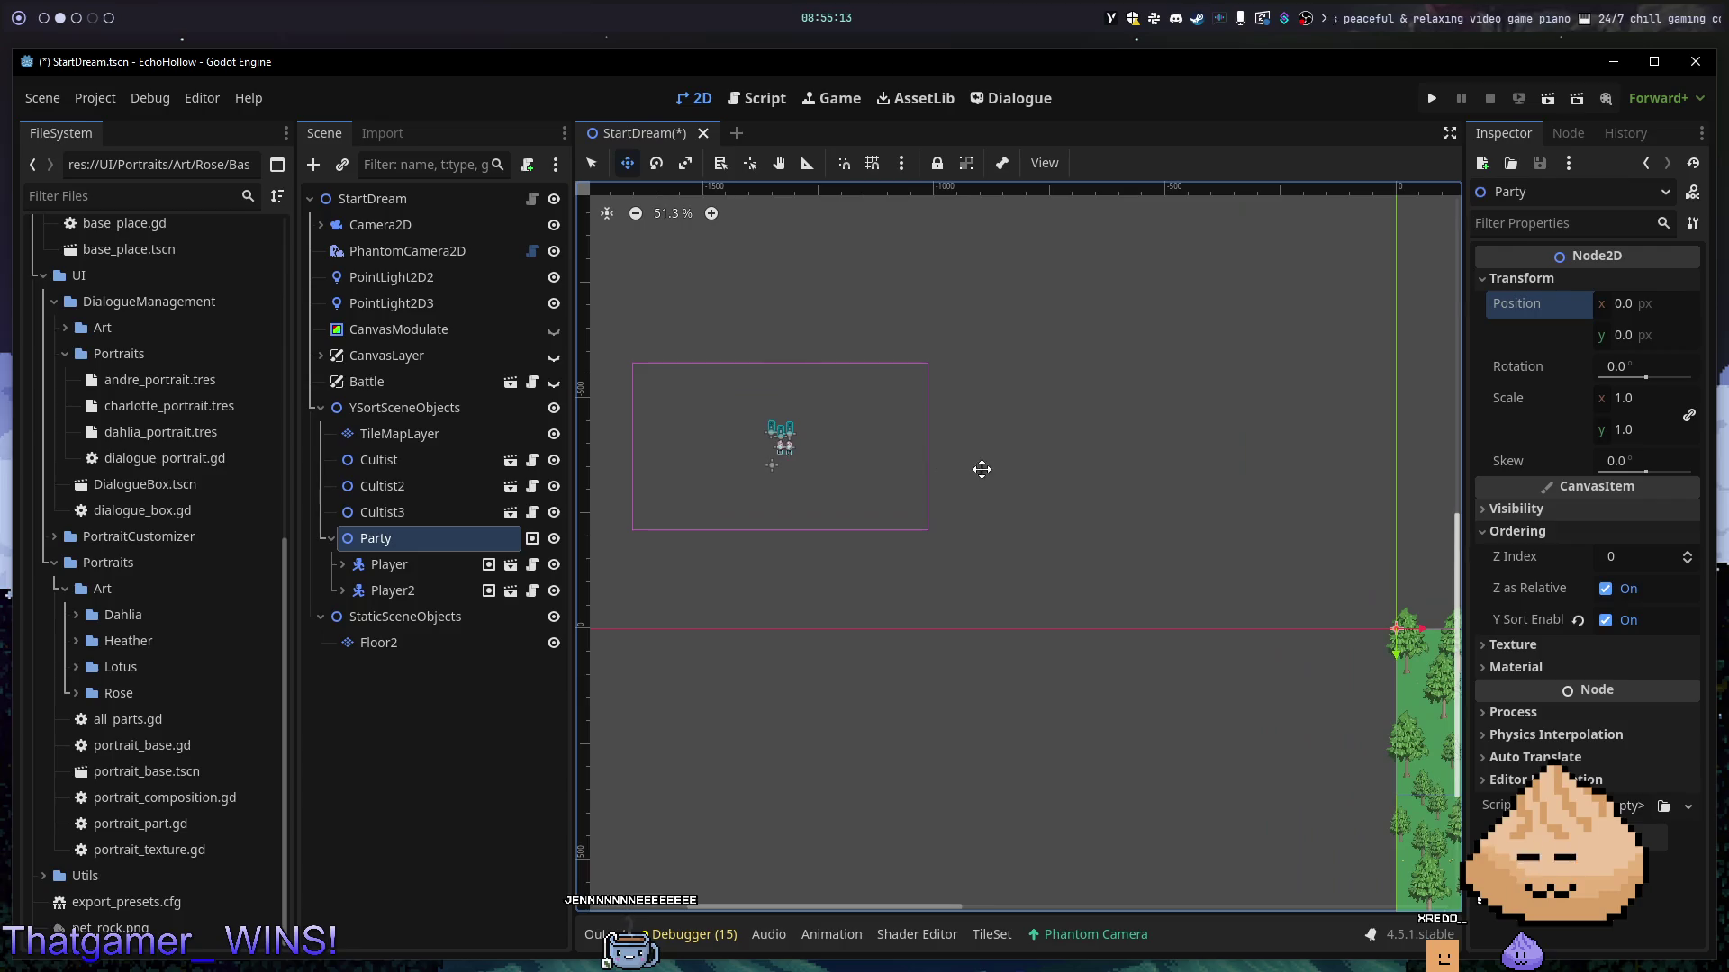
pyautogui.scroll(-3, 981, 465)
# - Check the Player's transform and reset Player2's position to 0, 0
pyautogui.click(441, 565)
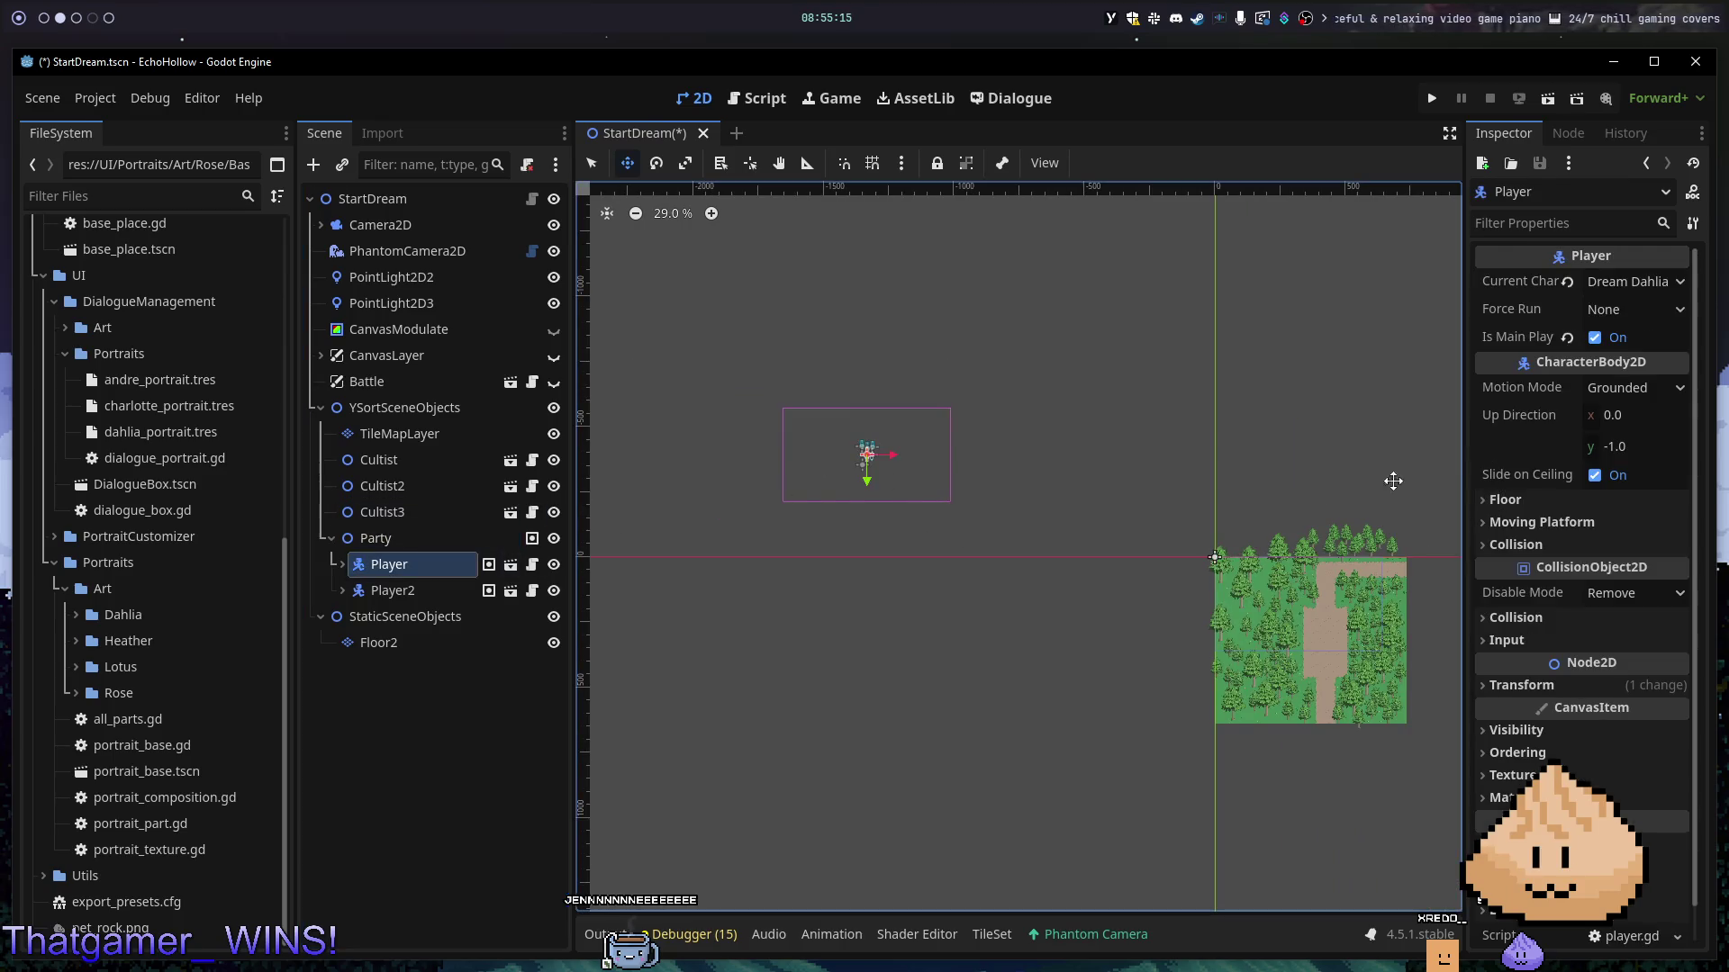
pyautogui.click(1518, 687)
pyautogui.moveTo(868, 455); pyautogui.dragTo(872, 456)
pyautogui.click(408, 589)
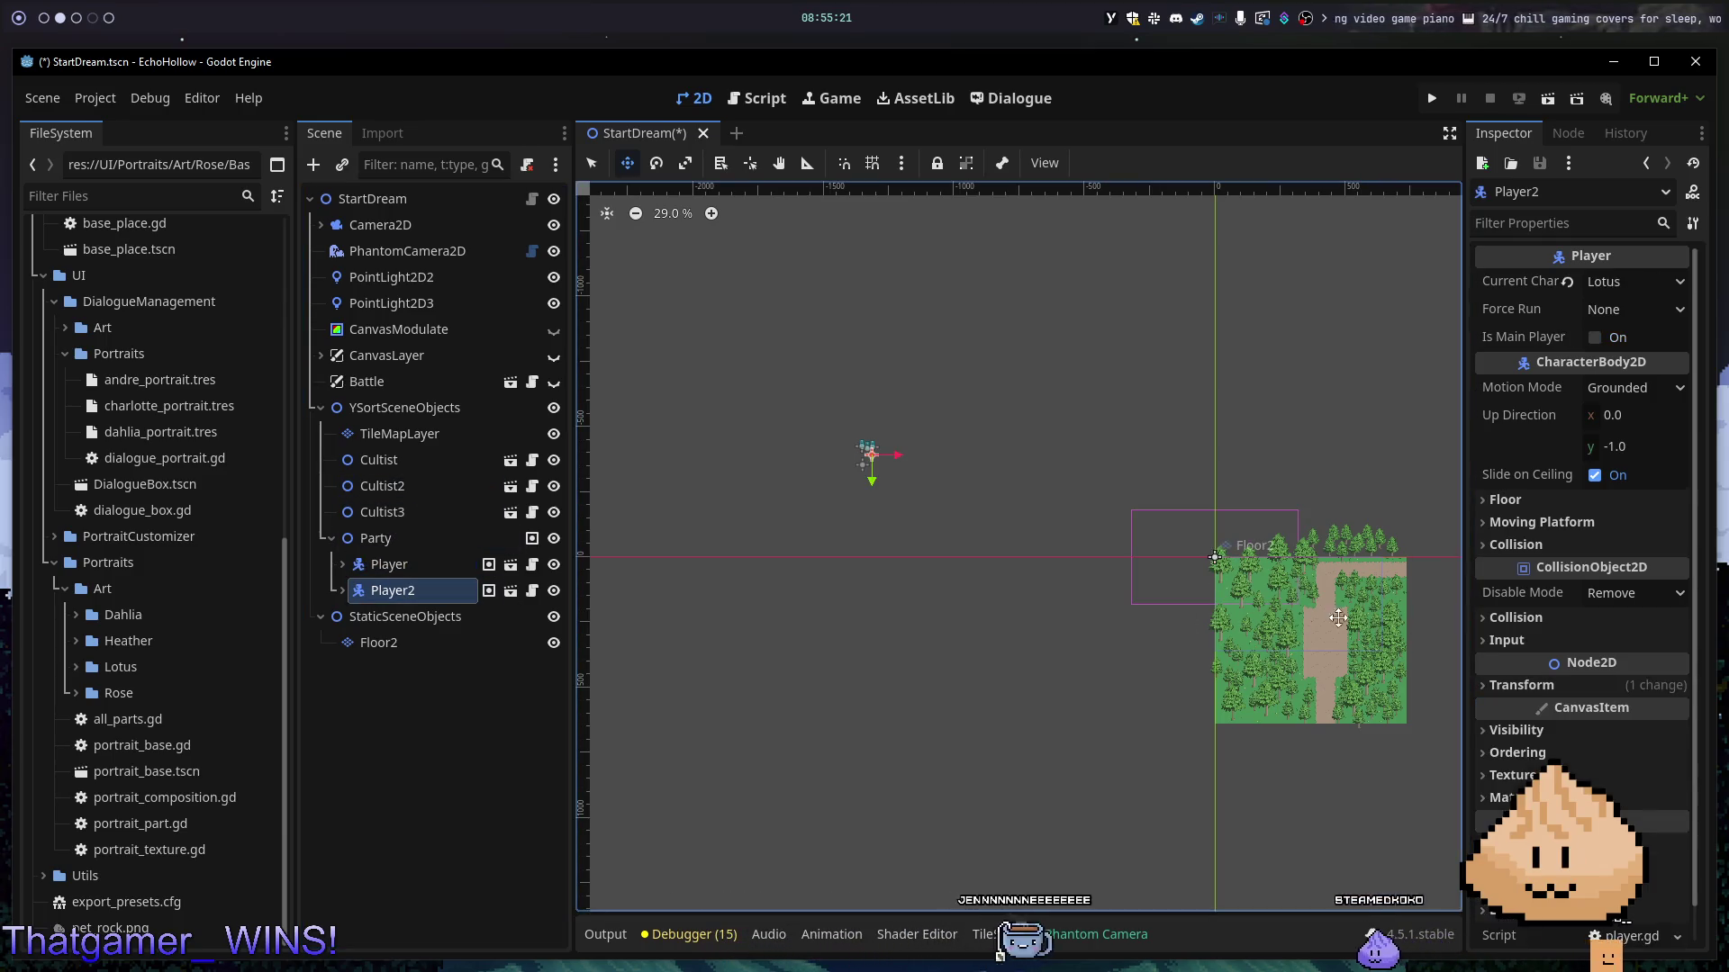
pyautogui.click(1545, 677)
pyautogui.click(1572, 711)
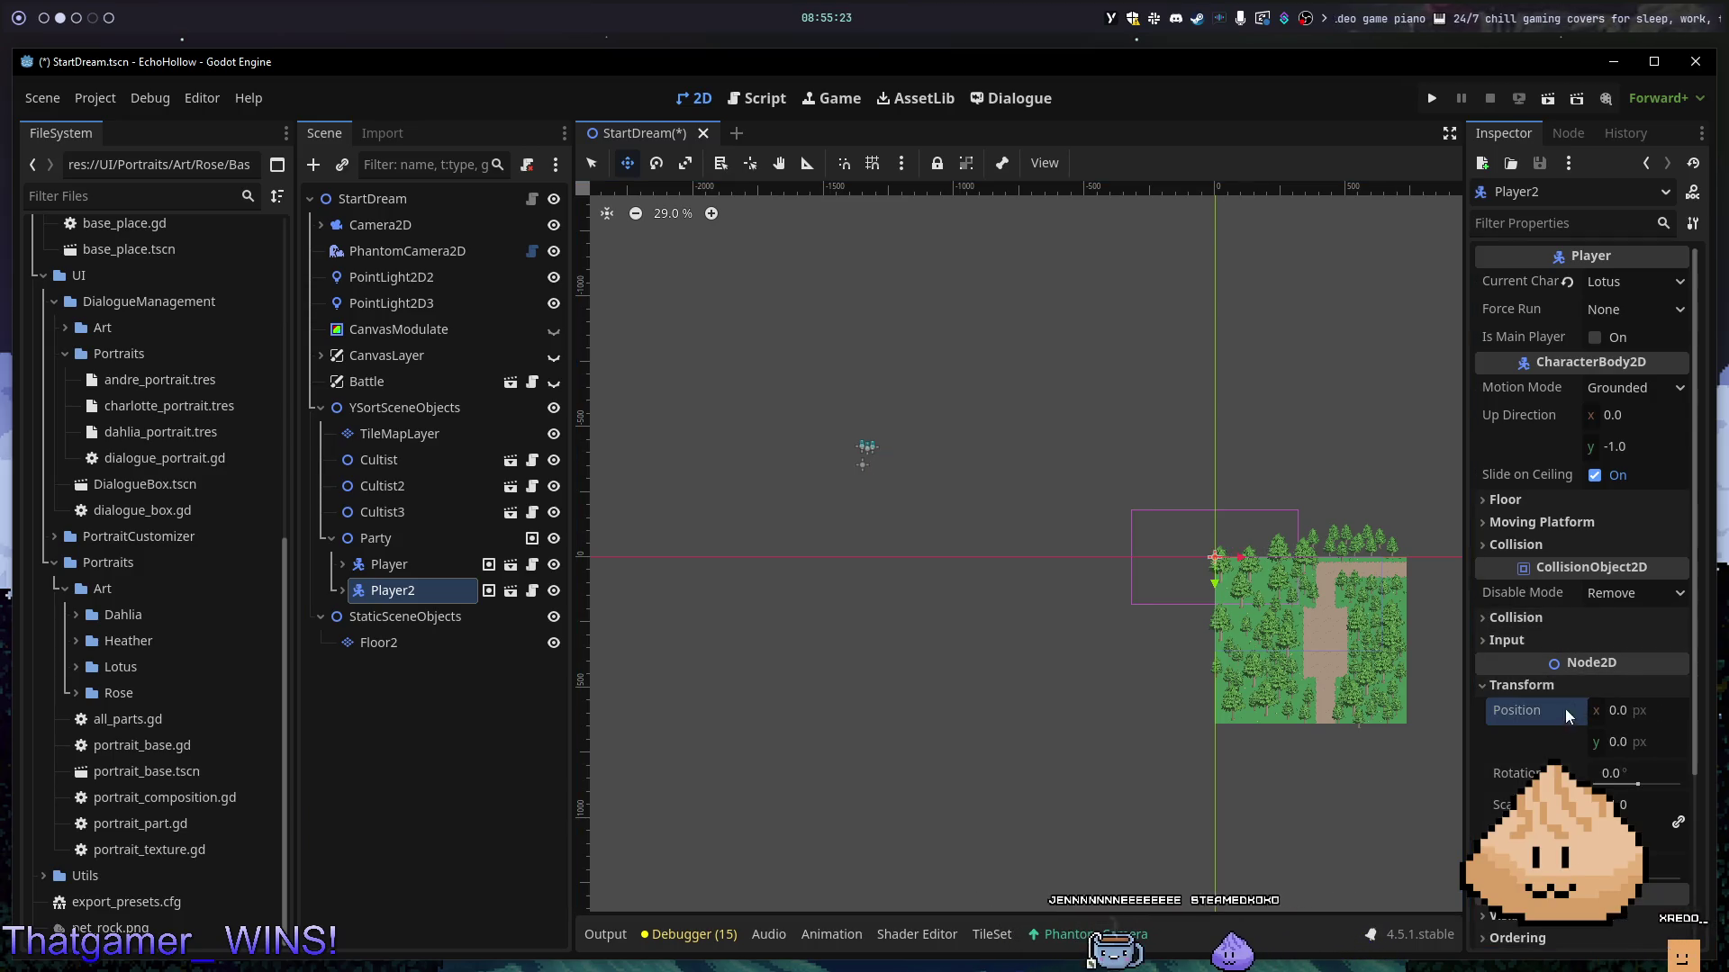
pyautogui.scroll(5, 1204, 543)
pyautogui.scroll(1, 1204, 544)
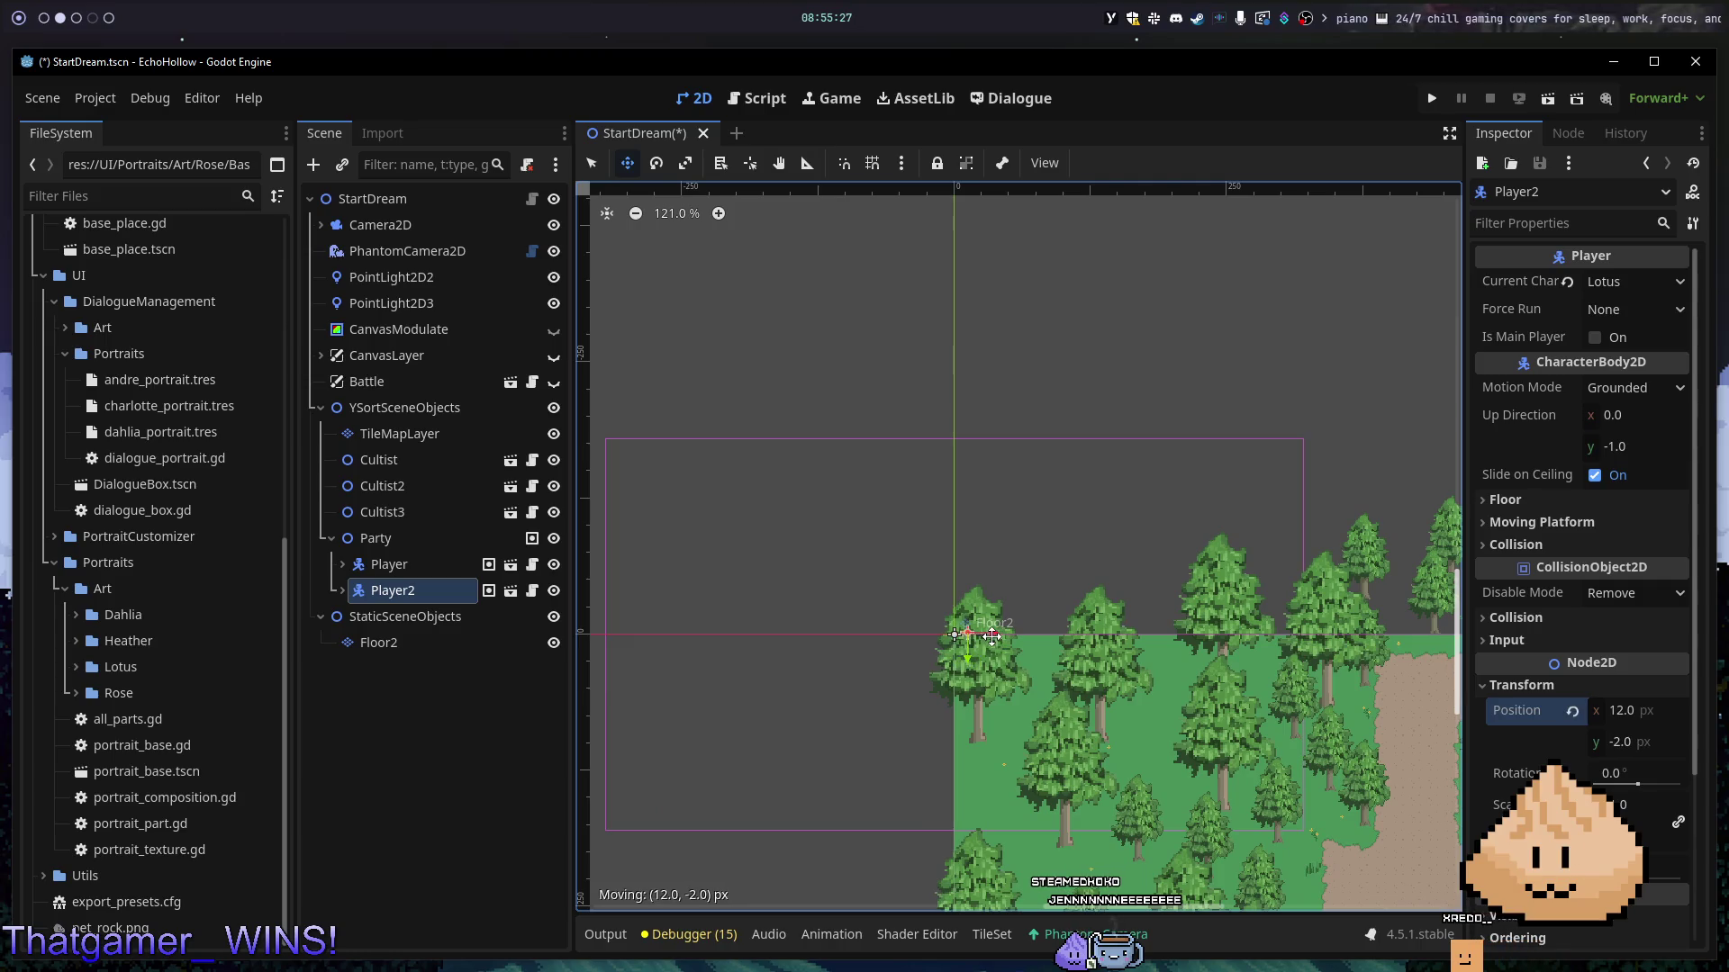
pyautogui.scroll(15, 991, 637)
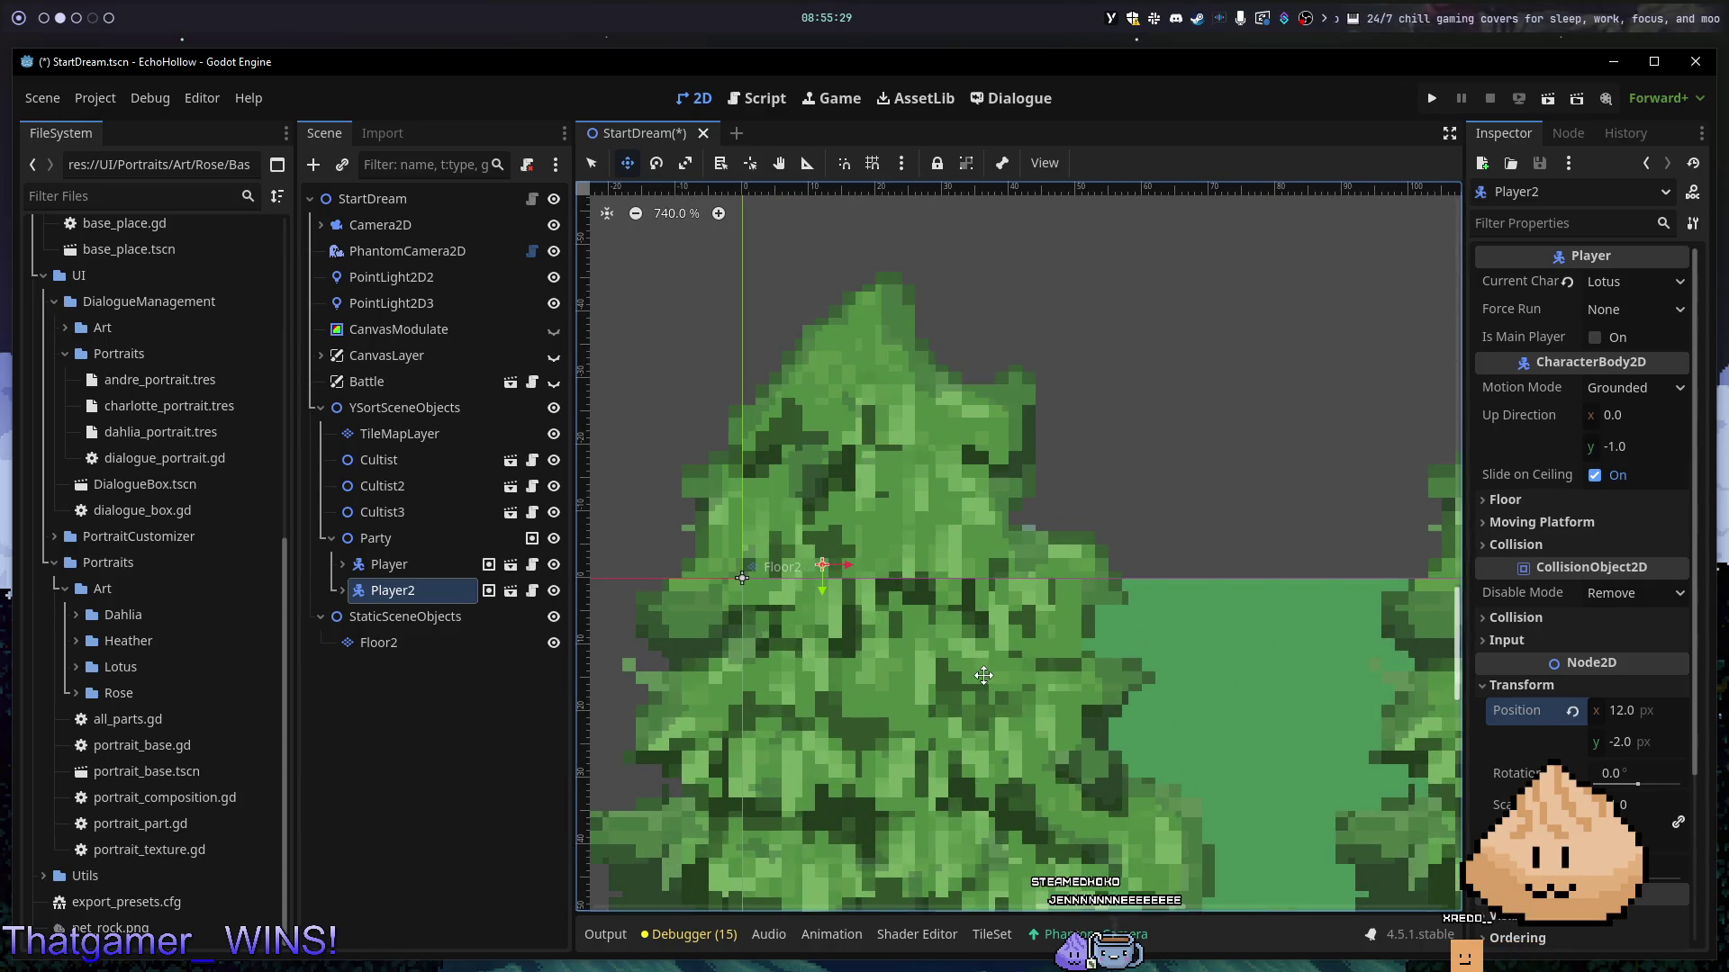
pyautogui.scroll(-4, 983, 675)
# - Drag the Party group onto the dirt path at 426, 405 and frame the whole map
pyautogui.click(416, 538)
pyautogui.scroll(-11, 916, 407)
pyautogui.scroll(3, 916, 407)
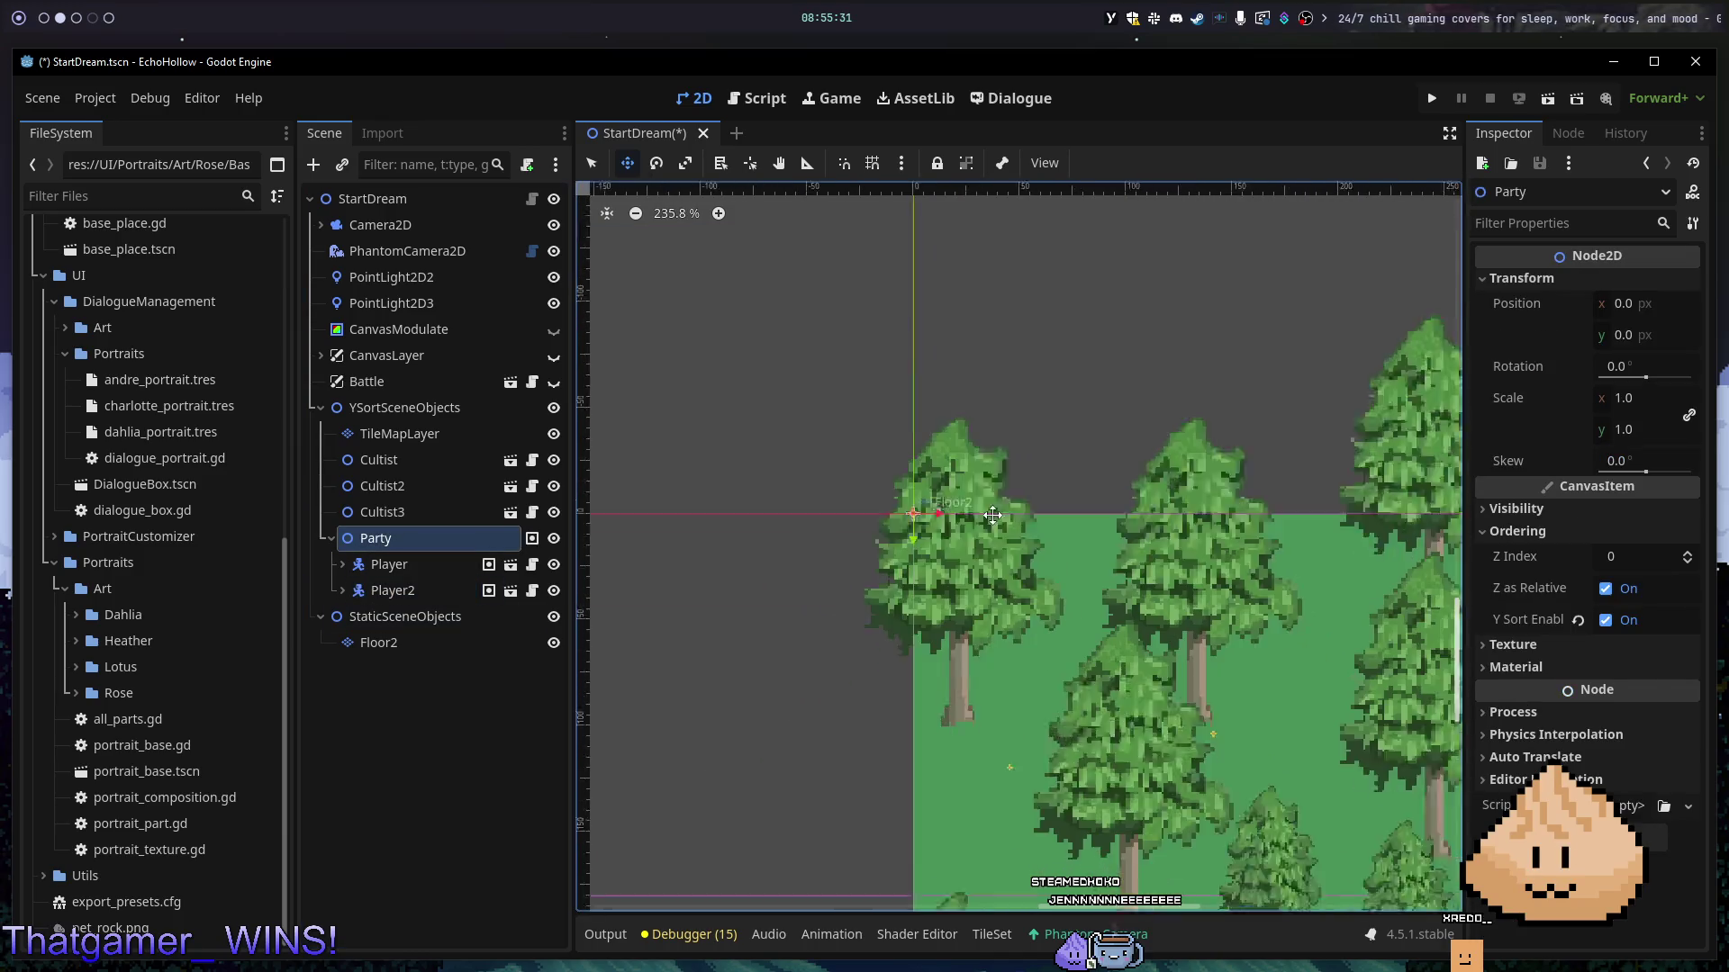
pyautogui.scroll(-3, 1162, 703)
pyautogui.moveTo(1186, 728)
pyautogui.mouseDown()
pyautogui.moveTo(1106, 656)
pyautogui.moveTo(1106, 619)
pyautogui.moveTo(1203, 721)
pyautogui.moveTo(1192, 761)
pyautogui.moveTo(1202, 702)
pyautogui.mouseUp()
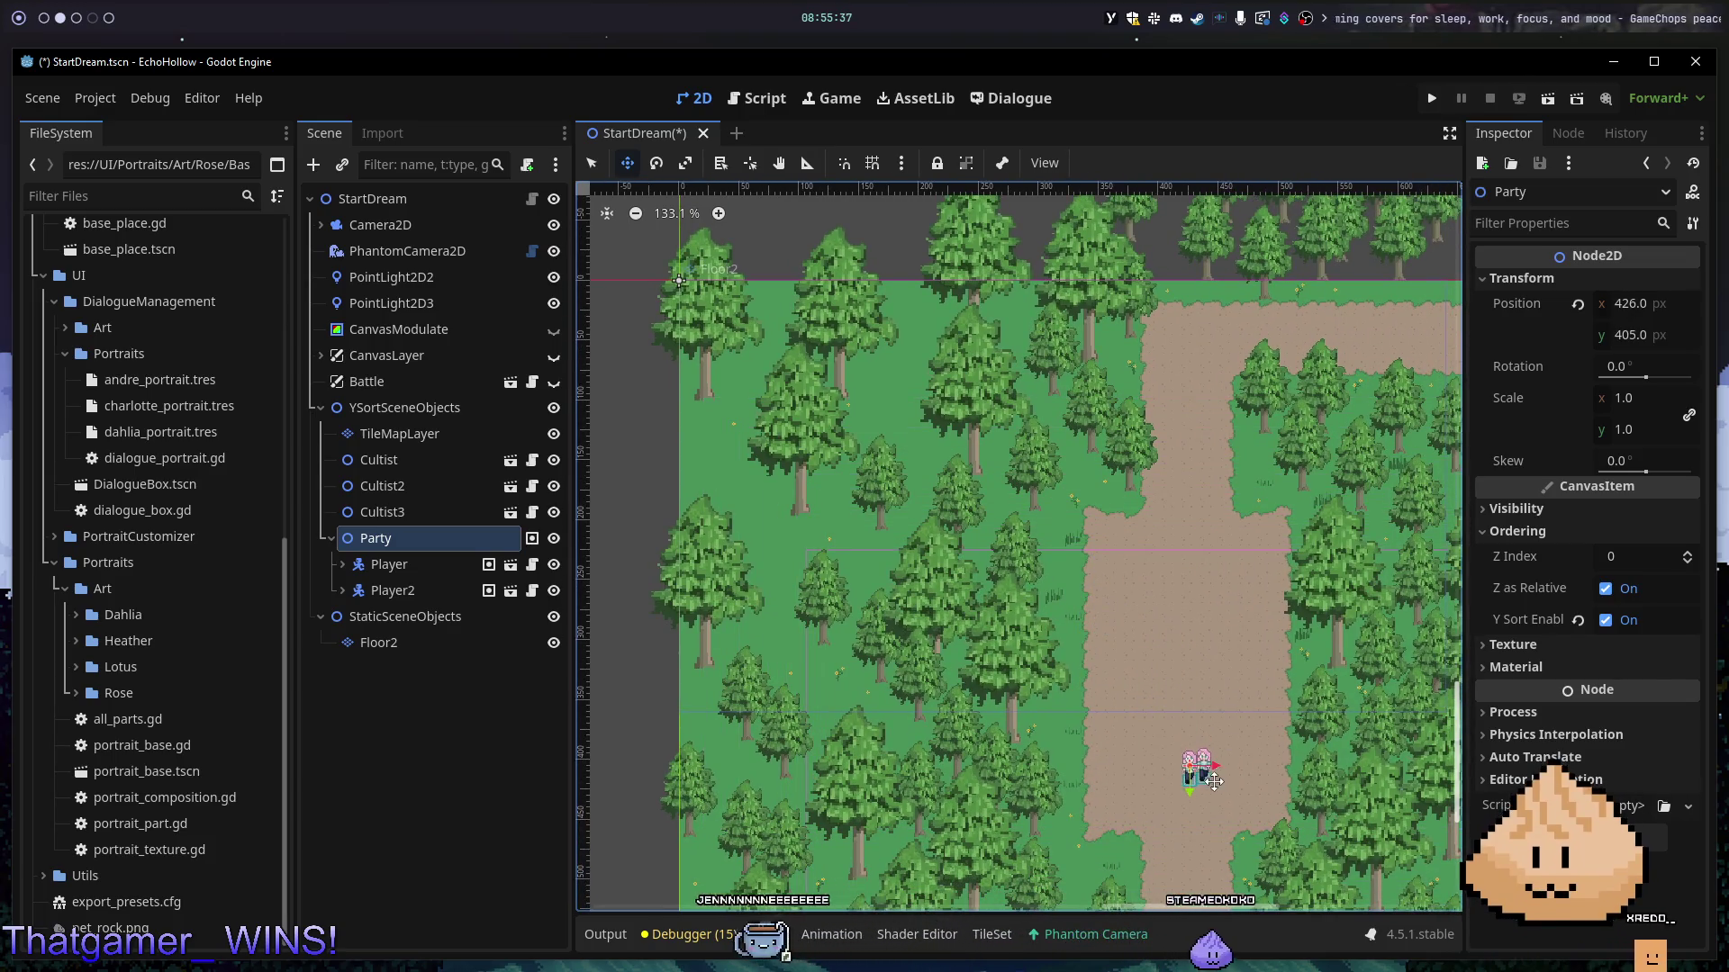
pyautogui.scroll(-4, 1202, 703)
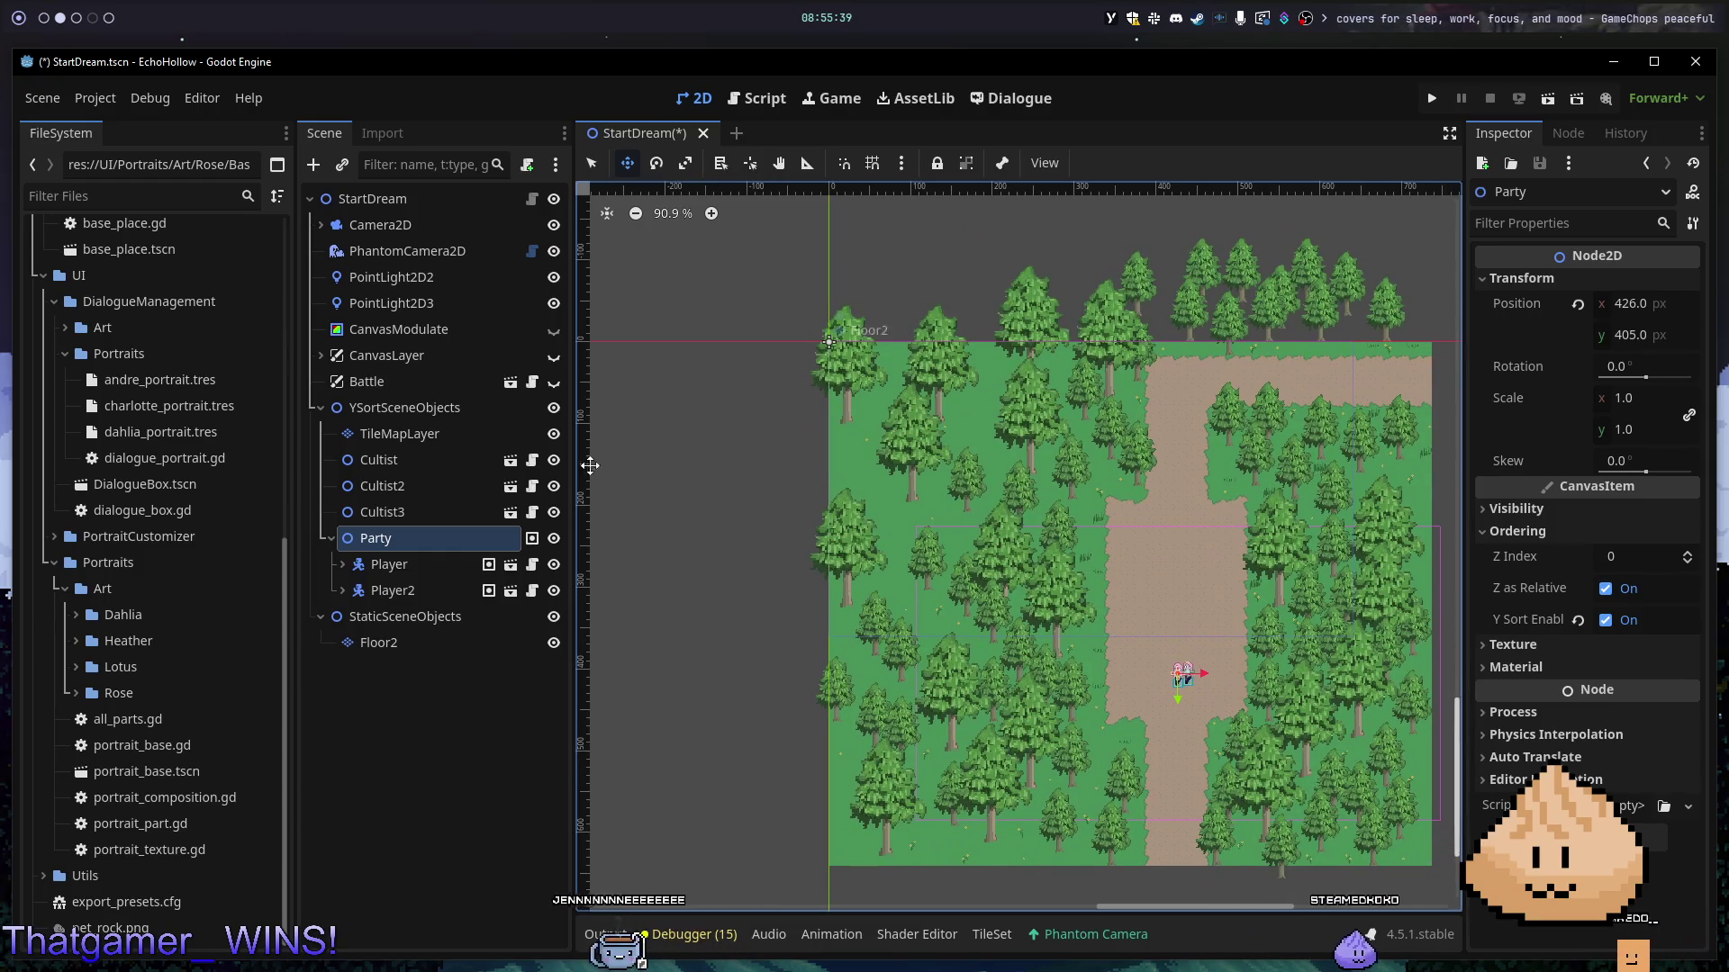
pyautogui.scroll(-5, 763, 480)
pyautogui.scroll(-2, 762, 480)
pyautogui.moveTo(718, 459); pyautogui.dragTo(915, 567)
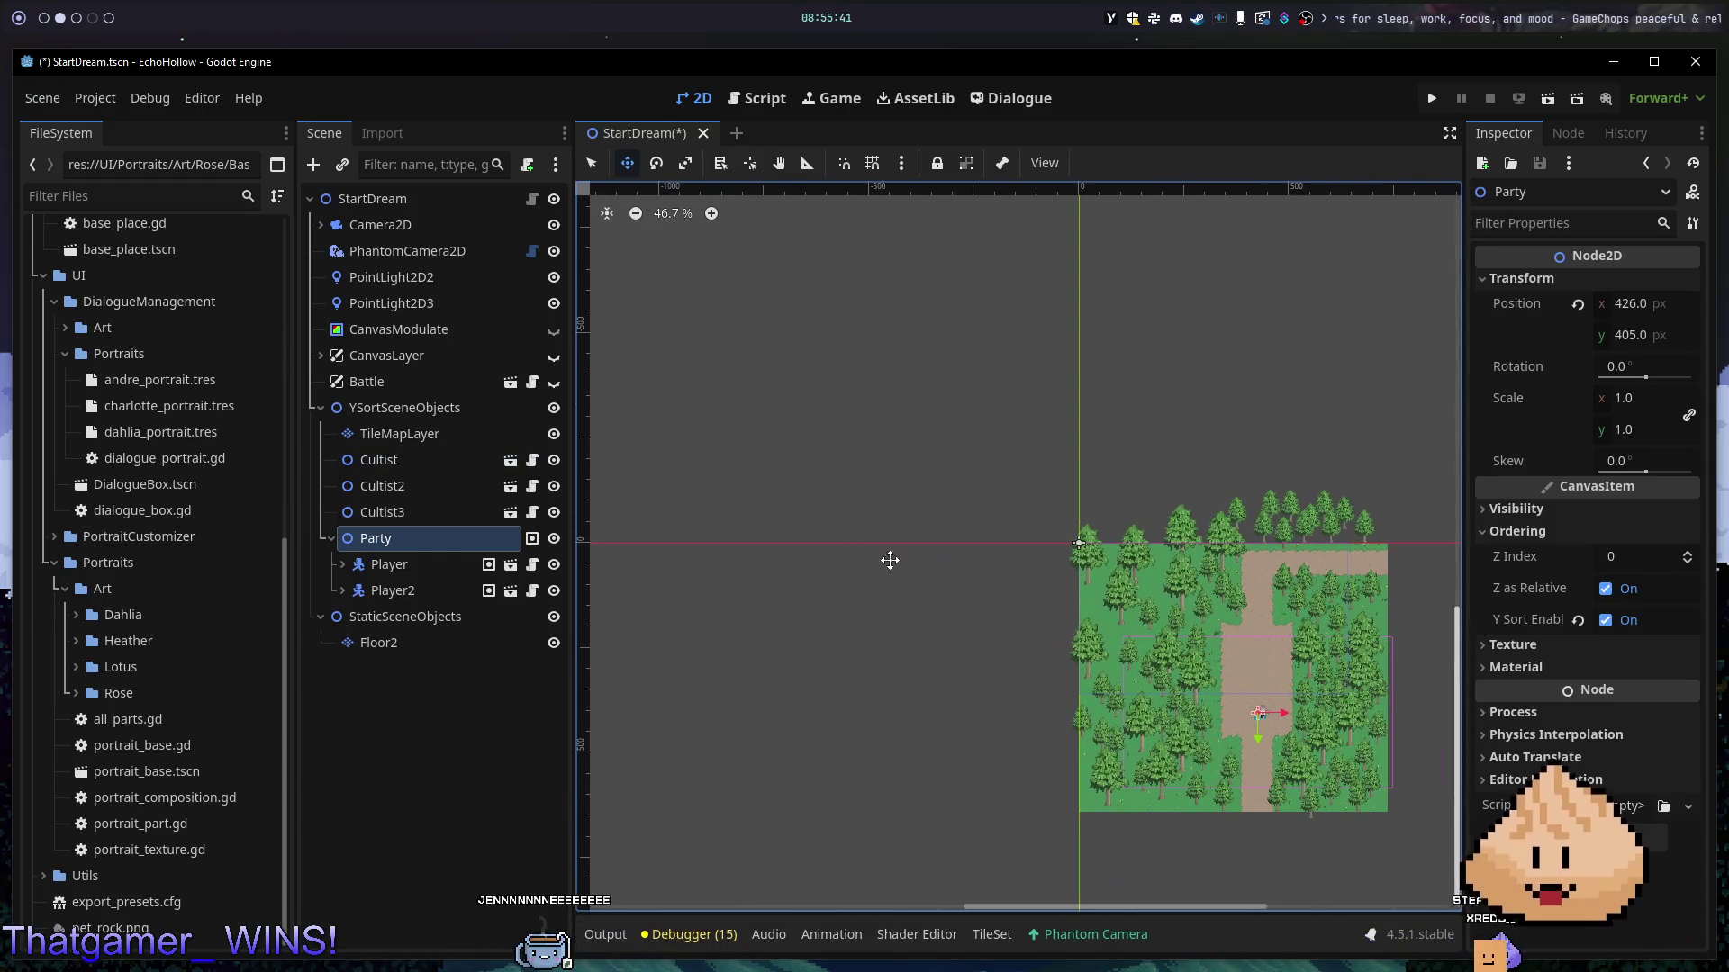
pyautogui.moveTo(911, 486); pyautogui.dragTo(1019, 519)
pyautogui.scroll(14, 683, 355)
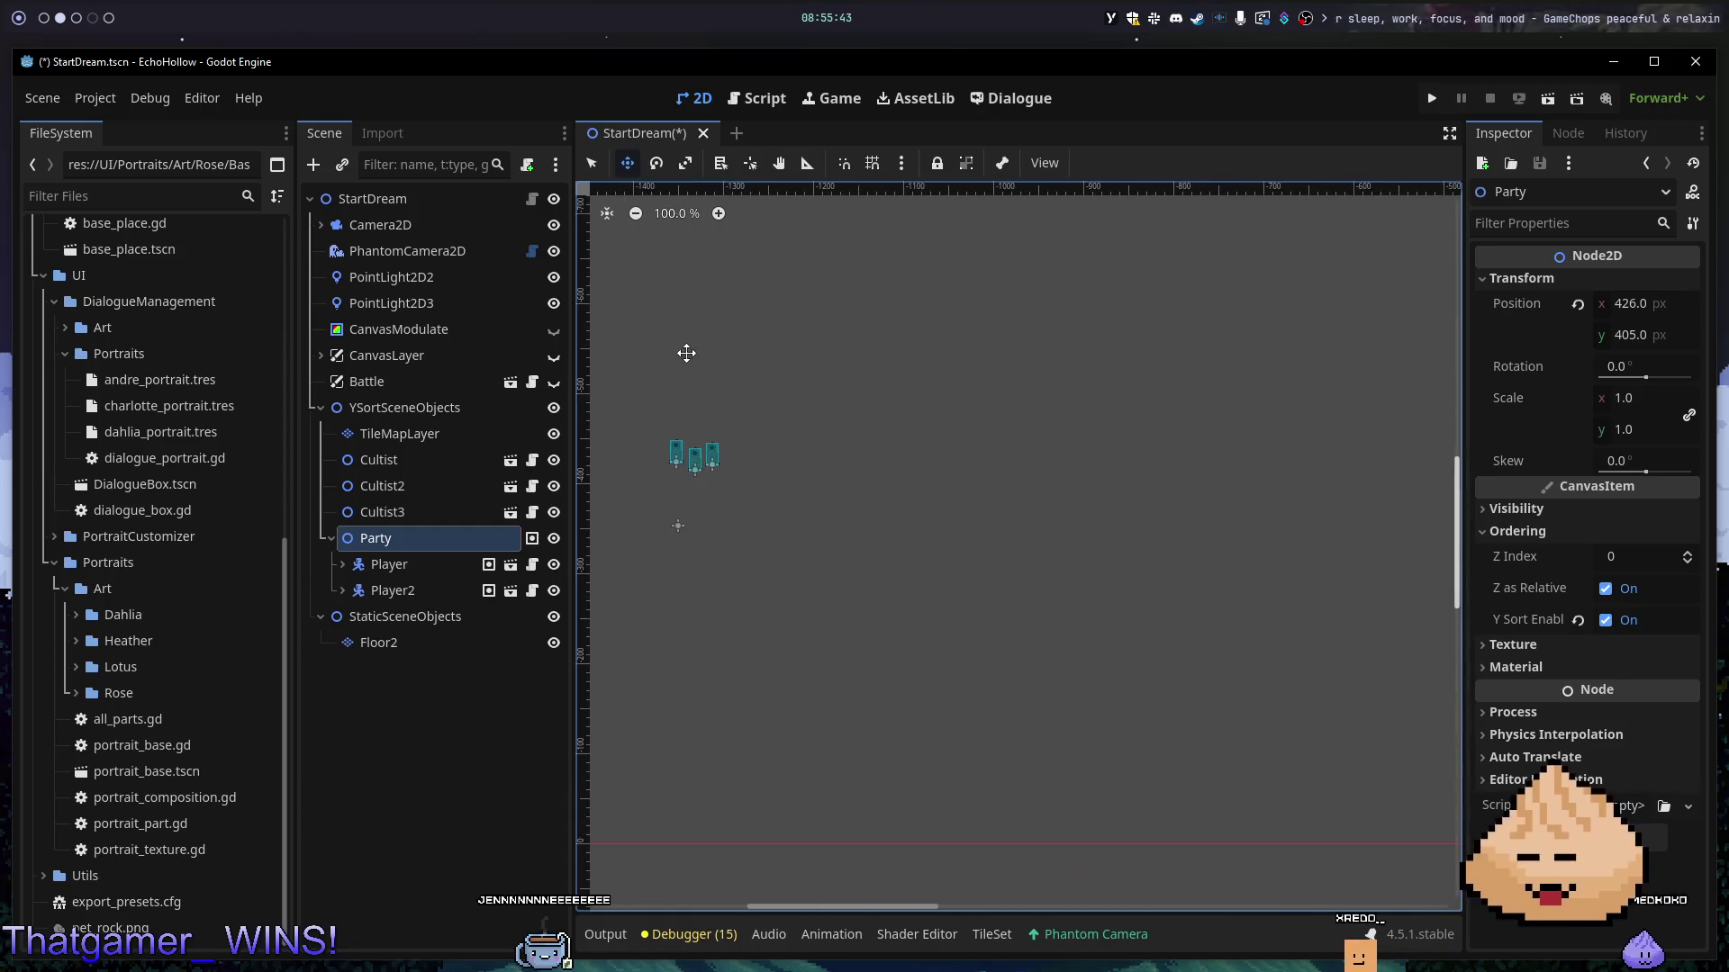
pyautogui.moveTo(772, 482); pyautogui.dragTo(1011, 484)
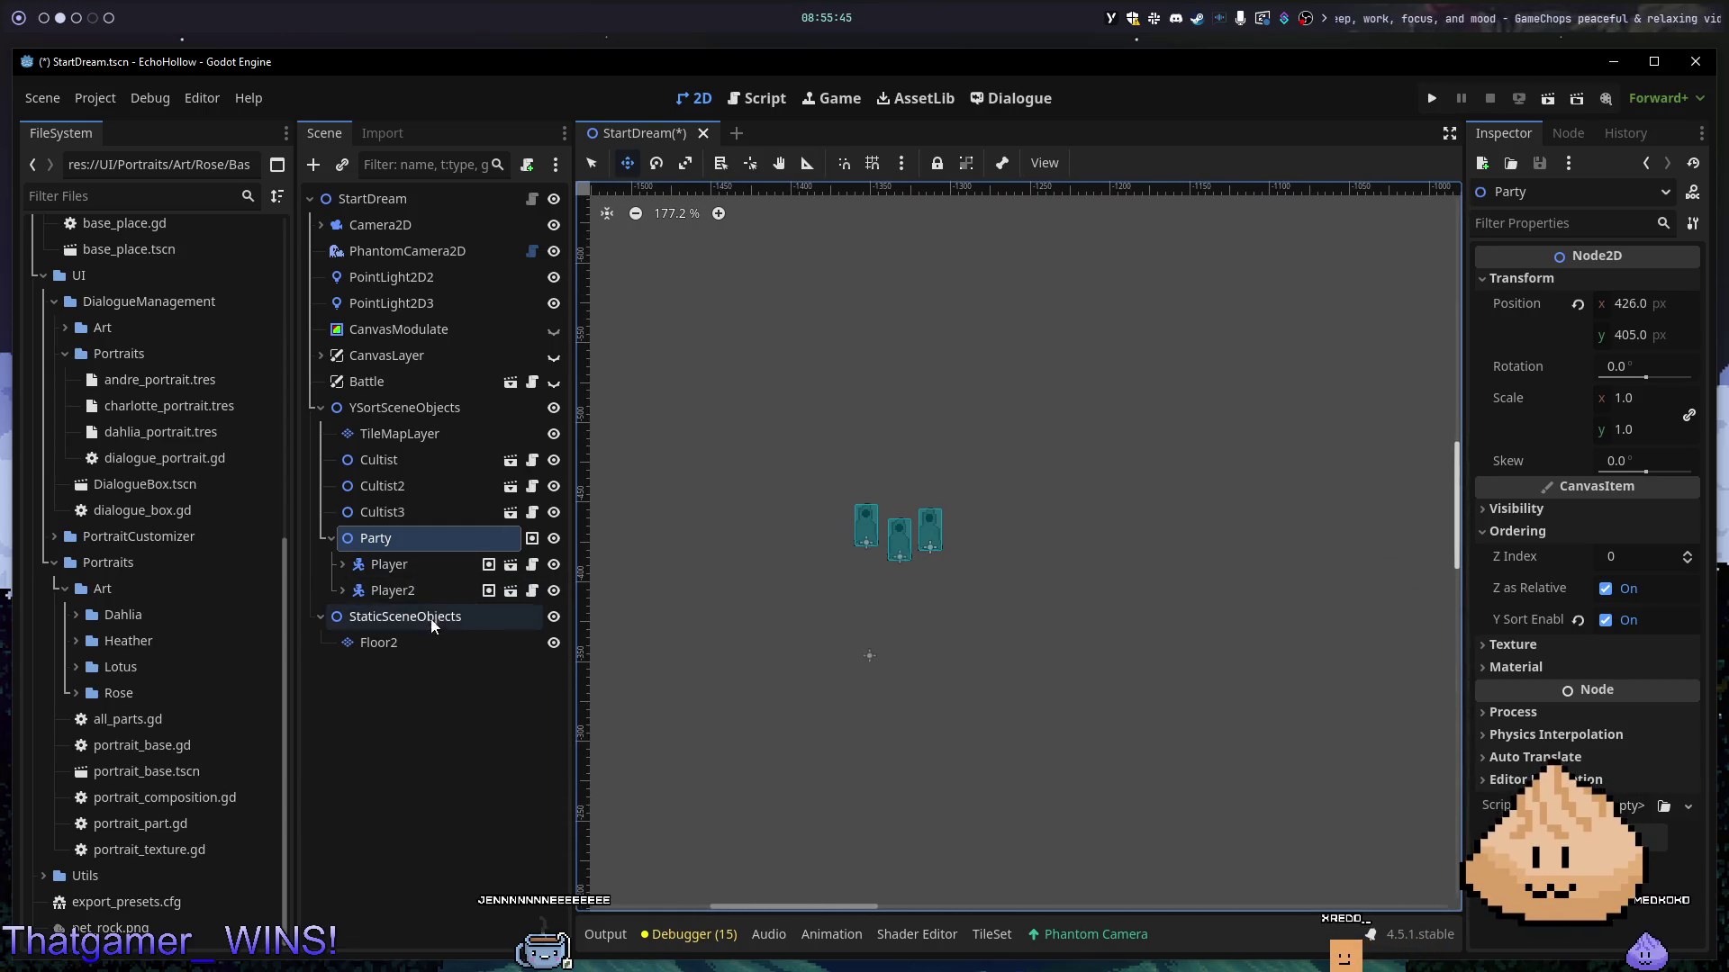
# - Delete the Cultist2 and Cultist3 nodes, confirming each removal
pyautogui.click(415, 461)
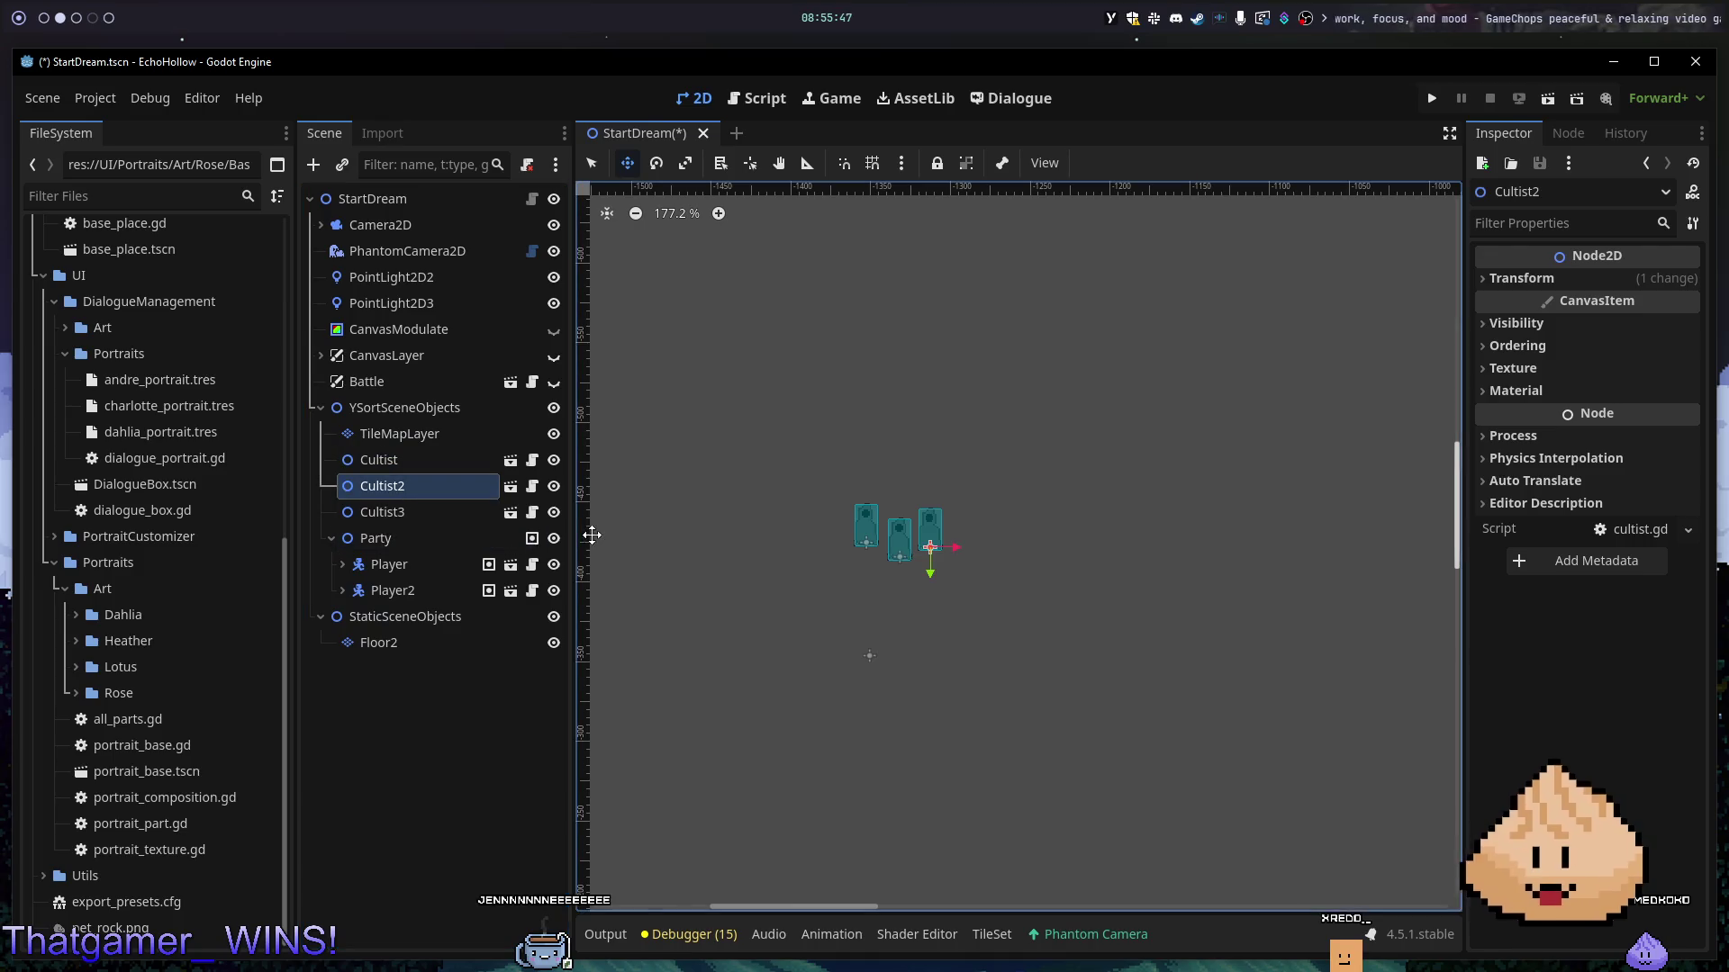
pyautogui.press('Delete')
pyautogui.click(821, 501)
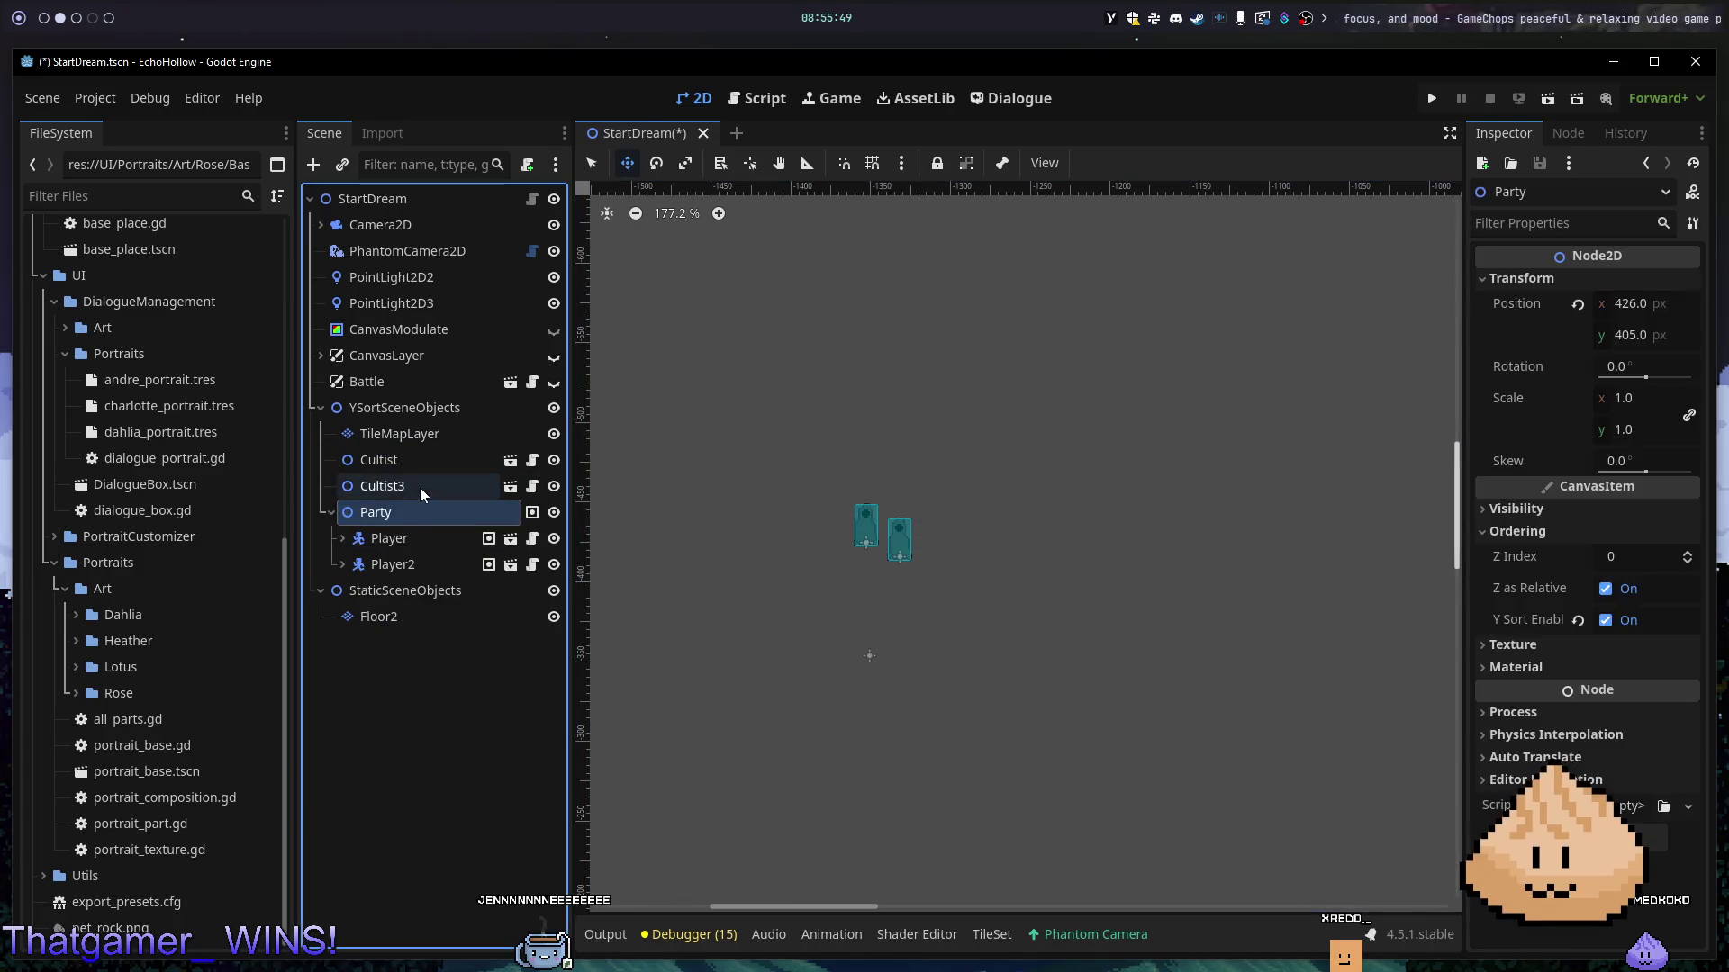
pyautogui.press('Up')
pyautogui.press('Delete')
pyautogui.click(791, 509)
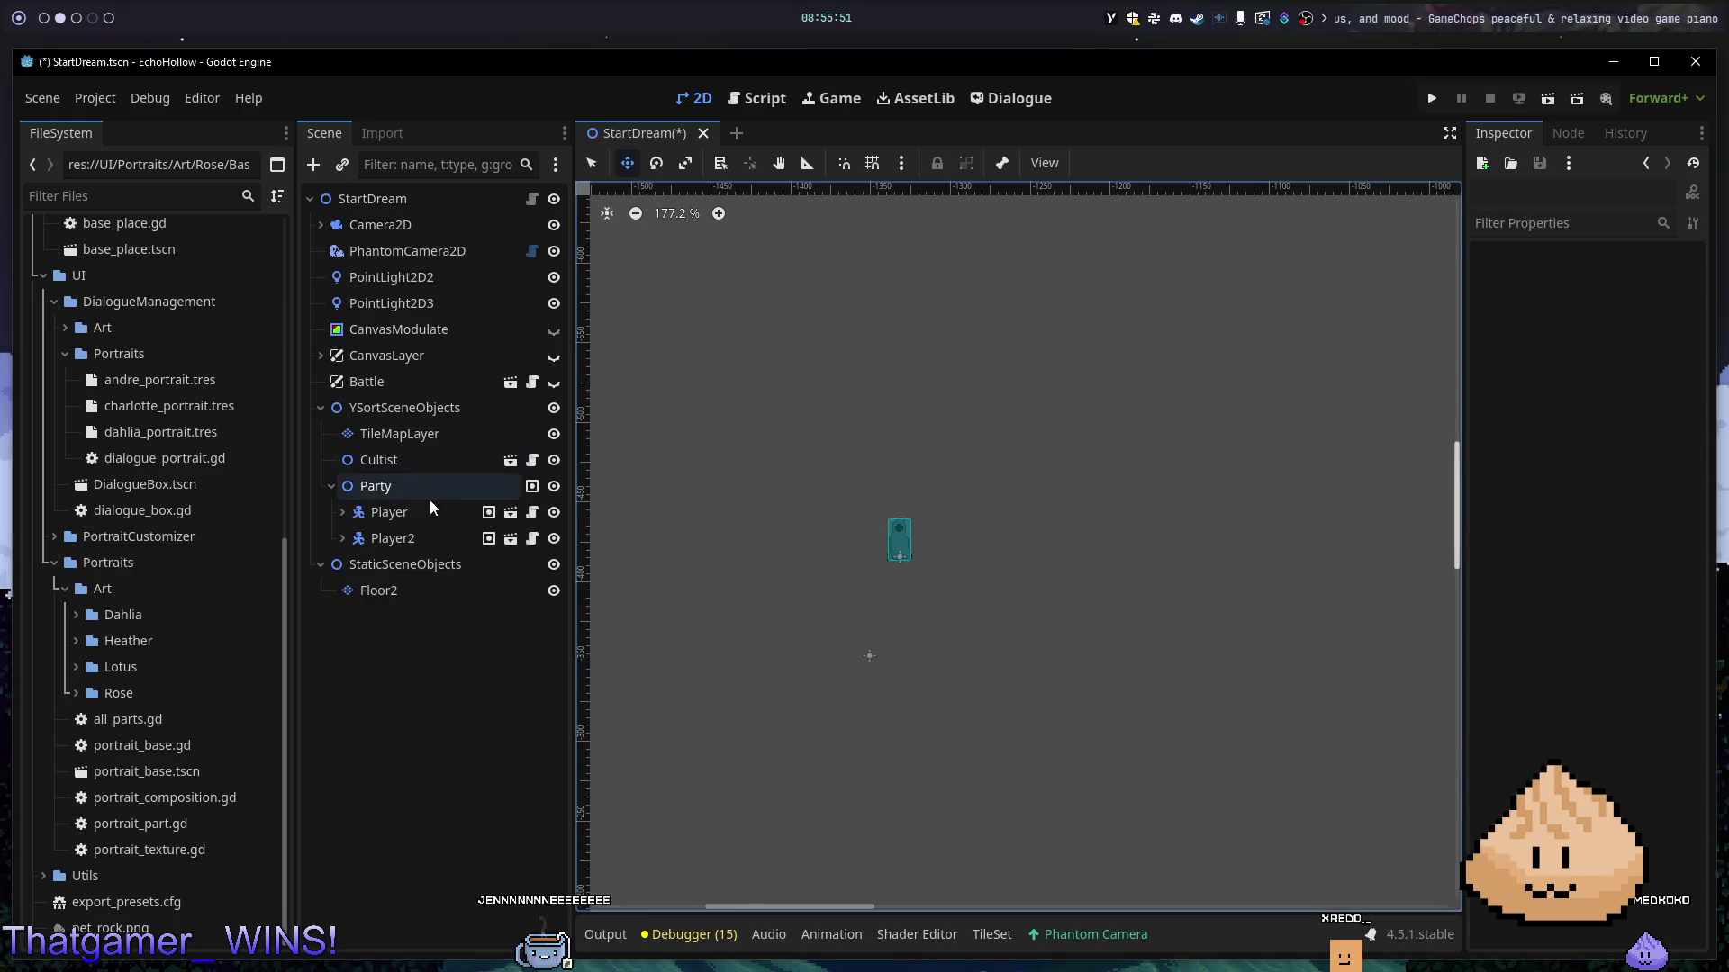
# - Place the remaining Cultist on the path above the party and launch the game
pyautogui.click(408, 468)
pyautogui.scroll(-5, 1043, 587)
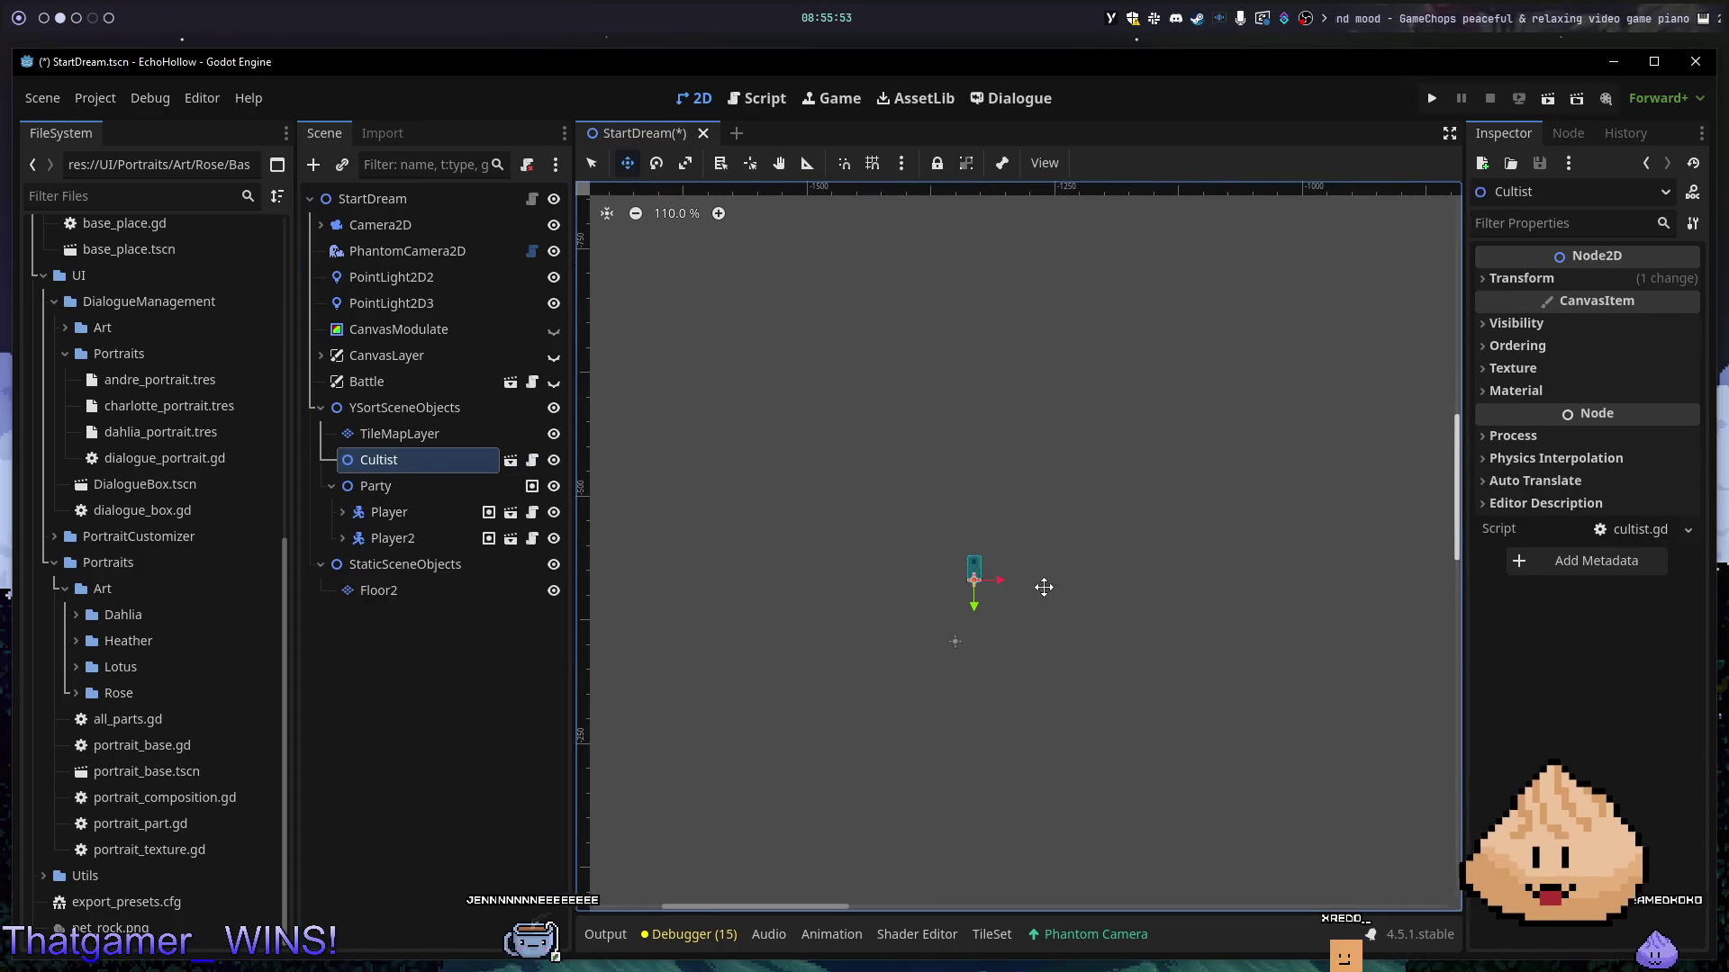
pyautogui.moveTo(1293, 733); pyautogui.dragTo(814, 316)
pyautogui.scroll(-6, 1044, 412)
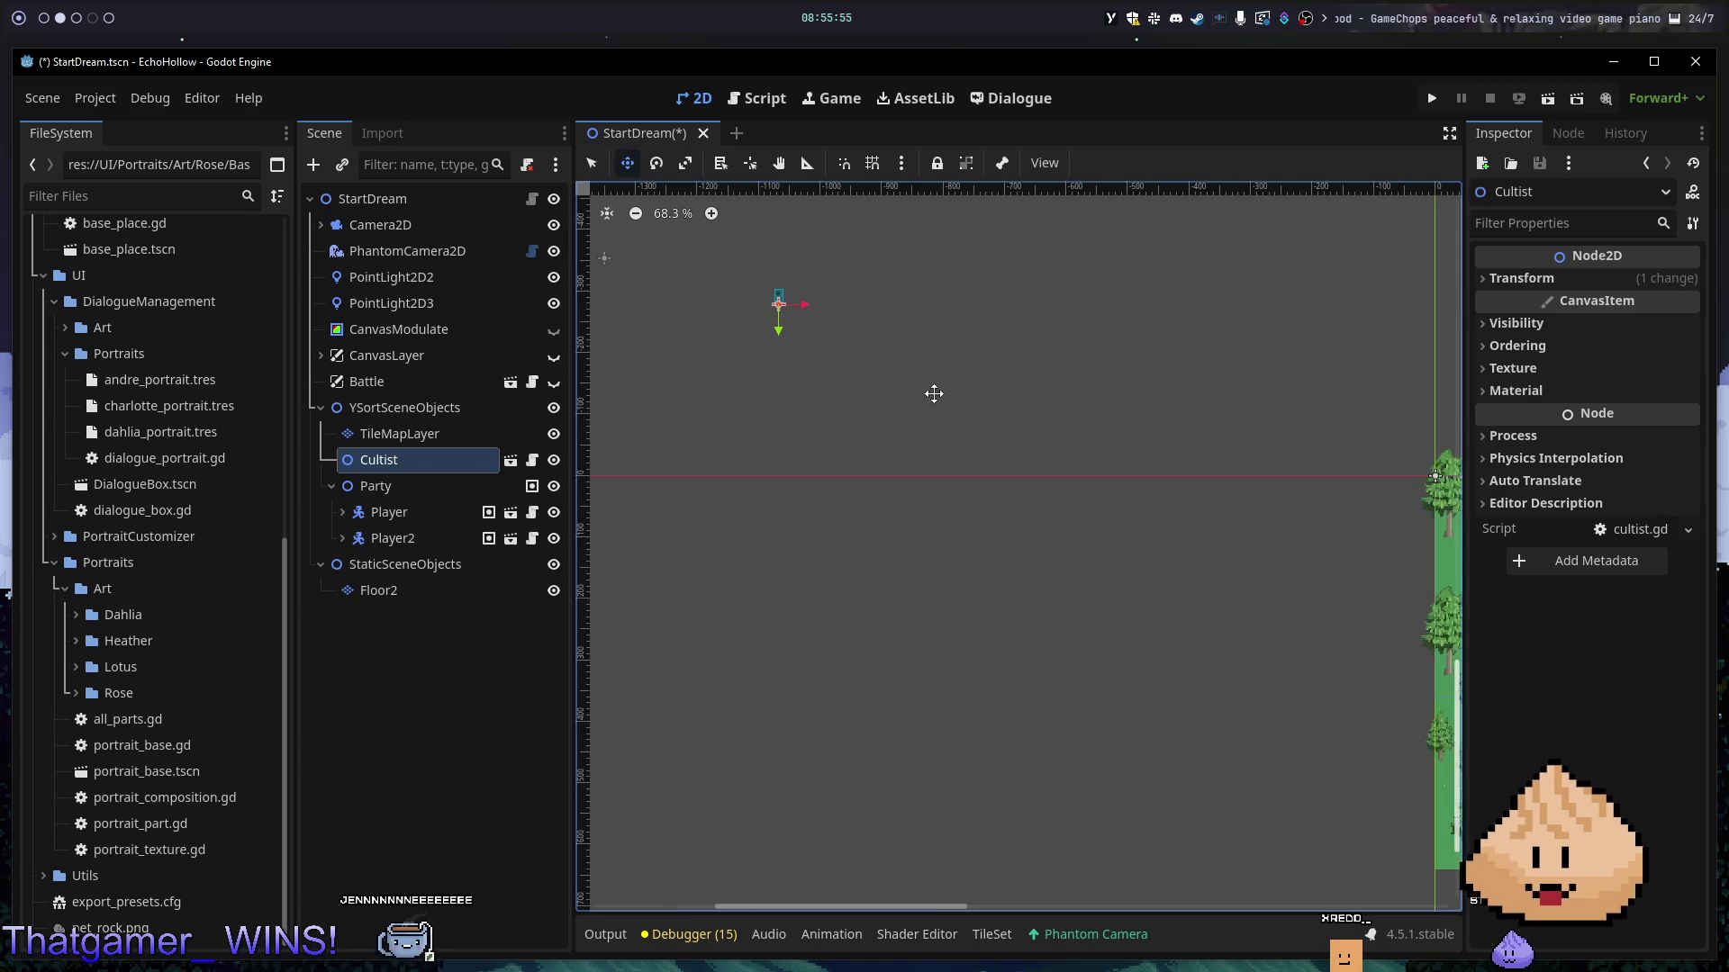
pyautogui.moveTo(1409, 622); pyautogui.dragTo(1194, 497)
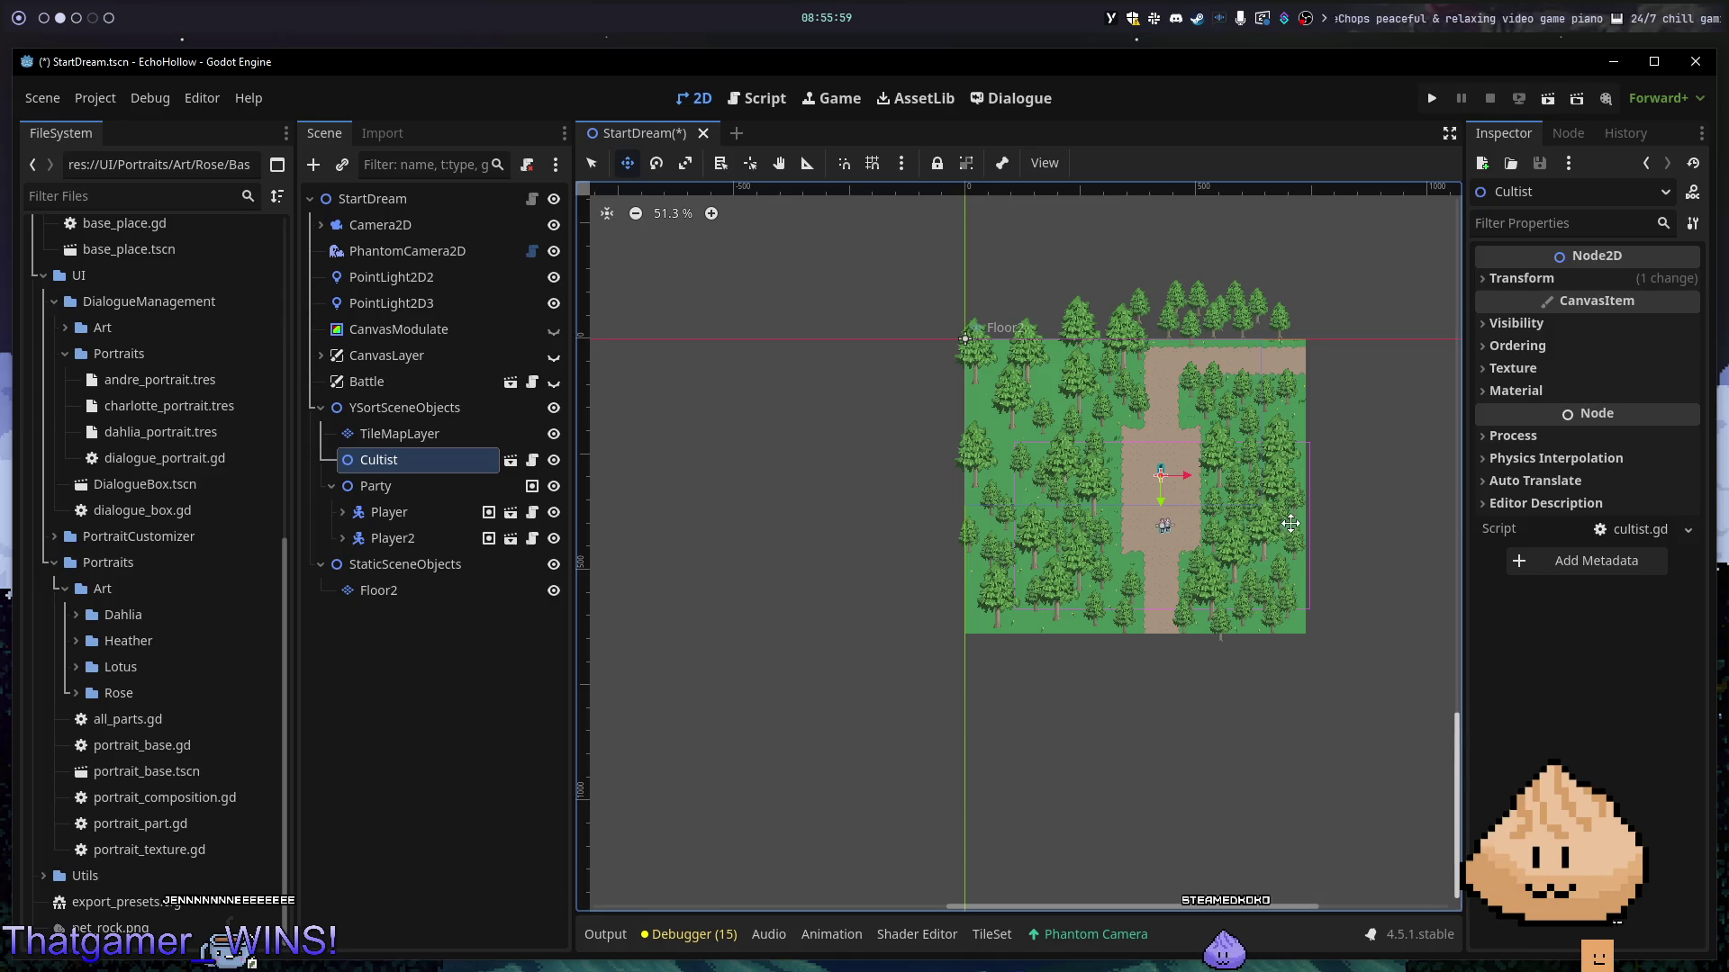
pyautogui.press('F5')
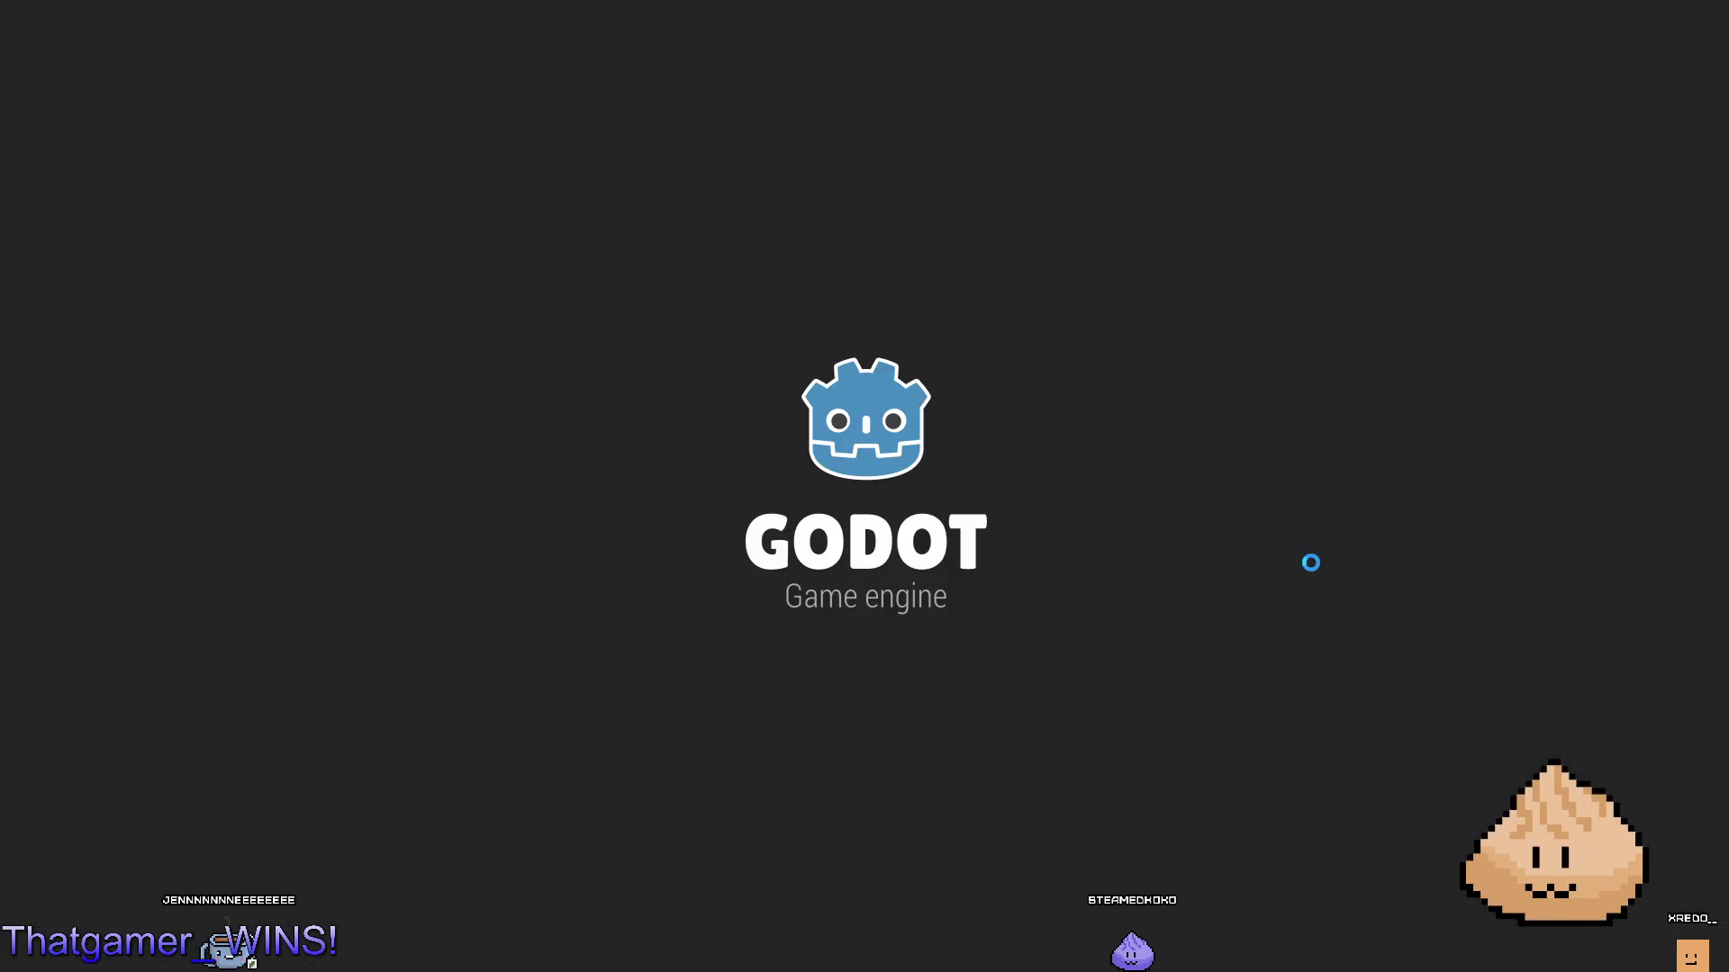
# - Relaunch the game a few times, walking the party up toward the cultist, then stop it
pyautogui.press('Up')
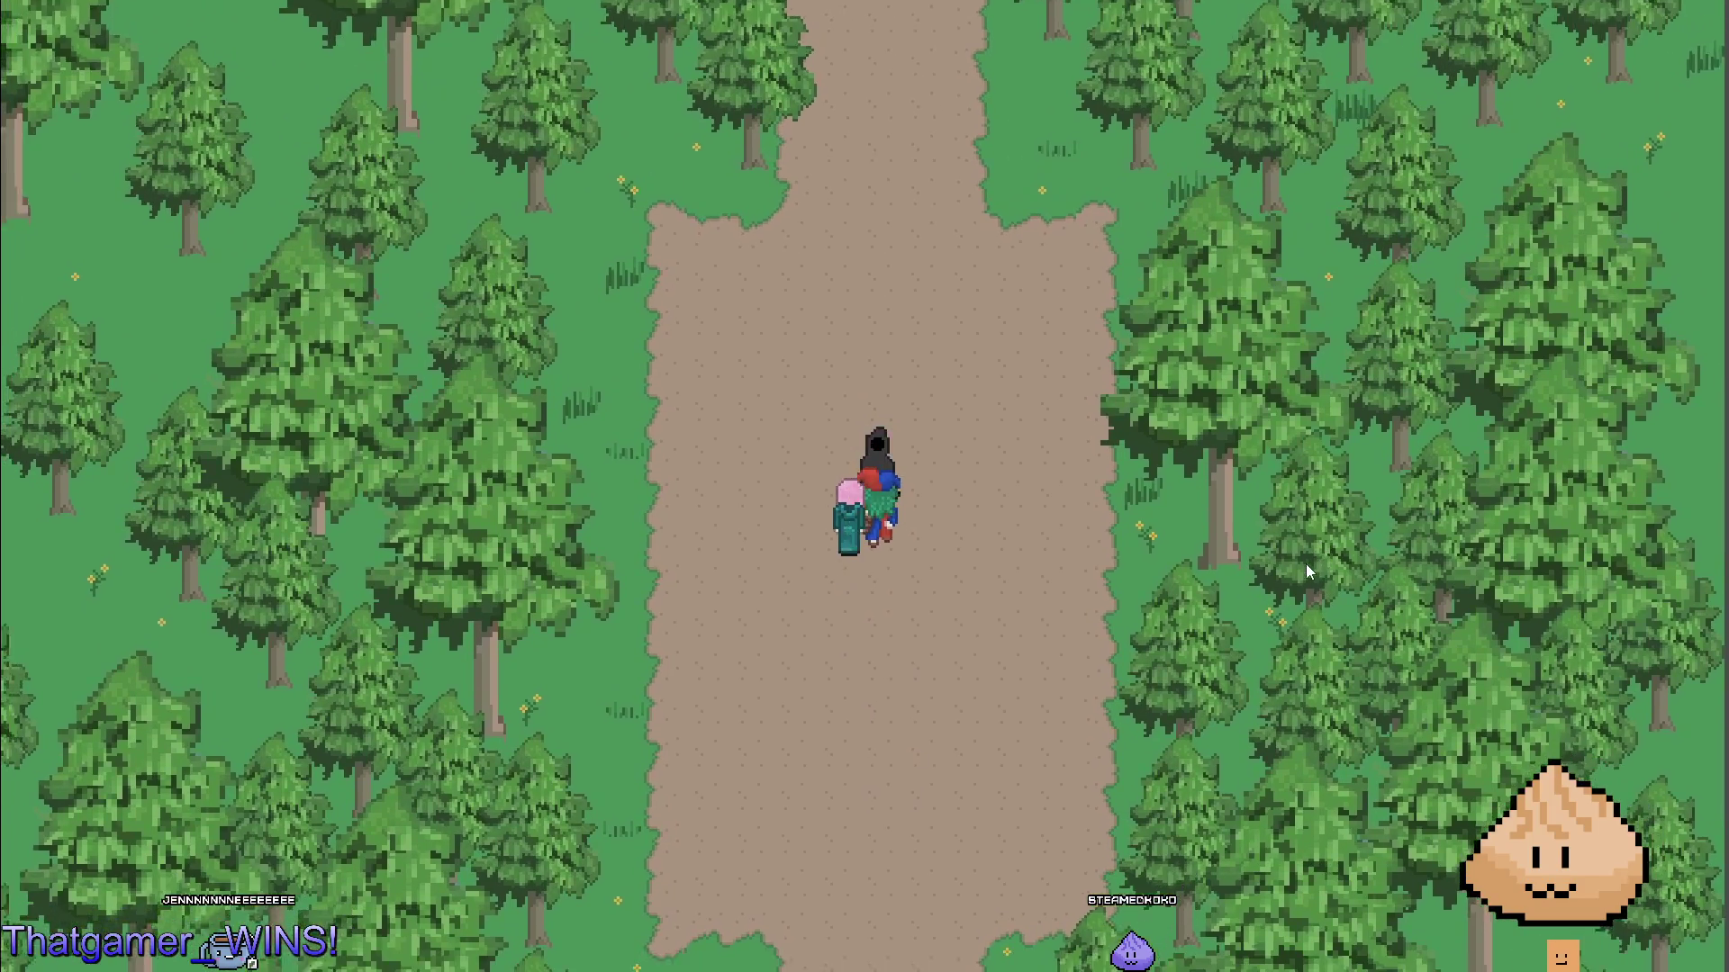
pyautogui.press('F8')
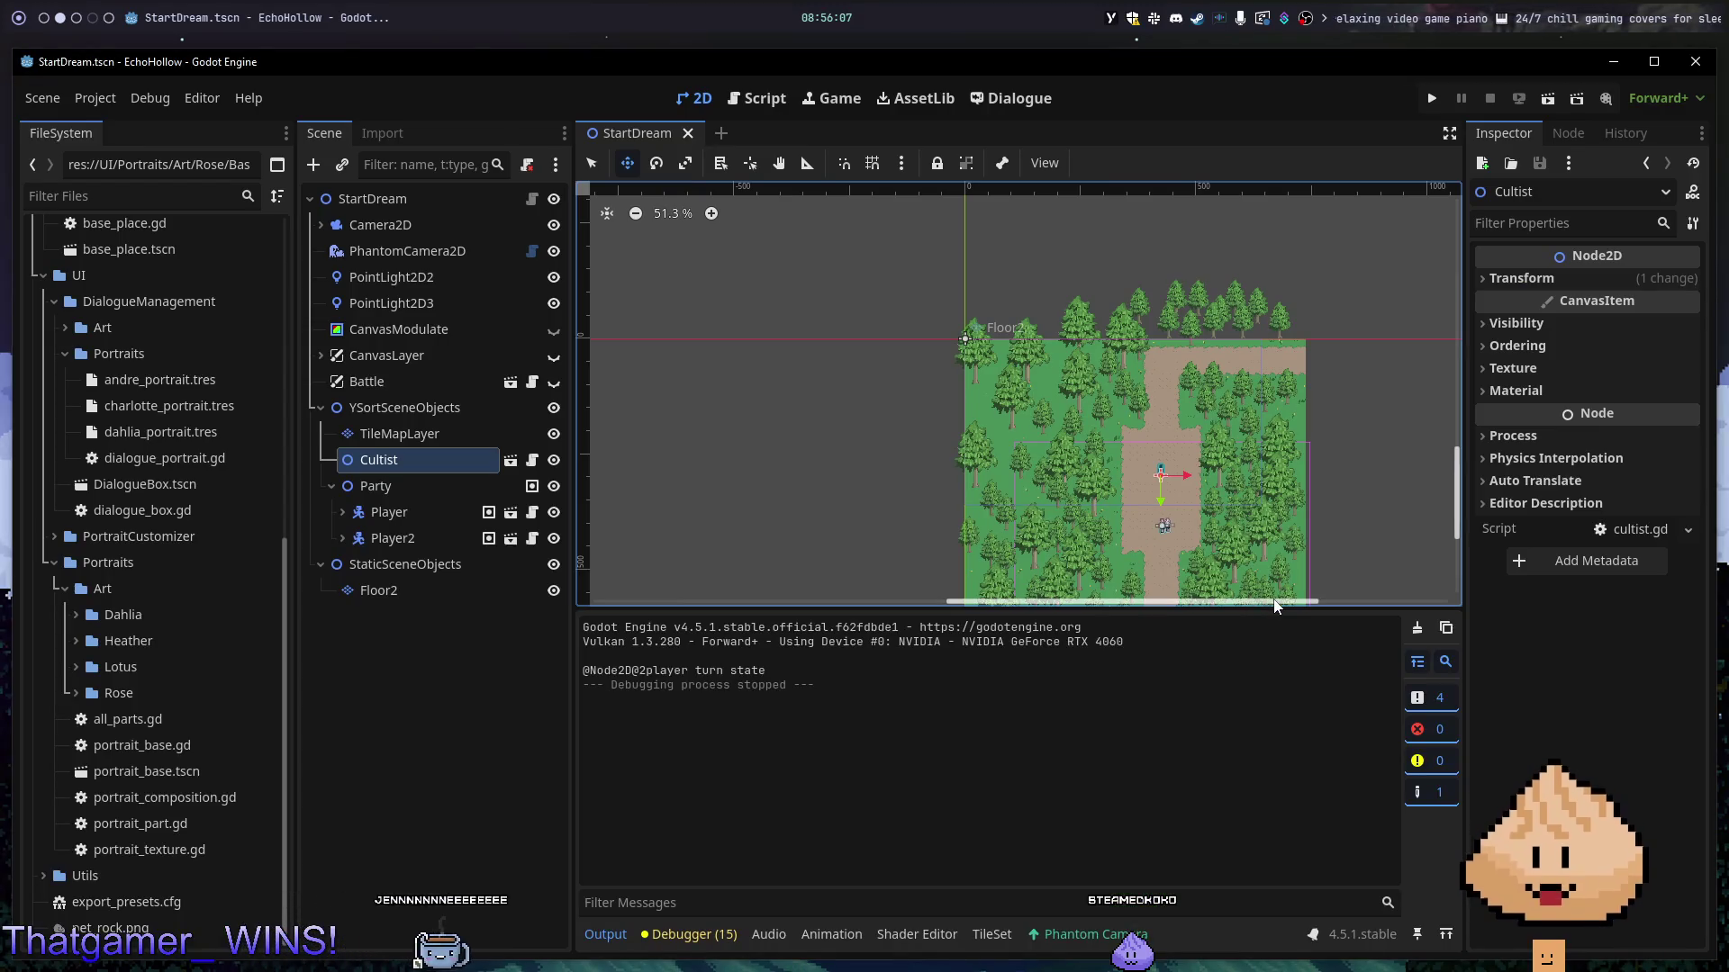
pyautogui.press('F5')
pyautogui.press('F8')
pyautogui.press('F5')
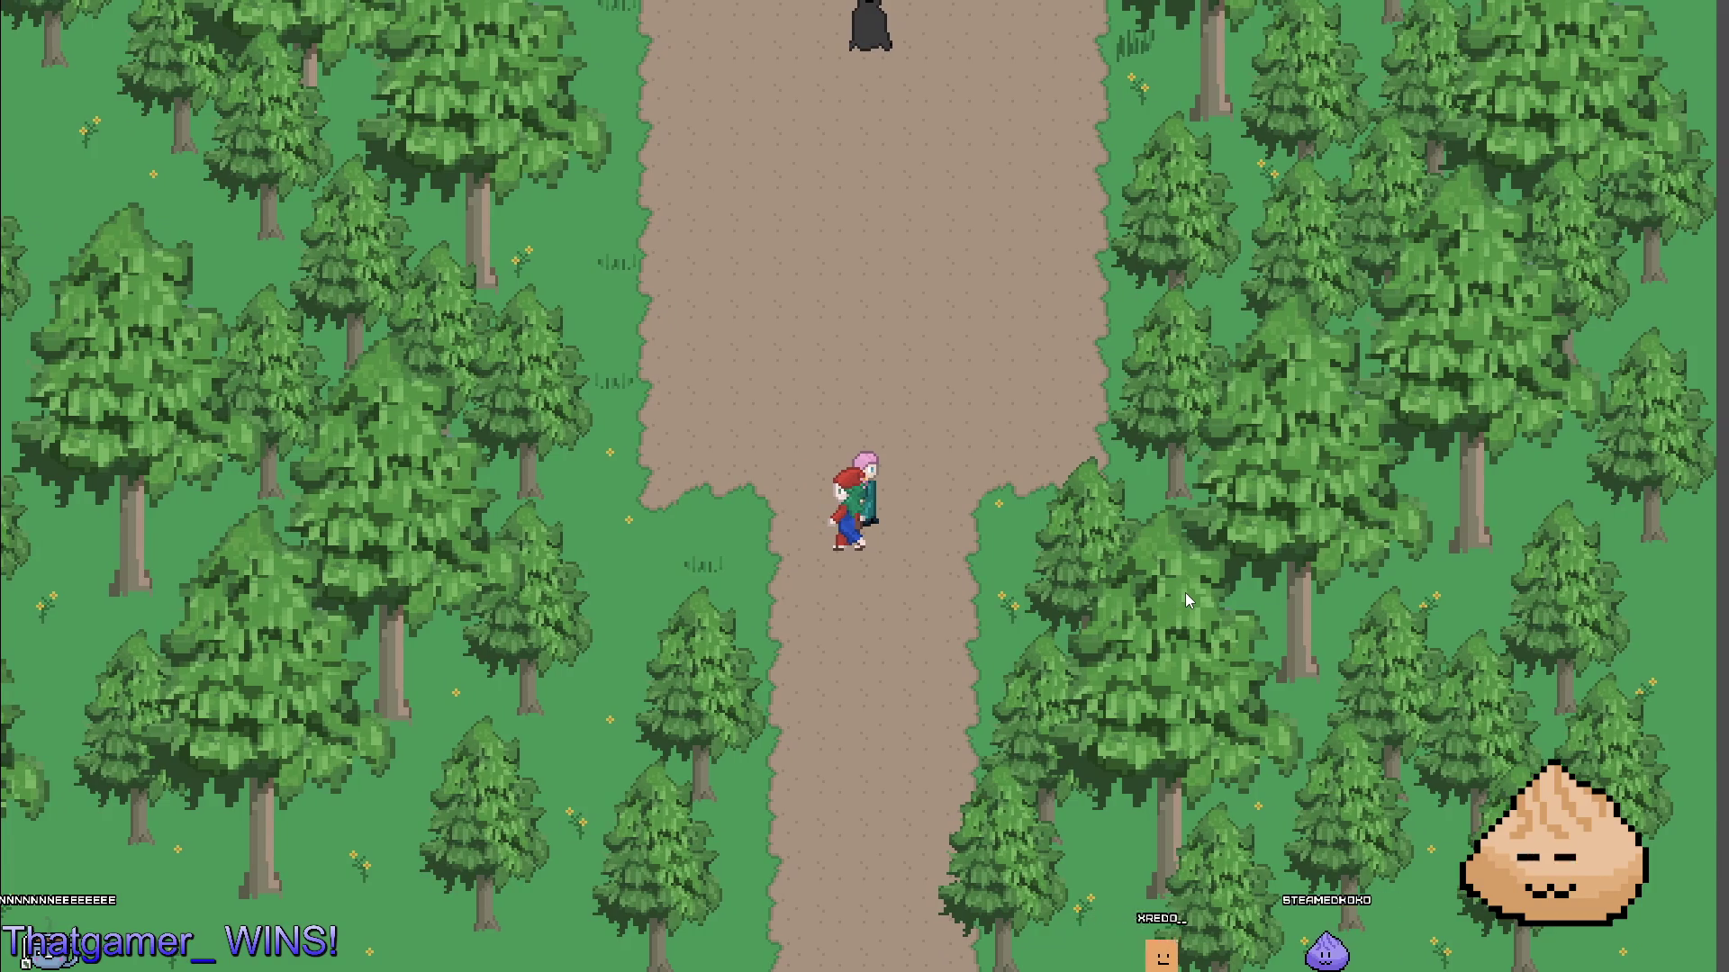
pyautogui.press('F8')
pyautogui.scroll(-3, 1289, 518)
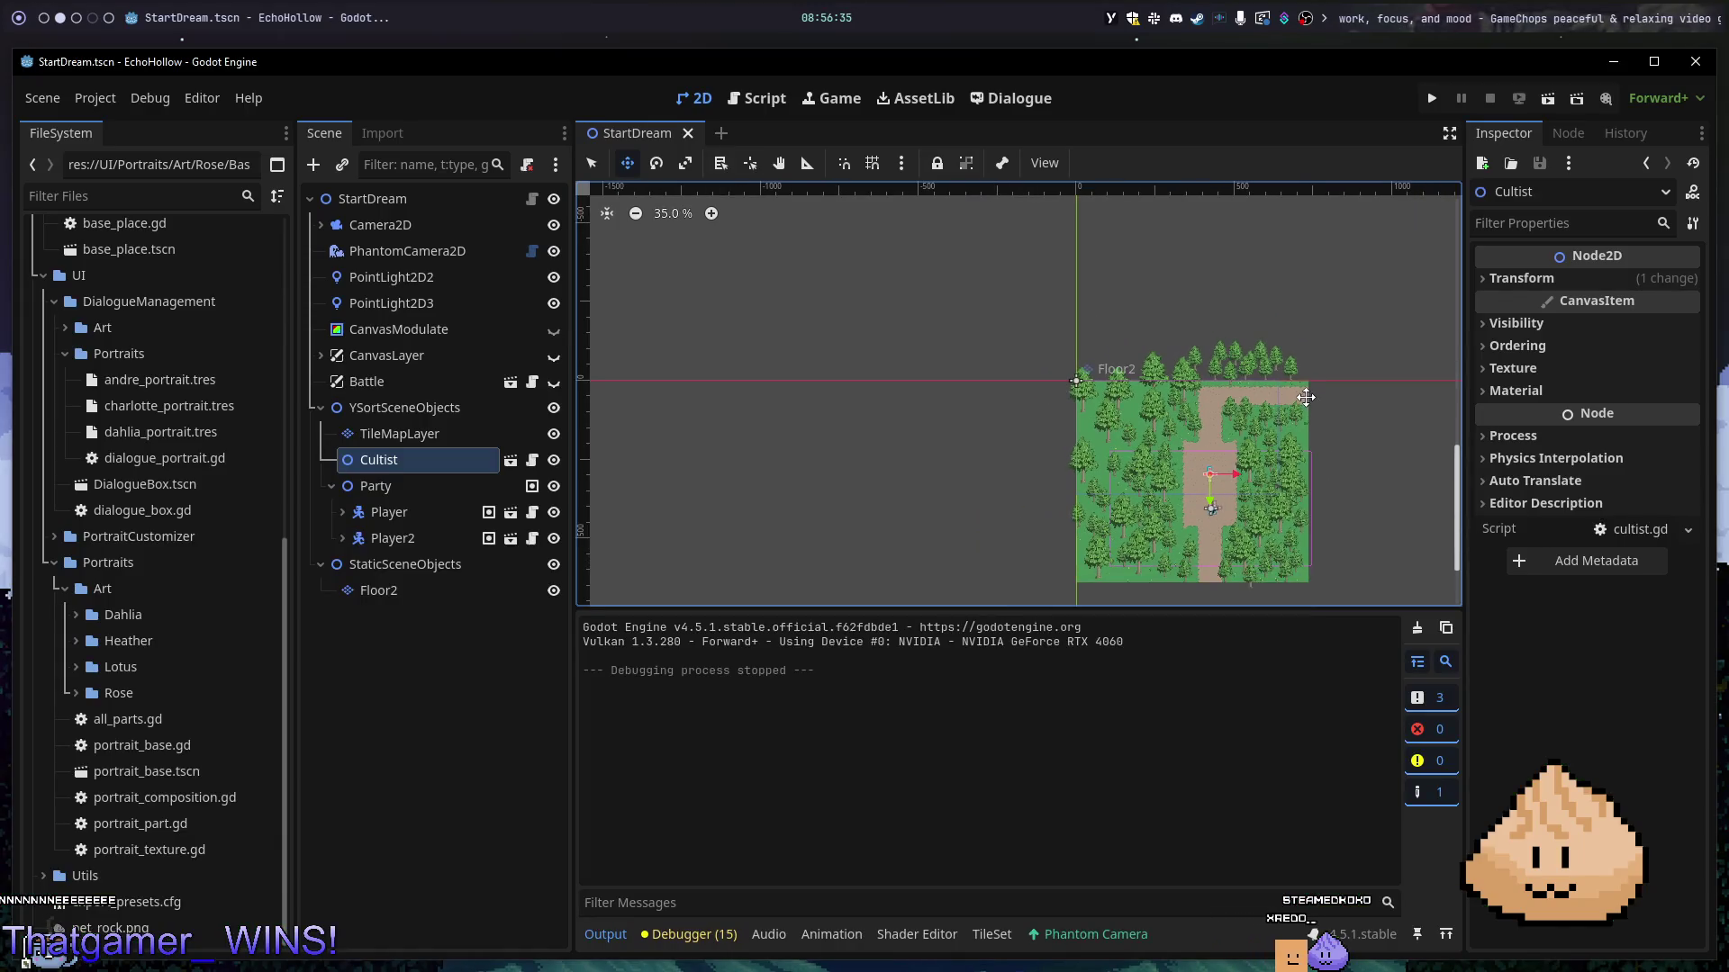
# - Review the PhantomCamera2D's follow settings, then select the Floor2 tile map
pyautogui.scroll(6, 1189, 491)
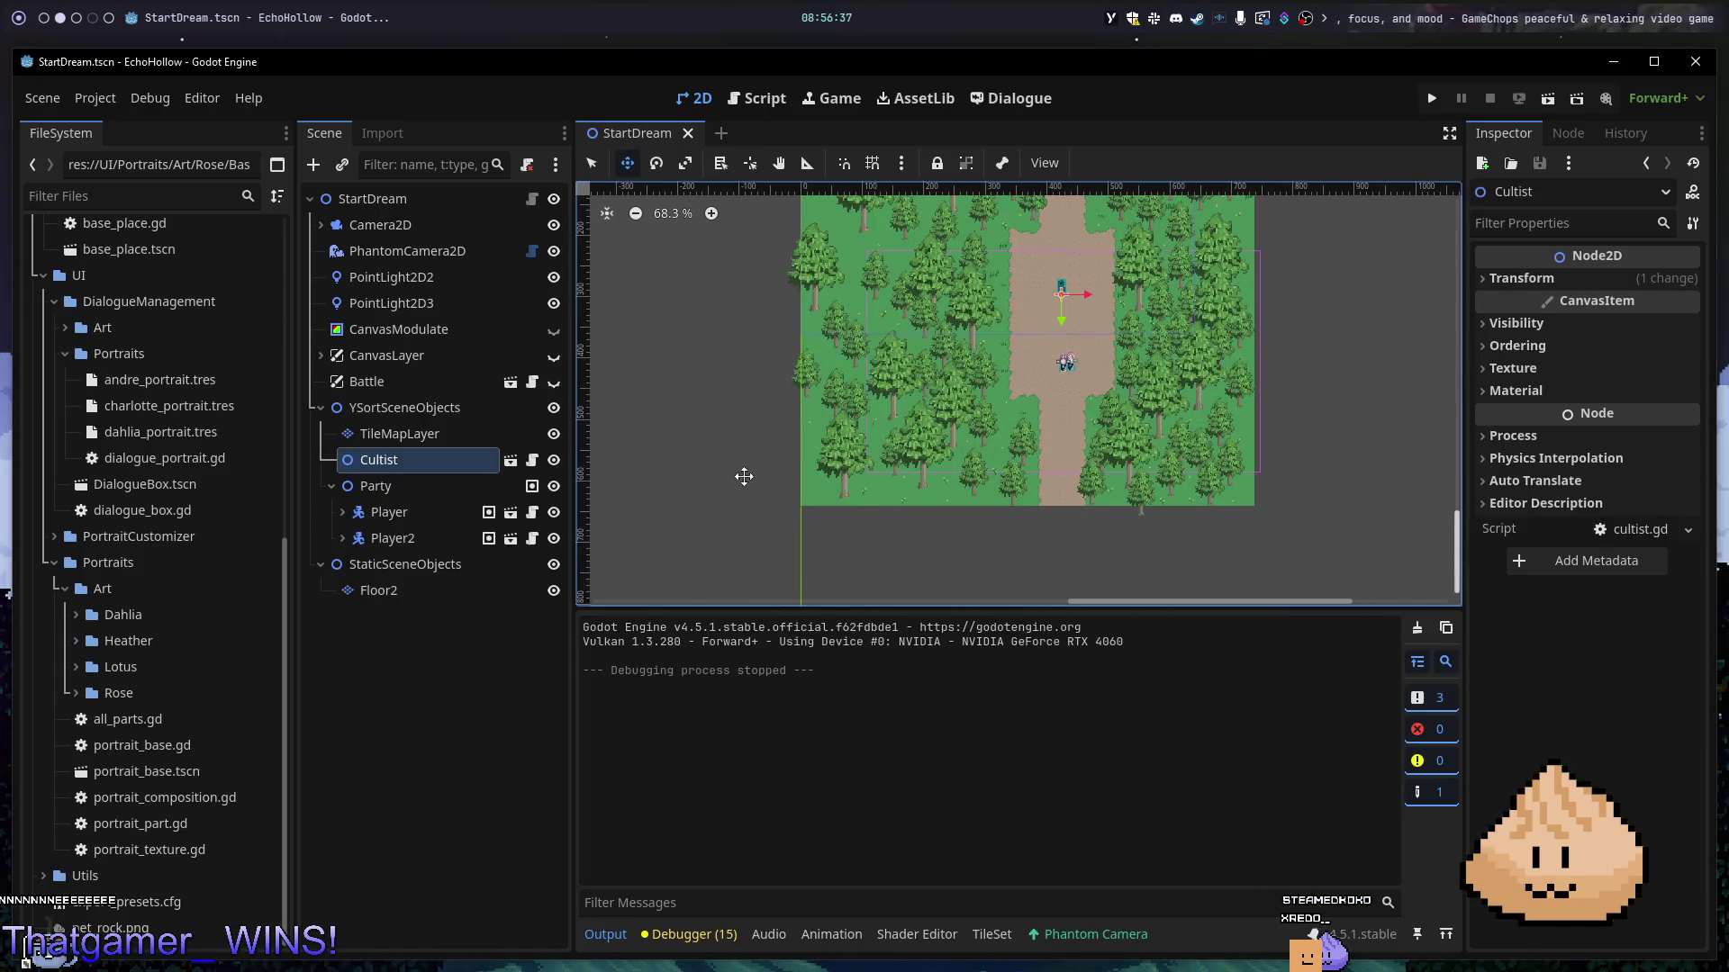
pyautogui.click(479, 250)
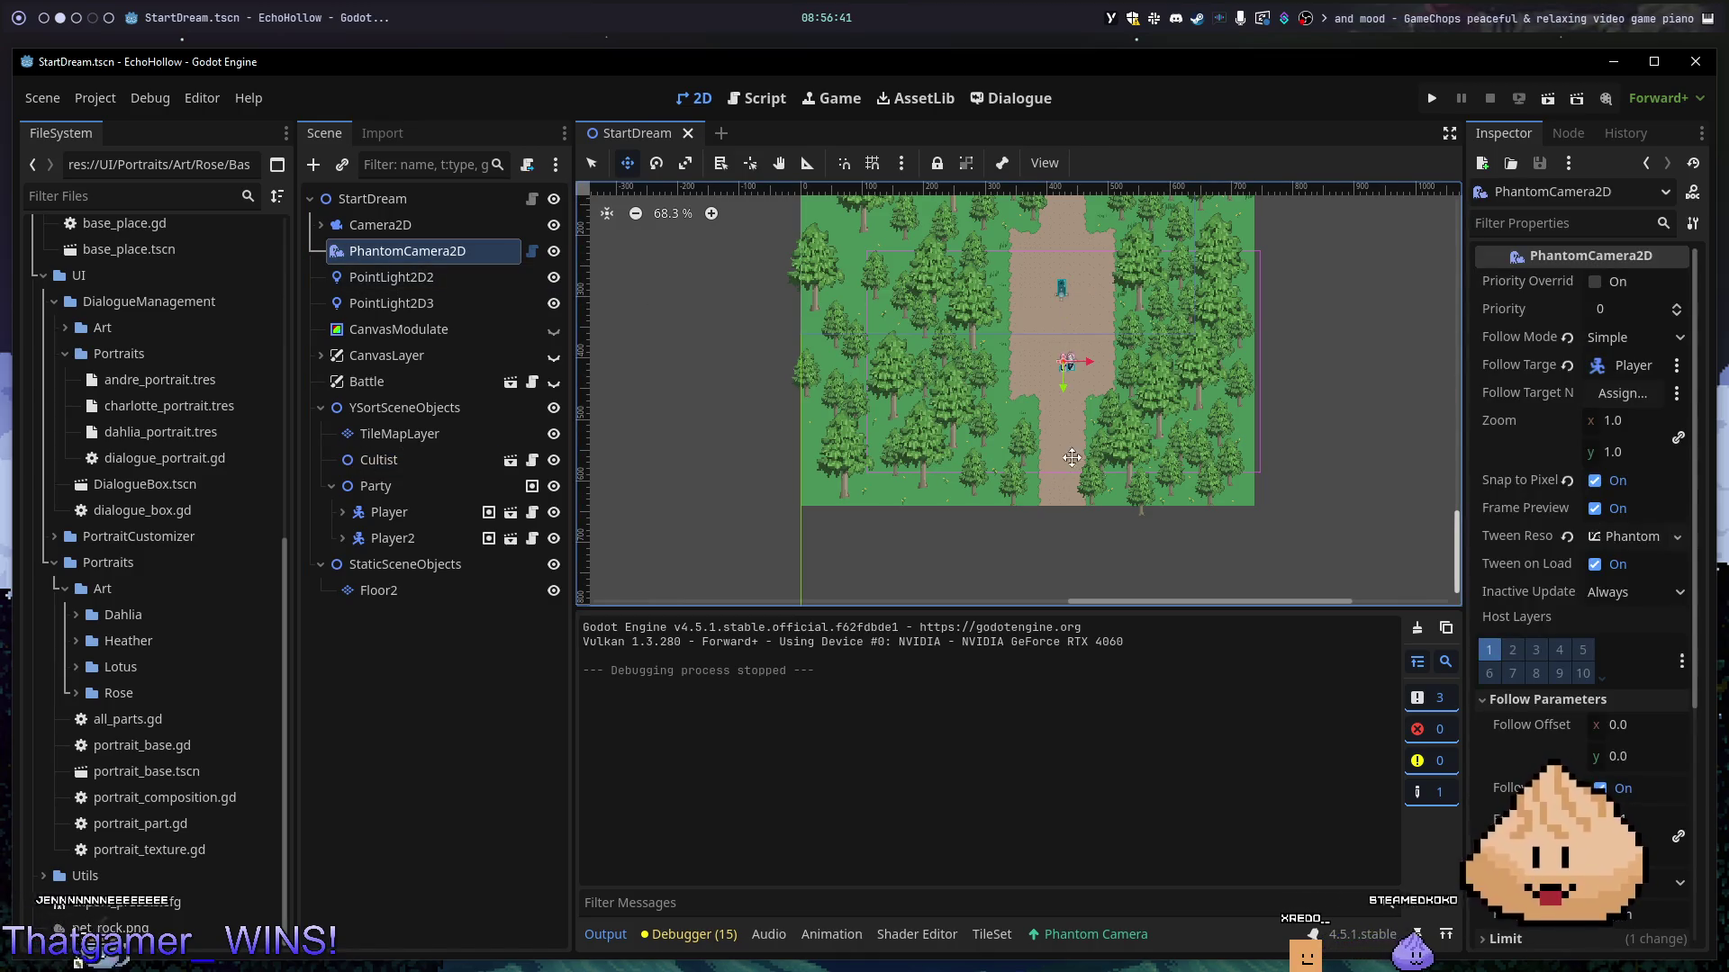
pyautogui.scroll(6, 1033, 498)
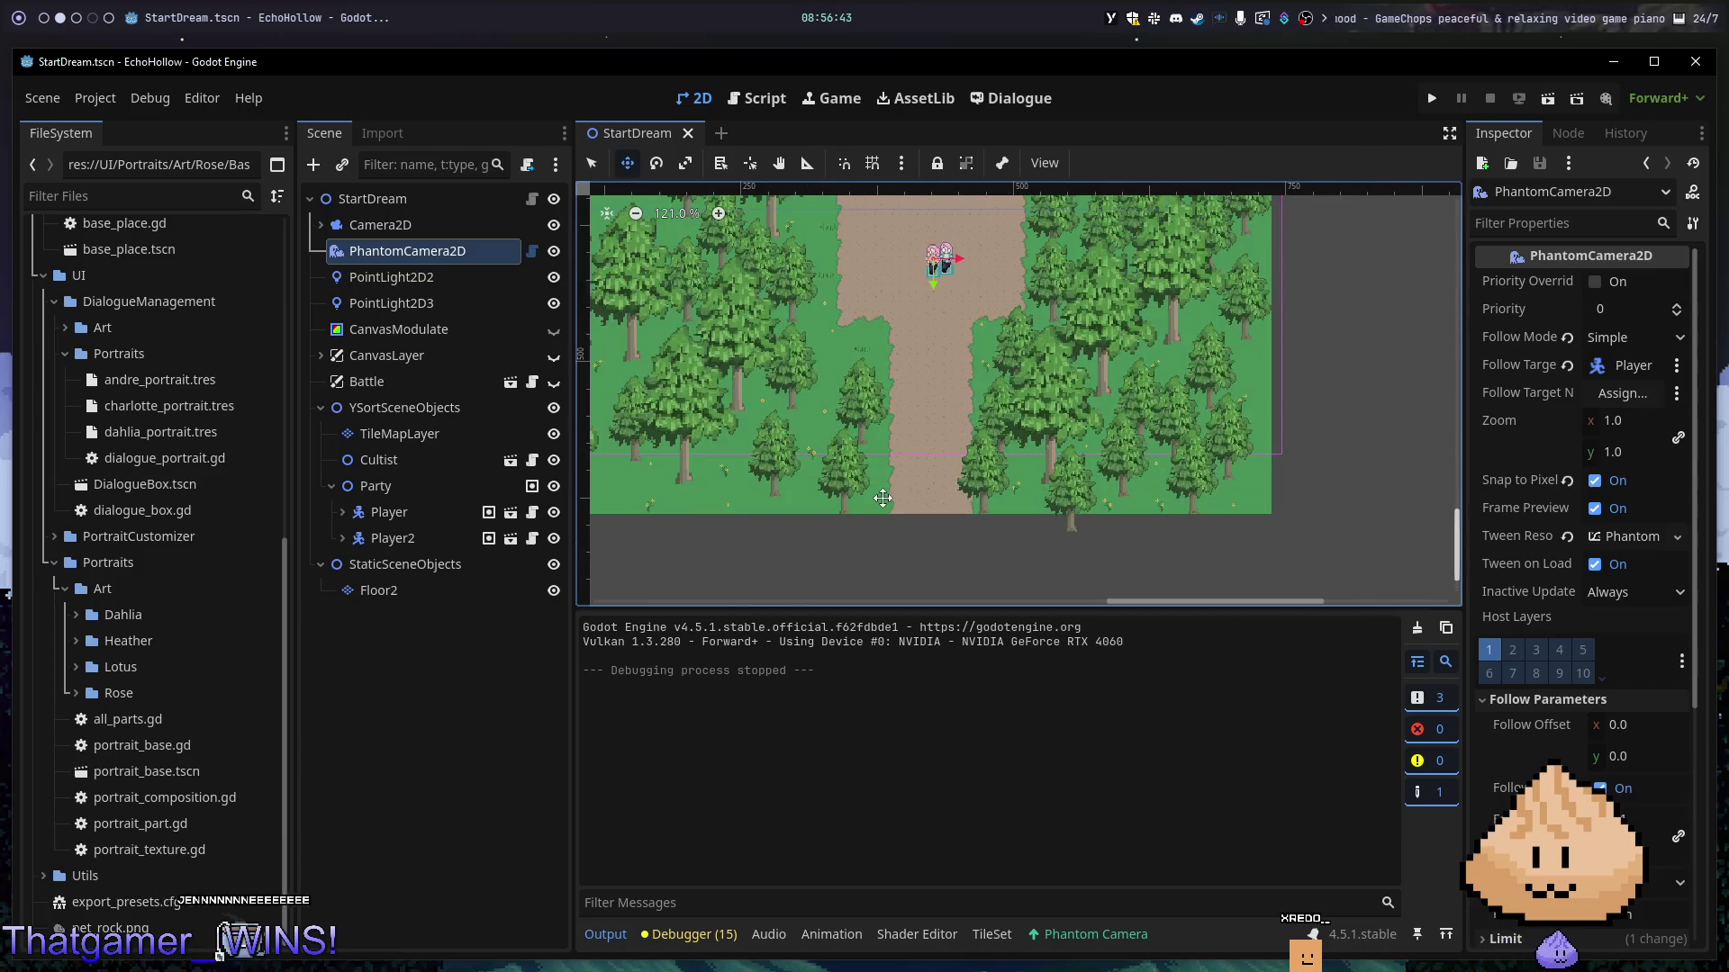
pyautogui.moveTo(1034, 498); pyautogui.dragTo(1017, 536)
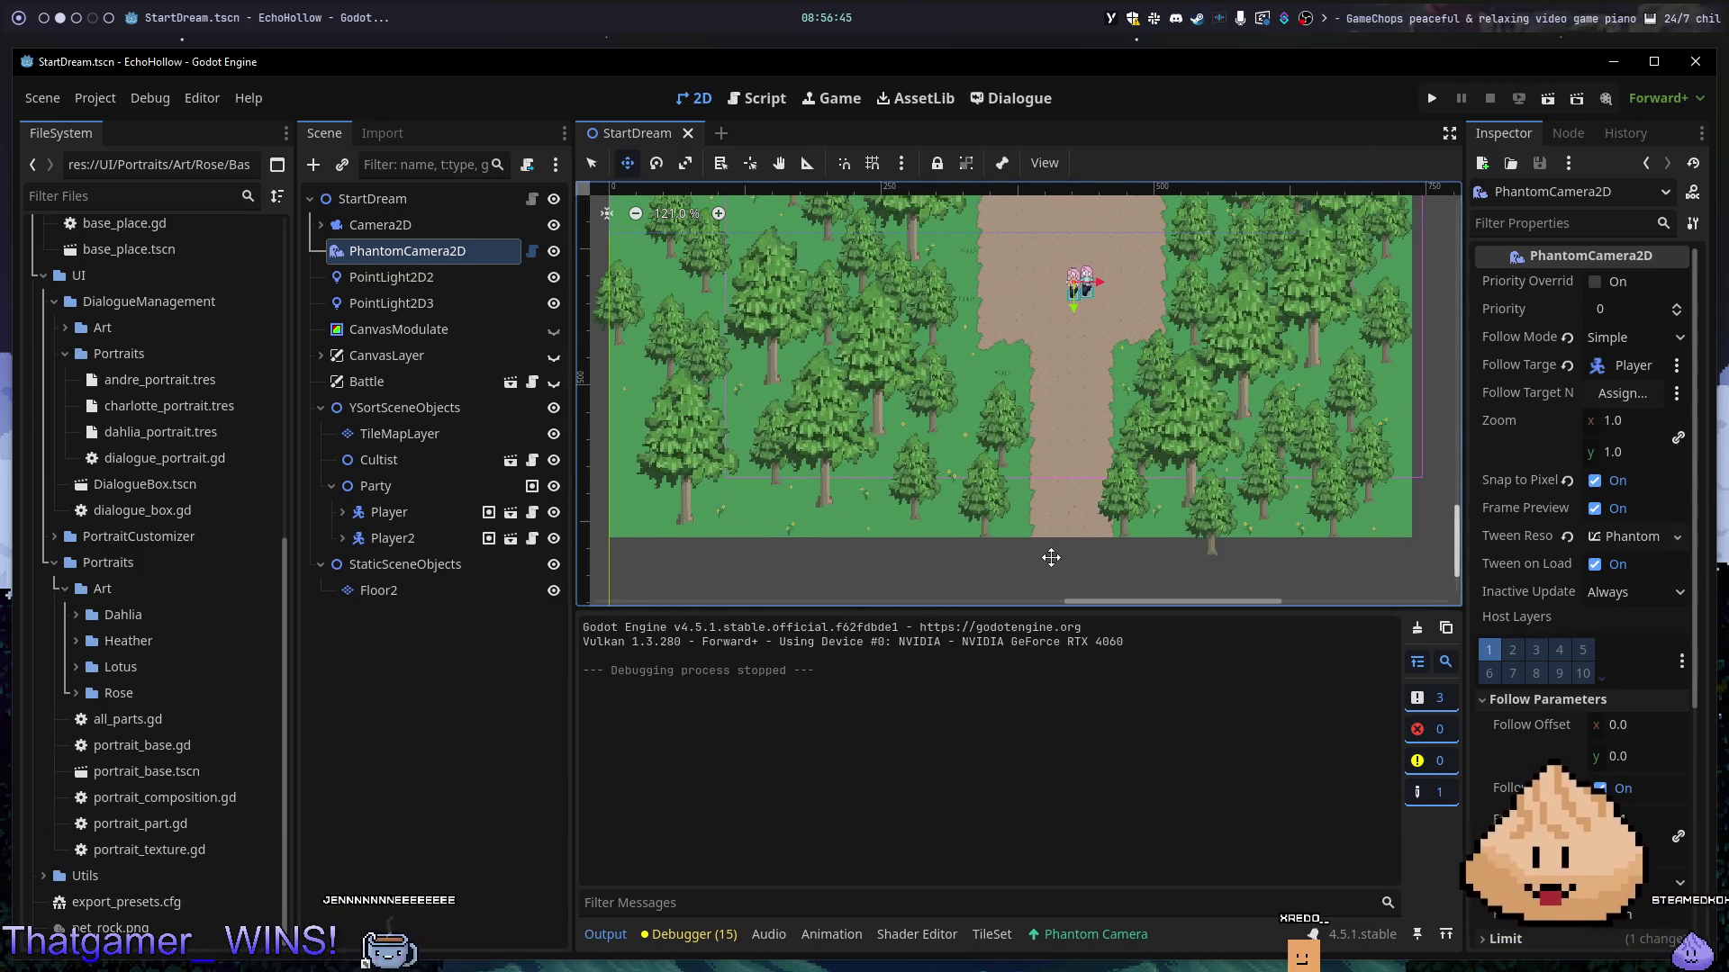
pyautogui.scroll(-3, 1094, 532)
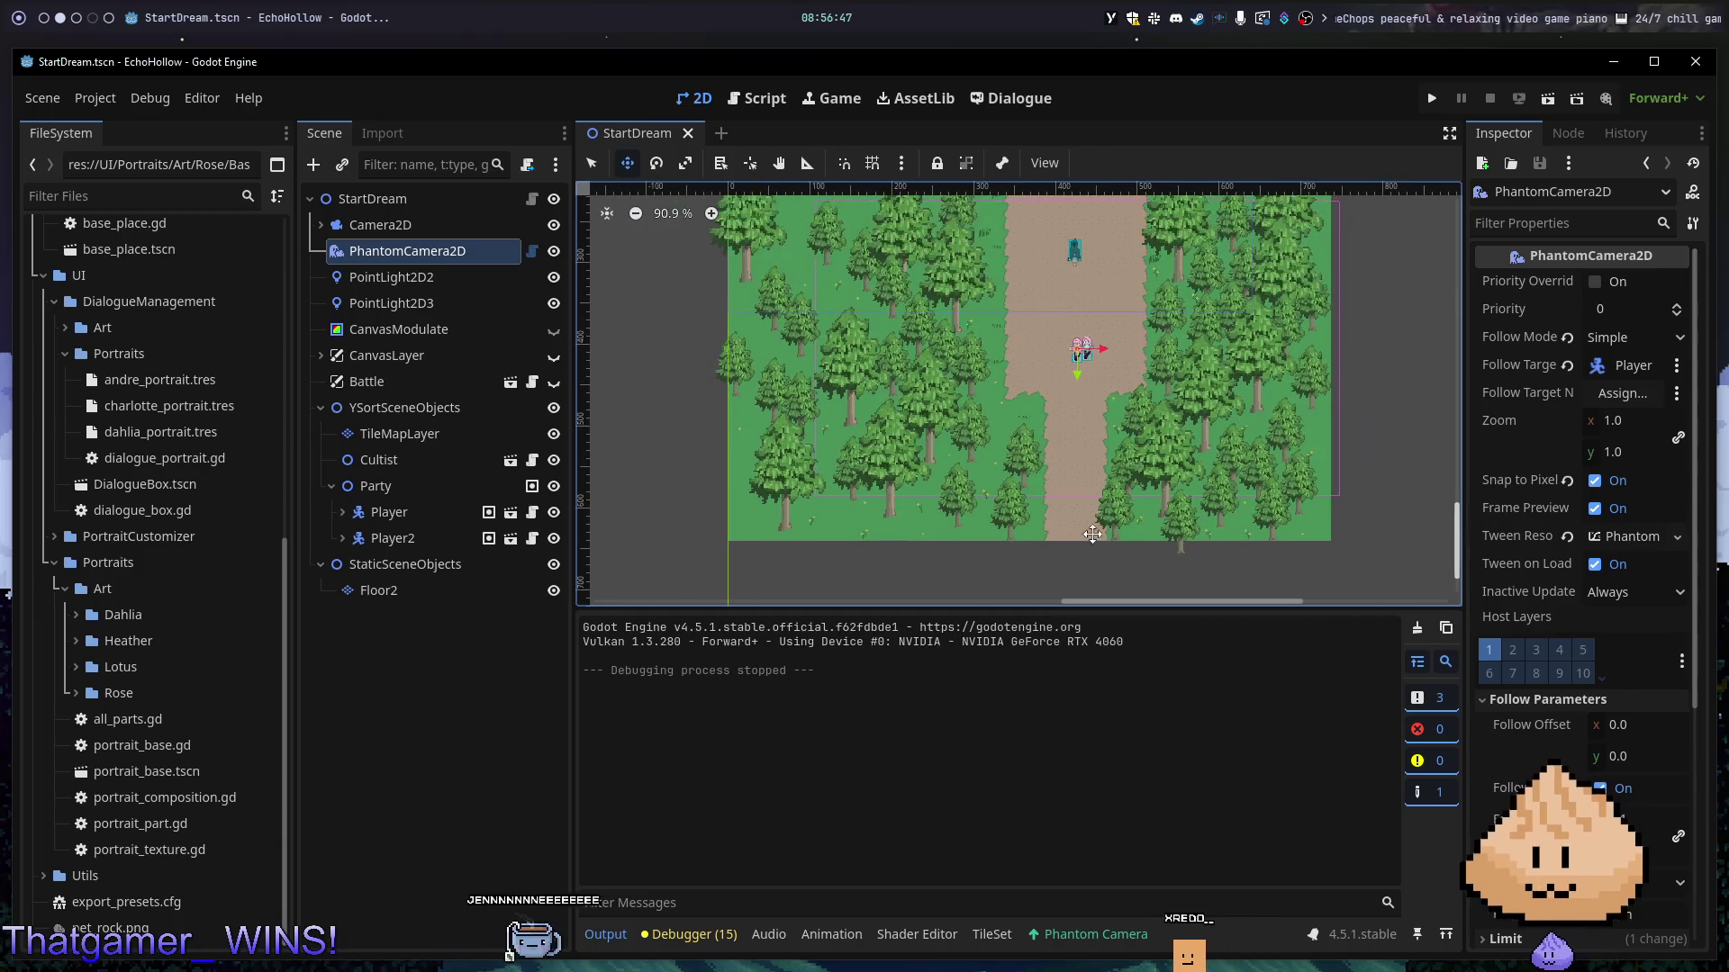
pyautogui.scroll(-1, 1094, 532)
pyautogui.click(387, 591)
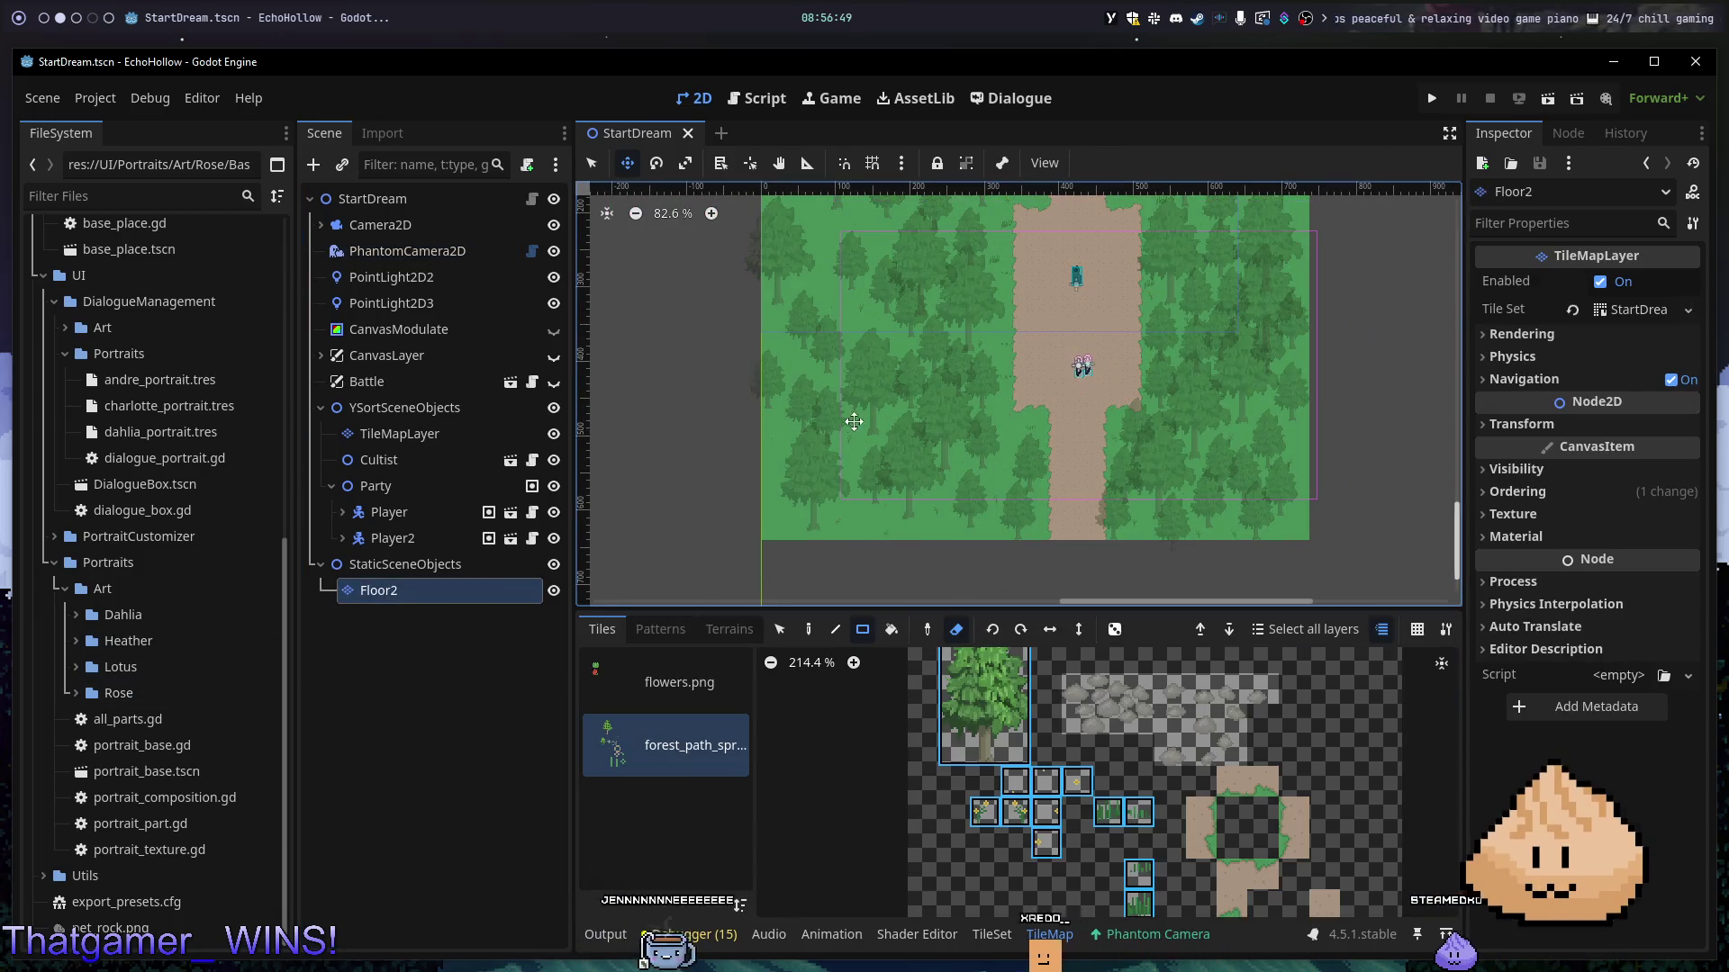
# - Turn off erasing and undo an accidental rotation of the Floor2 map
pyautogui.moveTo(1314, 376); pyautogui.dragTo(1226, 448)
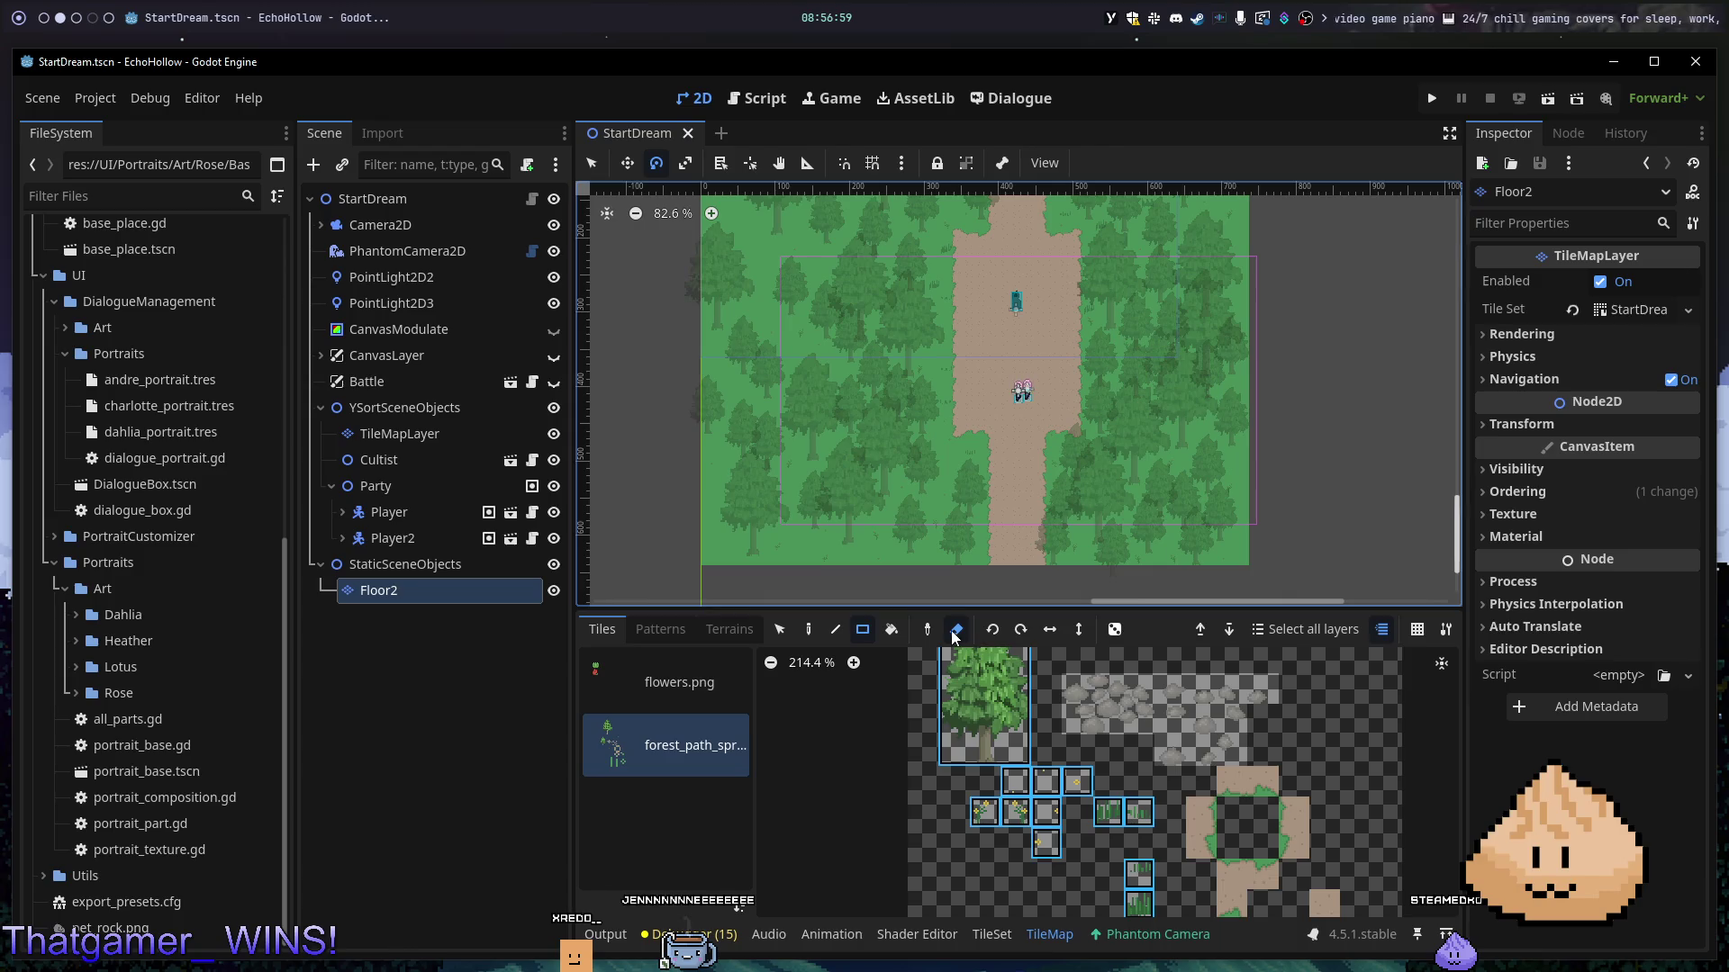
pyautogui.press('e')
pyautogui.moveTo(1255, 562); pyautogui.dragTo(1321, 494)
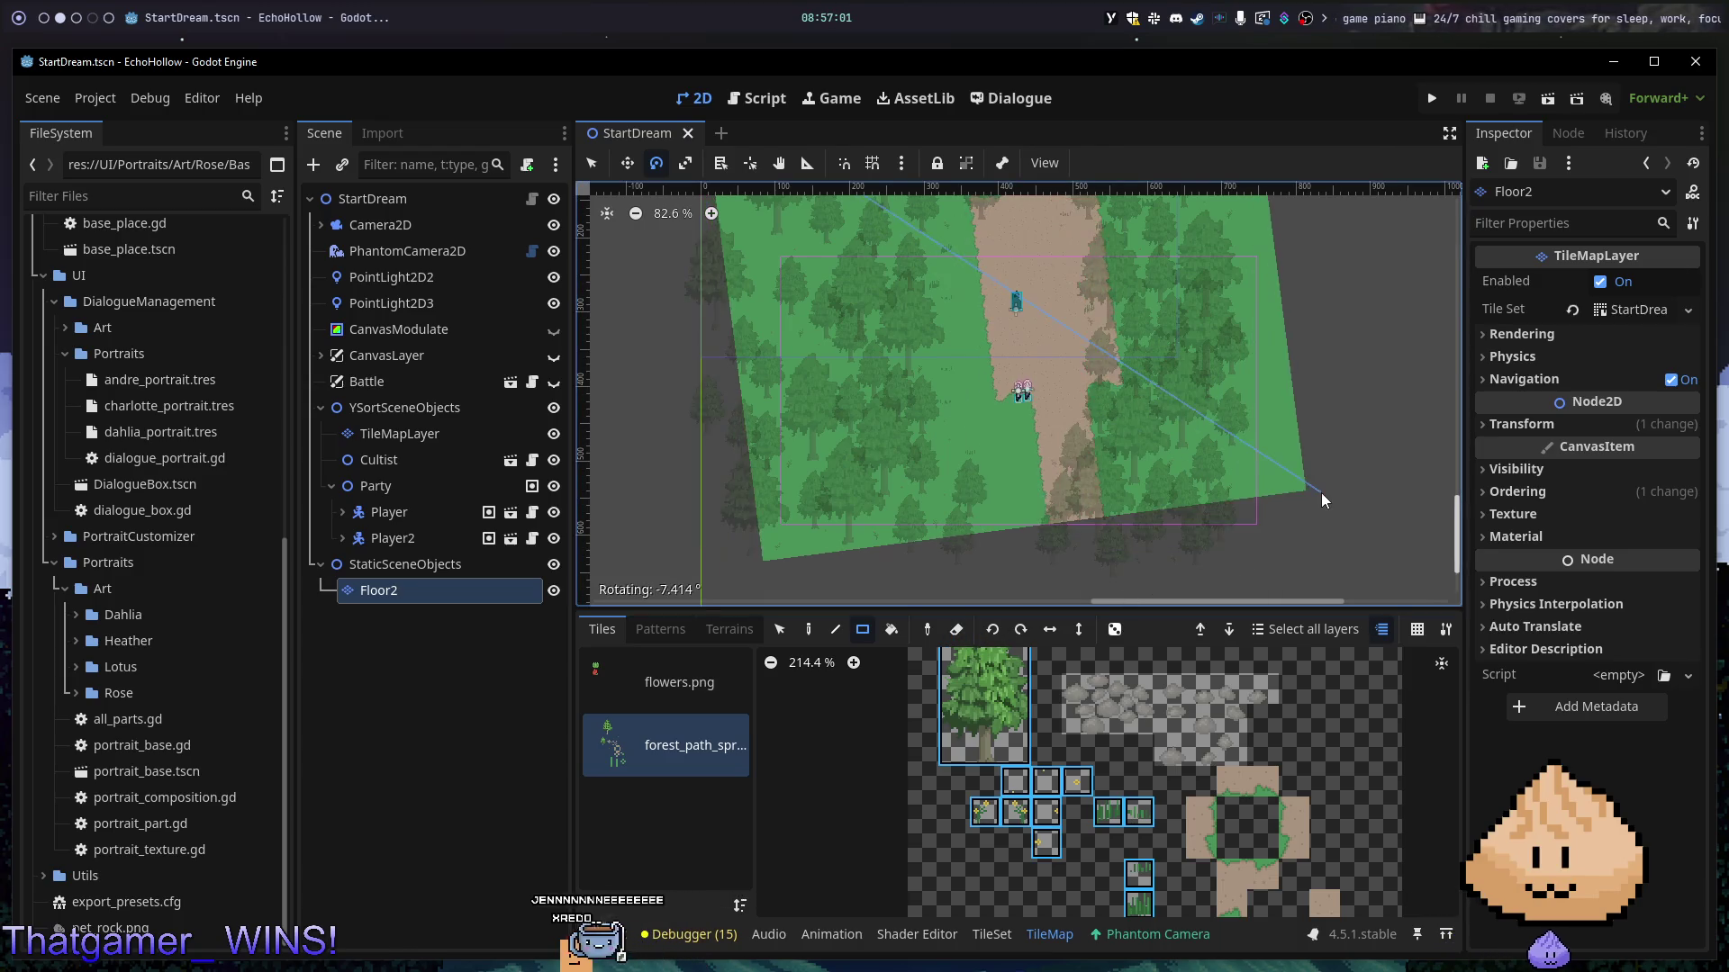
pyautogui.hotkey('ctrl', 'z')
pyautogui.press('q')
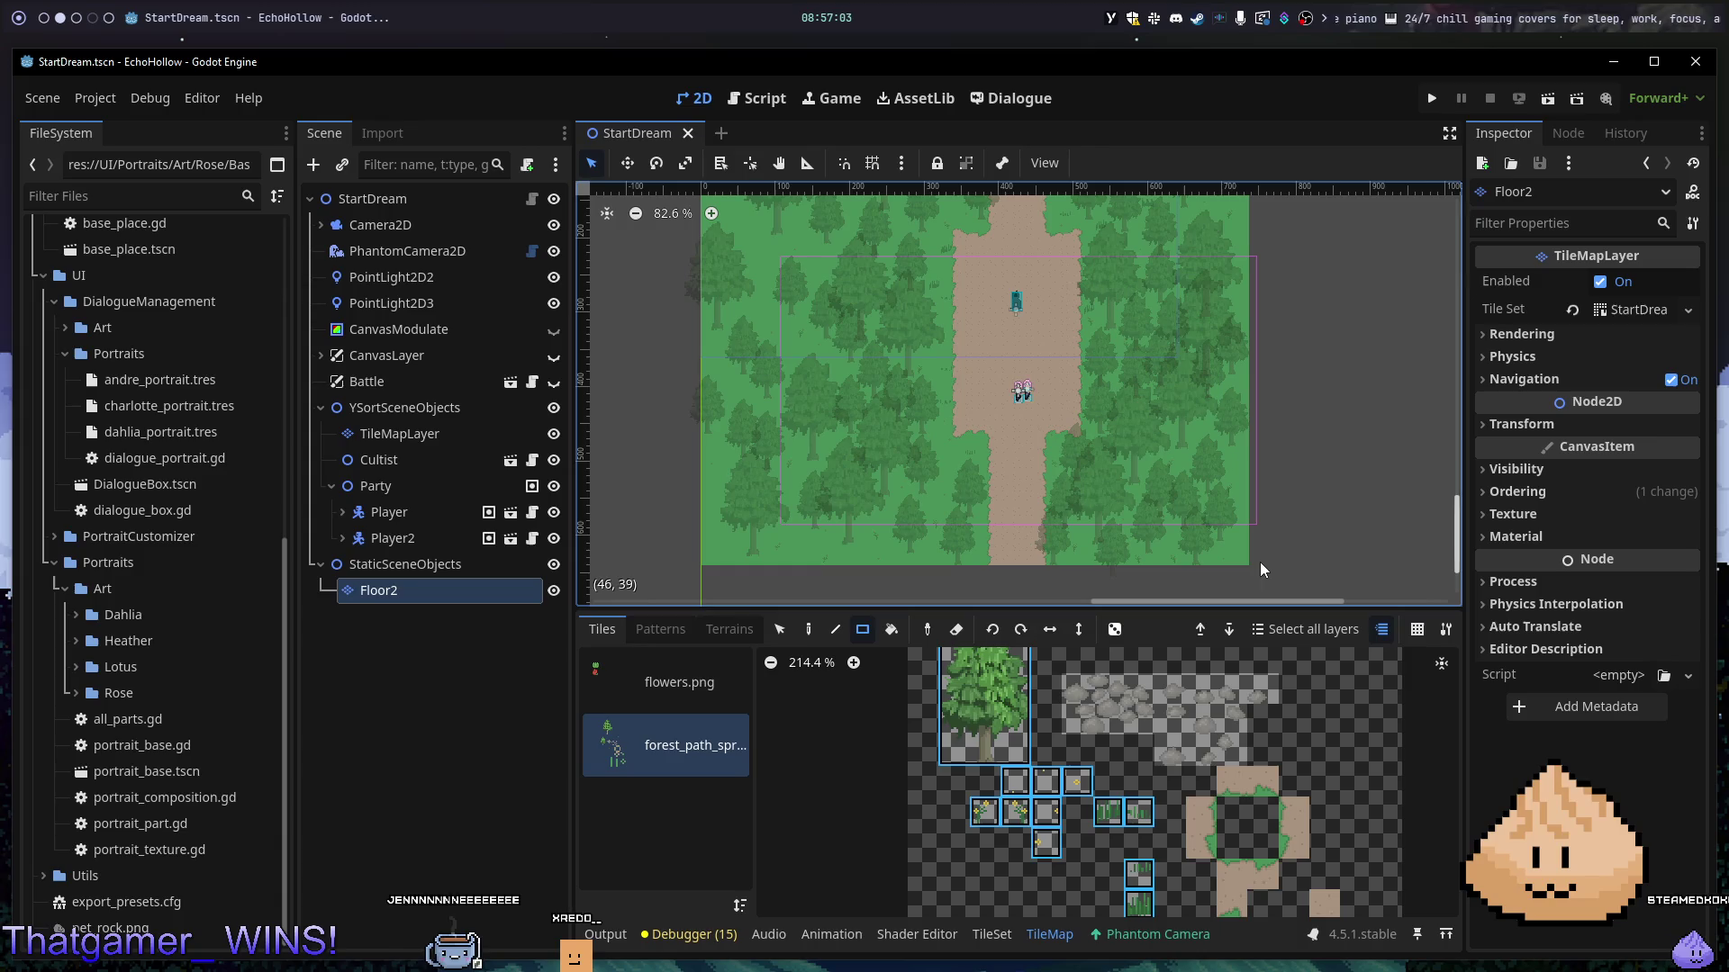
pyautogui.press('Escape')
# - Paint a large grass rectangle beside the forest, stretch it upward, then save and run
pyautogui.moveTo(1256, 562)
pyautogui.mouseDown()
pyautogui.moveTo(1405, 370)
pyautogui.moveTo(1423, 169)
pyautogui.moveTo(1397, 306)
pyautogui.moveTo(1340, 421)
pyautogui.moveTo(1299, 359)
pyautogui.moveTo(1388, 319)
pyautogui.mouseUp()
pyautogui.scroll(-5, 1321, 354)
pyautogui.moveTo(1397, 245); pyautogui.dragTo(1392, 231)
pyautogui.scroll(4, 1254, 329)
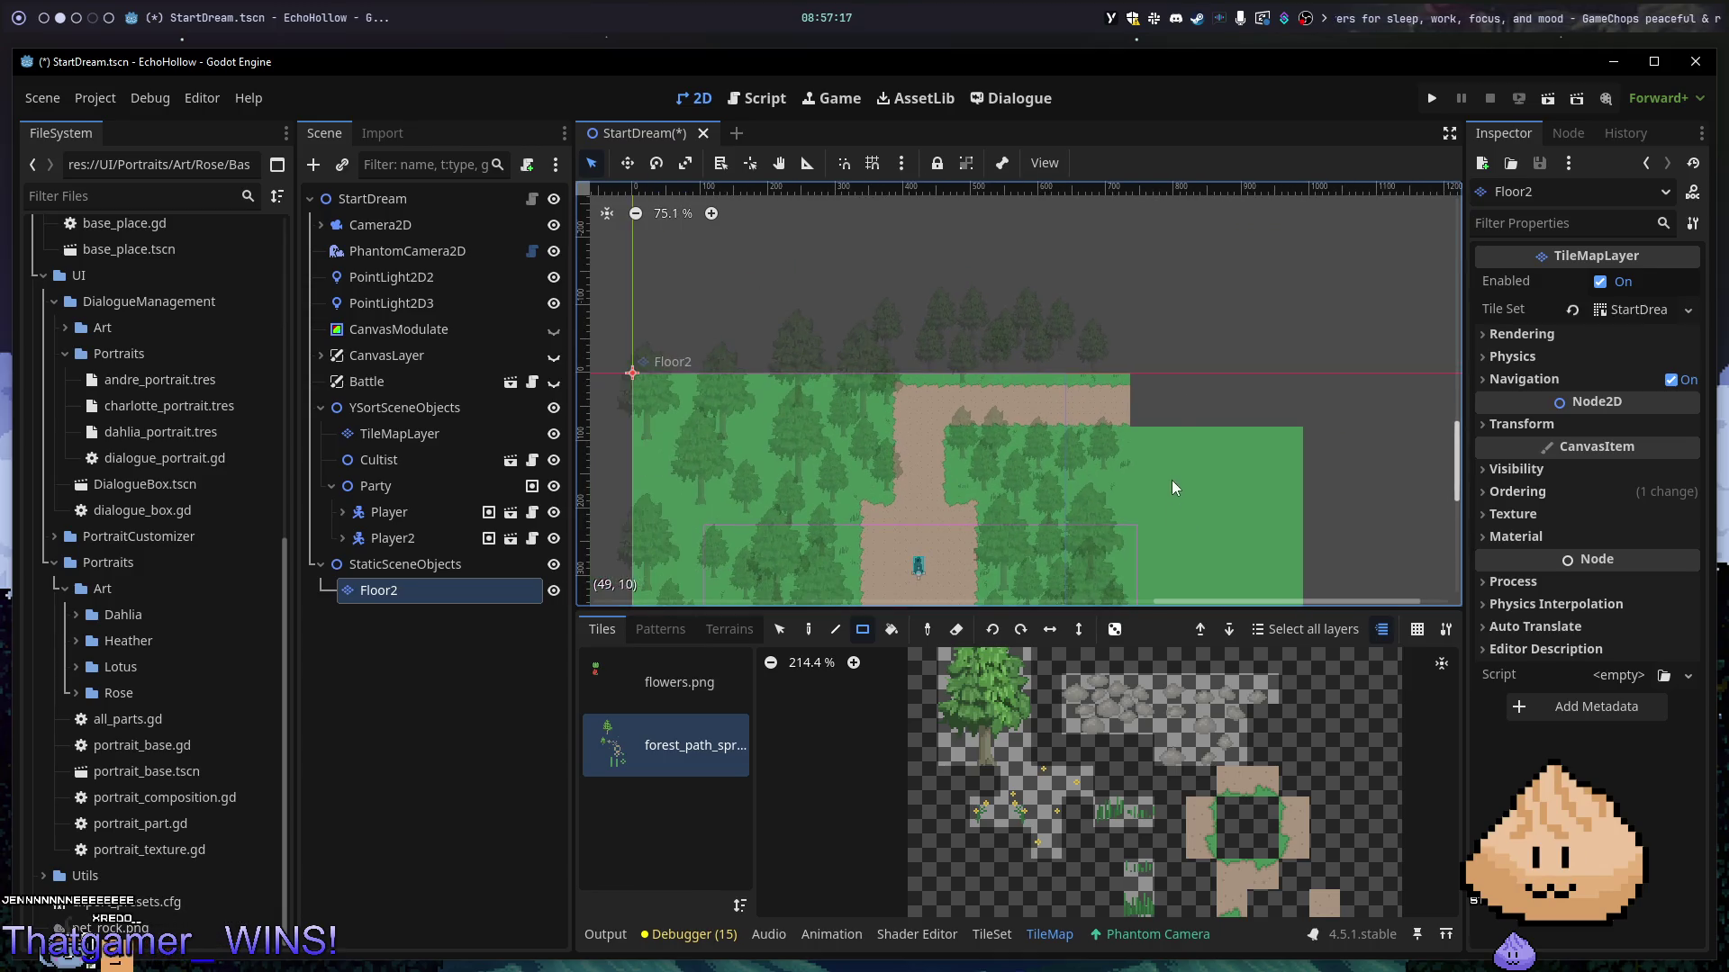
pyautogui.scroll(1, 1171, 417)
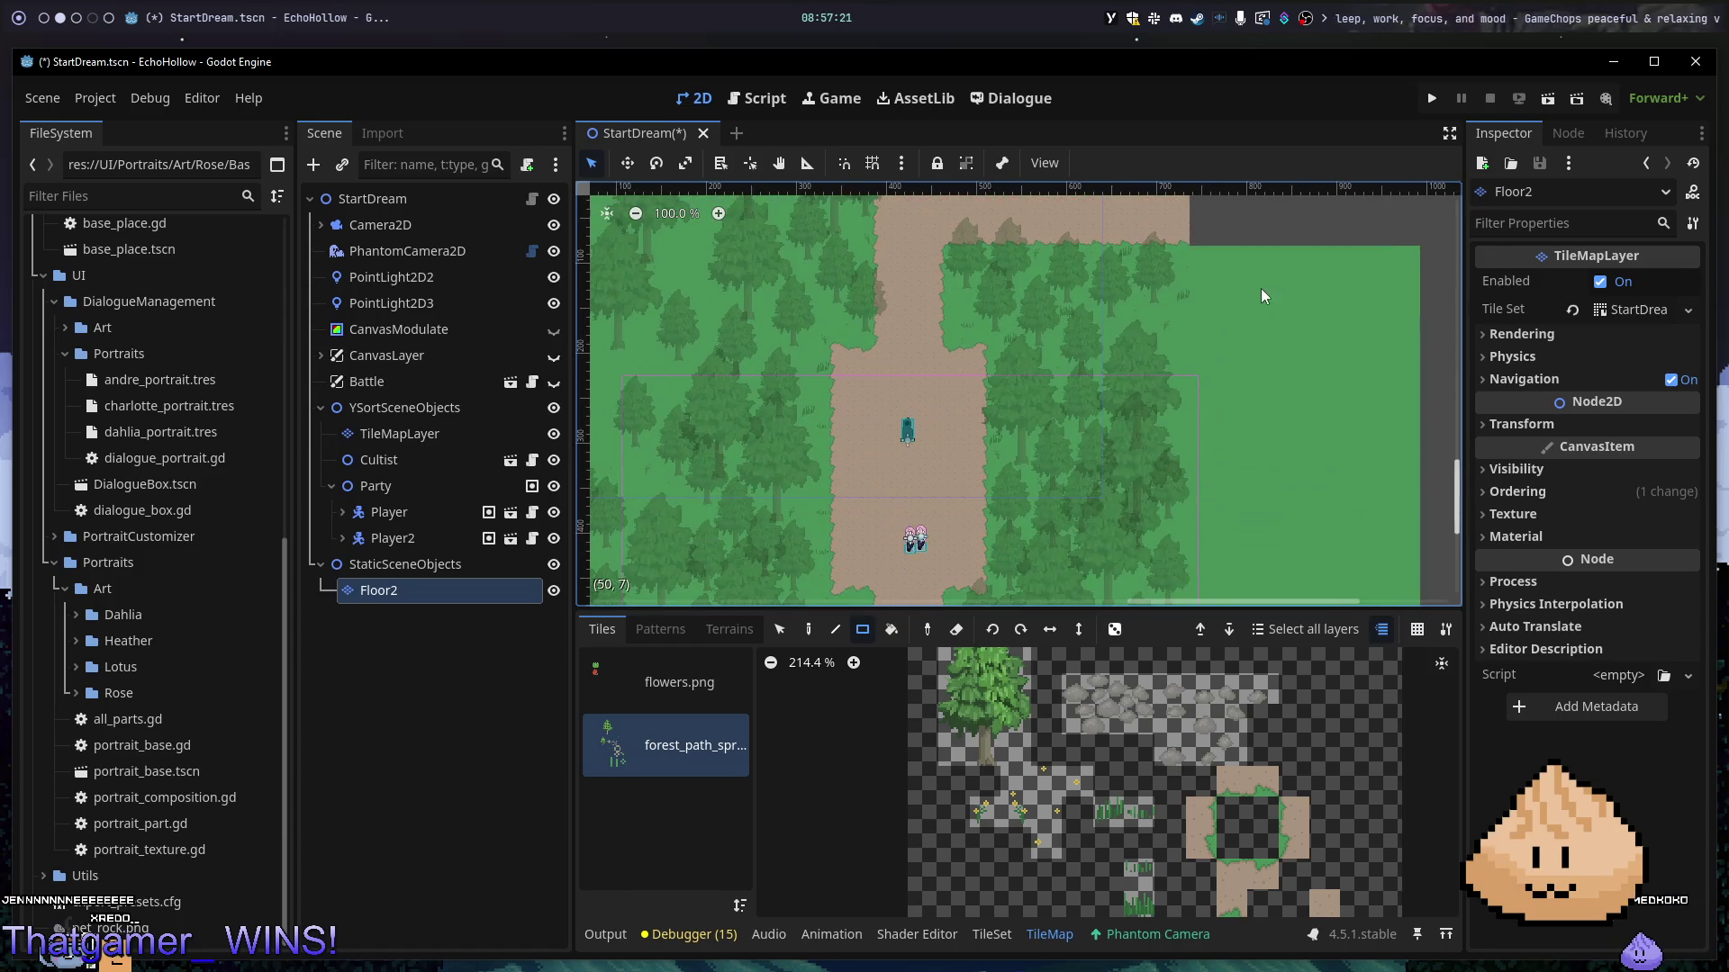
pyautogui.press('F5')
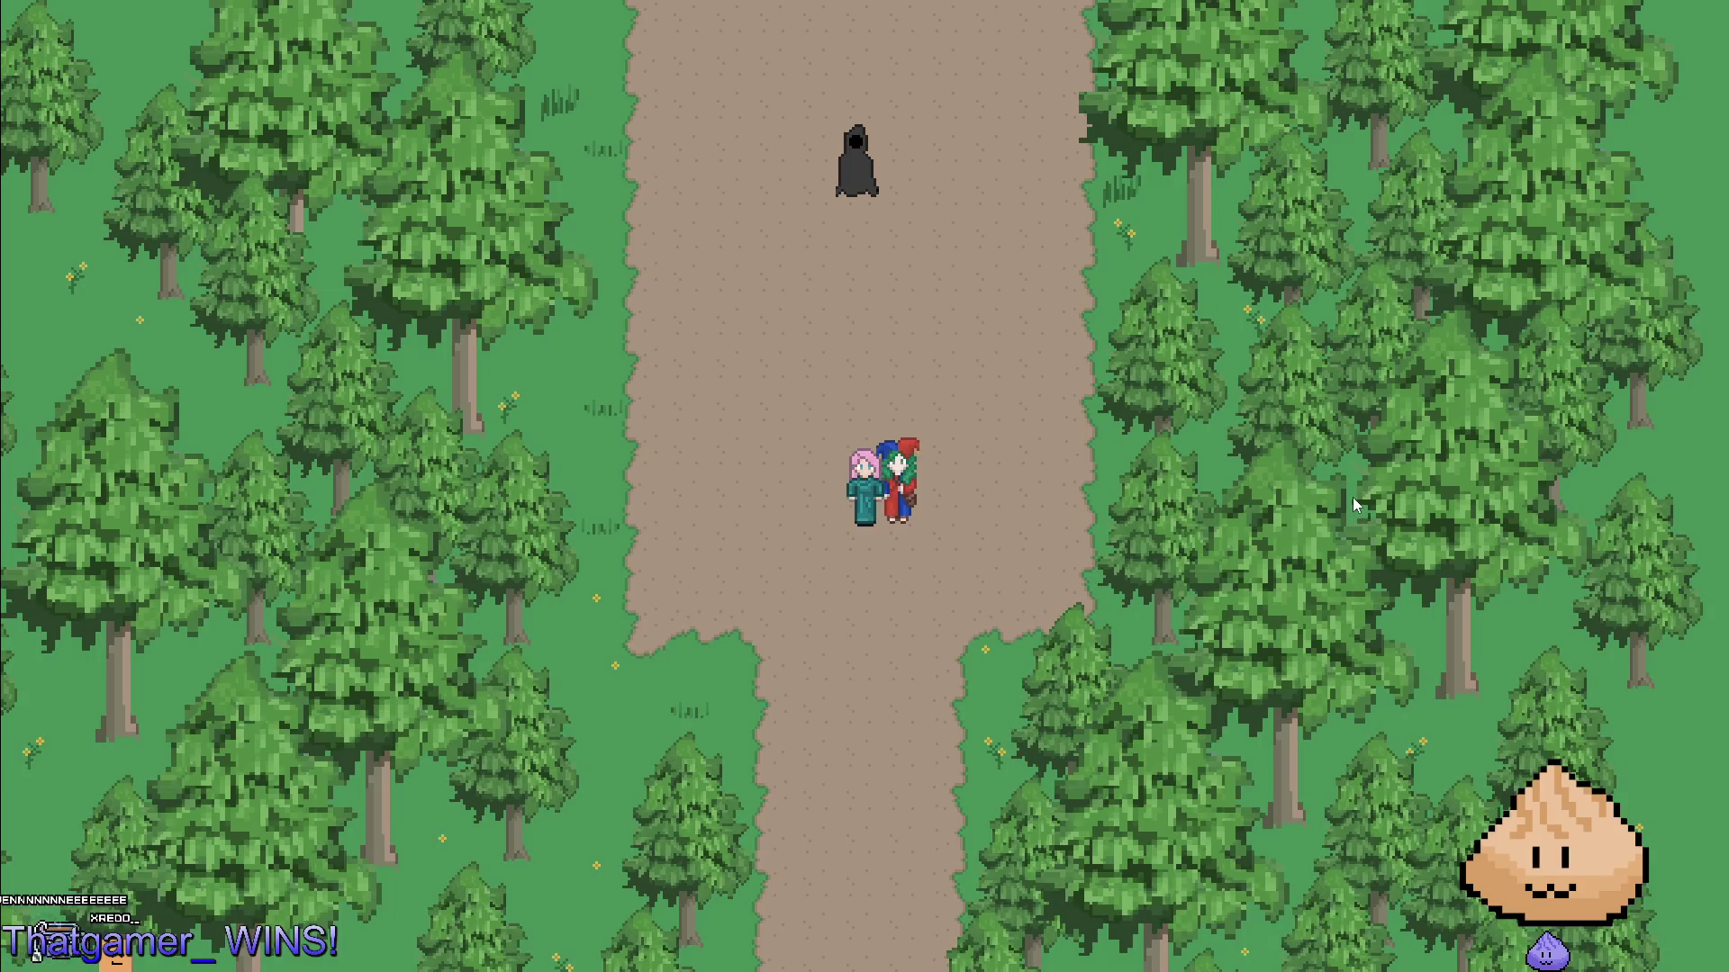
# - Walk the party up the path past the hooded figure, then stop the game
pyautogui.press('Up')
pyautogui.press('Up')
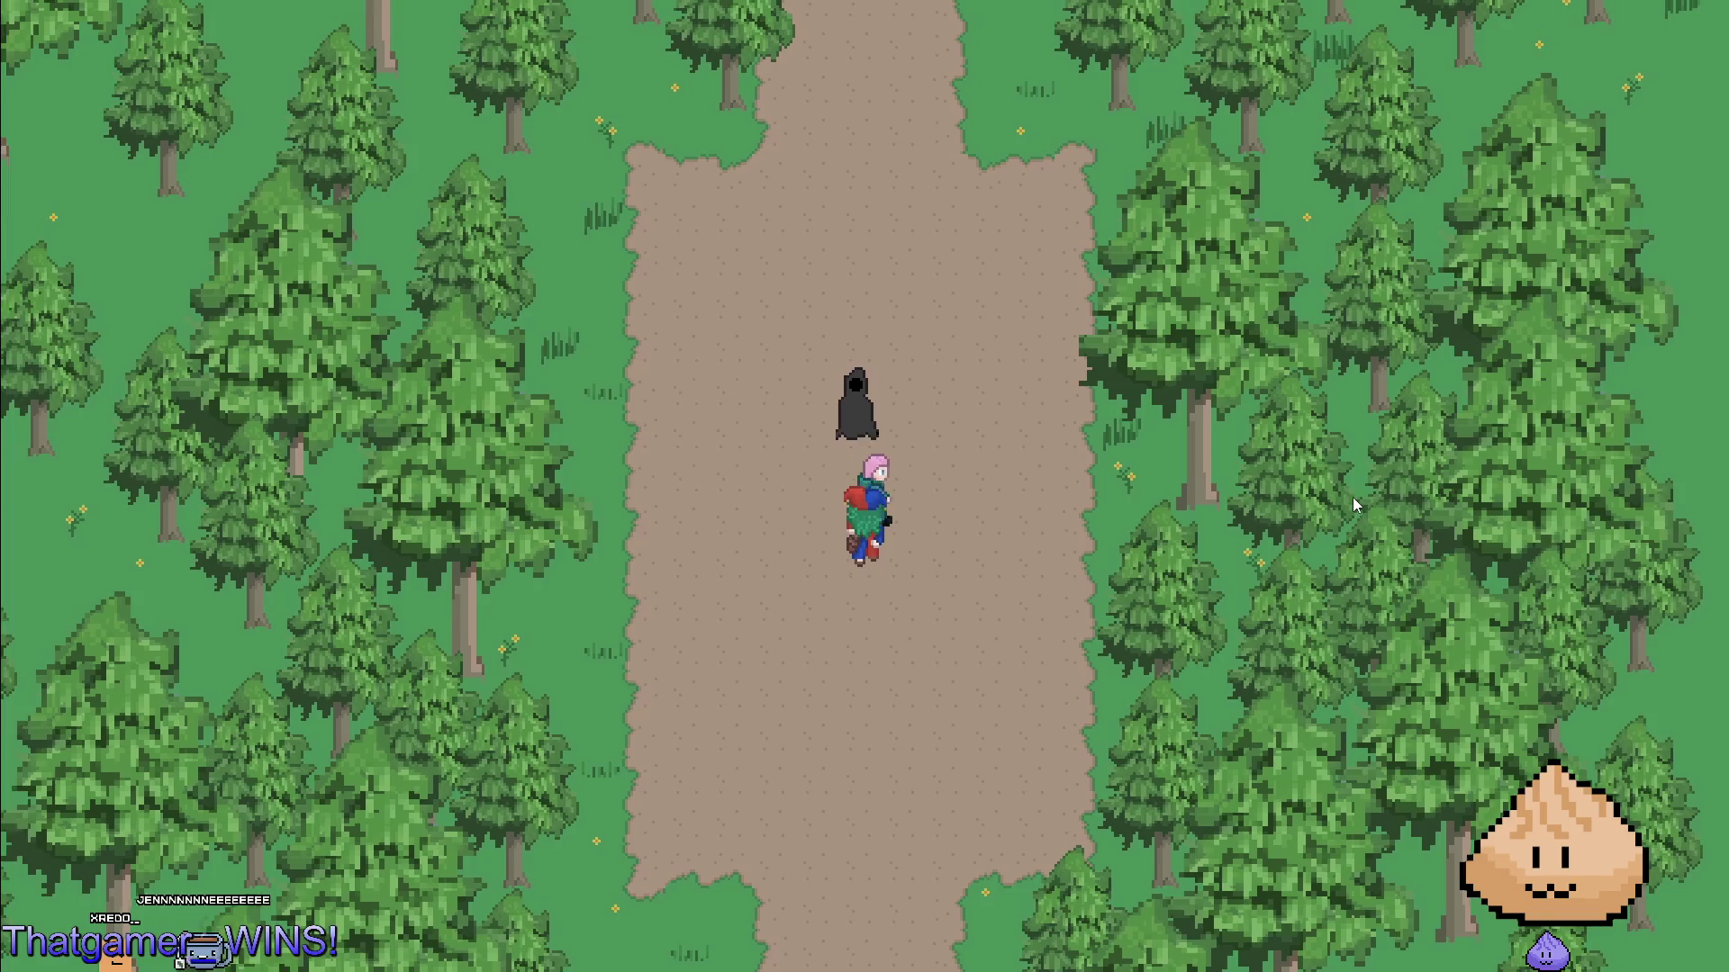
pyautogui.press('Up')
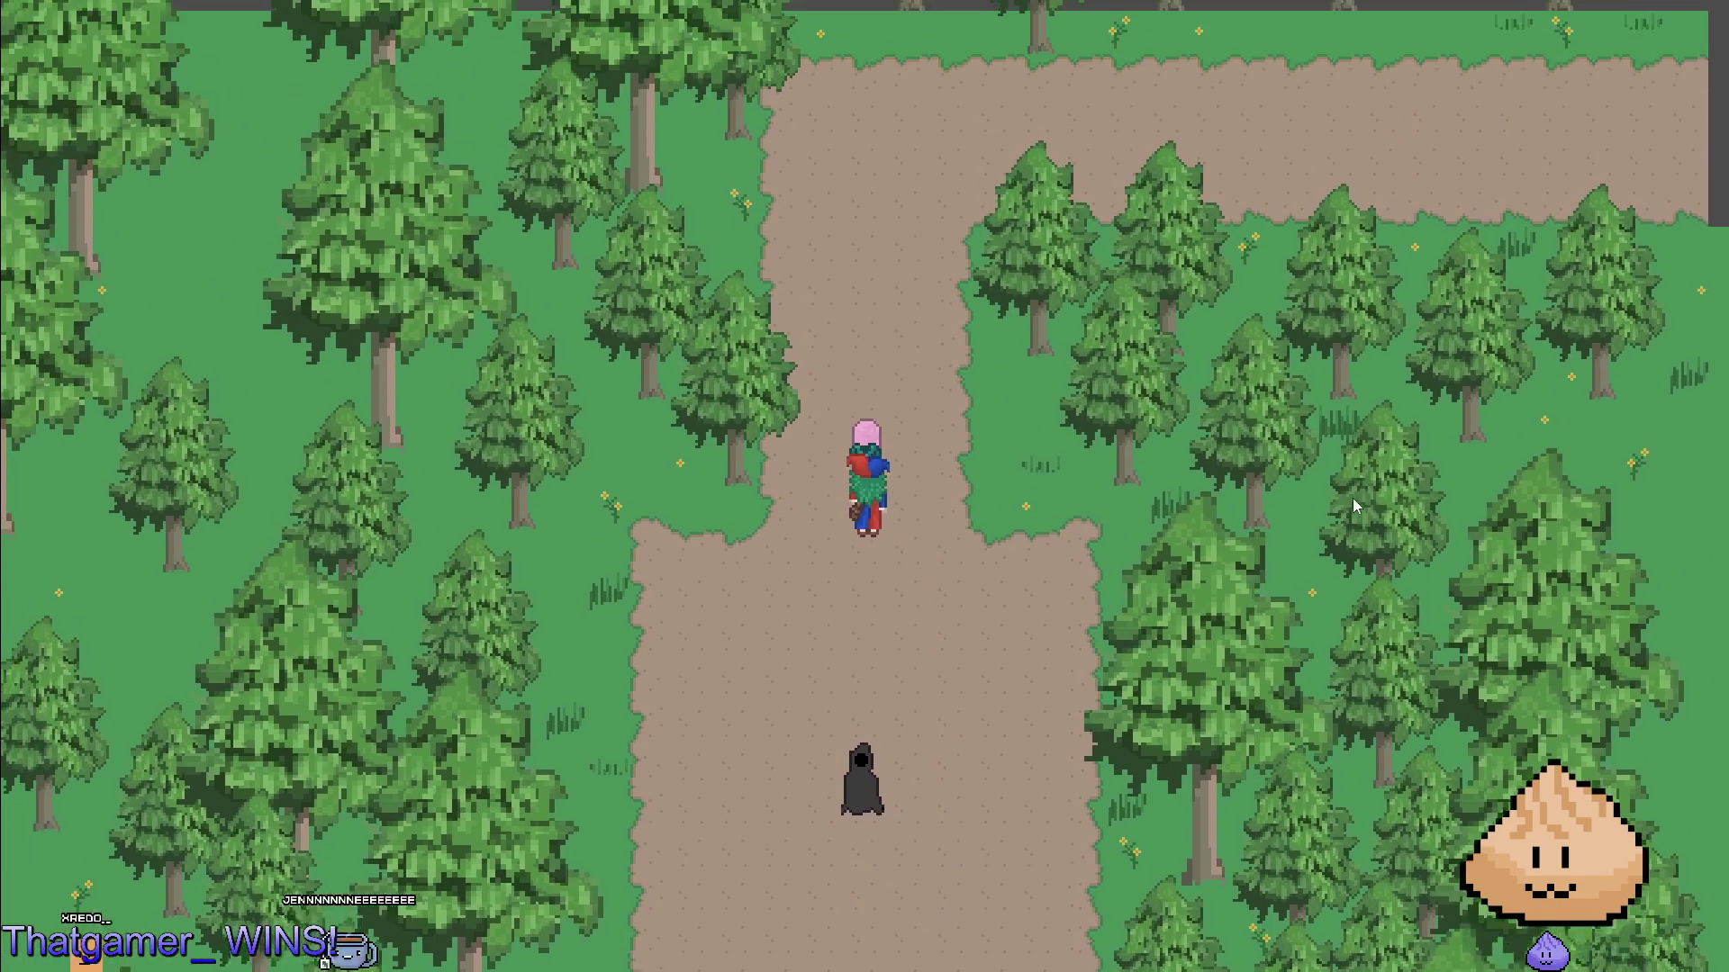
pyautogui.press('Up')
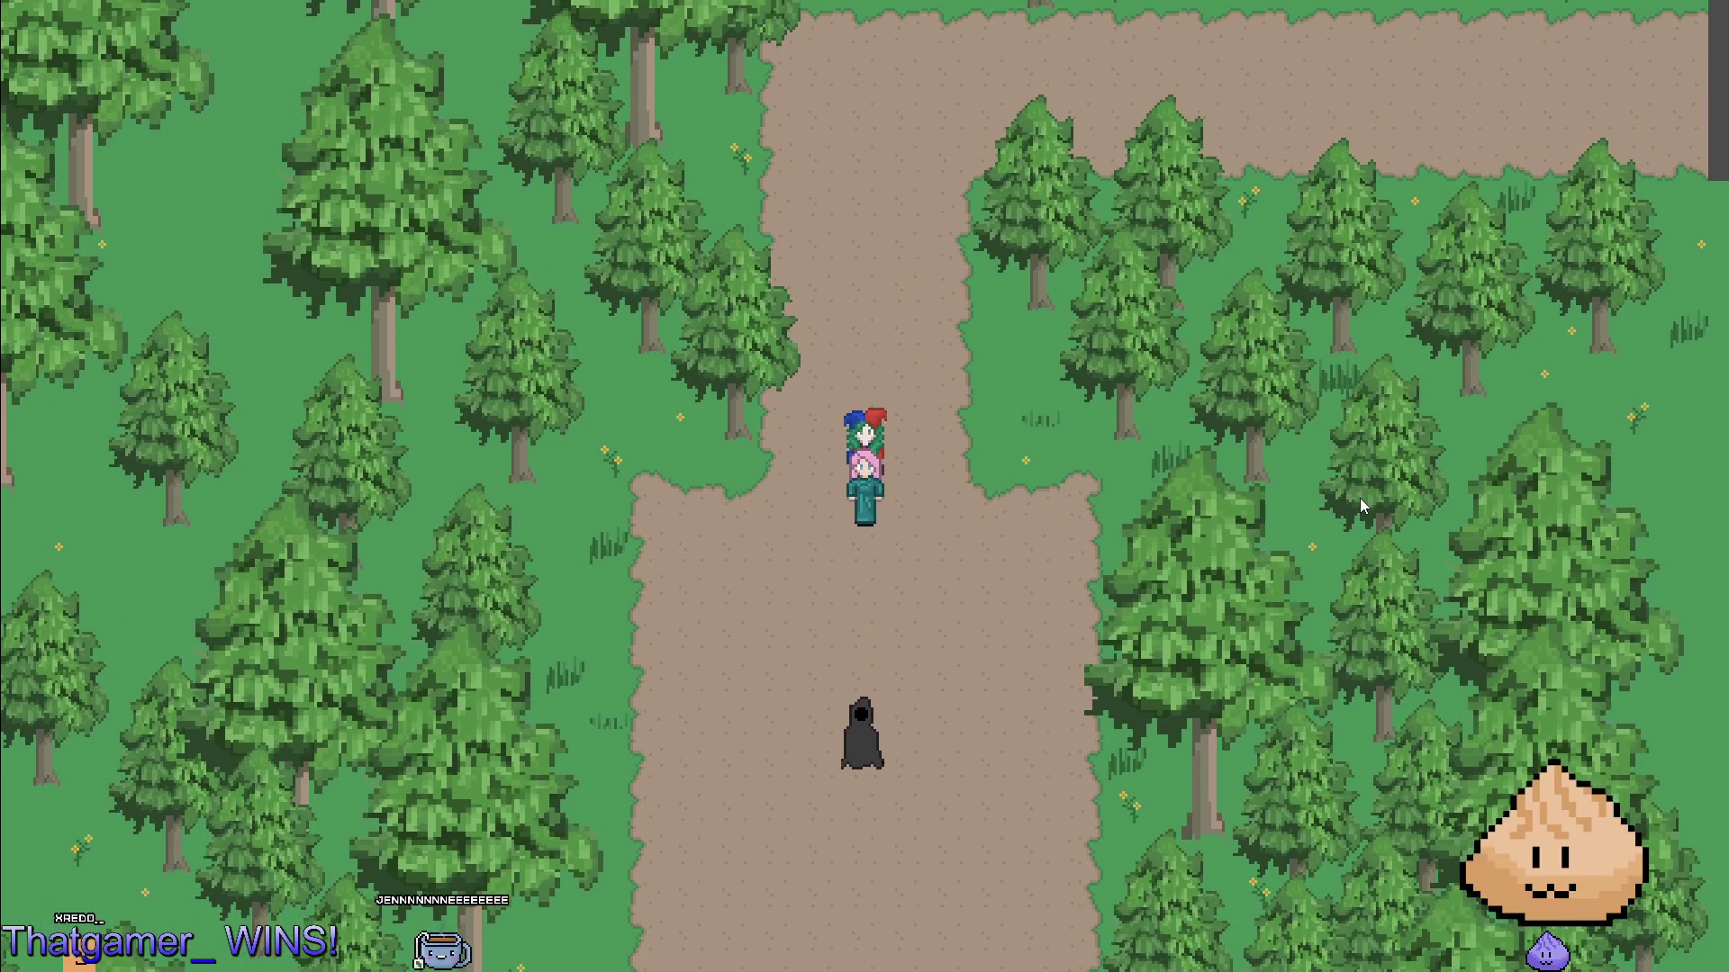
pyautogui.press('F8')
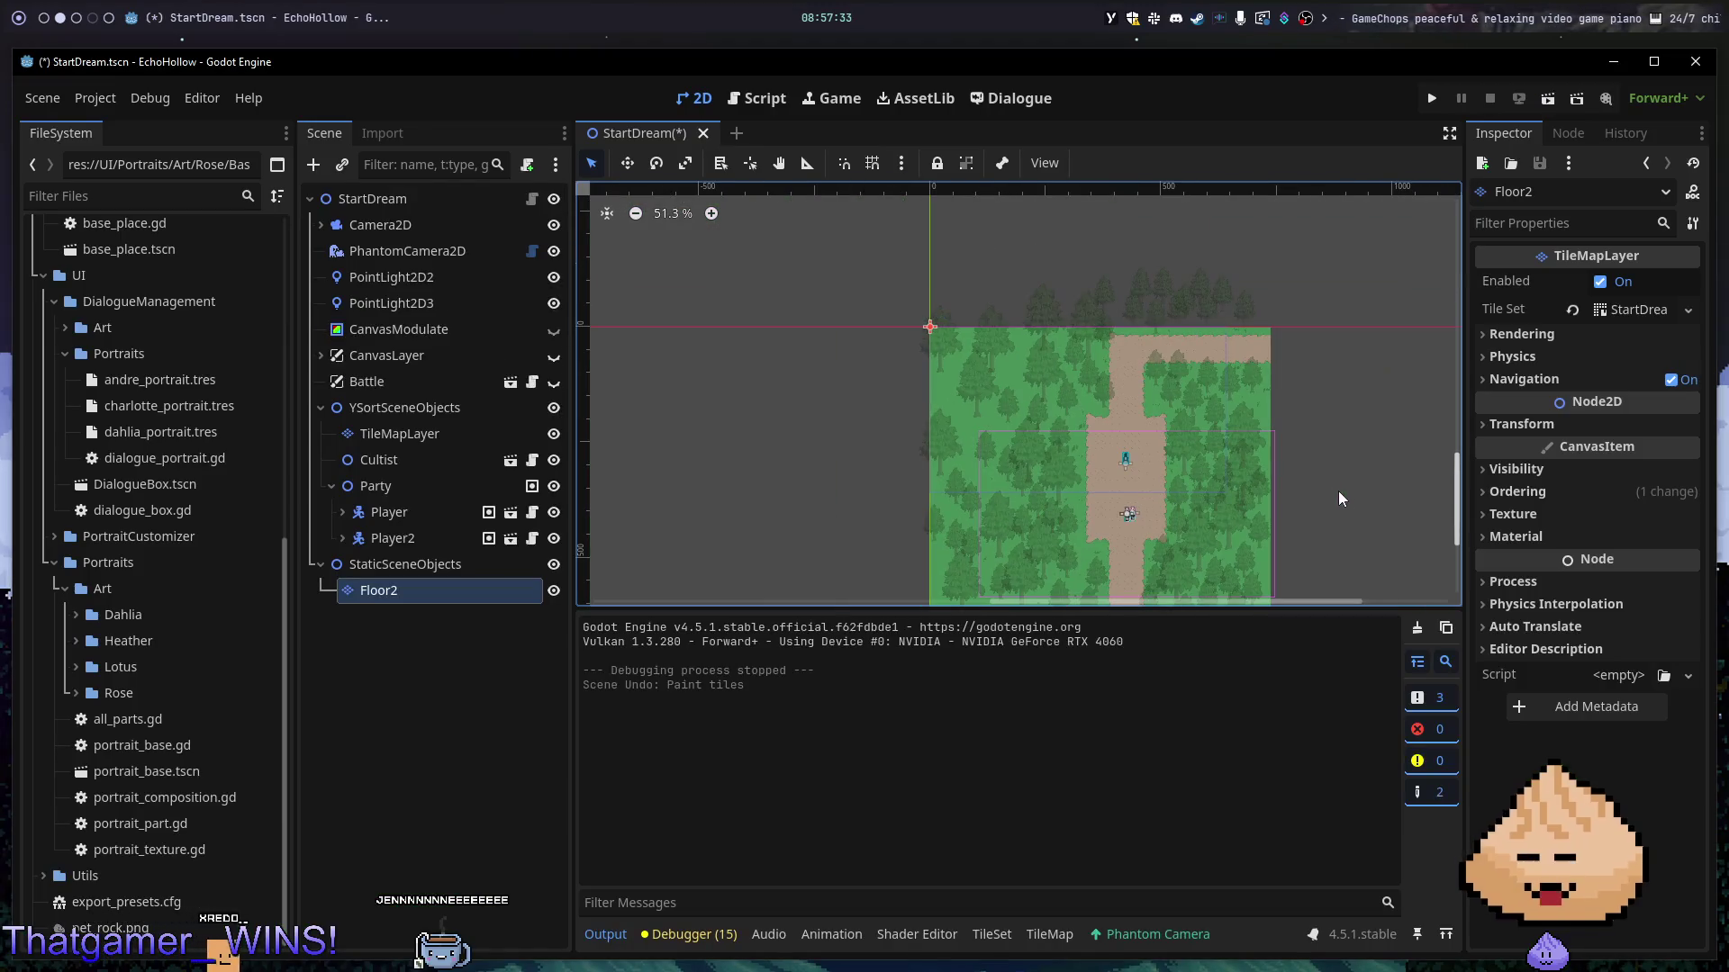
# - Save and relaunch, walk the party left and back right, then stop the game
pyautogui.press('F5')
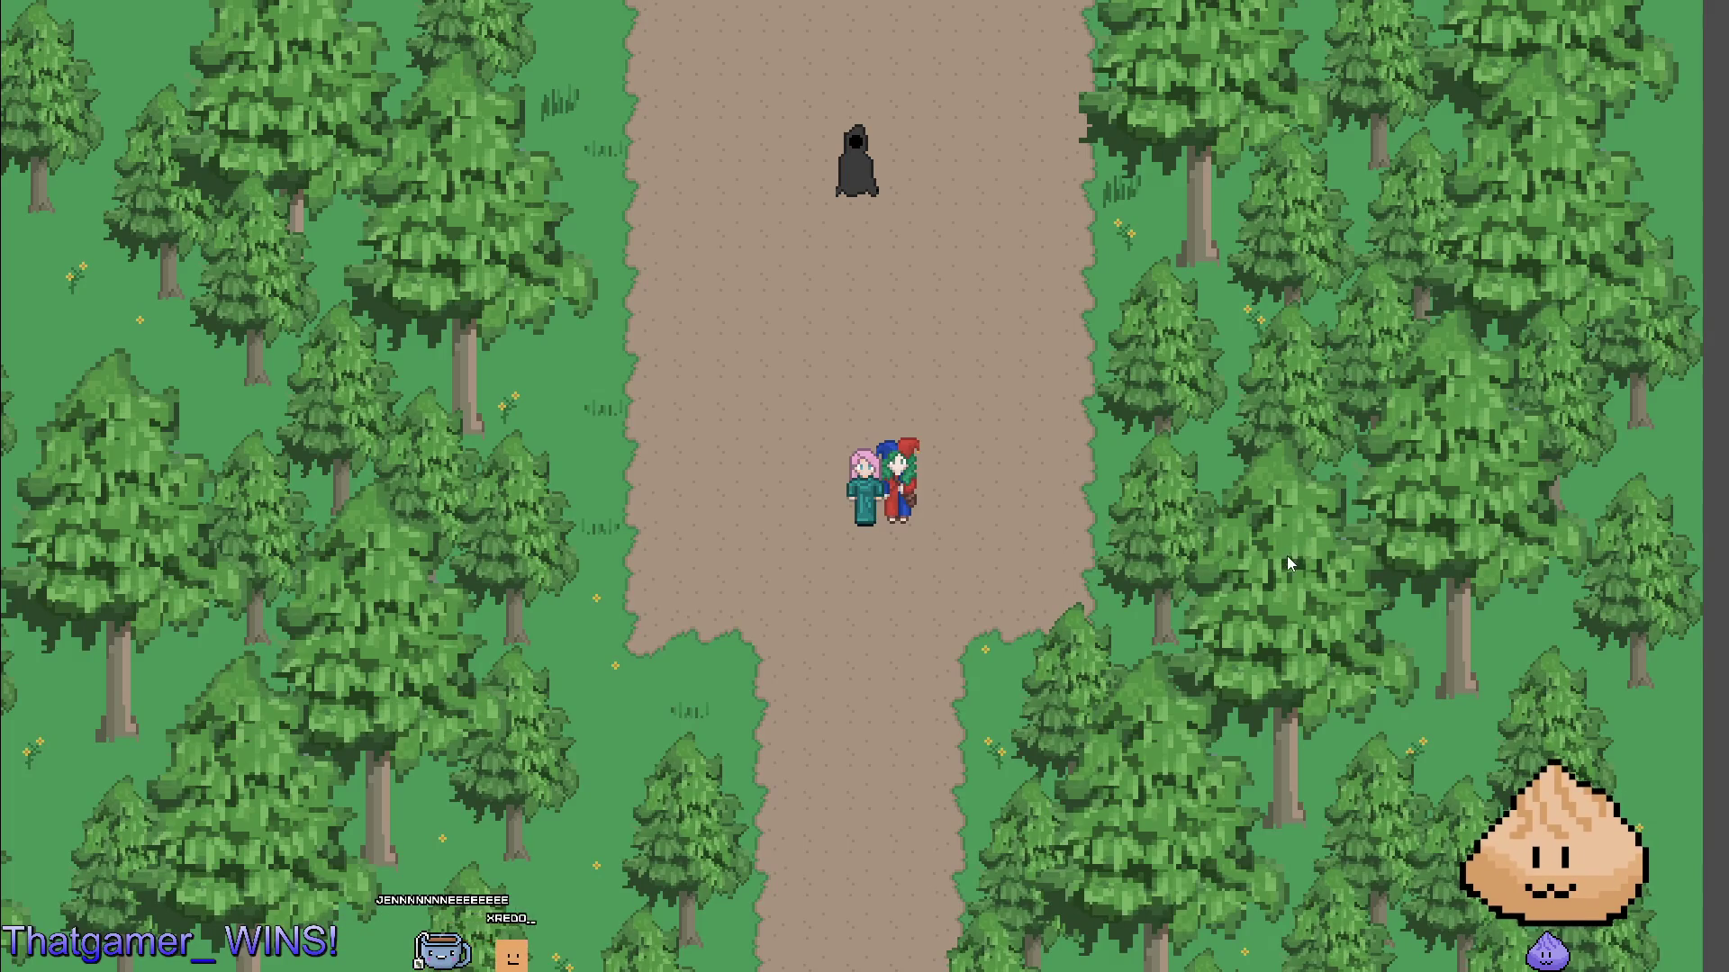
pyautogui.press('Left')
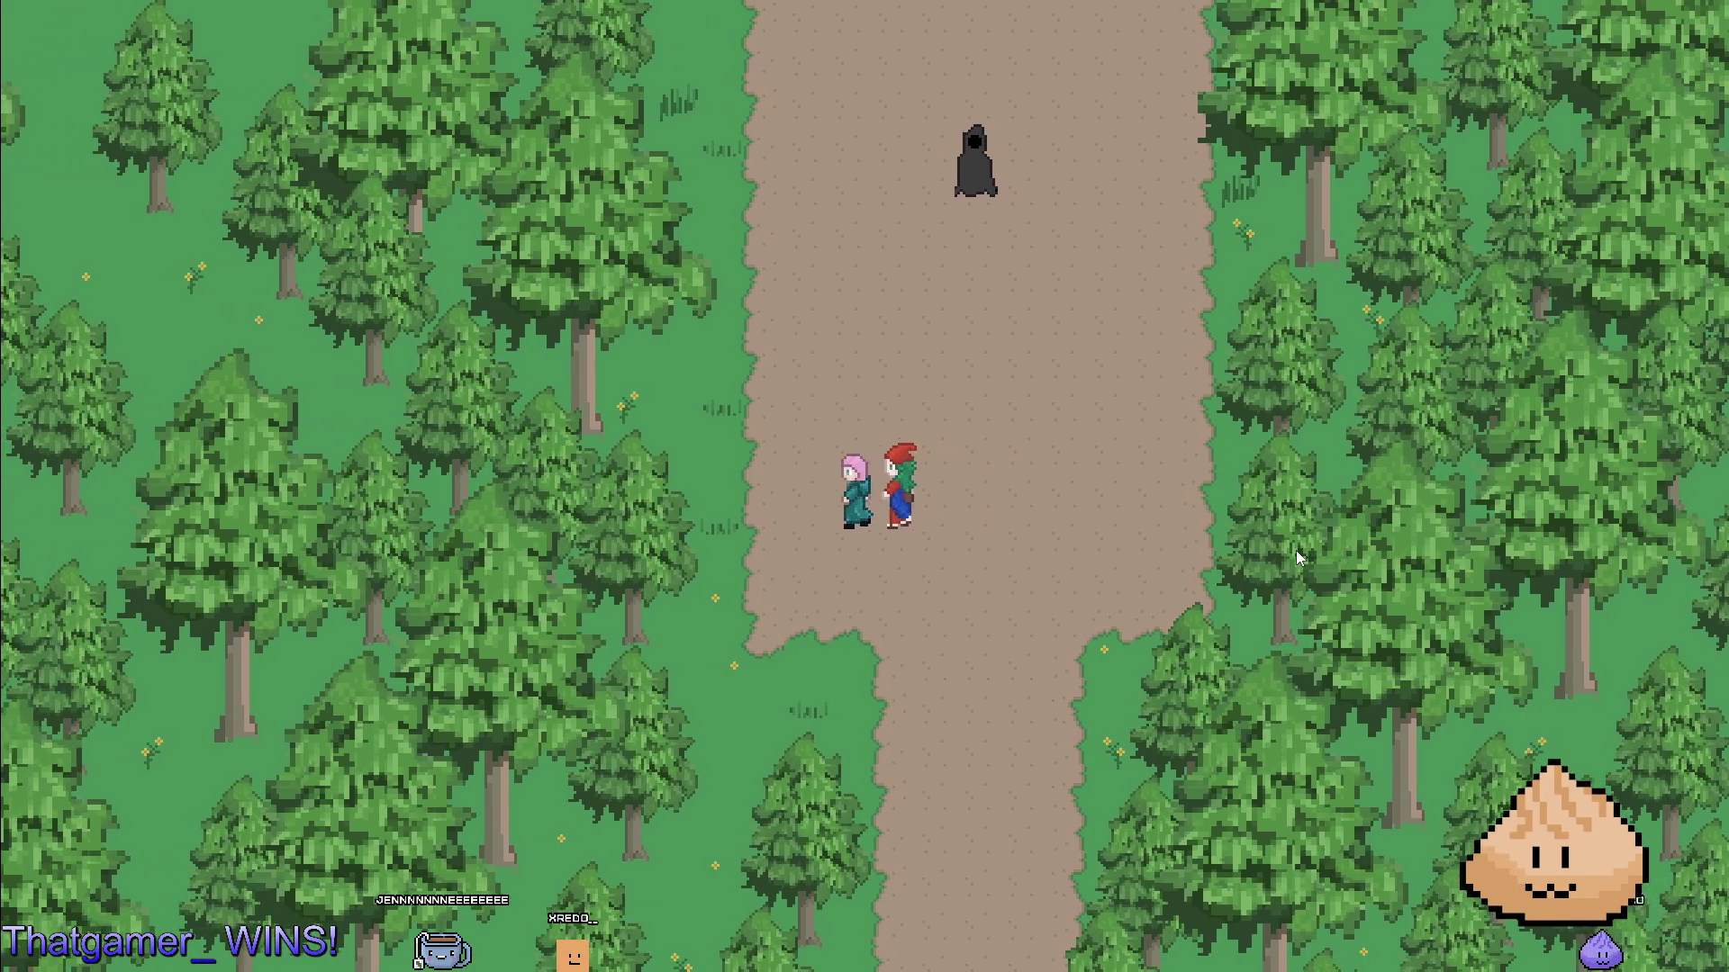
pyautogui.press('Left')
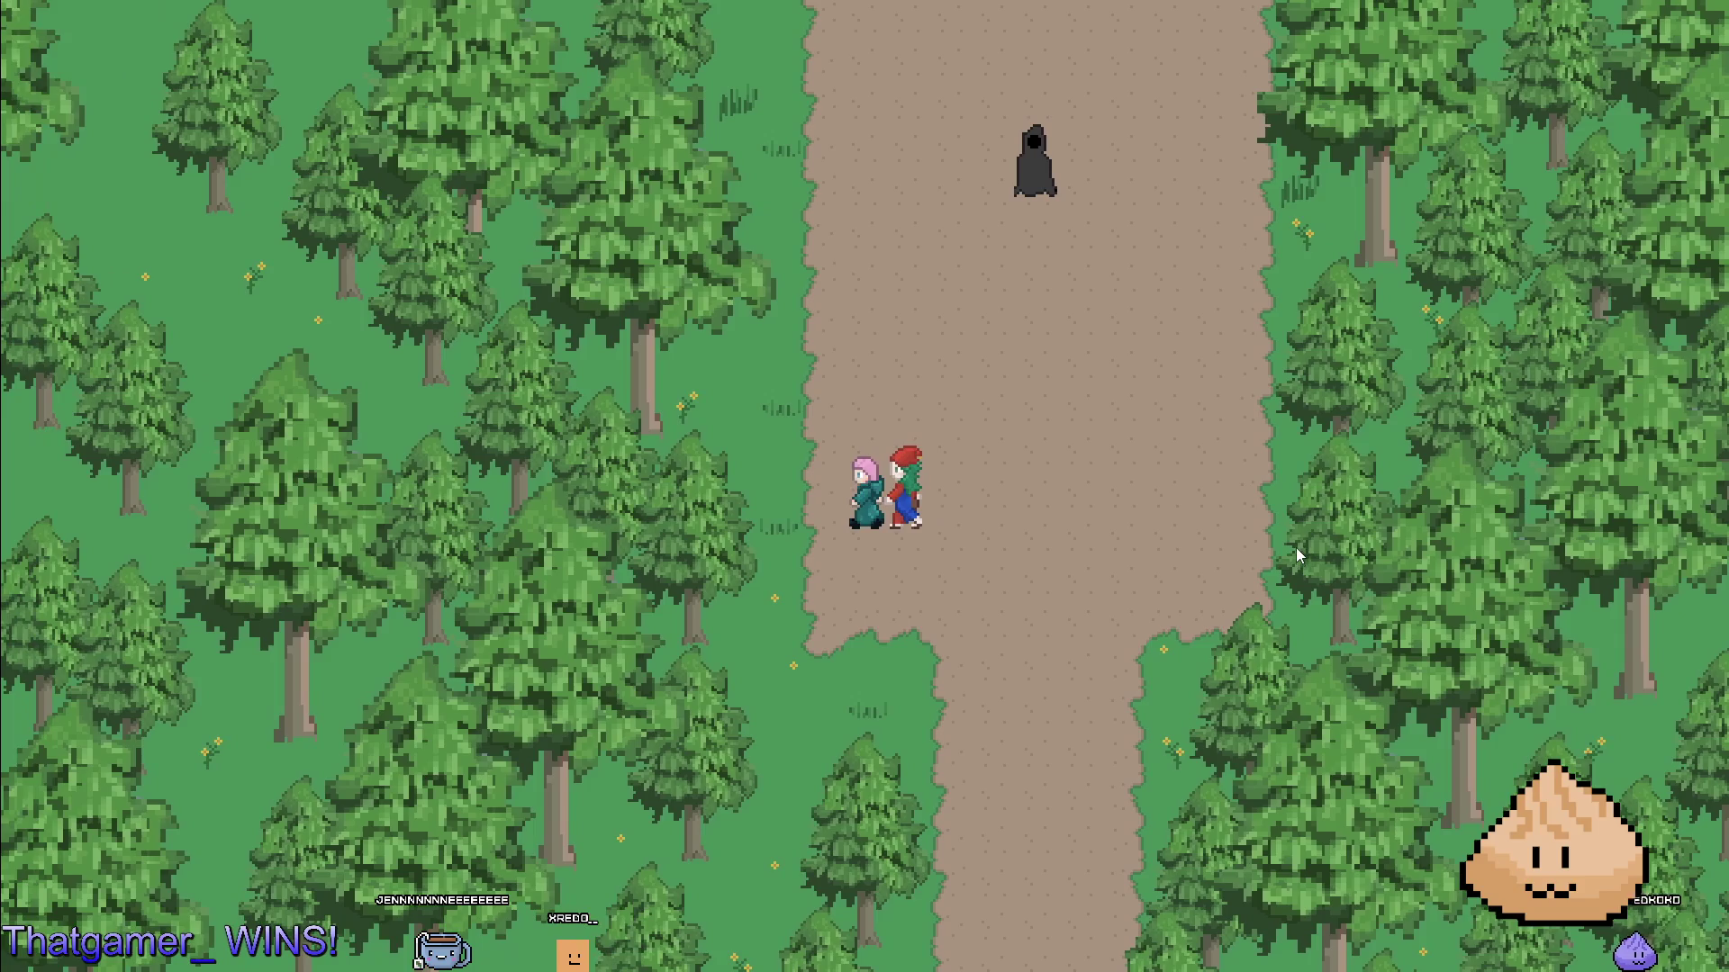
pyautogui.press('Left')
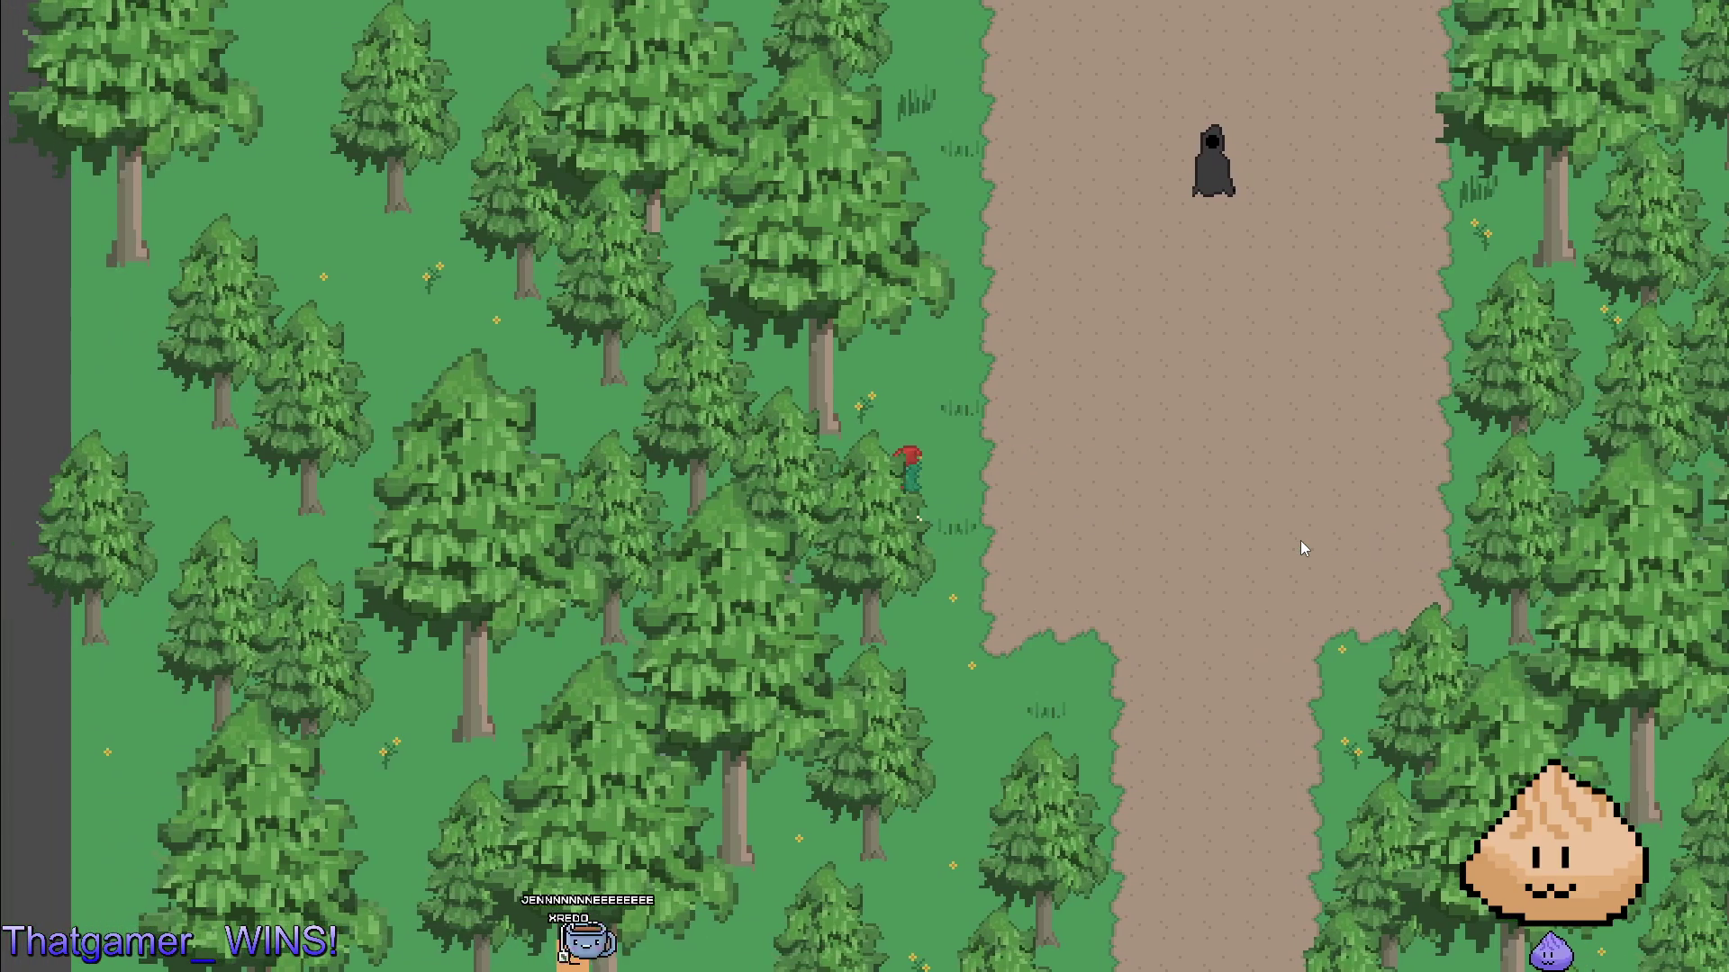
pyautogui.press('Right')
pyautogui.press('F8')
pyautogui.moveTo(1260, 463)
pyautogui.mouseDown()
pyautogui.moveTo(1278, 328)
pyautogui.moveTo(1271, 373)
pyautogui.mouseUp()
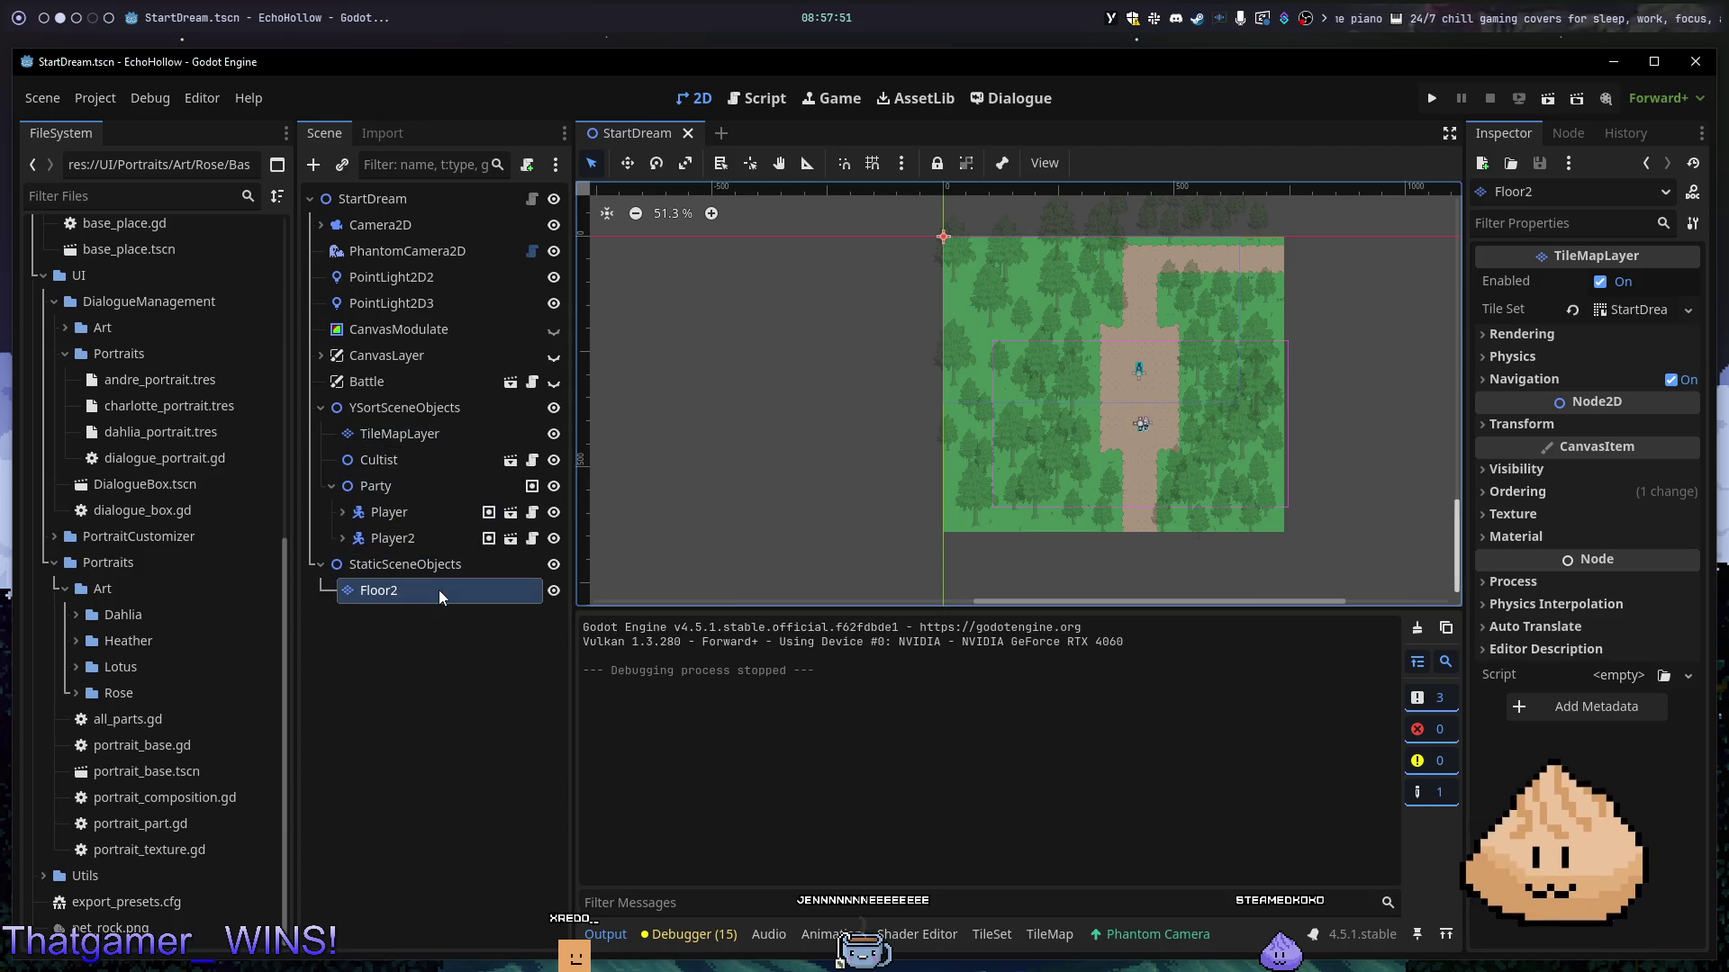
# - Open Floor2's tile panel and select a block of tiles around the dirt path
pyautogui.scroll(3, 1200, 402)
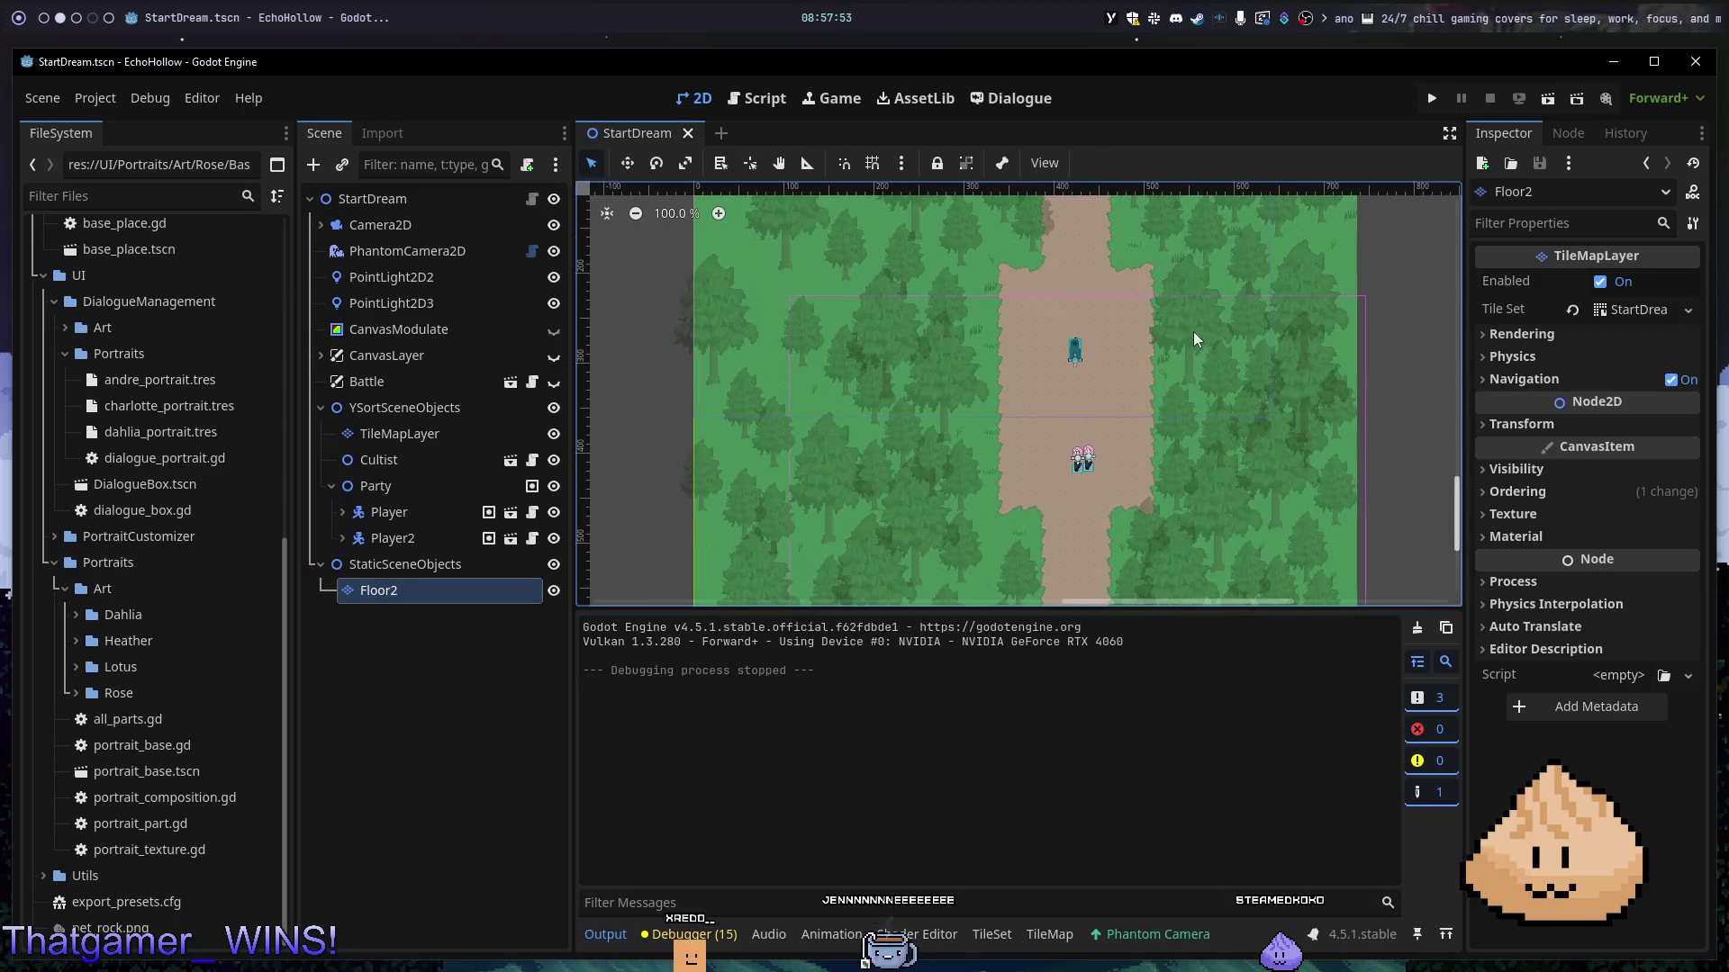
pyautogui.scroll(-3, 1125, 484)
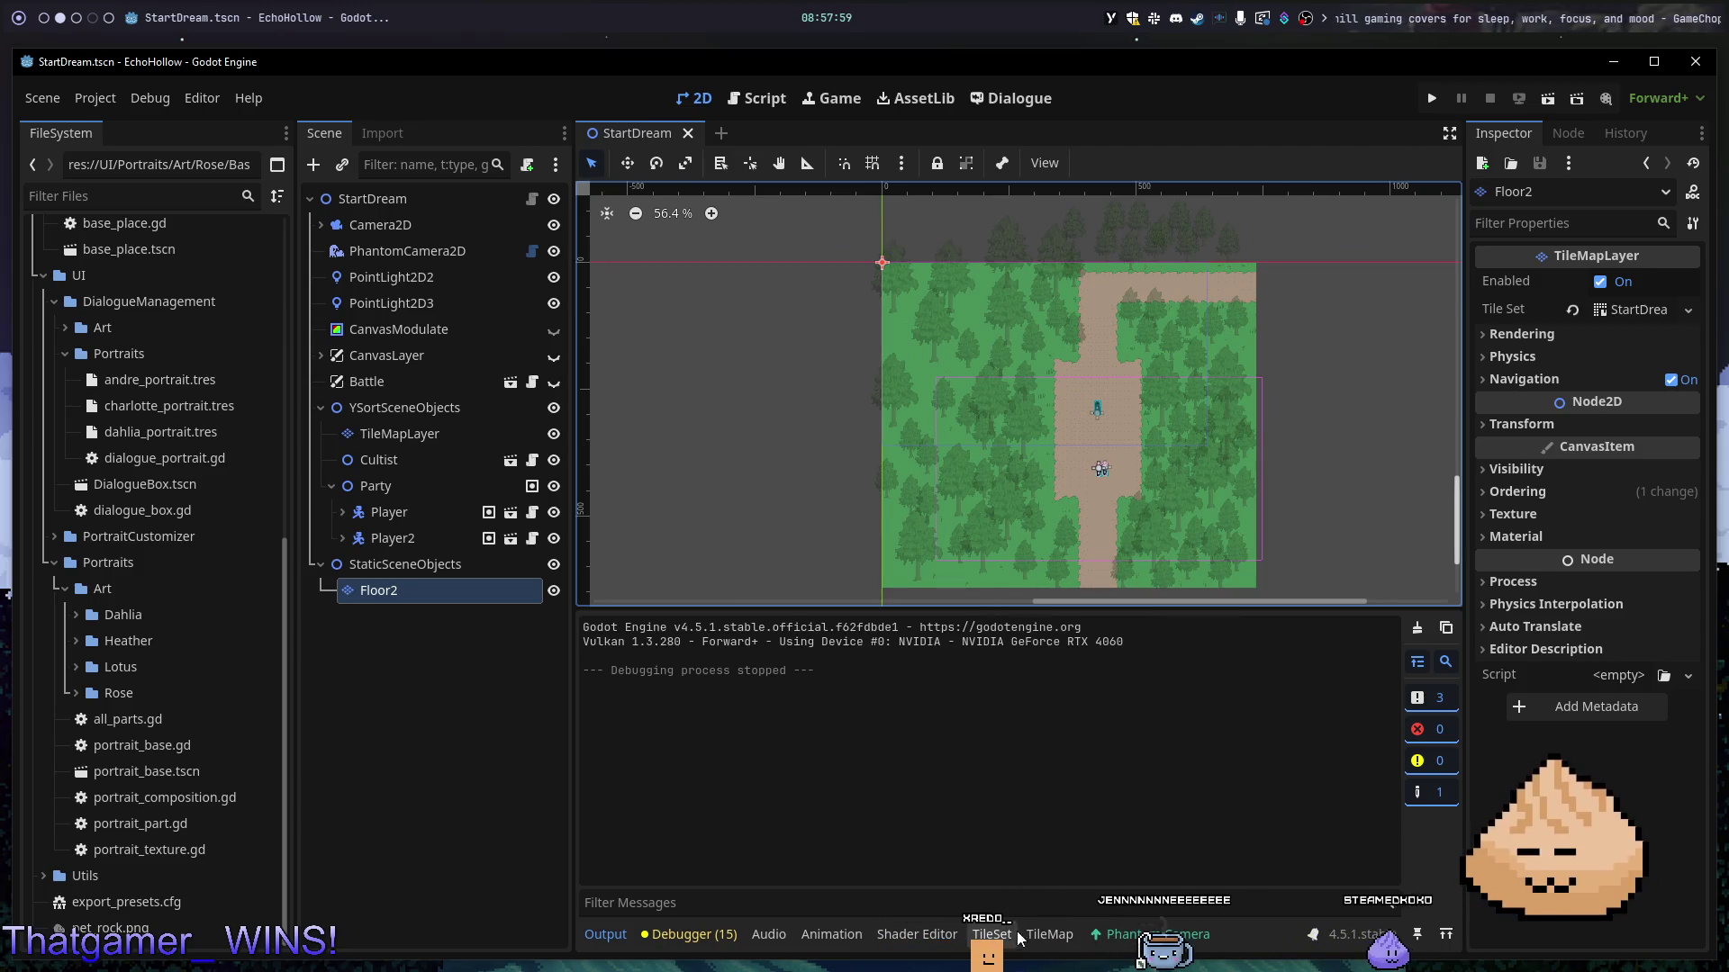
pyautogui.click(1050, 934)
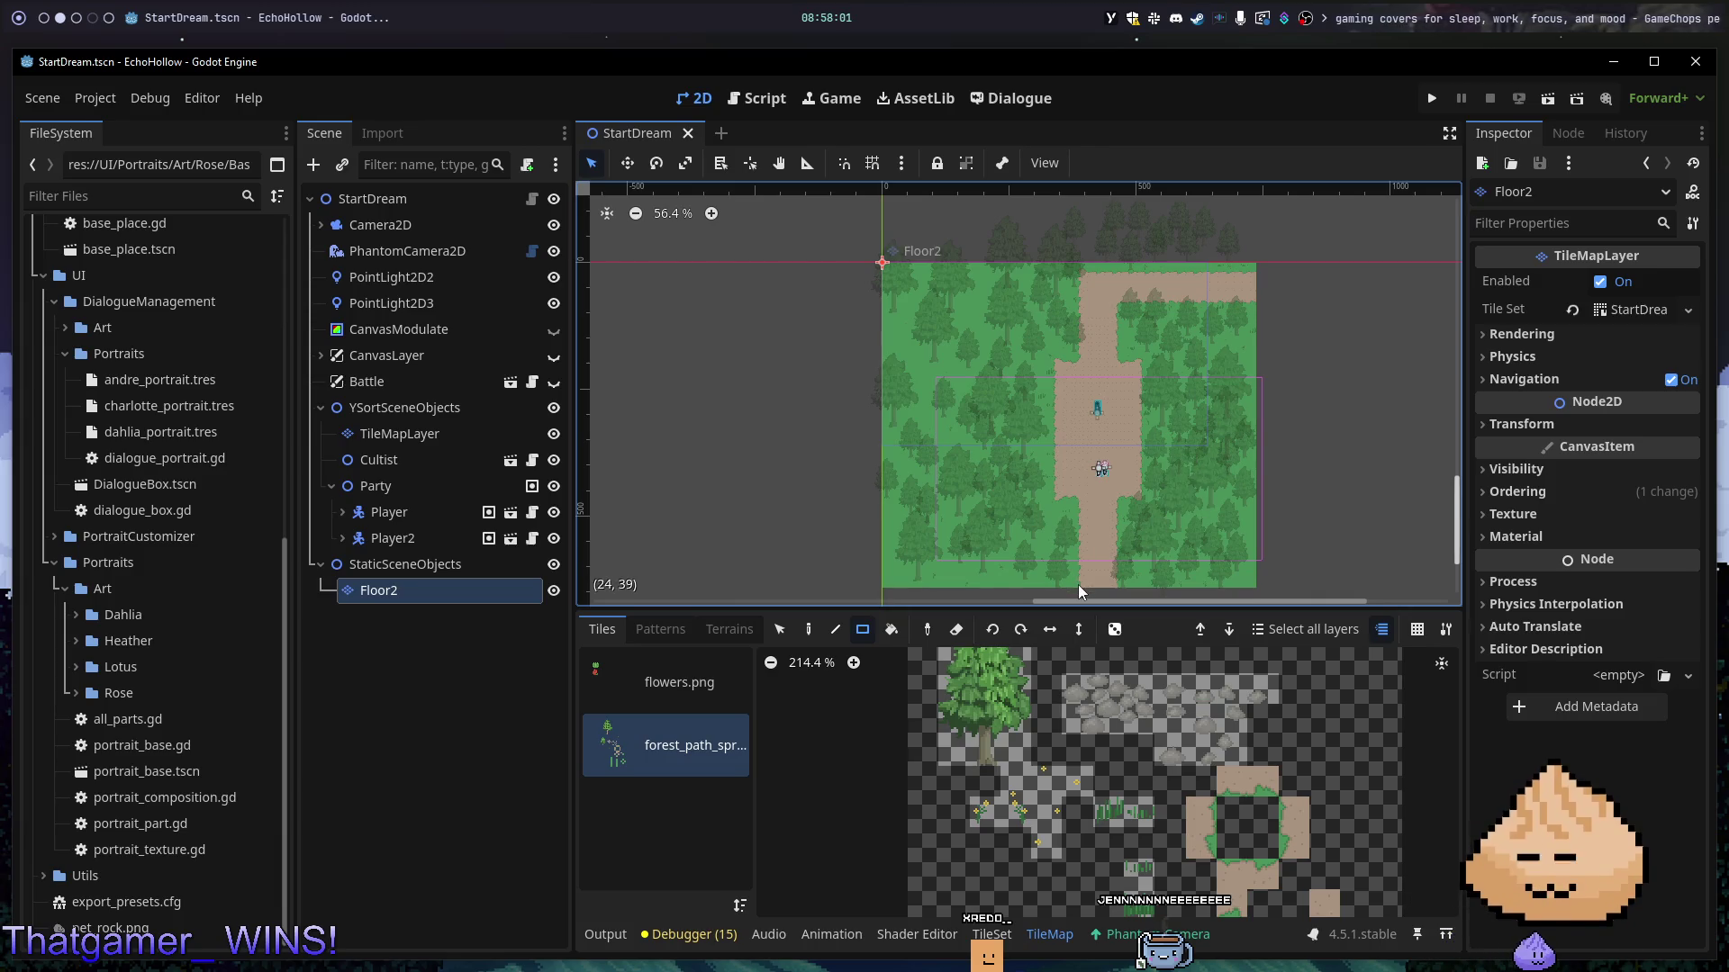
pyautogui.moveTo(1054, 580)
pyautogui.mouseDown()
pyautogui.moveTo(1207, 321)
pyautogui.moveTo(1179, 286)
pyautogui.moveTo(1206, 279)
pyautogui.mouseUp()
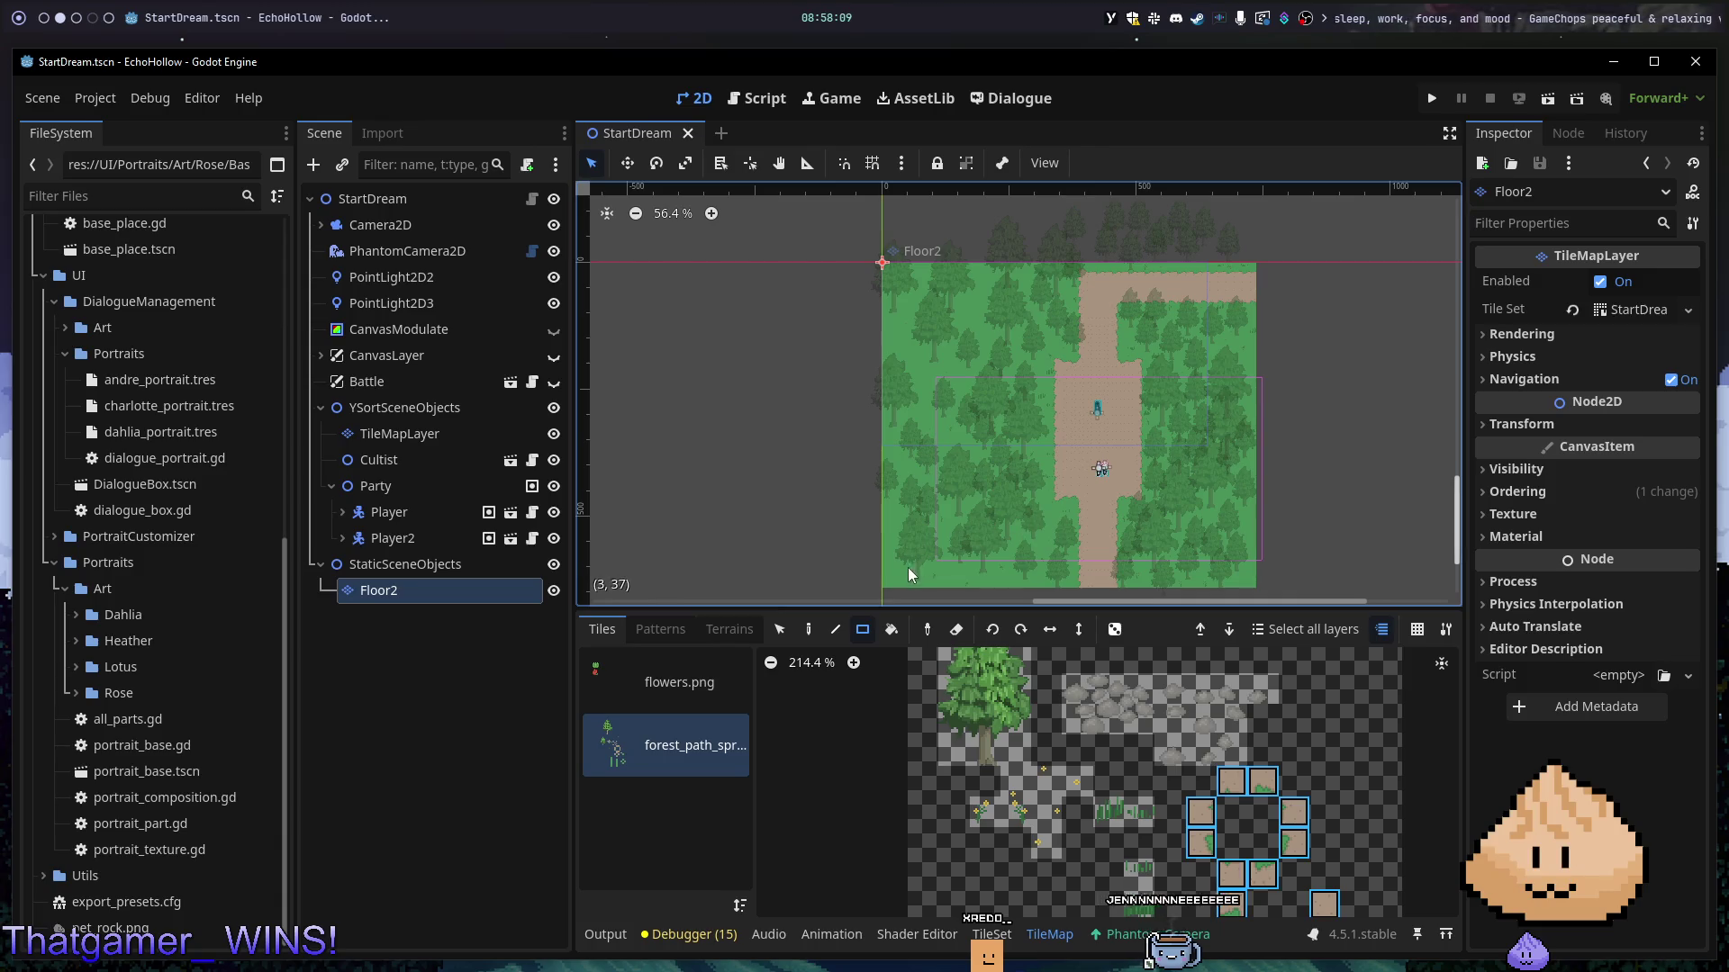
pyautogui.press('s')
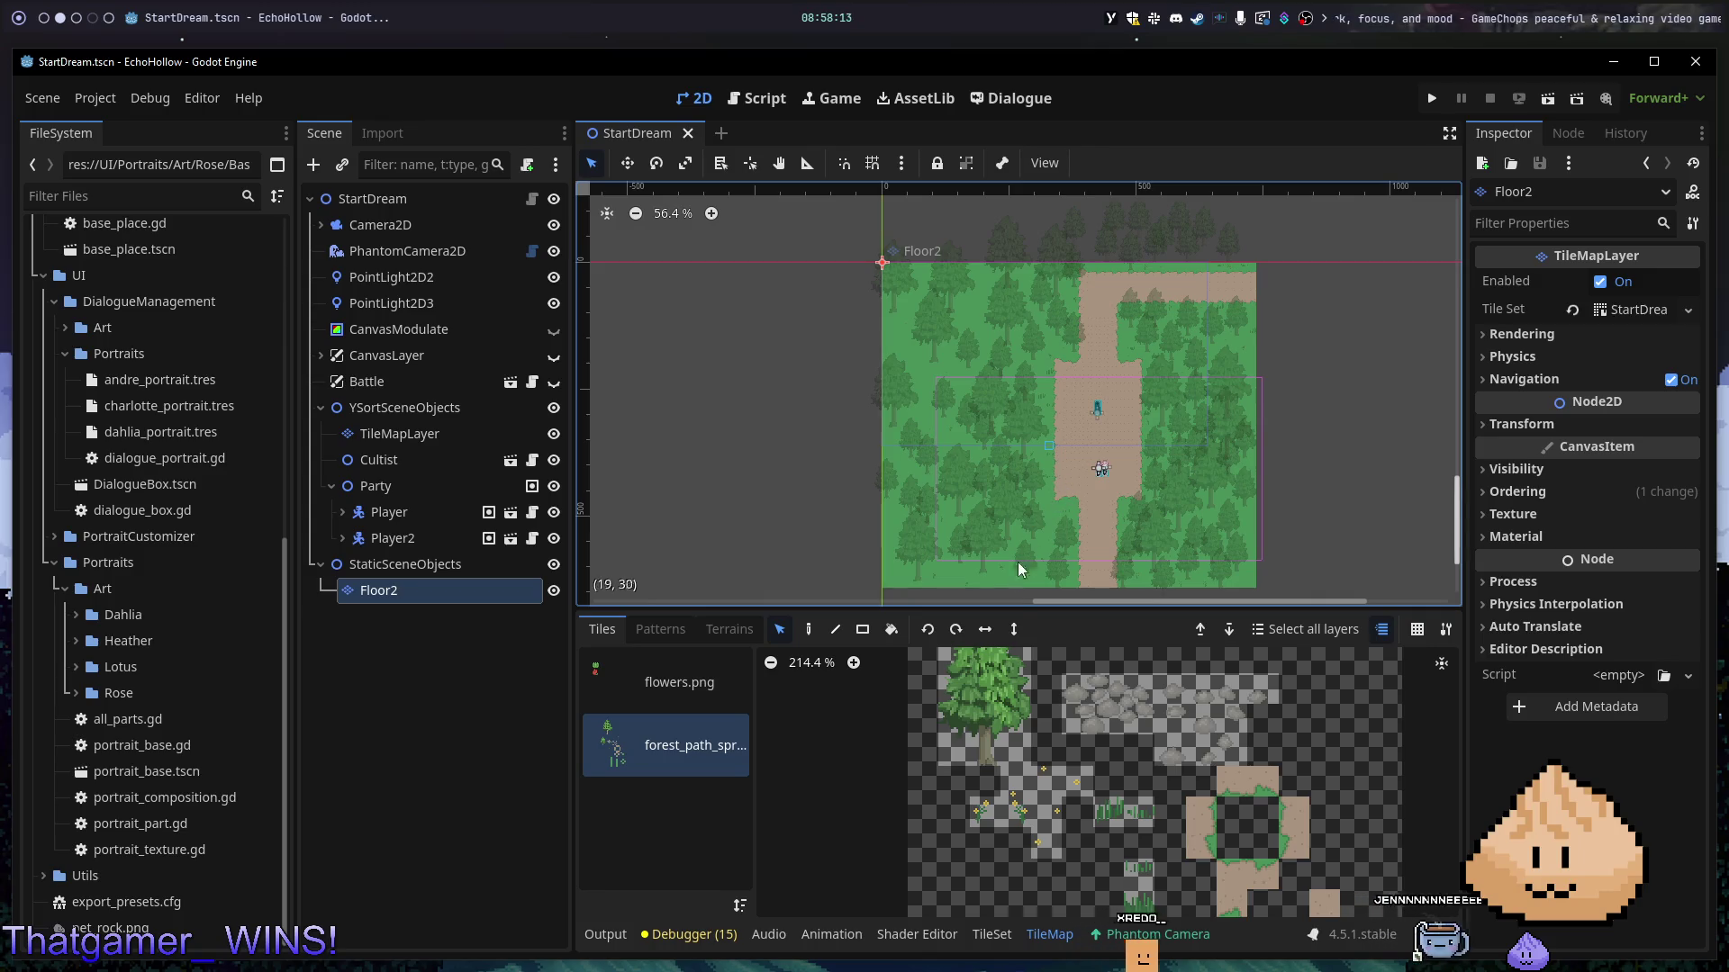
pyautogui.moveTo(1025, 586)
pyautogui.mouseDown()
pyautogui.moveTo(1261, 249)
pyautogui.moveTo(1254, 263)
pyautogui.mouseUp()
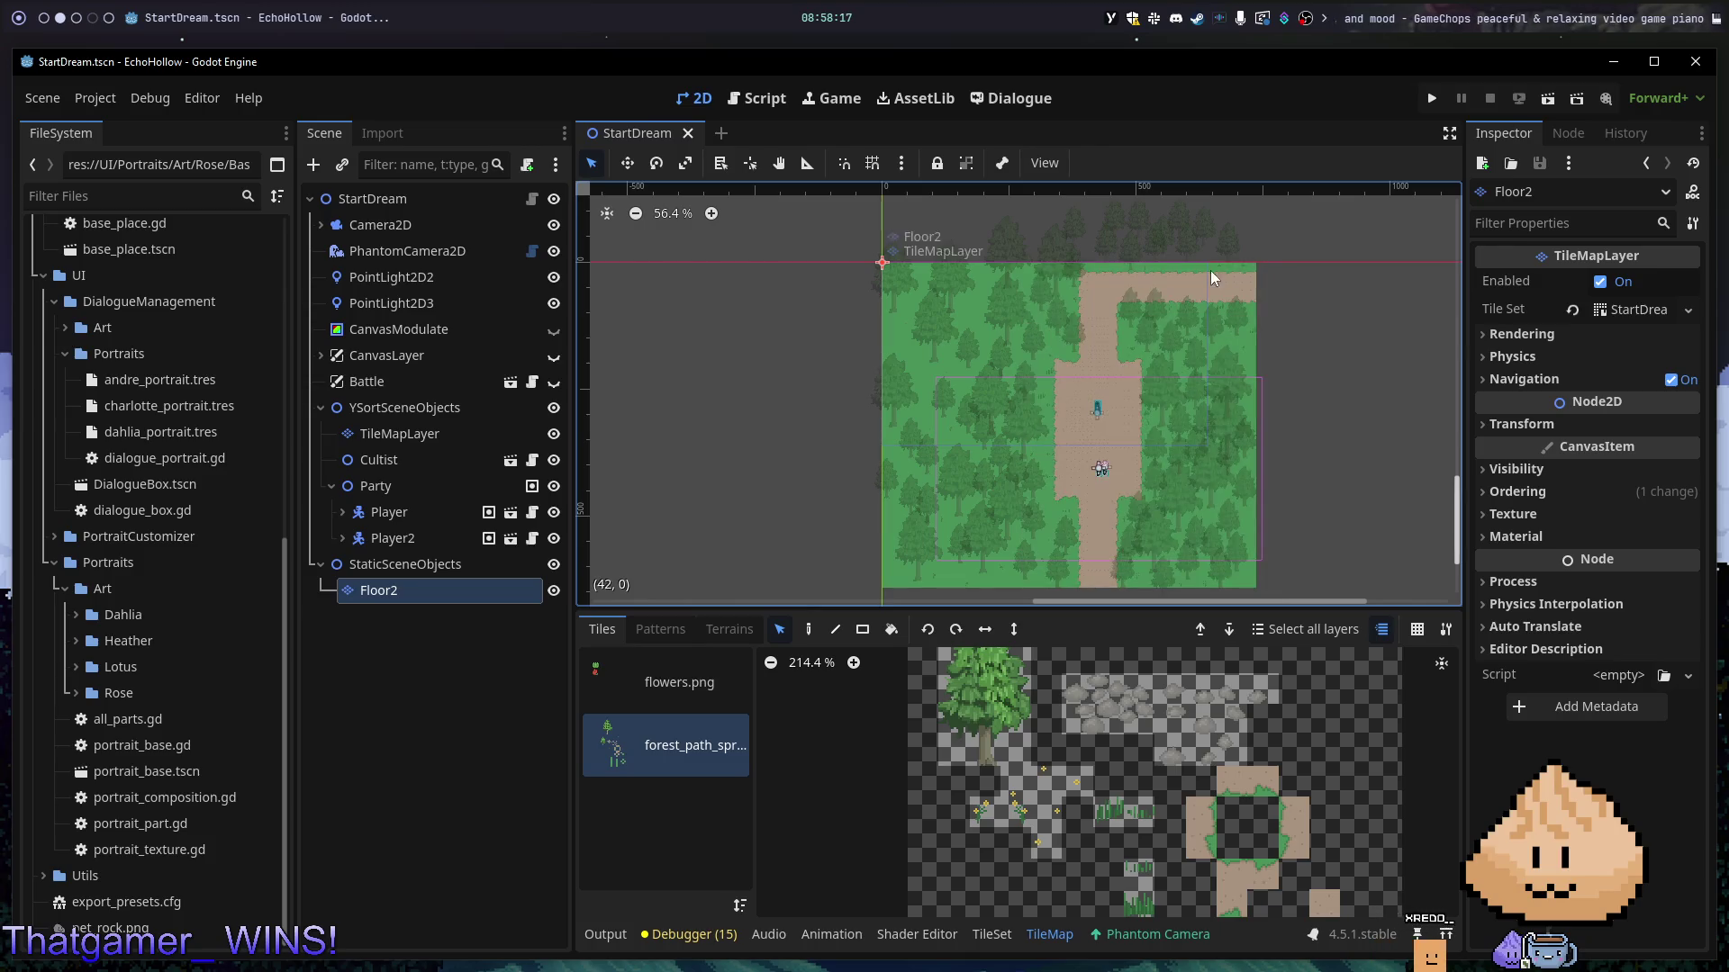
pyautogui.click(991, 478)
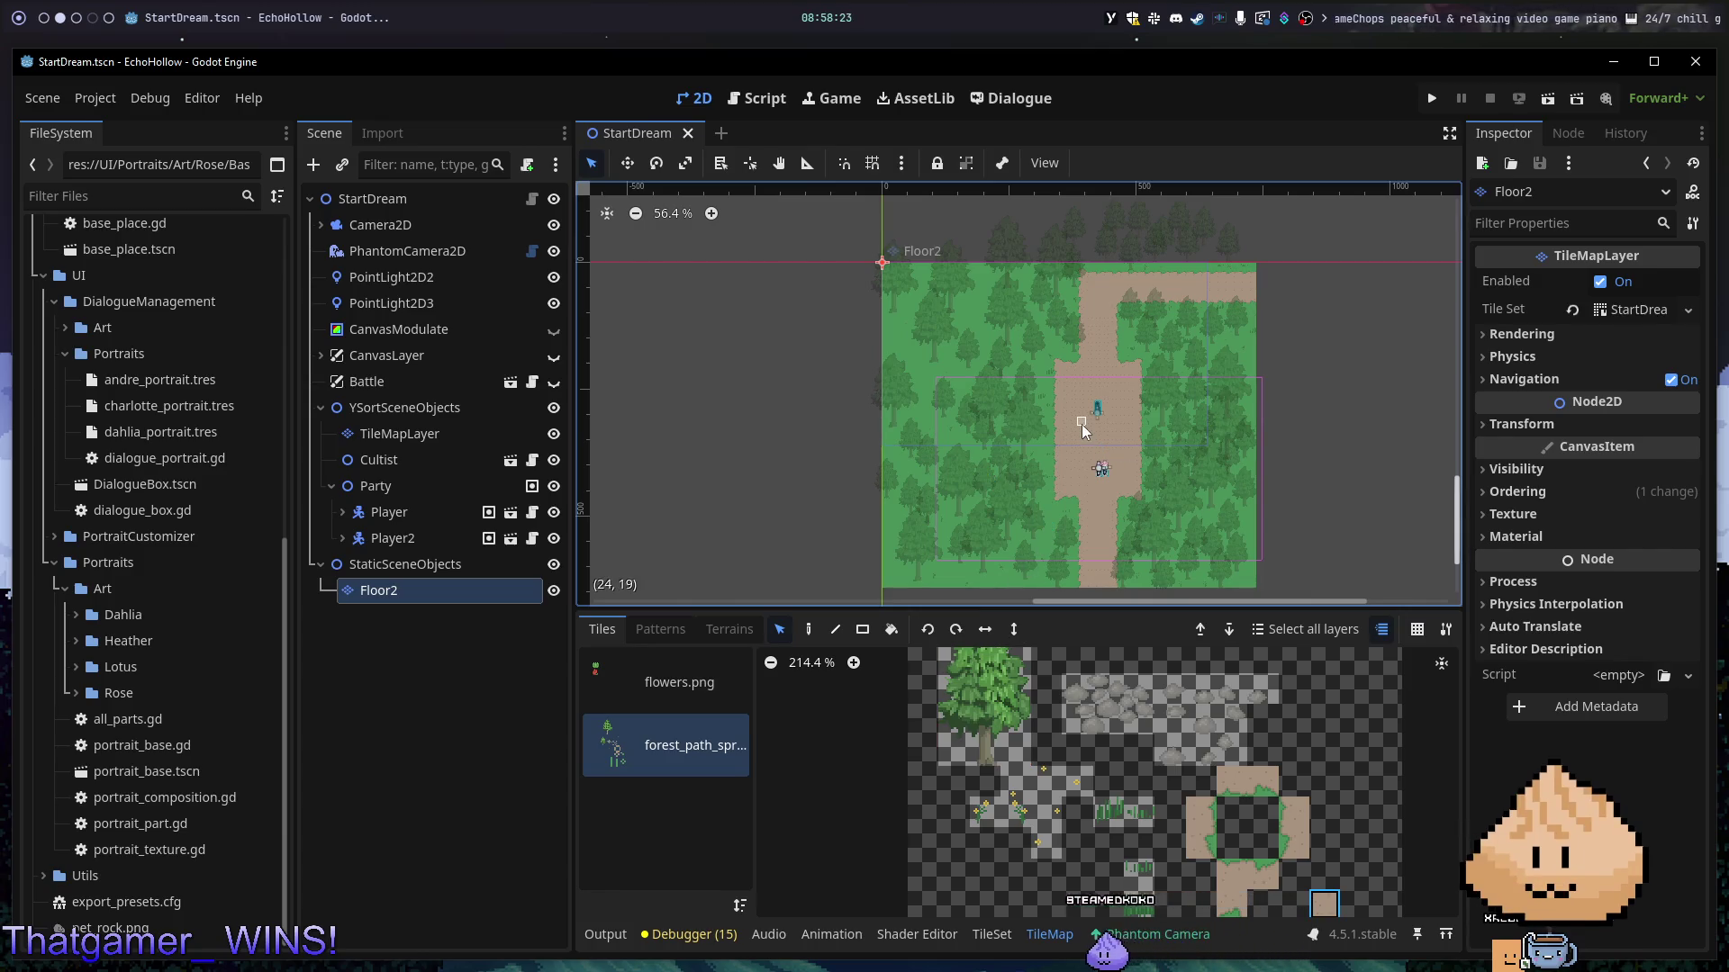
pyautogui.moveTo(1078, 436); pyautogui.dragTo(1128, 440)
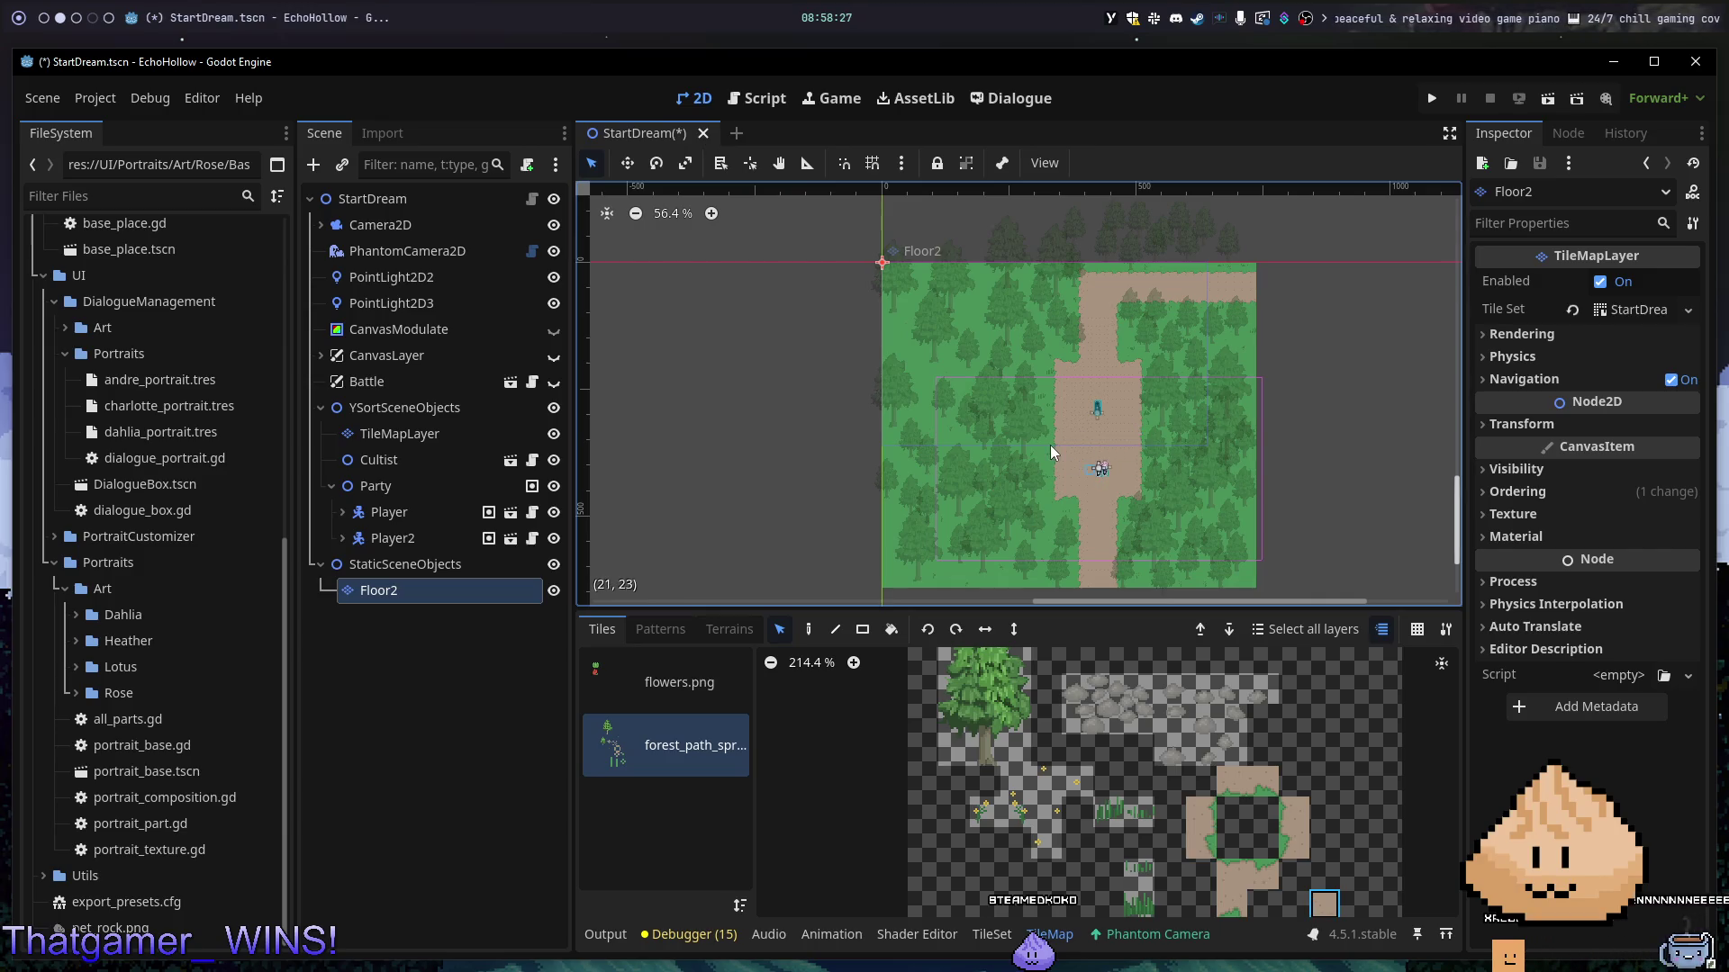
pyautogui.click(1050, 479)
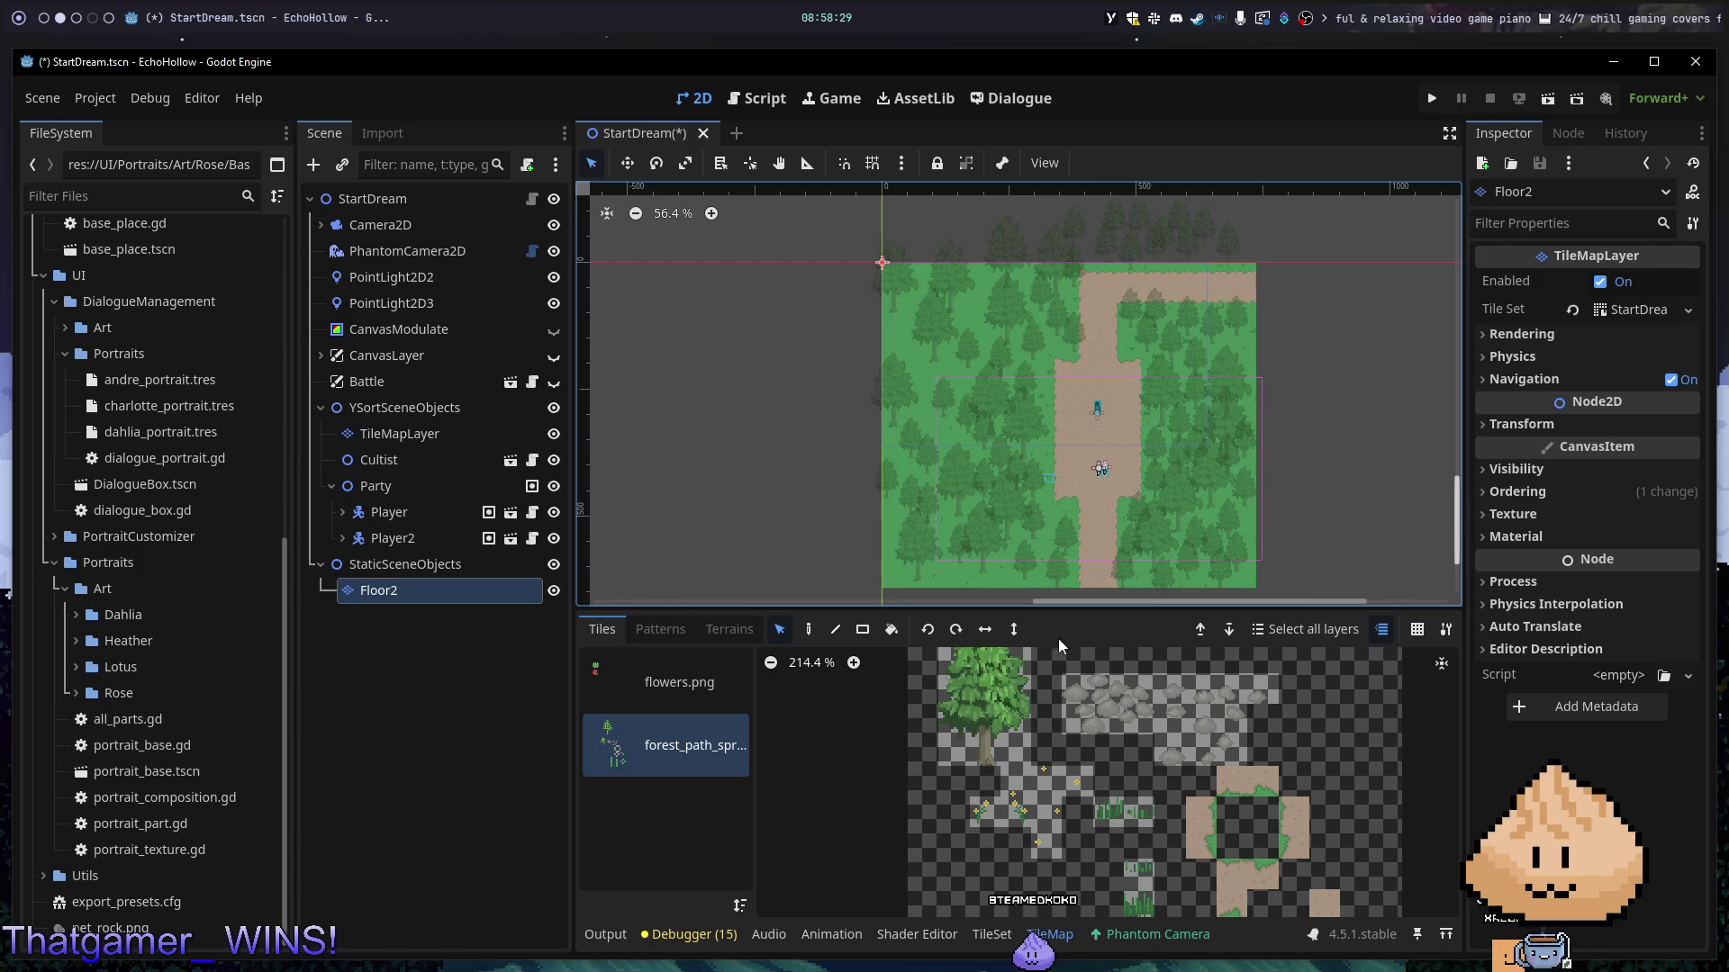
# - Stamp the copied path tiles onto Floor2's right side, undoing one misplaced stamp
pyautogui.click(808, 630)
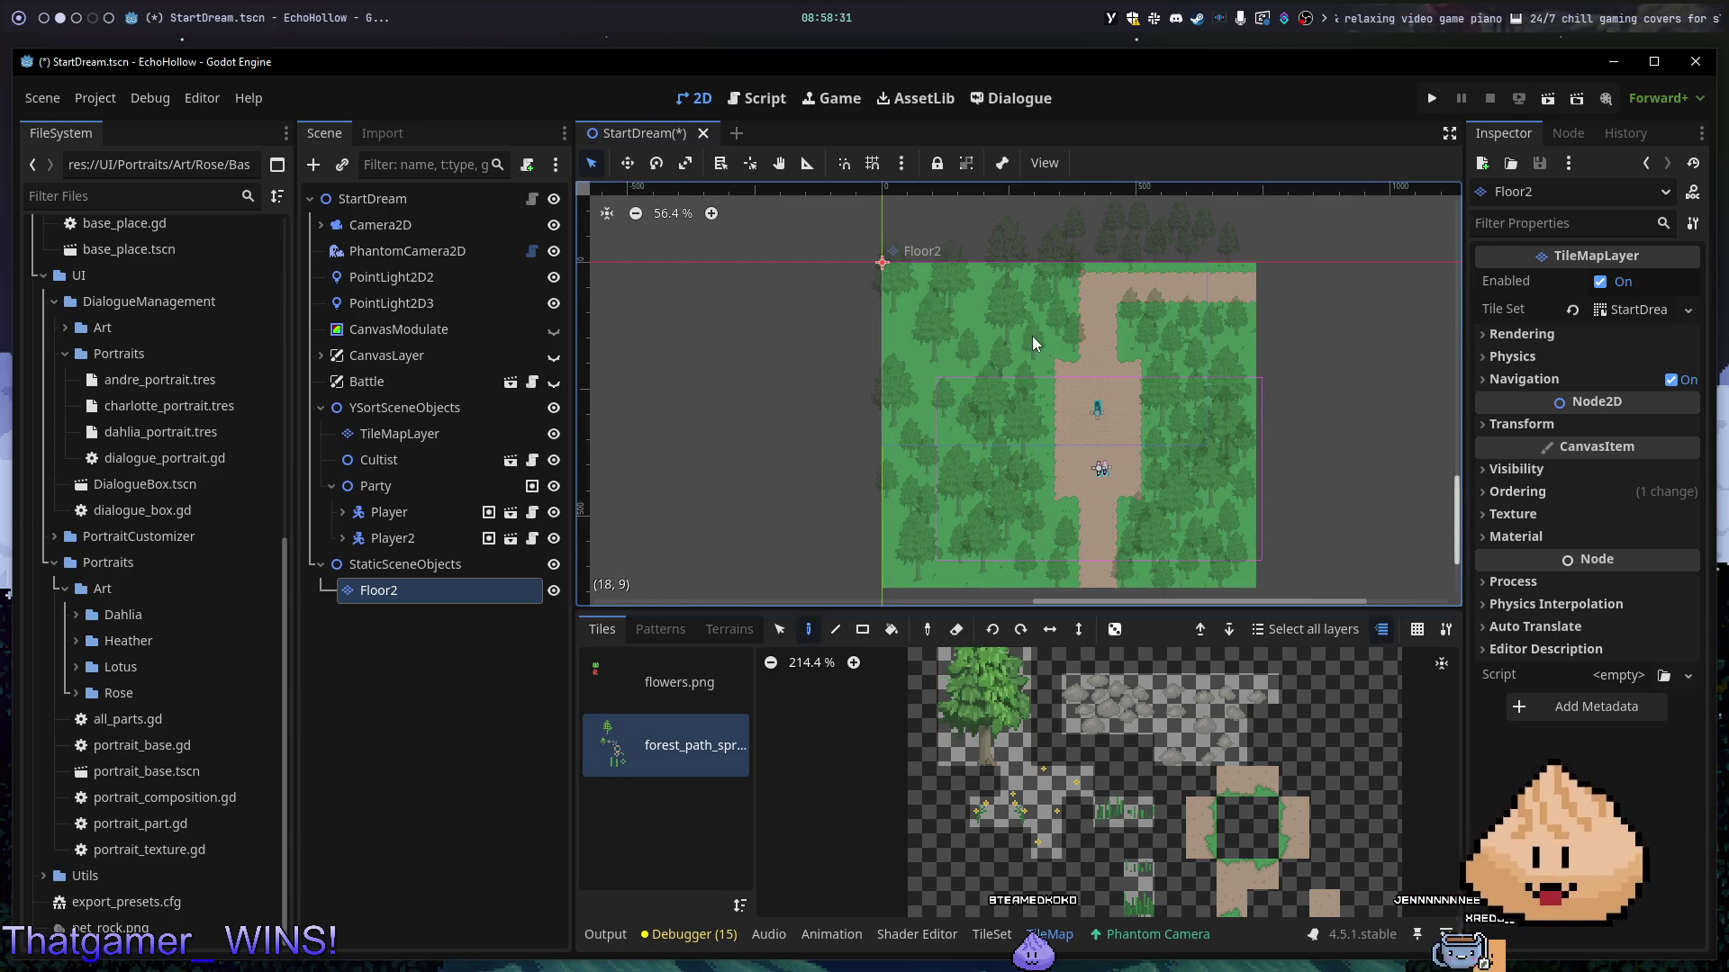
pyautogui.moveTo(1024, 277)
pyautogui.mouseDown()
pyautogui.moveTo(1214, 495)
pyautogui.moveTo(1248, 582)
pyautogui.mouseUp()
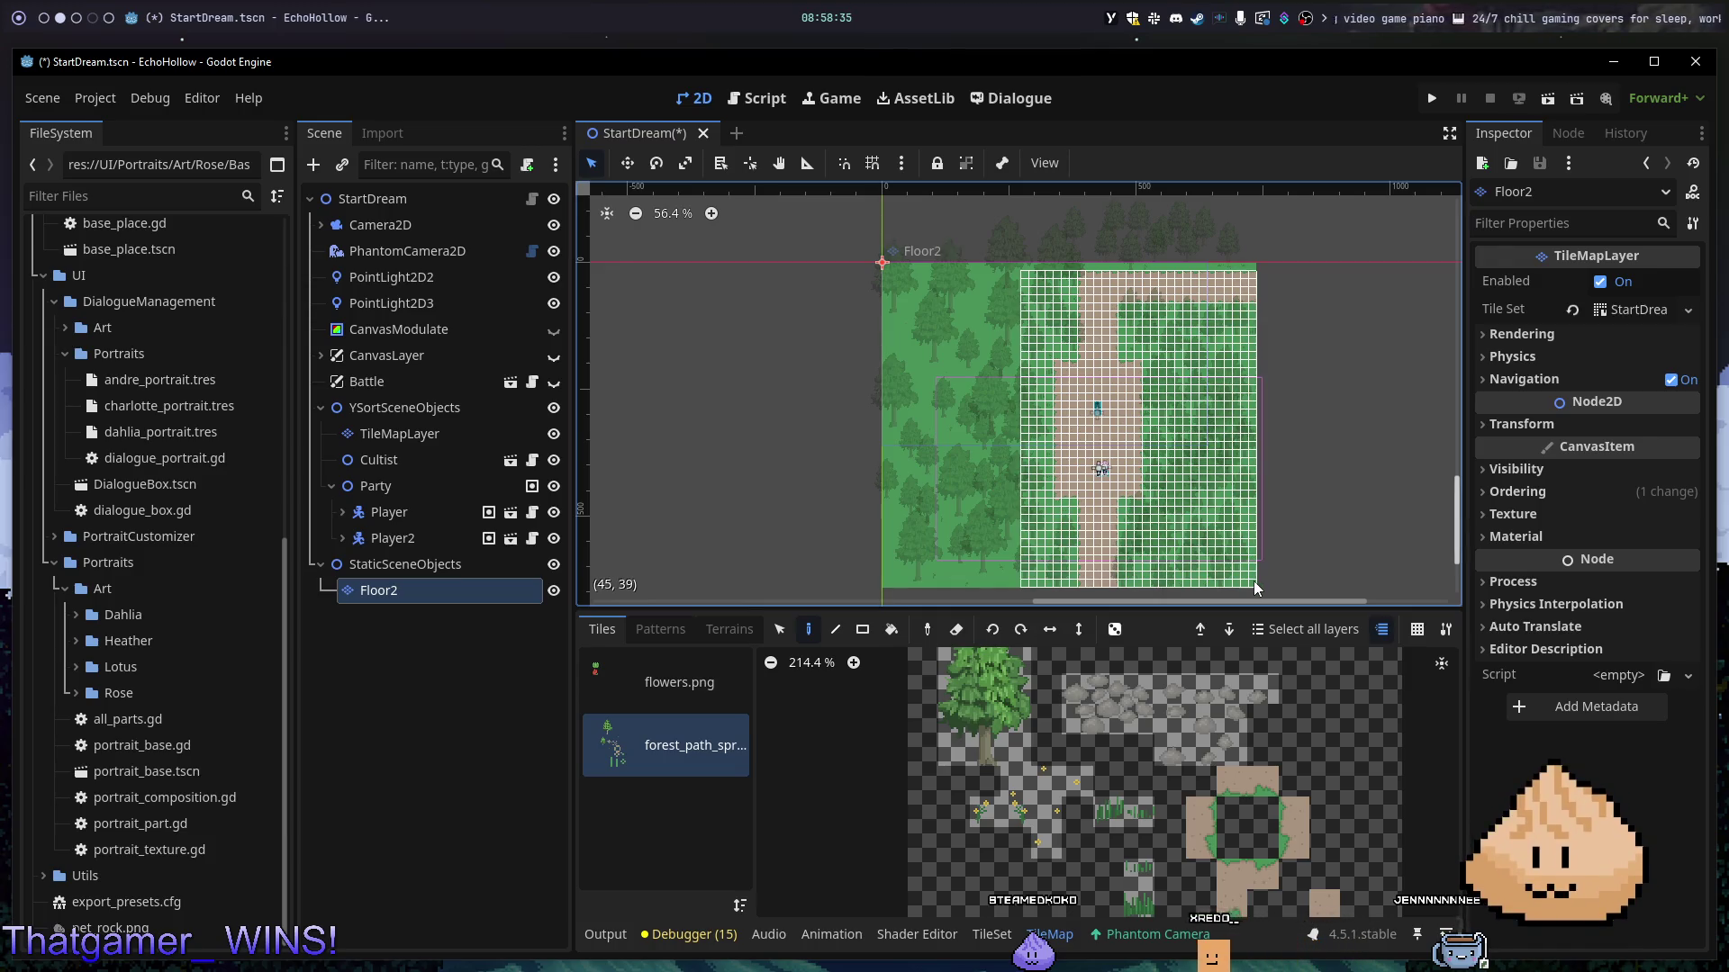
pyautogui.click(1086, 432)
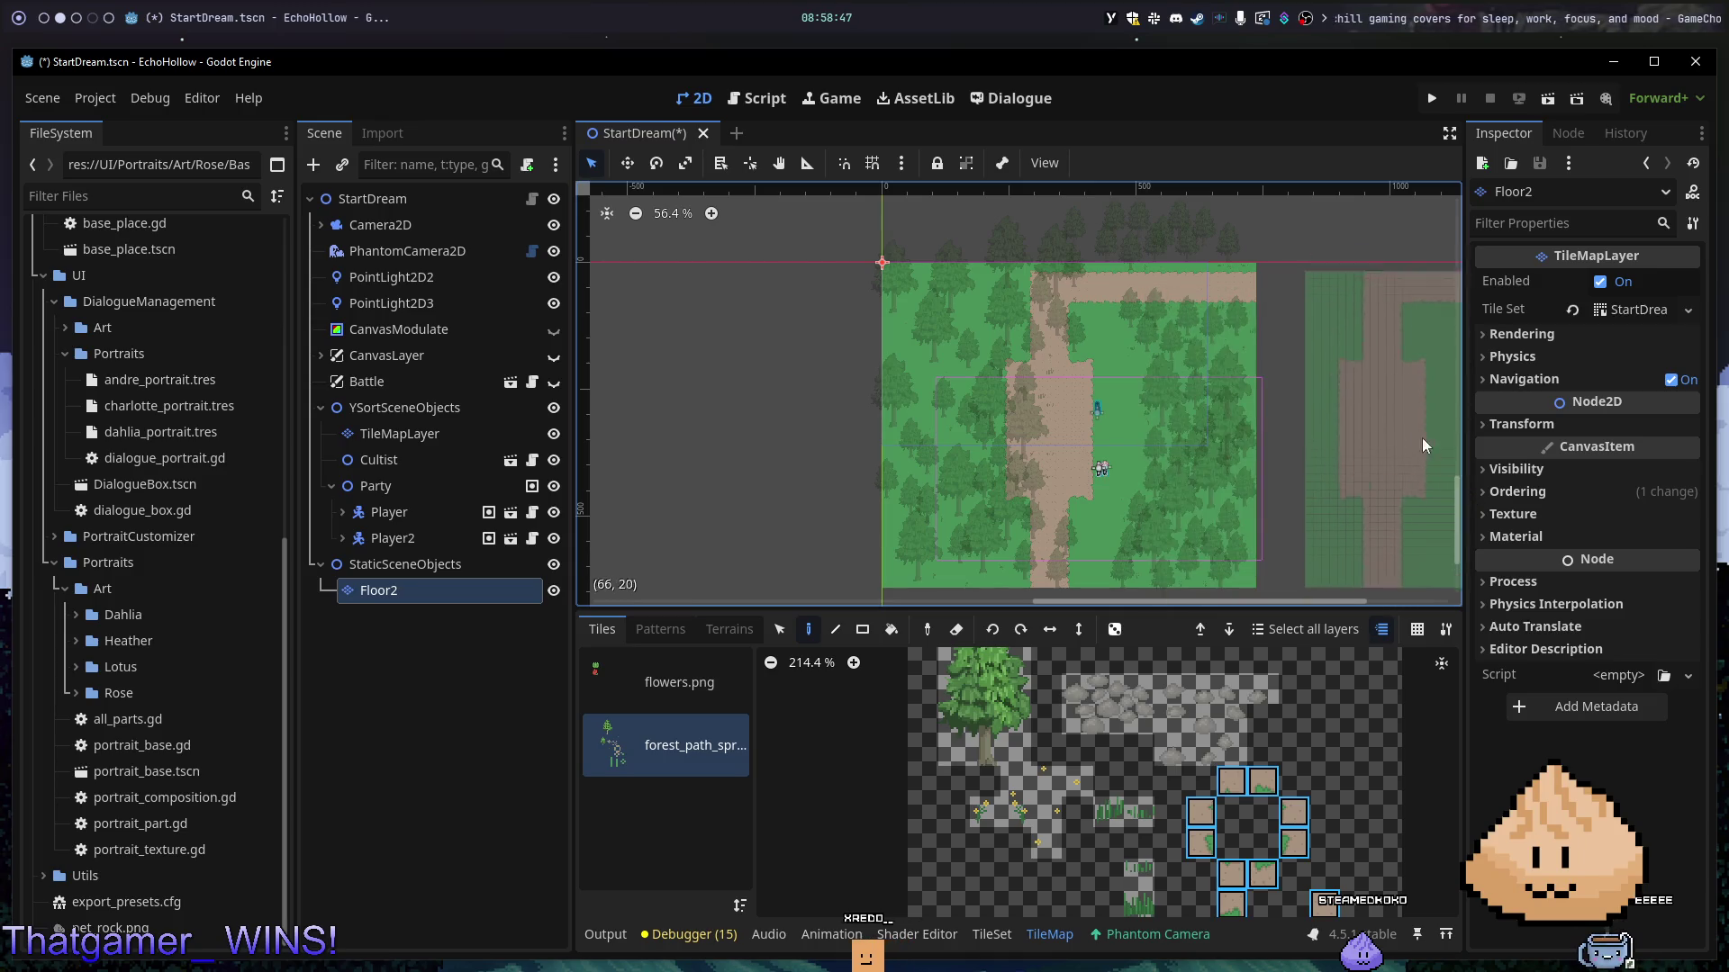
pyautogui.hotkey('ctrl', 'shift', 'z')
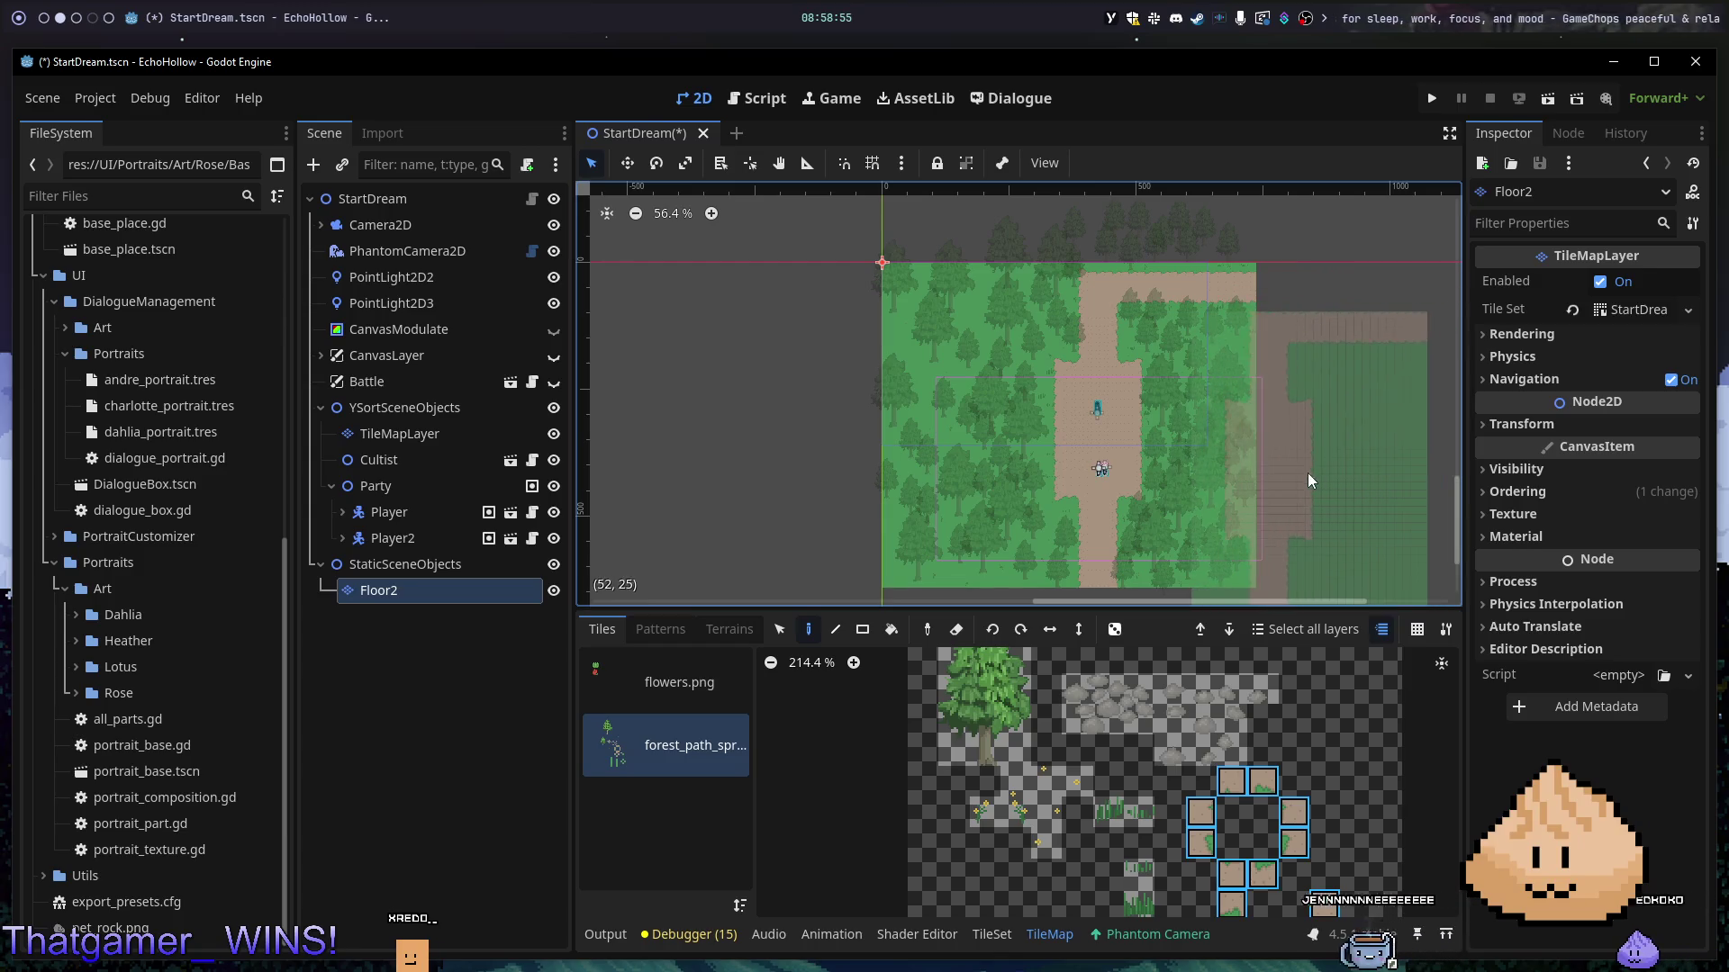
pyautogui.scroll(4, 1334, 446)
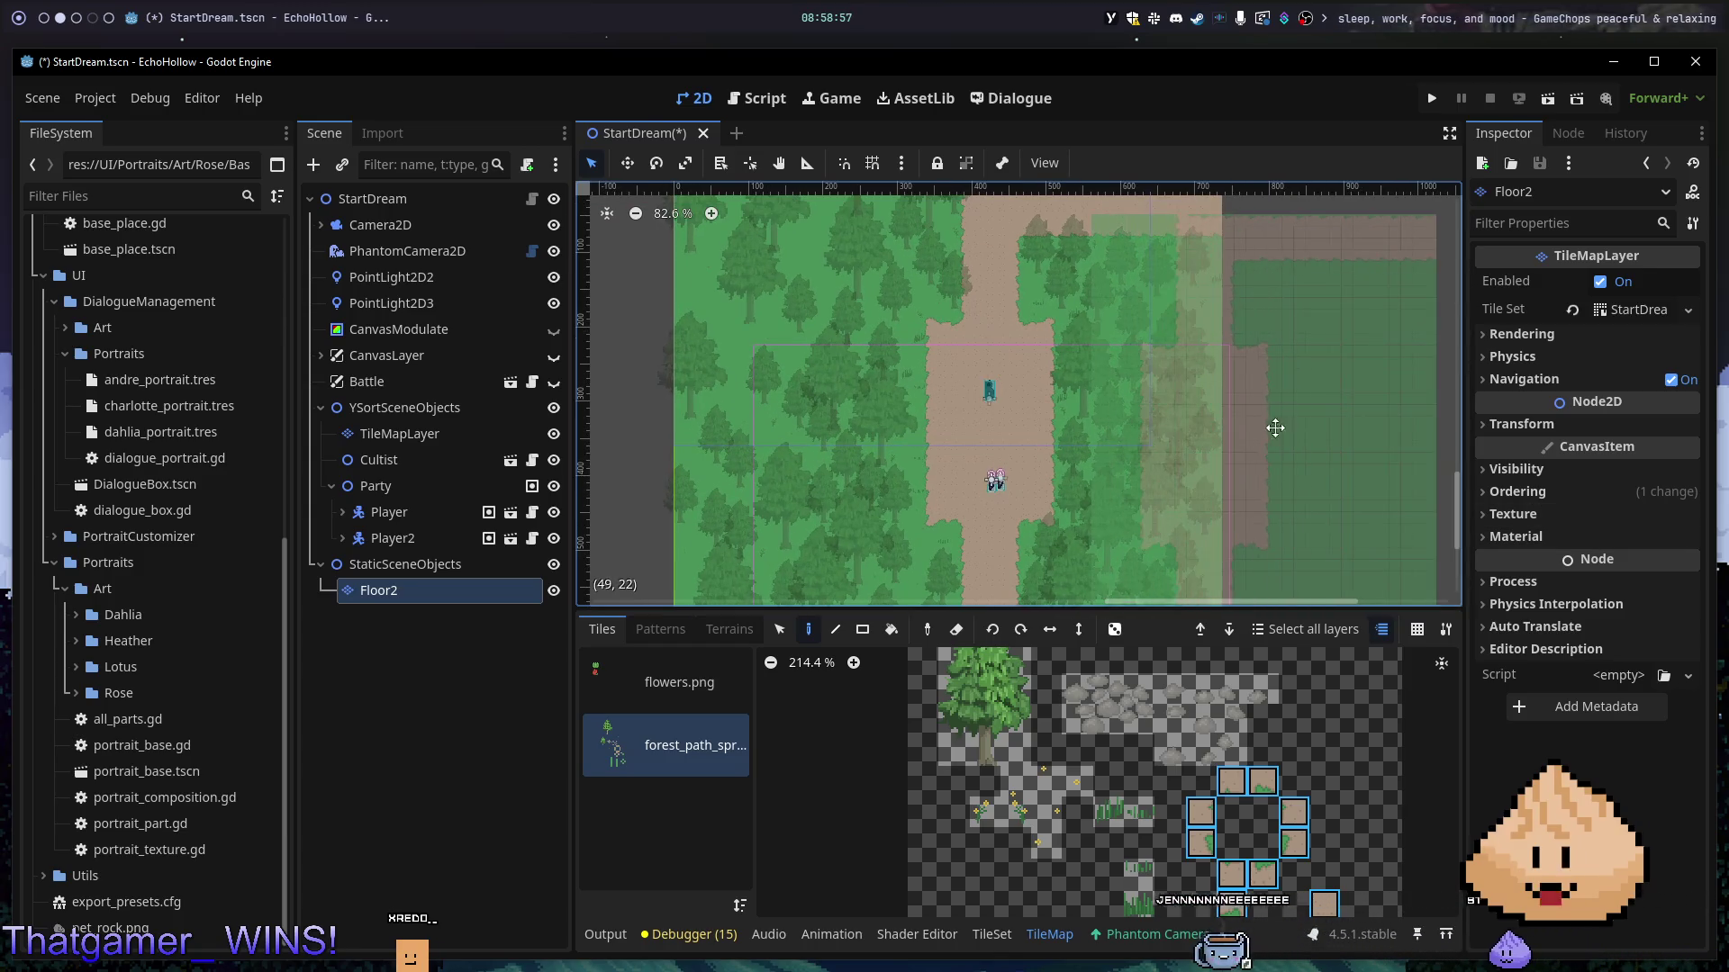
pyautogui.scroll(1, 1265, 441)
pyautogui.scroll(1, 1282, 365)
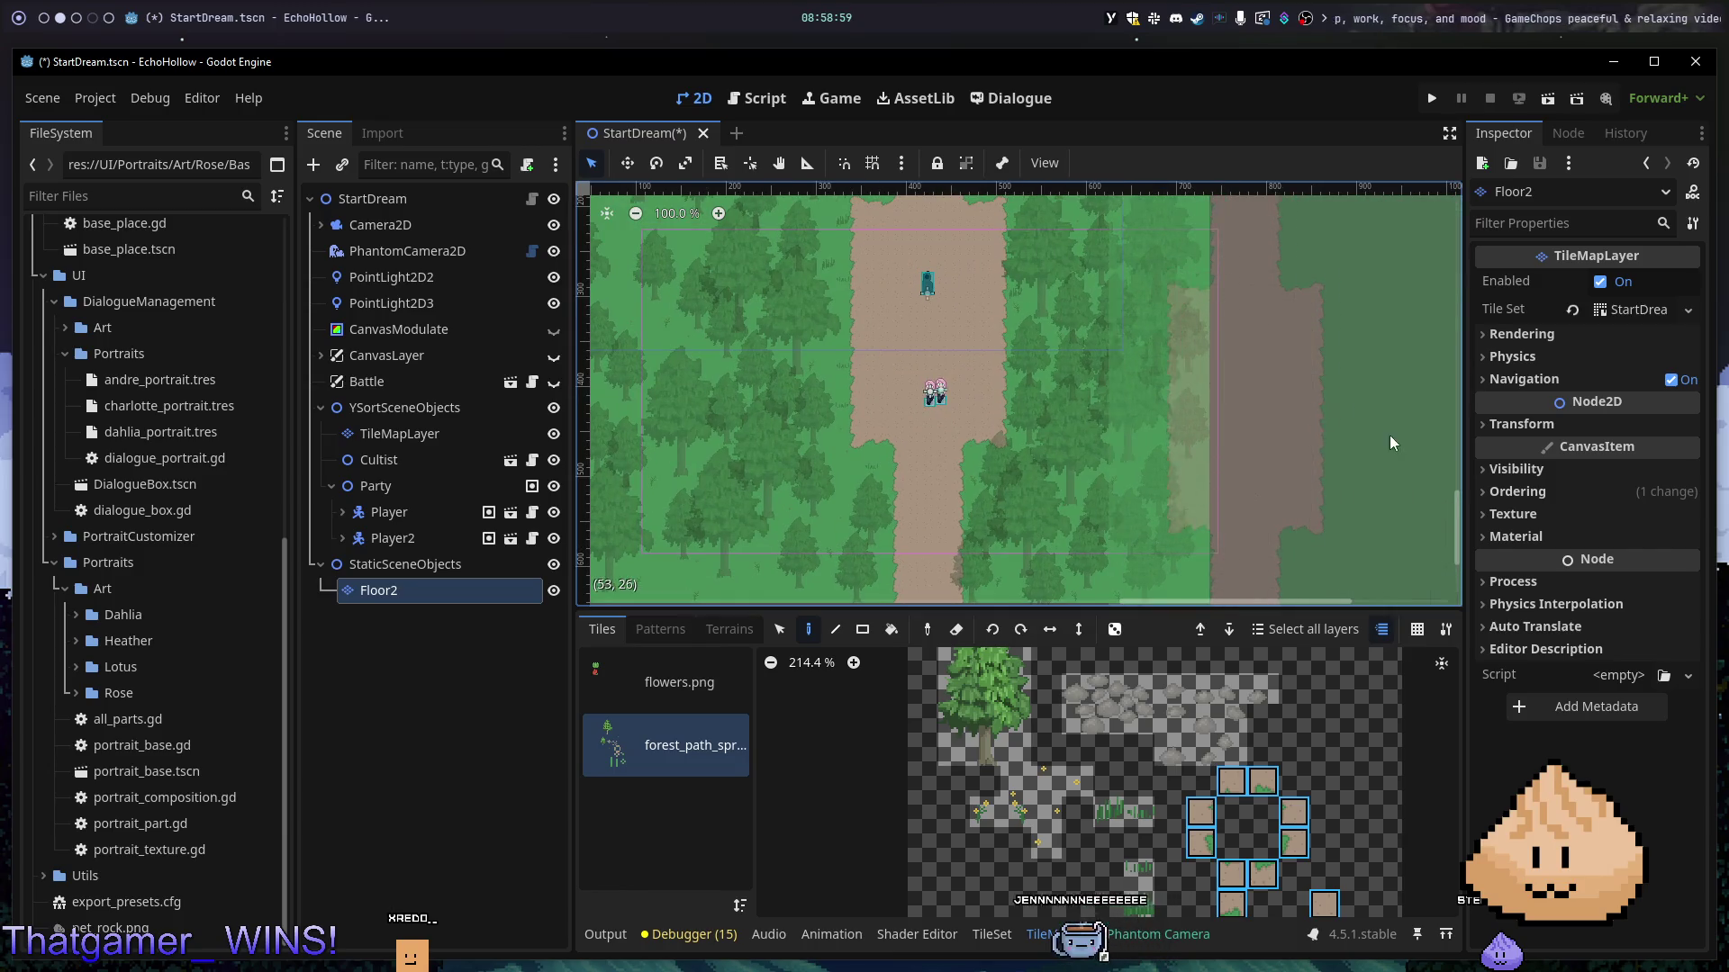
pyautogui.scroll(-3, 1386, 457)
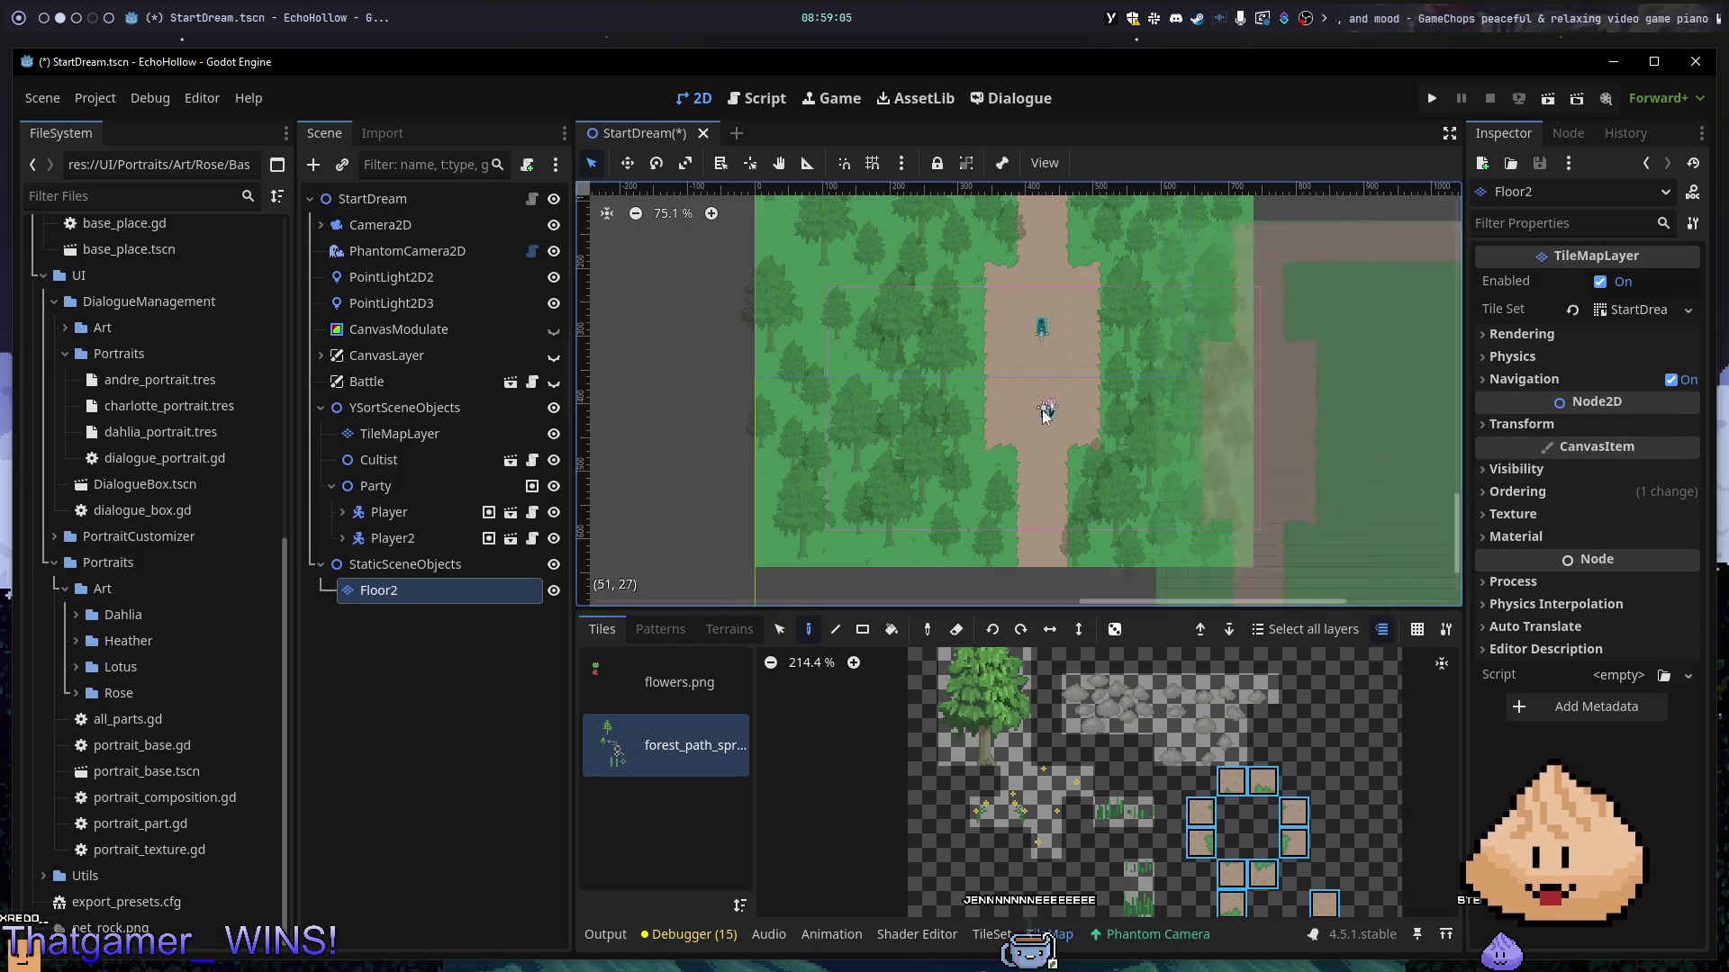
# - Set the PhantomCamera2D zoom to 2.0 and playtest the close-up view of the party
pyautogui.click(452, 227)
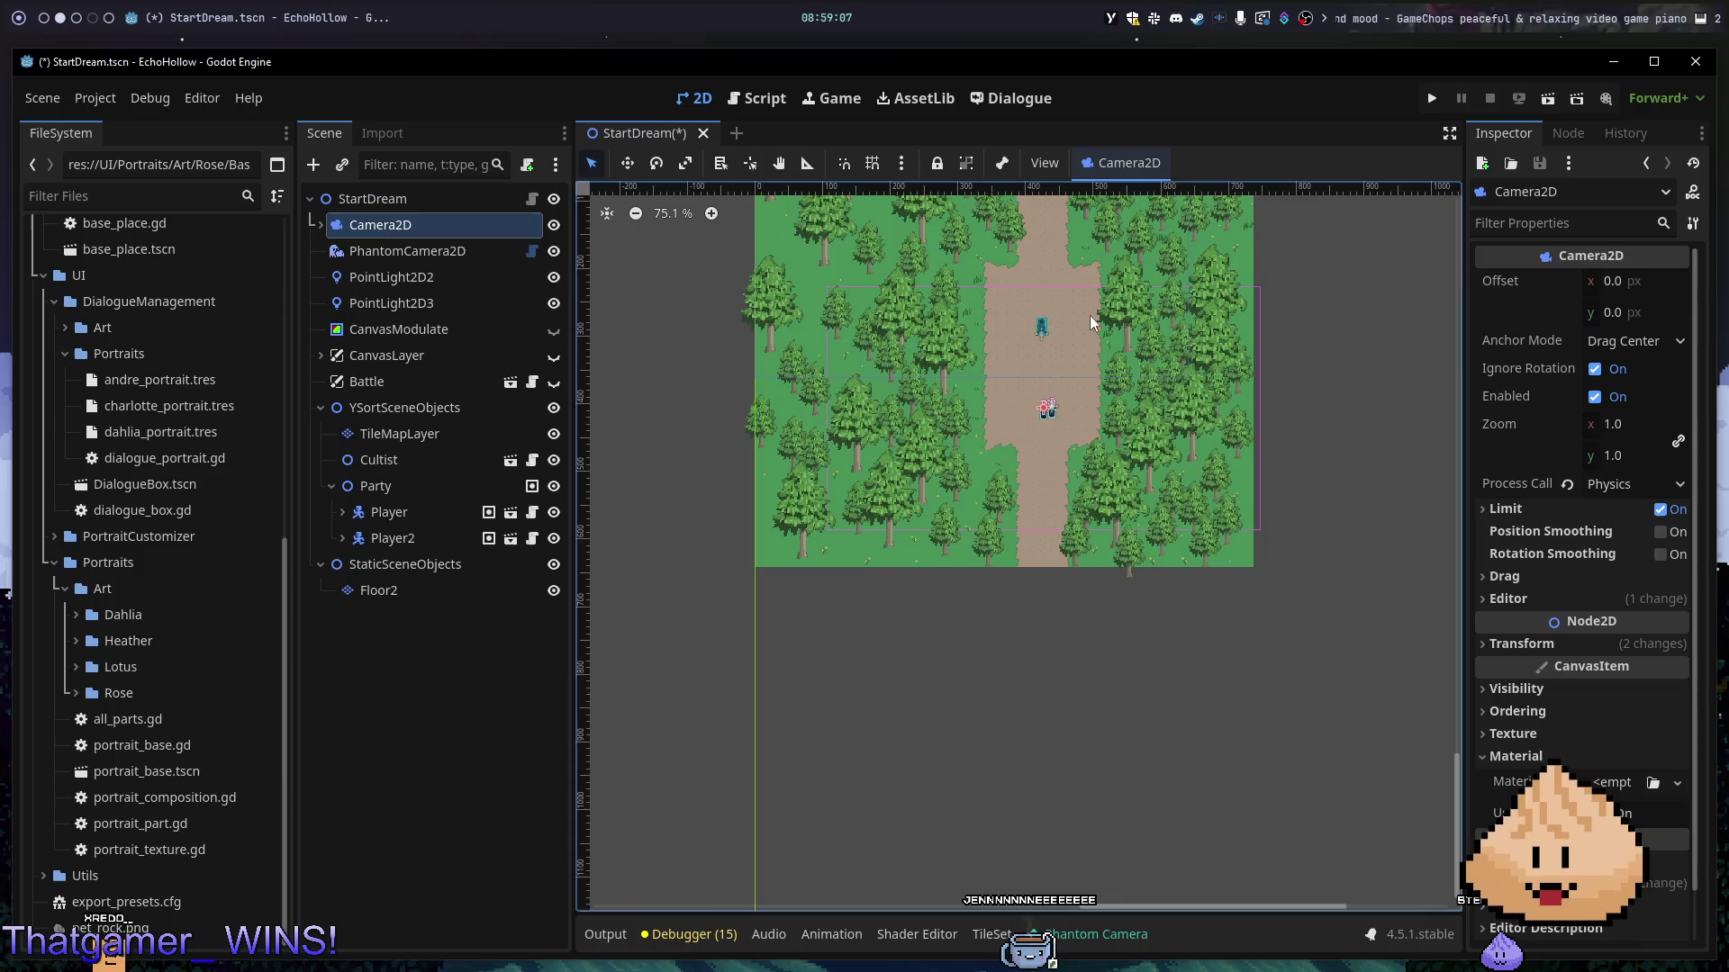
pyautogui.click(1647, 280)
pyautogui.click(1633, 422)
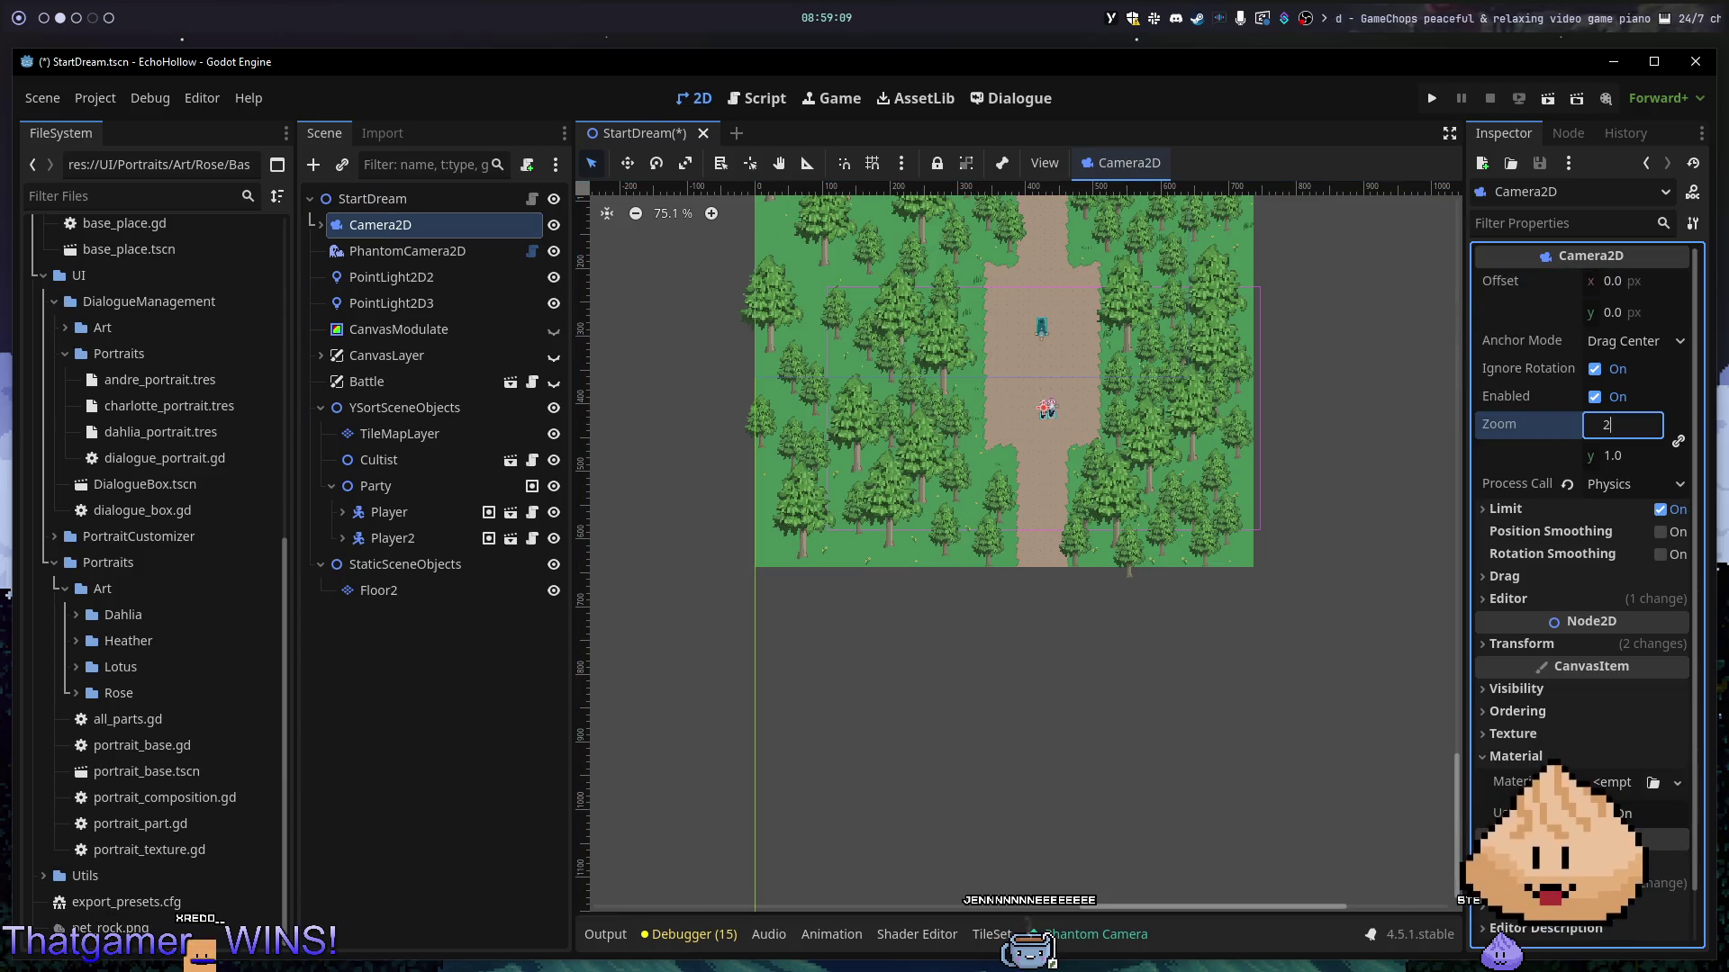
pyautogui.click(432, 252)
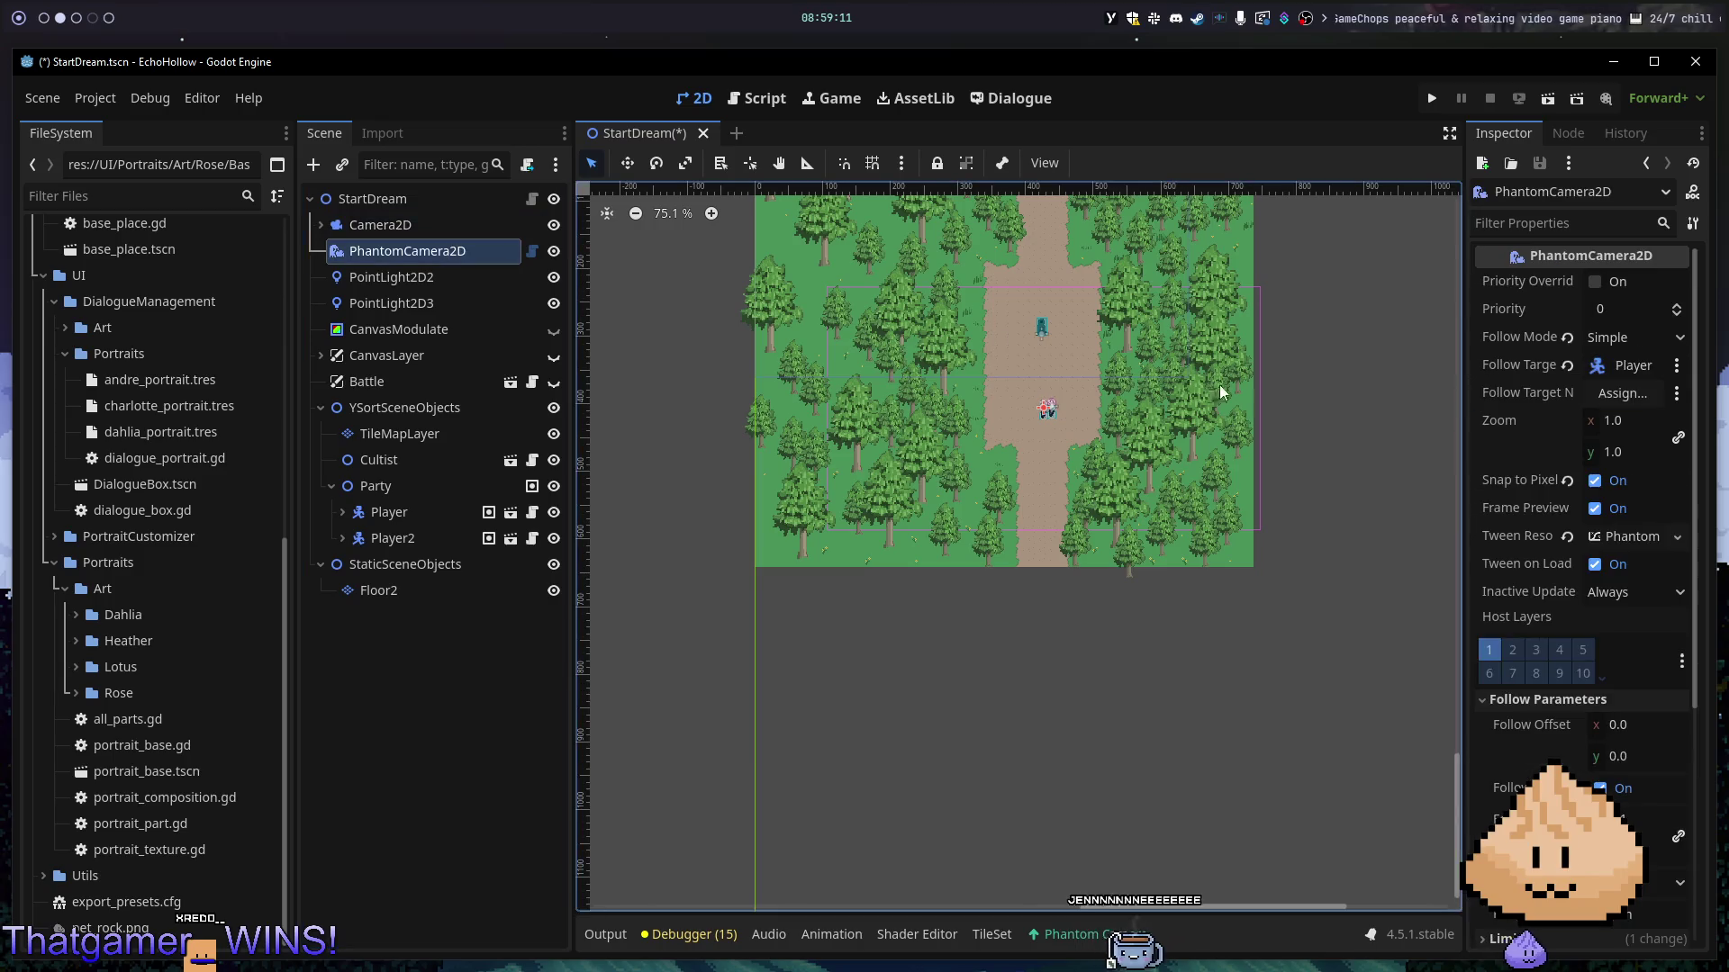
pyautogui.click(1621, 421)
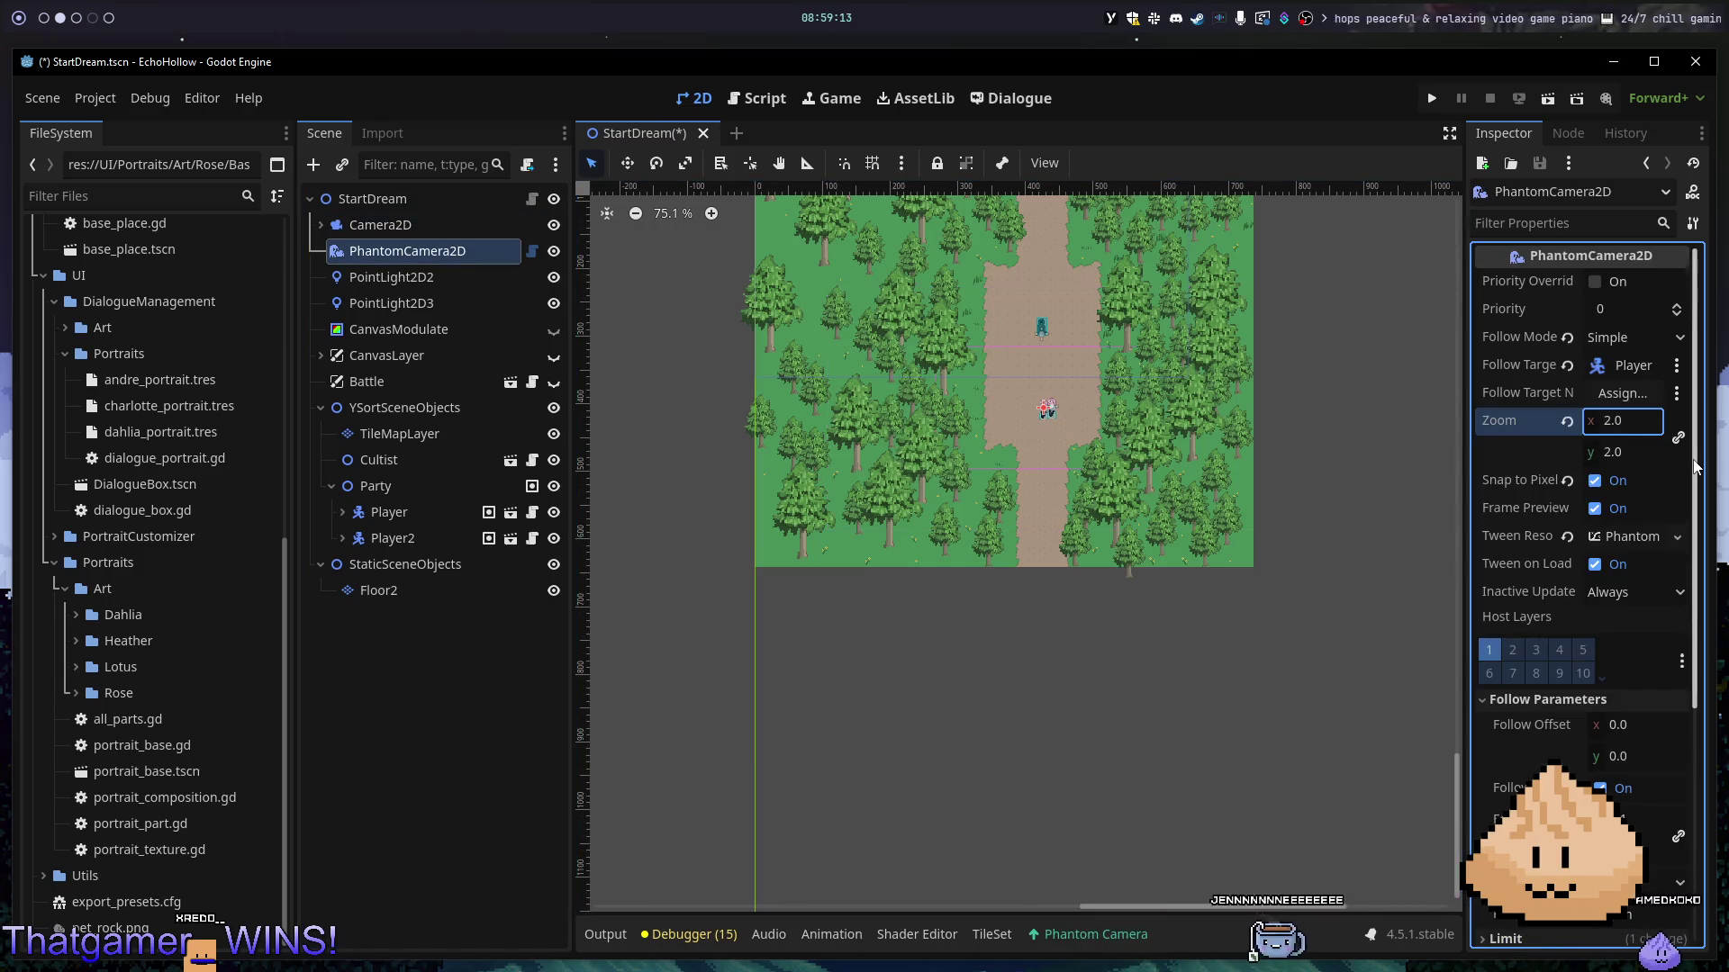
pyautogui.press('F5')
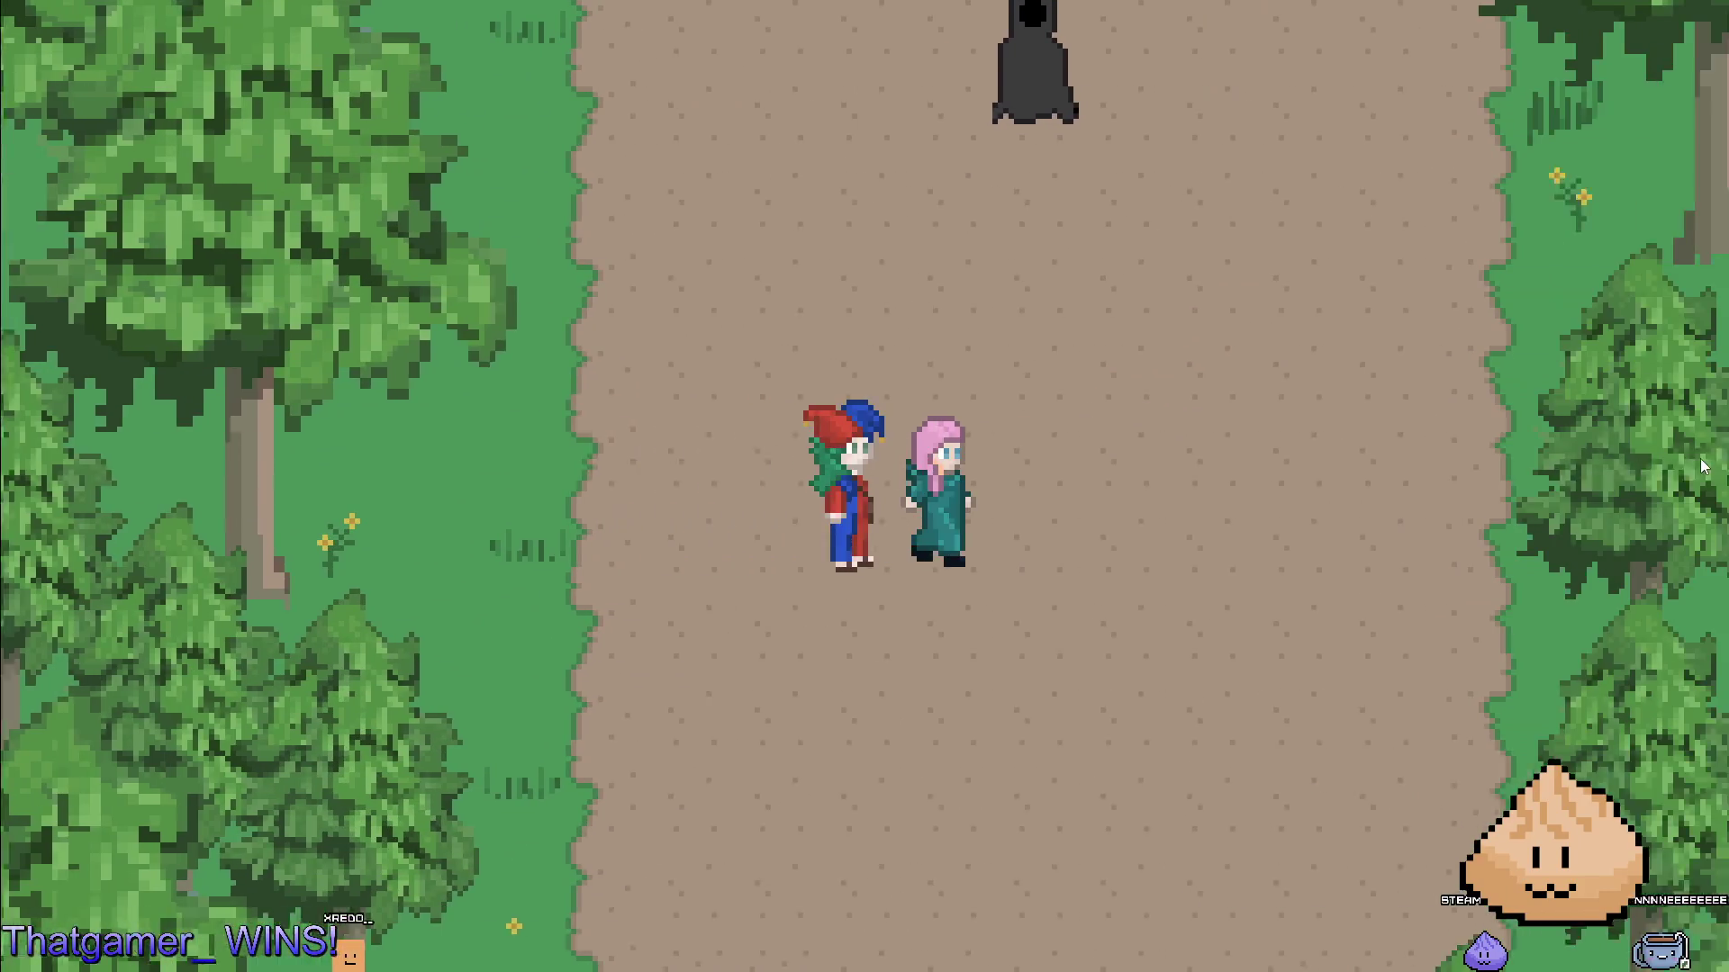
pyautogui.press('F8')
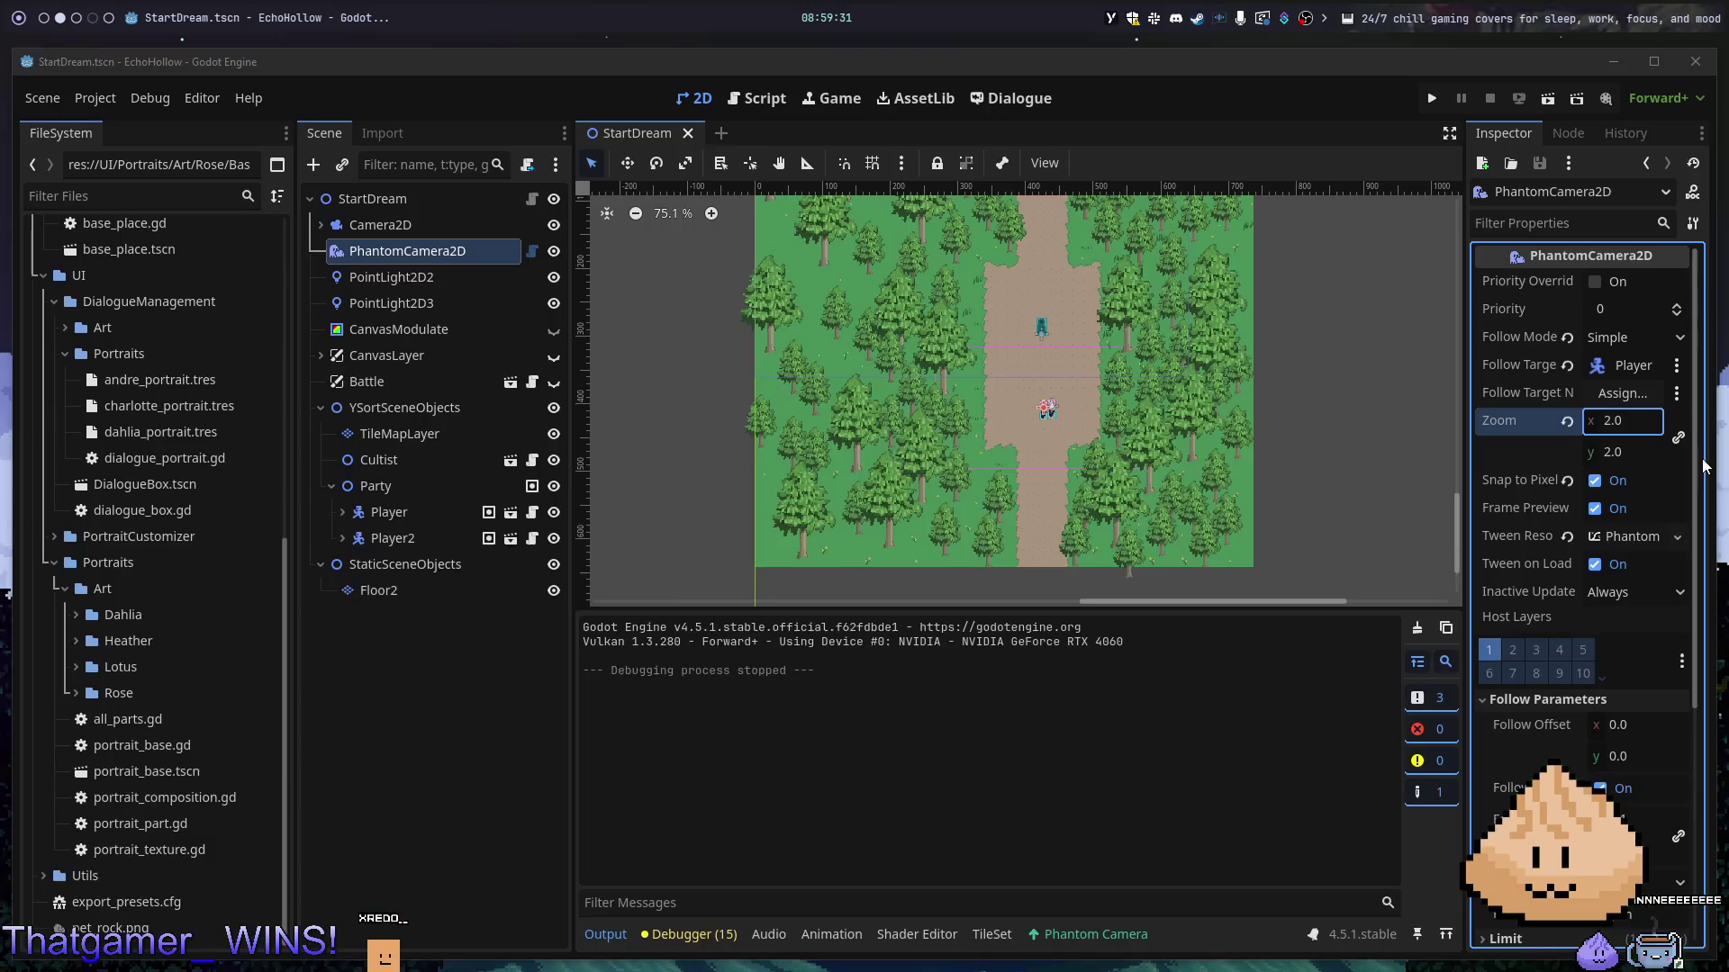
pyautogui.click(1404, 461)
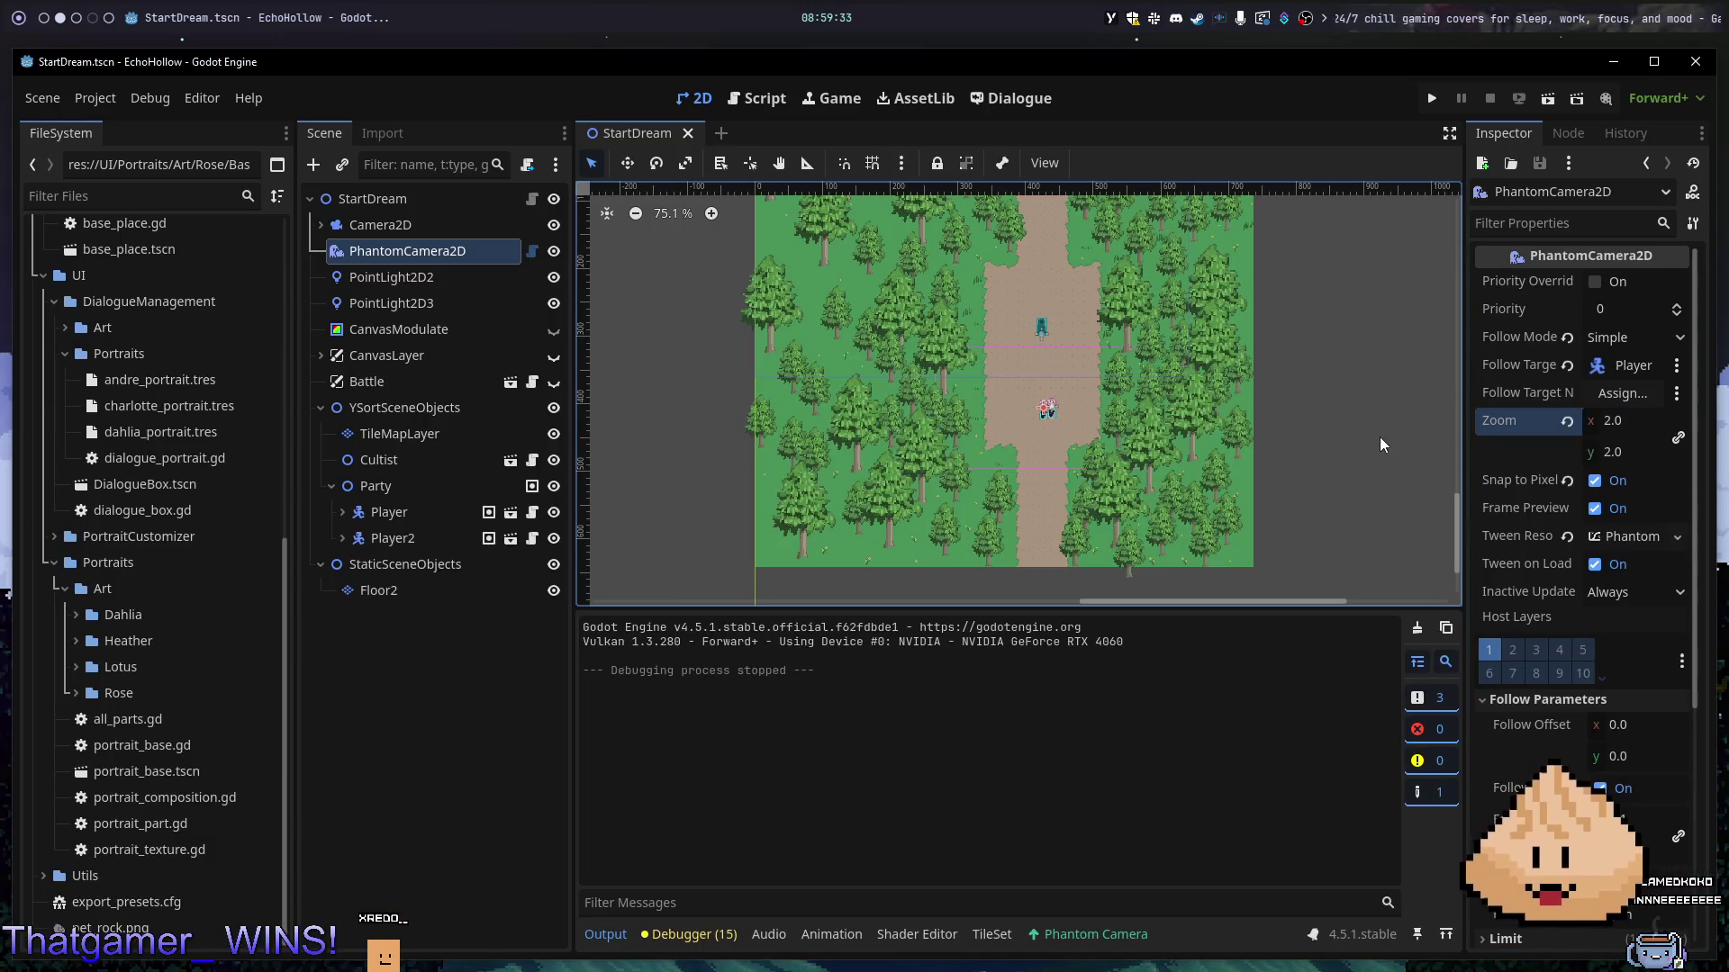
pyautogui.click(451, 257)
pyautogui.scroll(-5, 1538, 564)
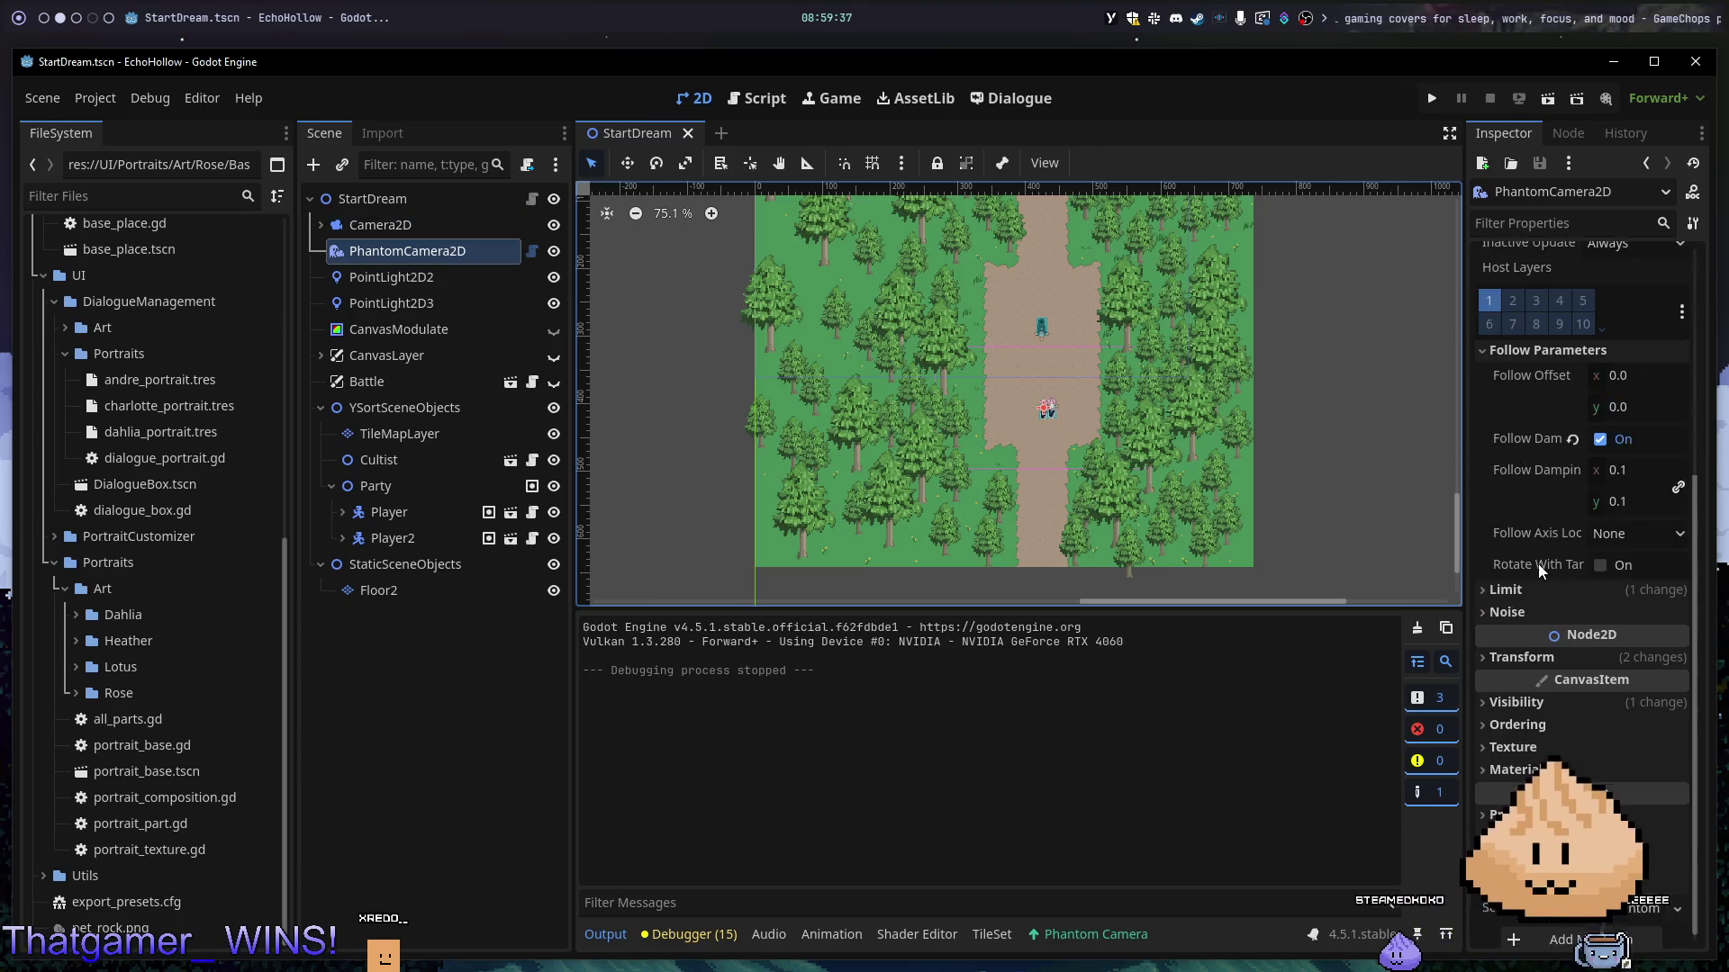
pyautogui.click(1526, 581)
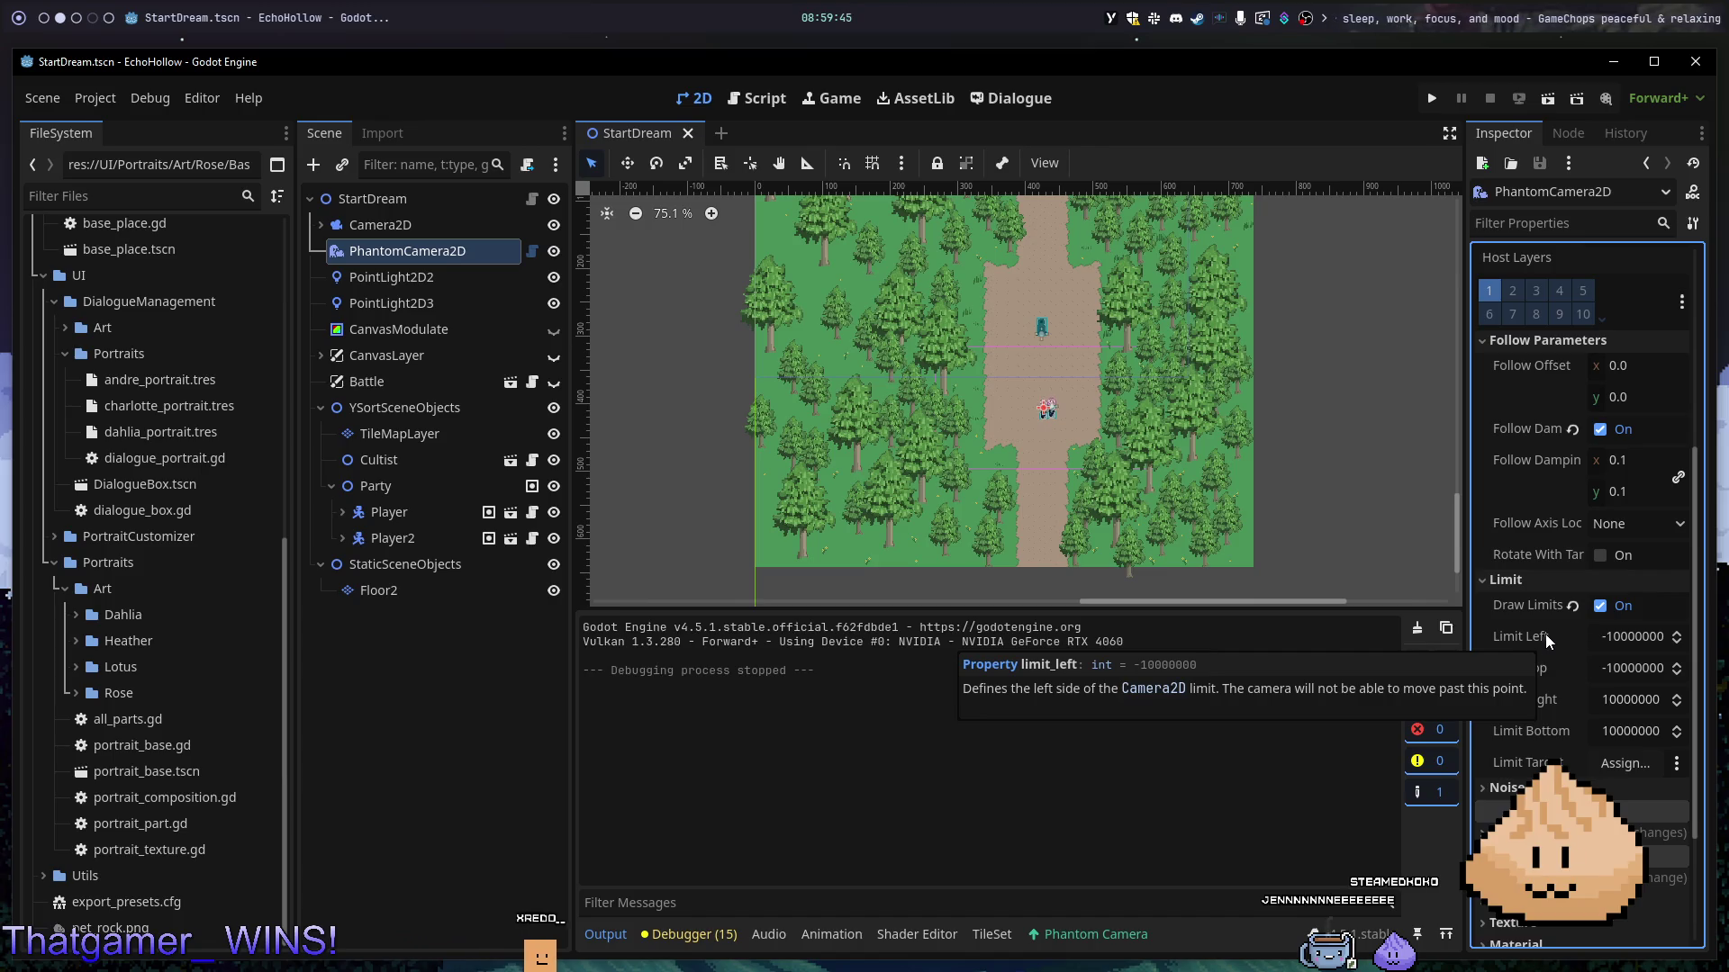
pyautogui.scroll(7, 1248, 382)
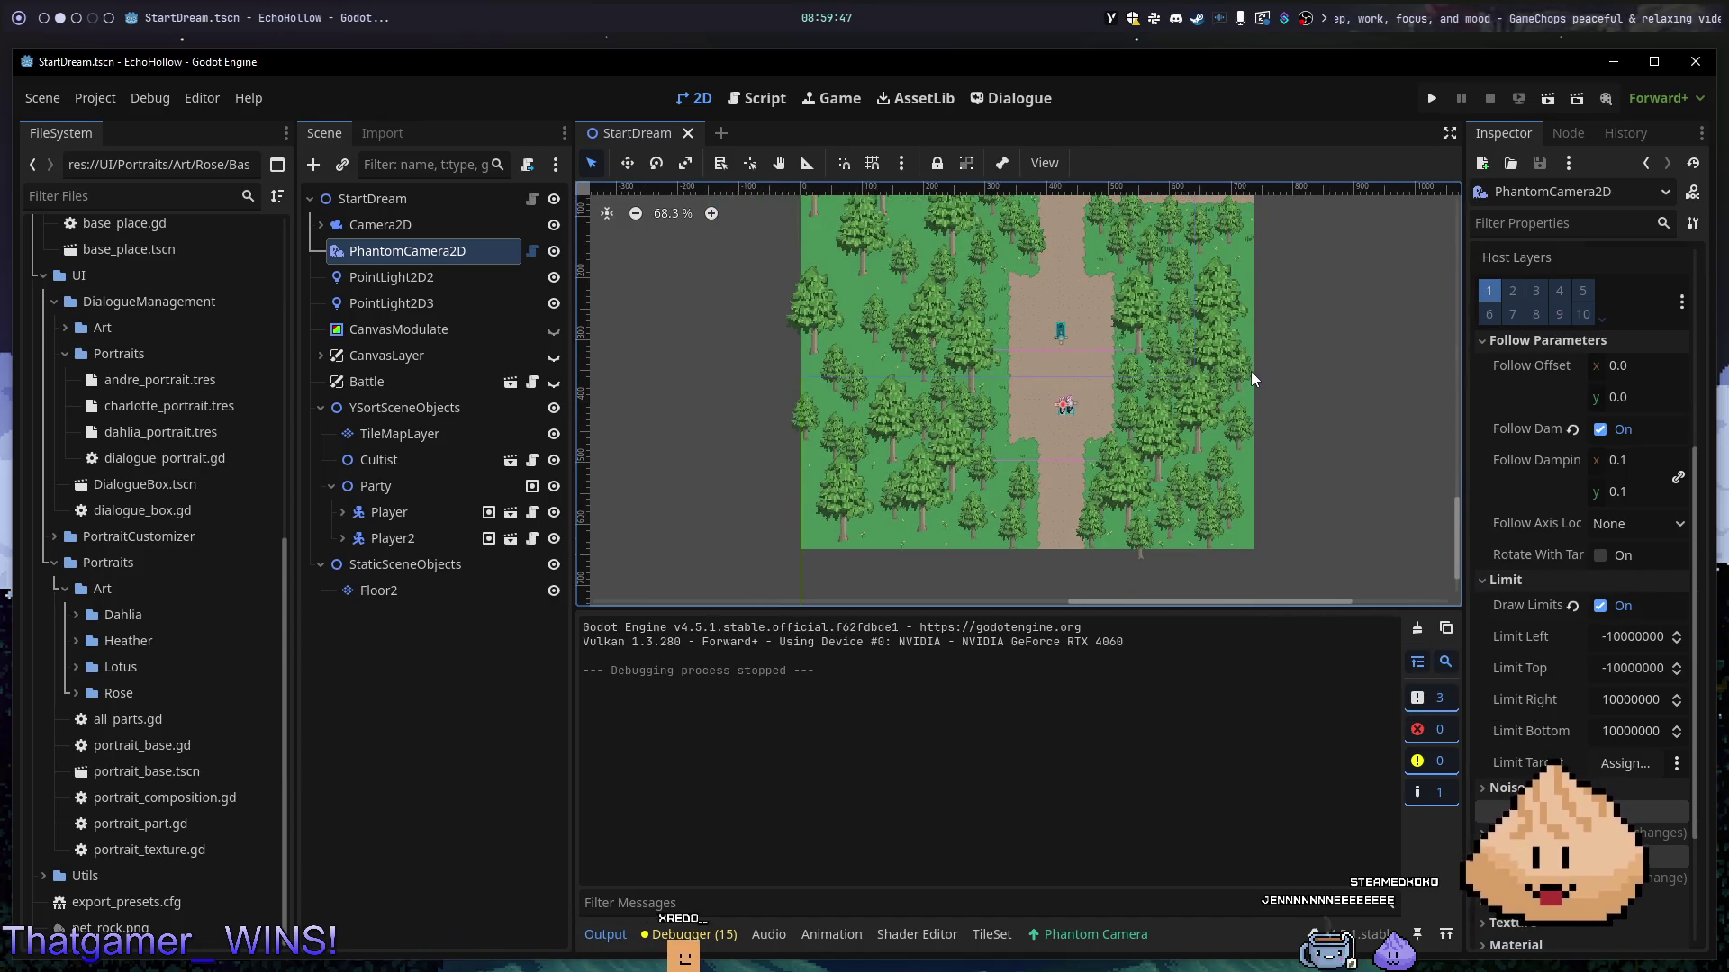
pyautogui.scroll(8, 1324, 423)
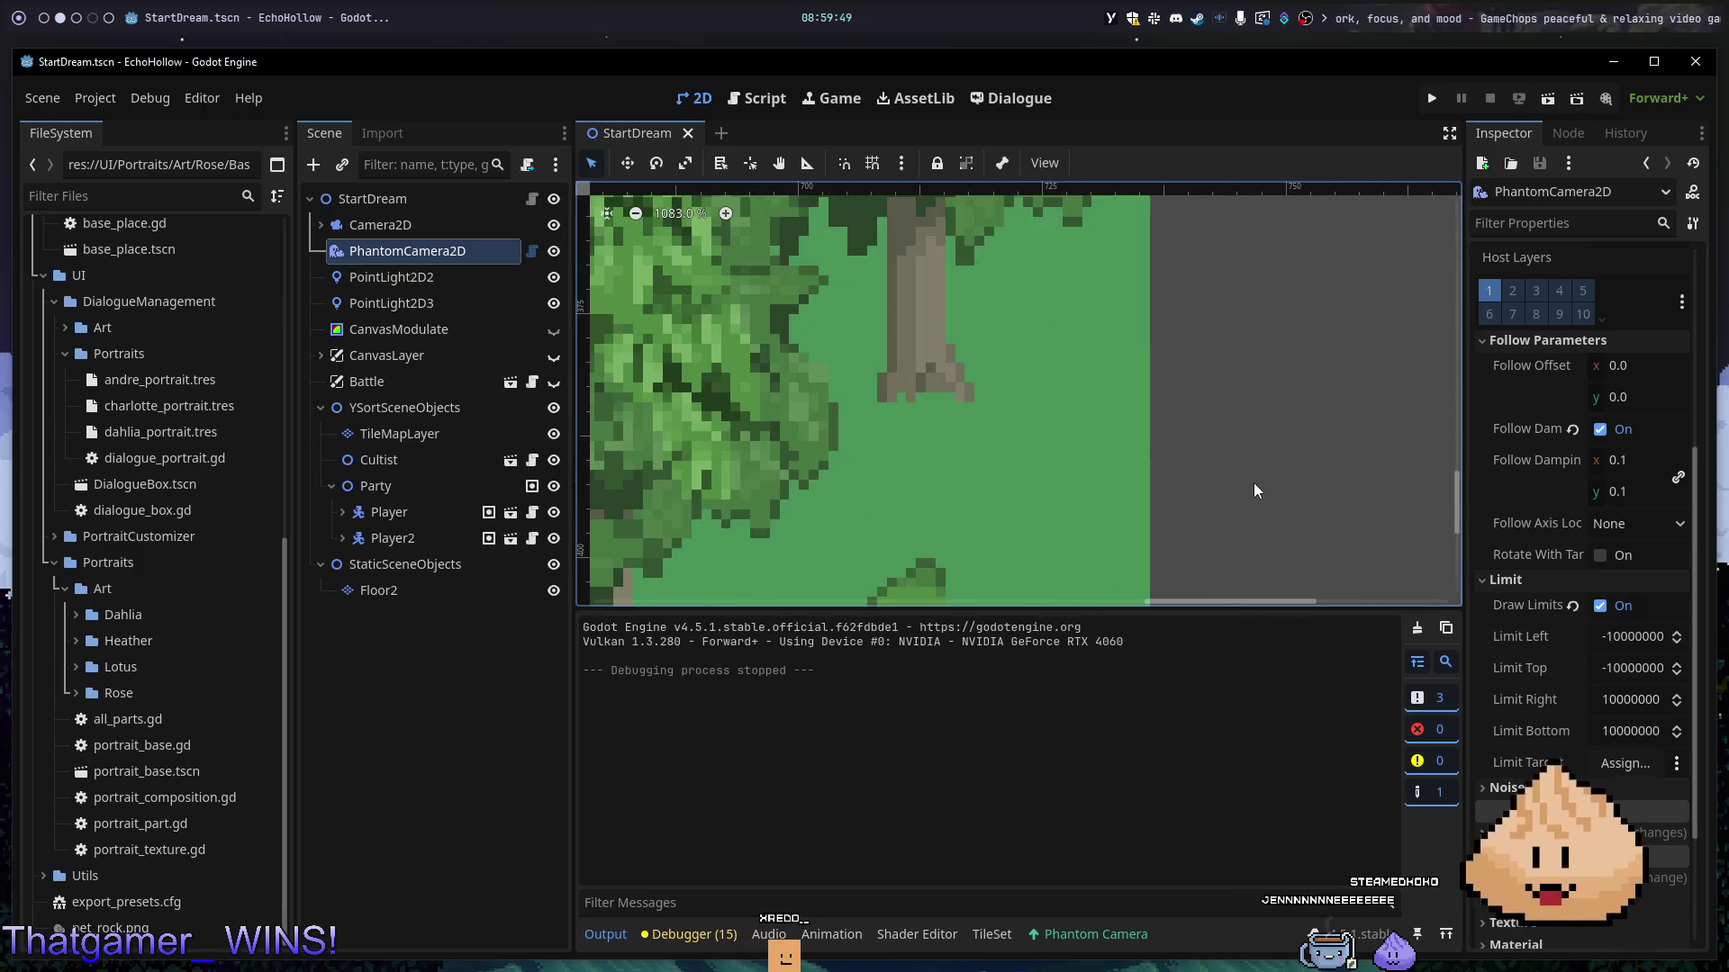
pyautogui.scroll(-10, 1205, 364)
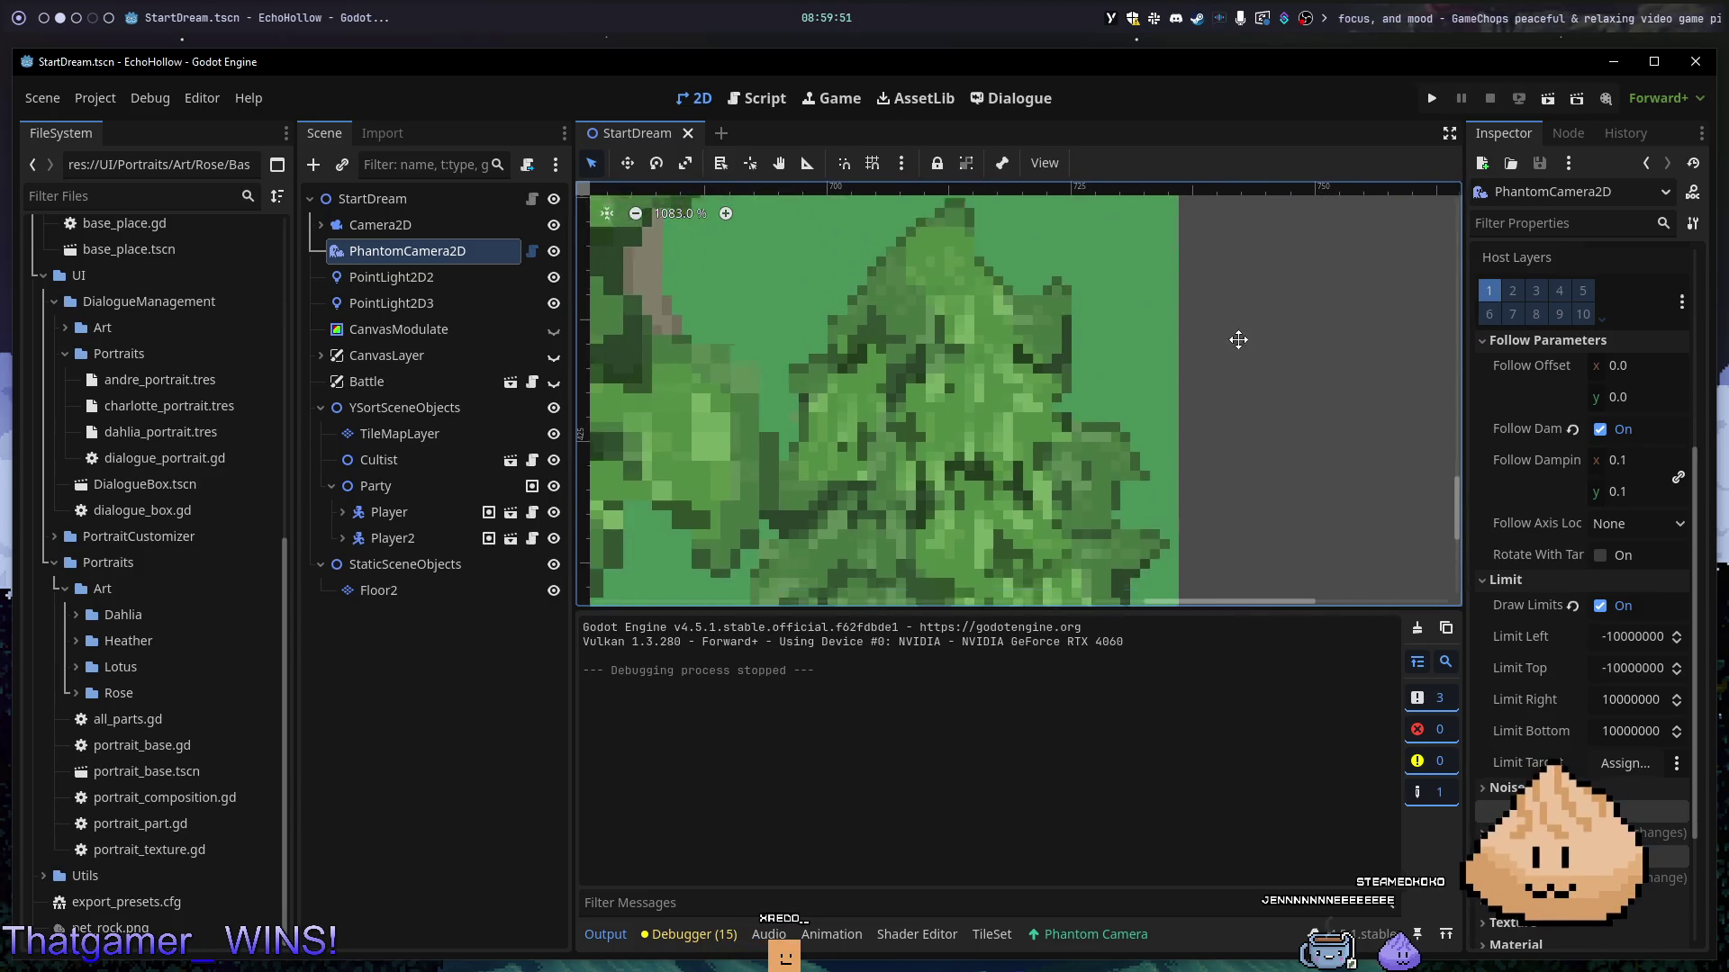
pyautogui.moveTo(1202, 314); pyautogui.dragTo(1185, 231)
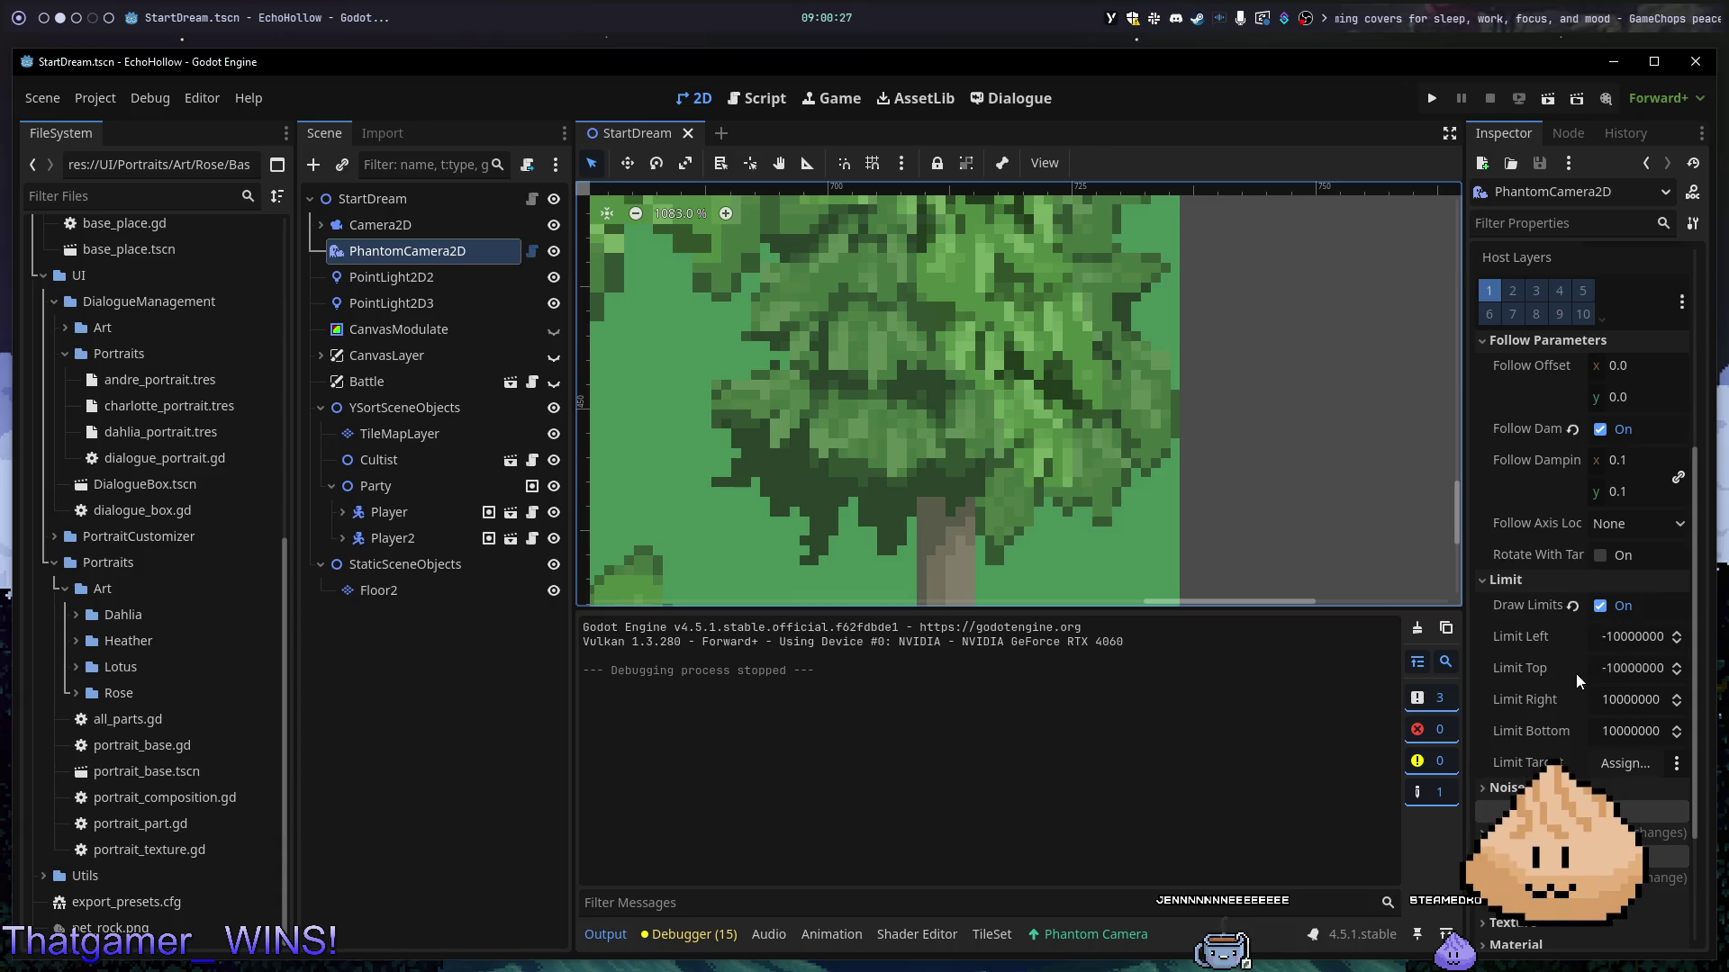
pyautogui.scroll(-8, 1281, 488)
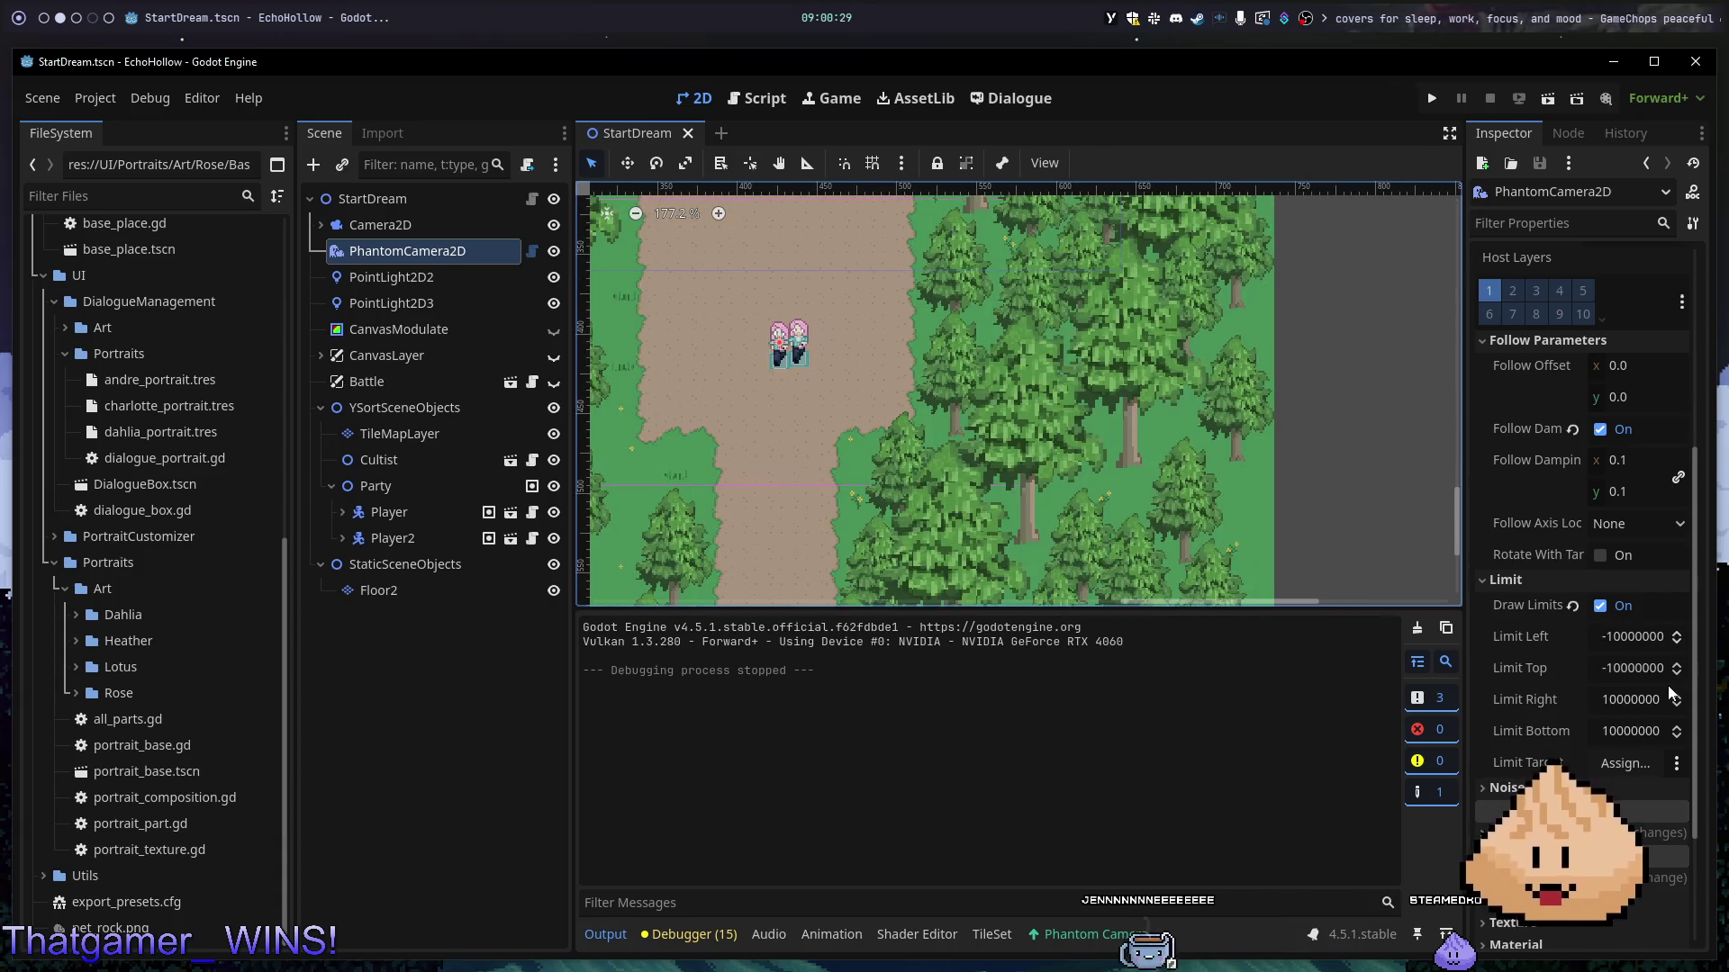
# - Set the camera's right limit to 735
pyautogui.click(1664, 699)
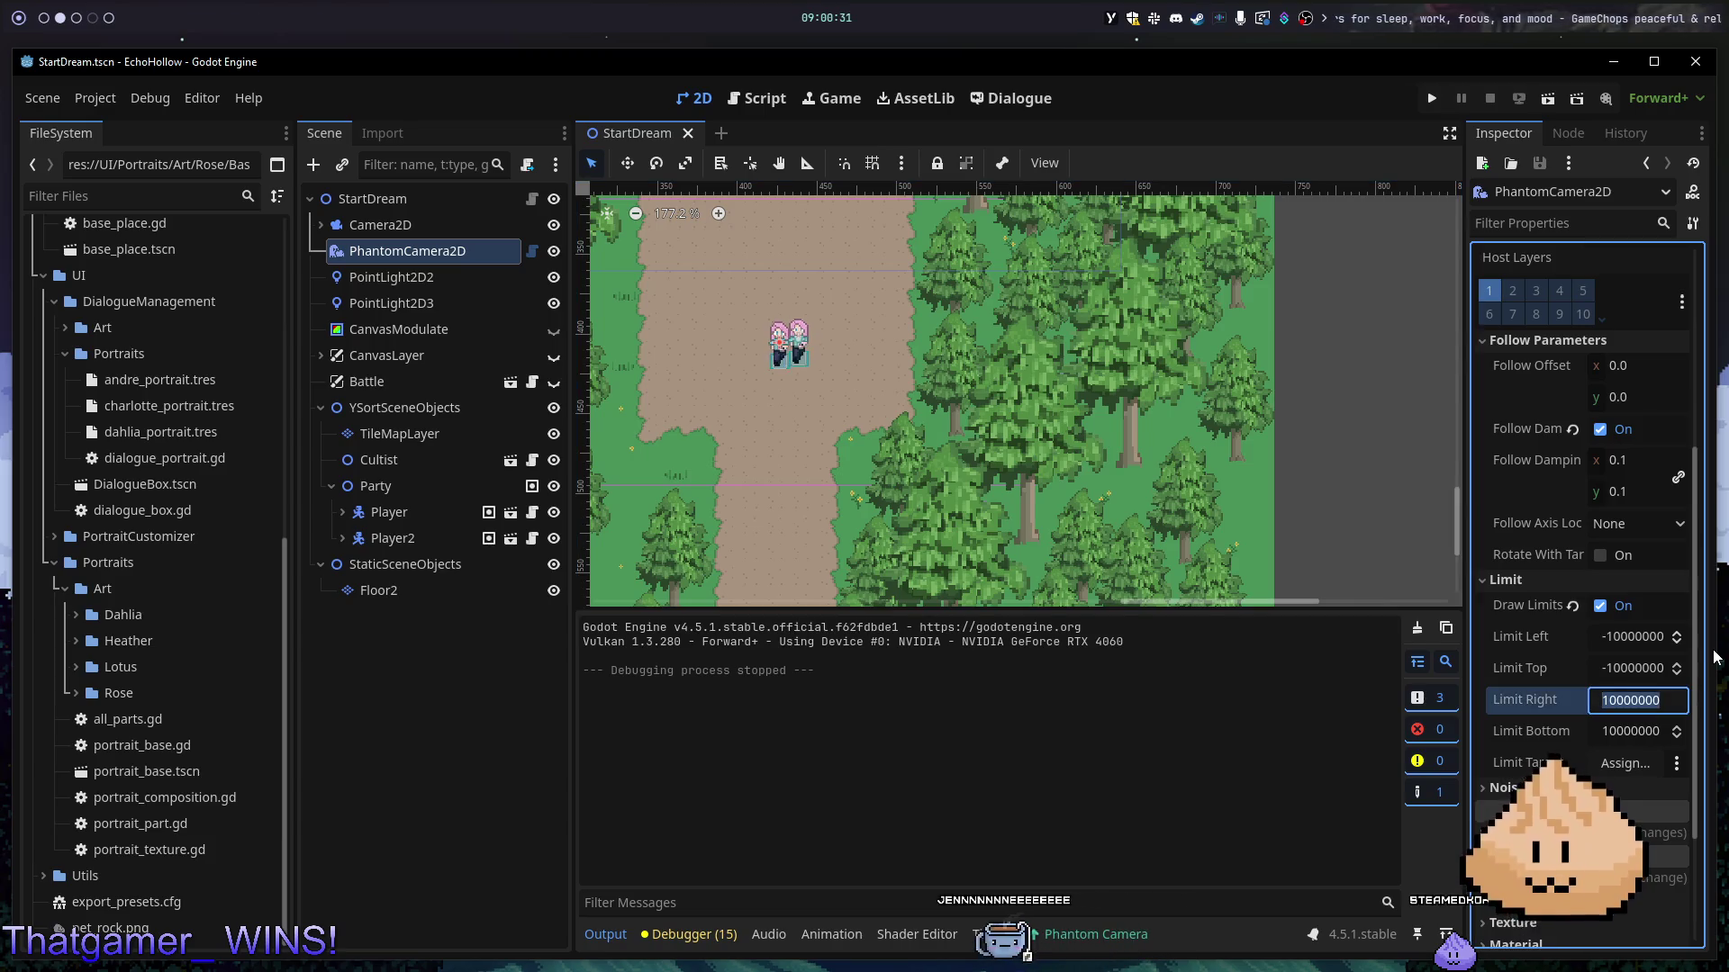
pyautogui.write('735')
pyautogui.press('Return')
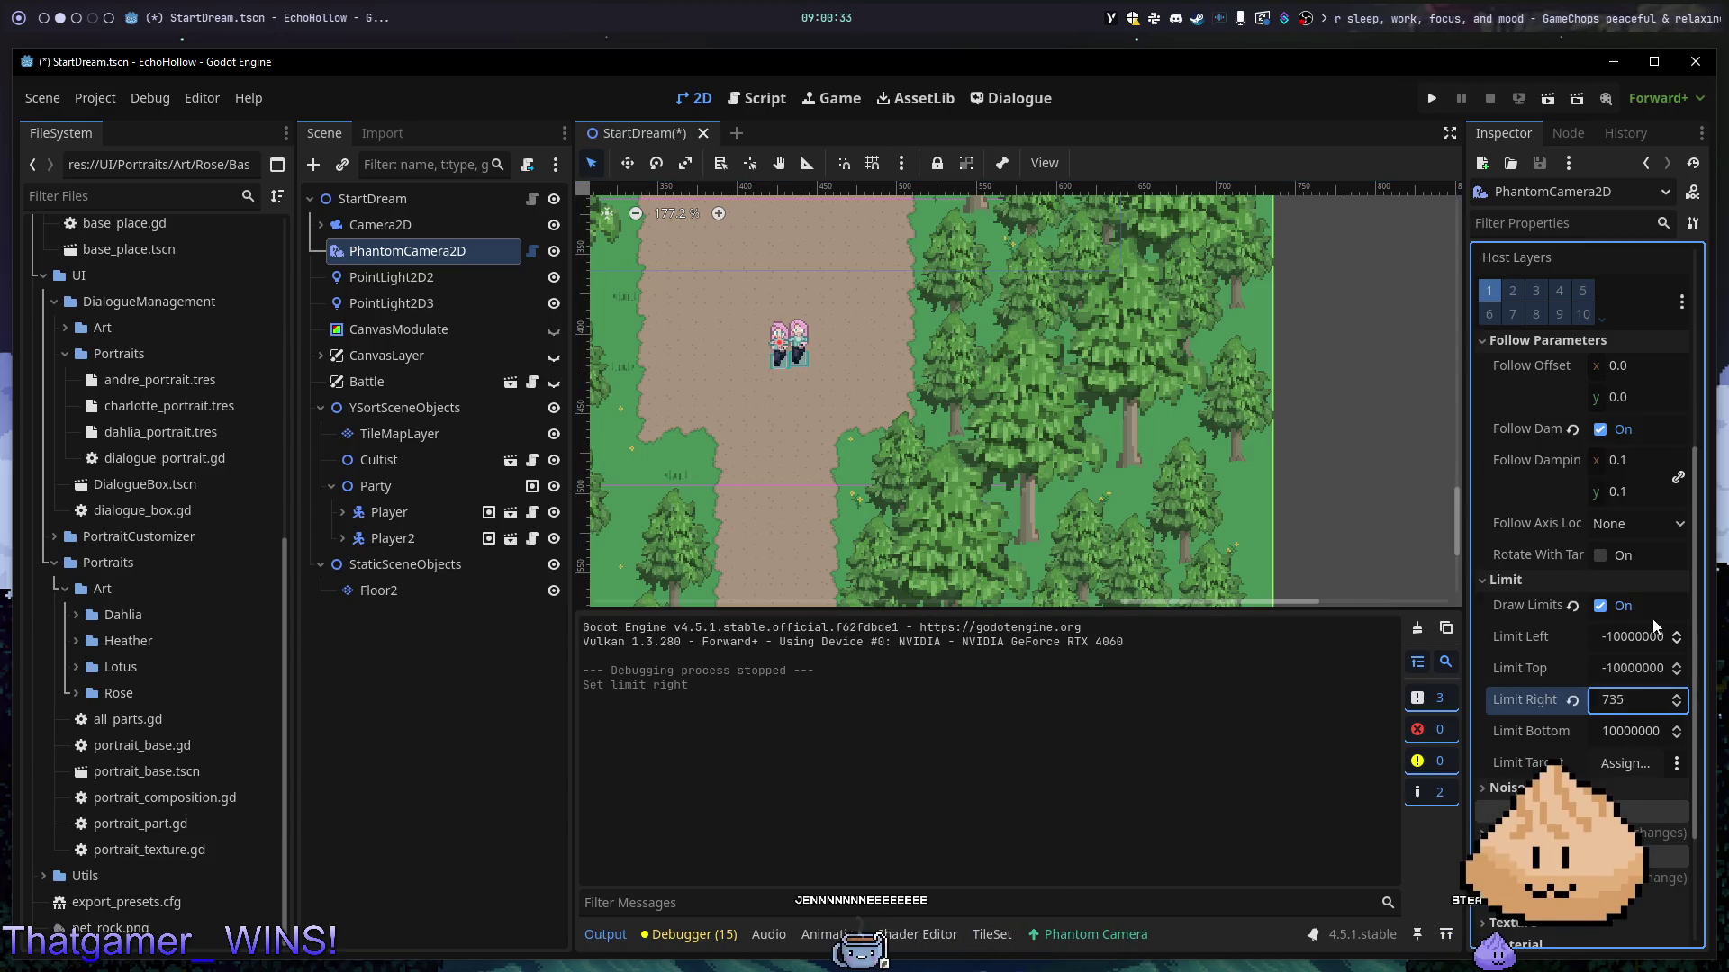
pyautogui.scroll(-7, 1345, 397)
pyautogui.moveTo(1247, 424); pyautogui.dragTo(1205, 573)
pyautogui.scroll(-3, 1297, 455)
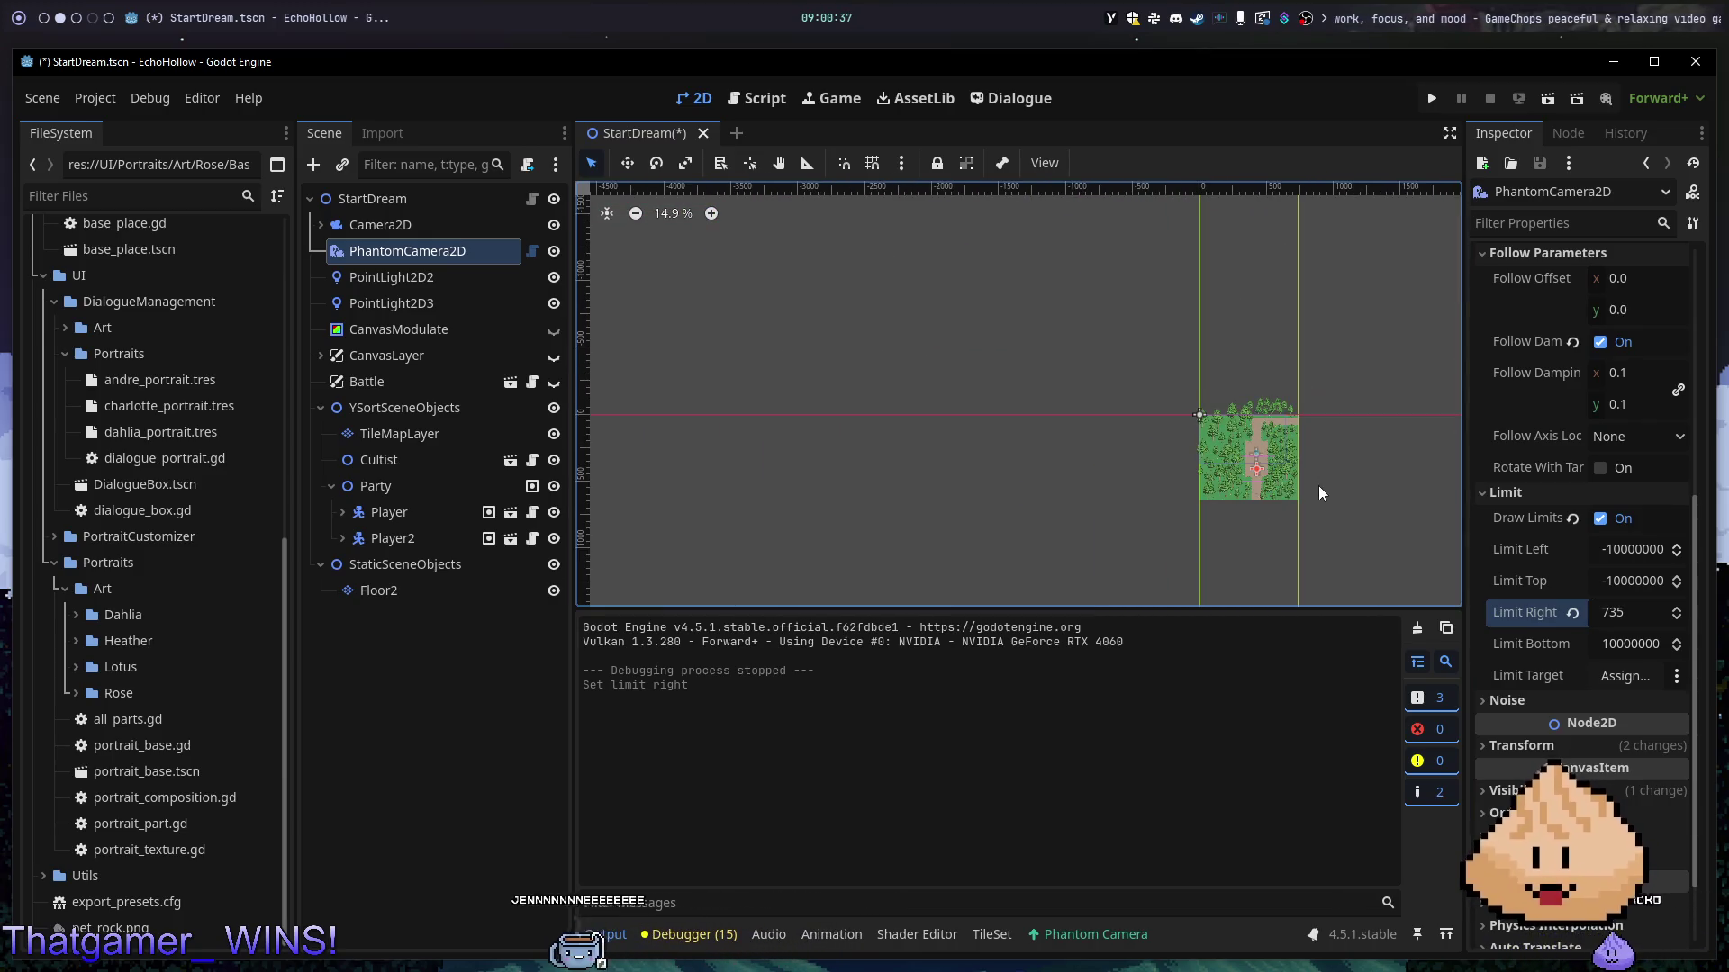
pyautogui.moveTo(1335, 493); pyautogui.dragTo(1301, 396)
pyautogui.scroll(7, 1207, 377)
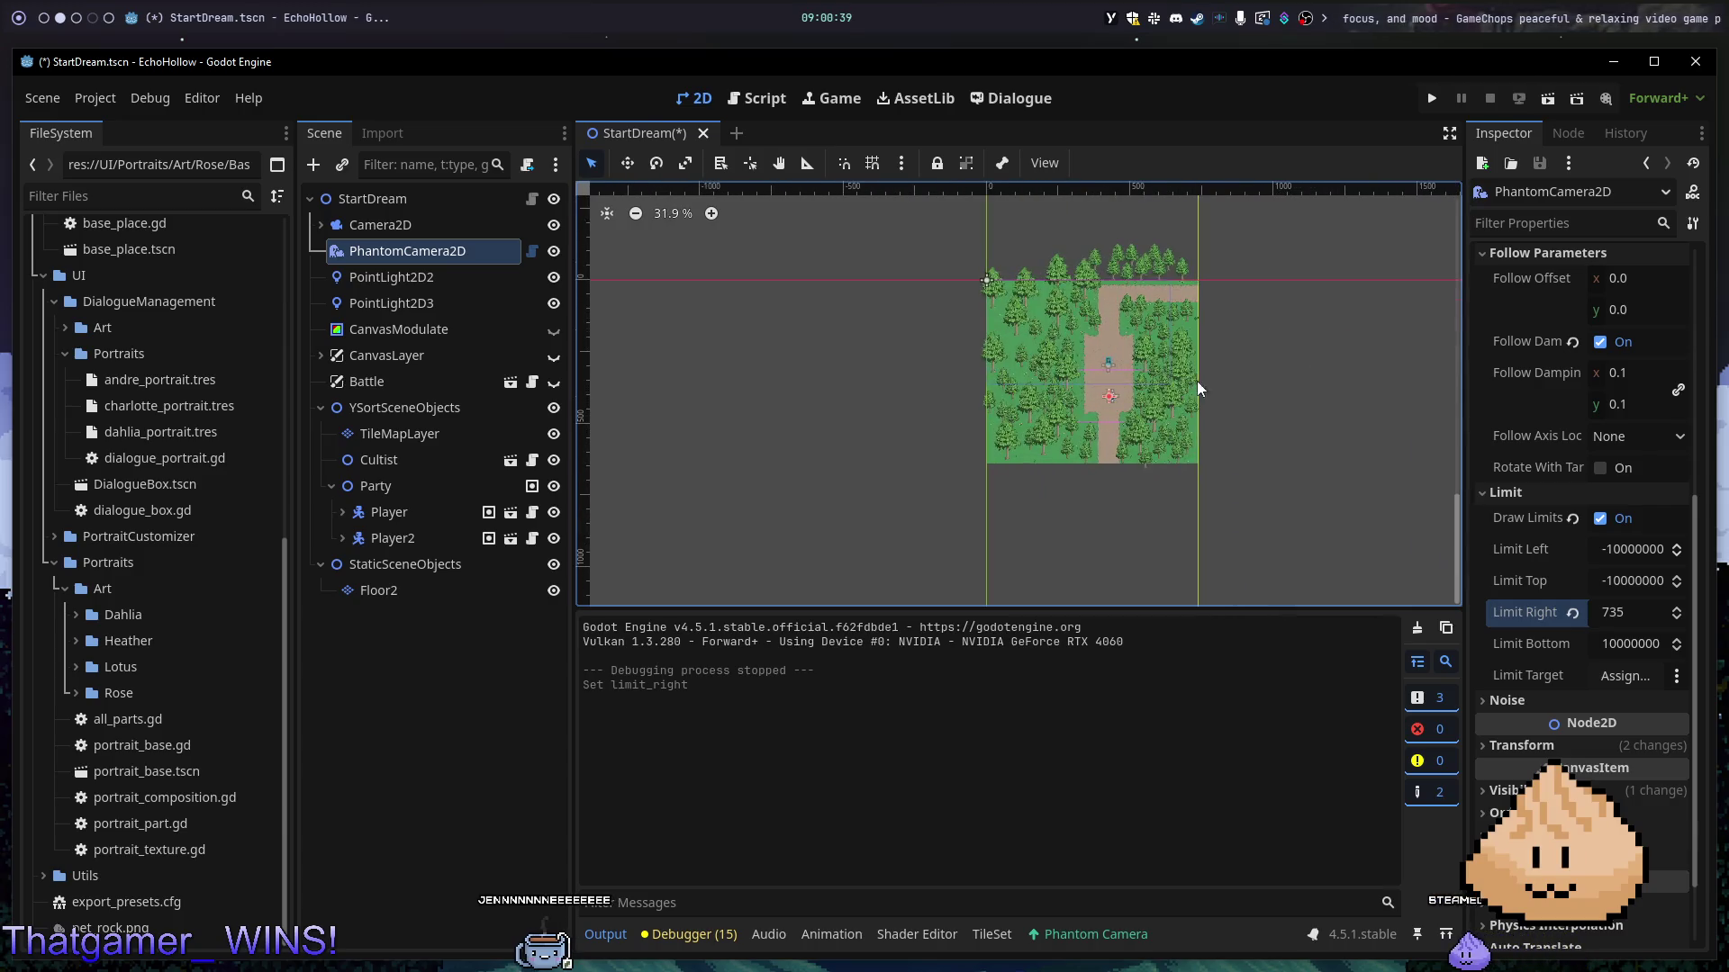
pyautogui.scroll(1, 1291, 332)
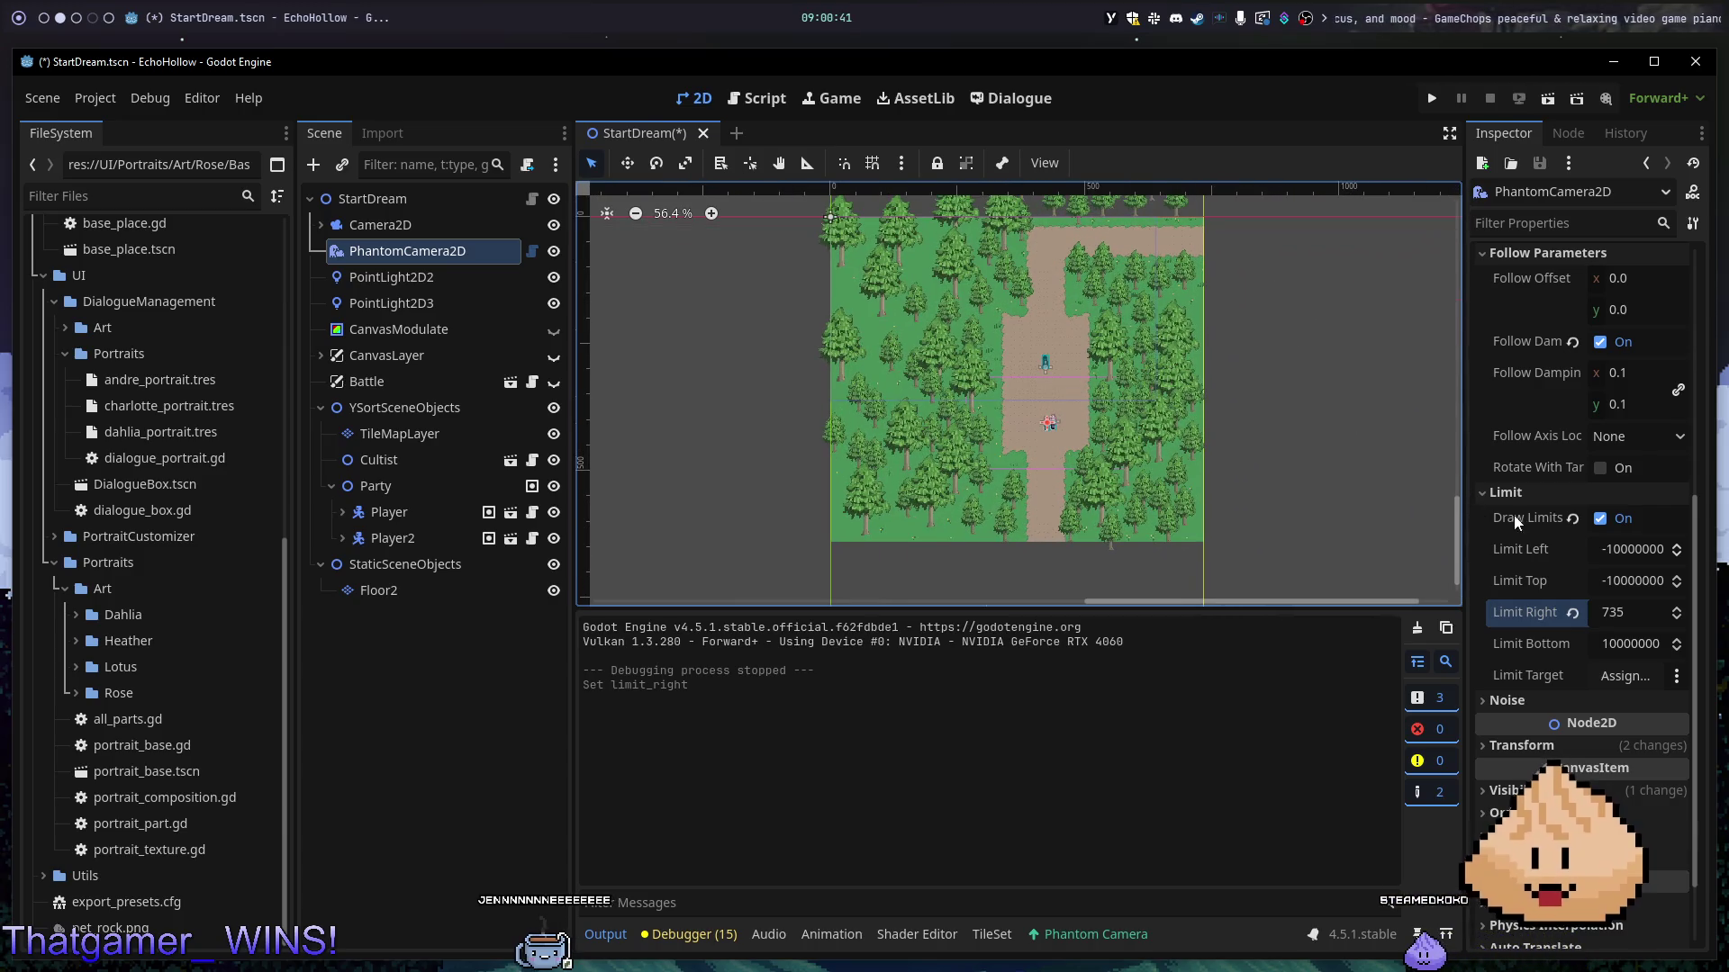
# - Adjust the camera's bottom limit through several tries until it reads 640
pyautogui.click(1634, 643)
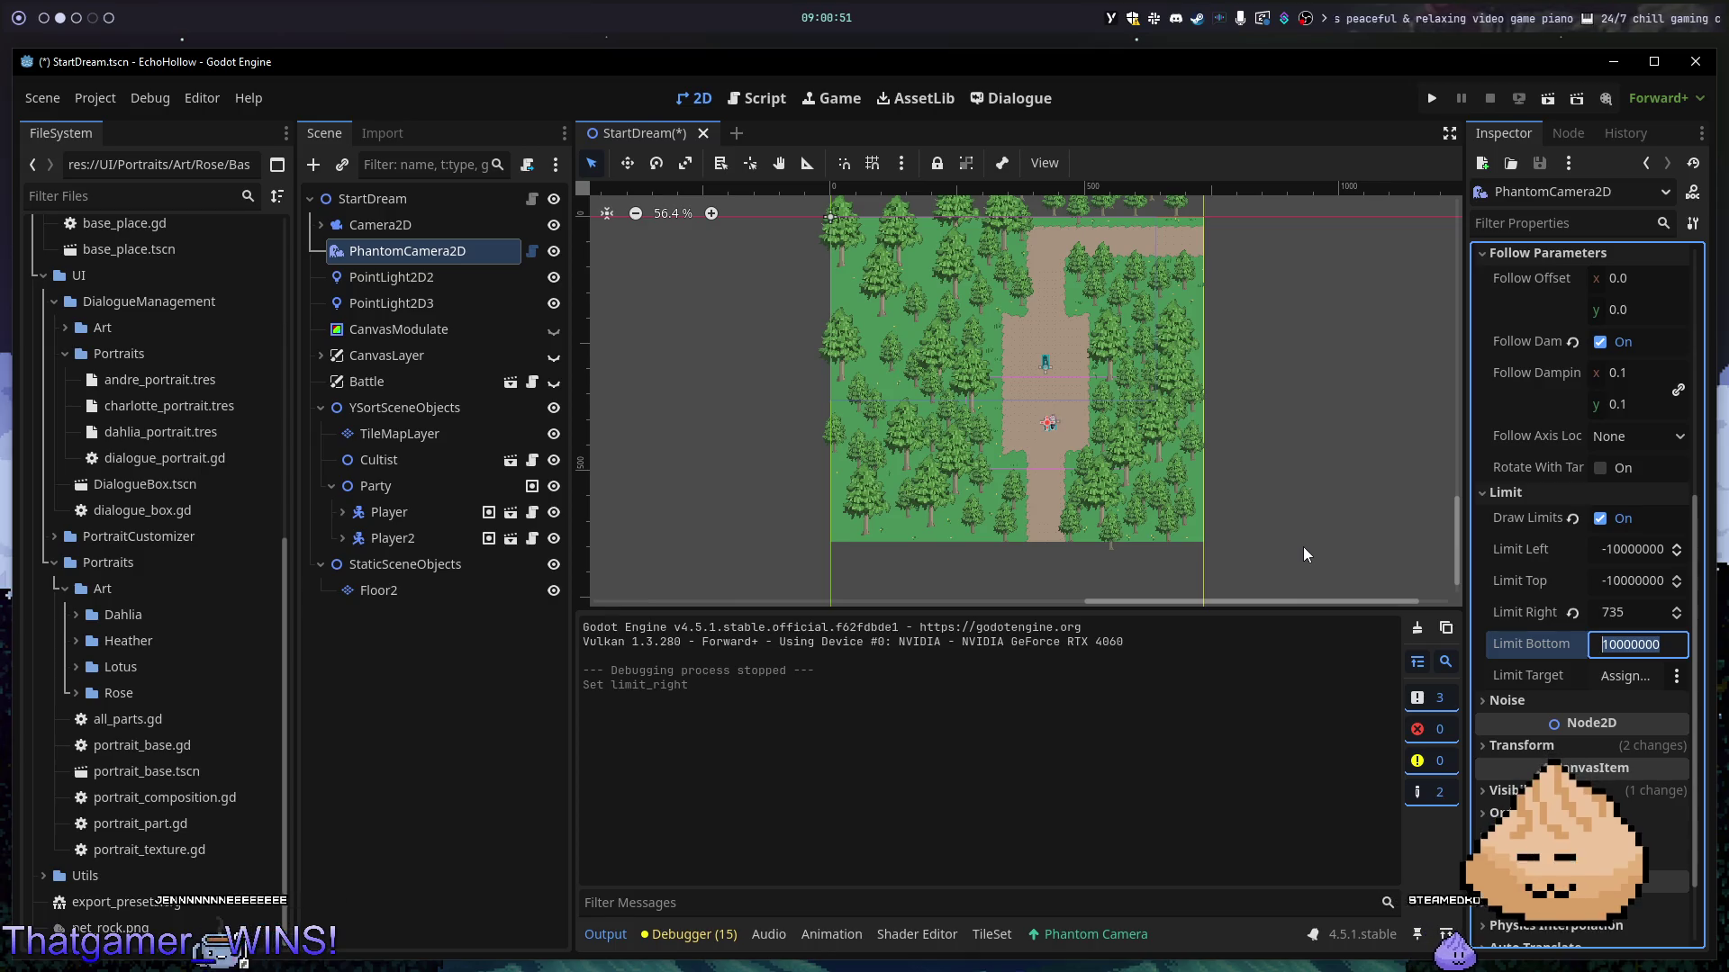
pyautogui.write('600')
pyautogui.press('Return')
pyautogui.click(1630, 644)
pyautogui.write('1065')
pyautogui.press('Return')
pyautogui.moveTo(1630, 643)
pyautogui.mouseDown()
pyautogui.moveTo(1546, 644)
pyautogui.moveTo(1598, 644)
pyautogui.mouseUp()
pyautogui.scroll(4, 1191, 544)
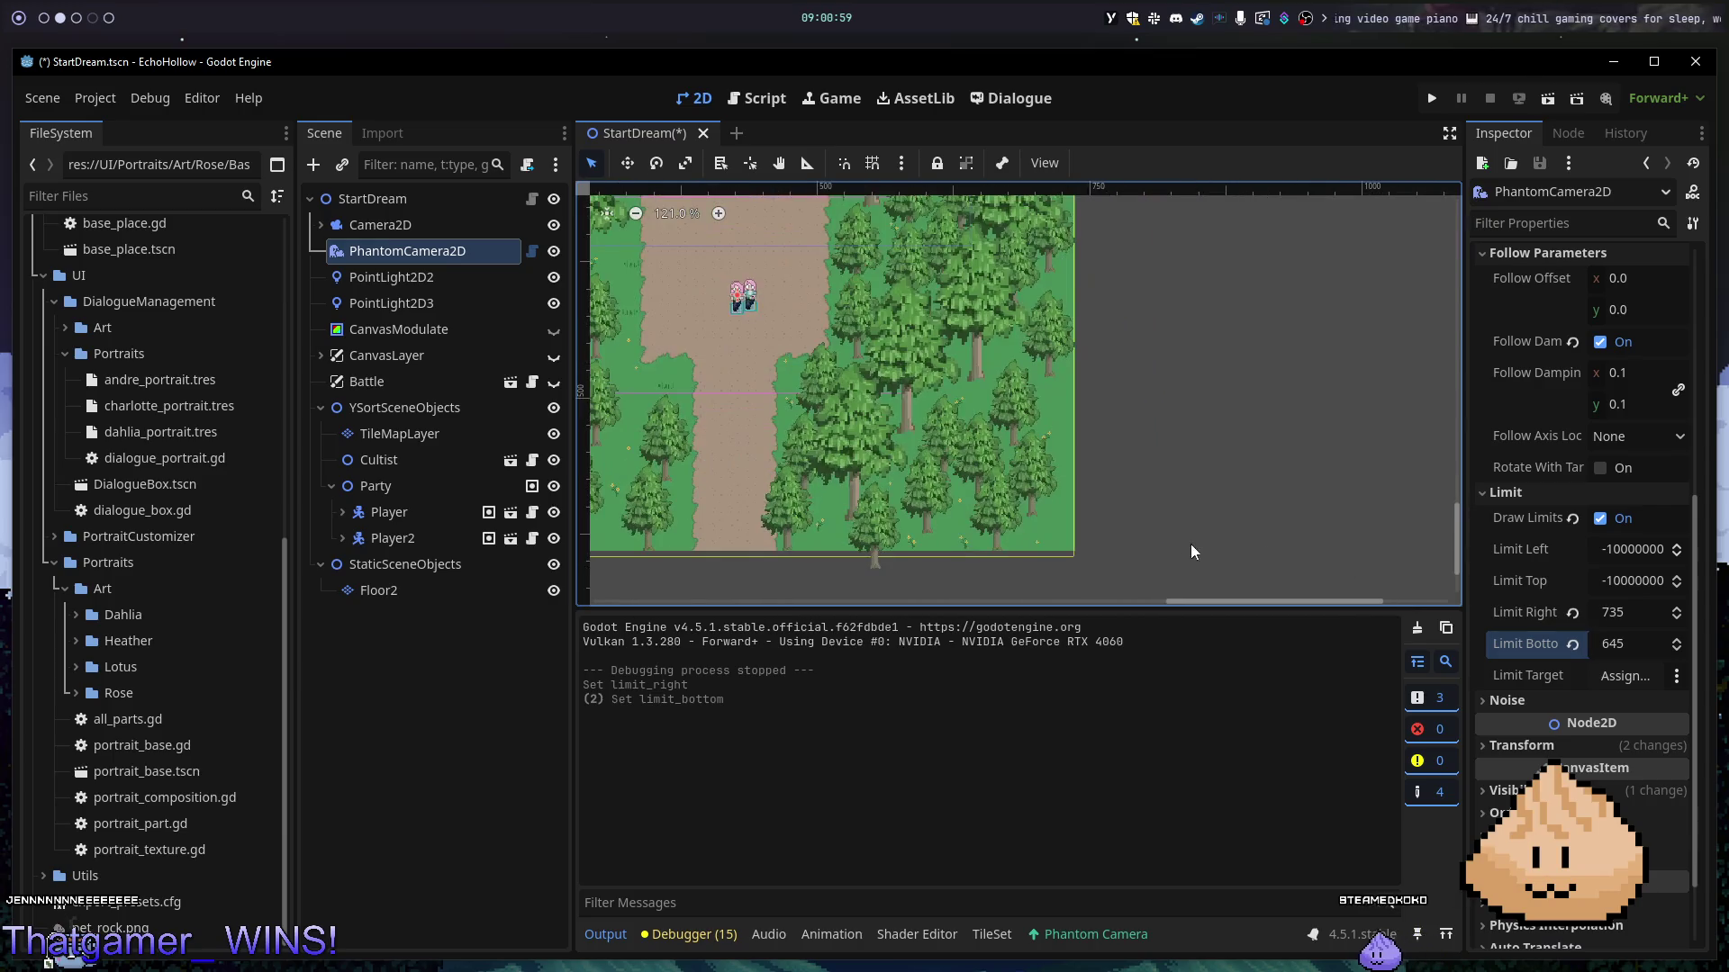
pyautogui.click(1618, 646)
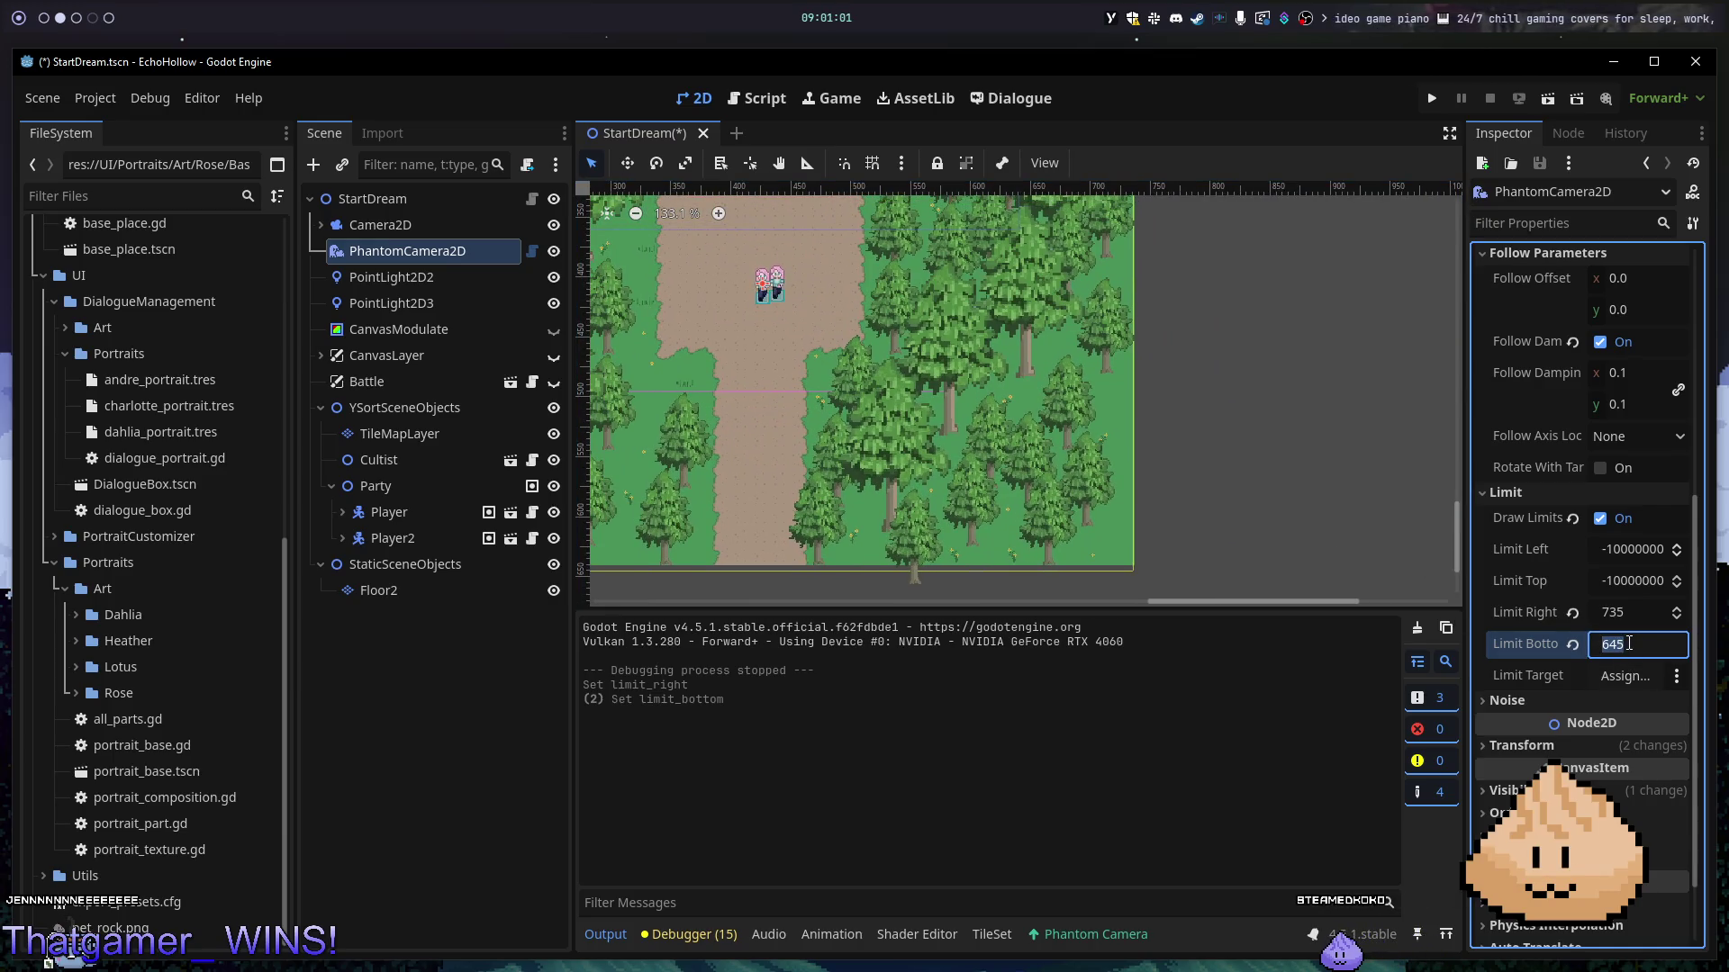
pyautogui.write('640')
pyautogui.press('Return')
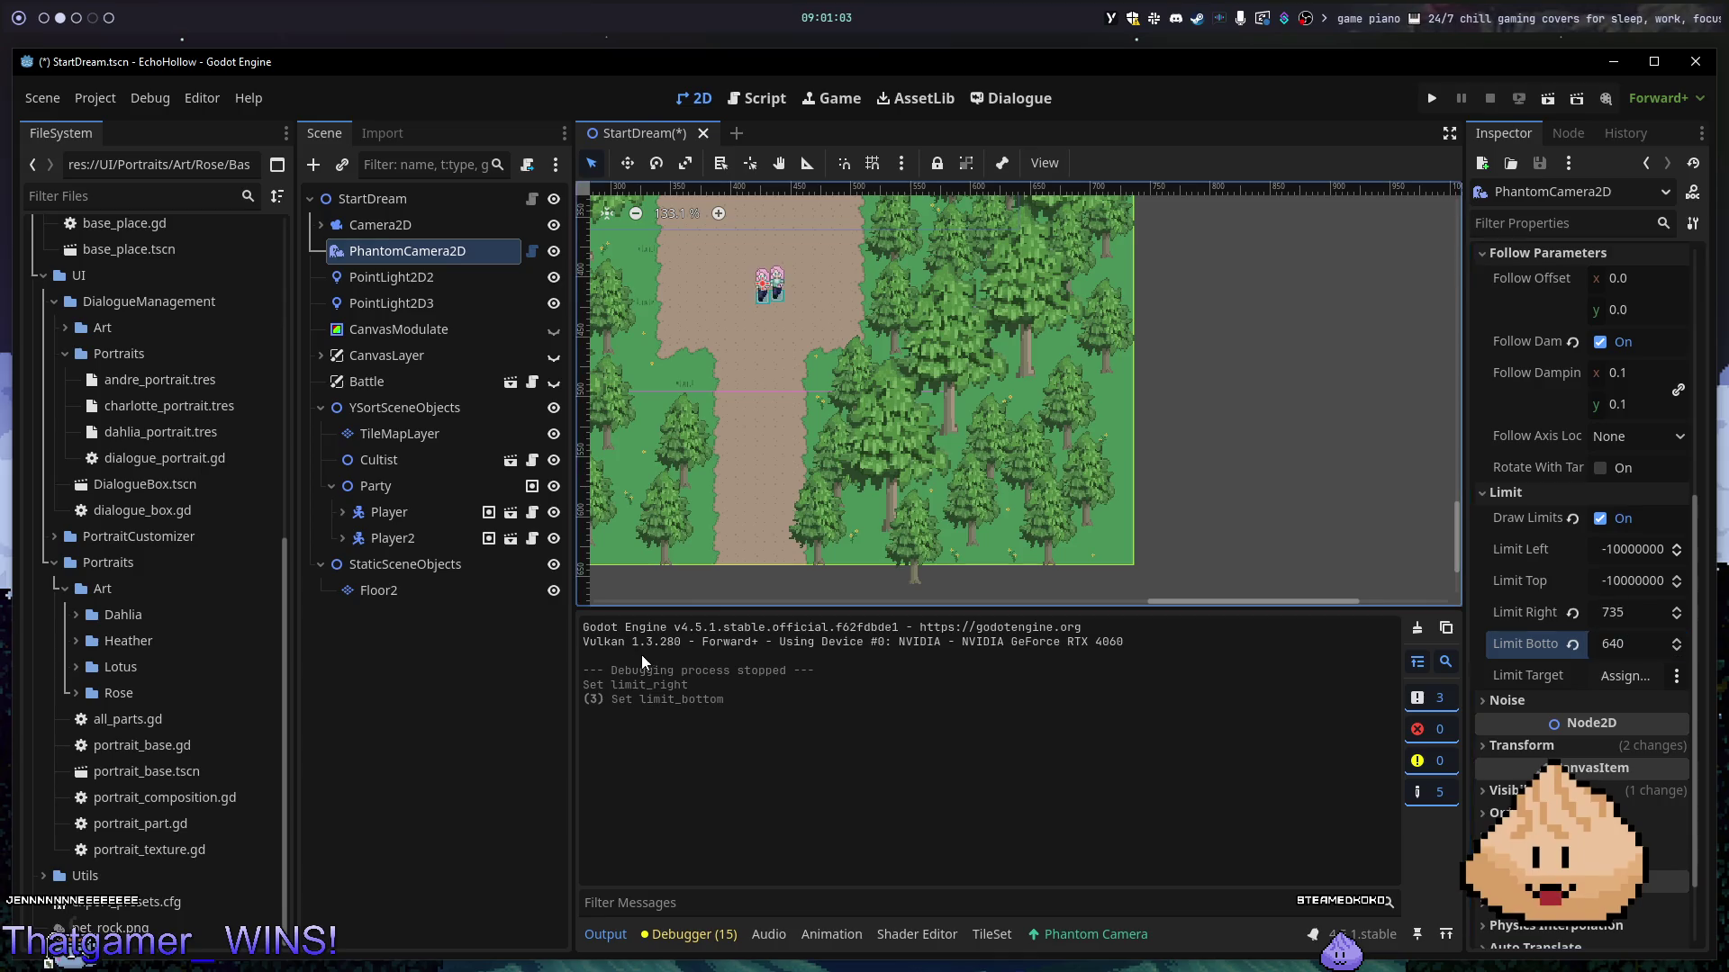
pyautogui.scroll(12, 813, 560)
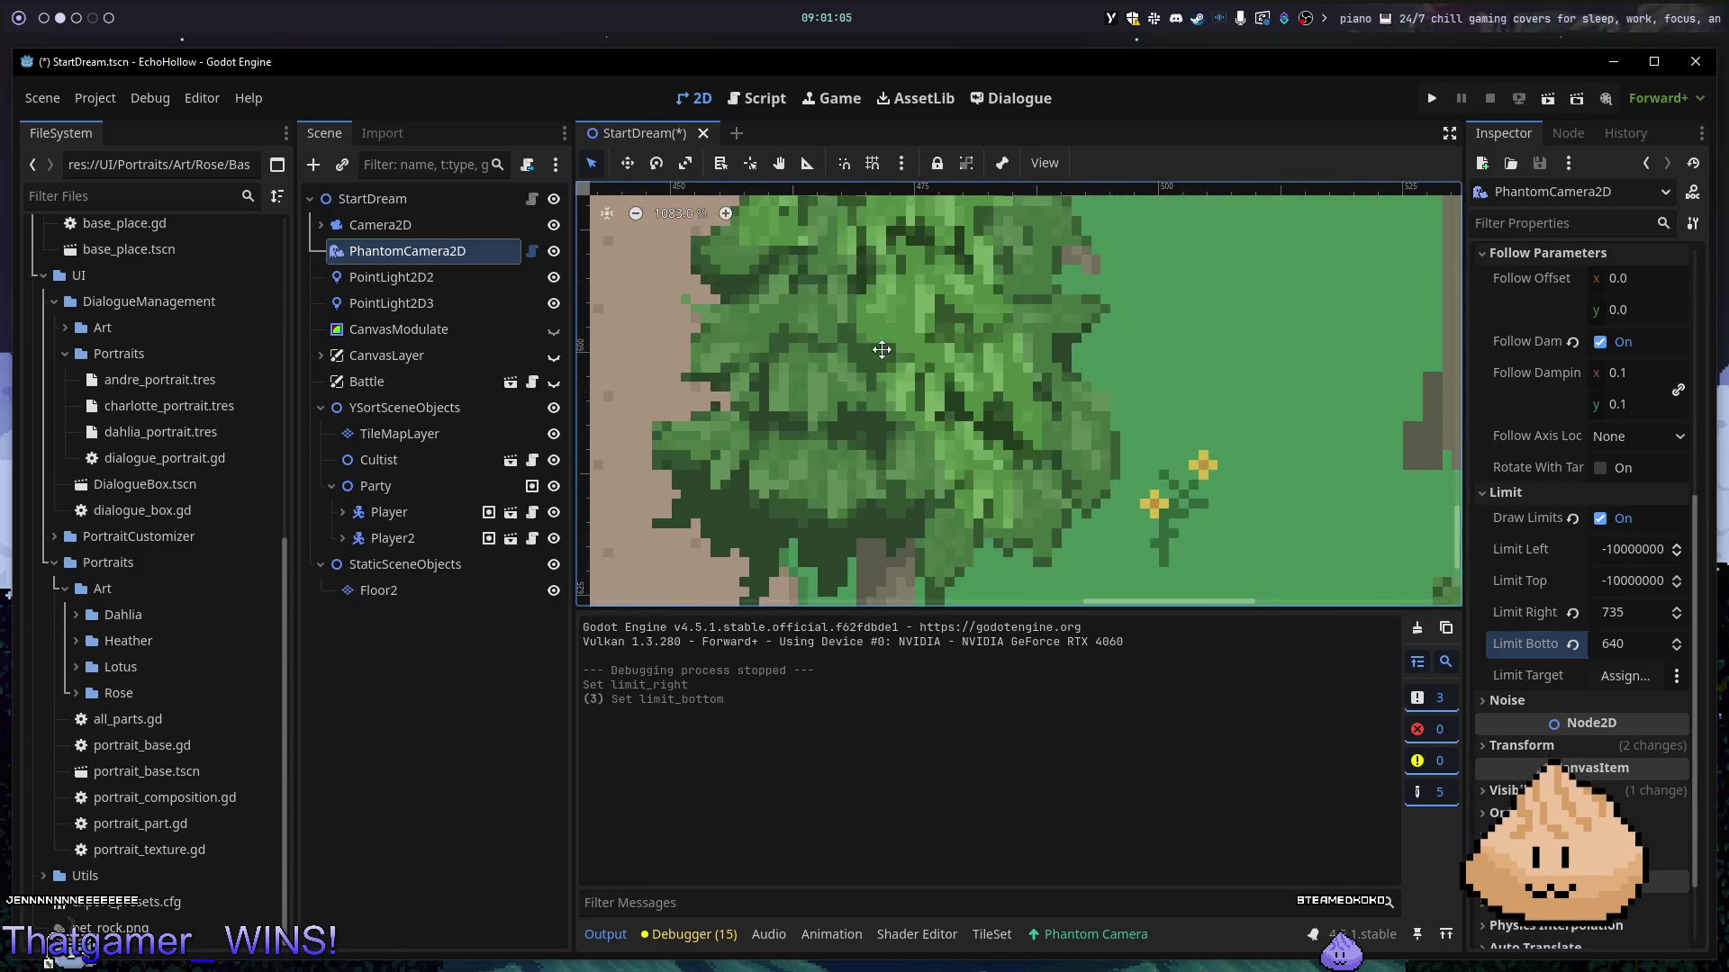
pyautogui.scroll(-11, 904, 504)
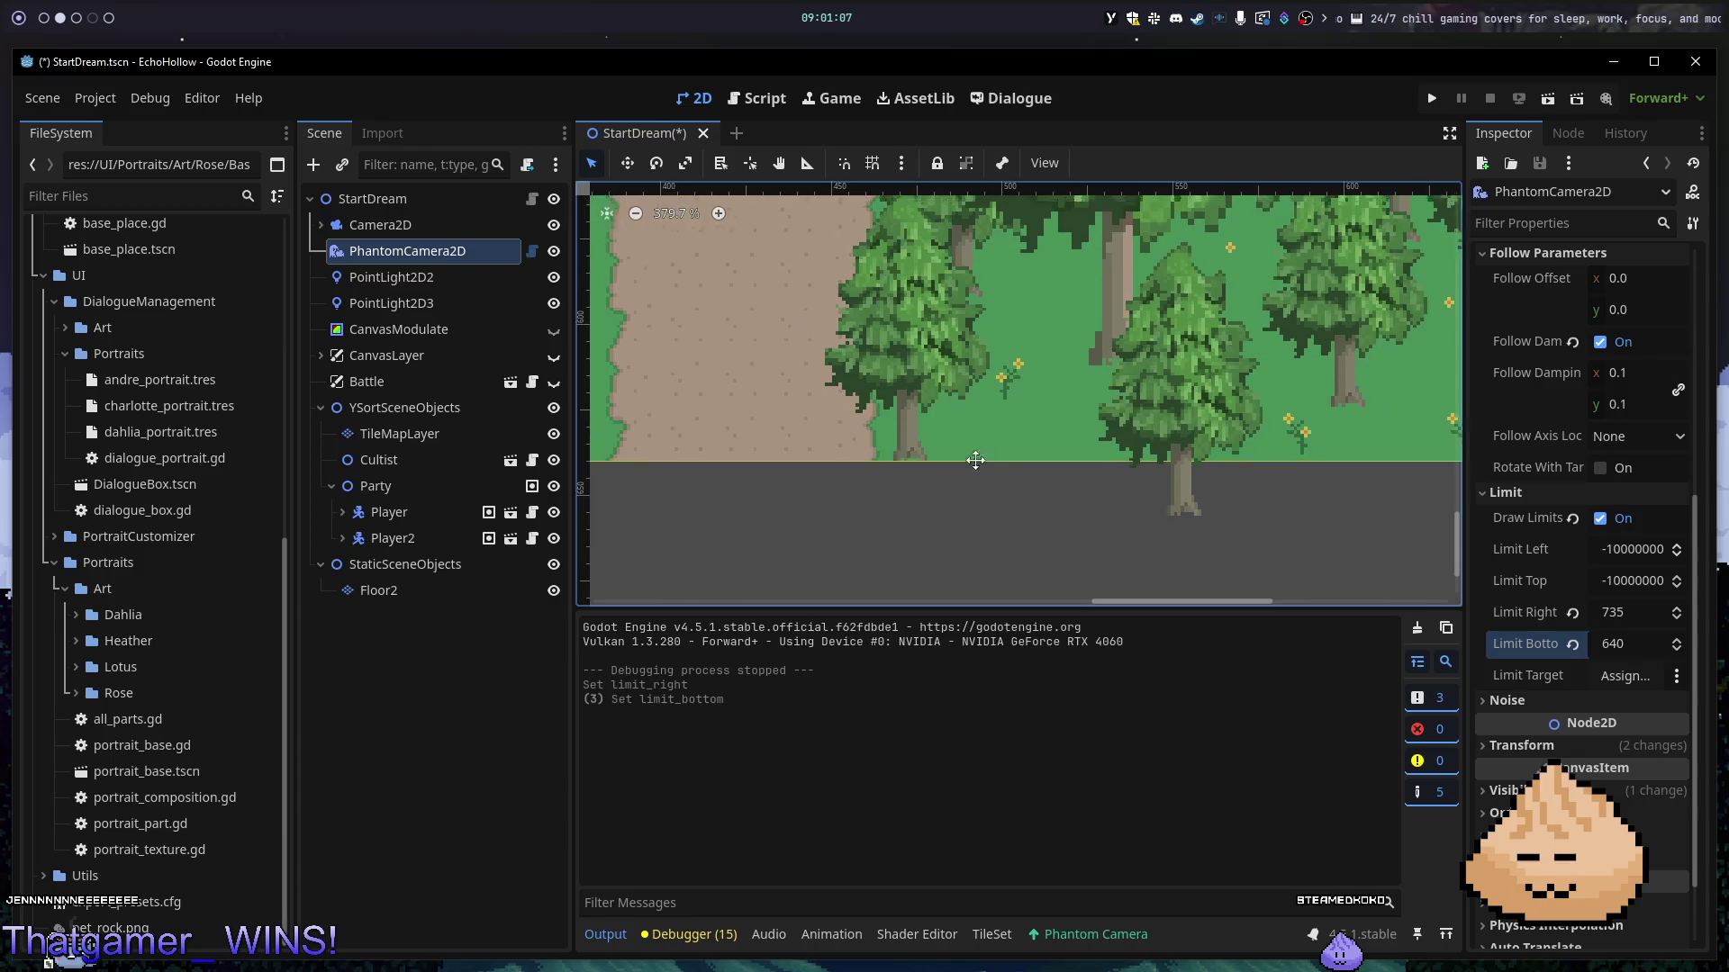
# - Set the camera's left and top limits to 0
pyautogui.moveTo(880, 417); pyautogui.dragTo(1165, 483)
pyautogui.scroll(-1, 1161, 491)
pyautogui.scroll(-2, 991, 502)
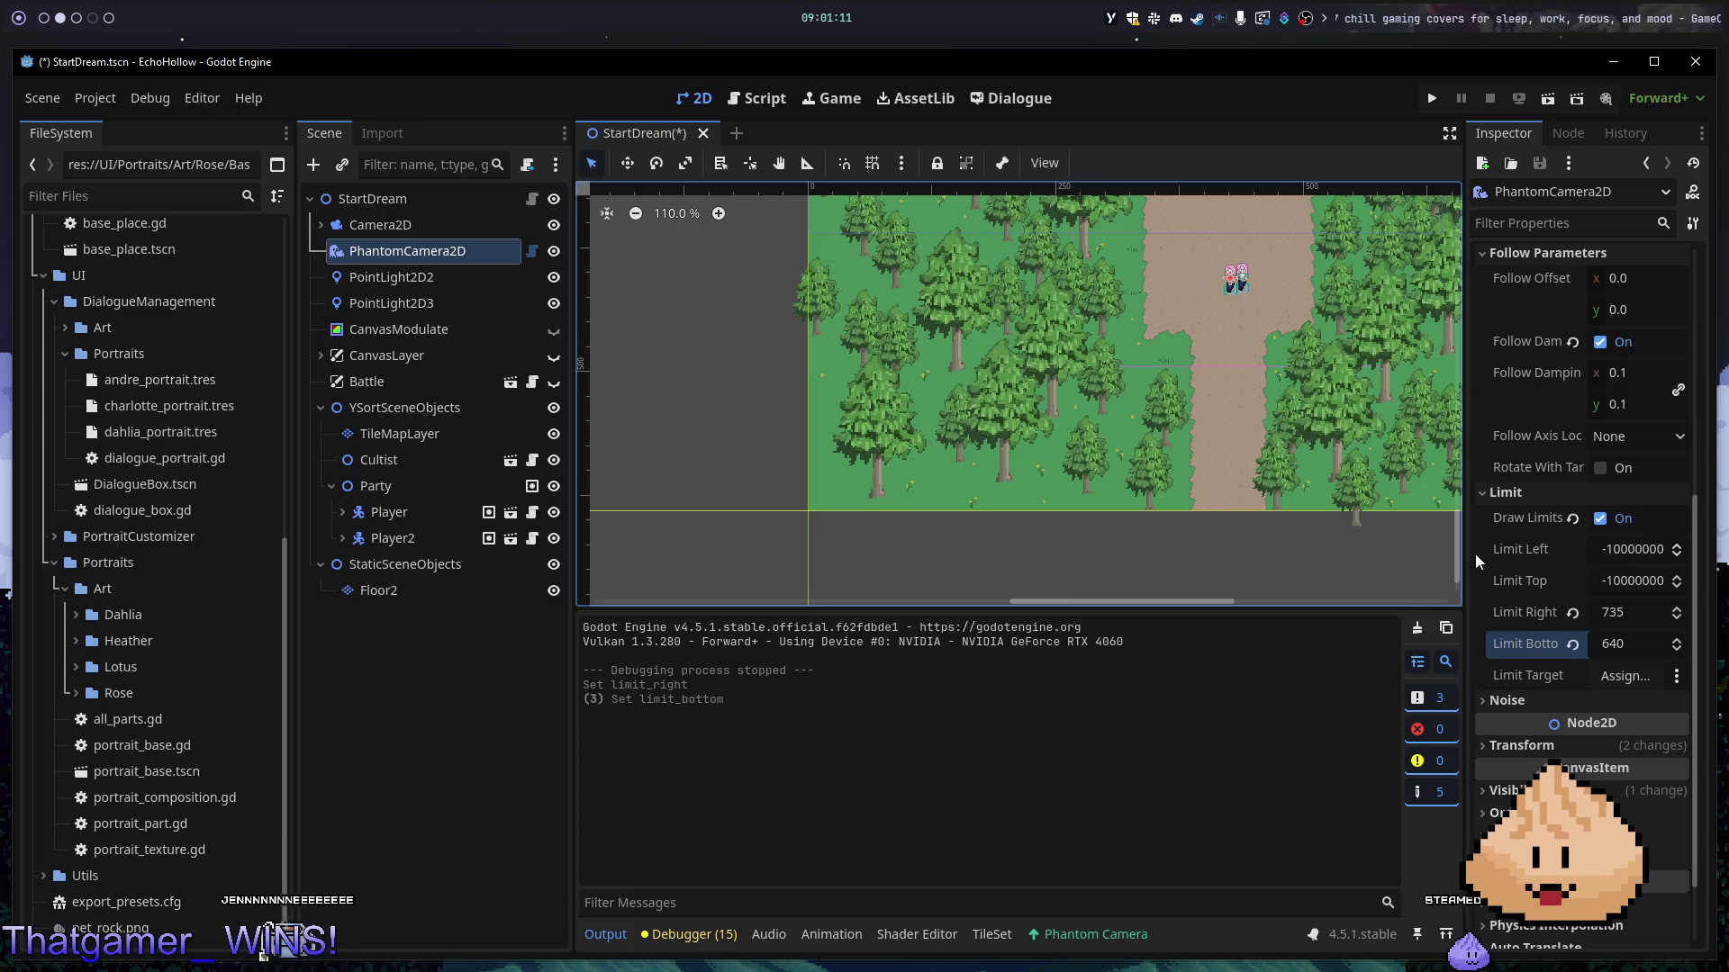
pyautogui.click(1602, 550)
pyautogui.write('0')
pyautogui.press('Tab')
pyautogui.write('0')
pyautogui.press('Return')
pyautogui.scroll(-8, 1351, 360)
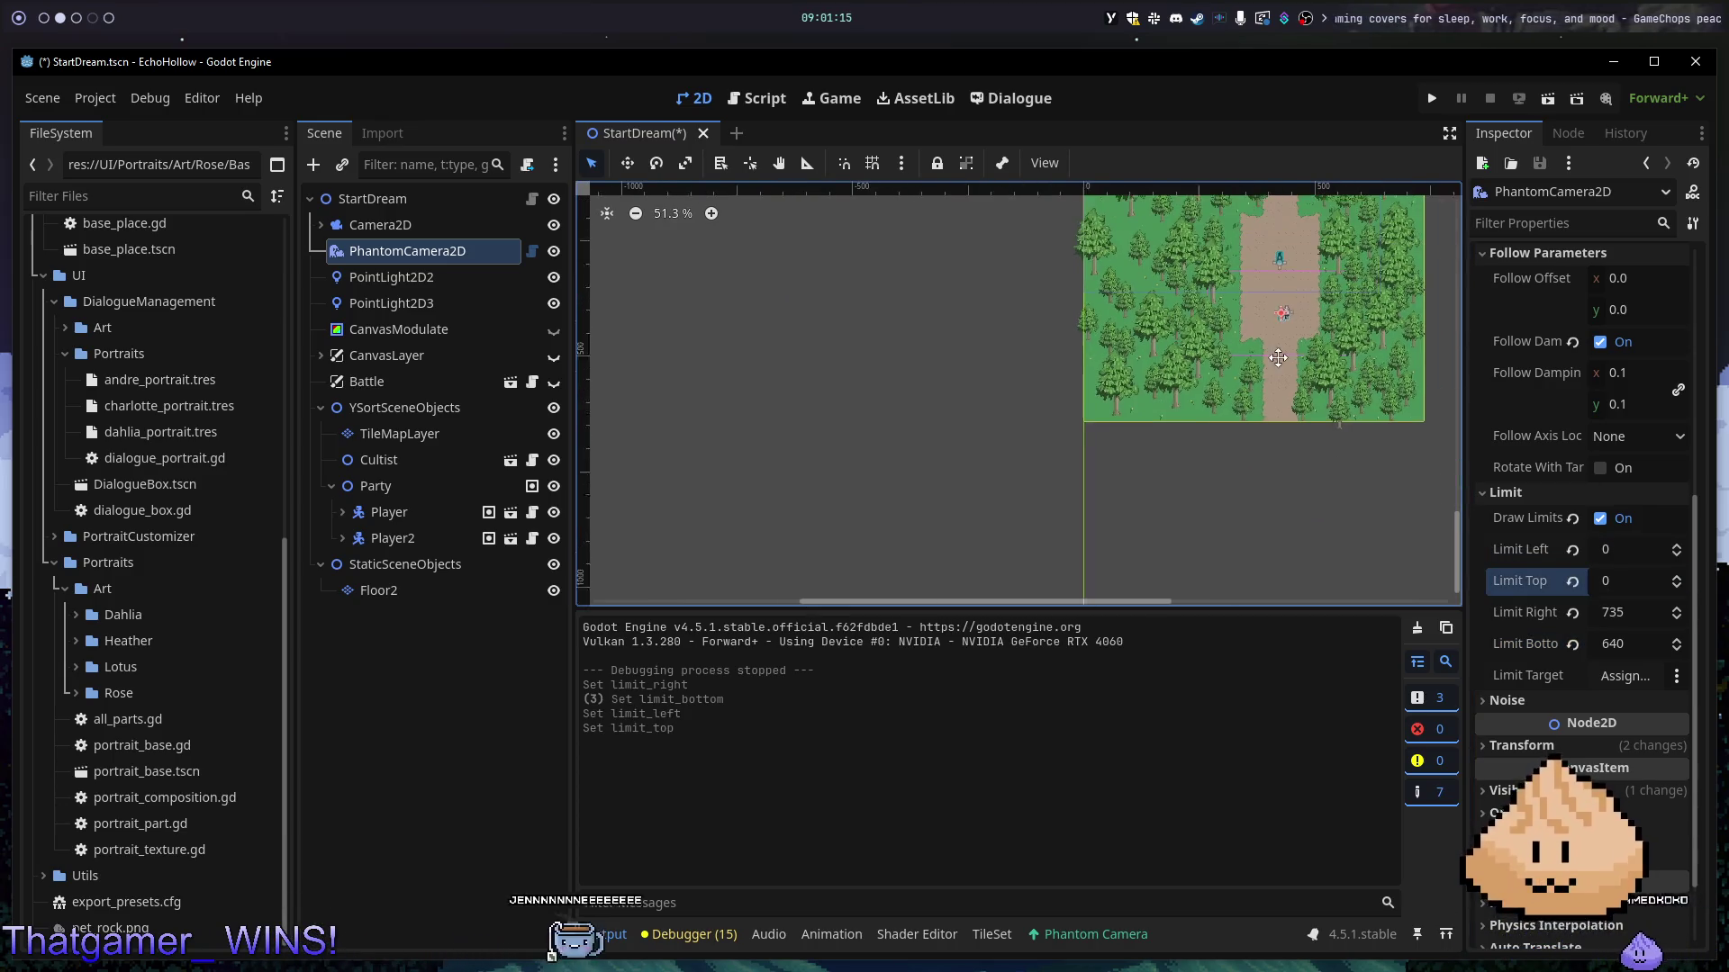
pyautogui.press('F5')
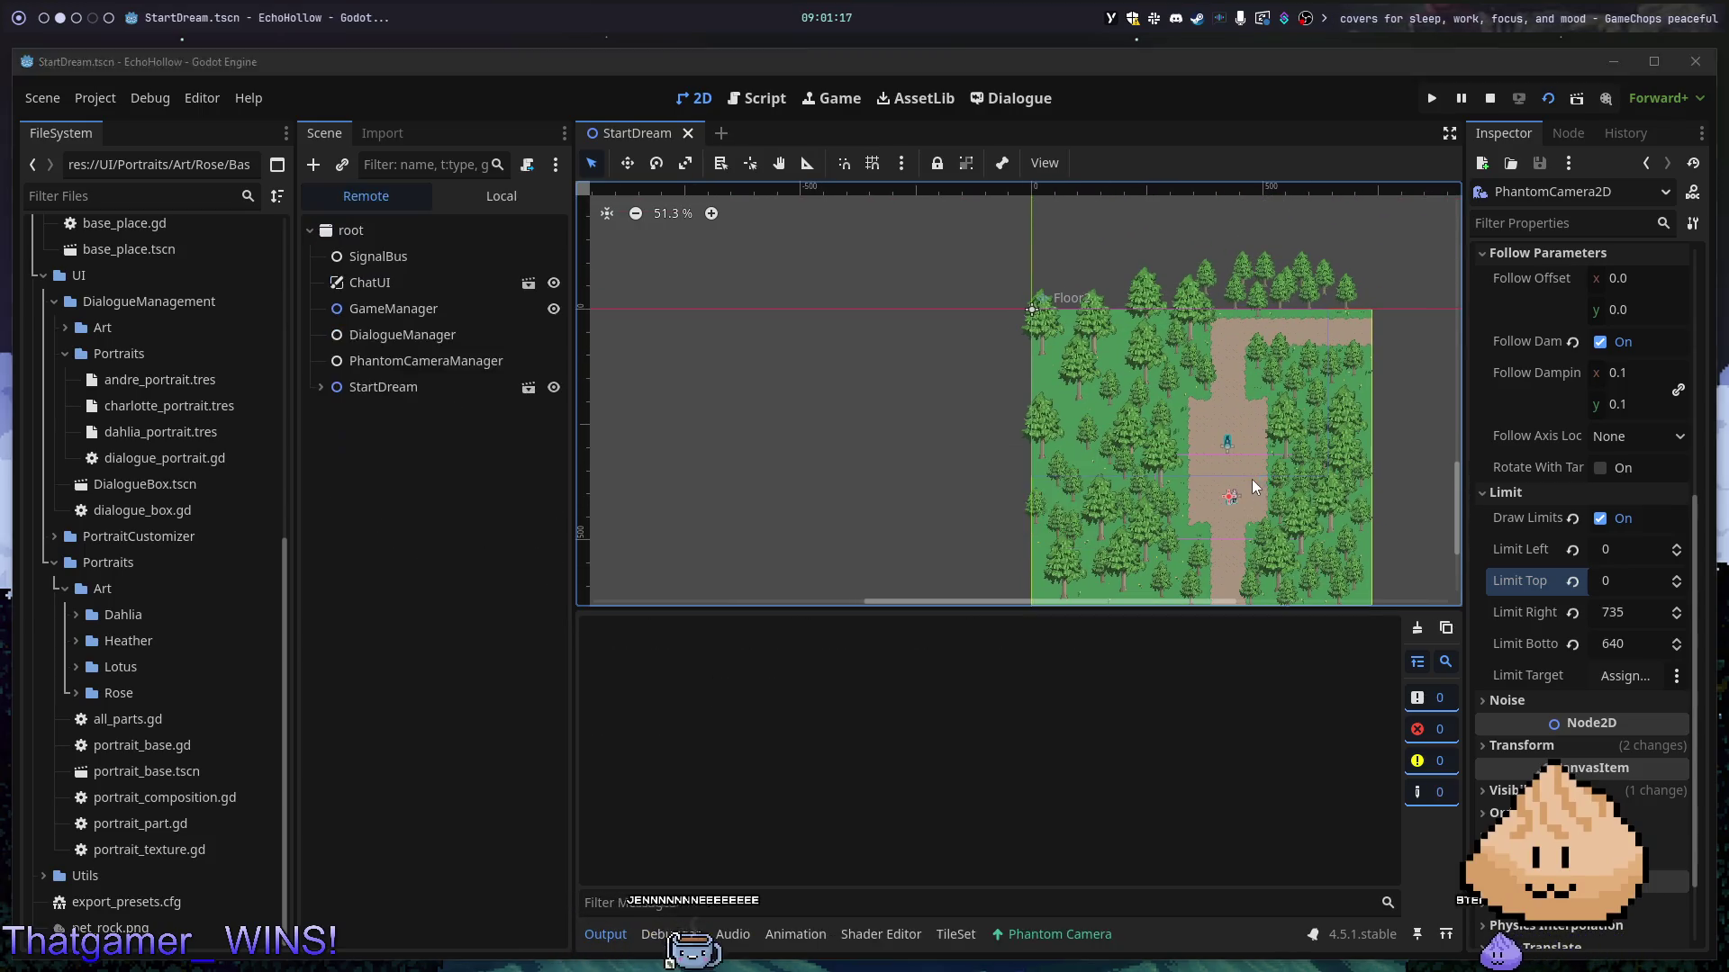
pyautogui.press('Down')
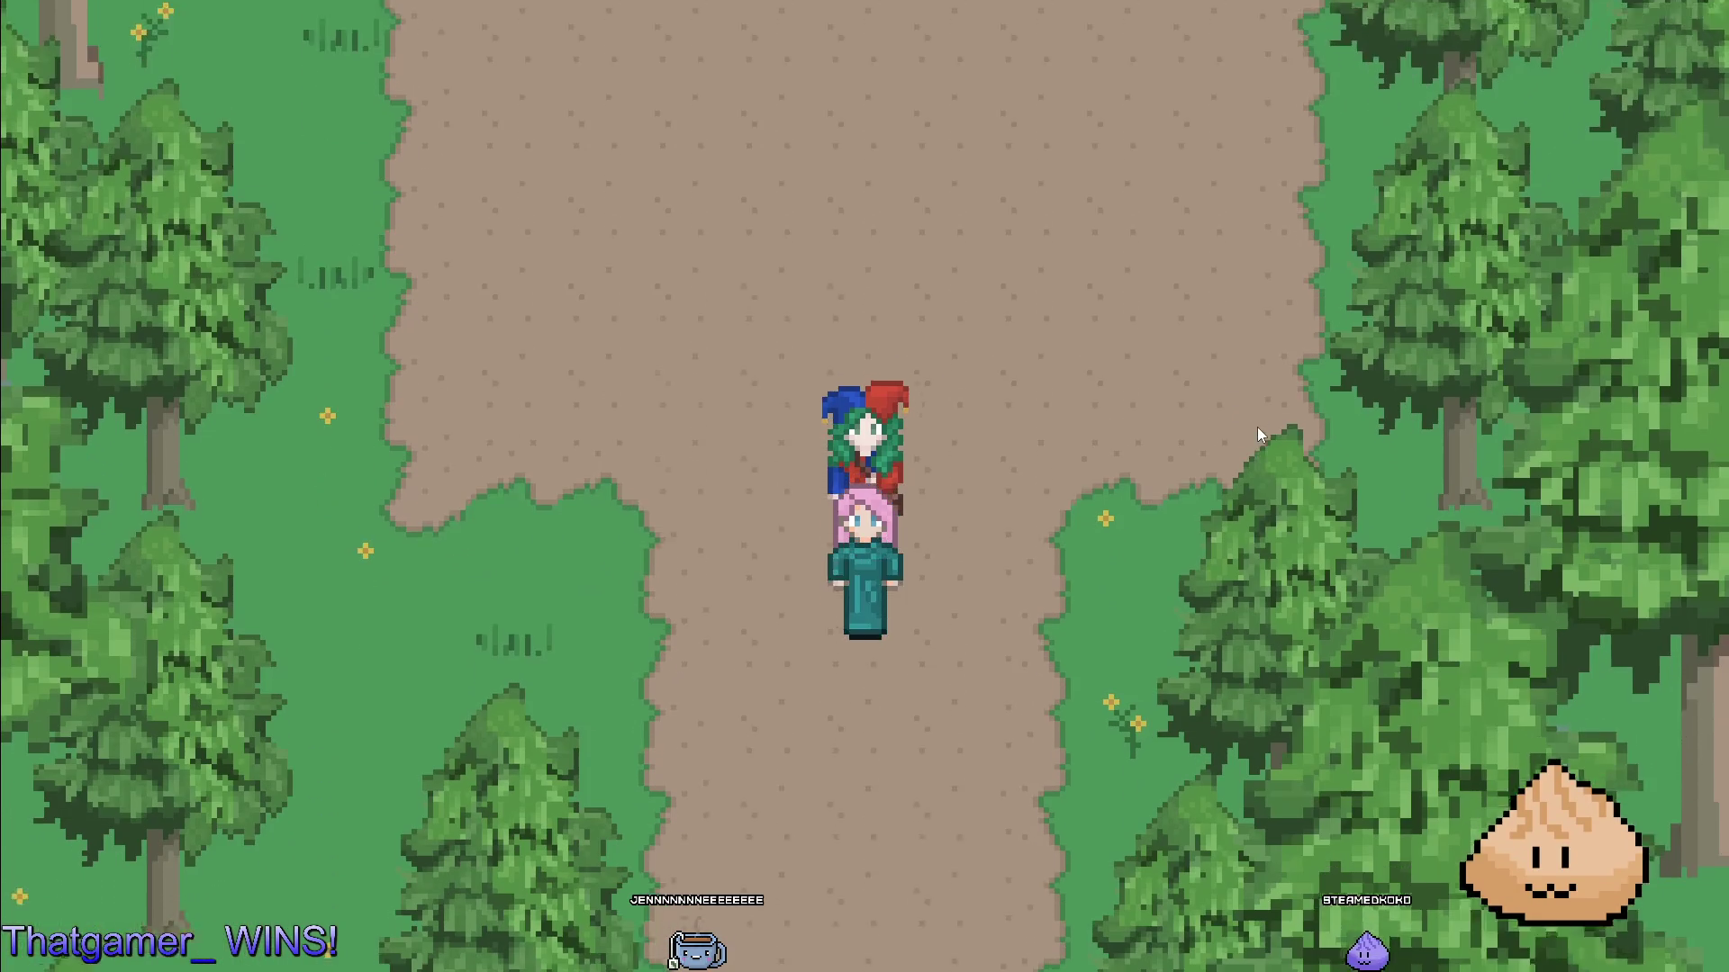
pyautogui.press('Up')
pyautogui.press('Down')
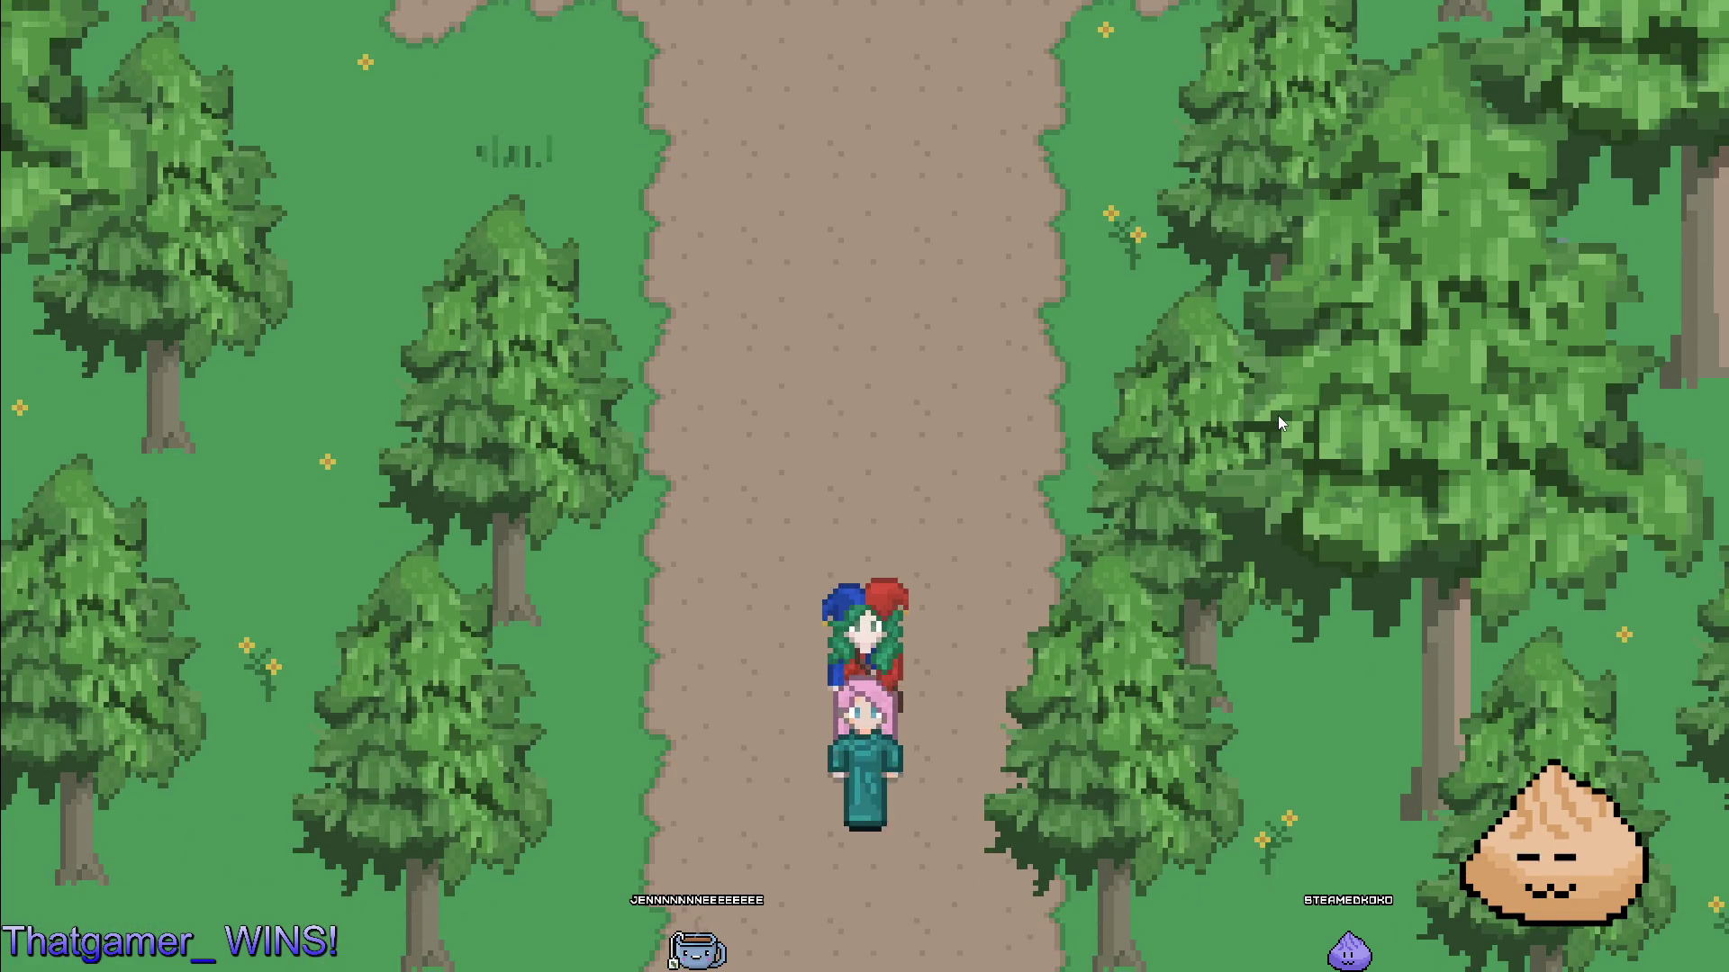
pyautogui.press('Up')
pyautogui.press('Right')
pyautogui.press('Right')
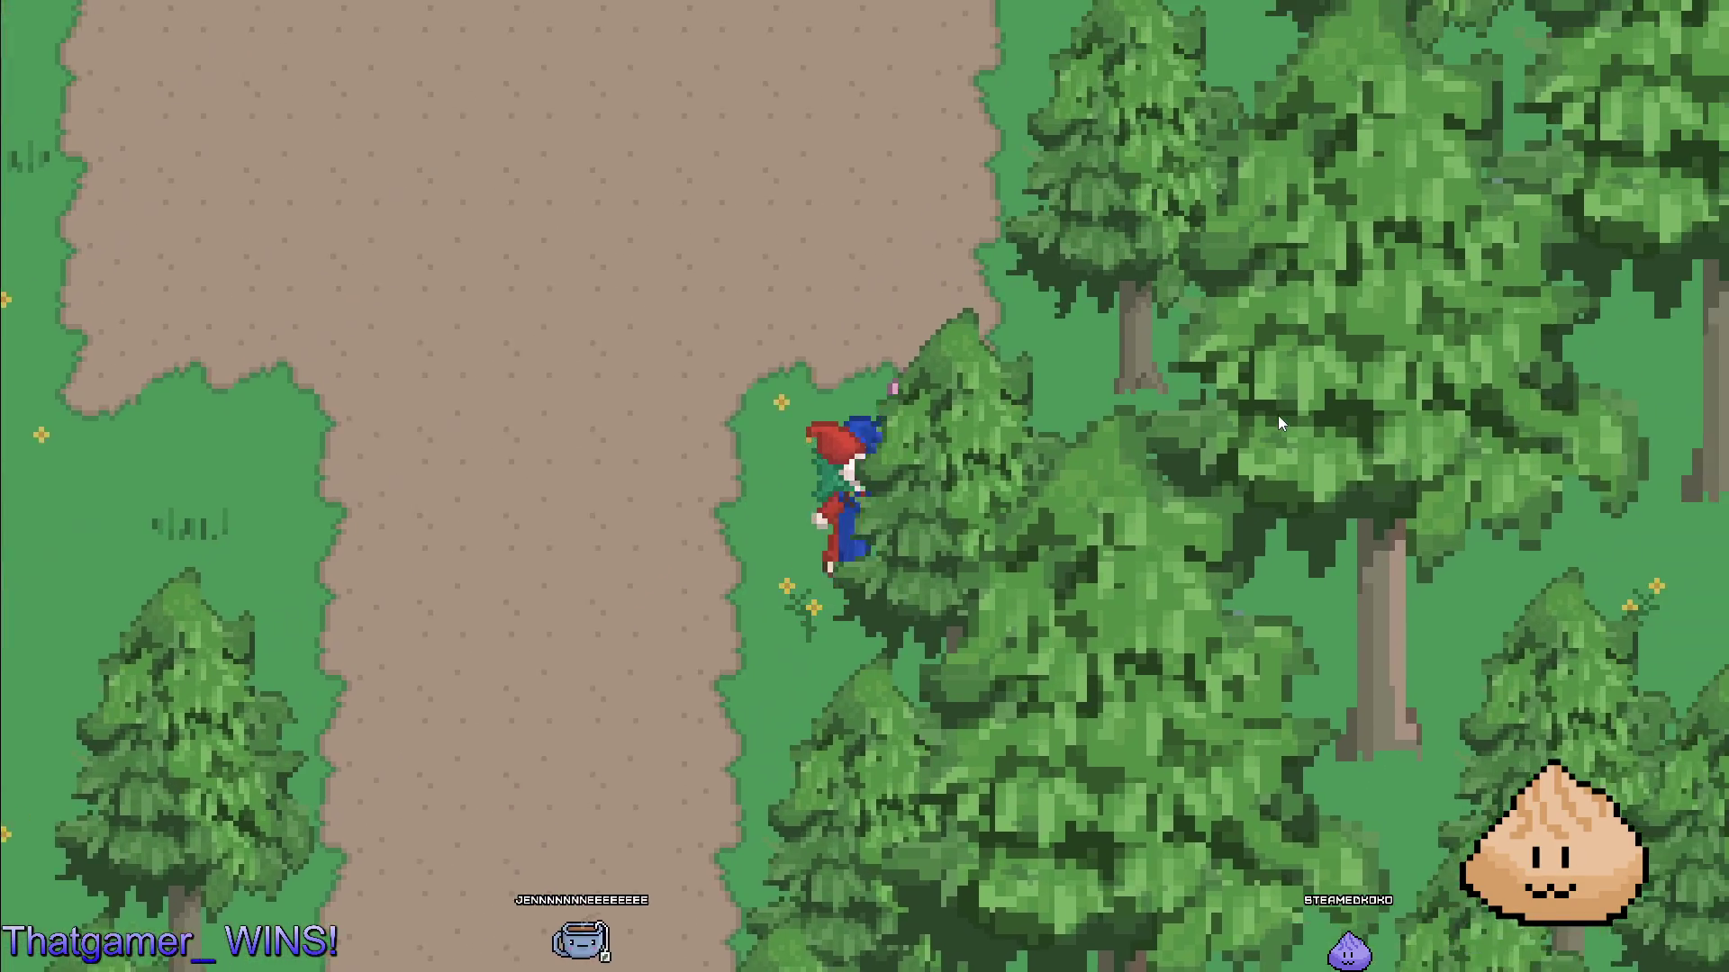
pyautogui.press('Left')
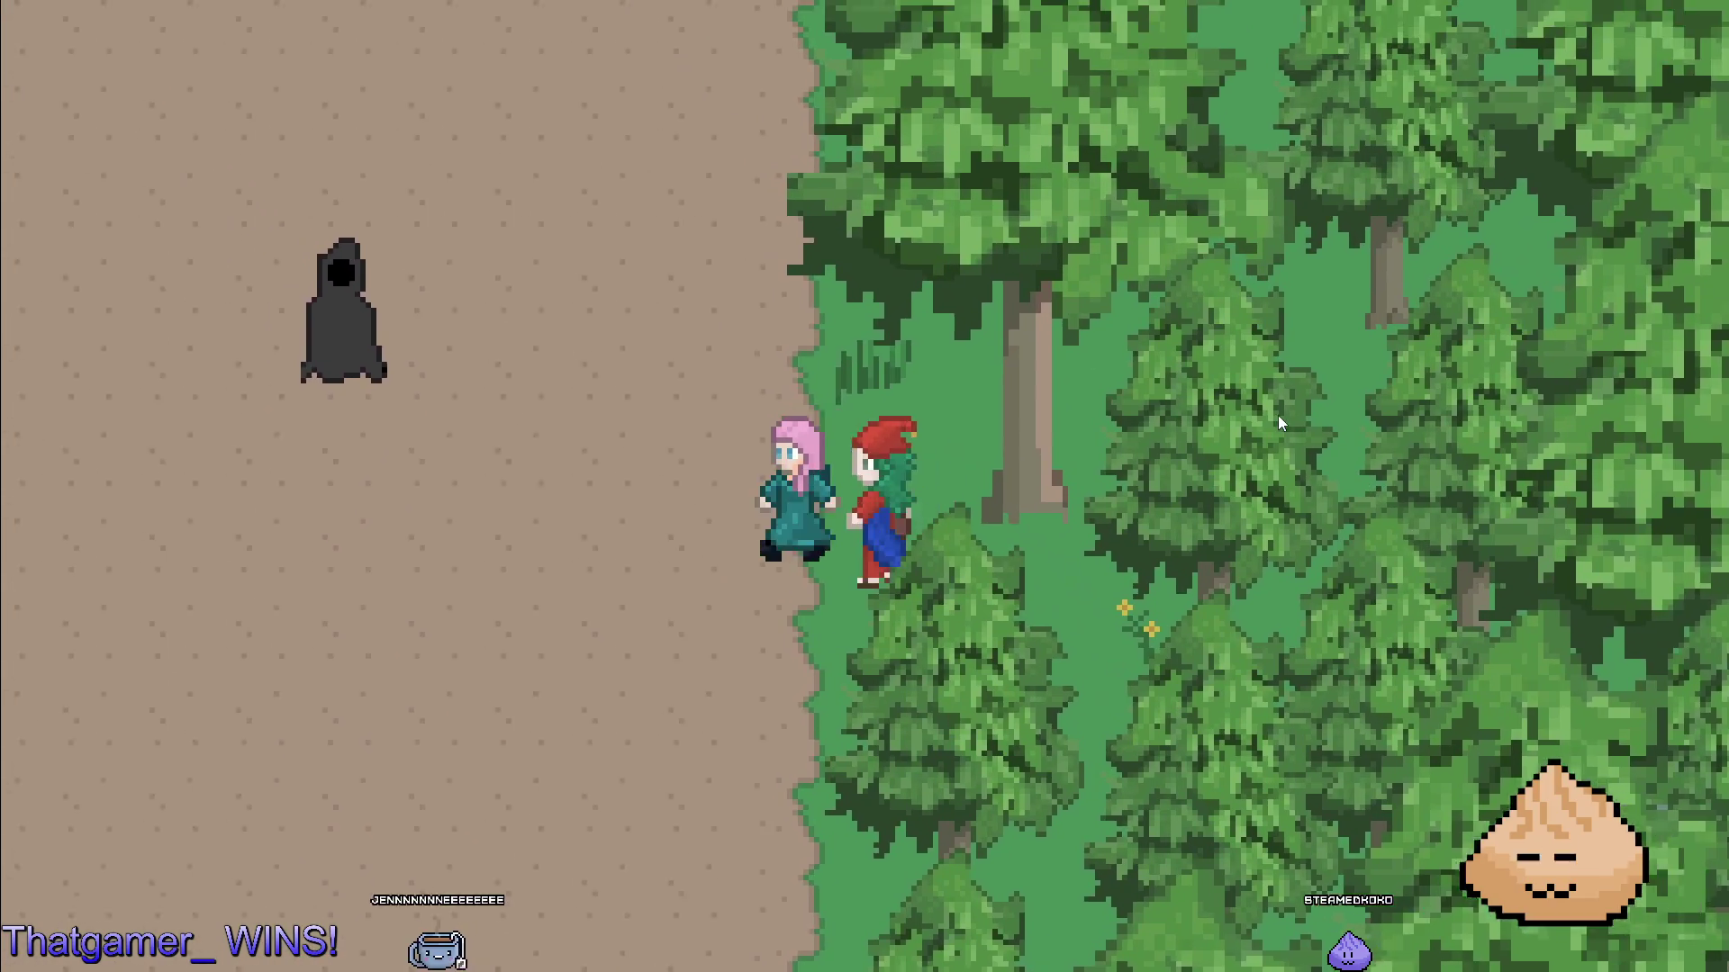
pyautogui.press('F8')
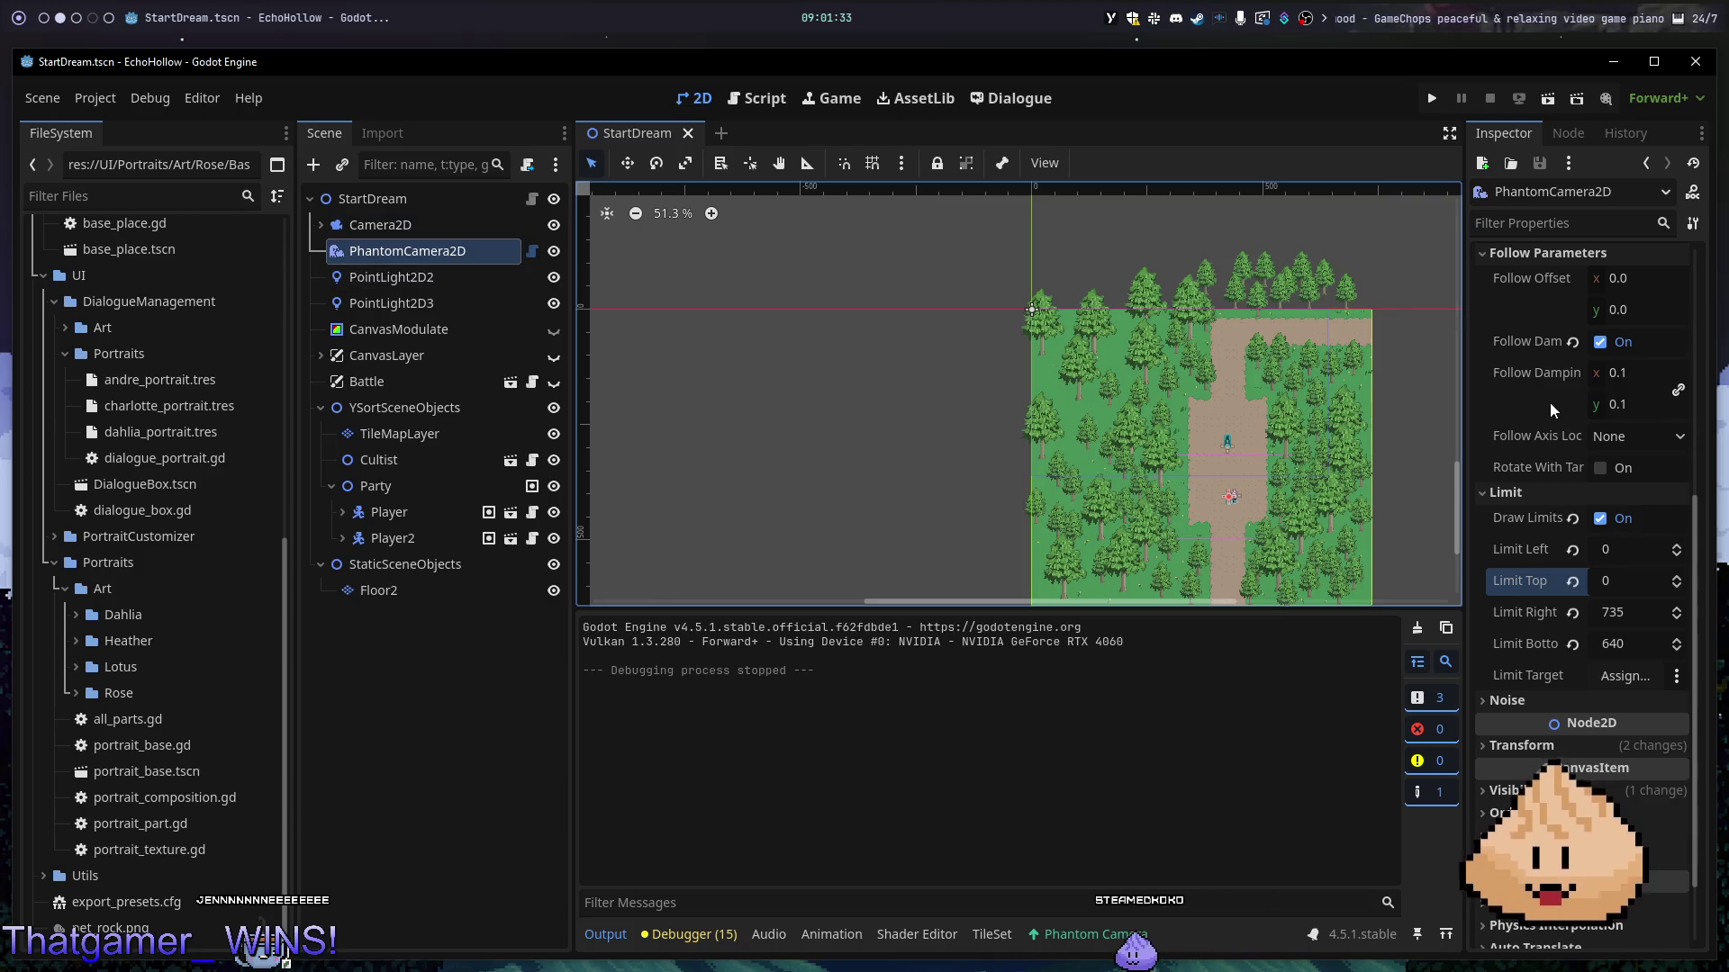
# - Set the PhantomCamera2D zoom to 1
pyautogui.scroll(5, 1550, 410)
pyautogui.click(1648, 420)
pyautogui.write('1')
pyautogui.press('Return')
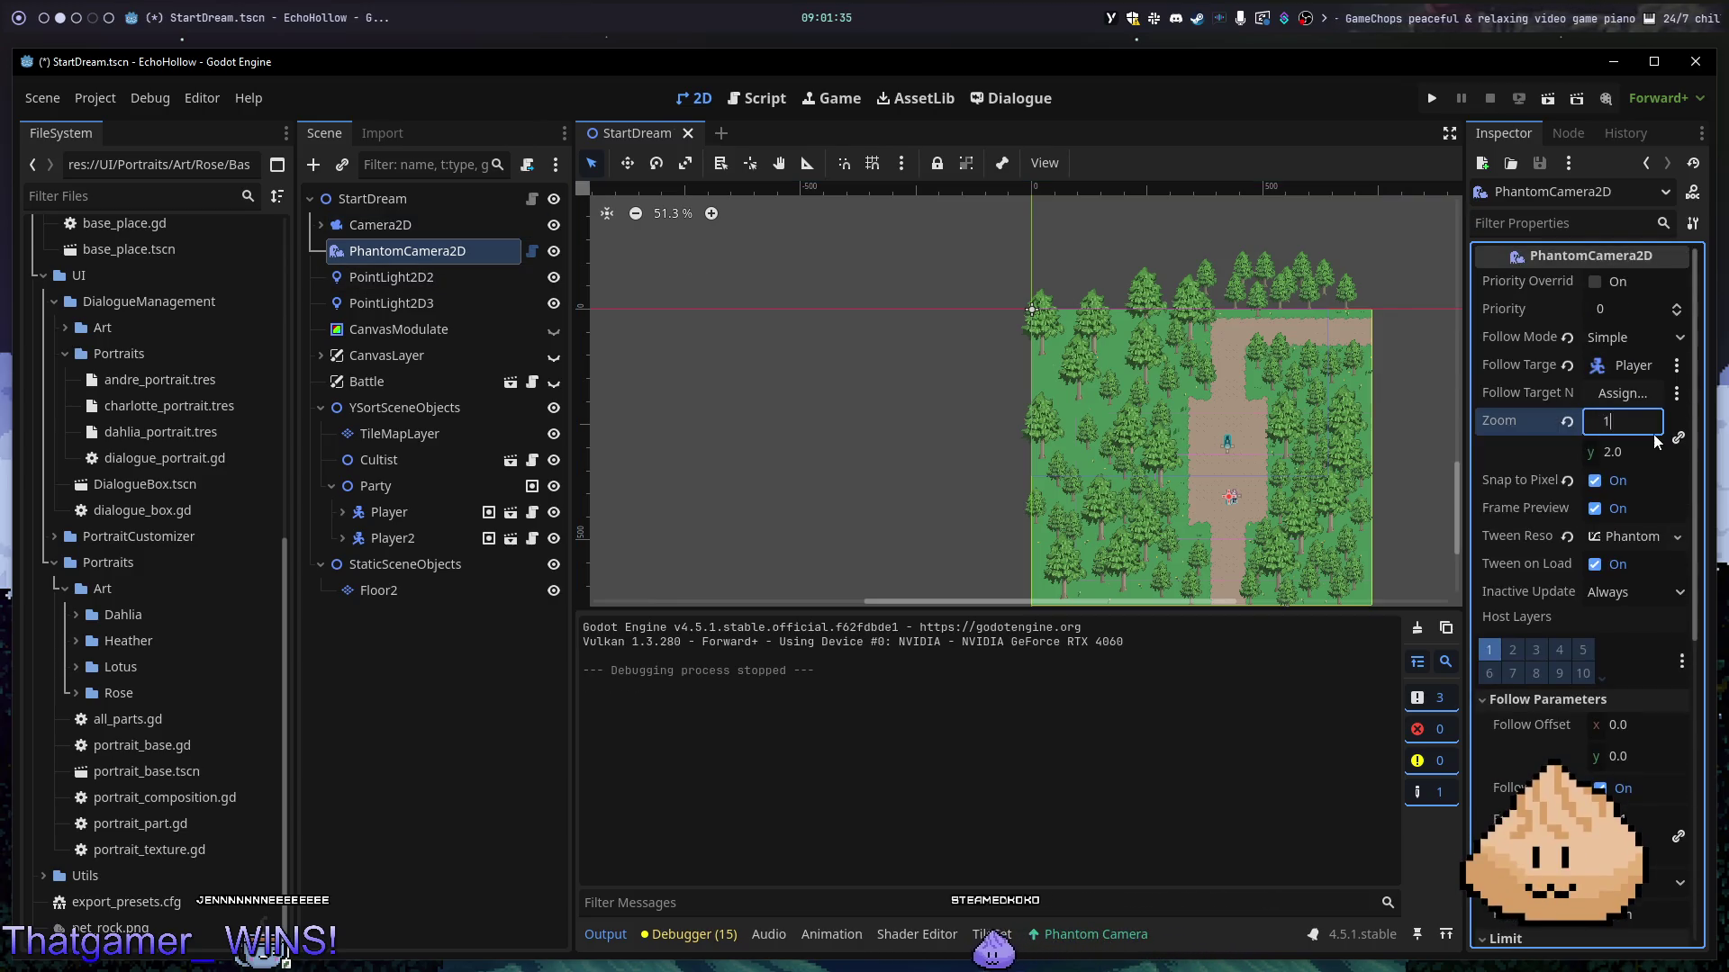
# - Playtest the wider view, walking the party up to the path's fork and back
pyautogui.press('F5')
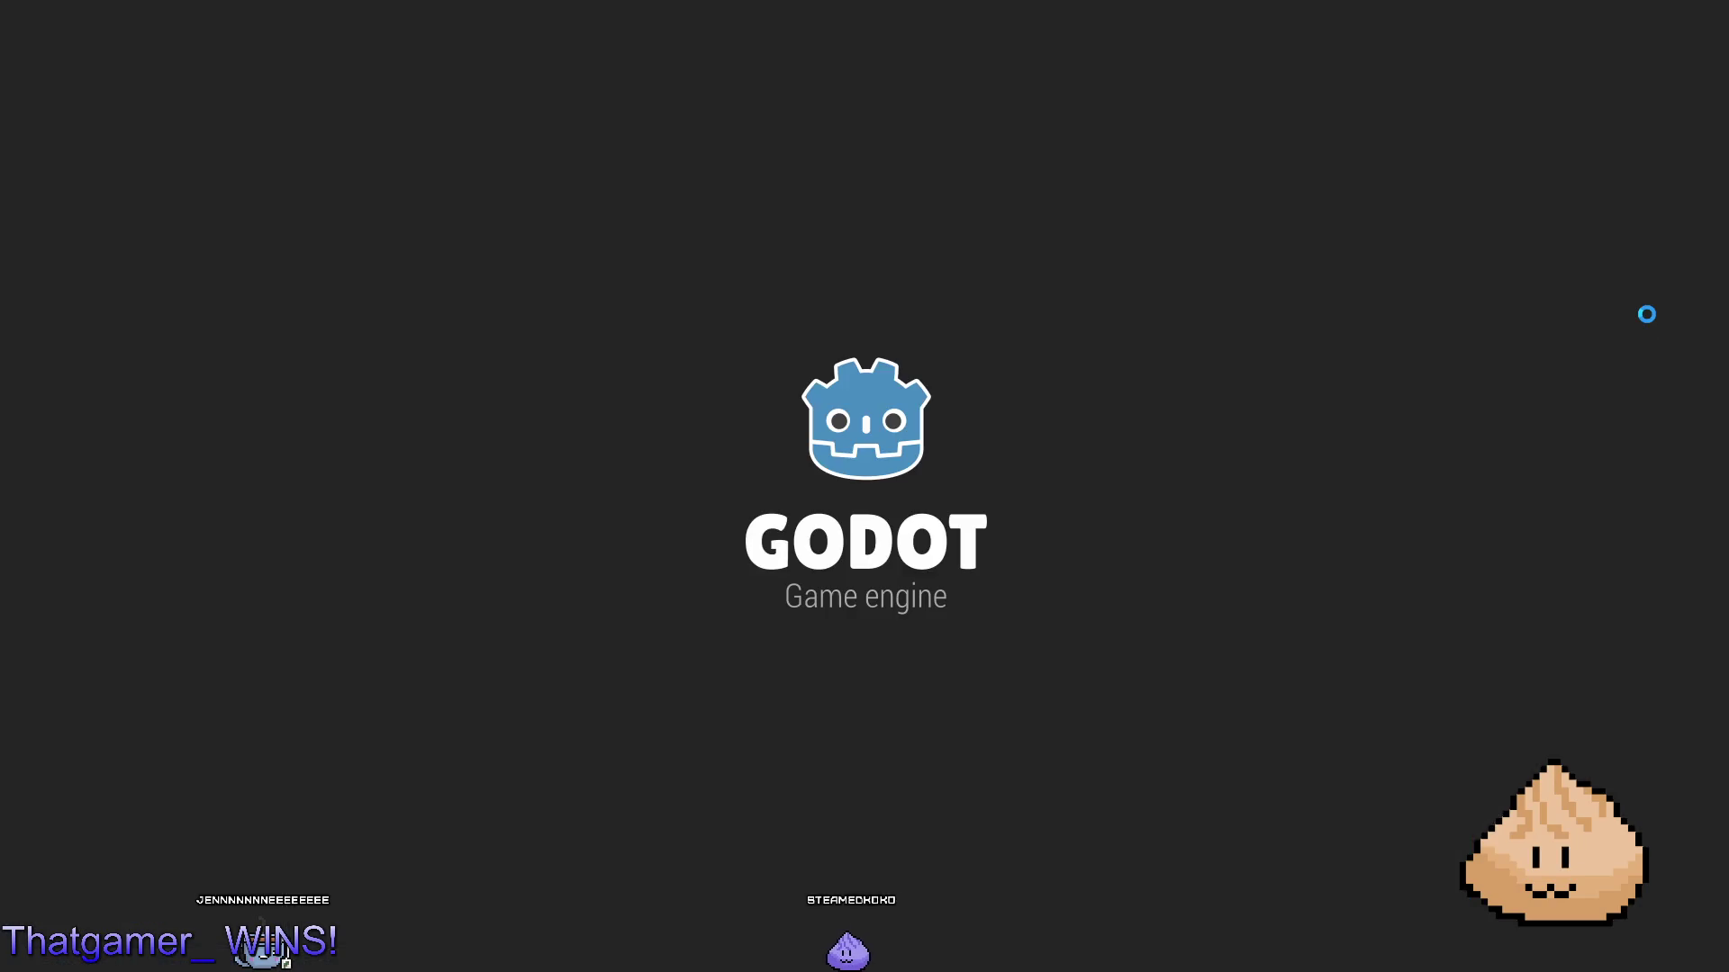
pyautogui.press('Down')
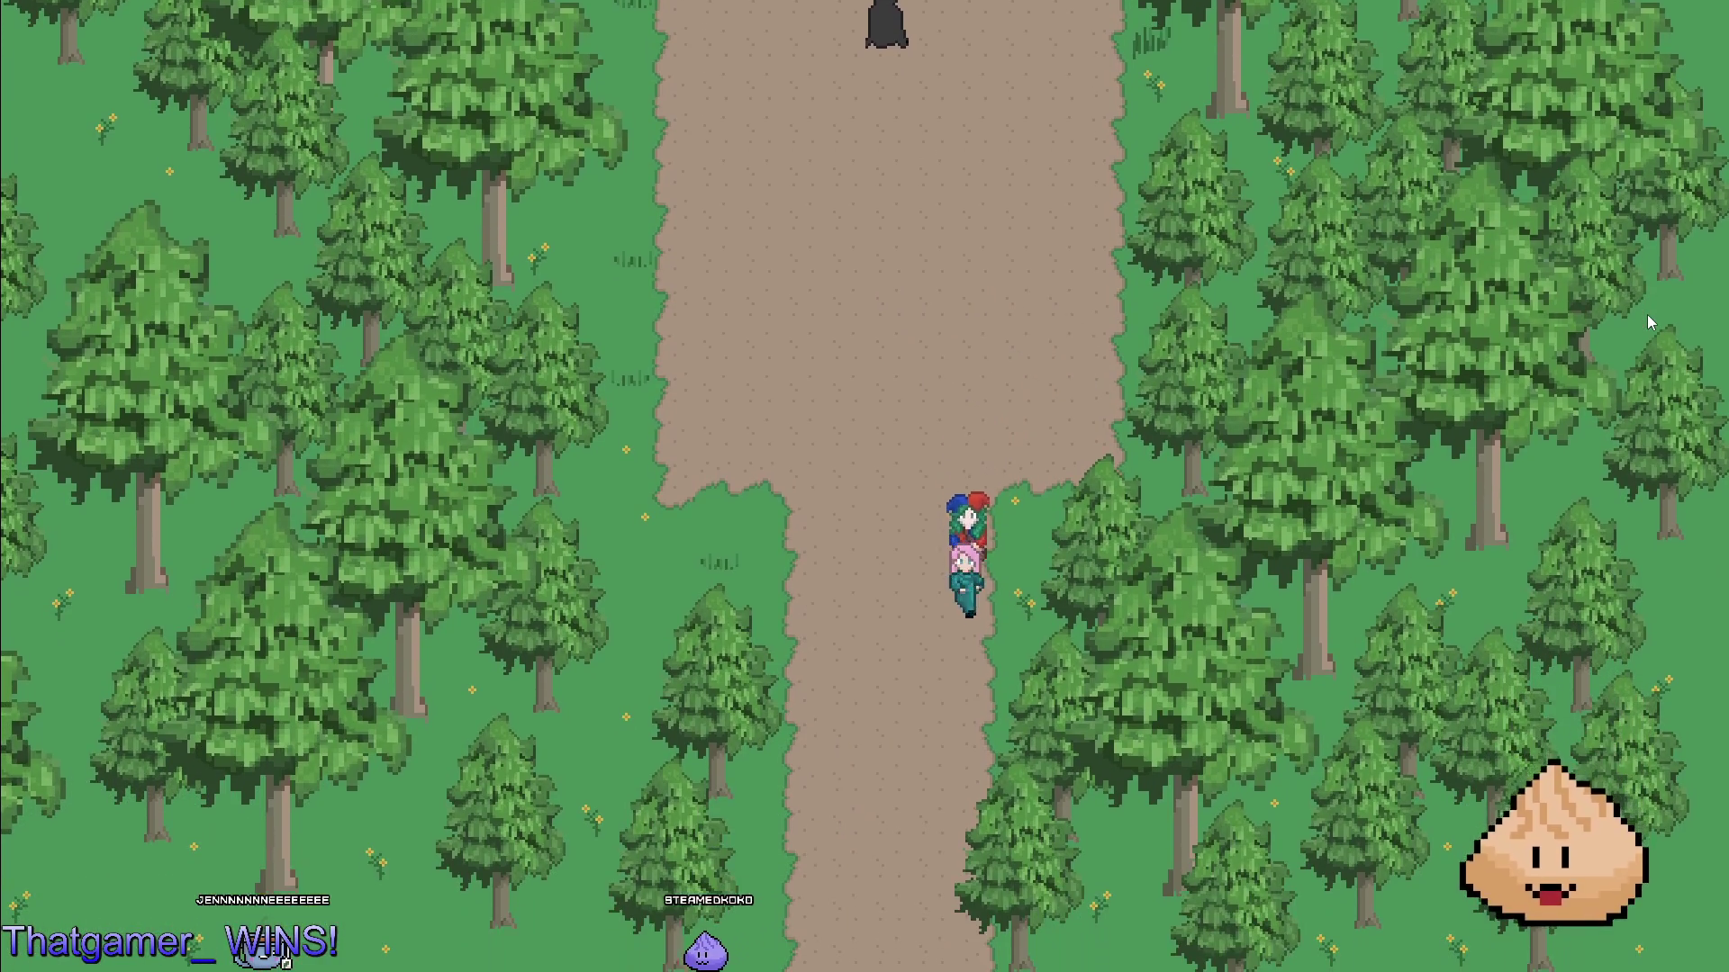
pyautogui.press('Up')
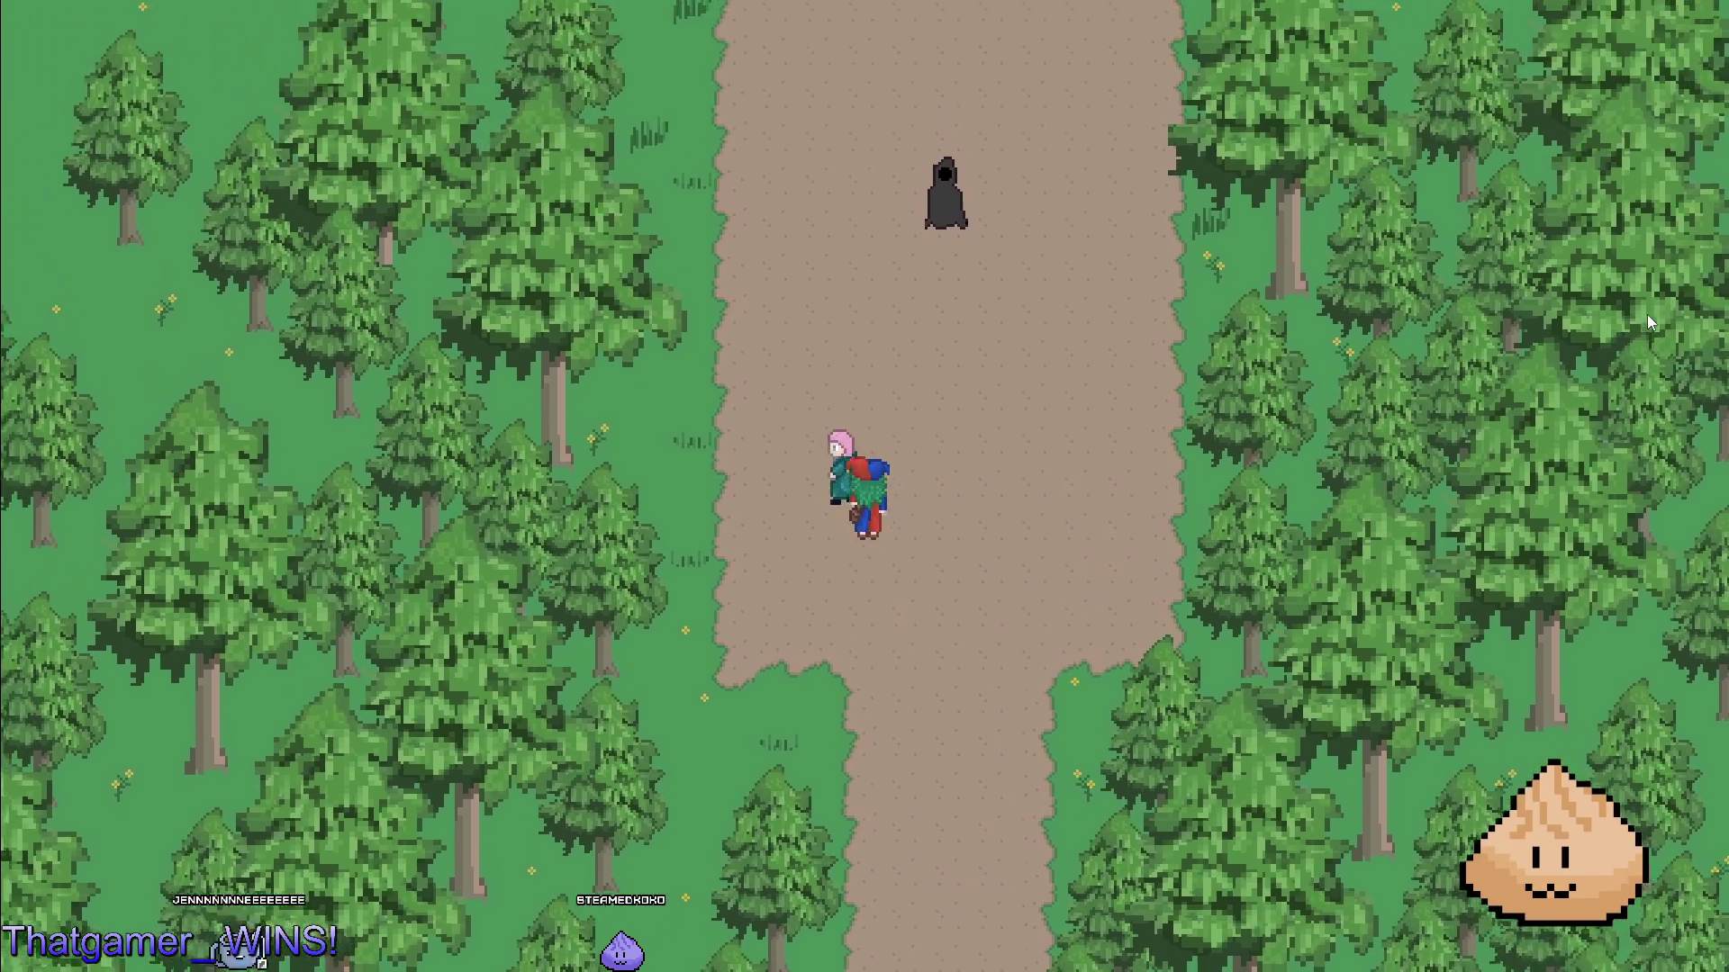
pyautogui.press('Up')
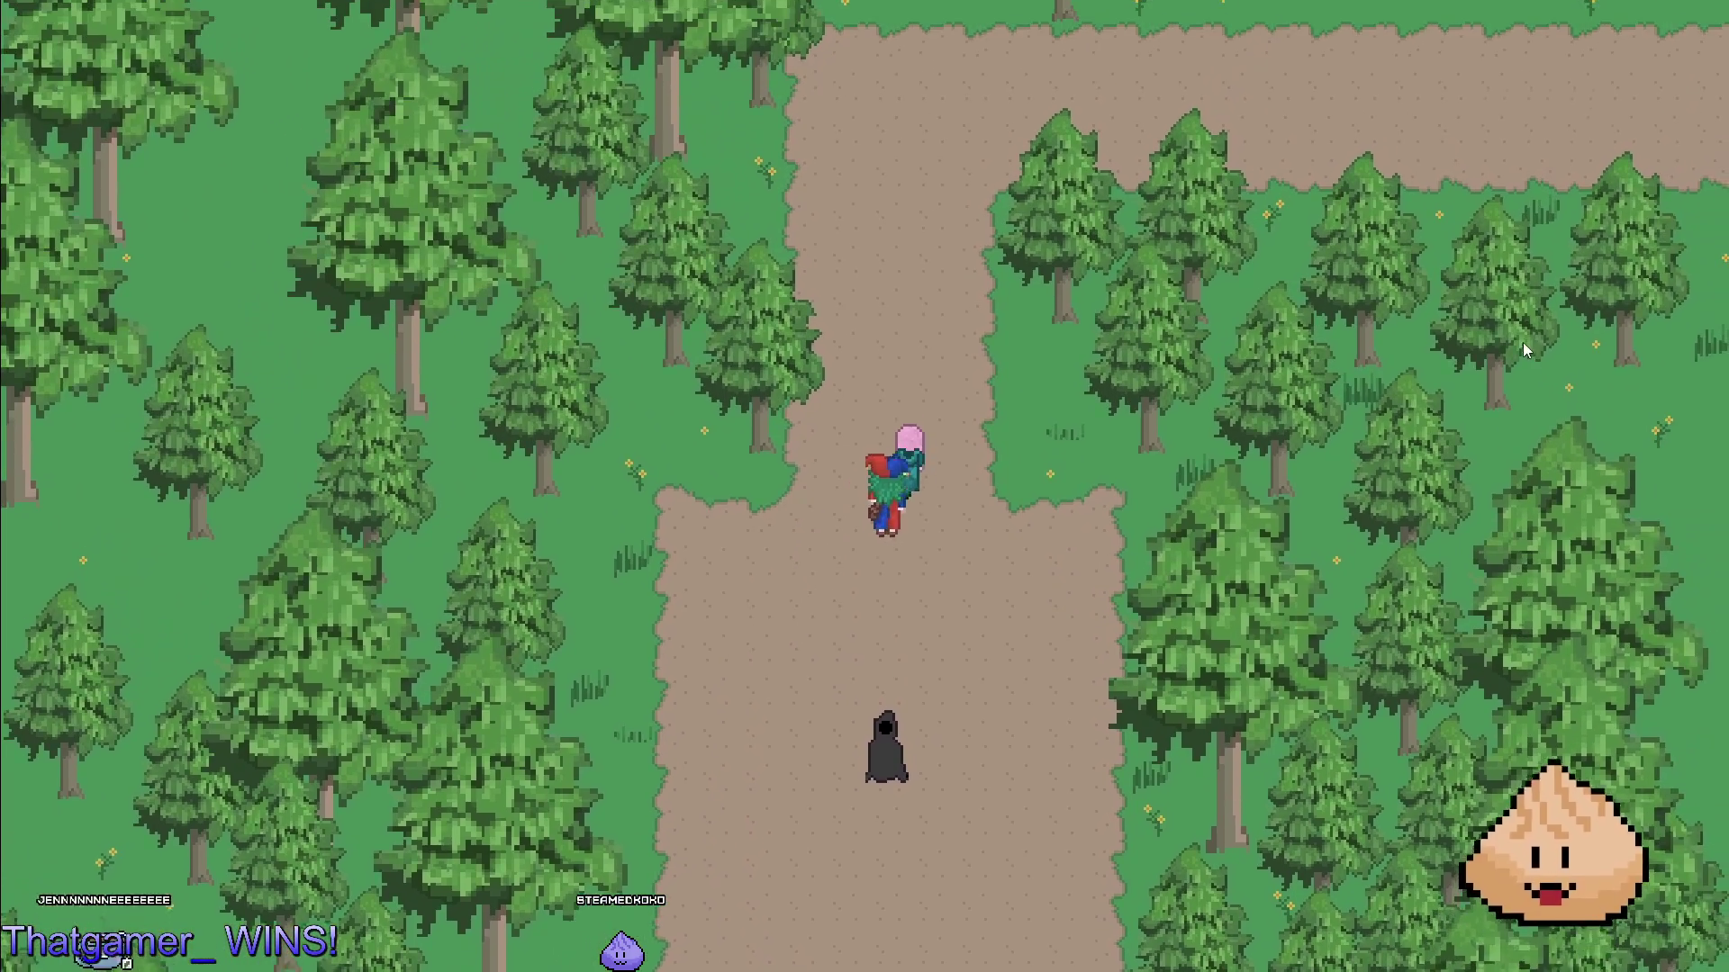
pyautogui.press('Up')
pyautogui.press('Right')
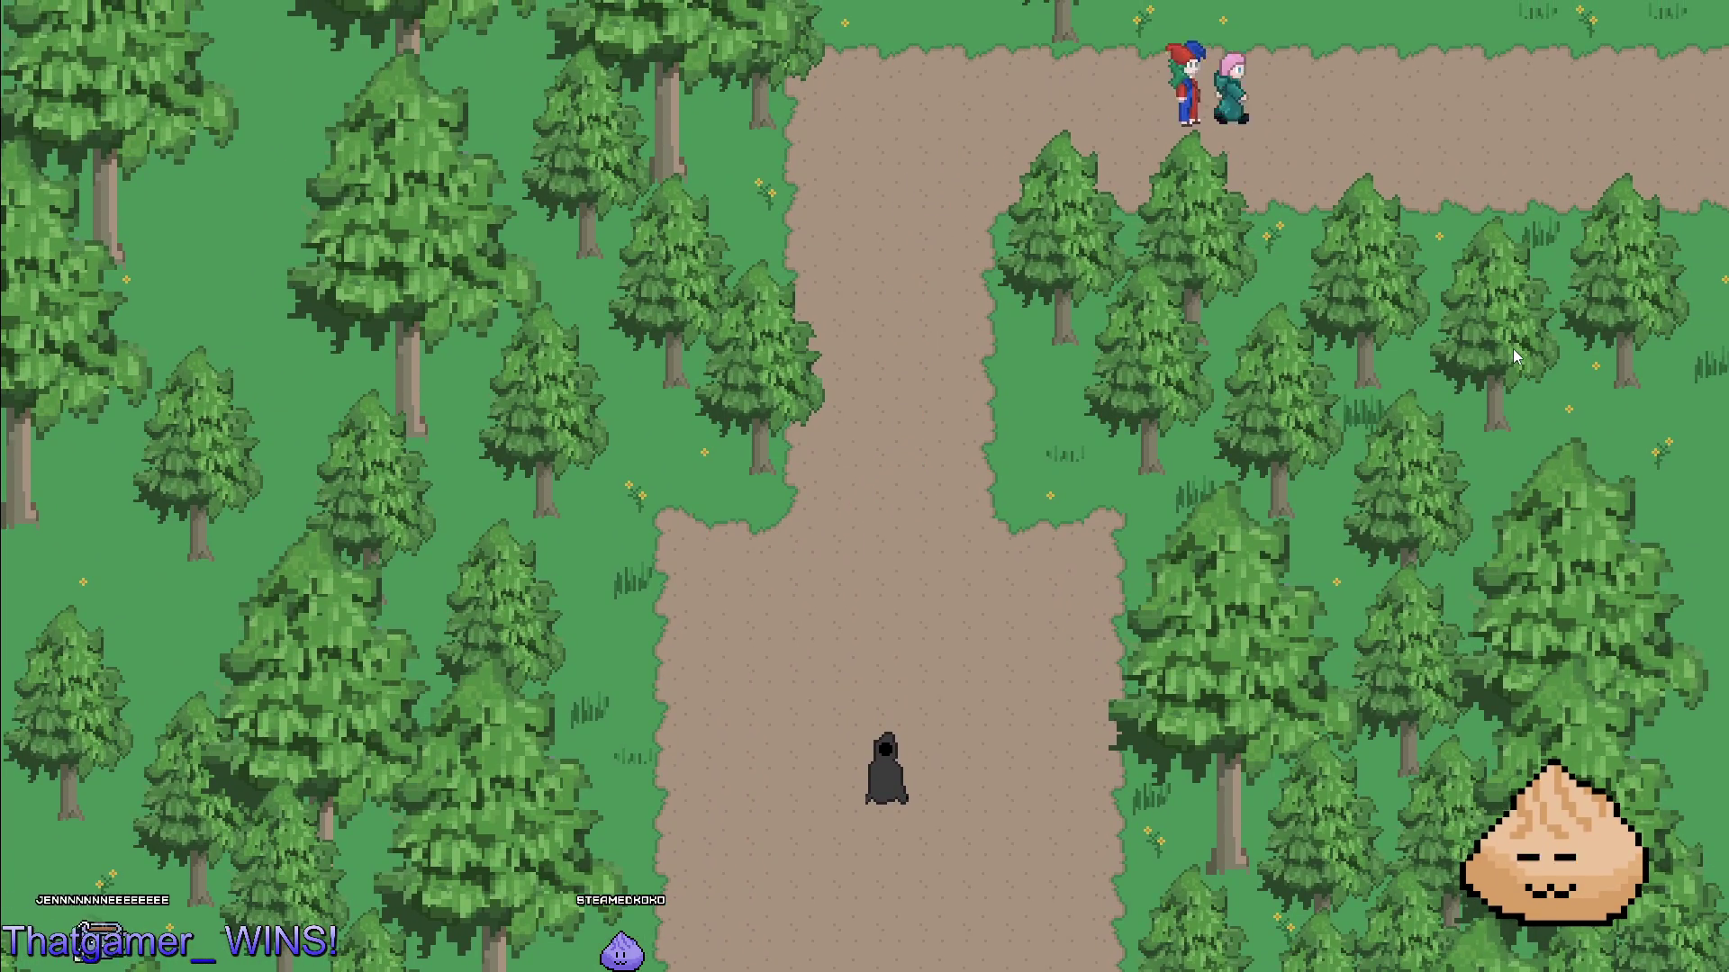
pyautogui.press('Left')
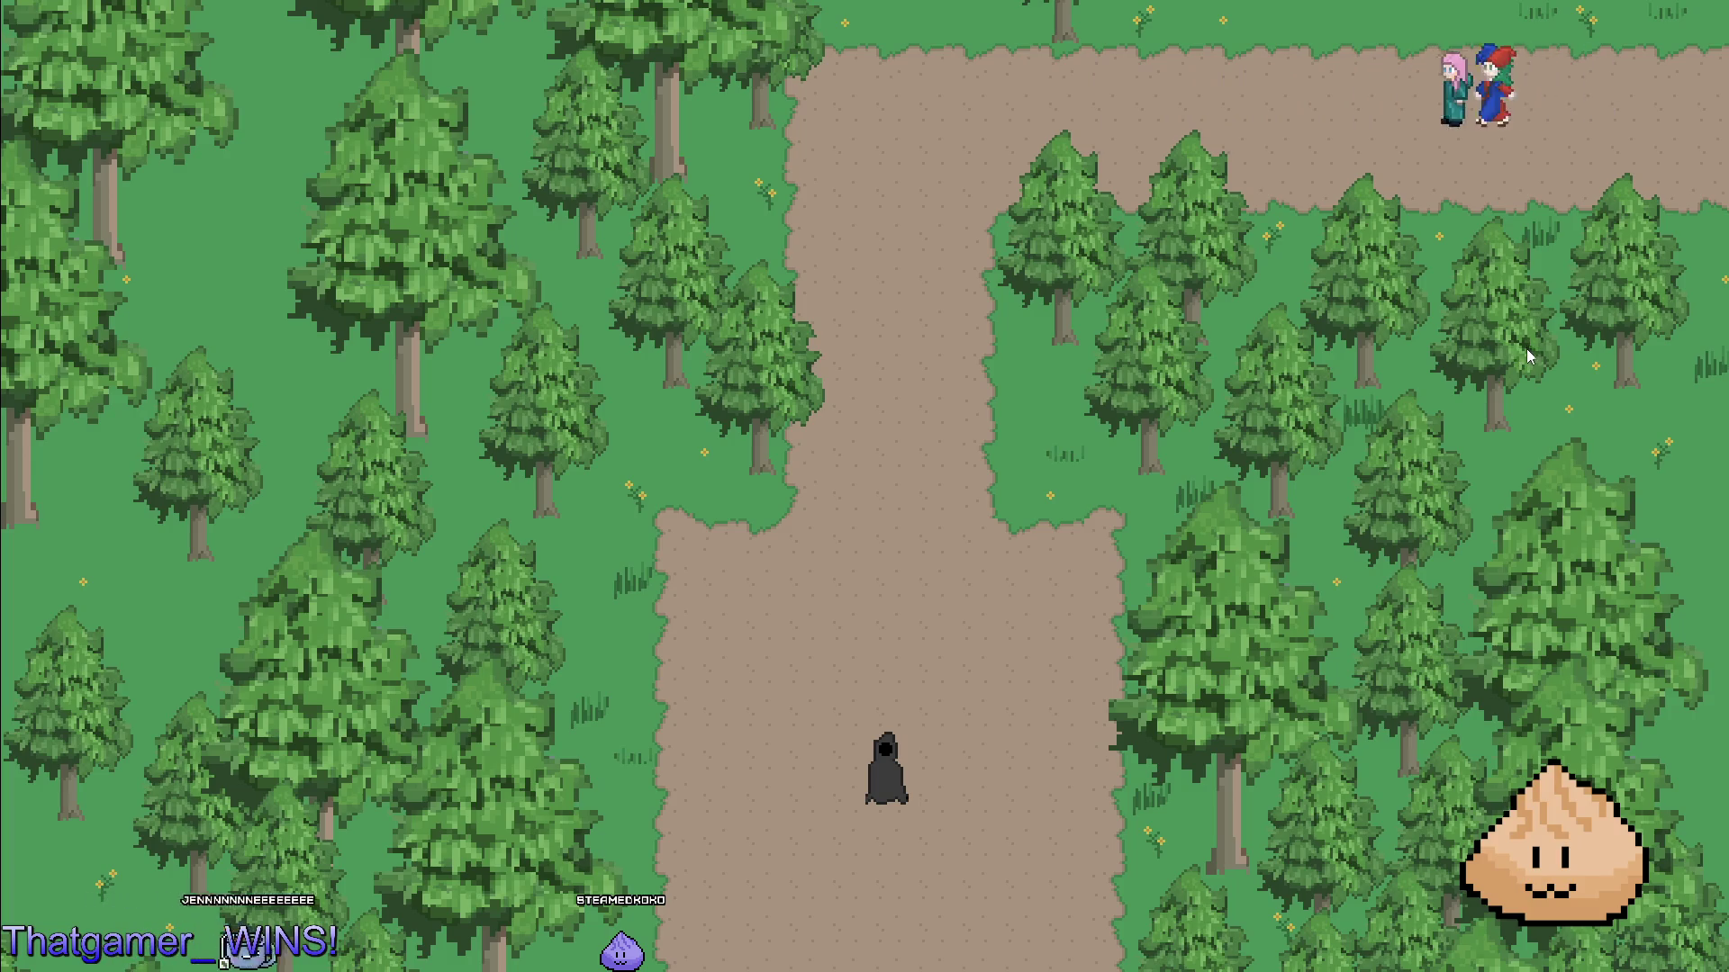
pyautogui.press('Left')
pyautogui.press('Down')
pyautogui.press('Down')
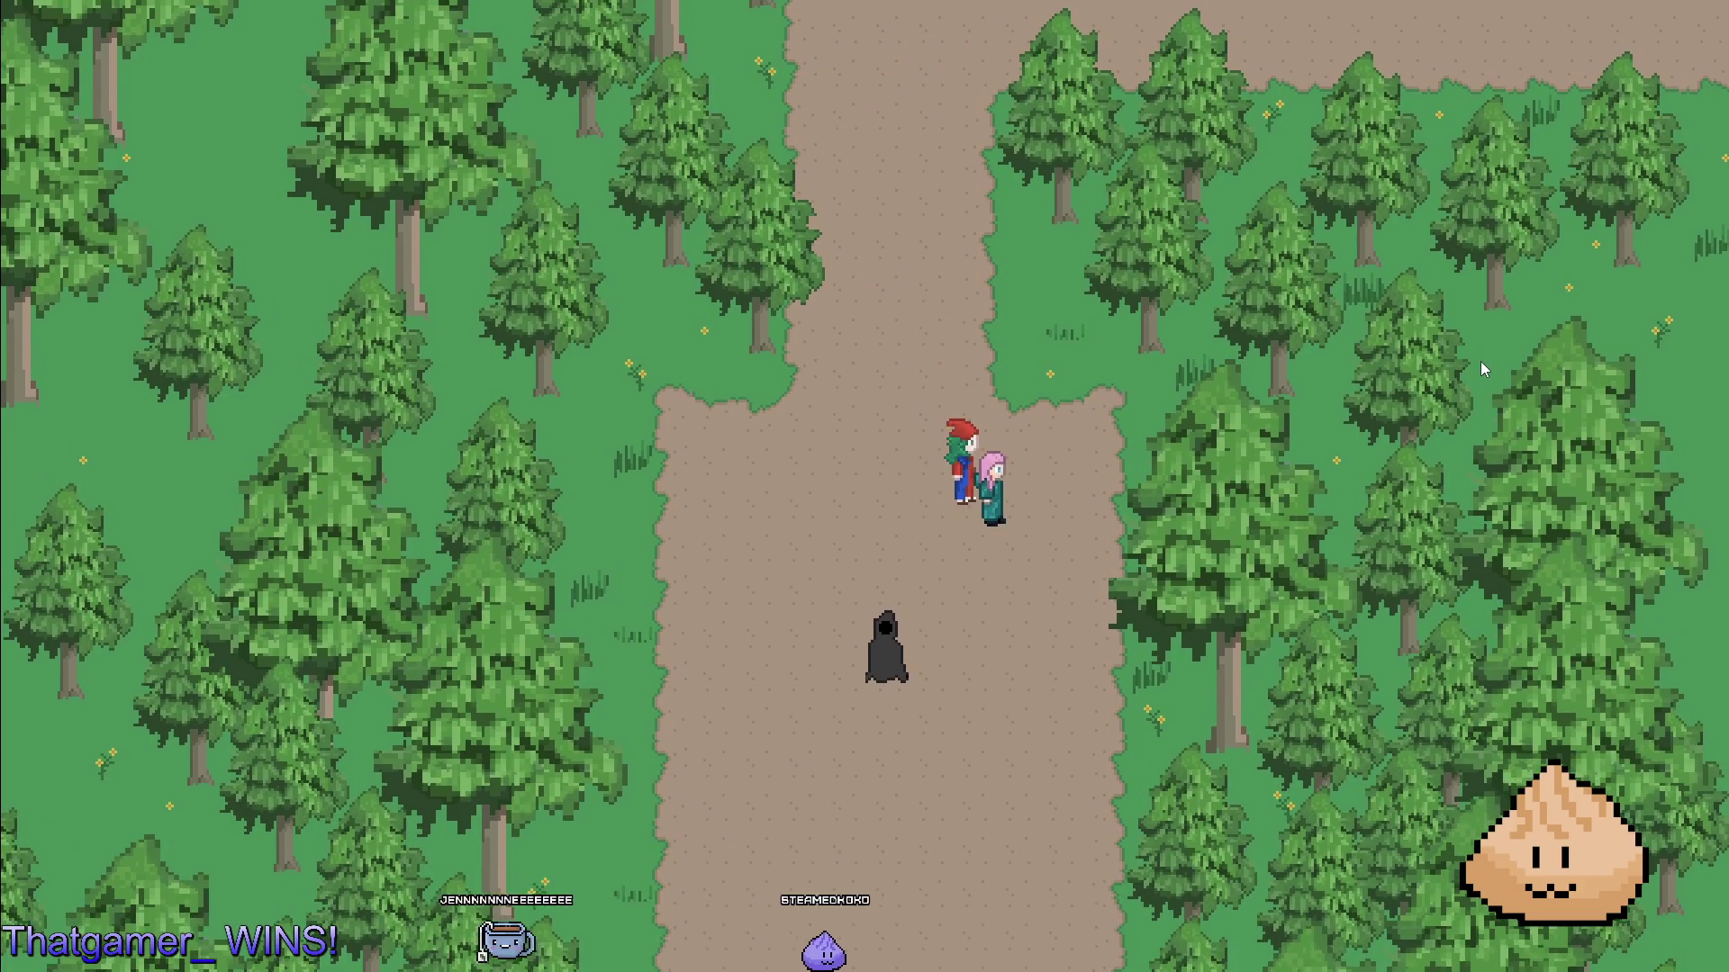
pyautogui.press('F8')
pyautogui.scroll(6, 1320, 310)
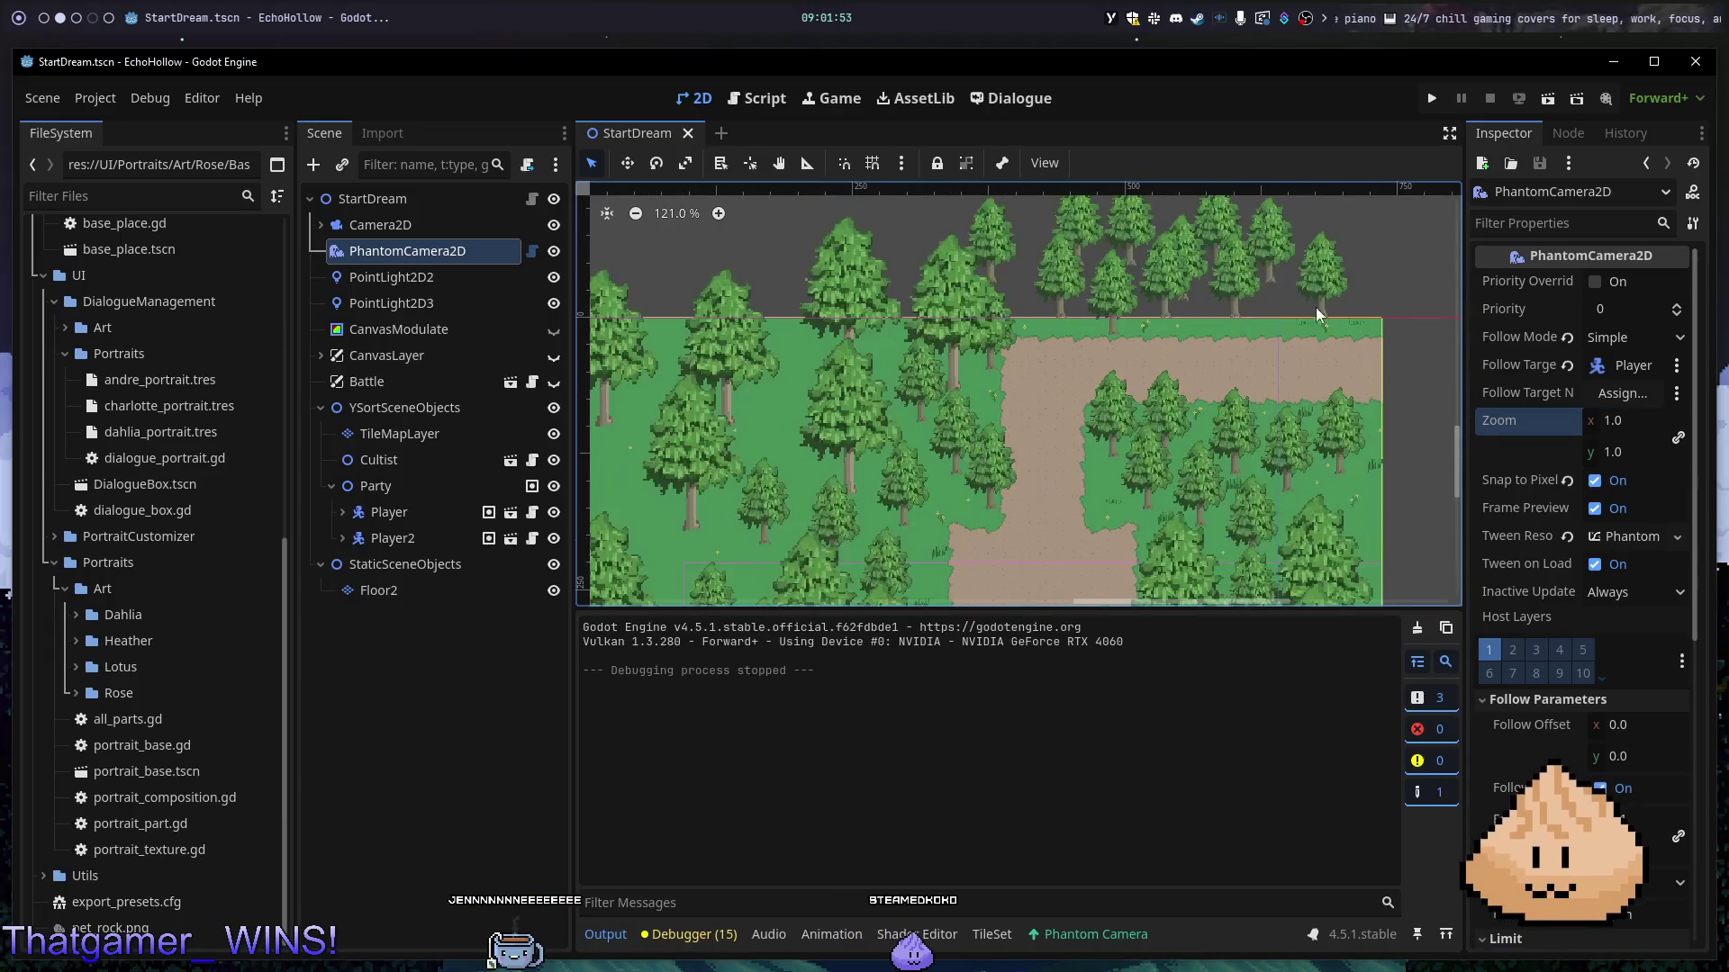
# - On the TileMapLayer, erase the block of trees above the path's upper edge with a rectangle
pyautogui.scroll(-1, 1228, 299)
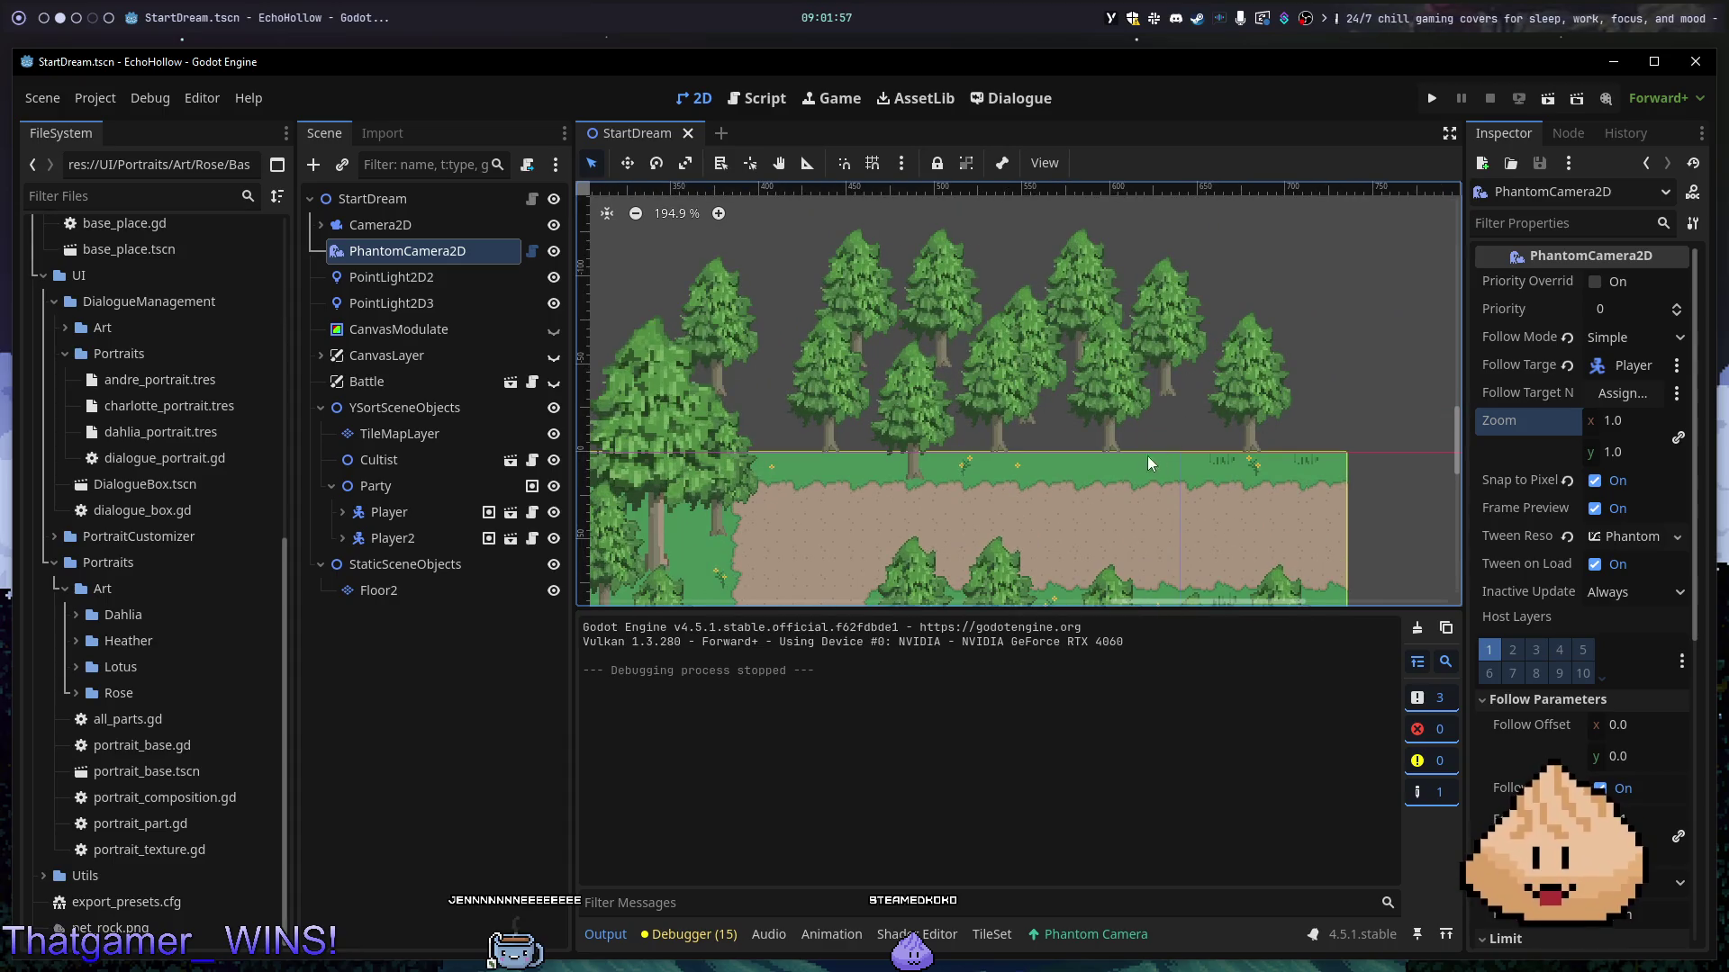
pyautogui.scroll(-5, 1116, 441)
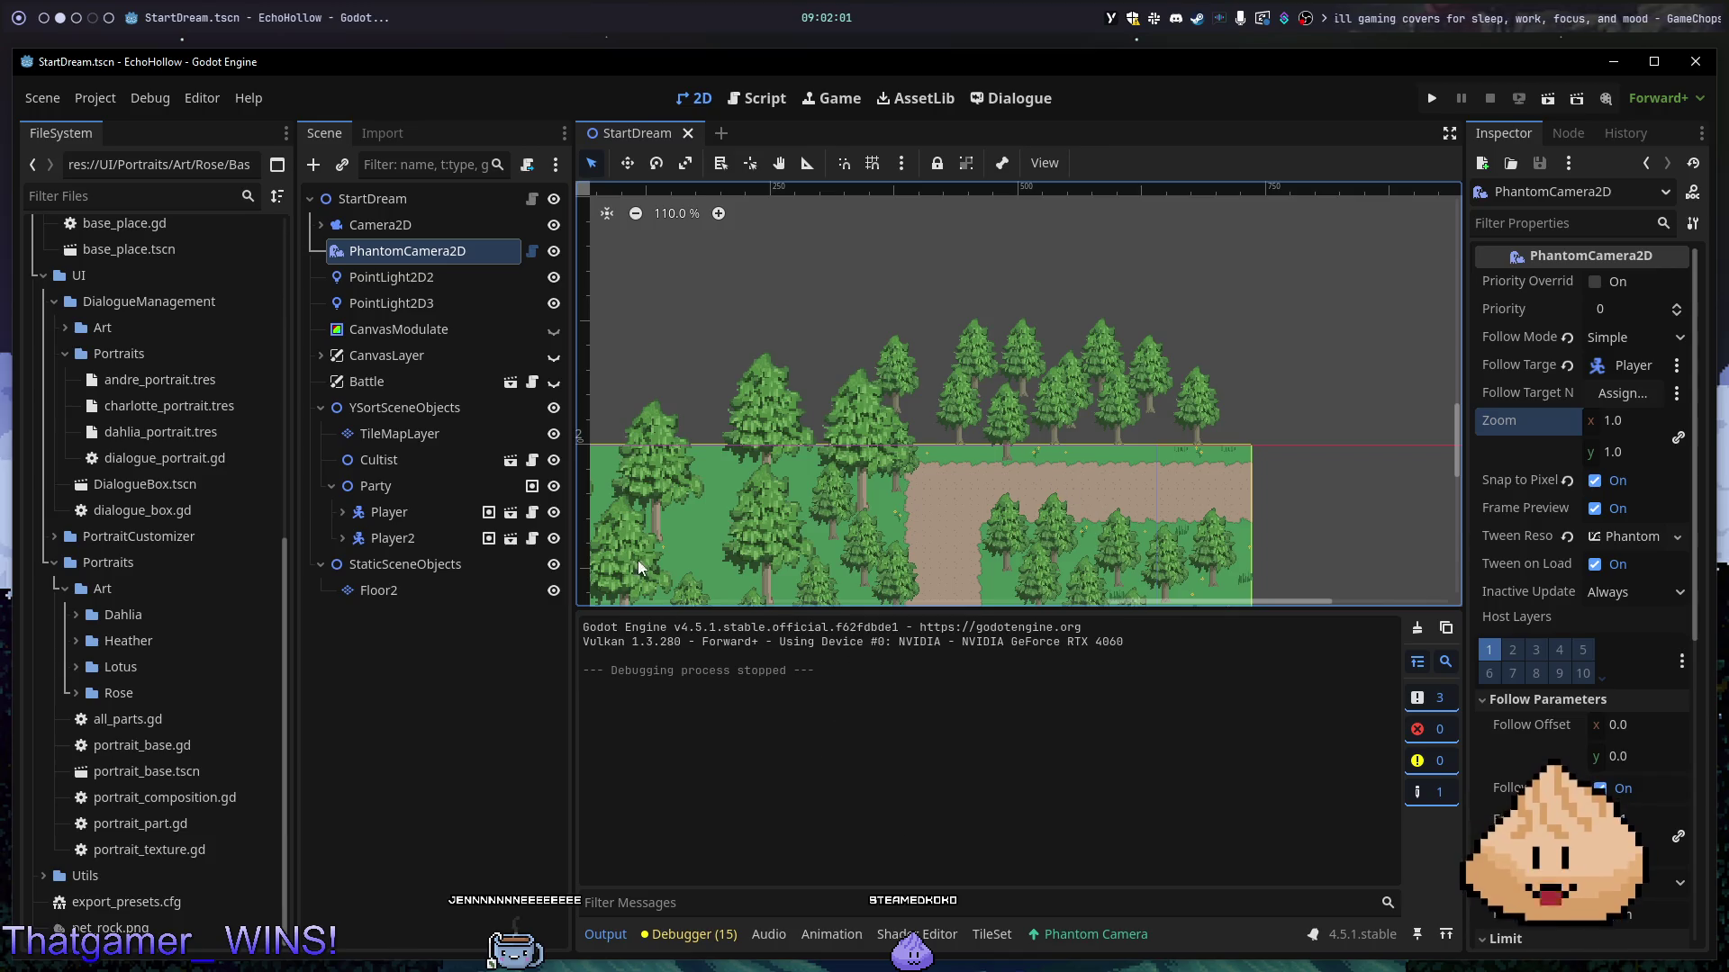
pyautogui.click(435, 432)
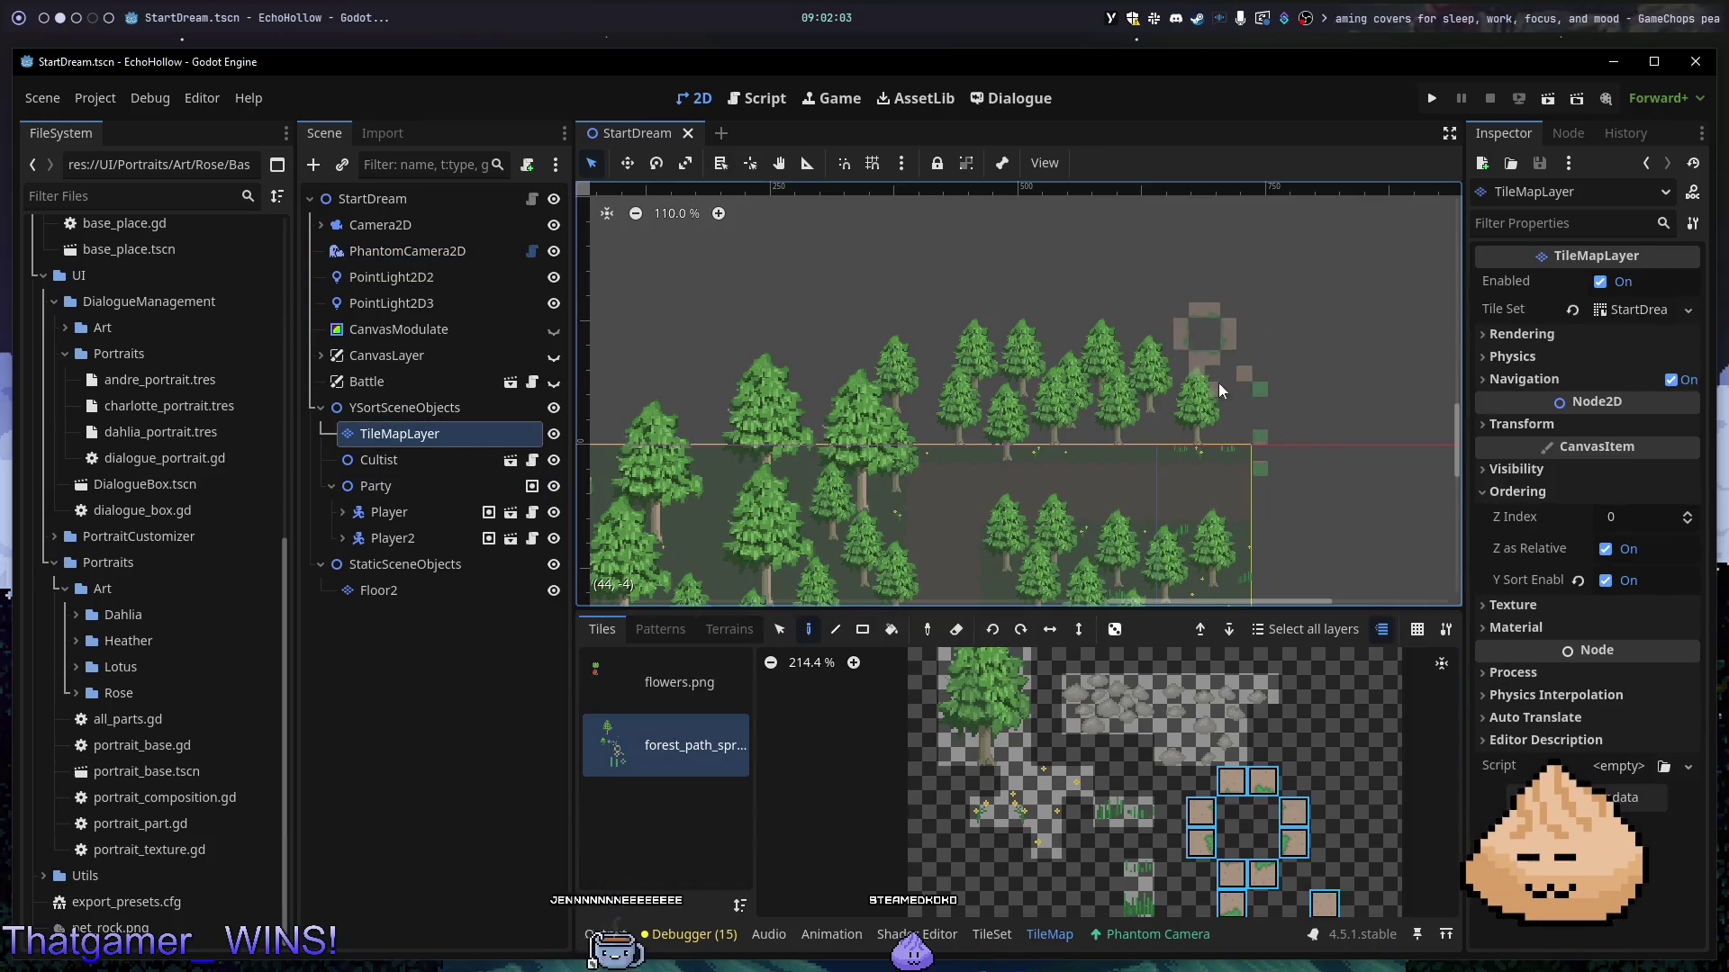
pyautogui.click(862, 629)
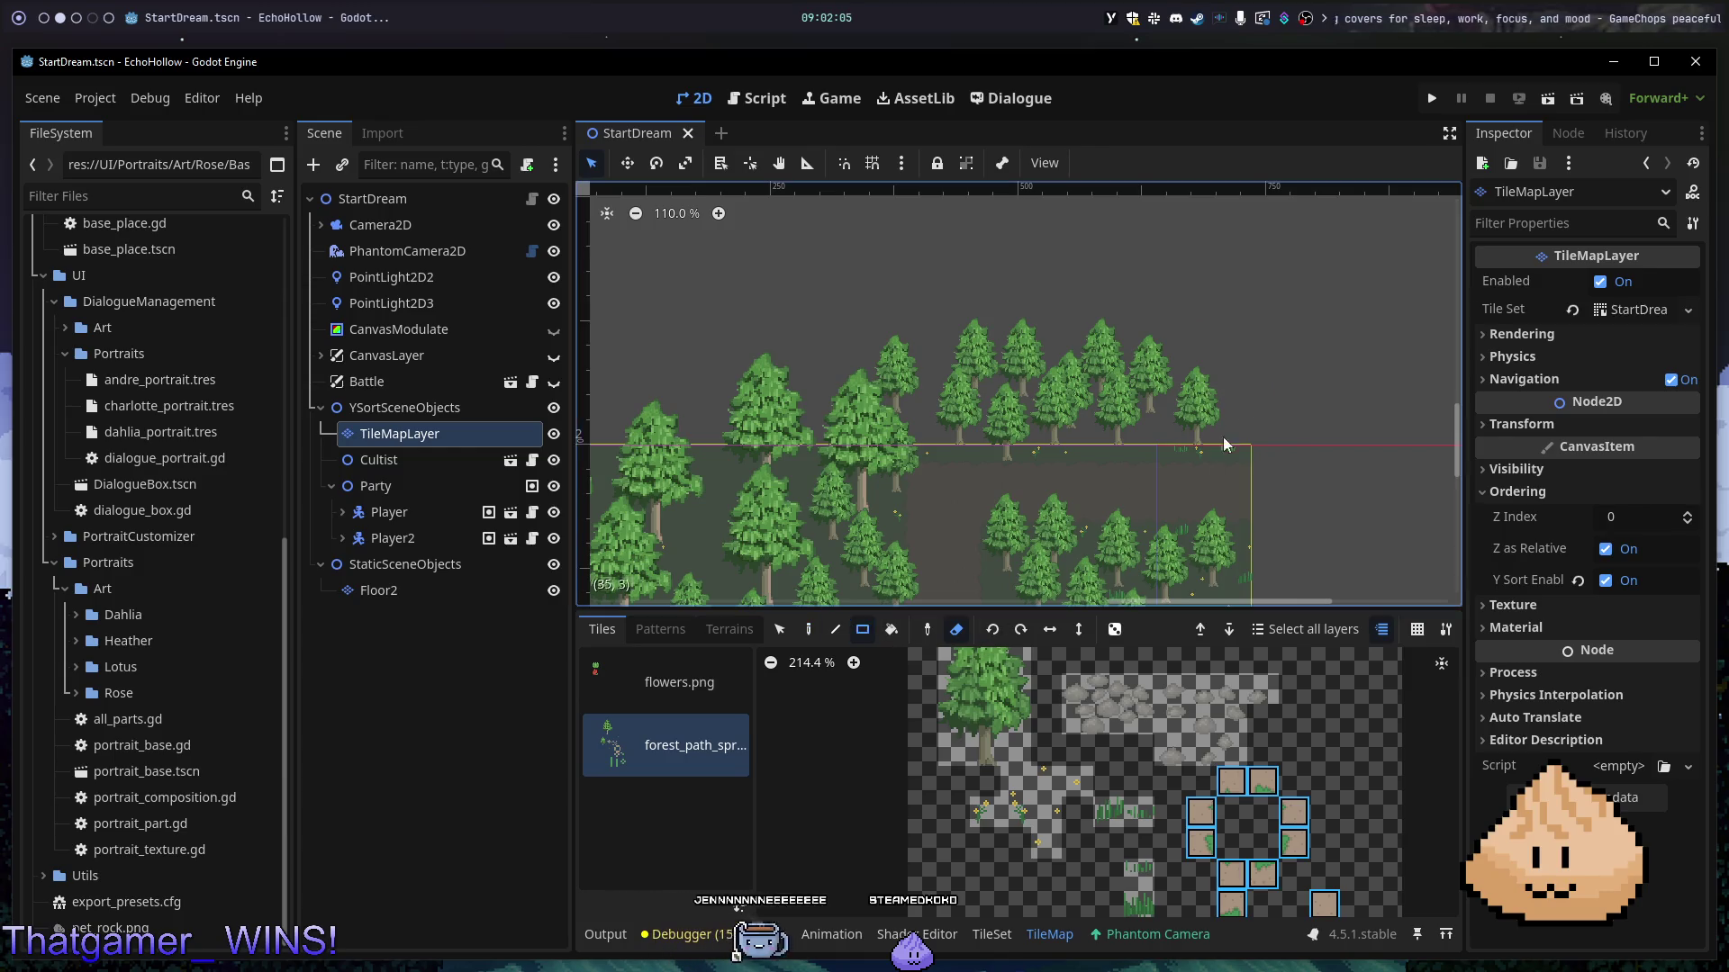
pyautogui.moveTo(1112, 366)
pyautogui.mouseDown()
pyautogui.moveTo(995, 430)
pyautogui.moveTo(937, 436)
pyautogui.mouseUp()
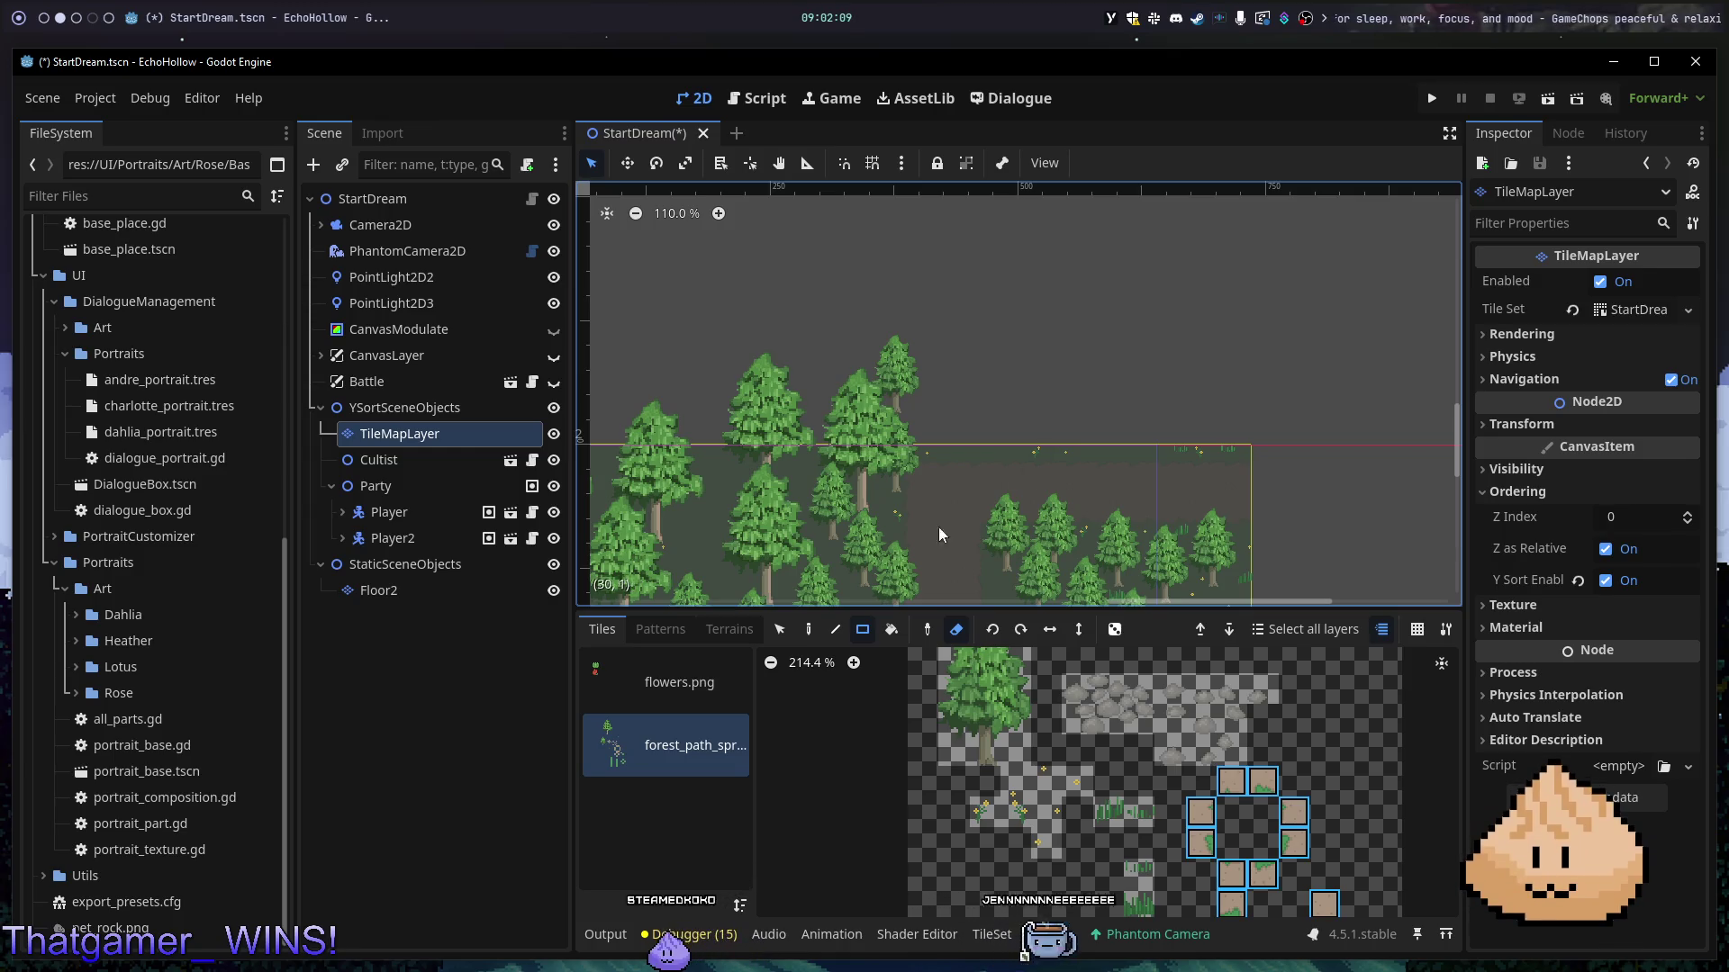
# - Paint a sparse row of three trees along the cleared edge plus a grass tile
pyautogui.click(984, 703)
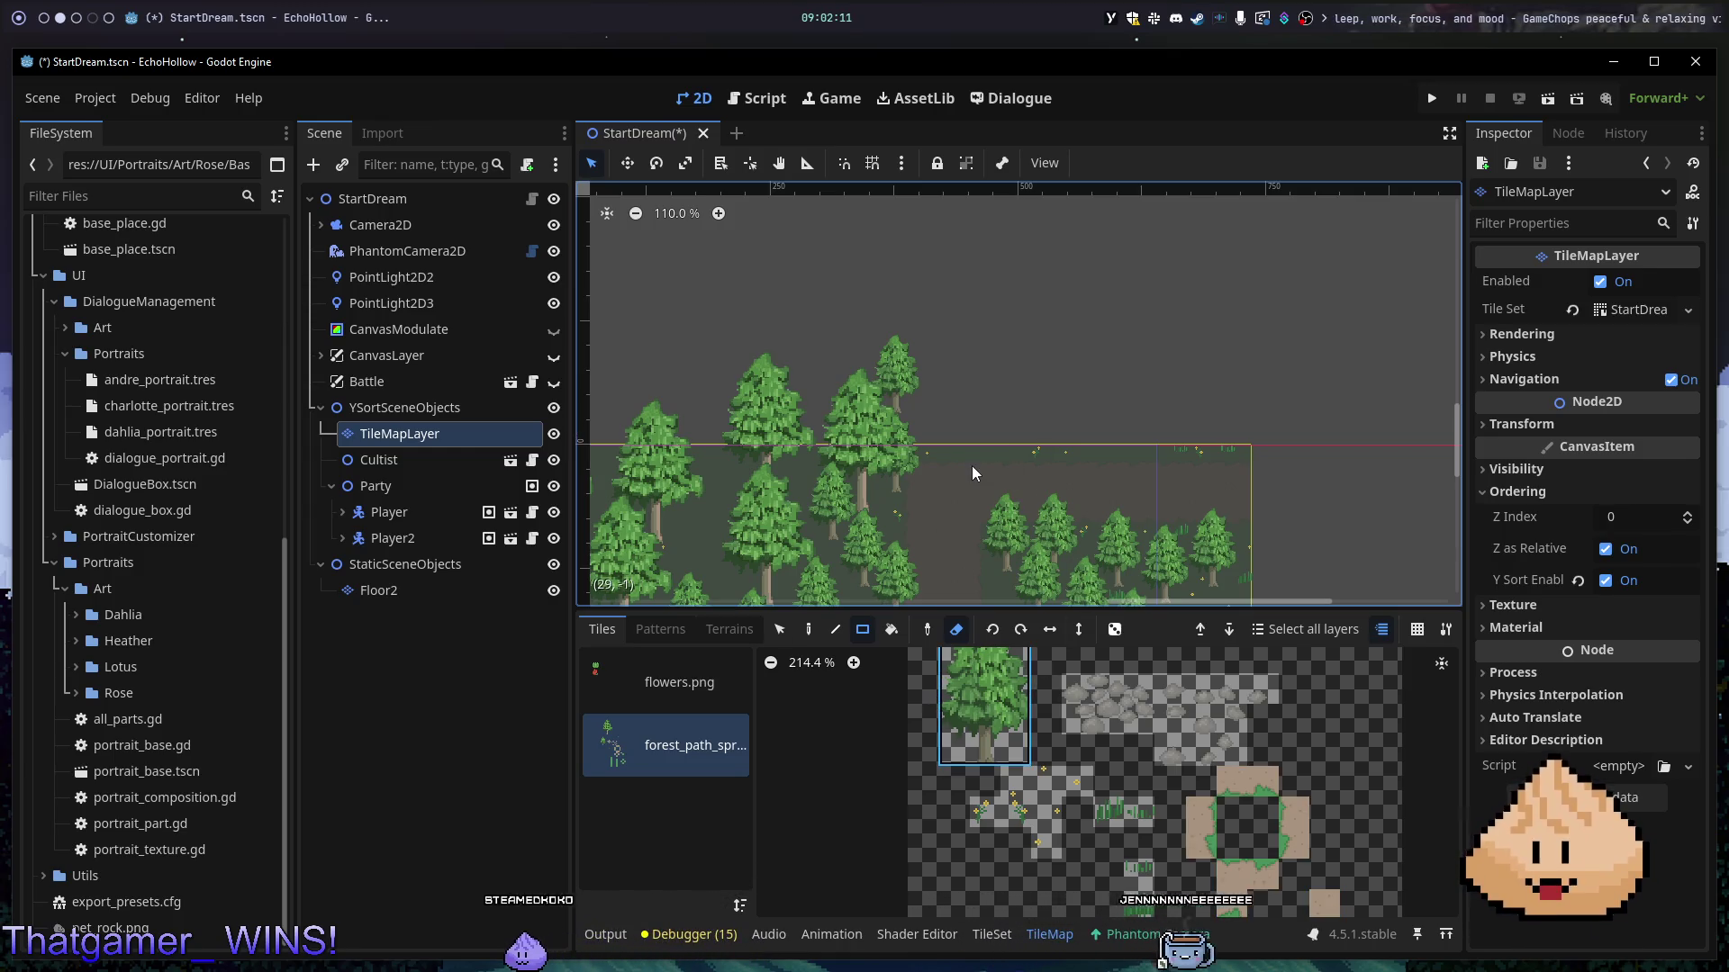
pyautogui.click(807, 630)
pyautogui.scroll(6, 937, 443)
pyautogui.click(906, 419)
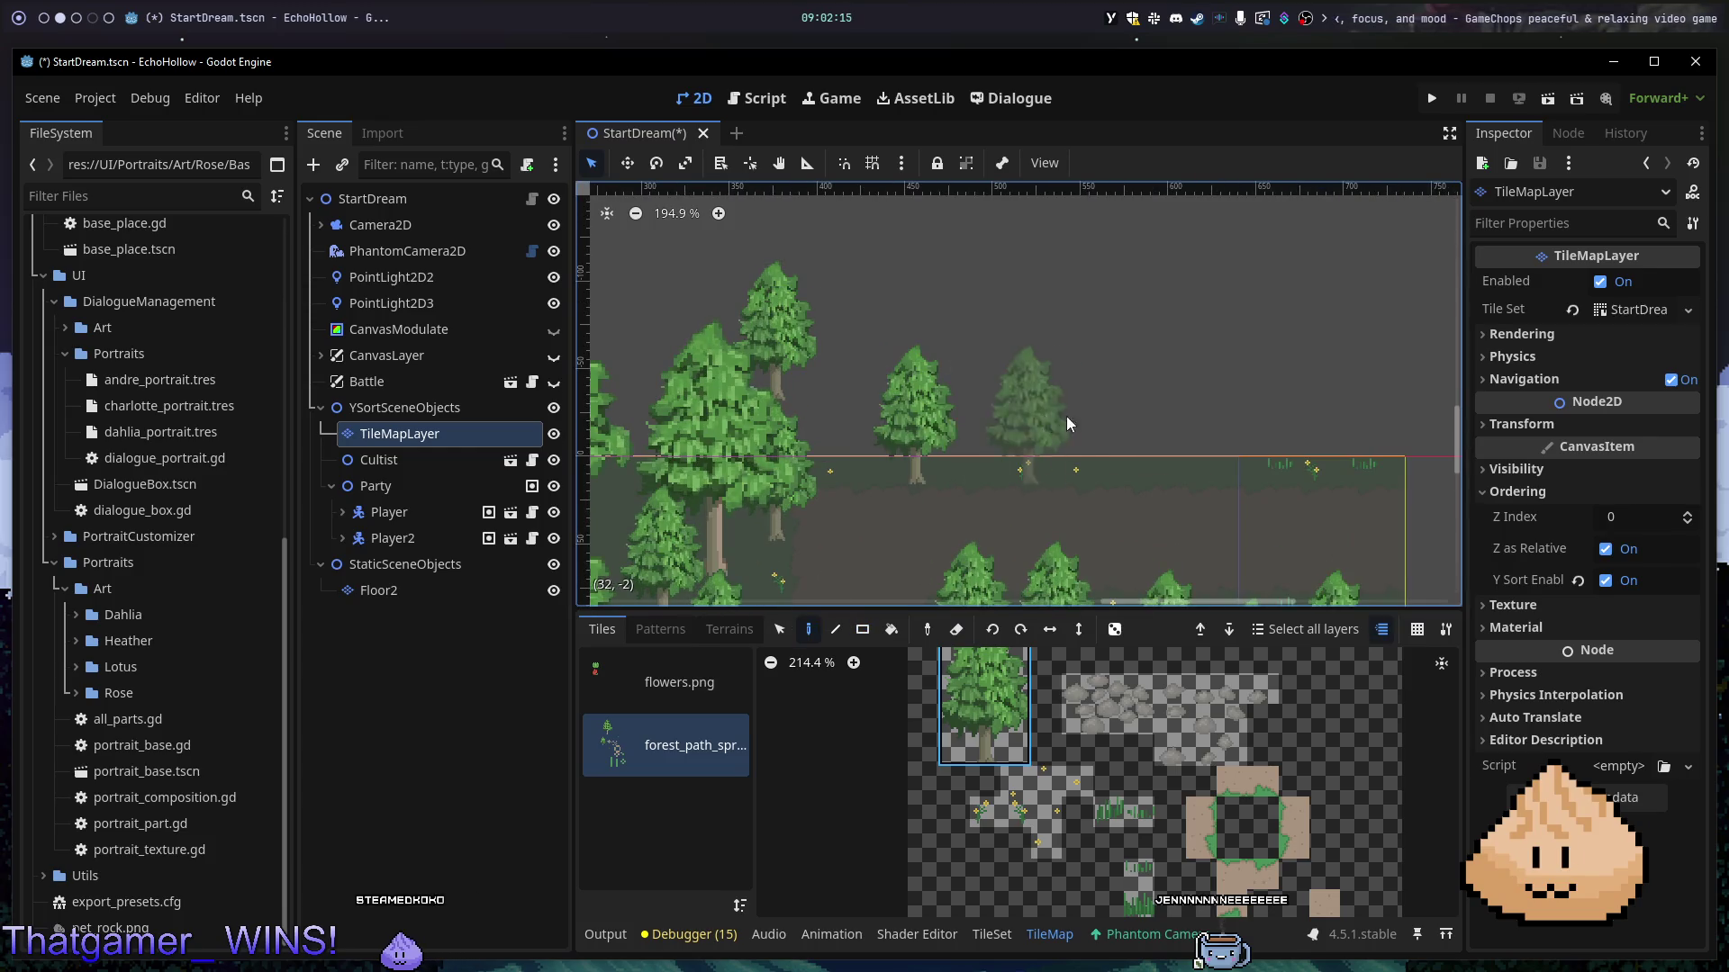
pyautogui.click(1122, 419)
pyautogui.click(1231, 420)
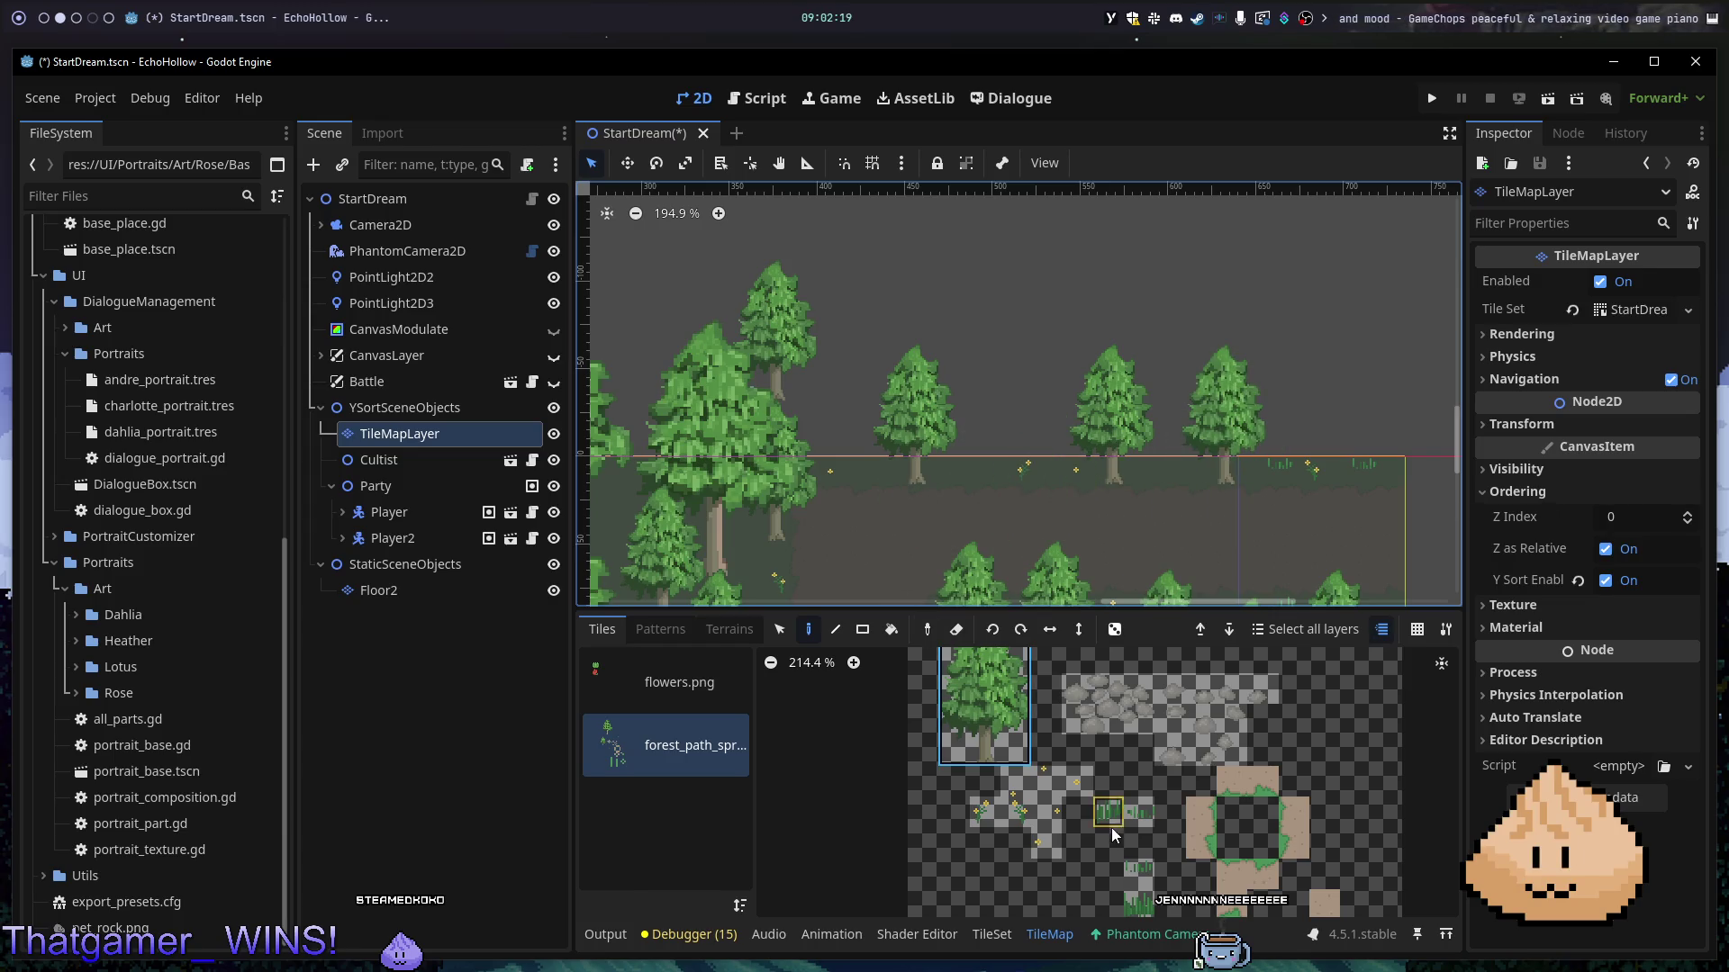
pyautogui.click(987, 469)
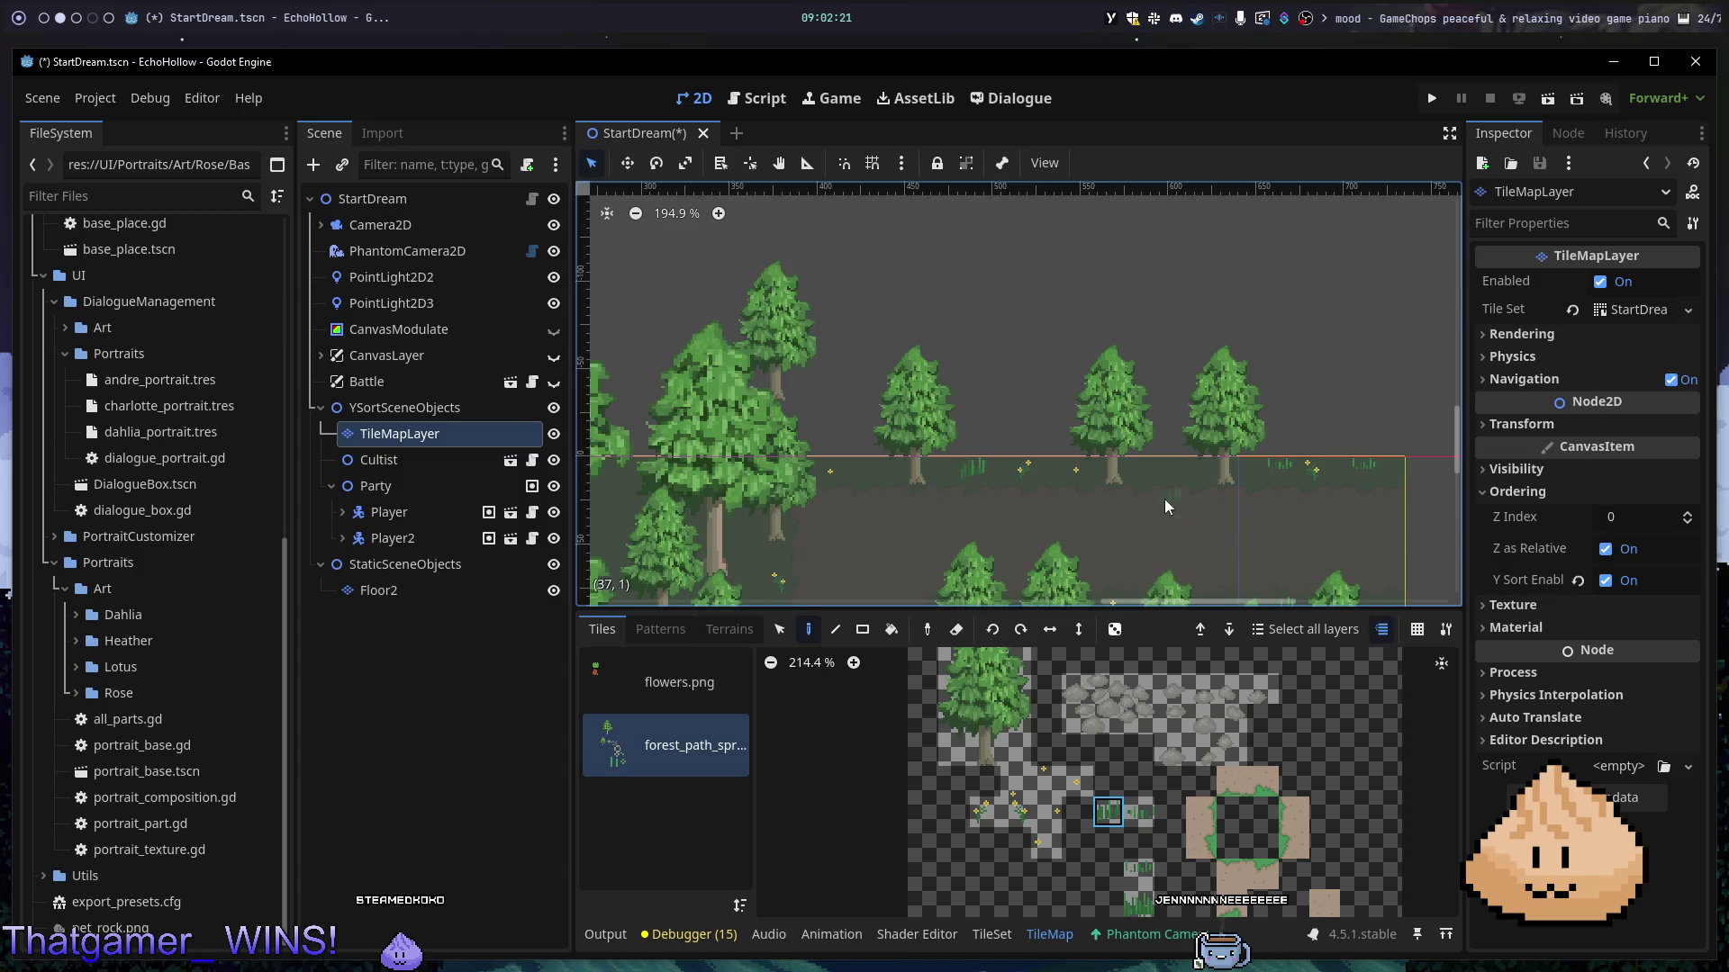
pyautogui.click(1138, 874)
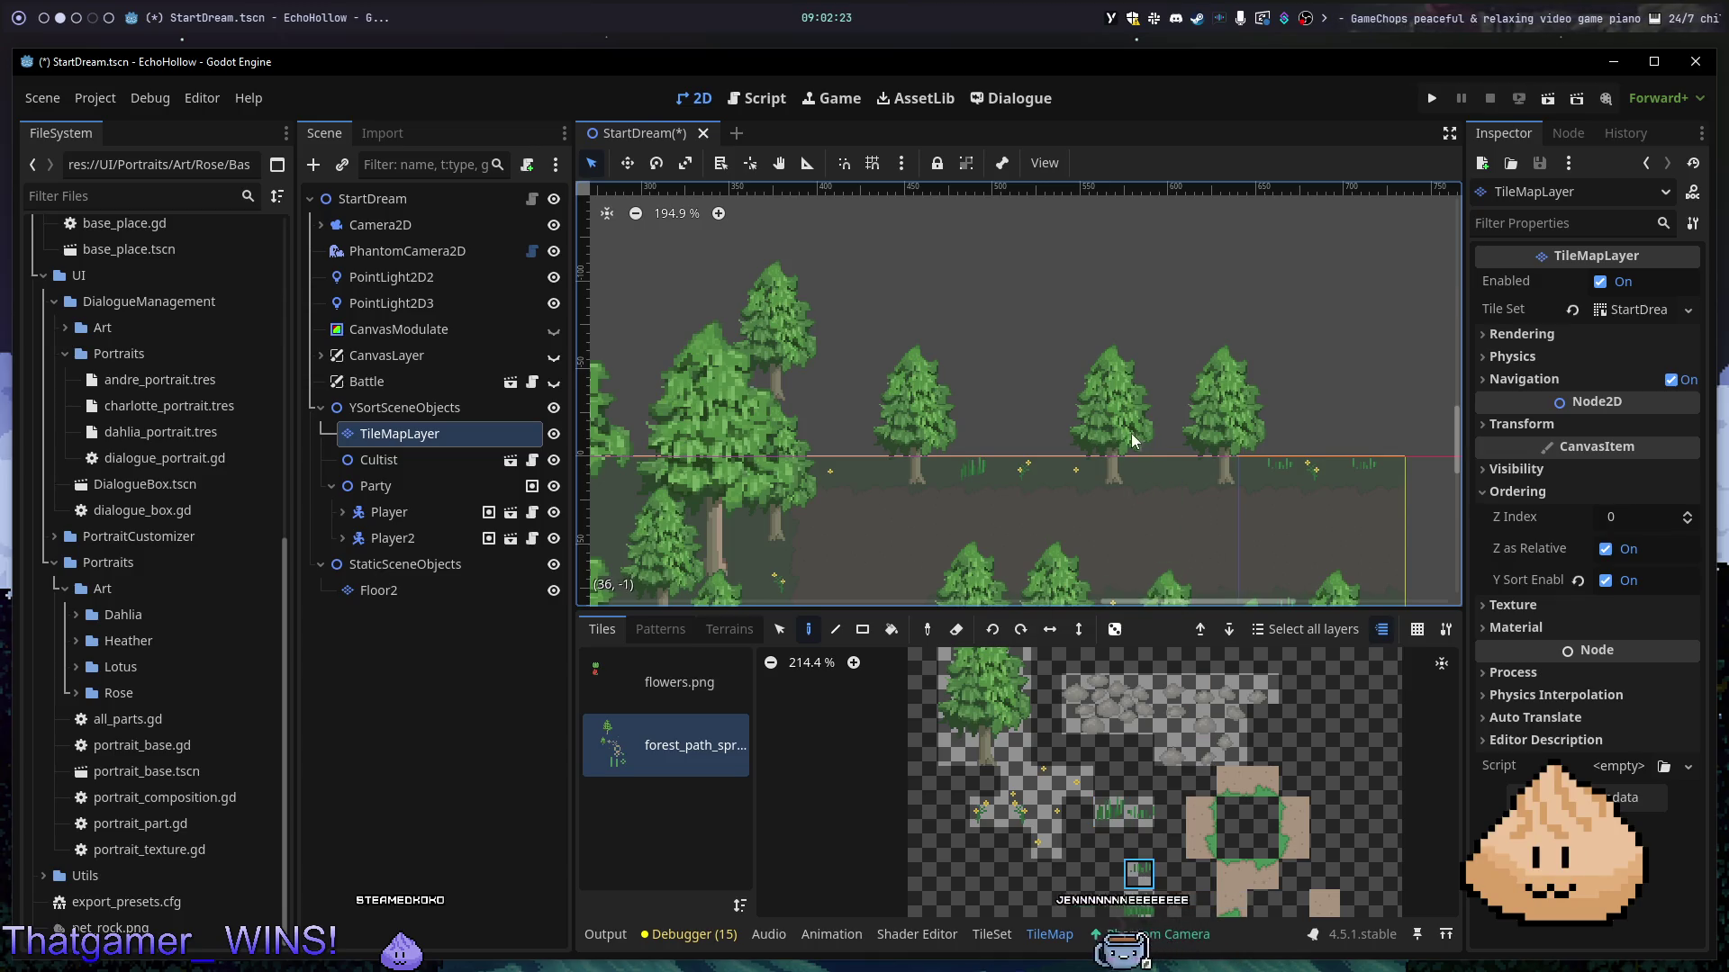
pyautogui.scroll(-5, 1219, 553)
pyautogui.hscroll(3, 1219, 553)
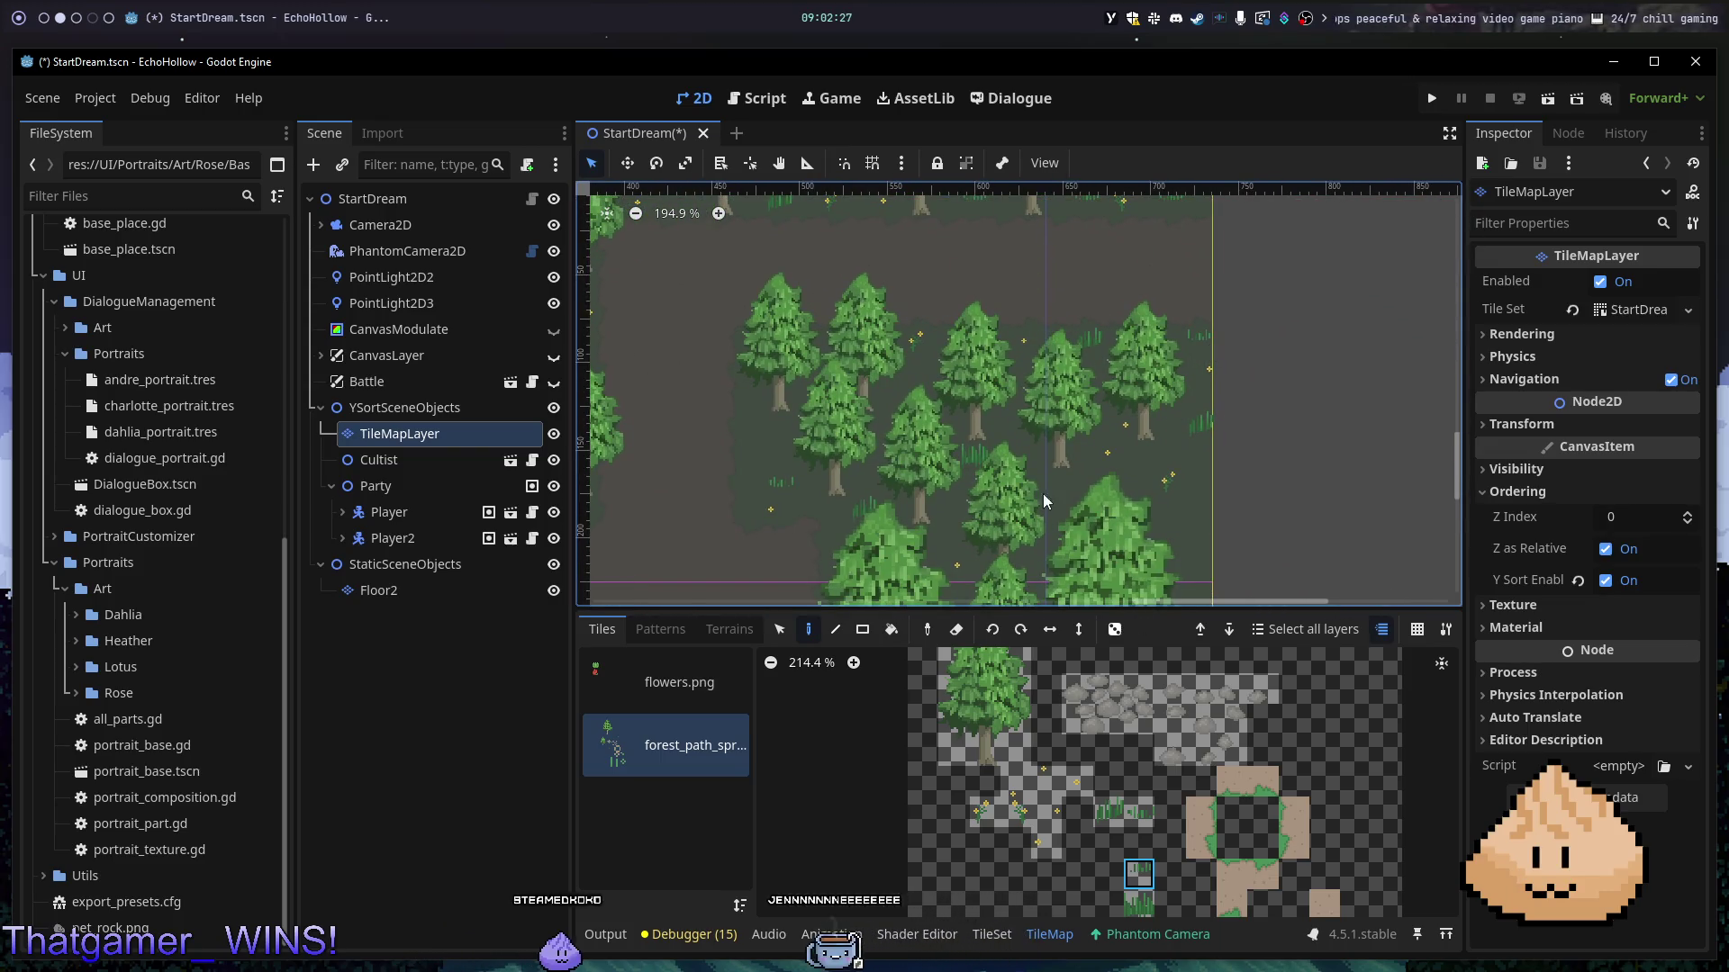
# - Paint three big tree tiles into the forest with the big tree tile selected
pyautogui.scroll(-4, 997, 500)
pyautogui.hscroll(-2, 938, 374)
pyautogui.scroll(1, 938, 375)
pyautogui.click(984, 706)
pyautogui.click(826, 348)
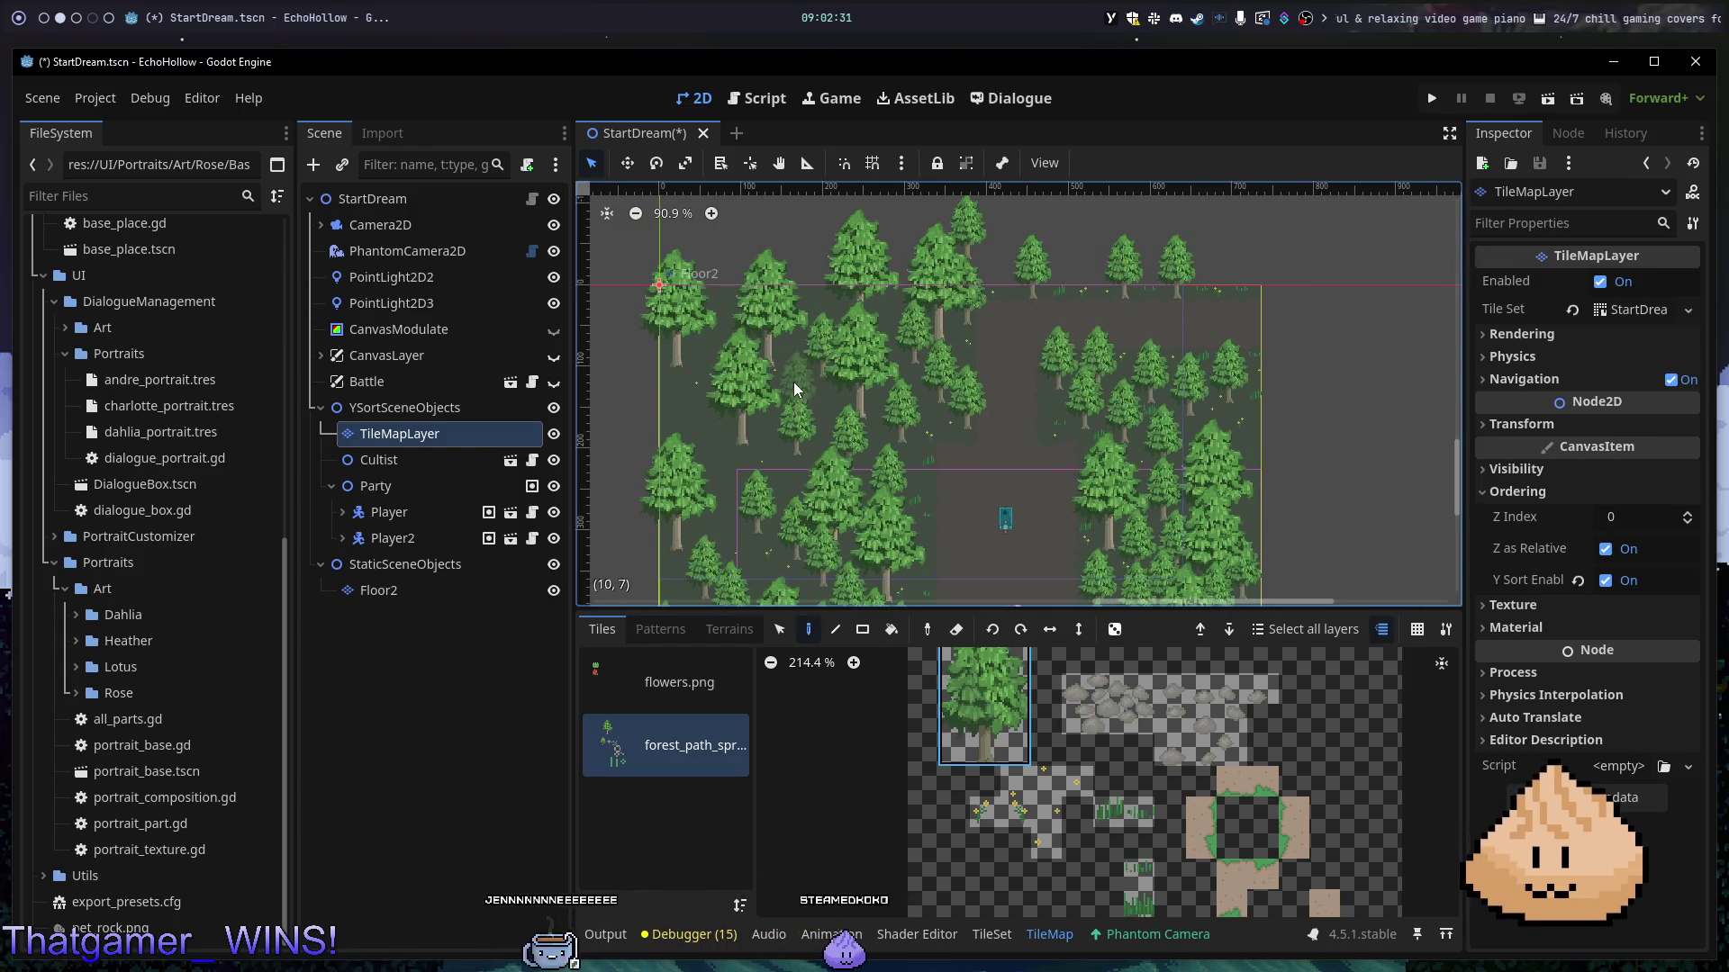
pyautogui.click(803, 305)
pyautogui.click(721, 348)
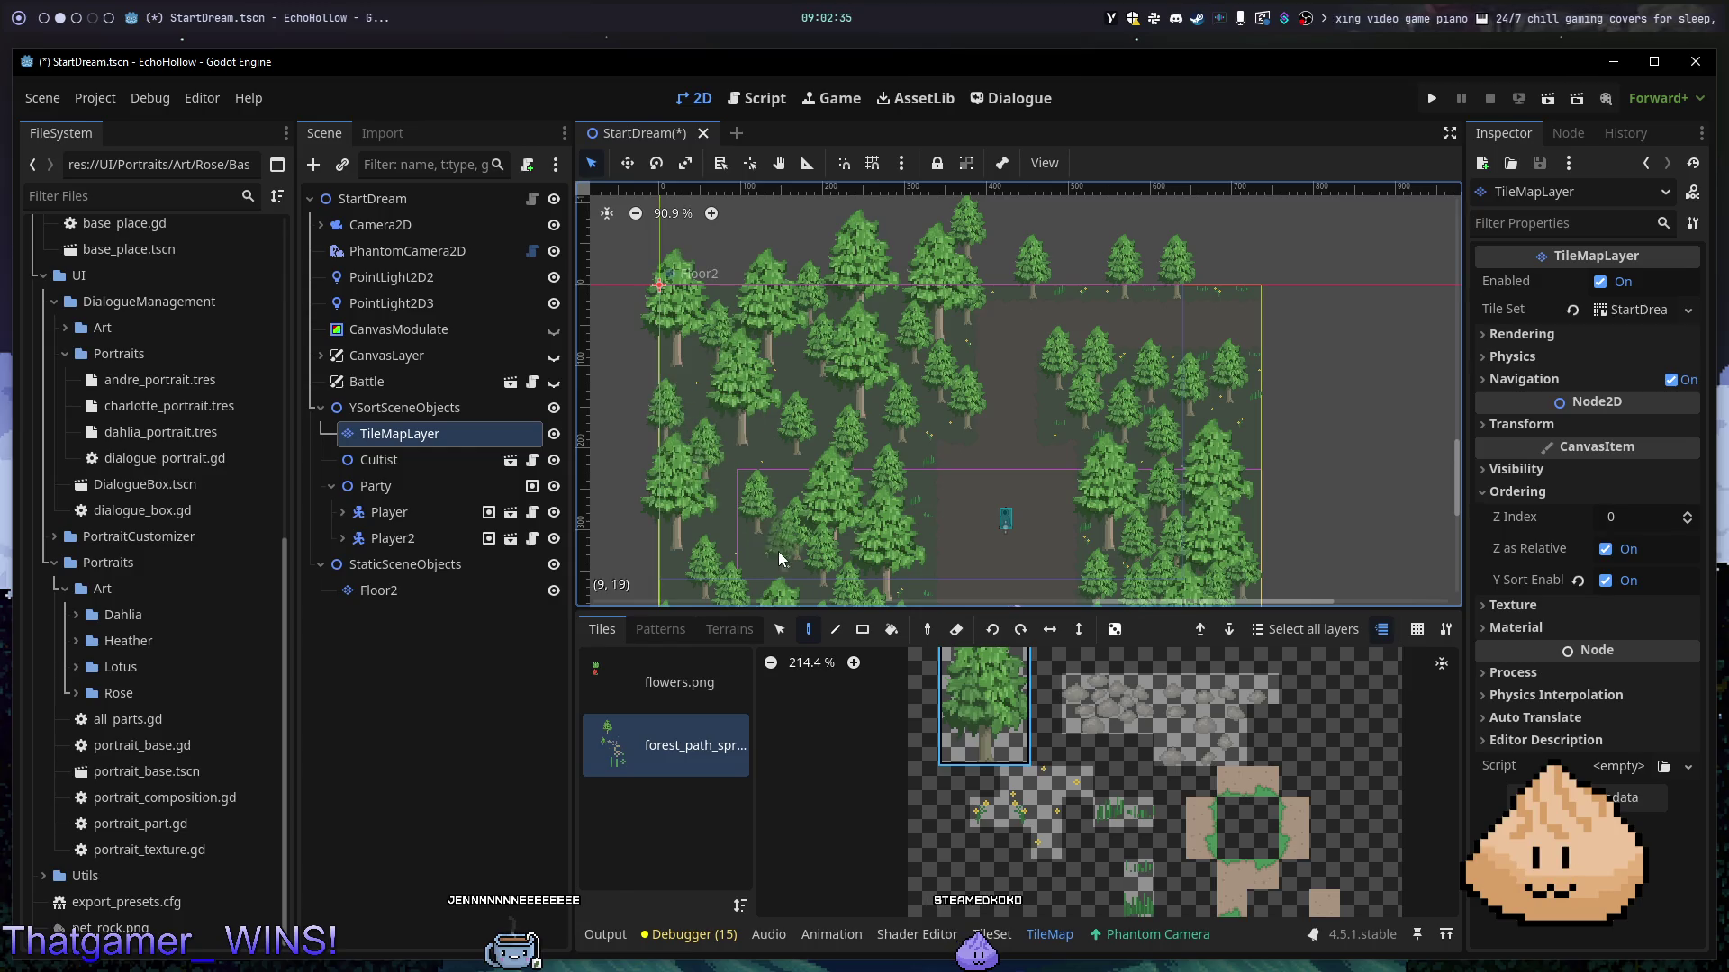
# - Paint another tree into a gap in the forest near the party
pyautogui.moveTo(836, 478); pyautogui.dragTo(723, 350)
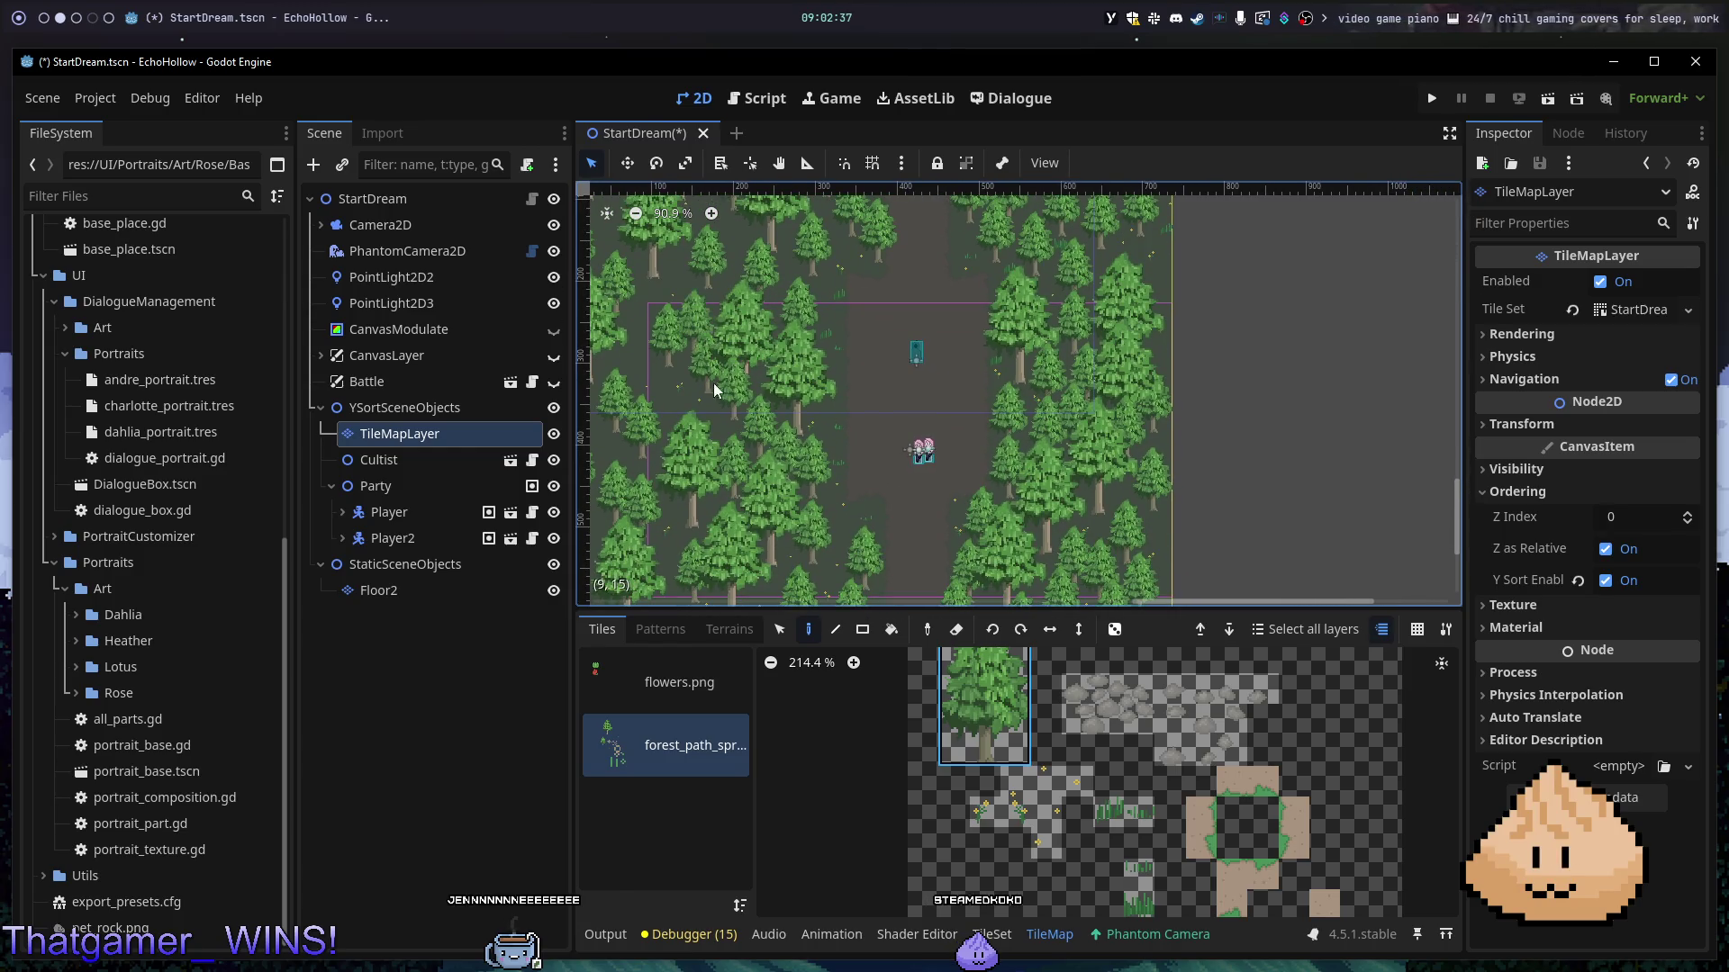
pyautogui.scroll(7, 701, 350)
pyautogui.scroll(2, 698, 344)
pyautogui.scroll(-3, 796, 396)
pyautogui.moveTo(872, 371)
pyautogui.mouseDown()
pyautogui.moveTo(1133, 265)
pyautogui.moveTo(1120, 294)
pyautogui.mouseUp()
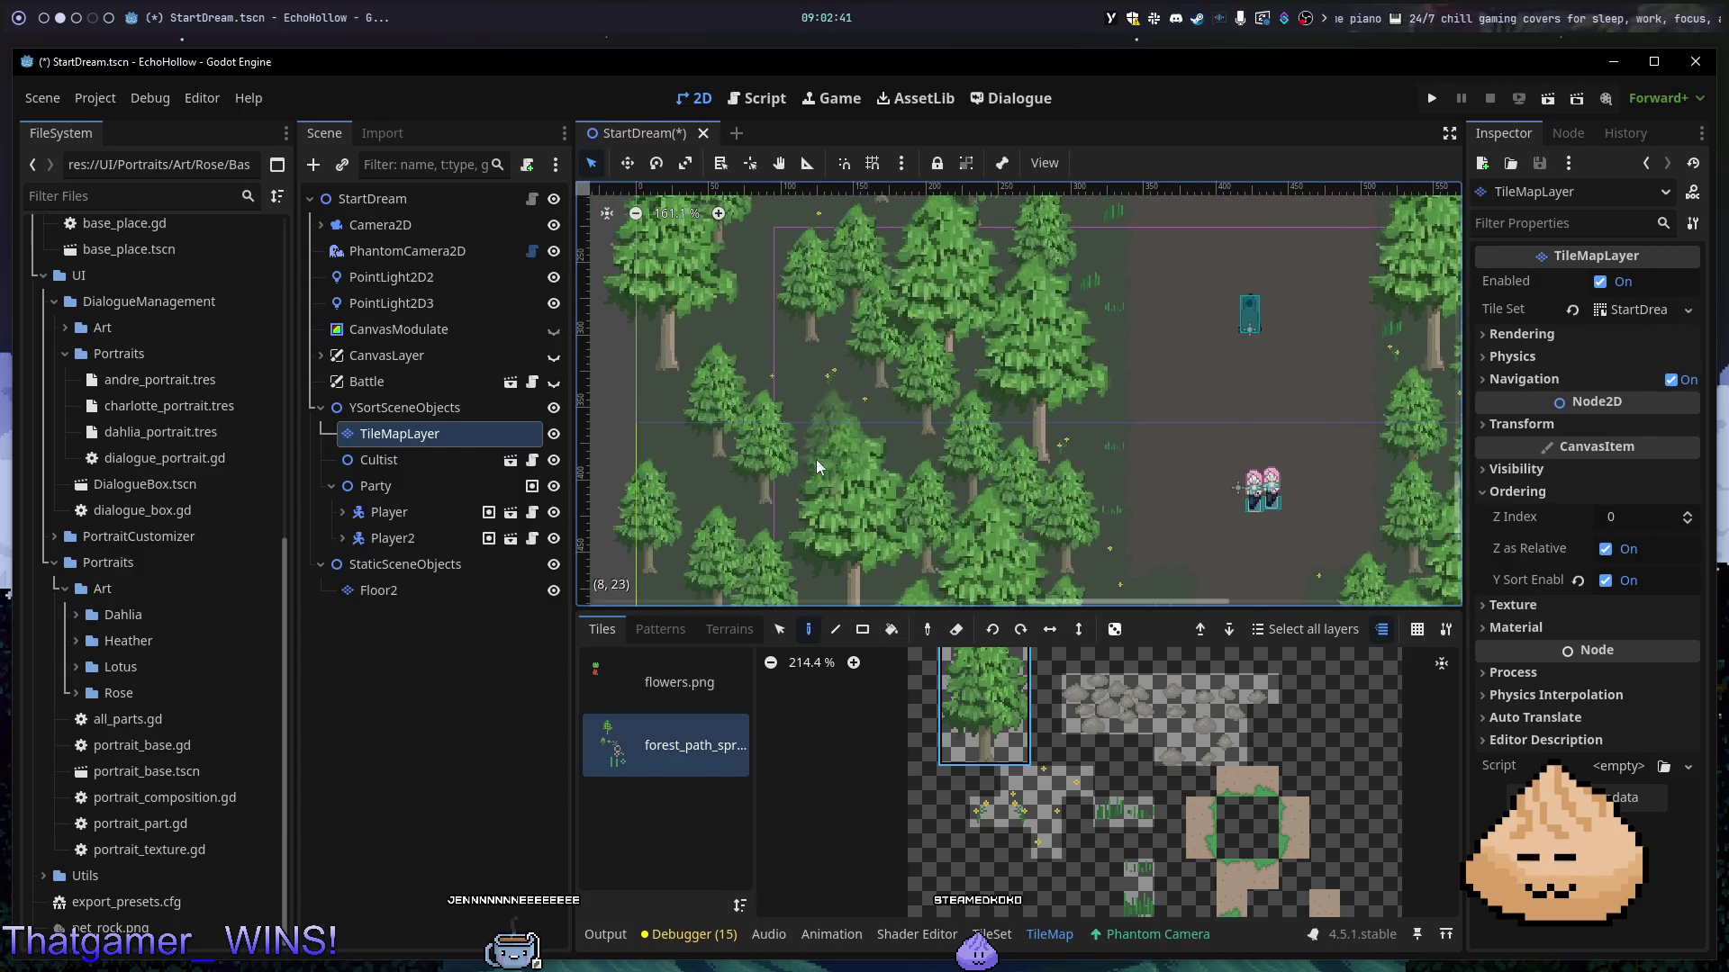
pyautogui.click(802, 450)
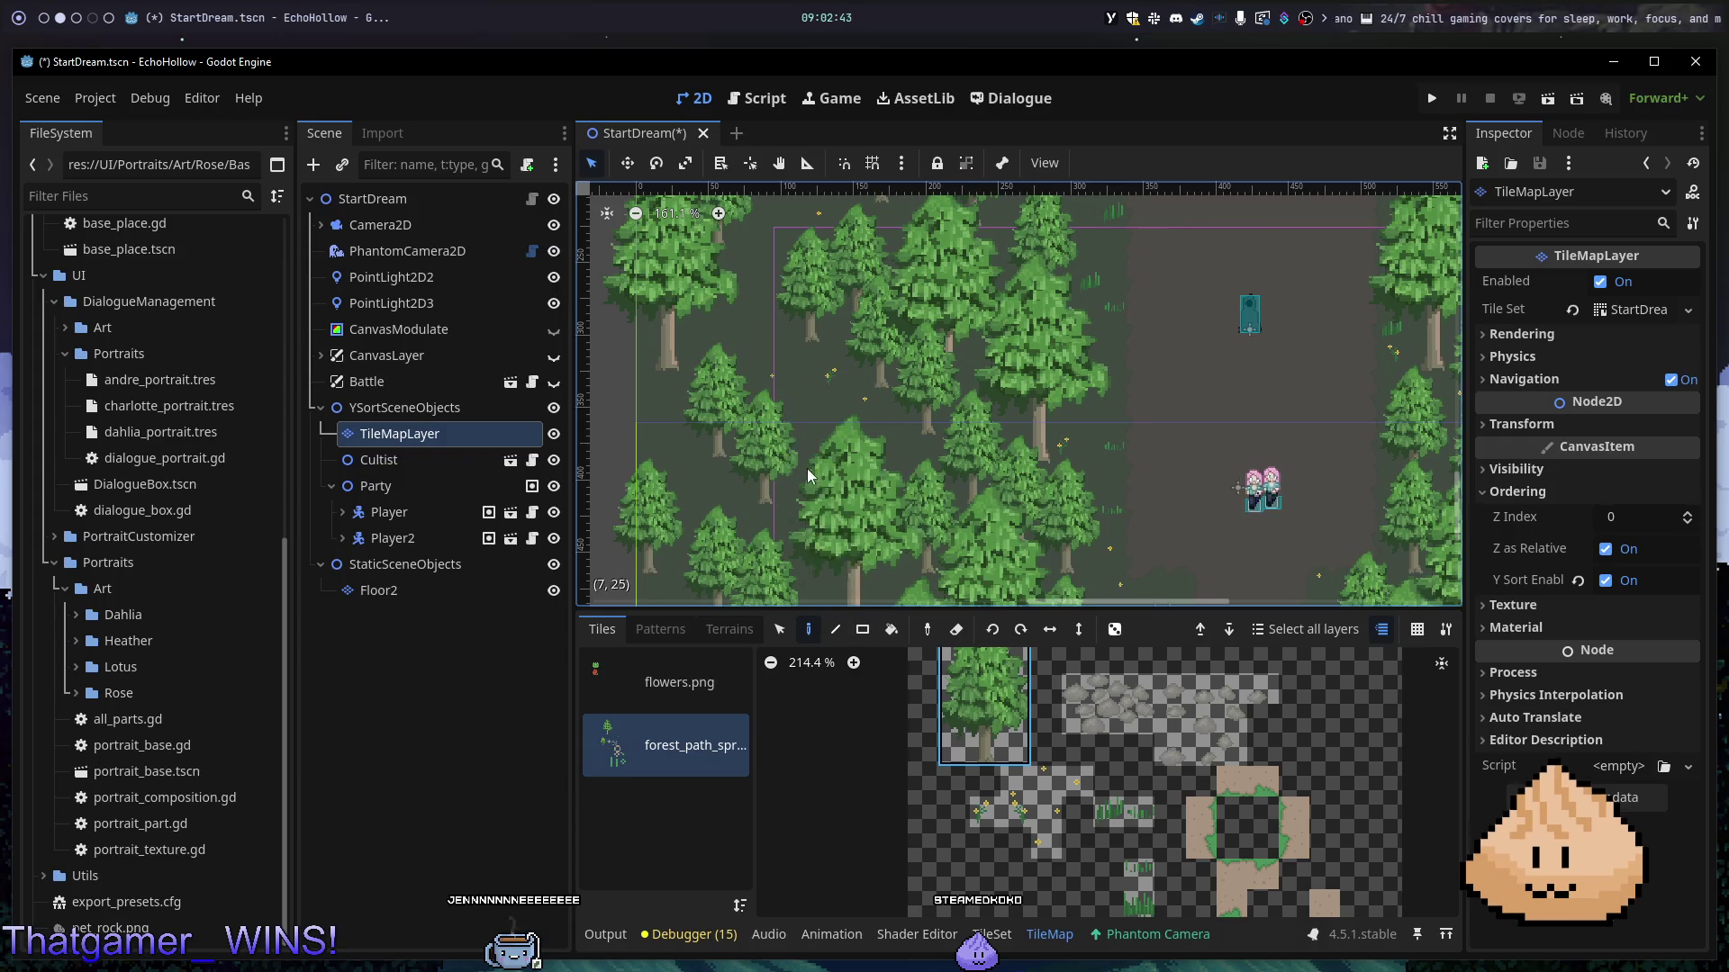
# - Look over the path and lower forest, then run the scene to test it
pyautogui.moveTo(712, 472)
pyautogui.mouseDown()
pyautogui.moveTo(753, 367)
pyautogui.moveTo(770, 386)
pyautogui.mouseUp()
pyautogui.scroll(-4, 1161, 499)
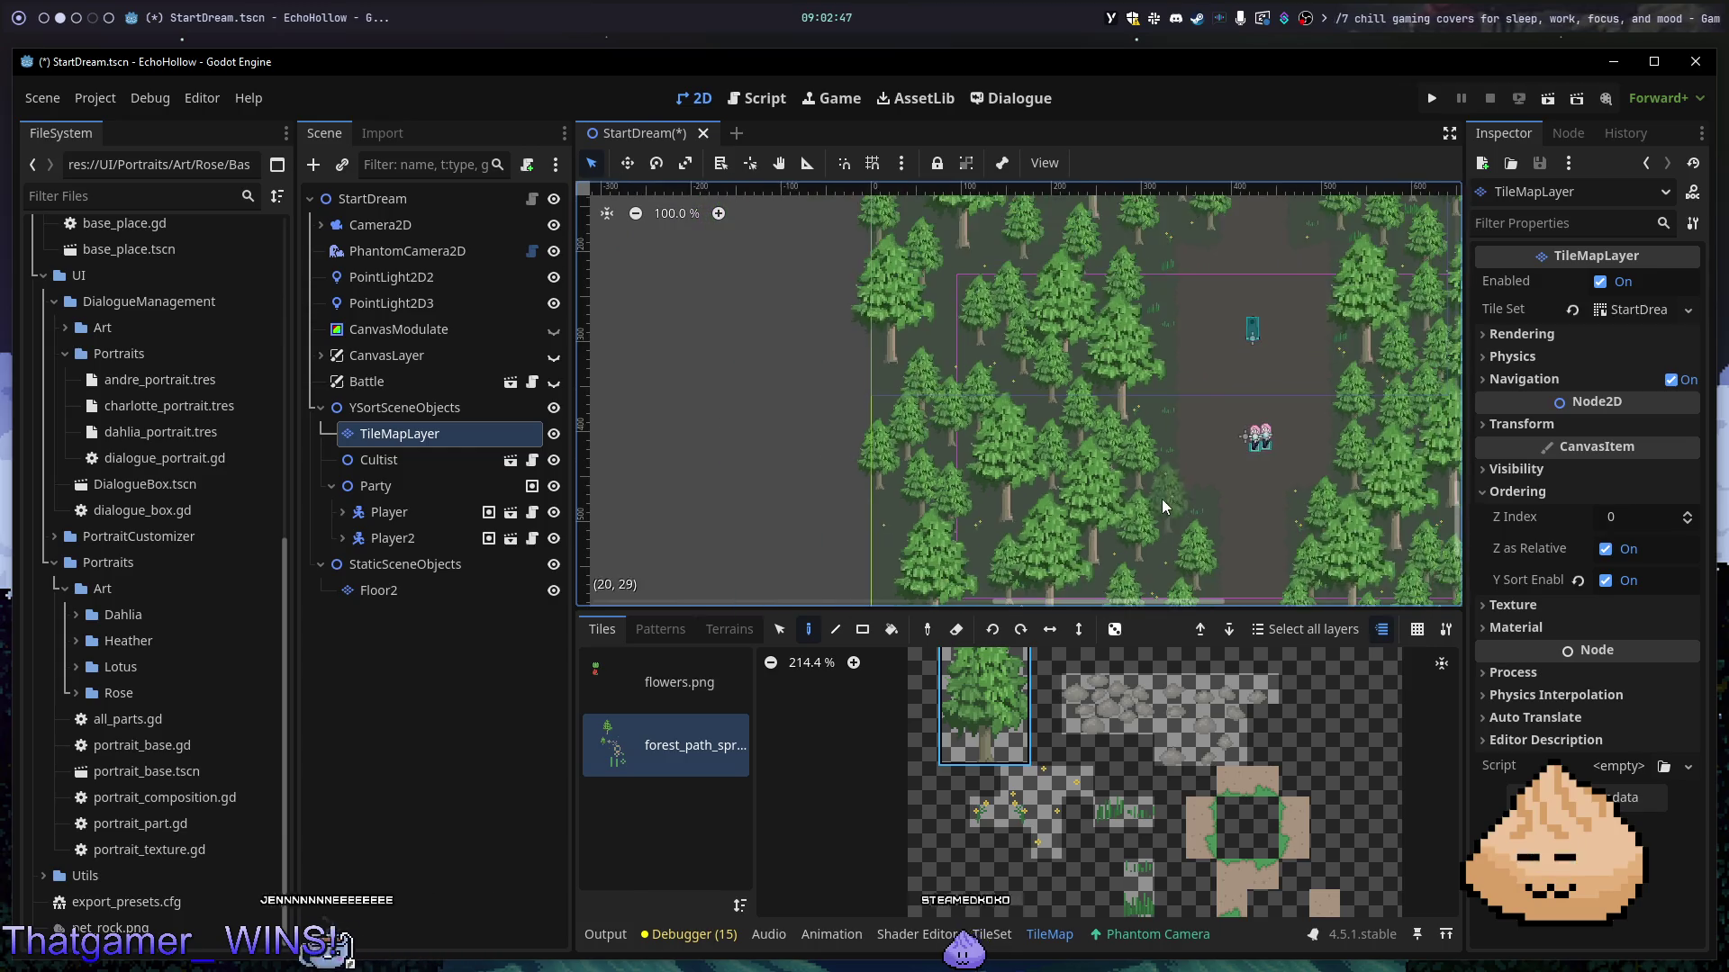
pyautogui.moveTo(1019, 554)
pyautogui.mouseDown()
pyautogui.moveTo(1011, 493)
pyautogui.moveTo(897, 322)
pyautogui.moveTo(941, 545)
pyautogui.mouseUp()
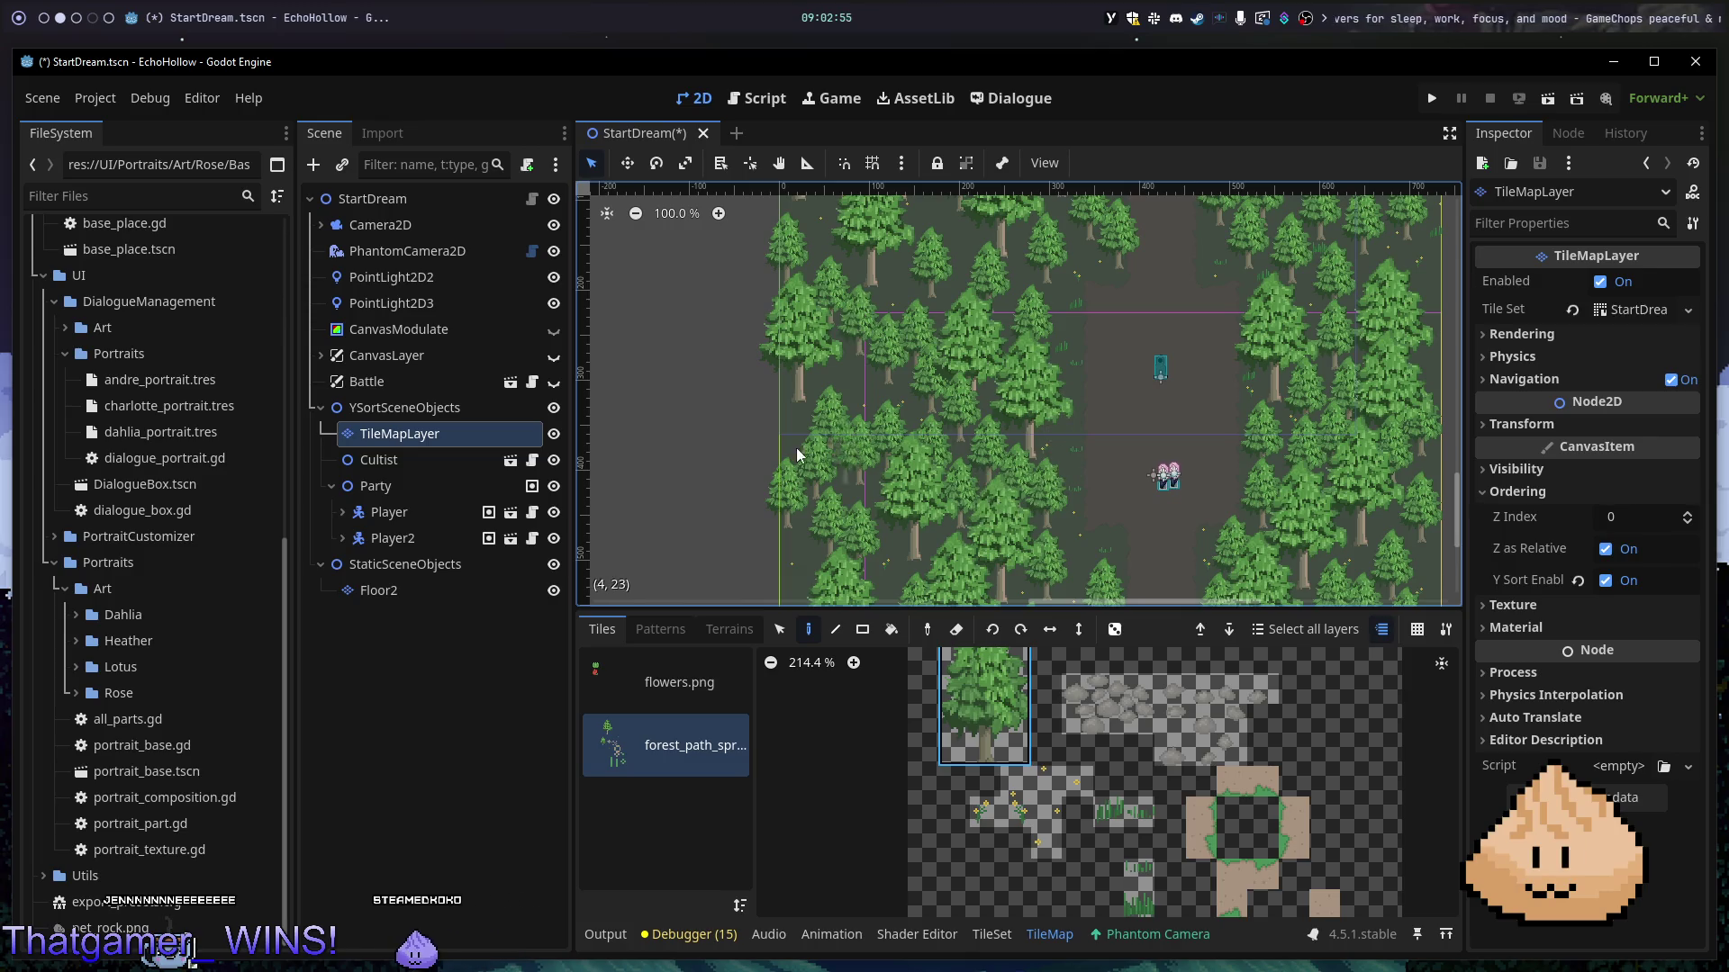
pyautogui.scroll(4, 964, 387)
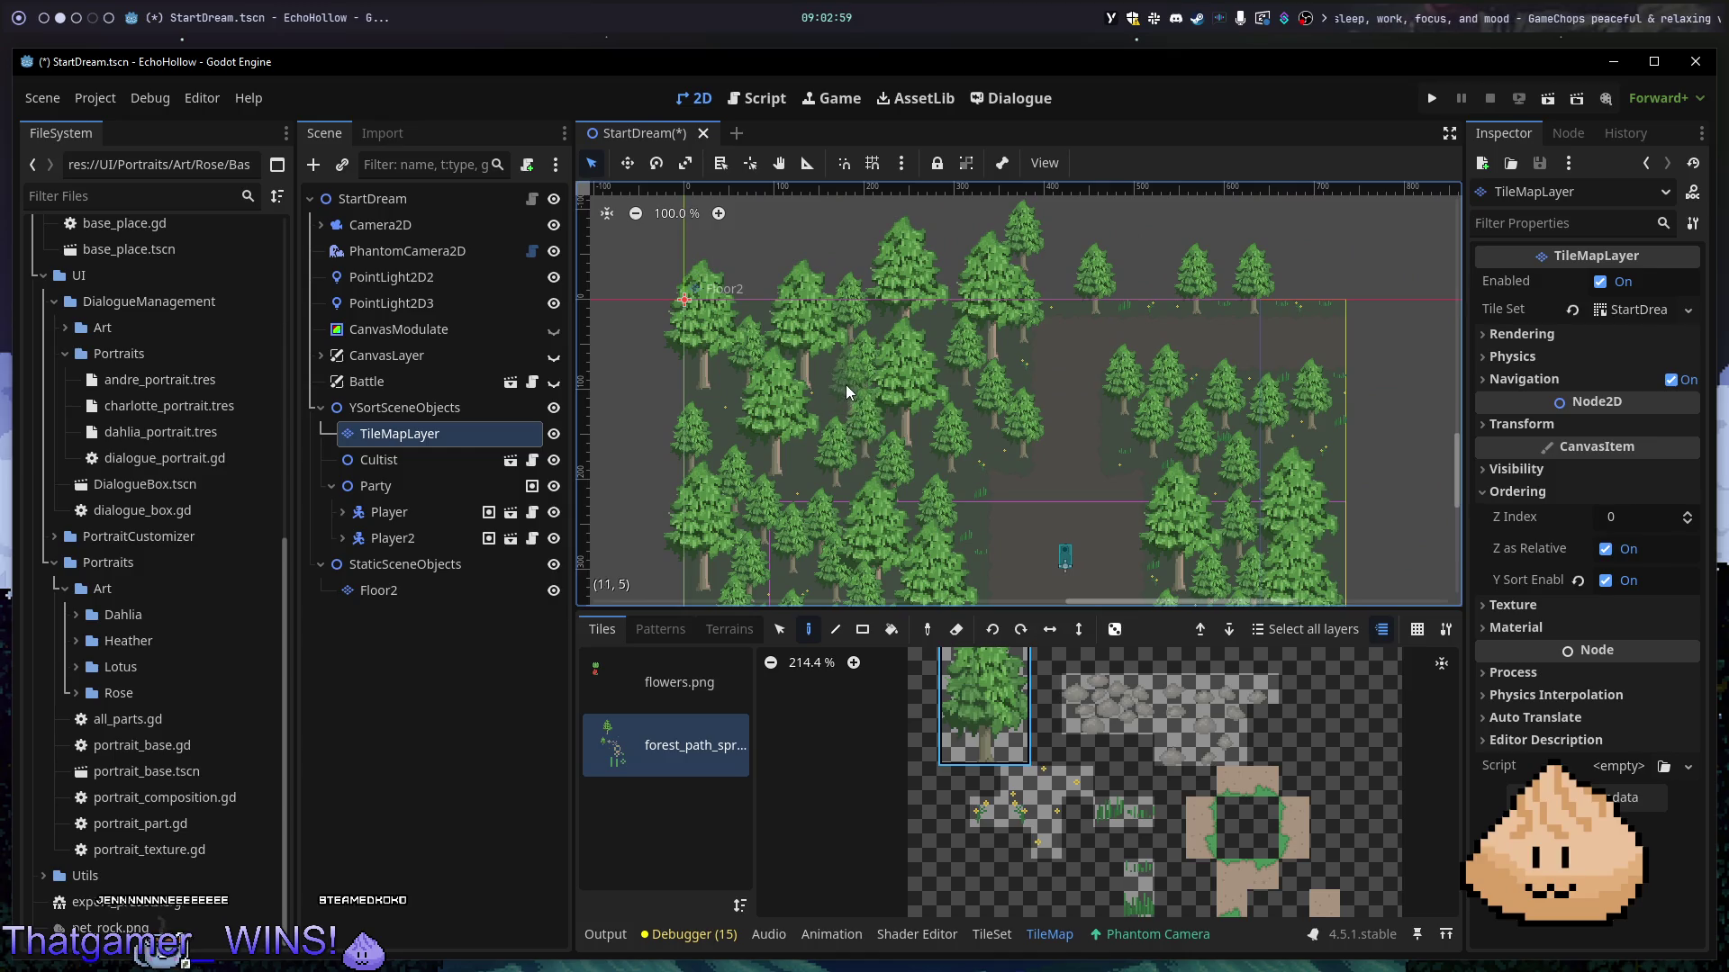
pyautogui.scroll(-5, 1078, 560)
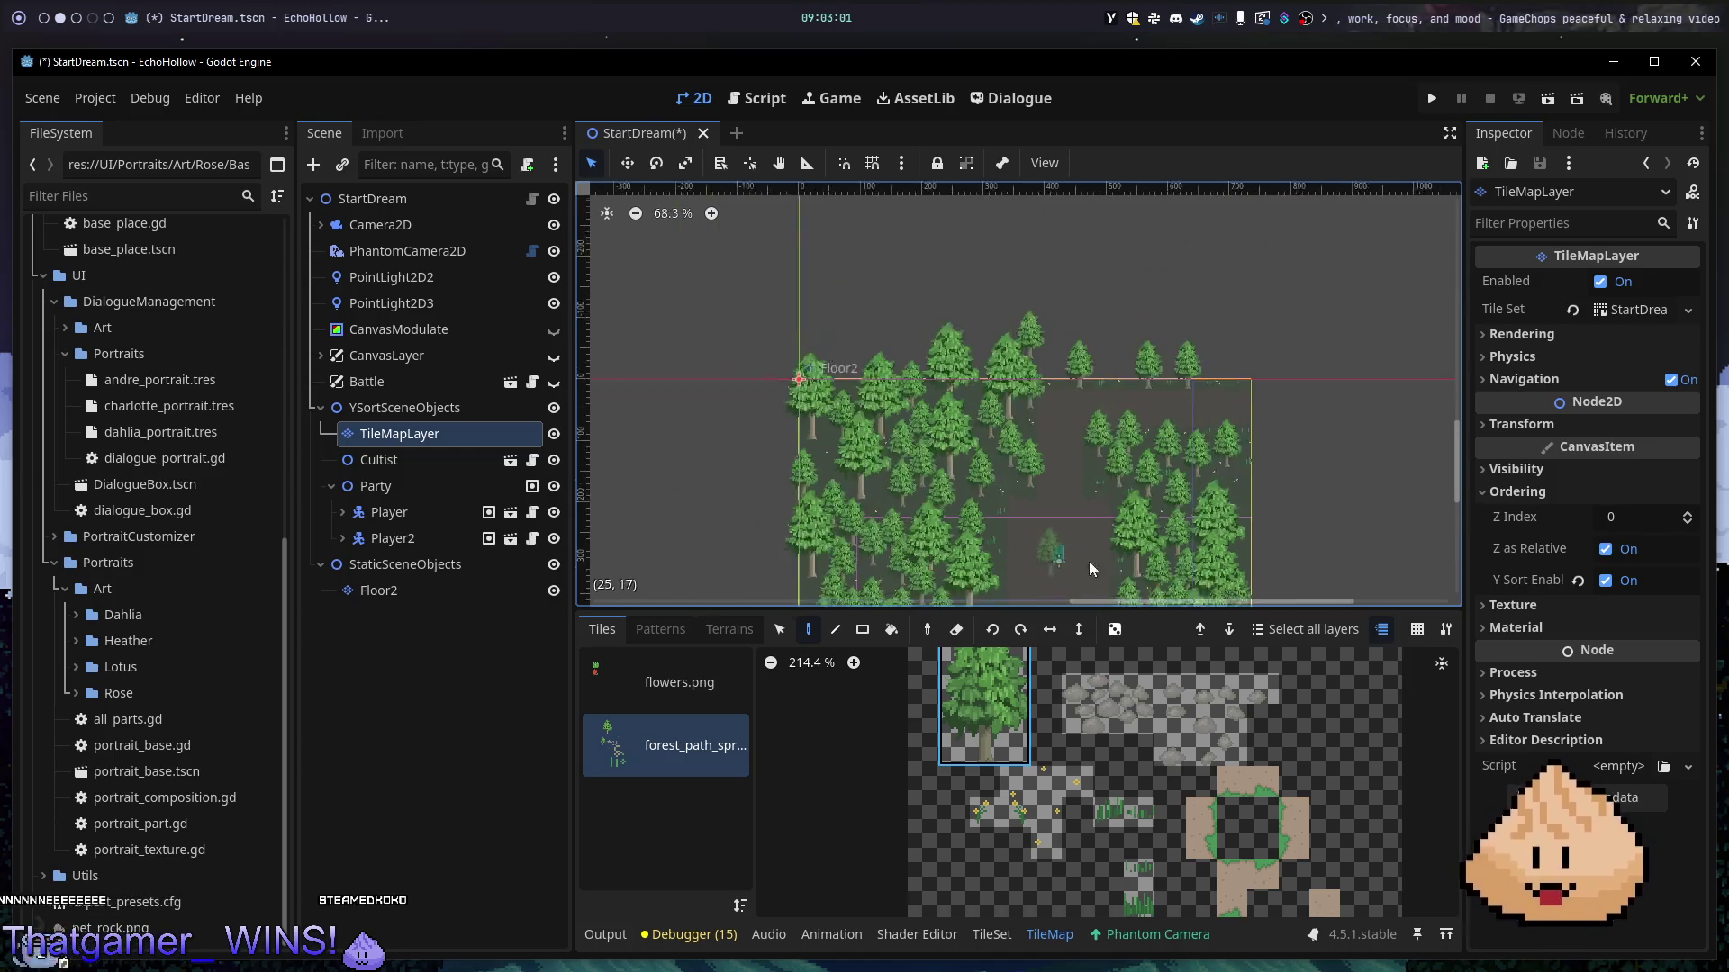
pyautogui.scroll(5, 1077, 452)
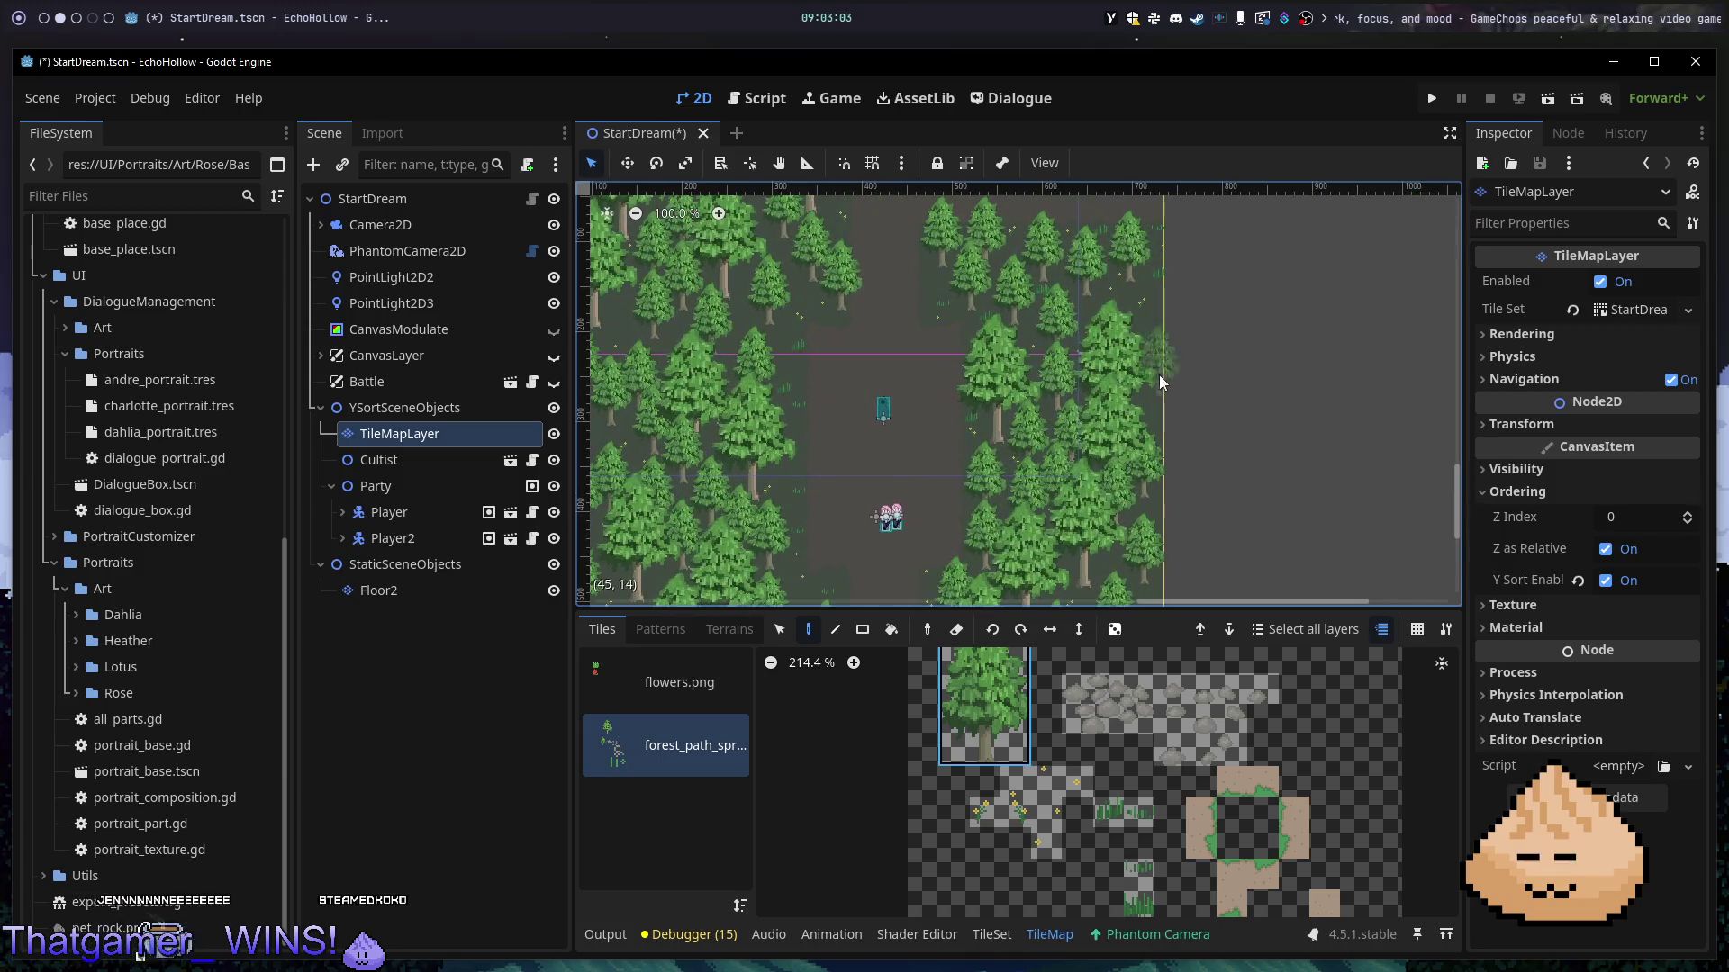
pyautogui.scroll(-4, 1019, 461)
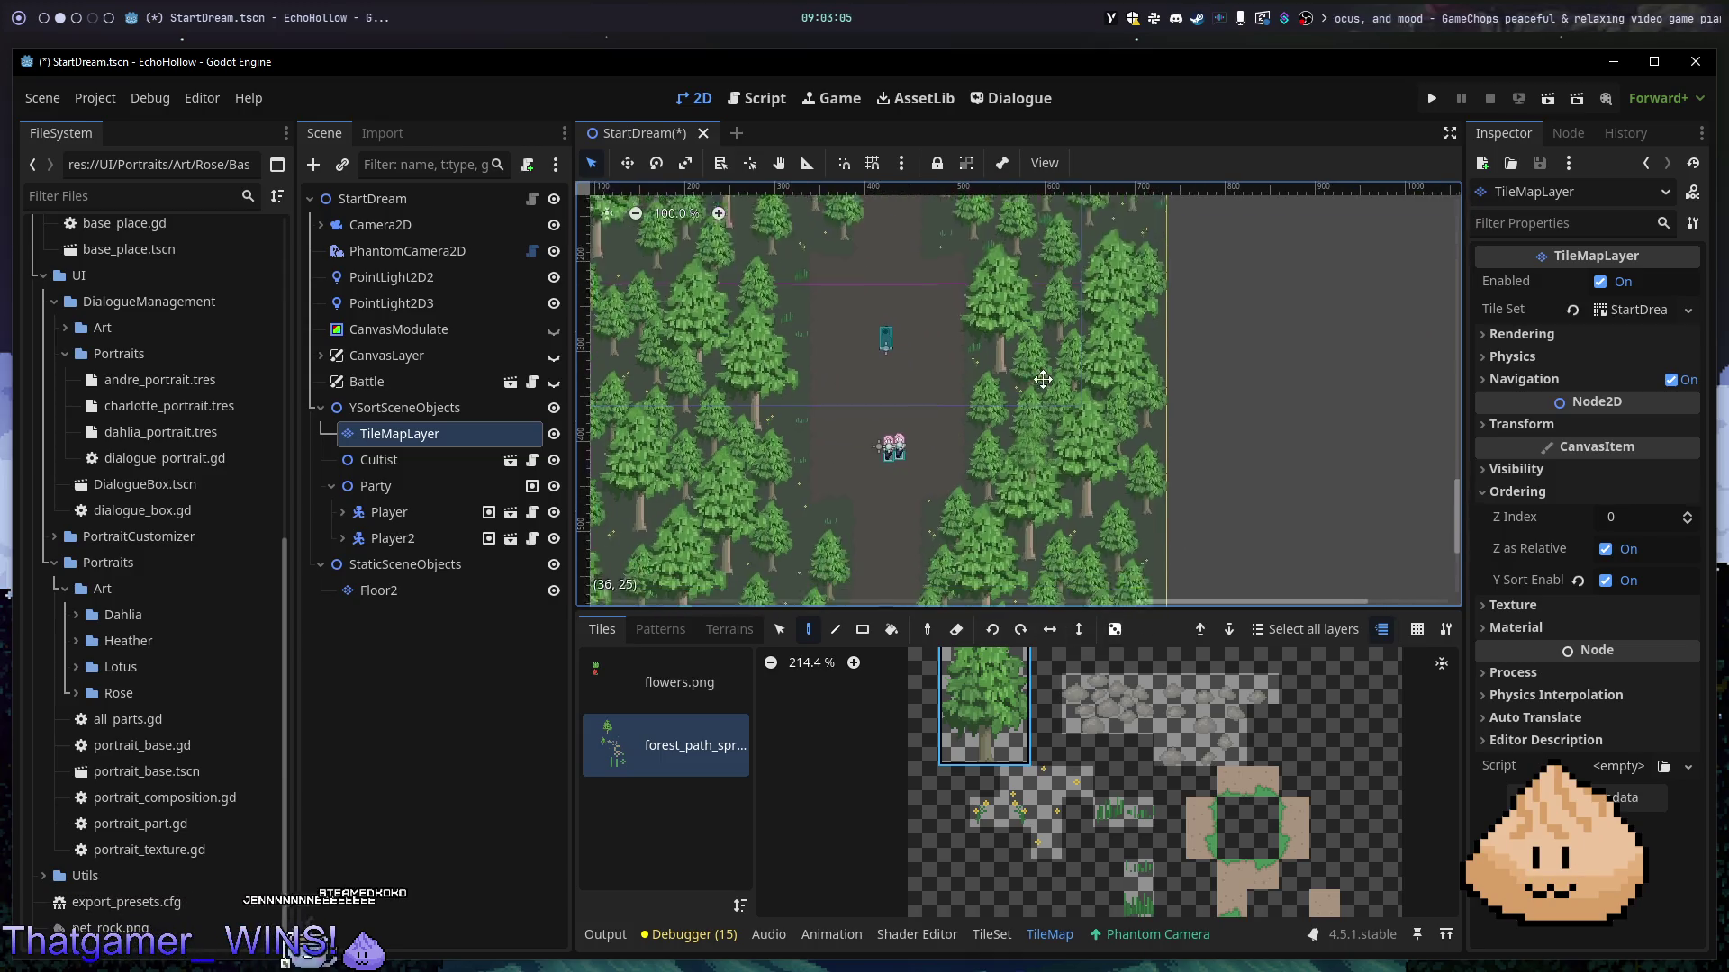
pyautogui.press('F5')
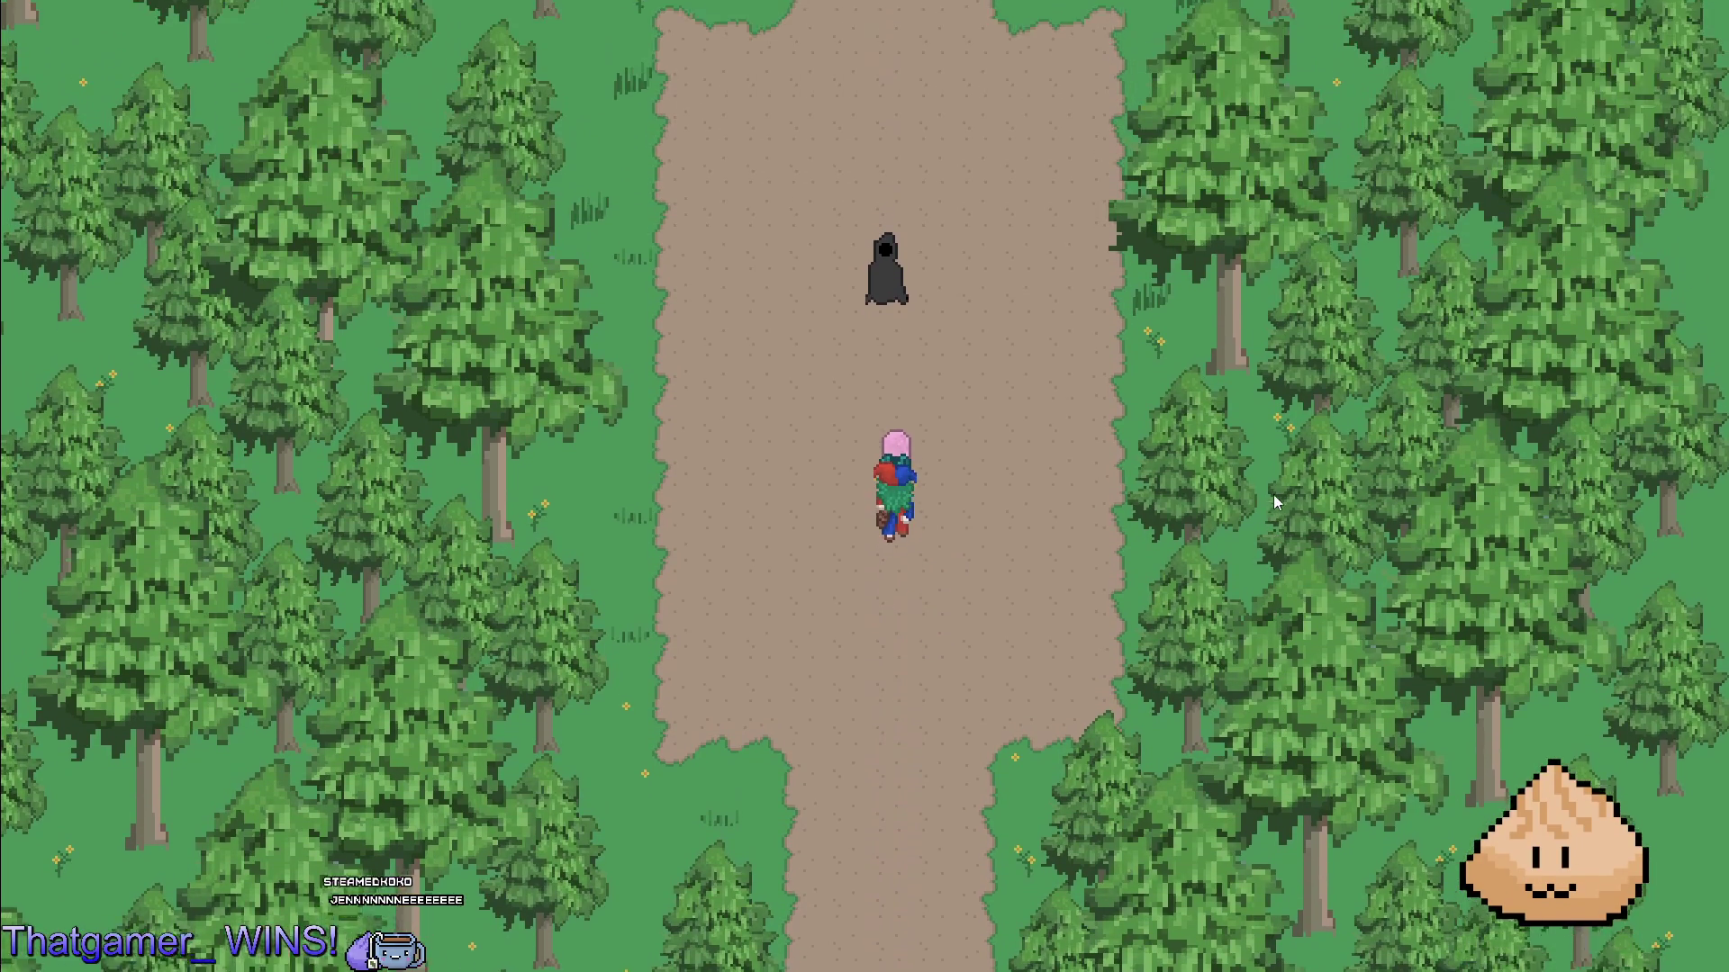
# - Stop the running game and return focus to the editor
pyautogui.press('F8')
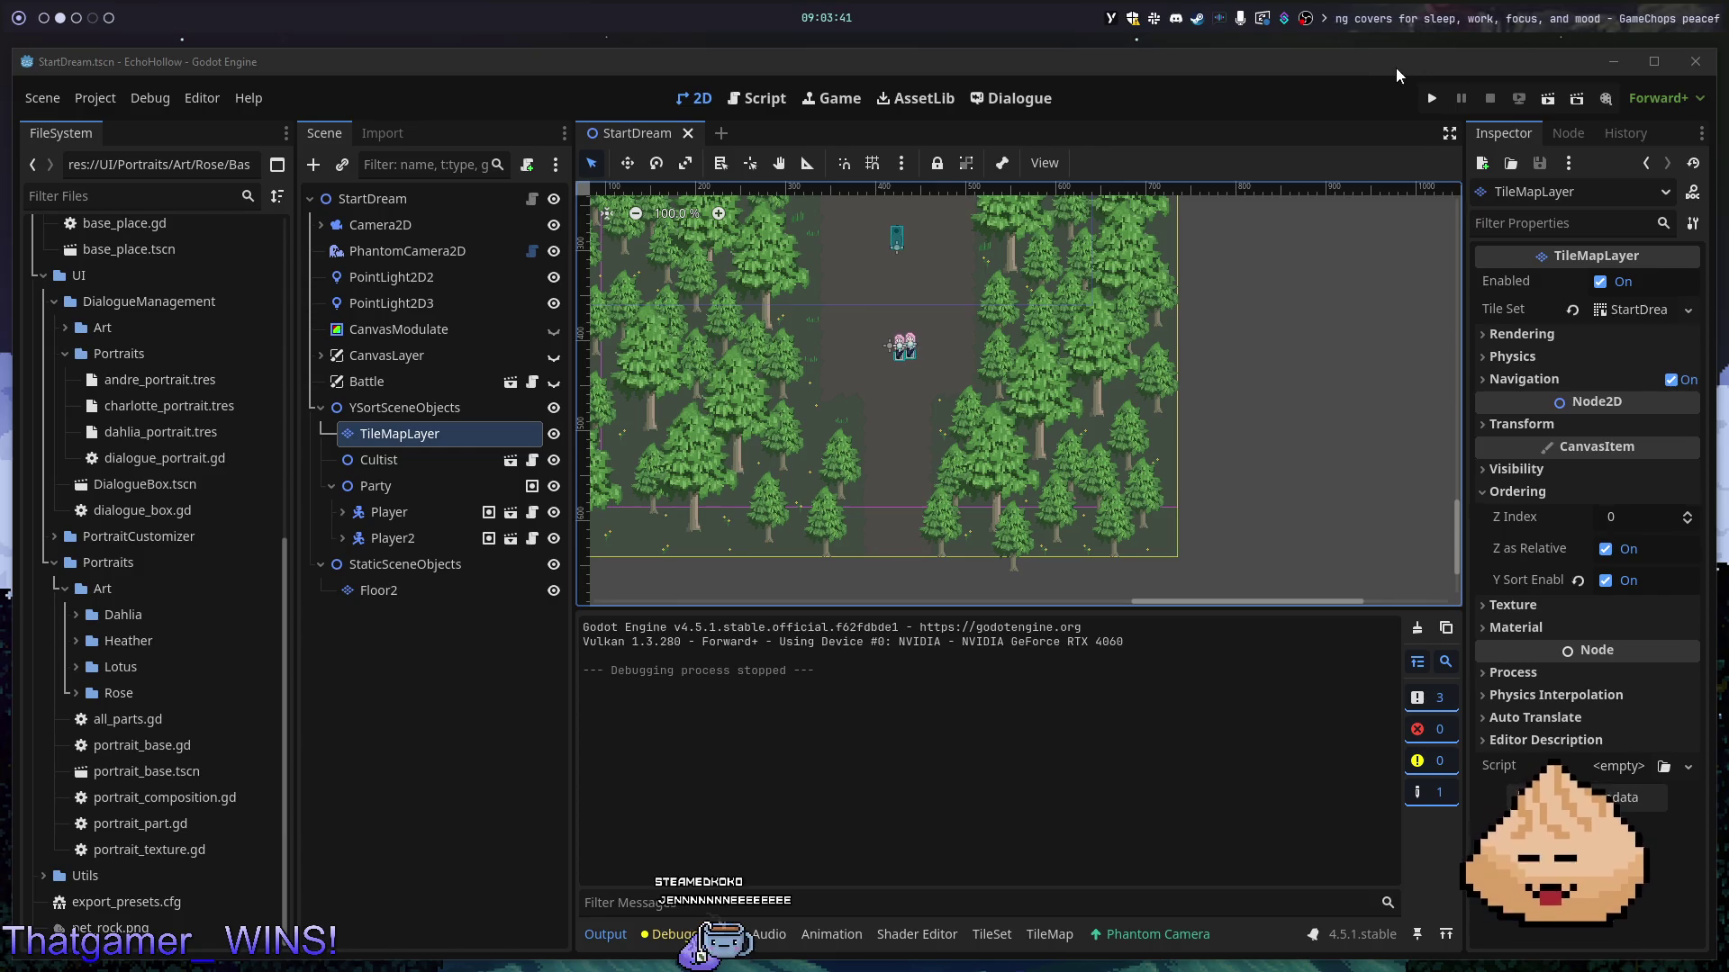
pyautogui.click(1276, 96)
pyautogui.scroll(-3, 1040, 391)
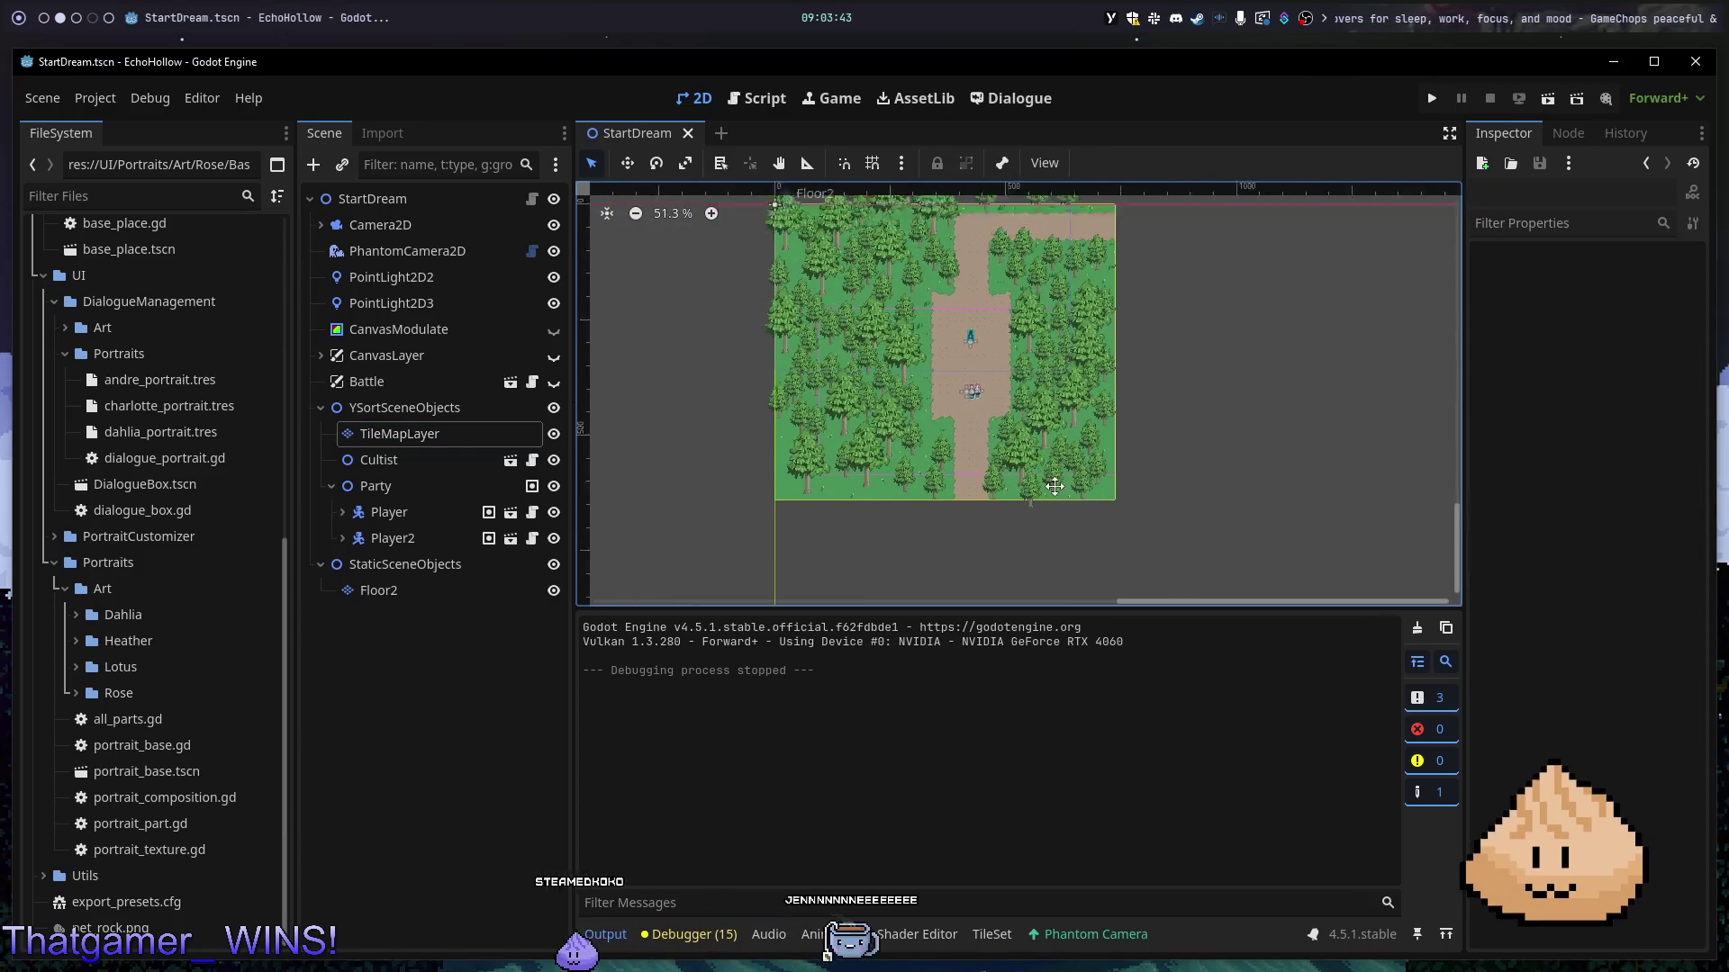
pyautogui.scroll(2, 1014, 412)
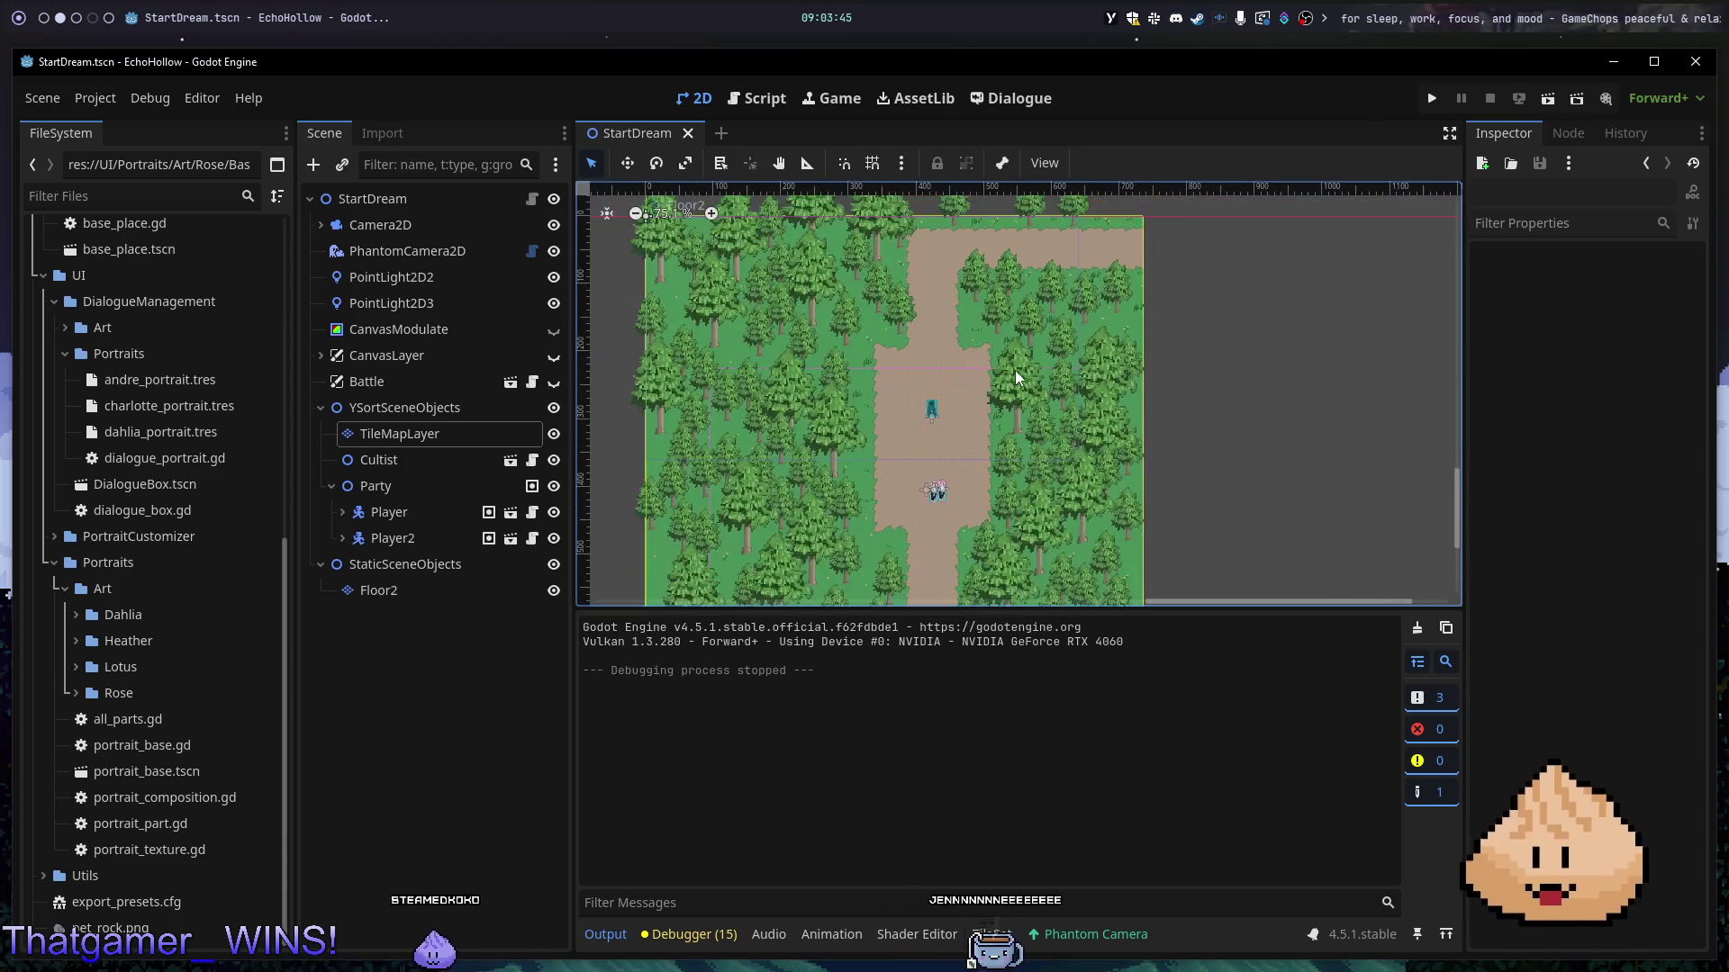
# - Rerun the game, walk the party up the path, close it, and toggle PointLight2D3's visibility
pyautogui.press('F5')
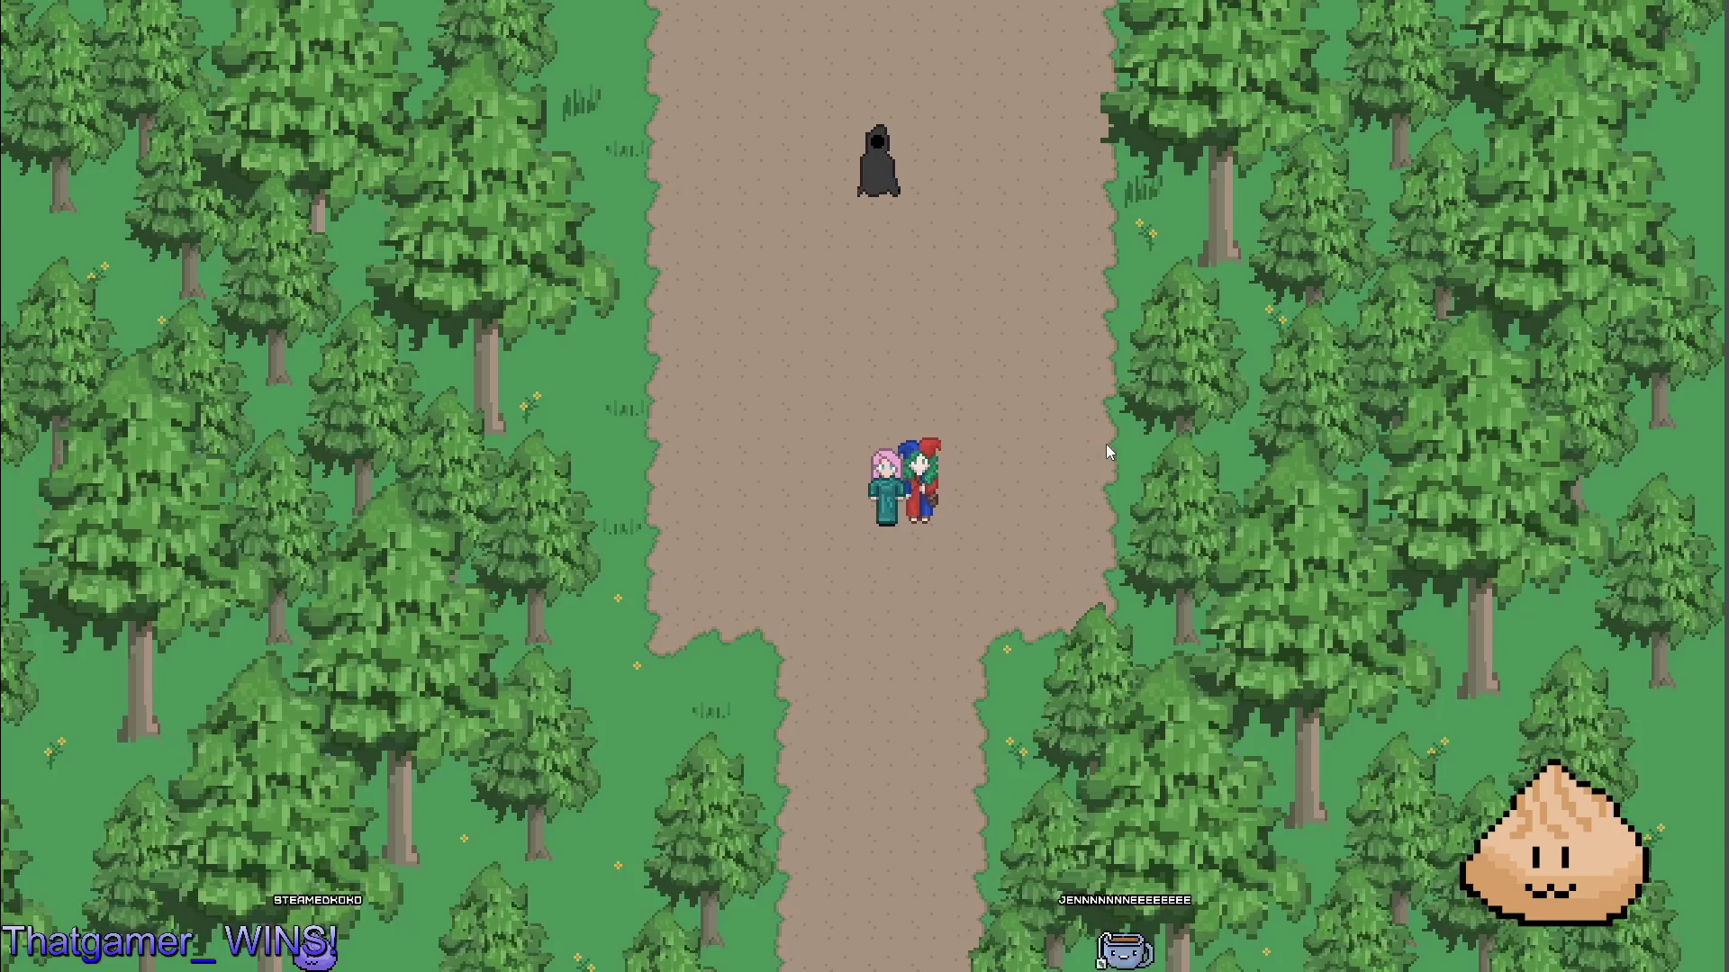
pyautogui.press('Up')
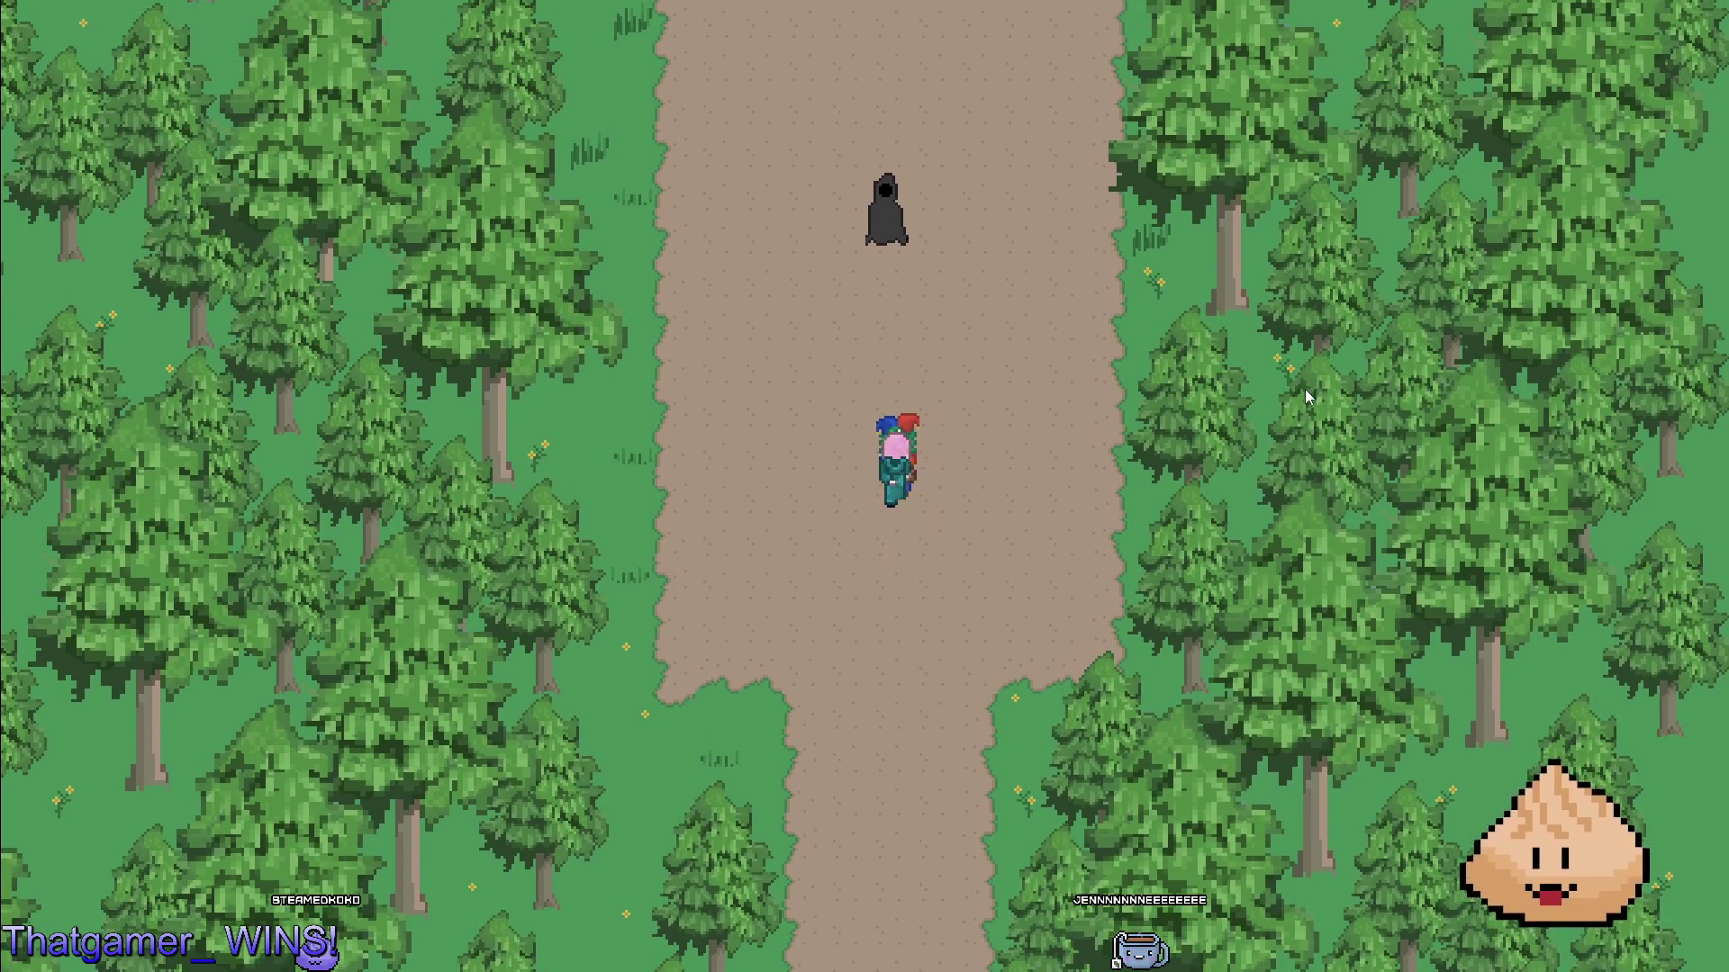
pyautogui.press('F8')
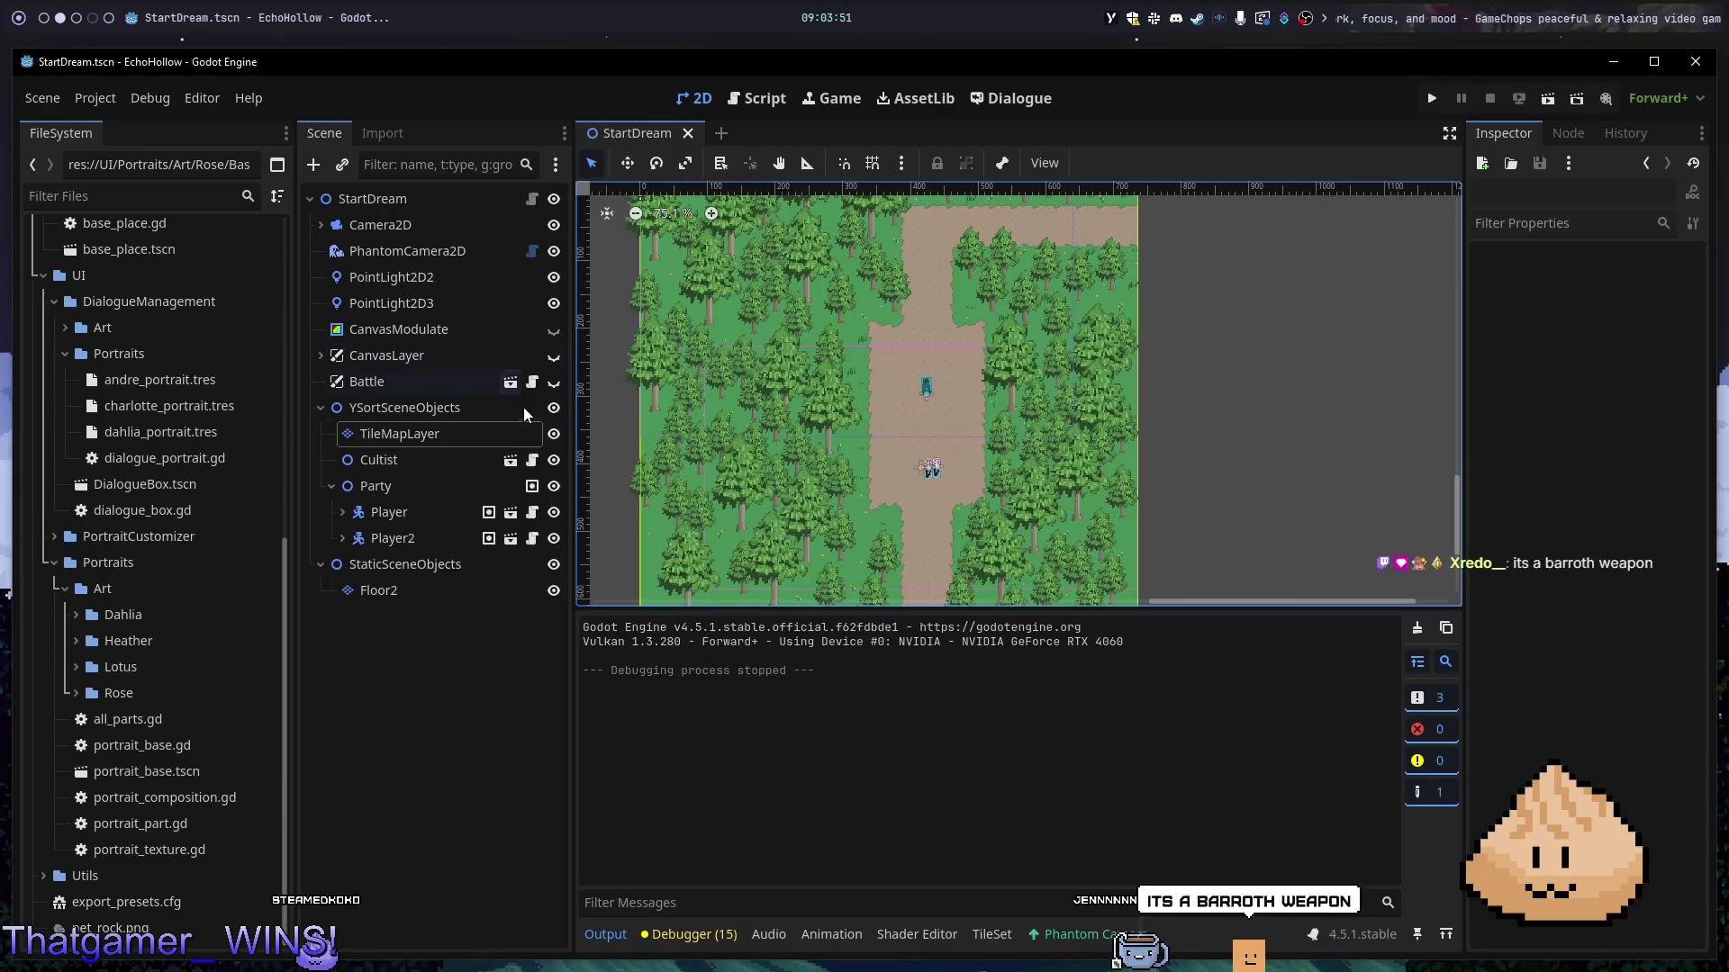
pyautogui.click(553, 303)
# - Restore PointLight2D3's visibility, then delete both PointLight2D3 and PointLight2D2
pyautogui.click(552, 305)
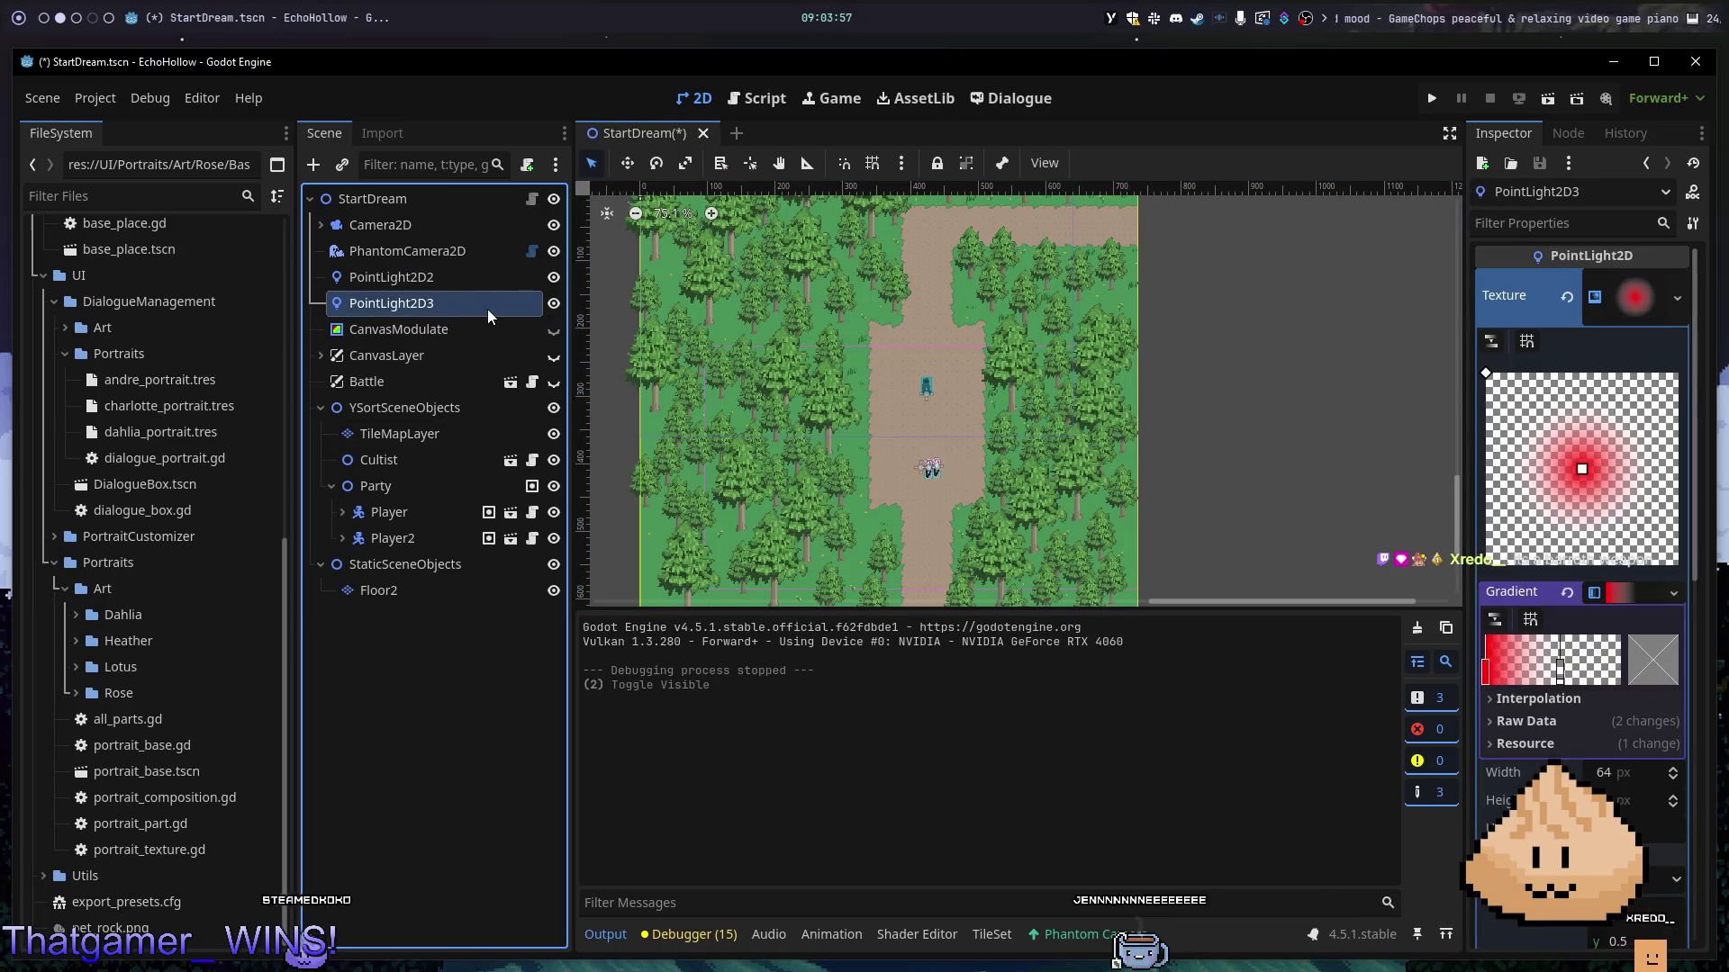
pyautogui.press('Delete')
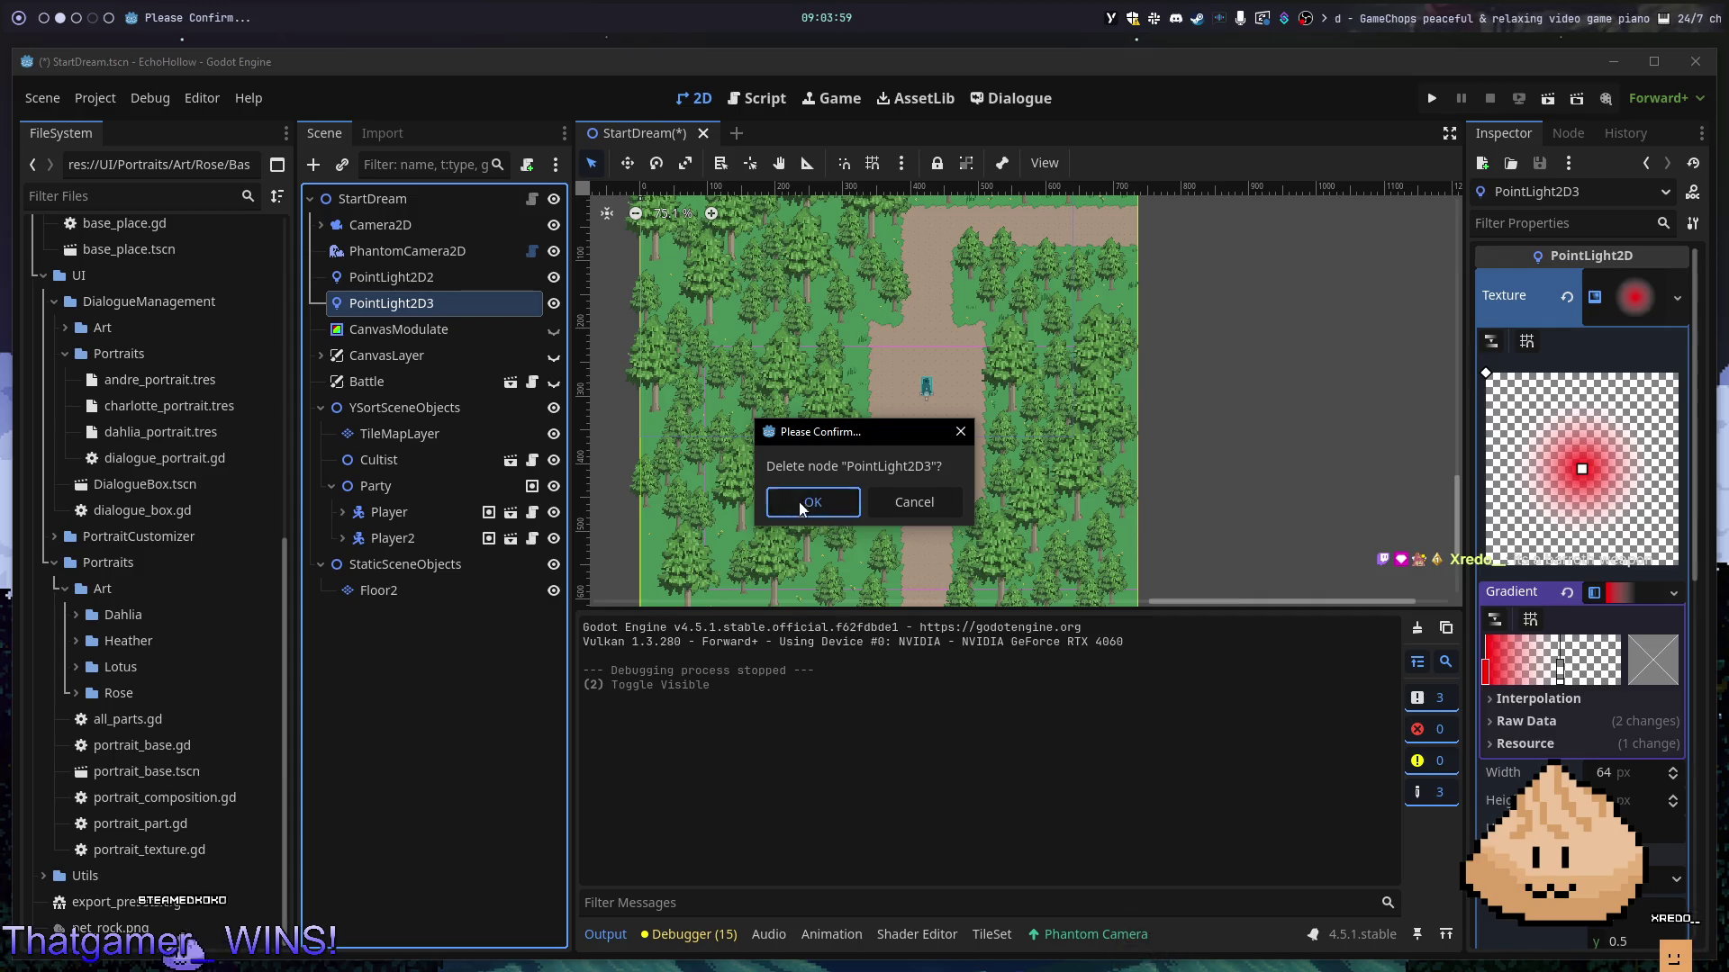
pyautogui.click(798, 501)
pyautogui.click(443, 278)
pyautogui.press('Delete')
pyautogui.click(839, 504)
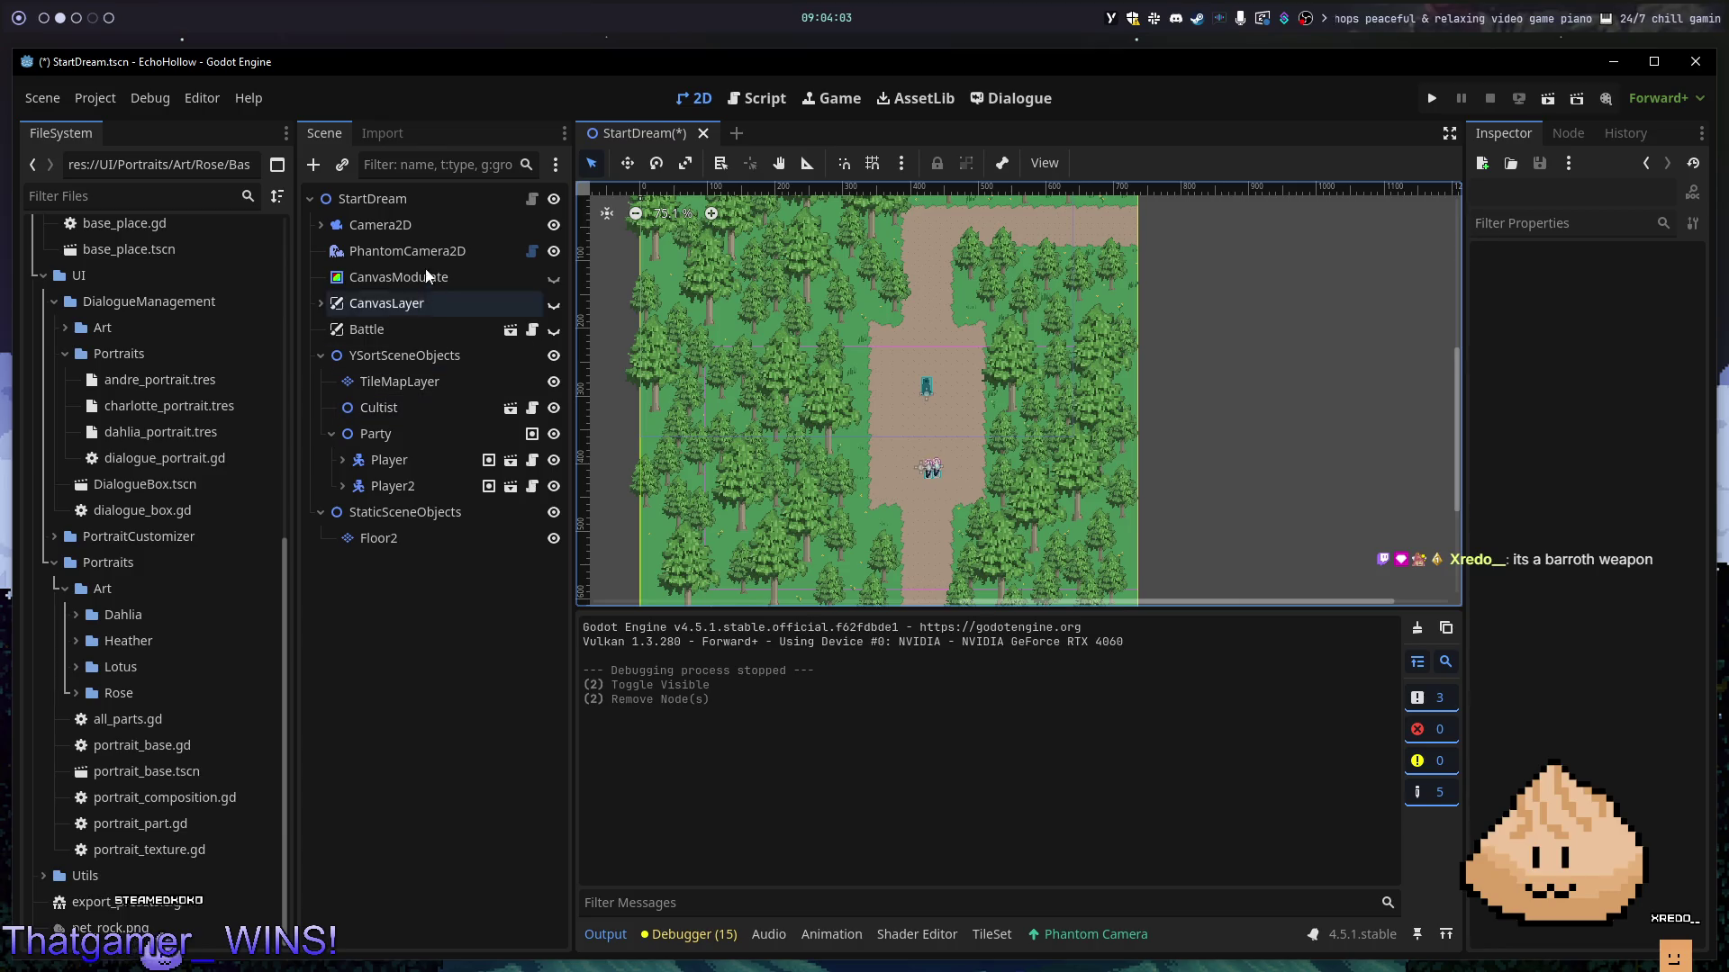
# - Undo to recover PointLight2D2, move it under Player, show PointLight2D, then delete PointLight2D2
pyautogui.hotkey('ctrl', 'z')
pyautogui.hotkey('ctrl', 'z')
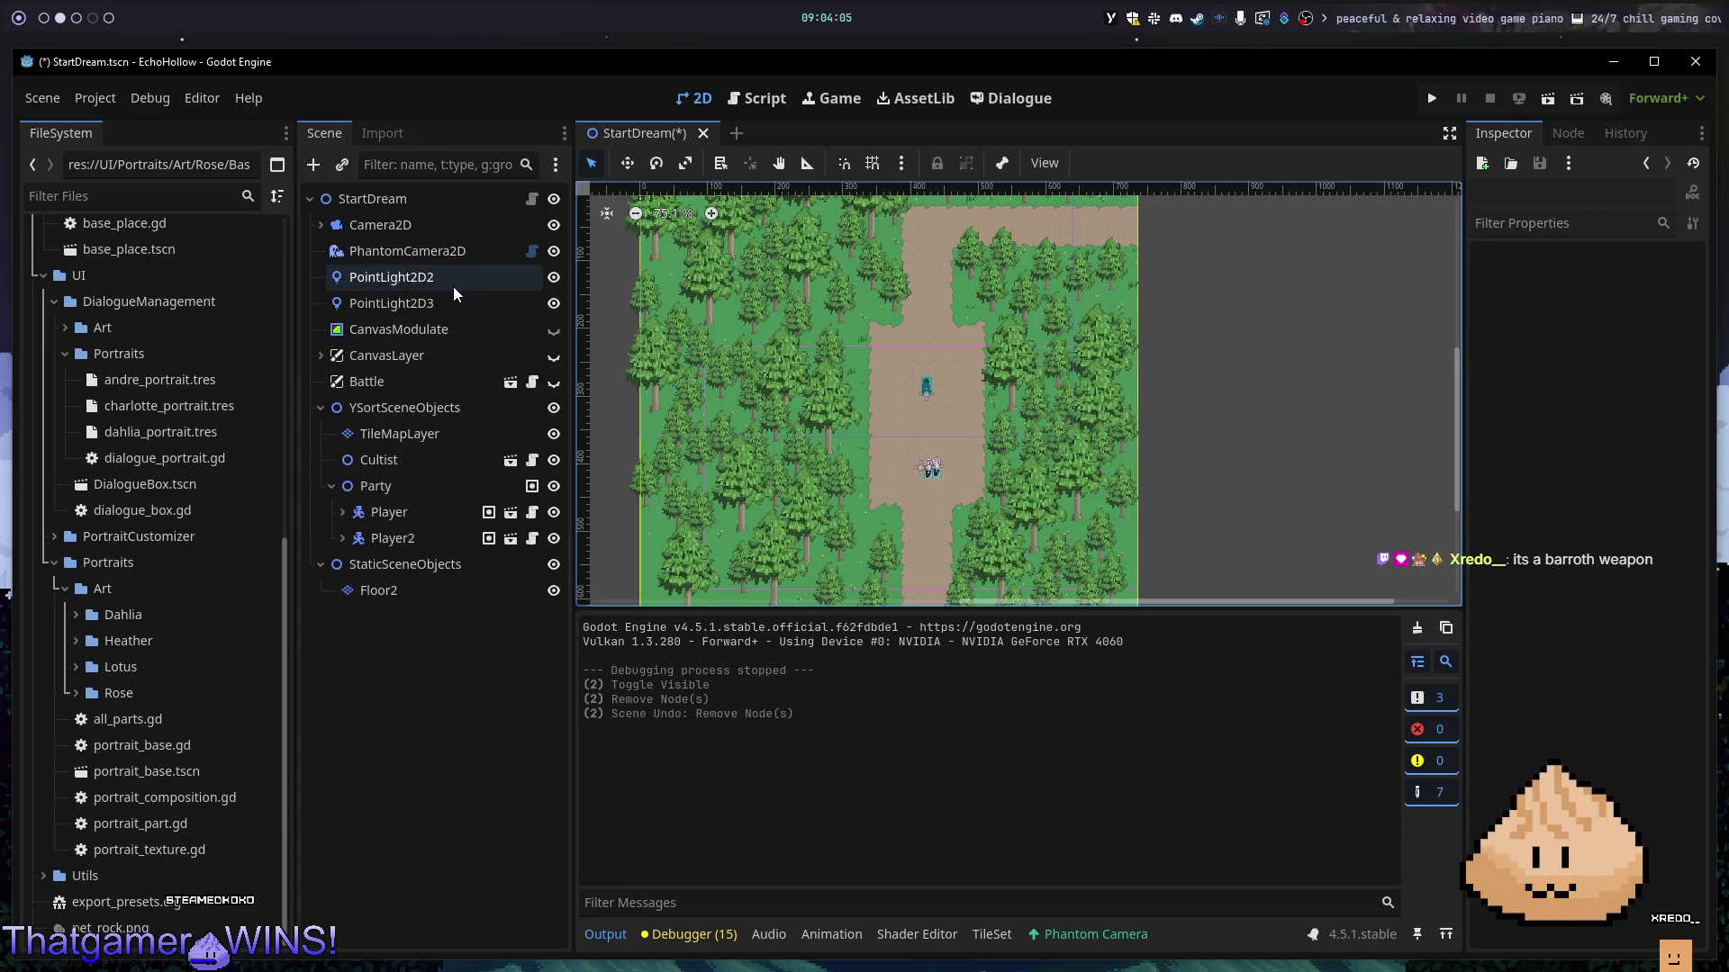
pyautogui.click(452, 279)
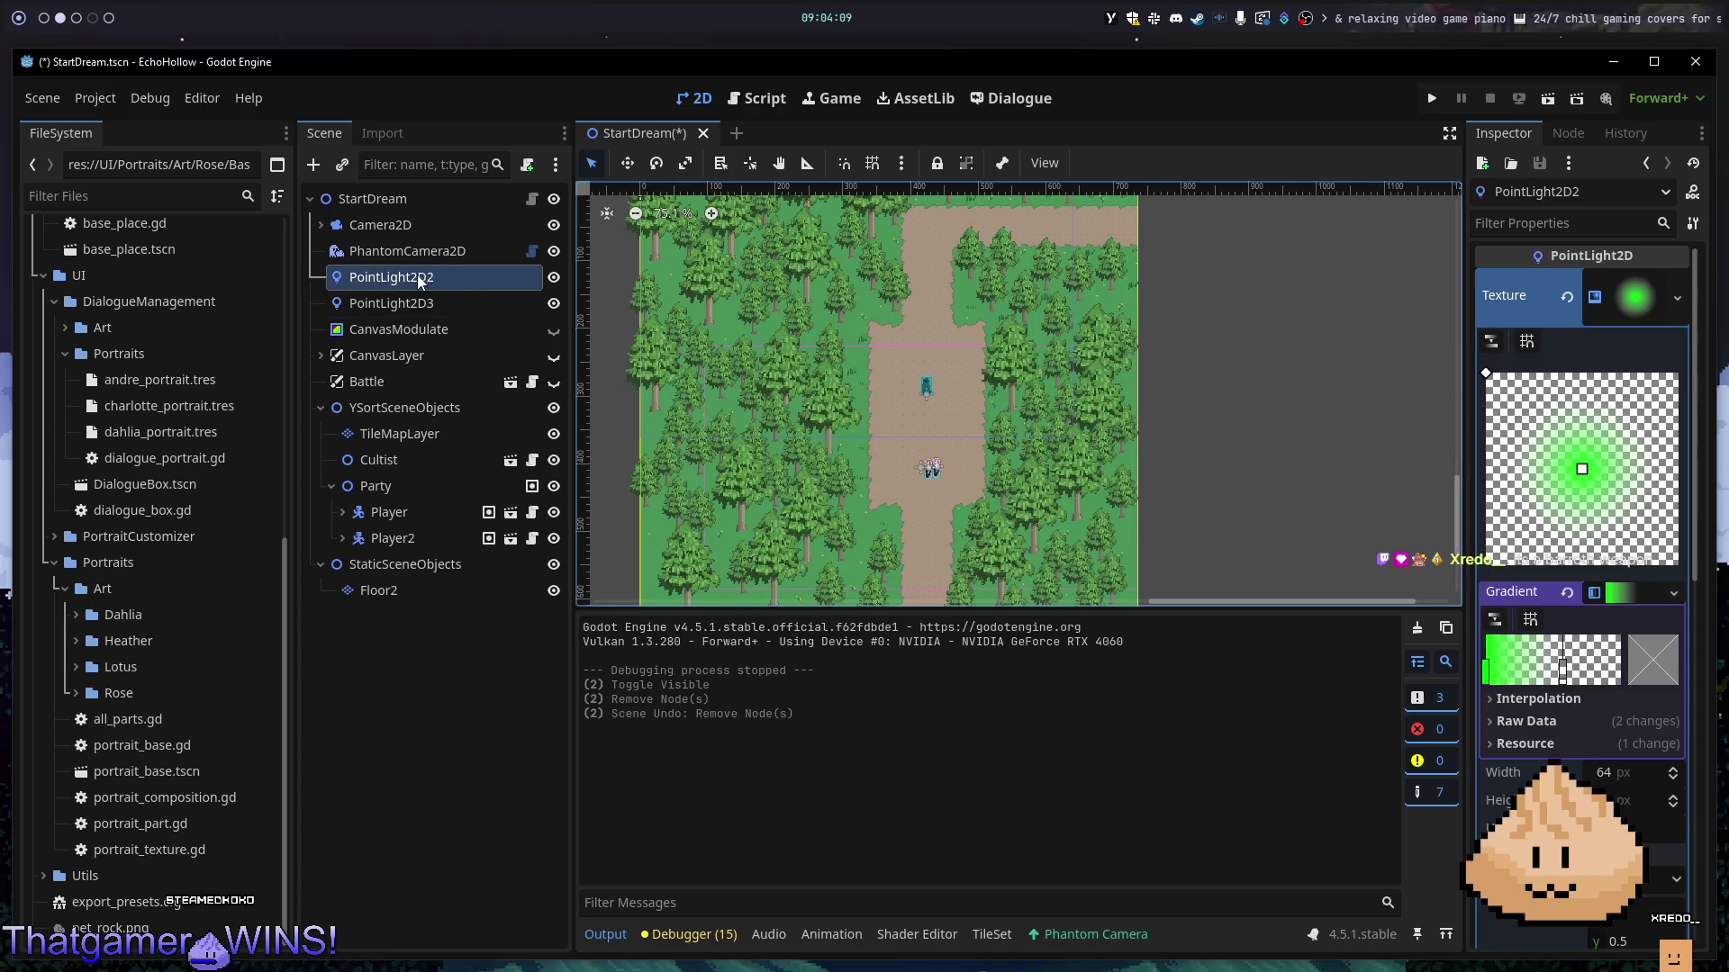
pyautogui.moveTo(414, 283)
pyautogui.mouseDown()
pyautogui.moveTo(462, 491)
pyautogui.moveTo(435, 513)
pyautogui.mouseUp()
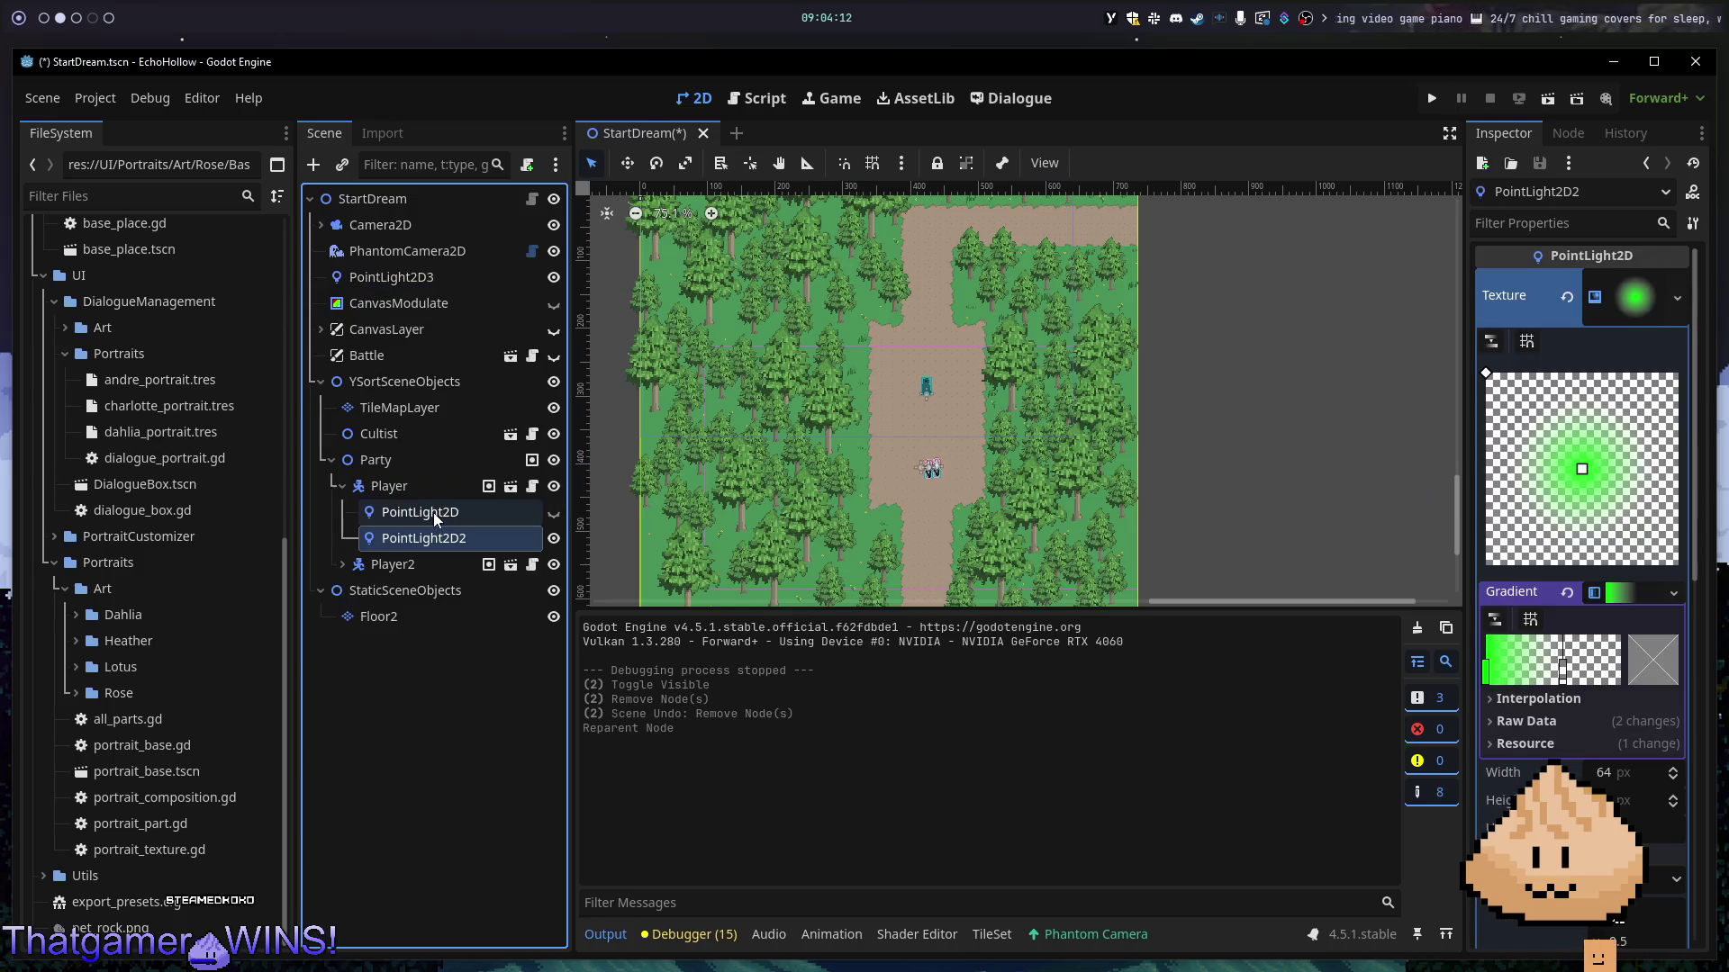
pyautogui.click(554, 539)
pyautogui.click(554, 513)
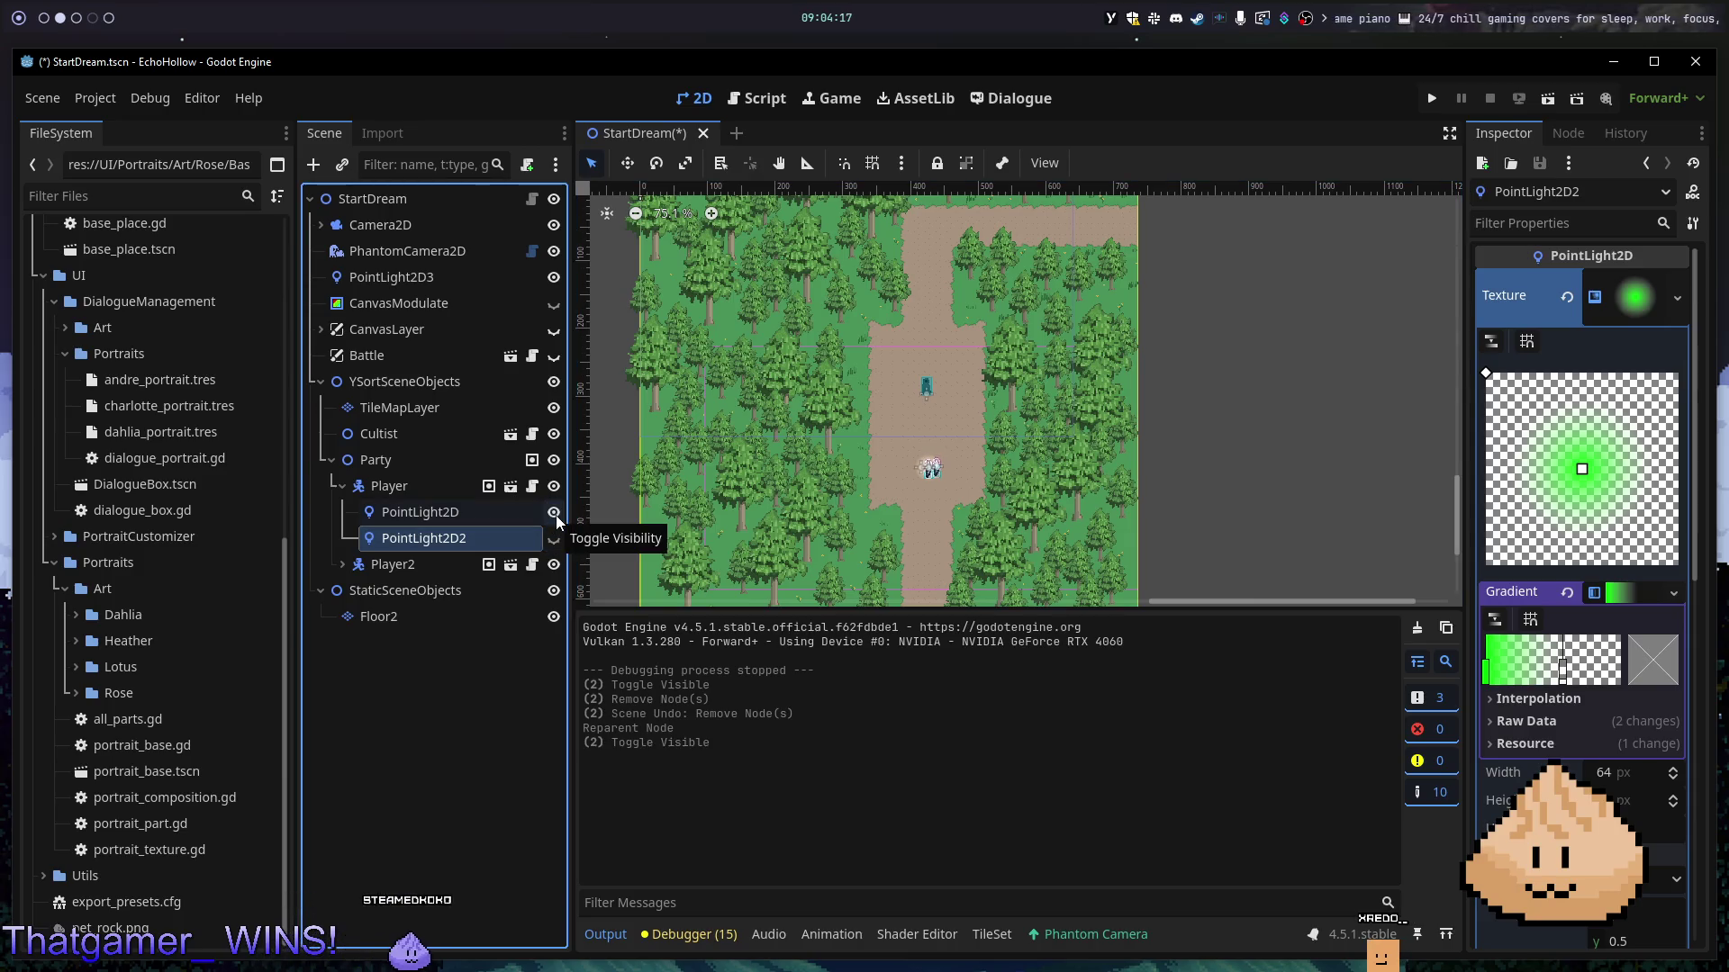
pyautogui.click(408, 539)
pyautogui.press('Delete')
pyautogui.press('Return')
# - Keep CanvasLayer hidden, enable CanvasModulate to darken the scene, and run the game
pyautogui.scroll(8, 962, 425)
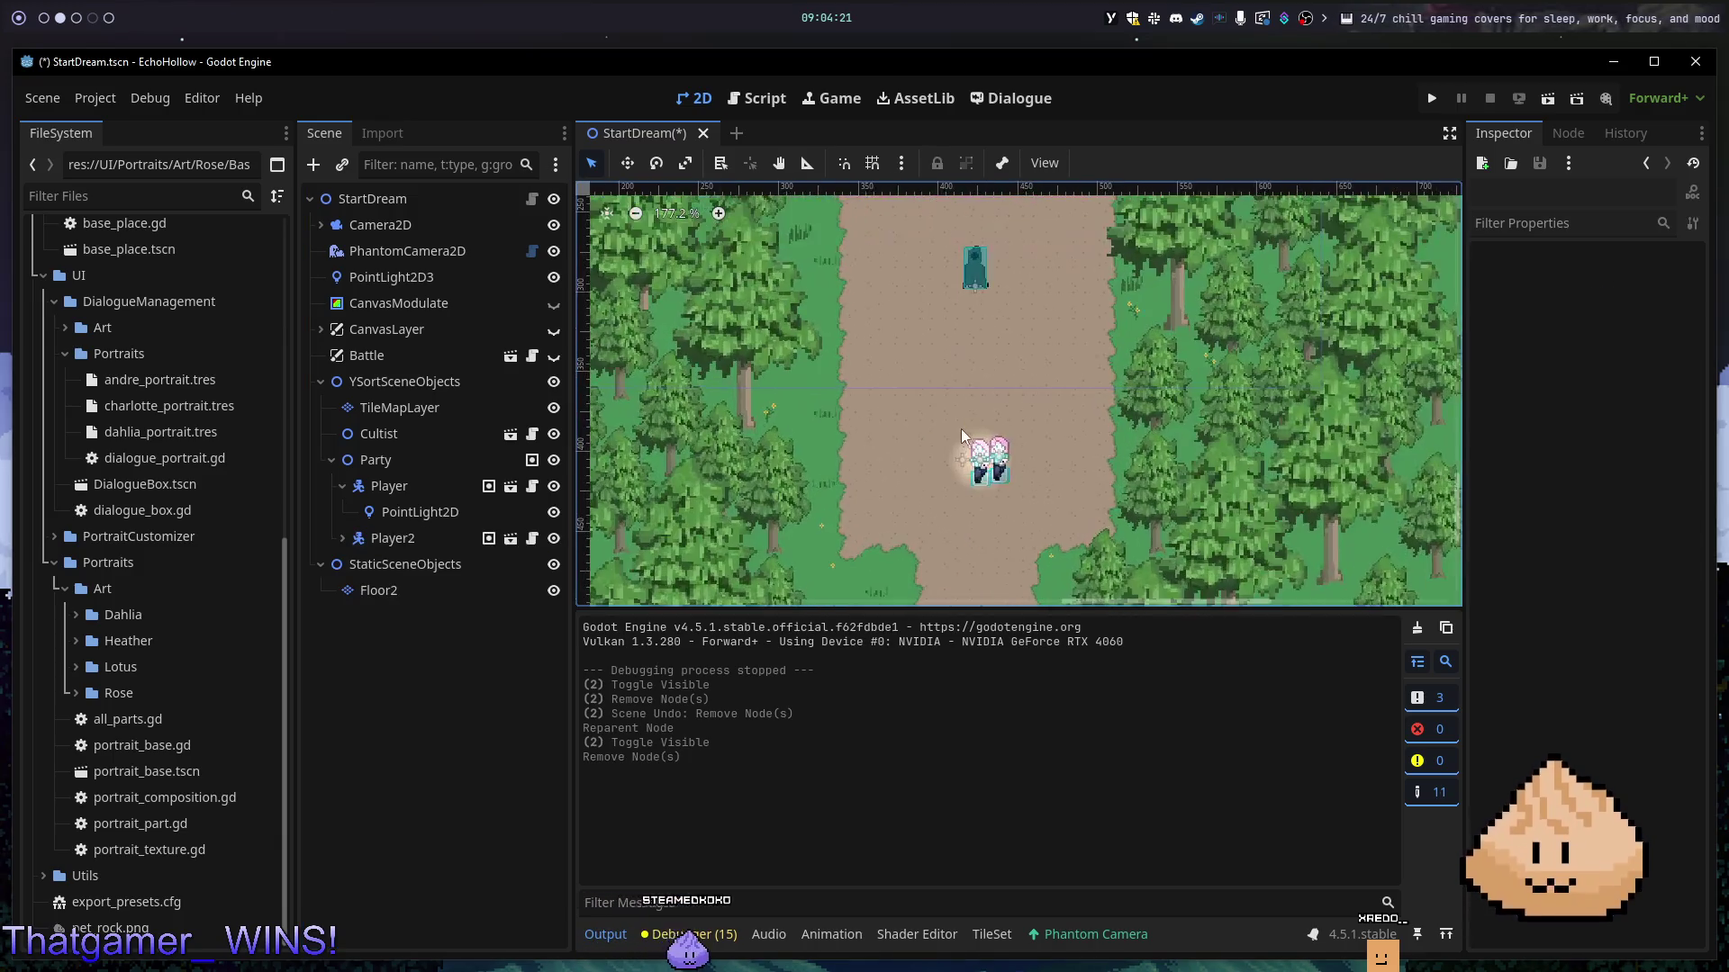
pyautogui.scroll(1, 1046, 438)
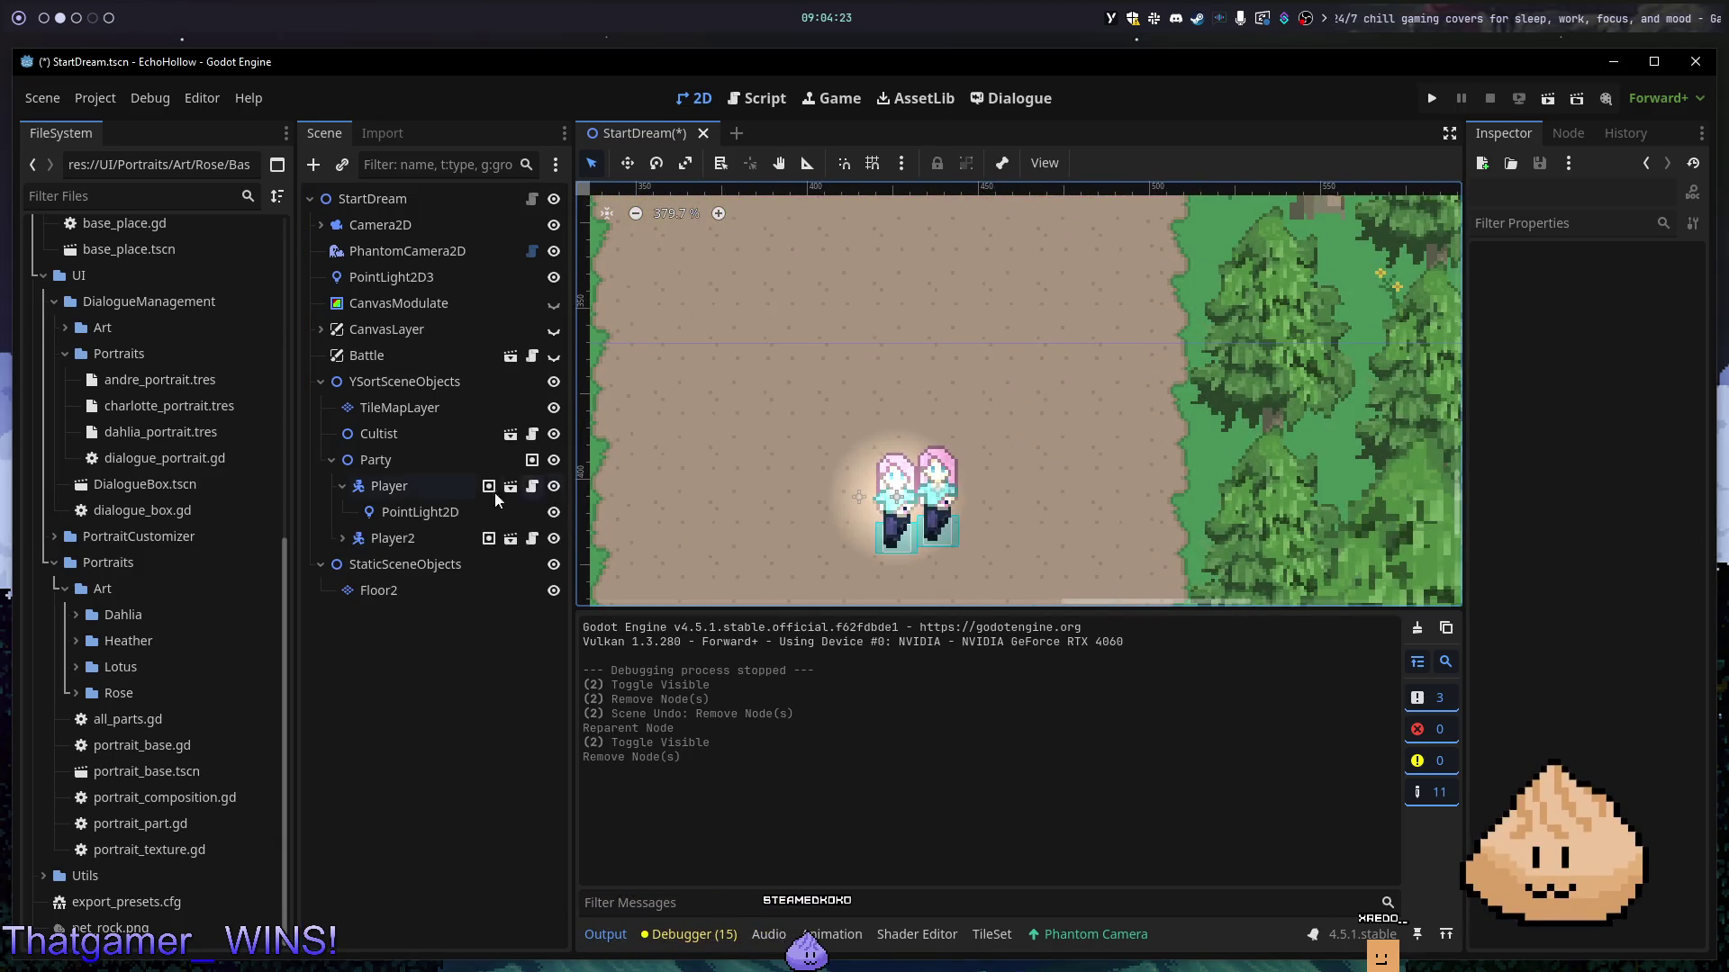
pyautogui.click(430, 513)
pyautogui.scroll(-4, 1107, 400)
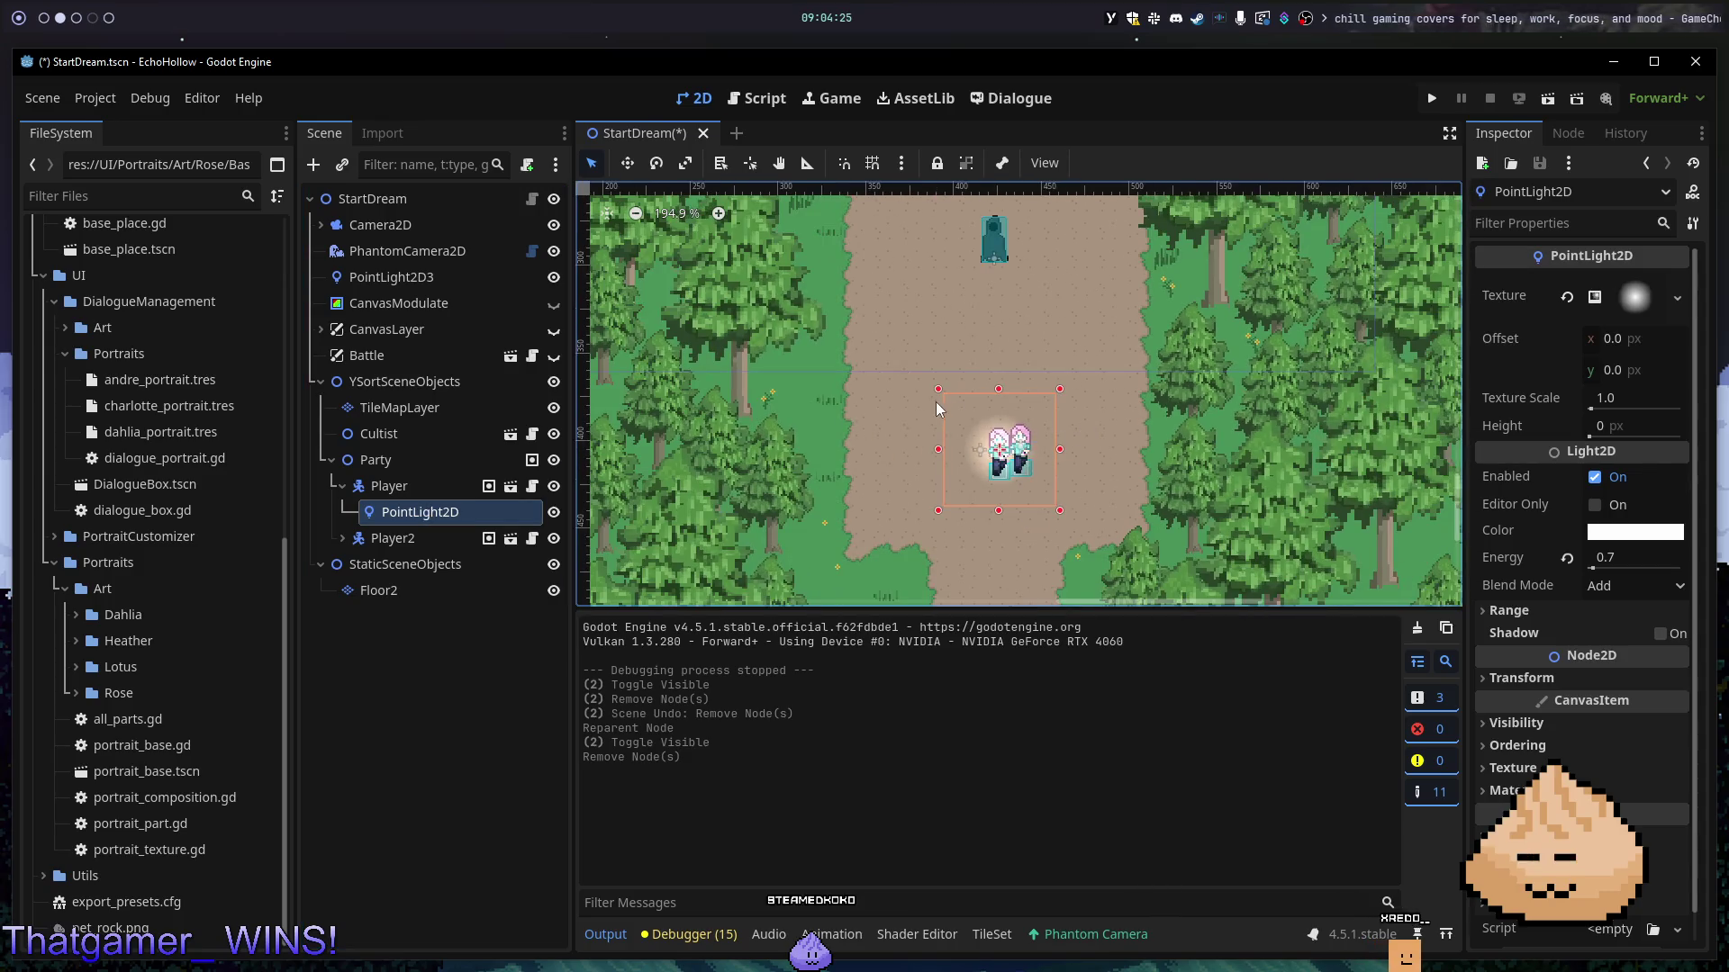
pyautogui.click(554, 330)
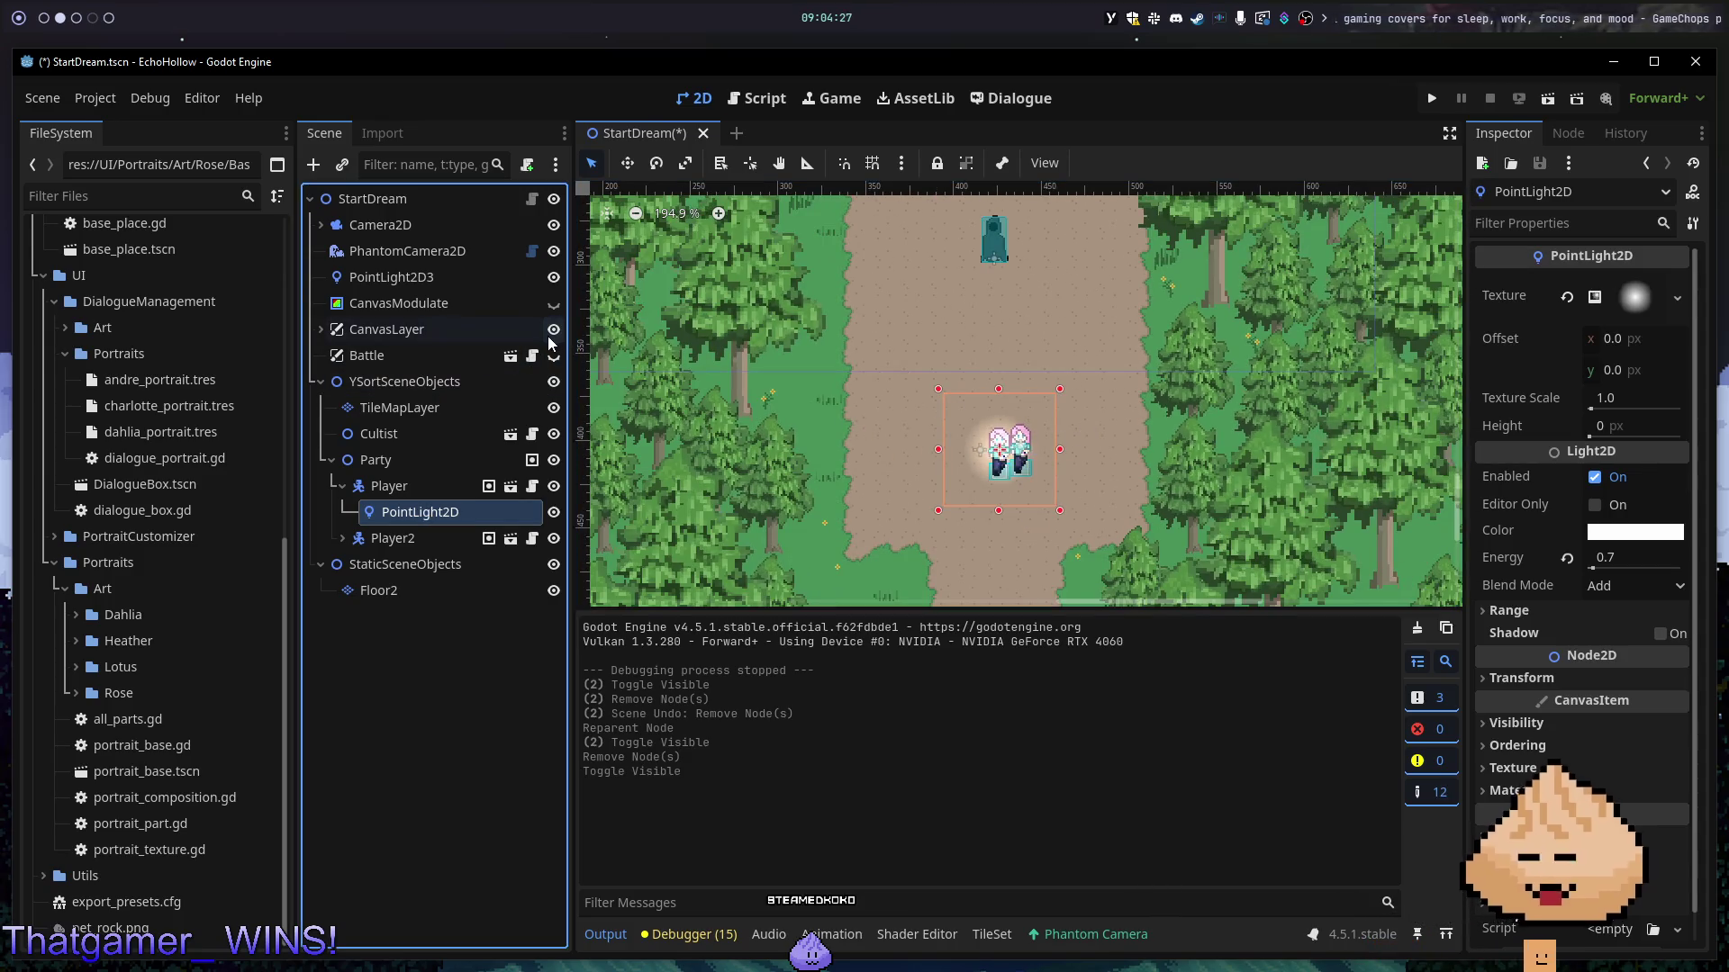
pyautogui.click(554, 330)
pyautogui.click(554, 304)
pyautogui.press('F5')
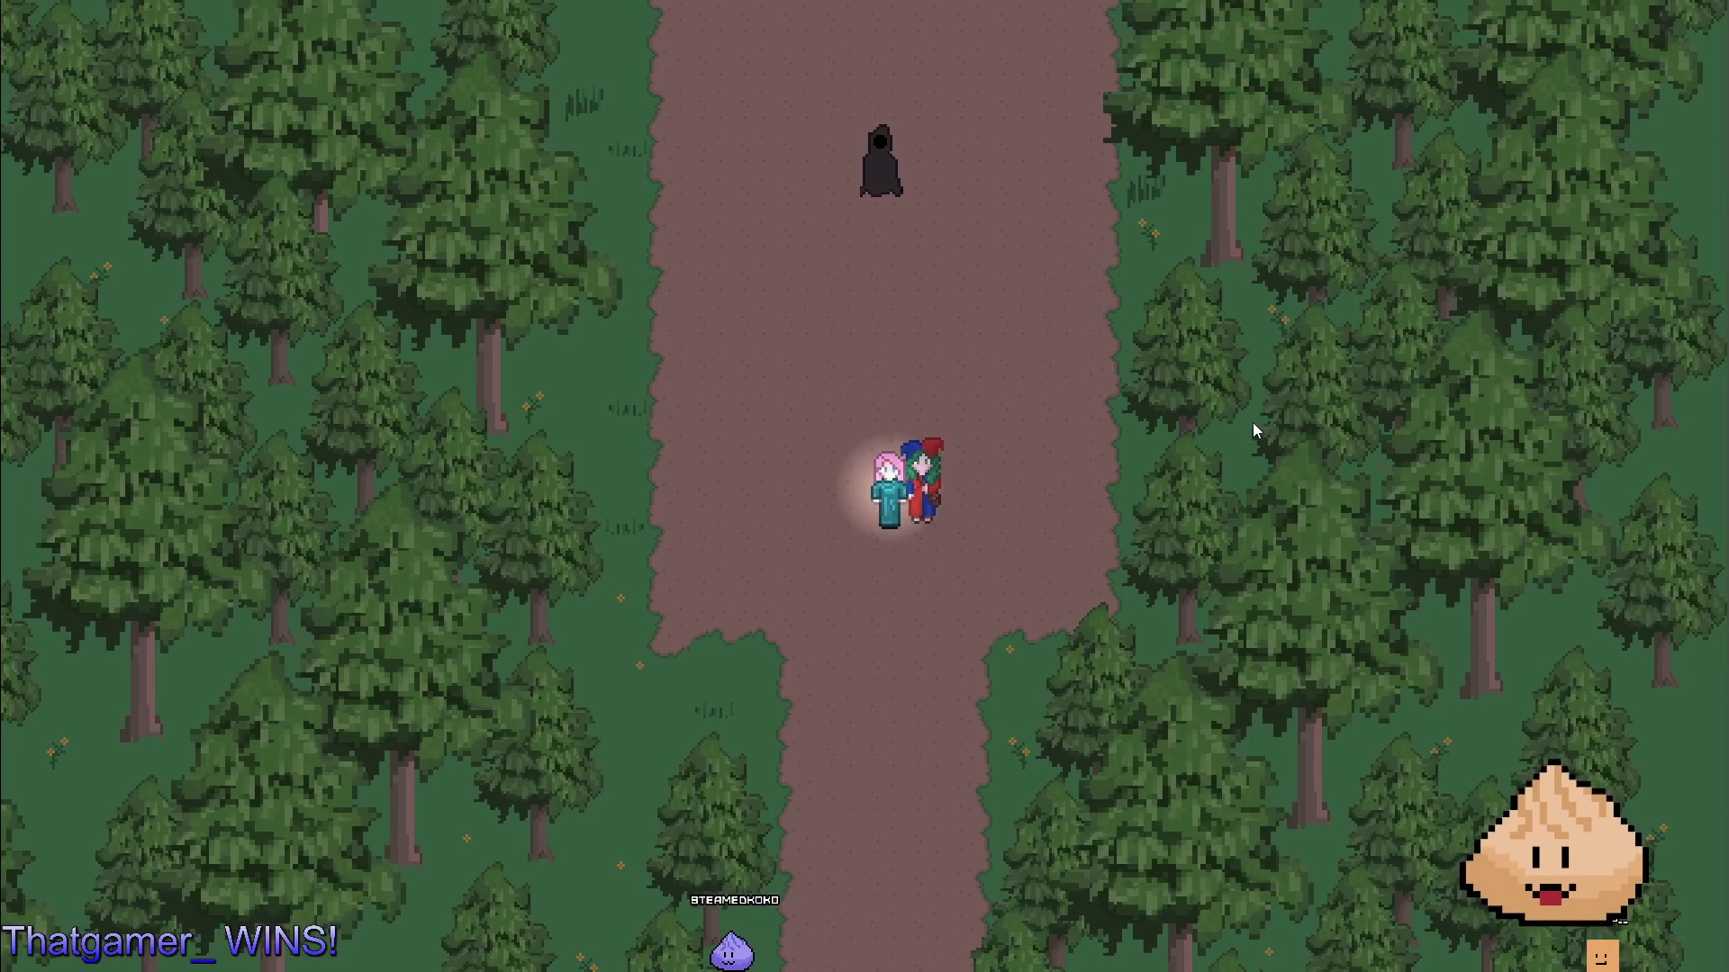
# - Walk the party down and up the darkened path, then close the game
pyautogui.press('Down')
pyautogui.press('Up')
pyautogui.press('F8')
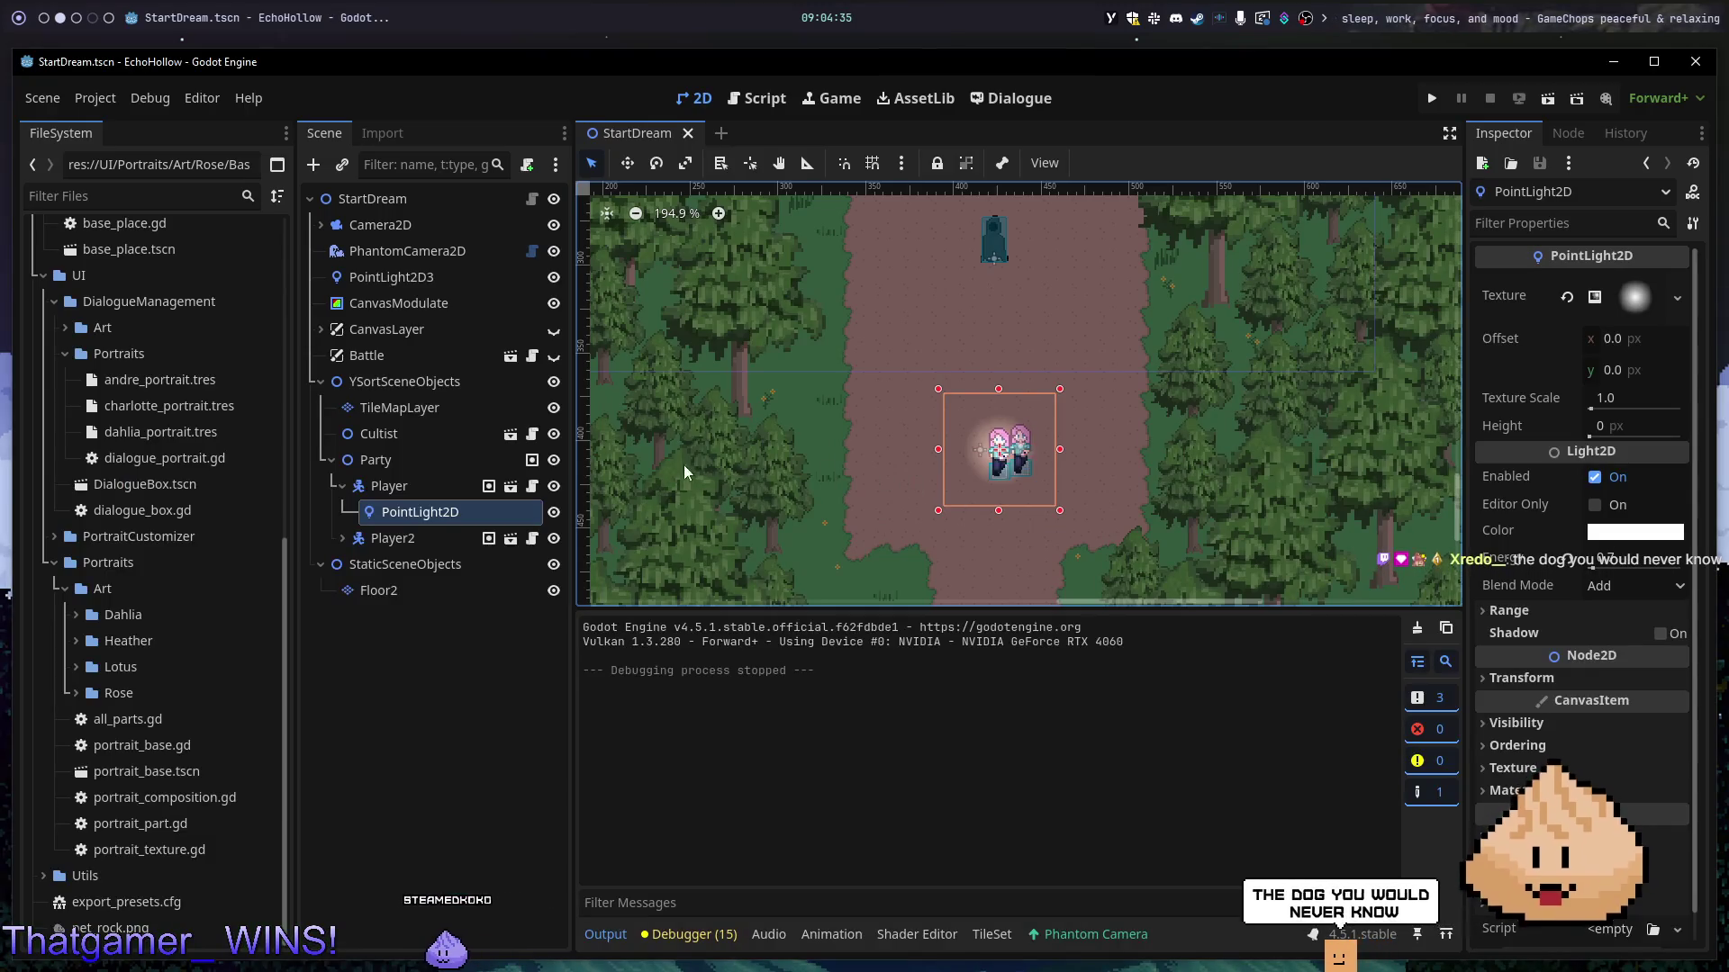
# - Set the Player light's Energy to 0.4 and check it in another test run
pyautogui.click(1621, 560)
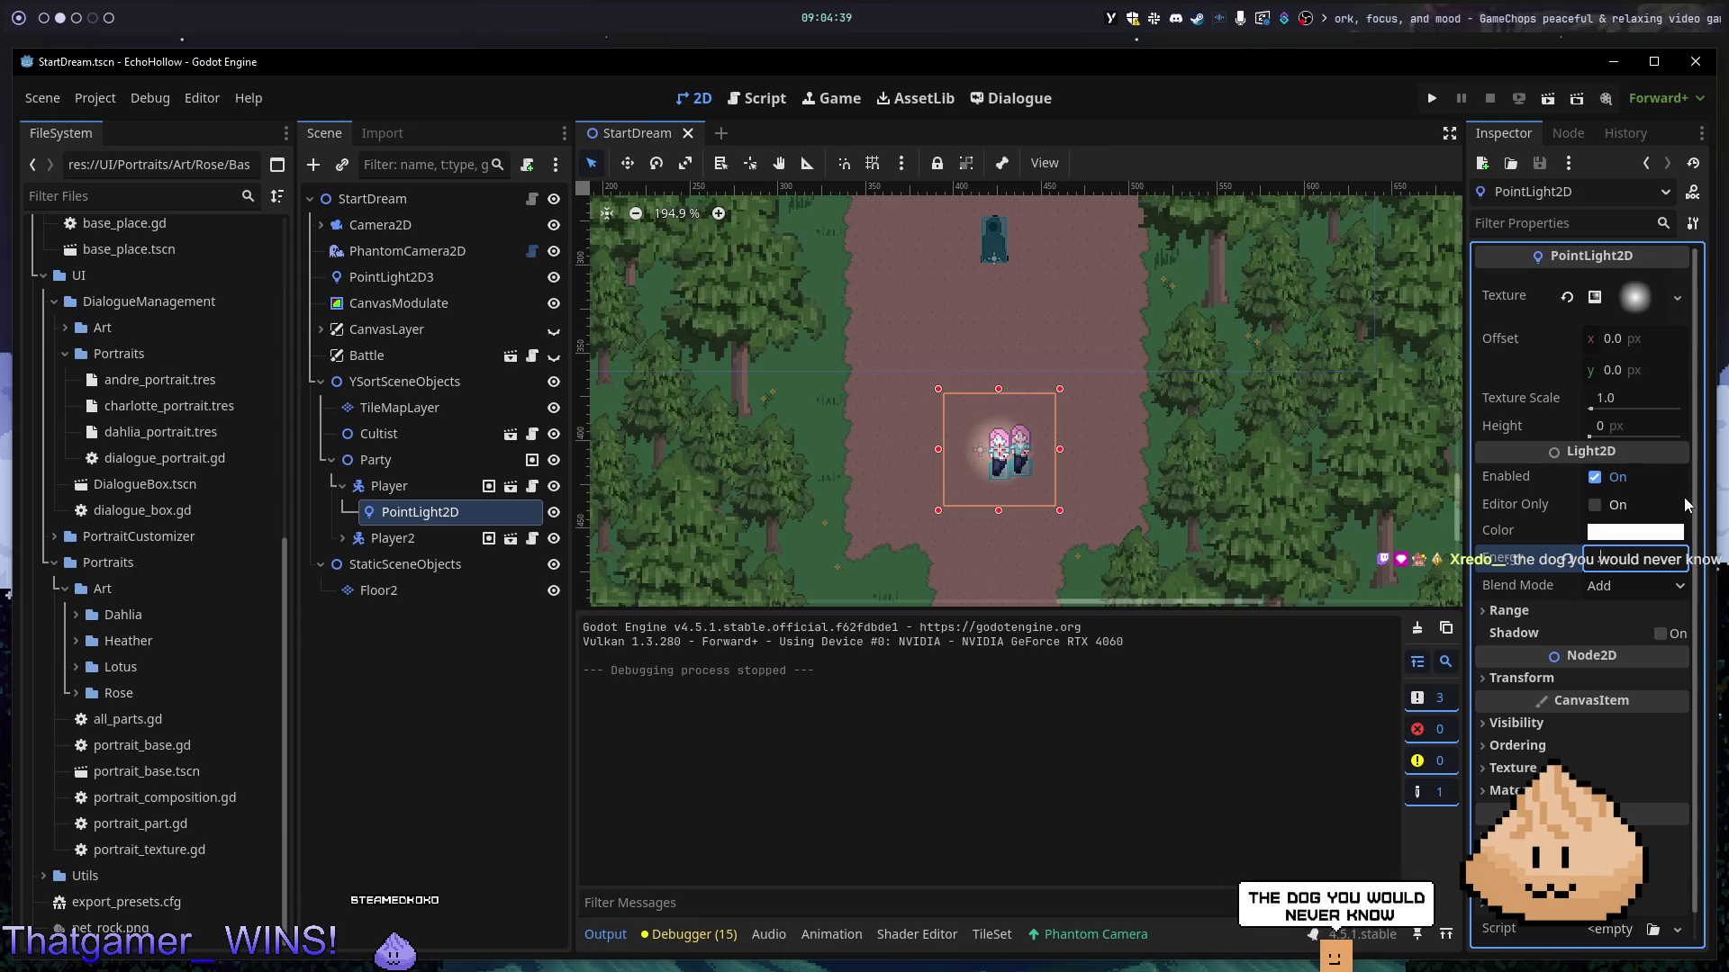
pyautogui.press('Return')
pyautogui.press('F5')
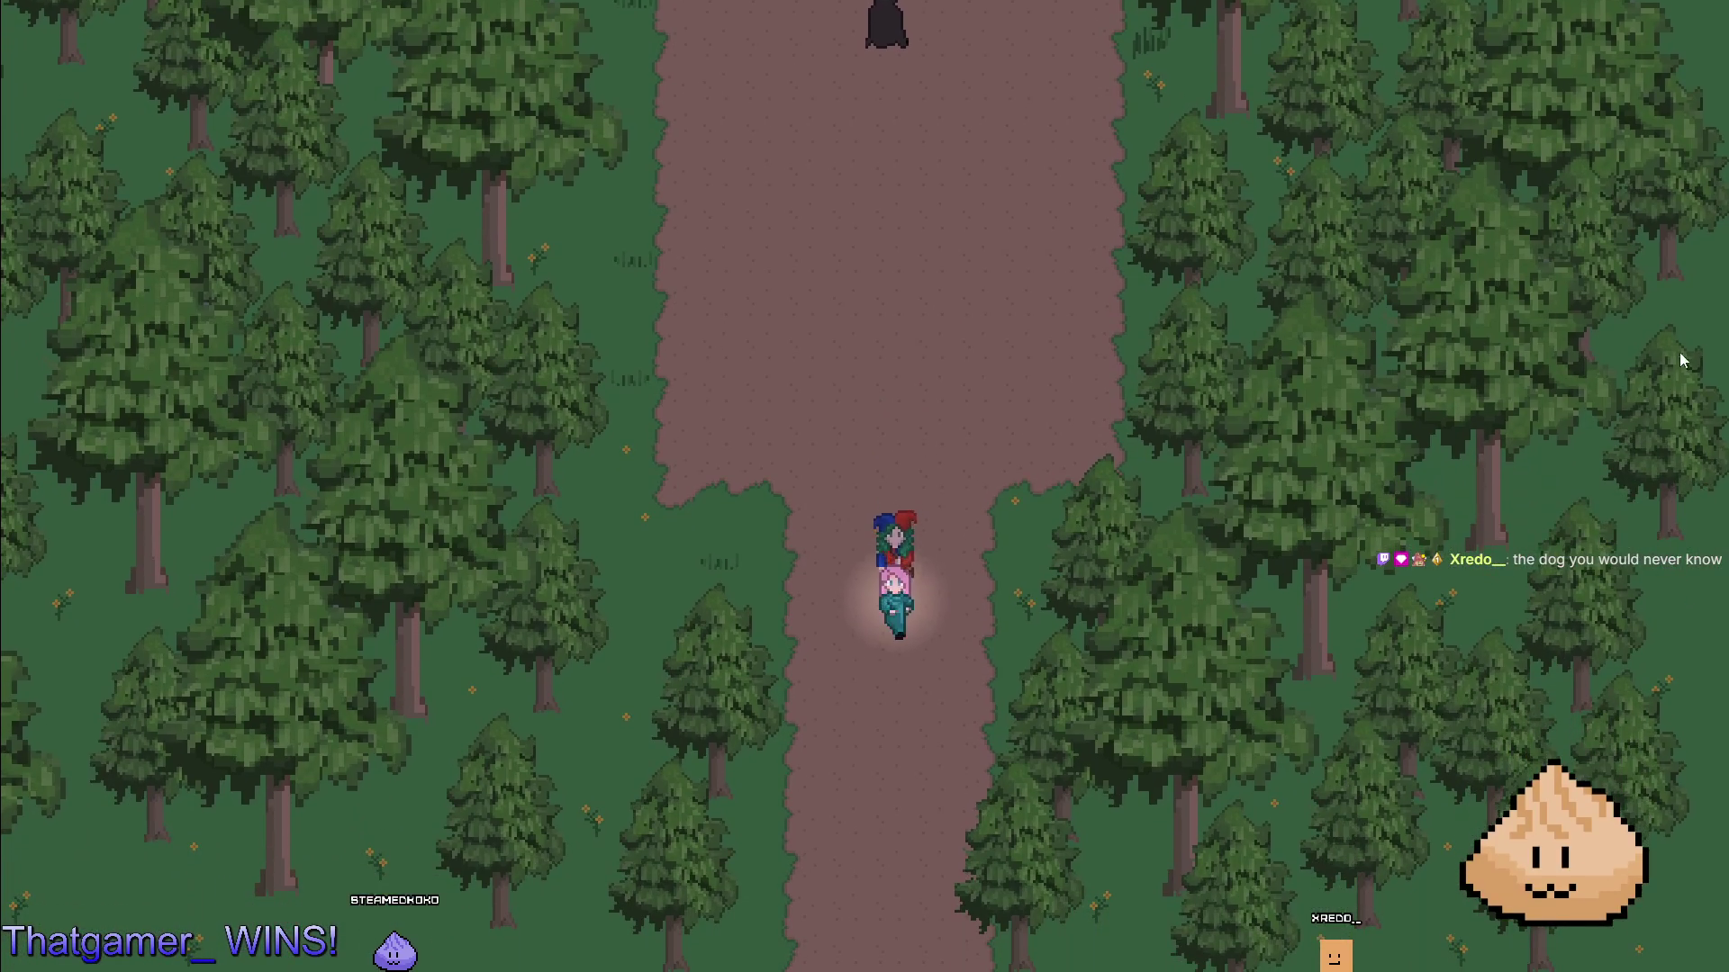
pyautogui.press('F8')
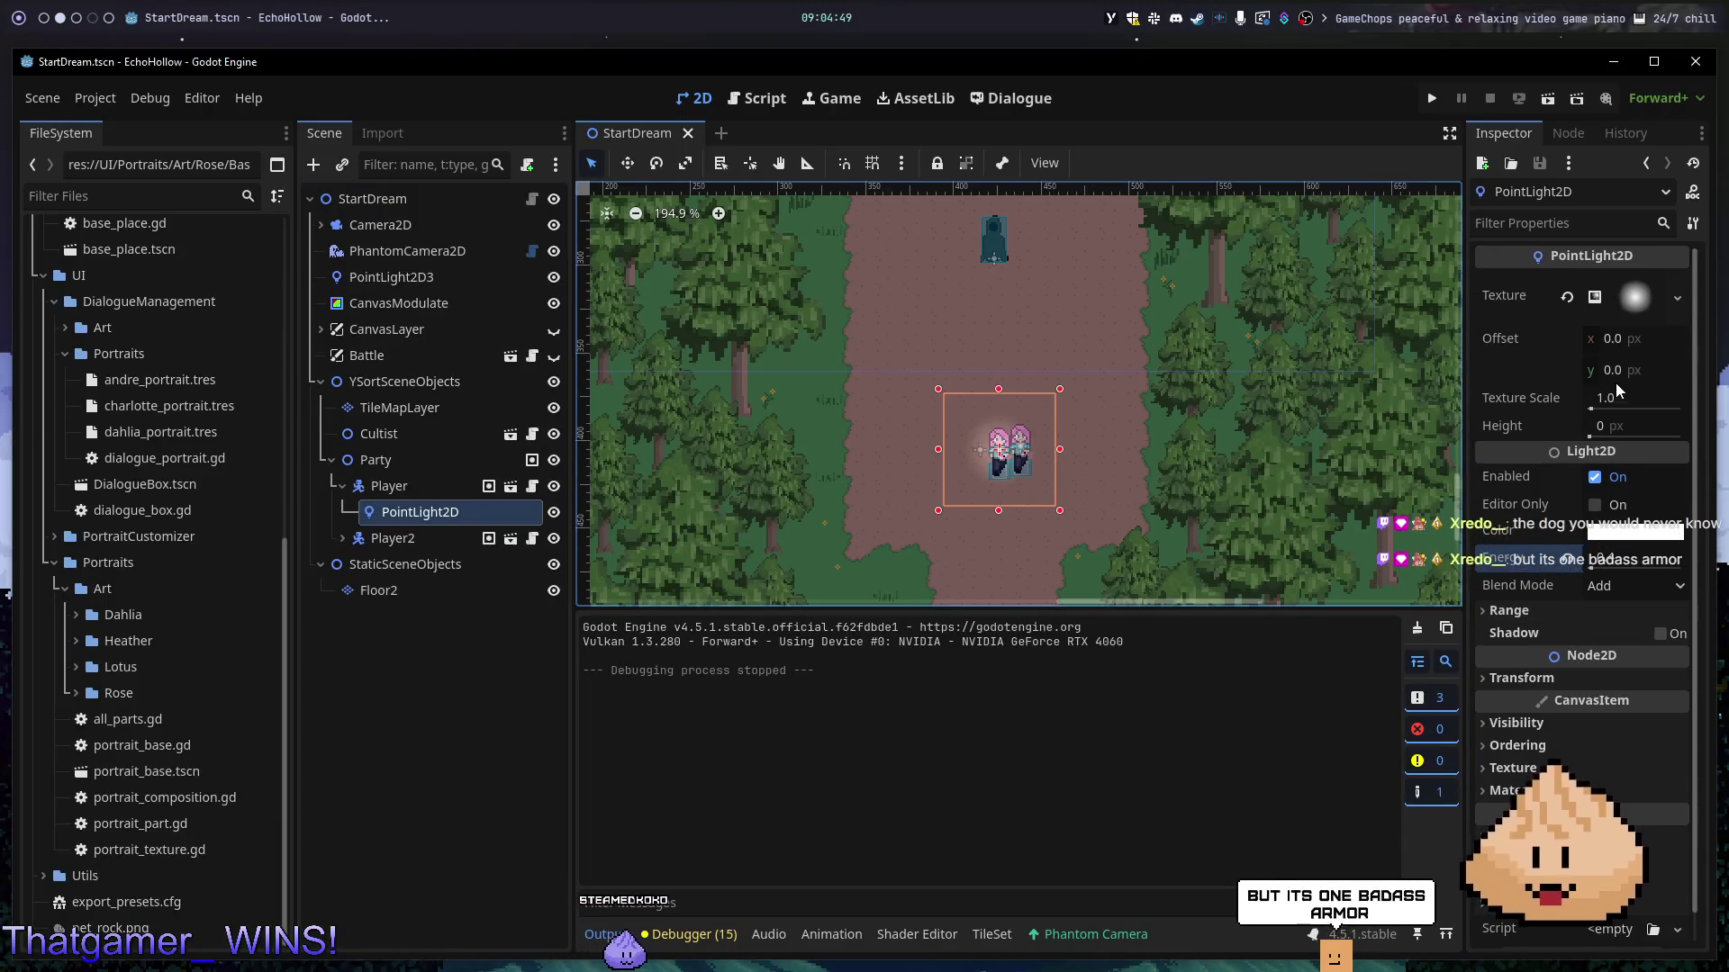
# - Raise the Player light's texture scale to 2.1 and walk the player around in a test run
pyautogui.moveTo(1618, 406)
pyautogui.mouseDown()
pyautogui.moveTo(1648, 406)
pyautogui.moveTo(1630, 406)
pyautogui.mouseUp()
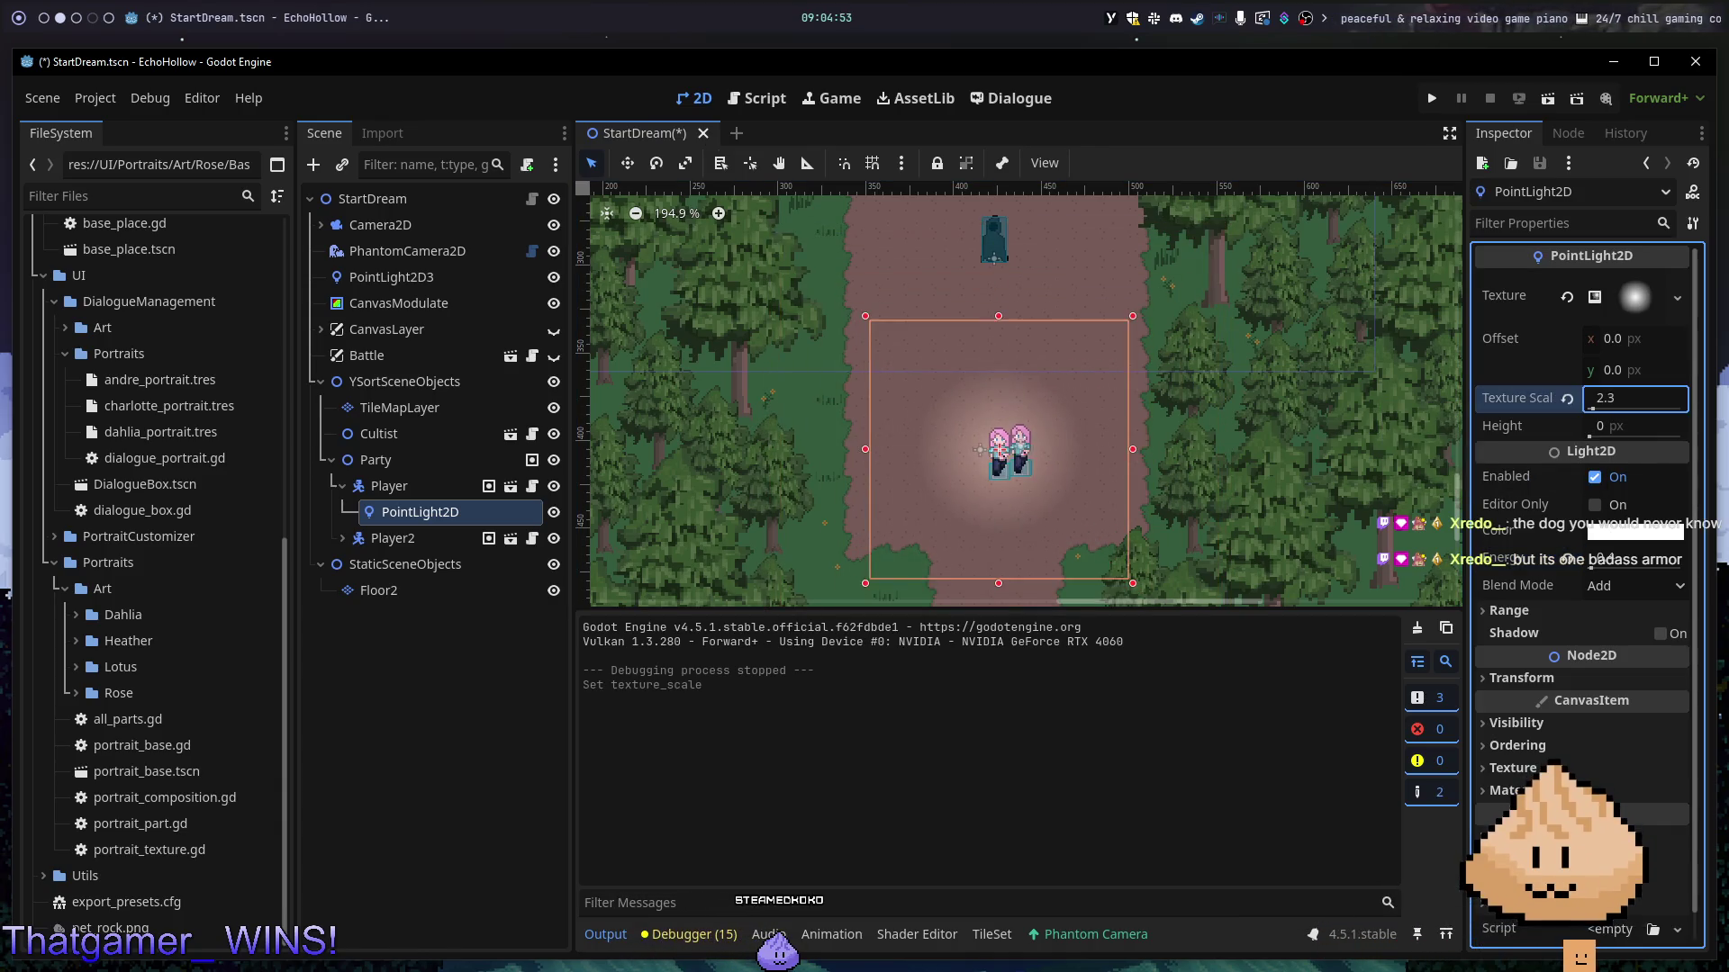
pyautogui.press('F6')
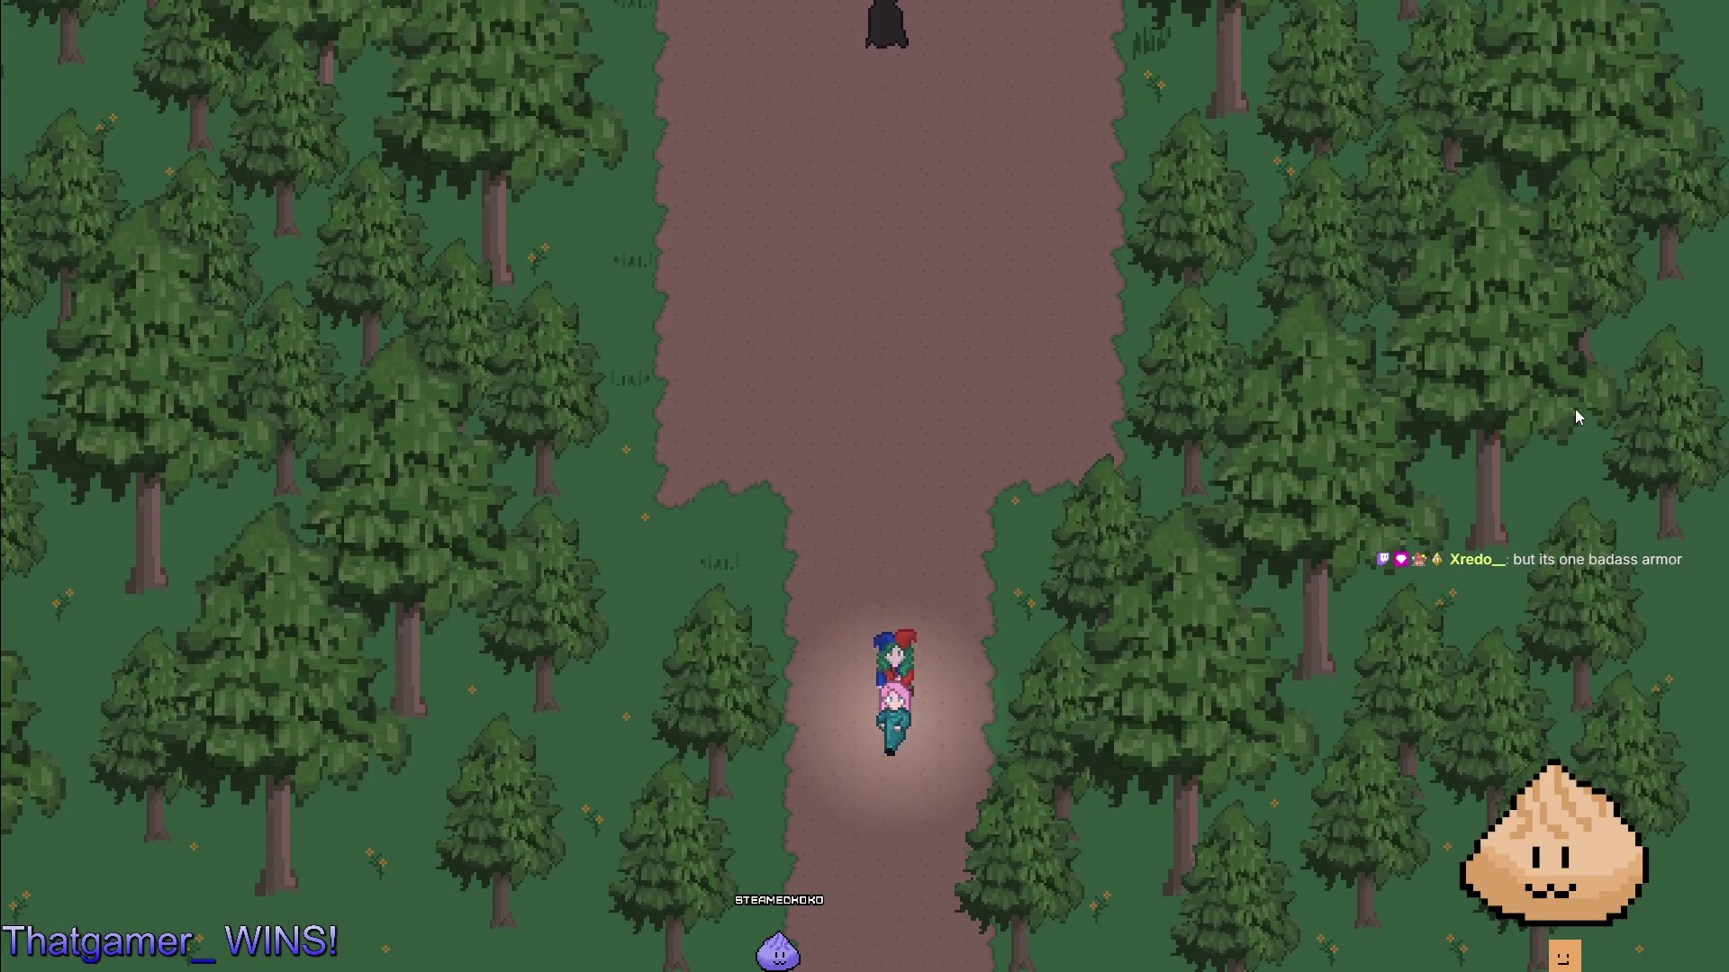
pyautogui.press('Up')
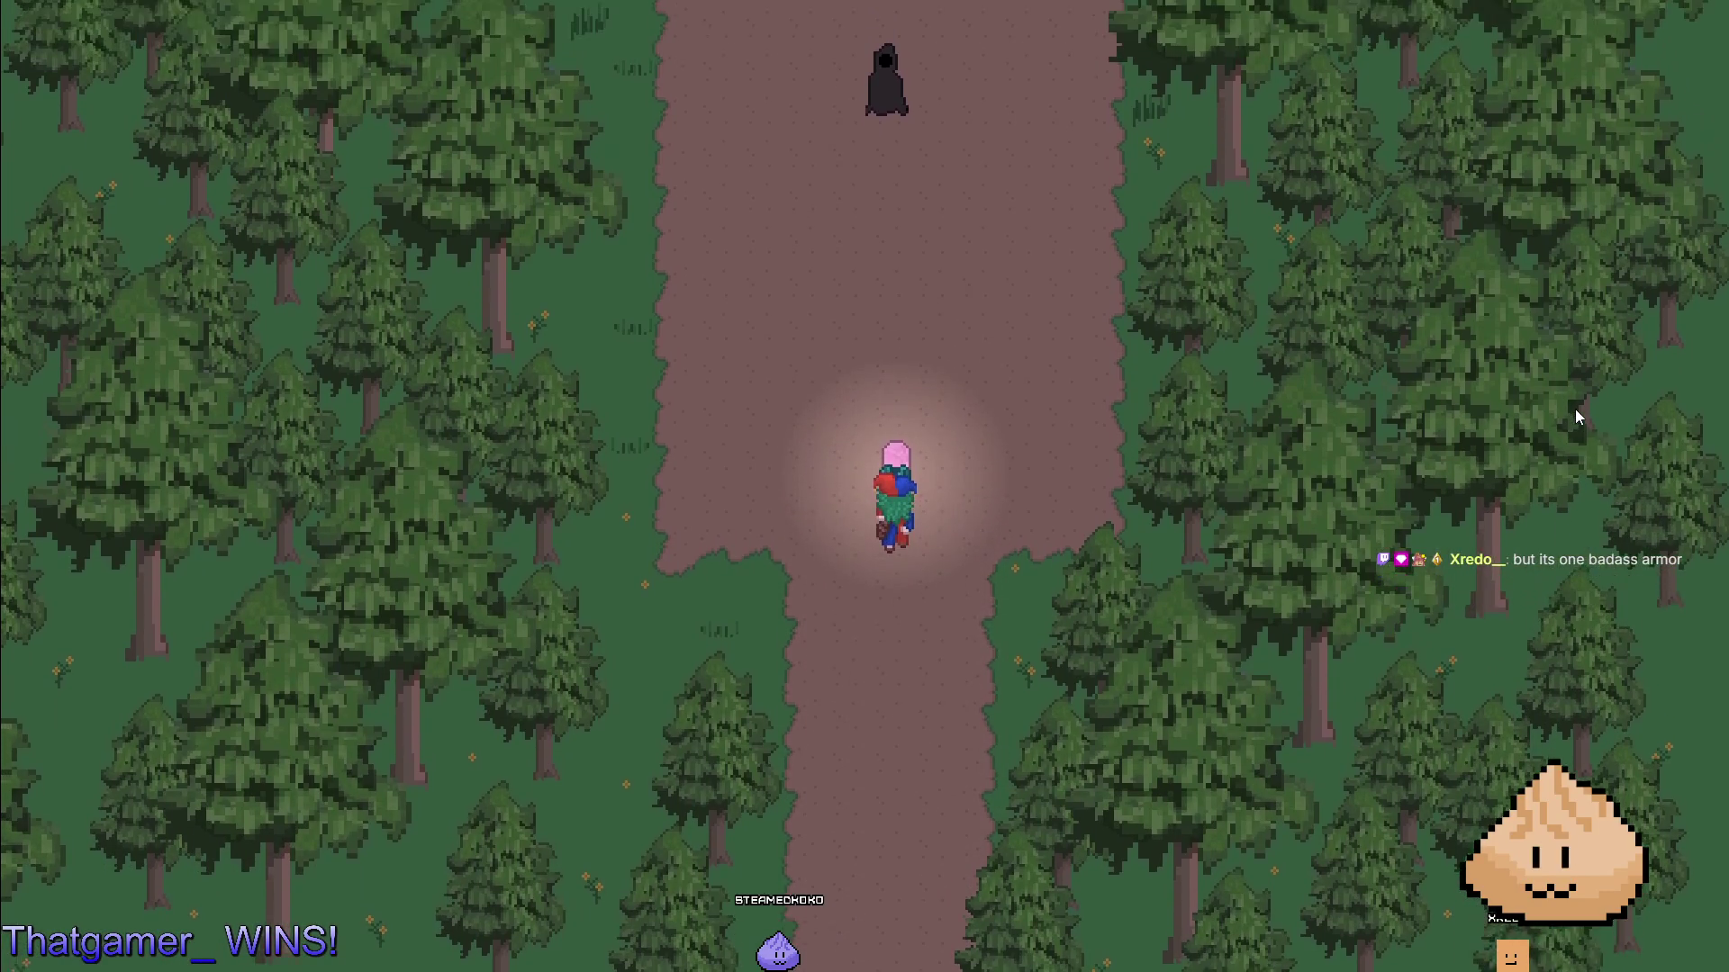
pyautogui.press('Left')
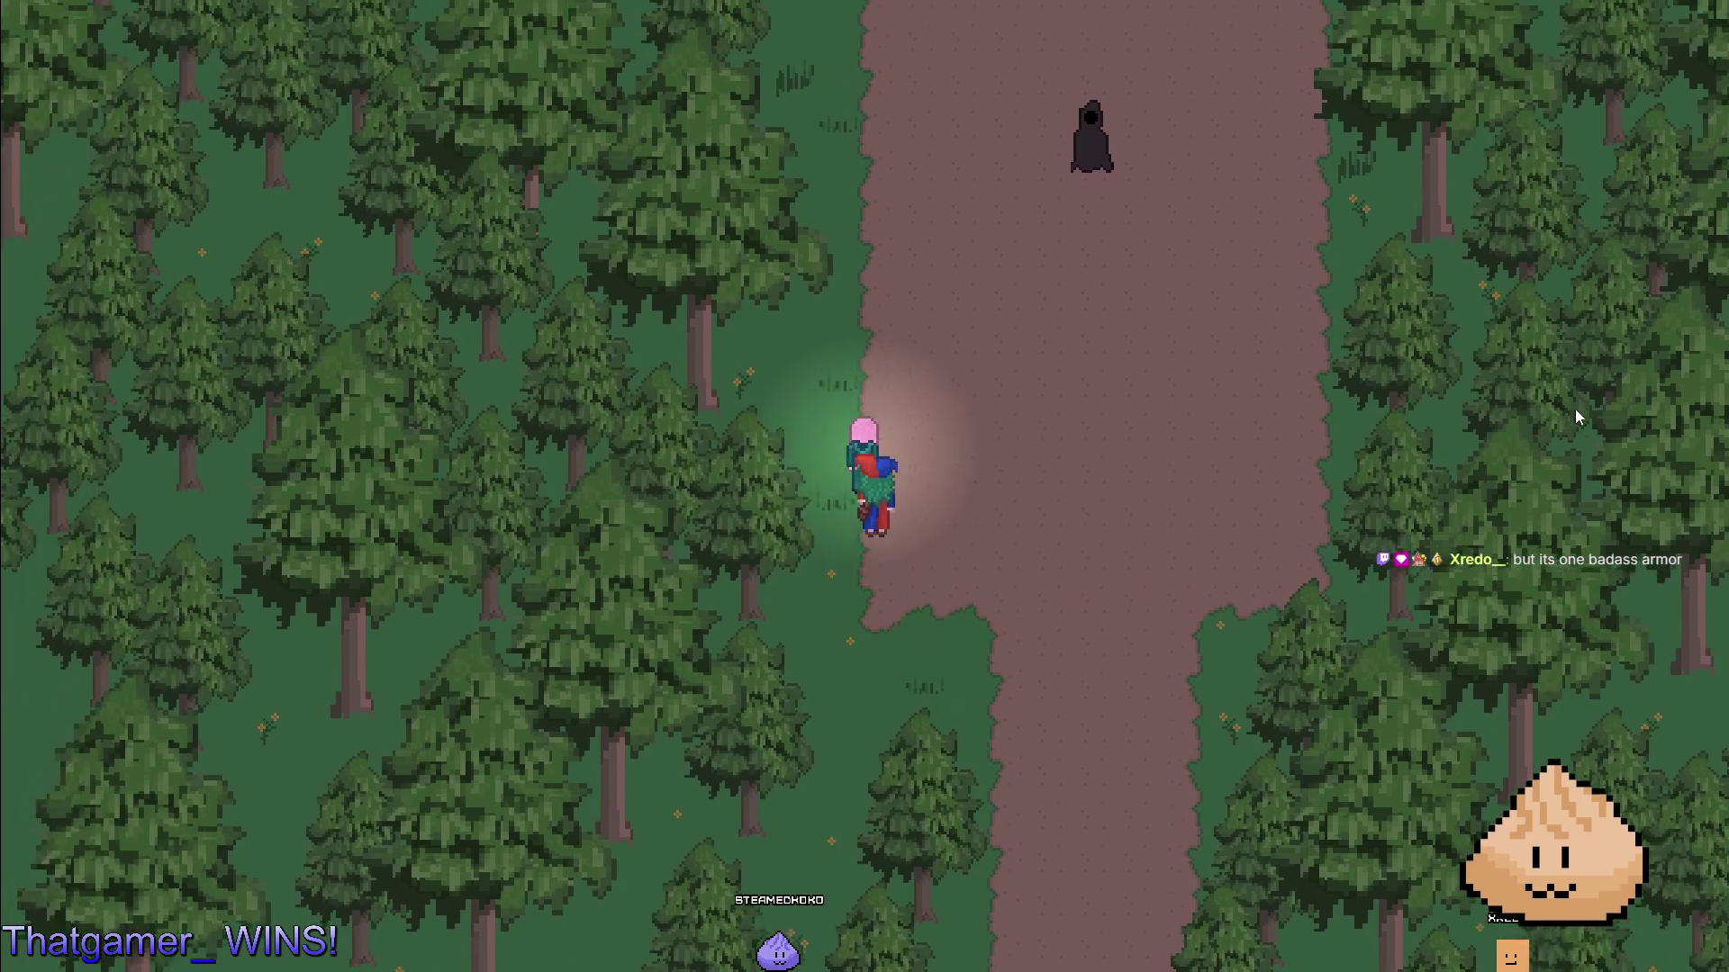
pyautogui.press('Right')
pyautogui.press('Up')
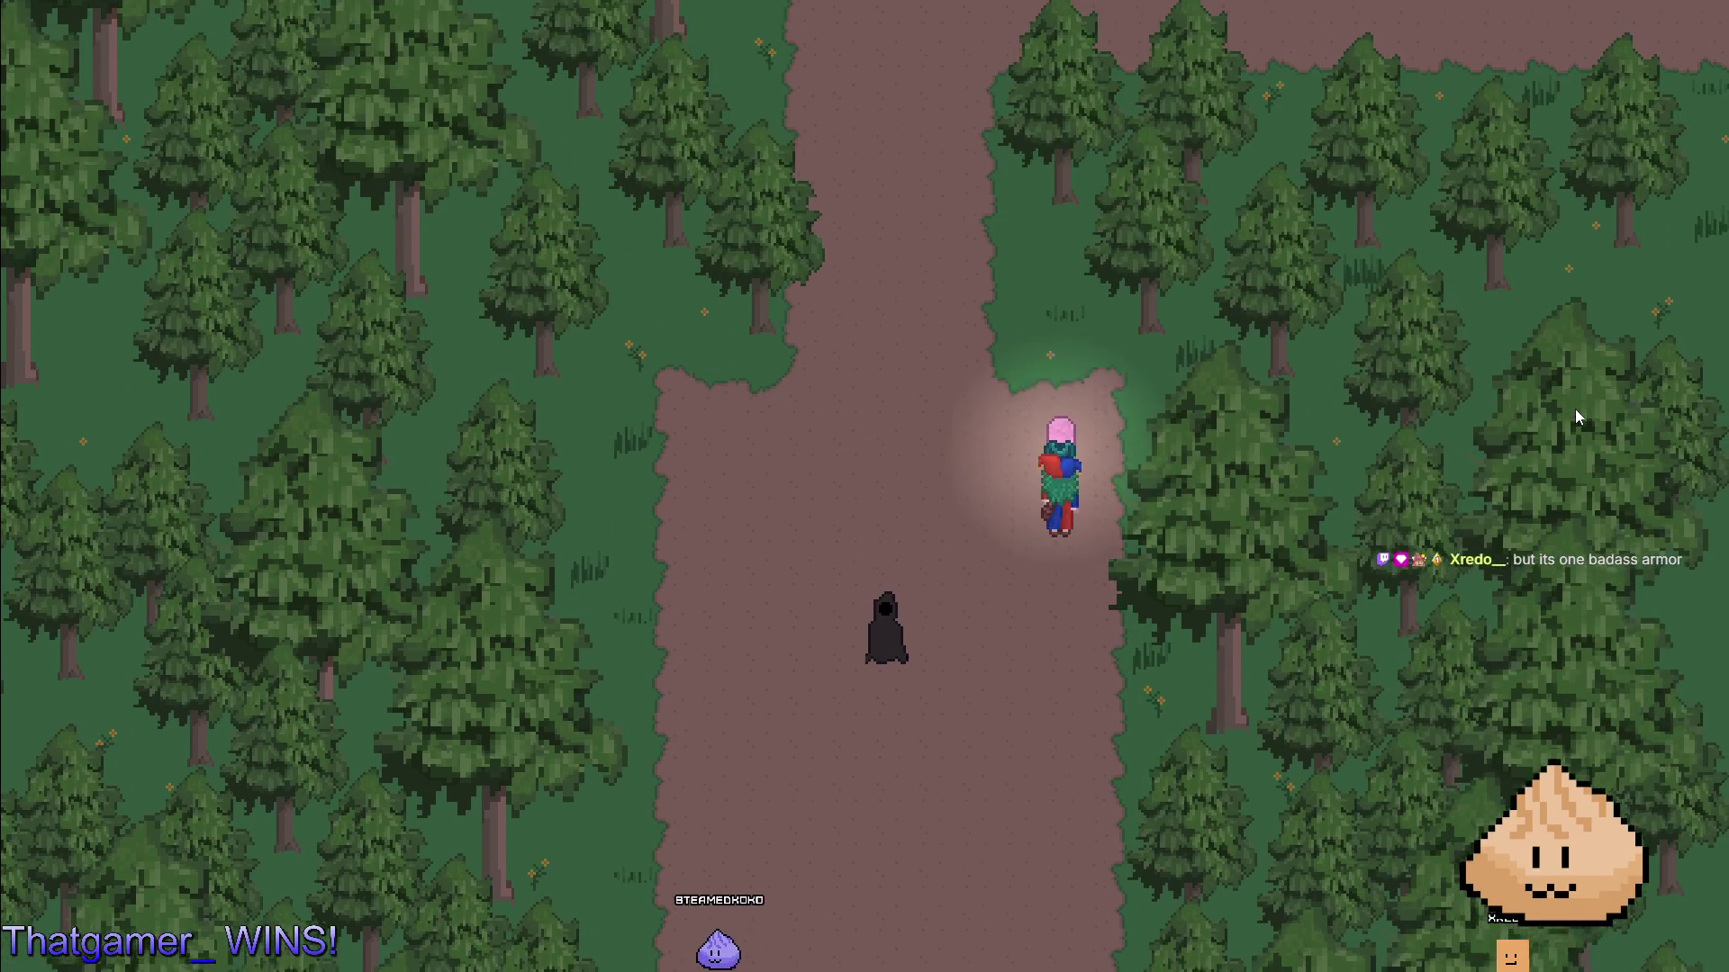
pyautogui.press('Left')
pyautogui.press('Down')
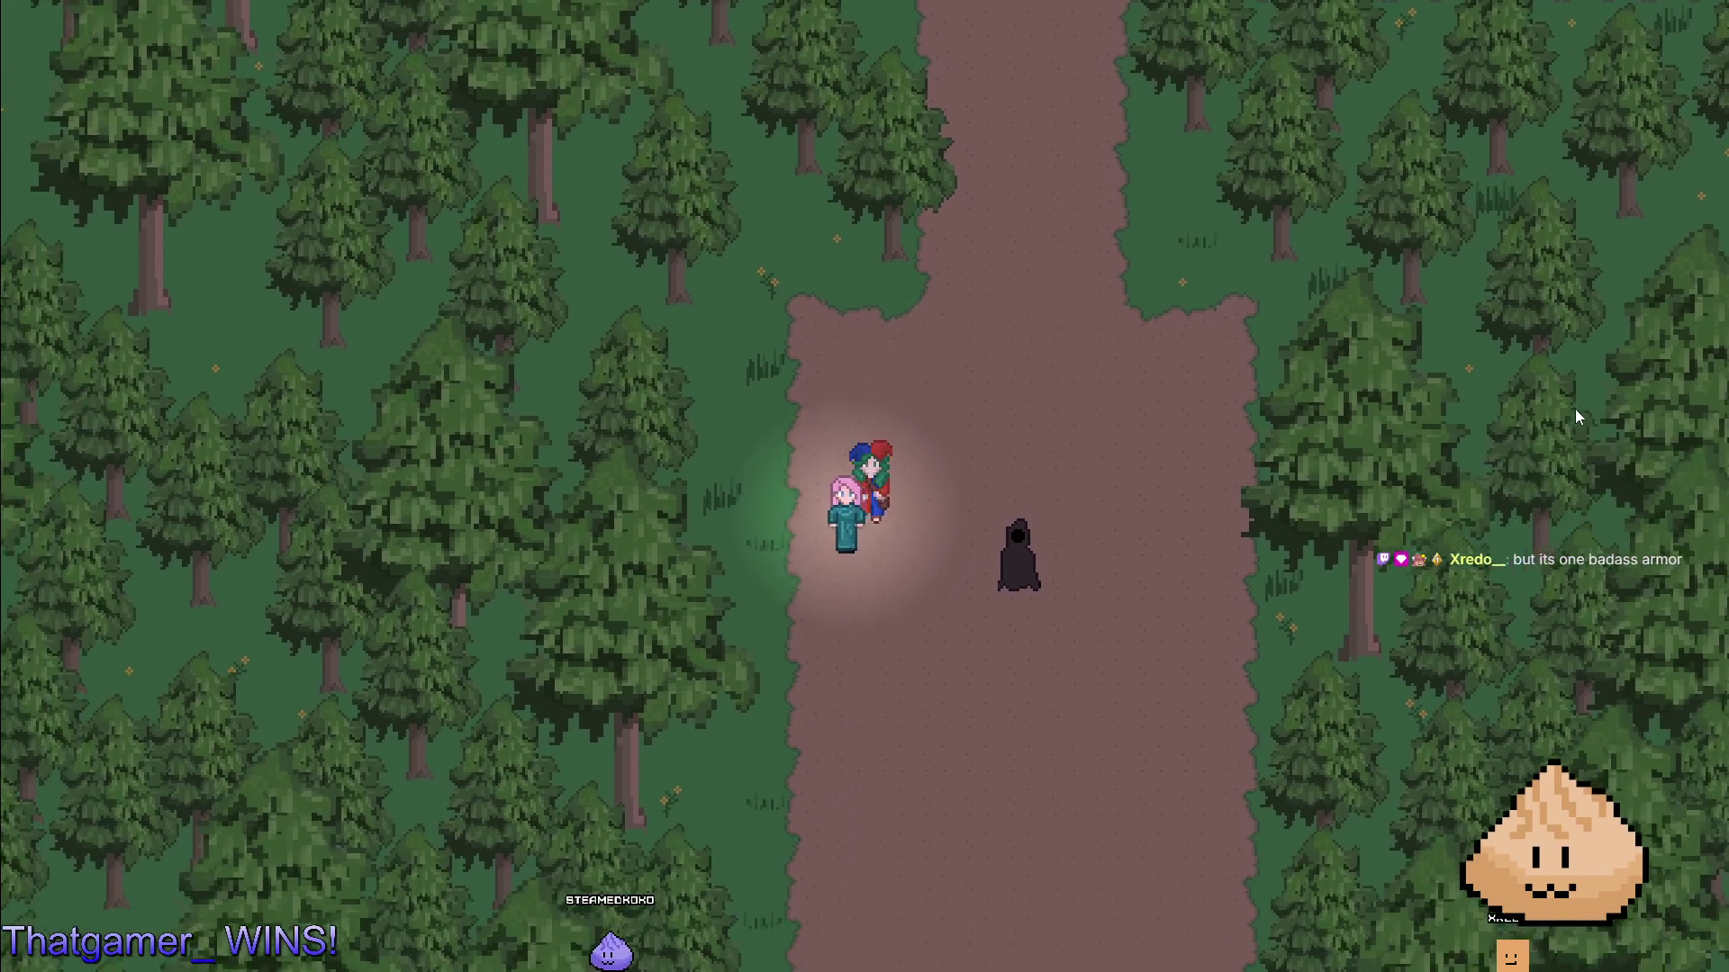
pyautogui.press('Down')
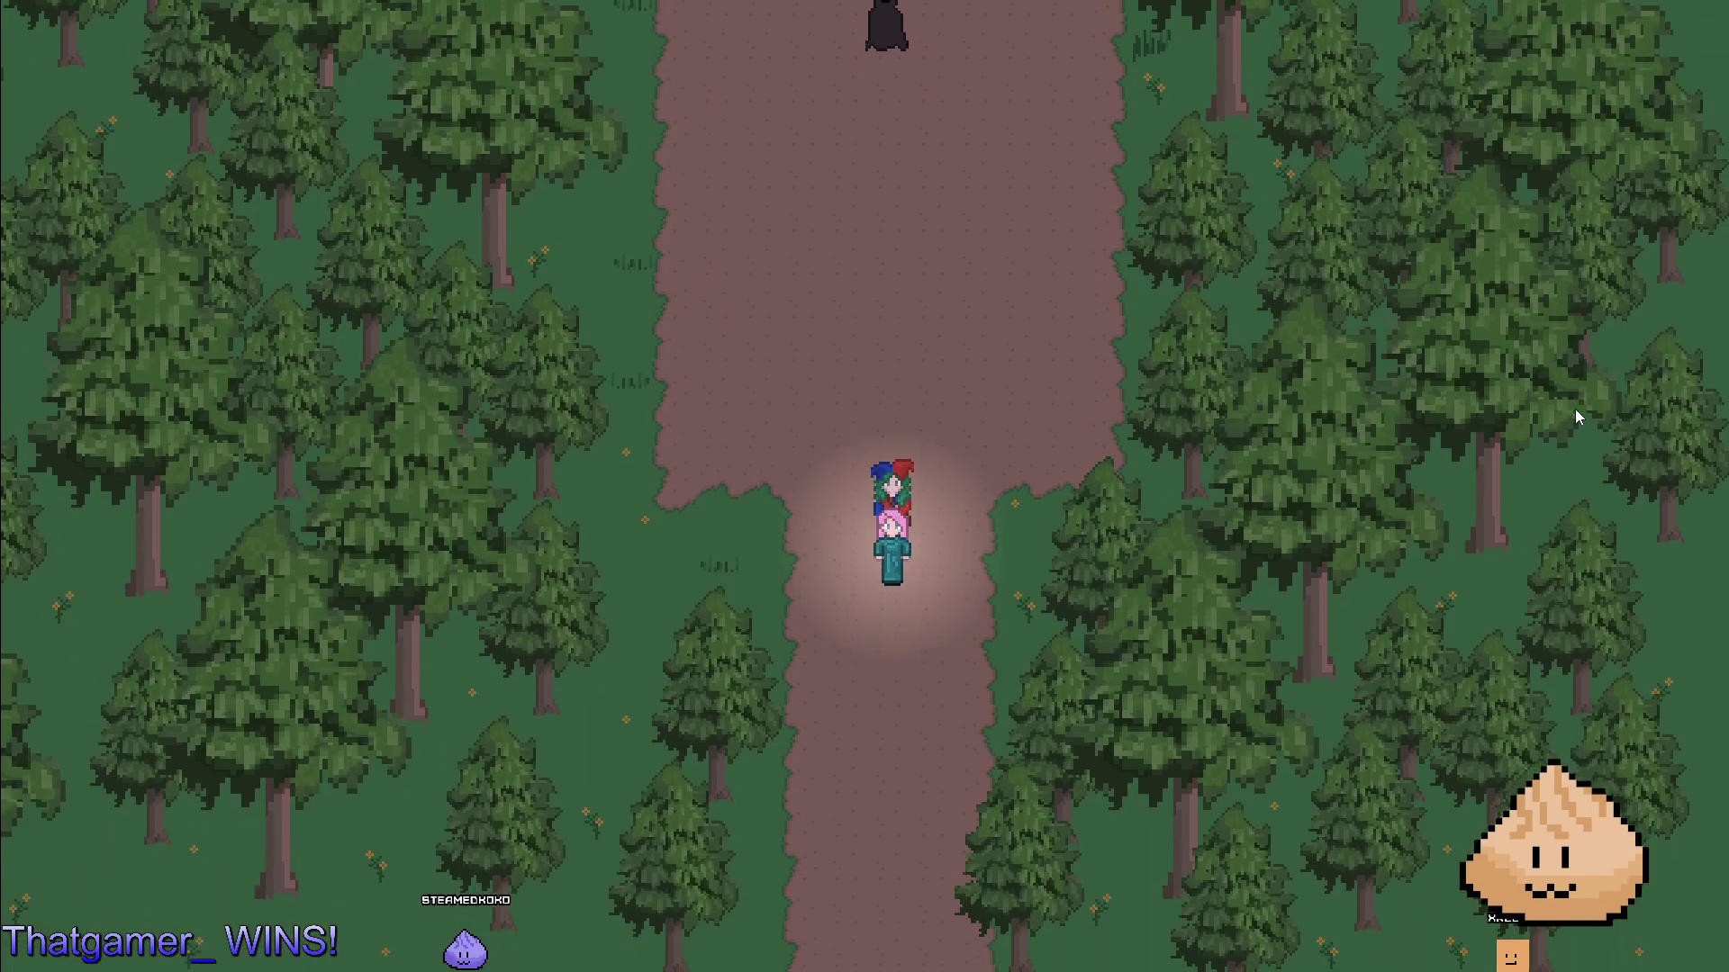
pyautogui.press('F8')
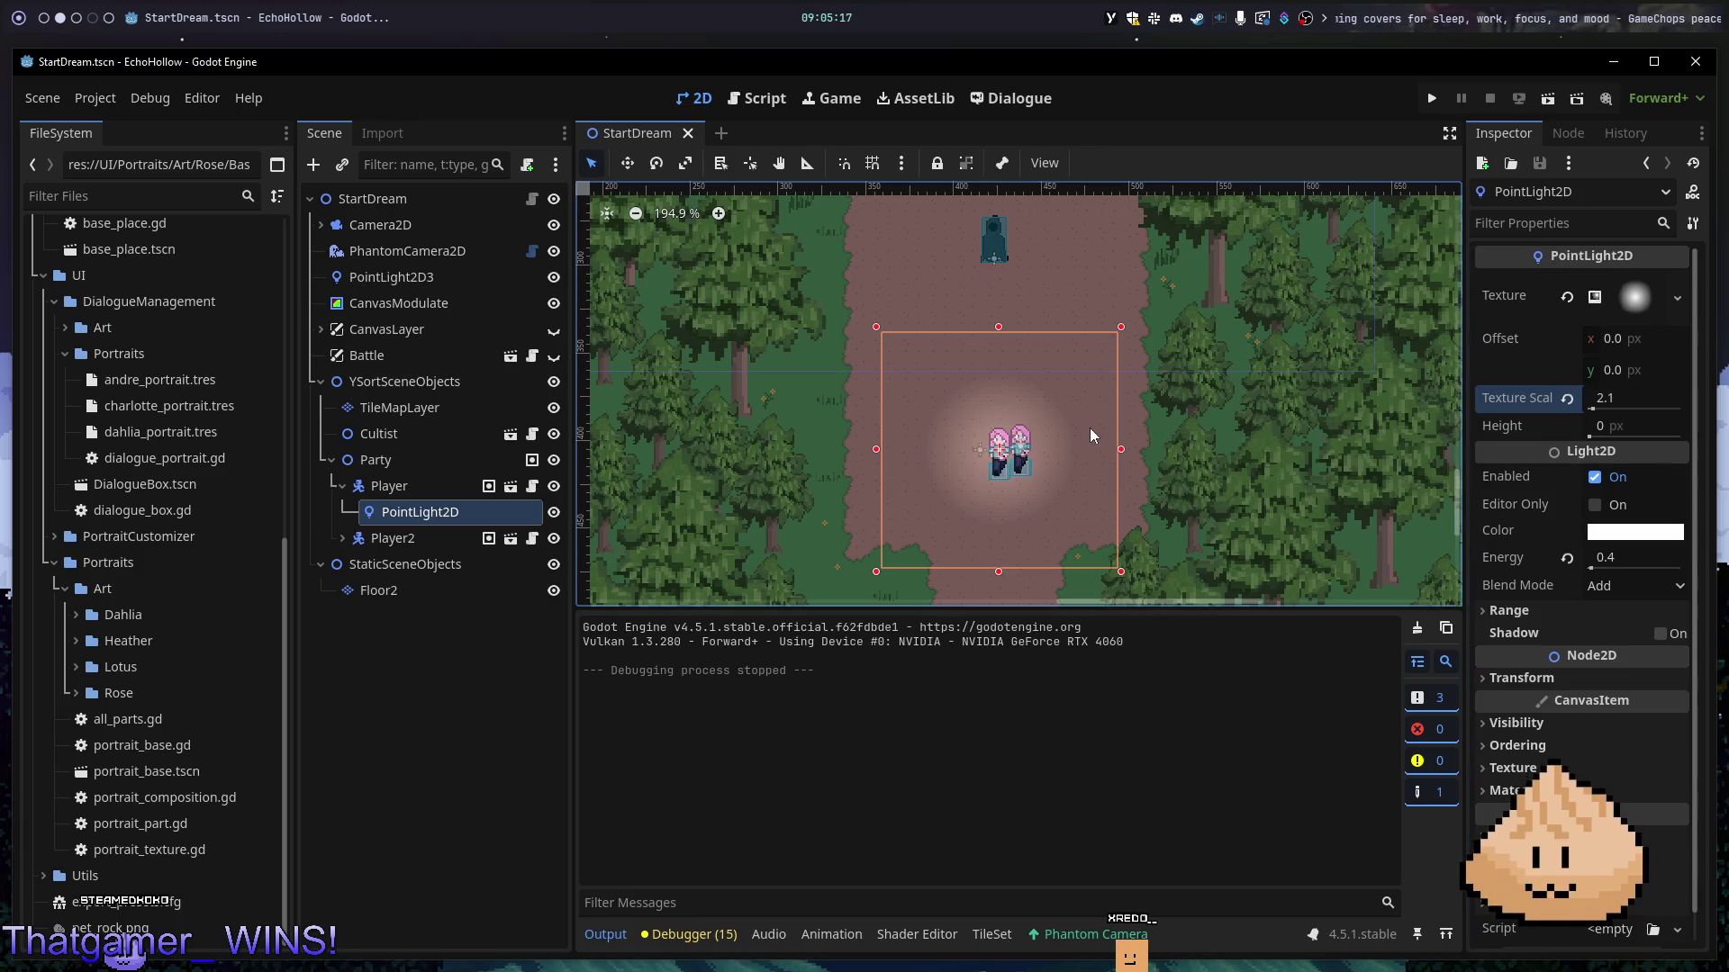
# - Adjust the 2D viewport and test-run the game, walking the player down and left
pyautogui.scroll(10, 1102, 461)
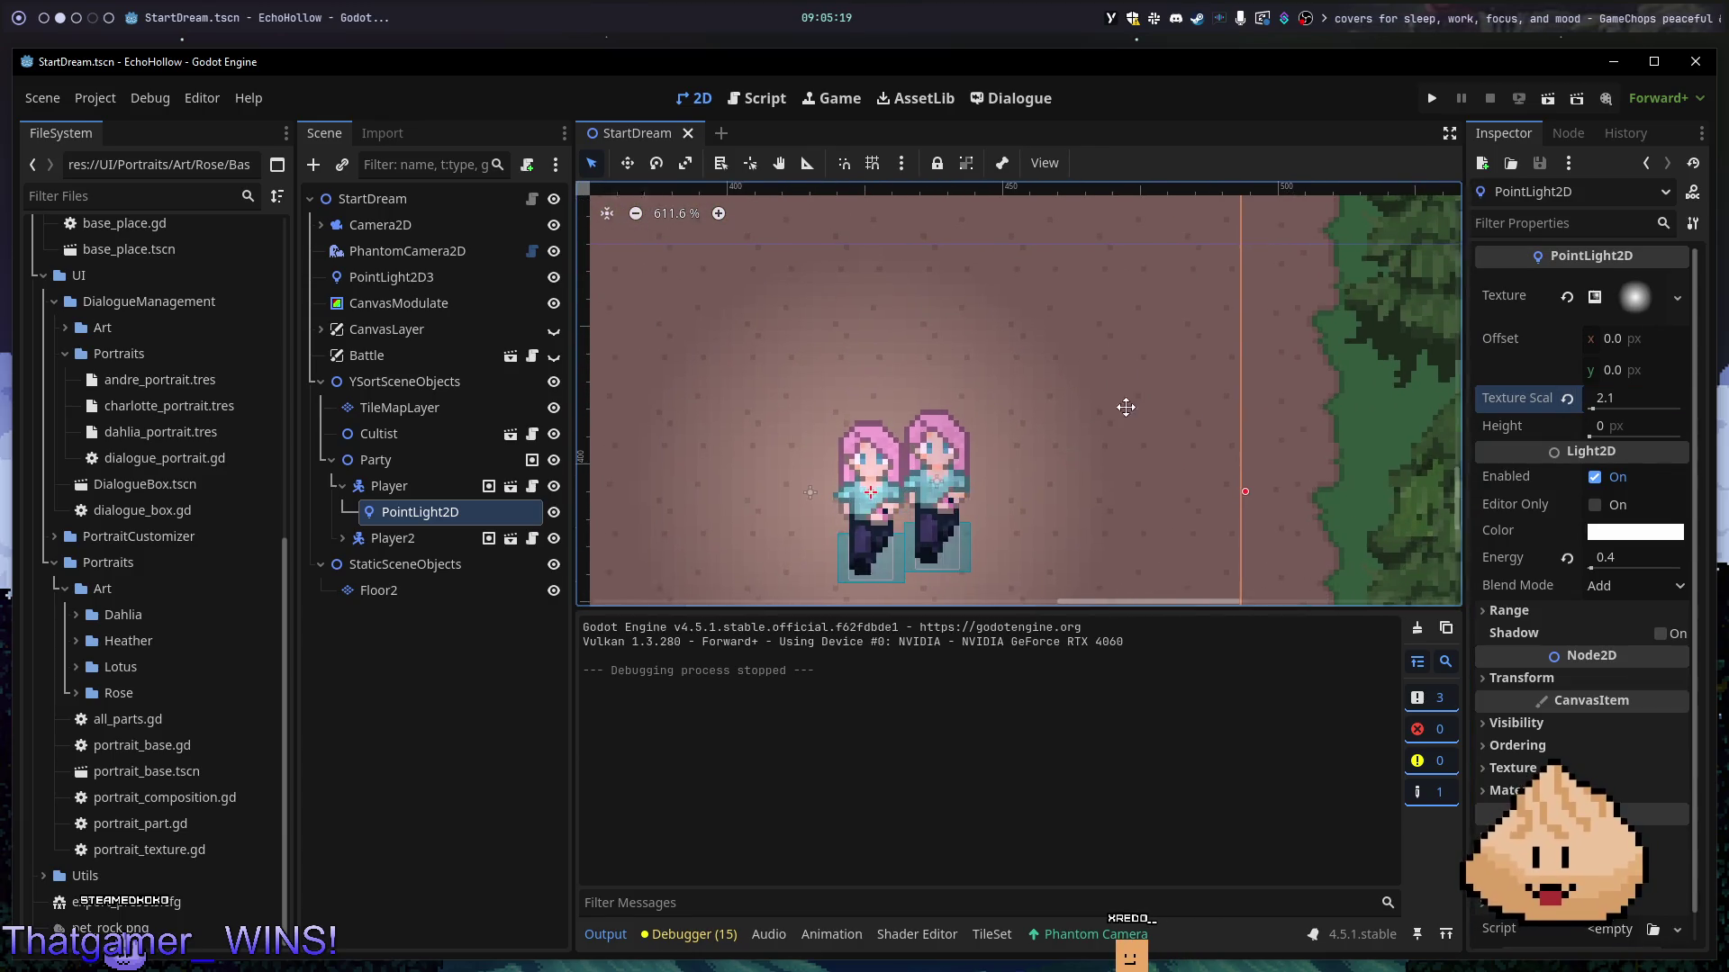
pyautogui.hscroll(2, 1113, 455)
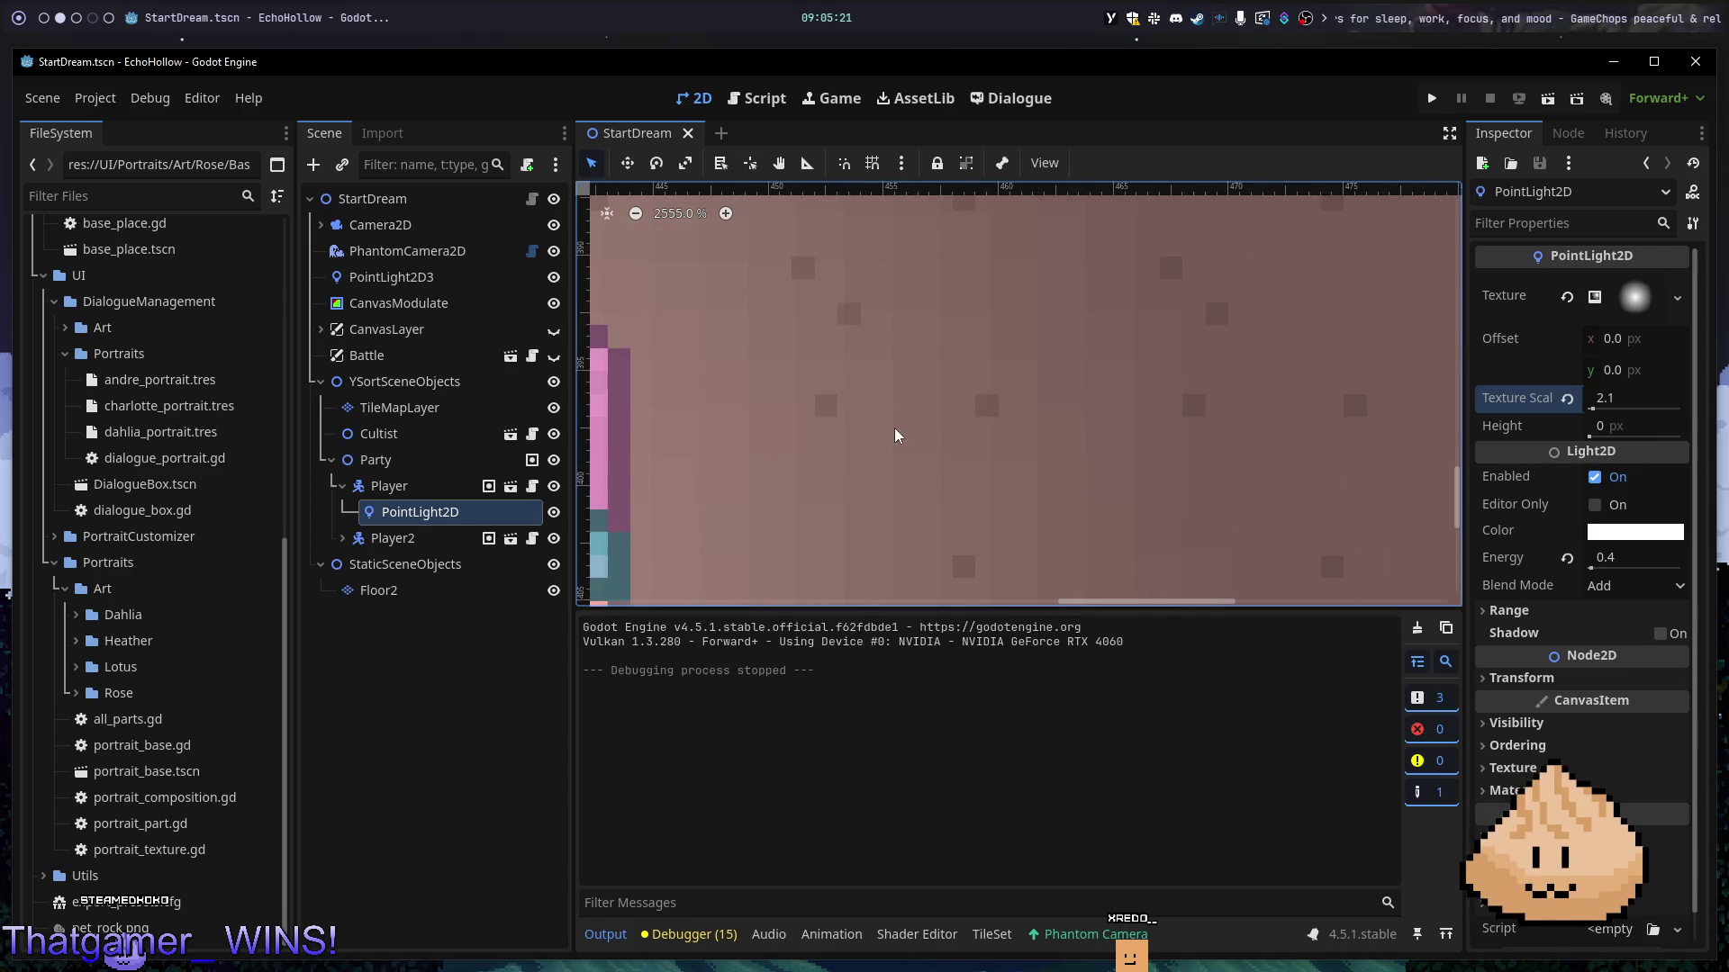
pyautogui.scroll(-1, 872, 490)
pyautogui.scroll(-9, 873, 489)
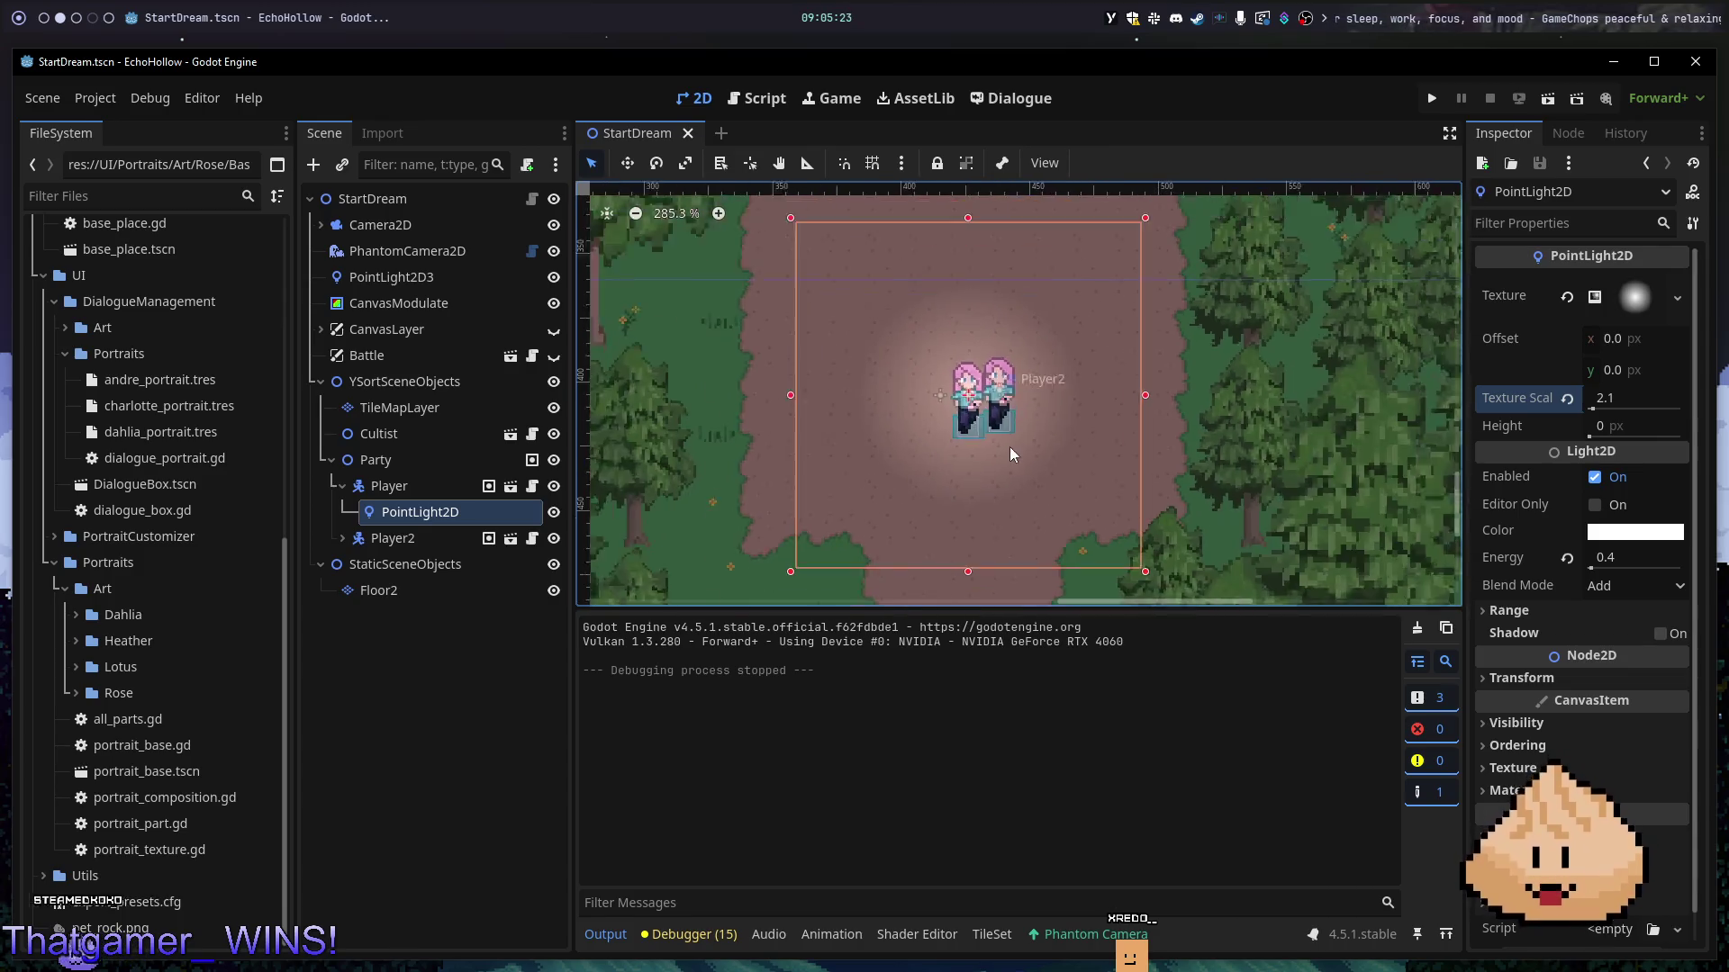
pyautogui.press('F5')
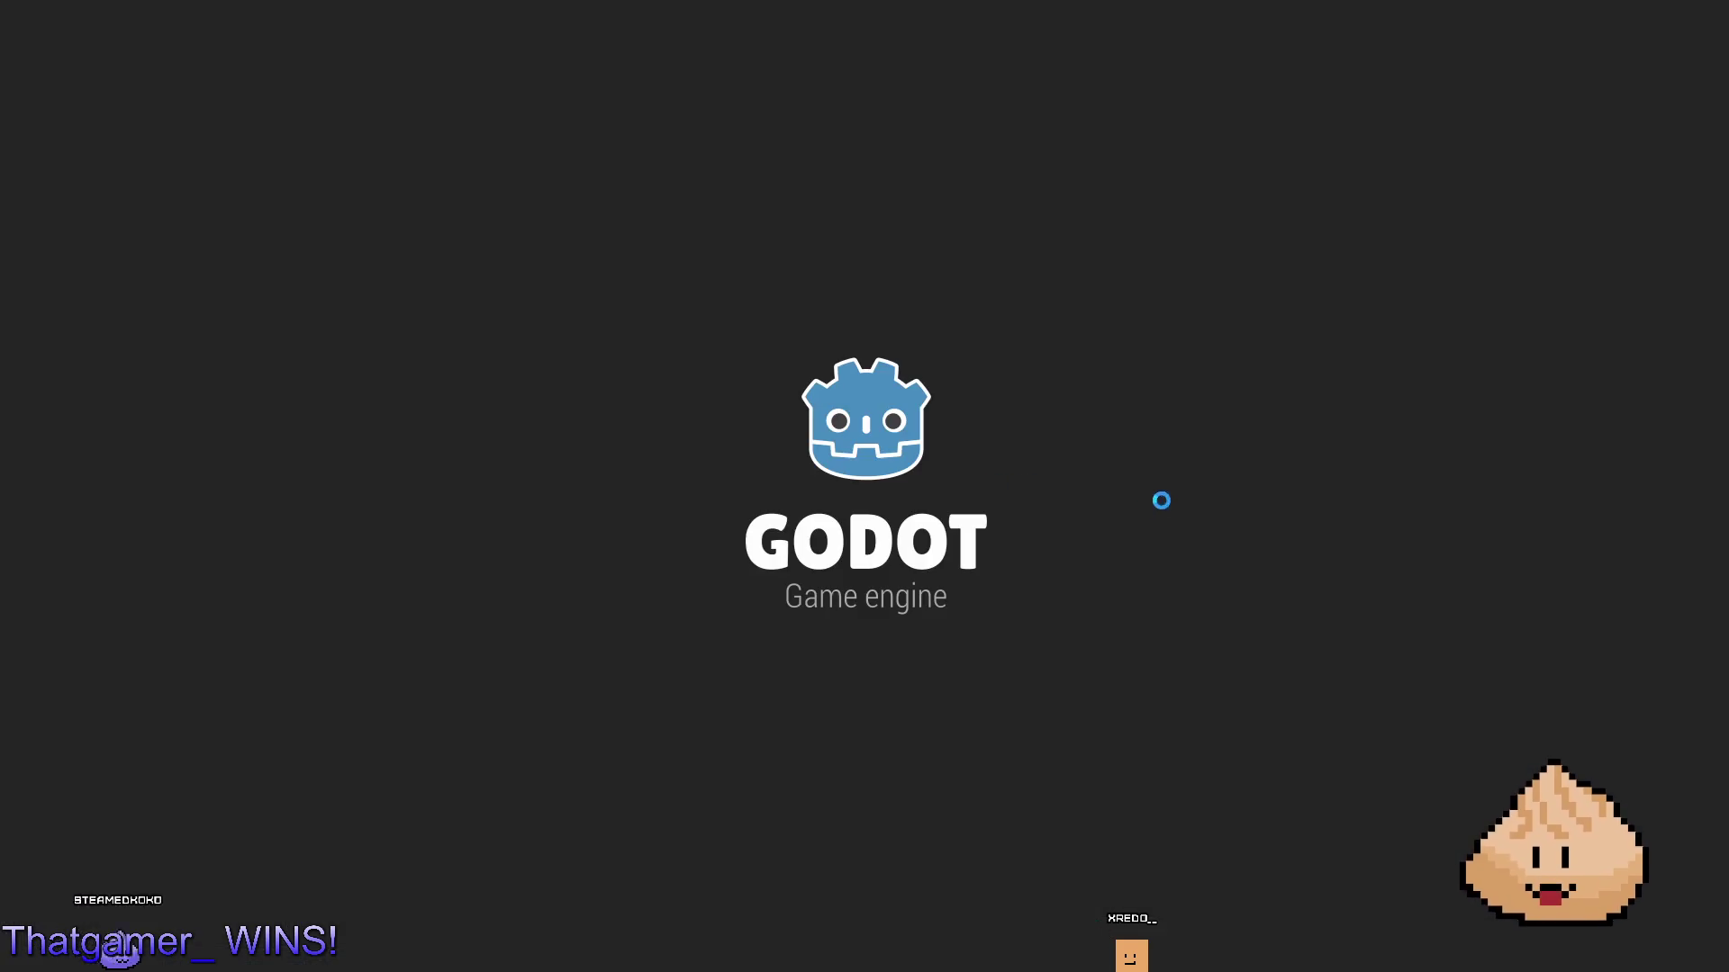
pyautogui.press('Down')
pyautogui.press('Left')
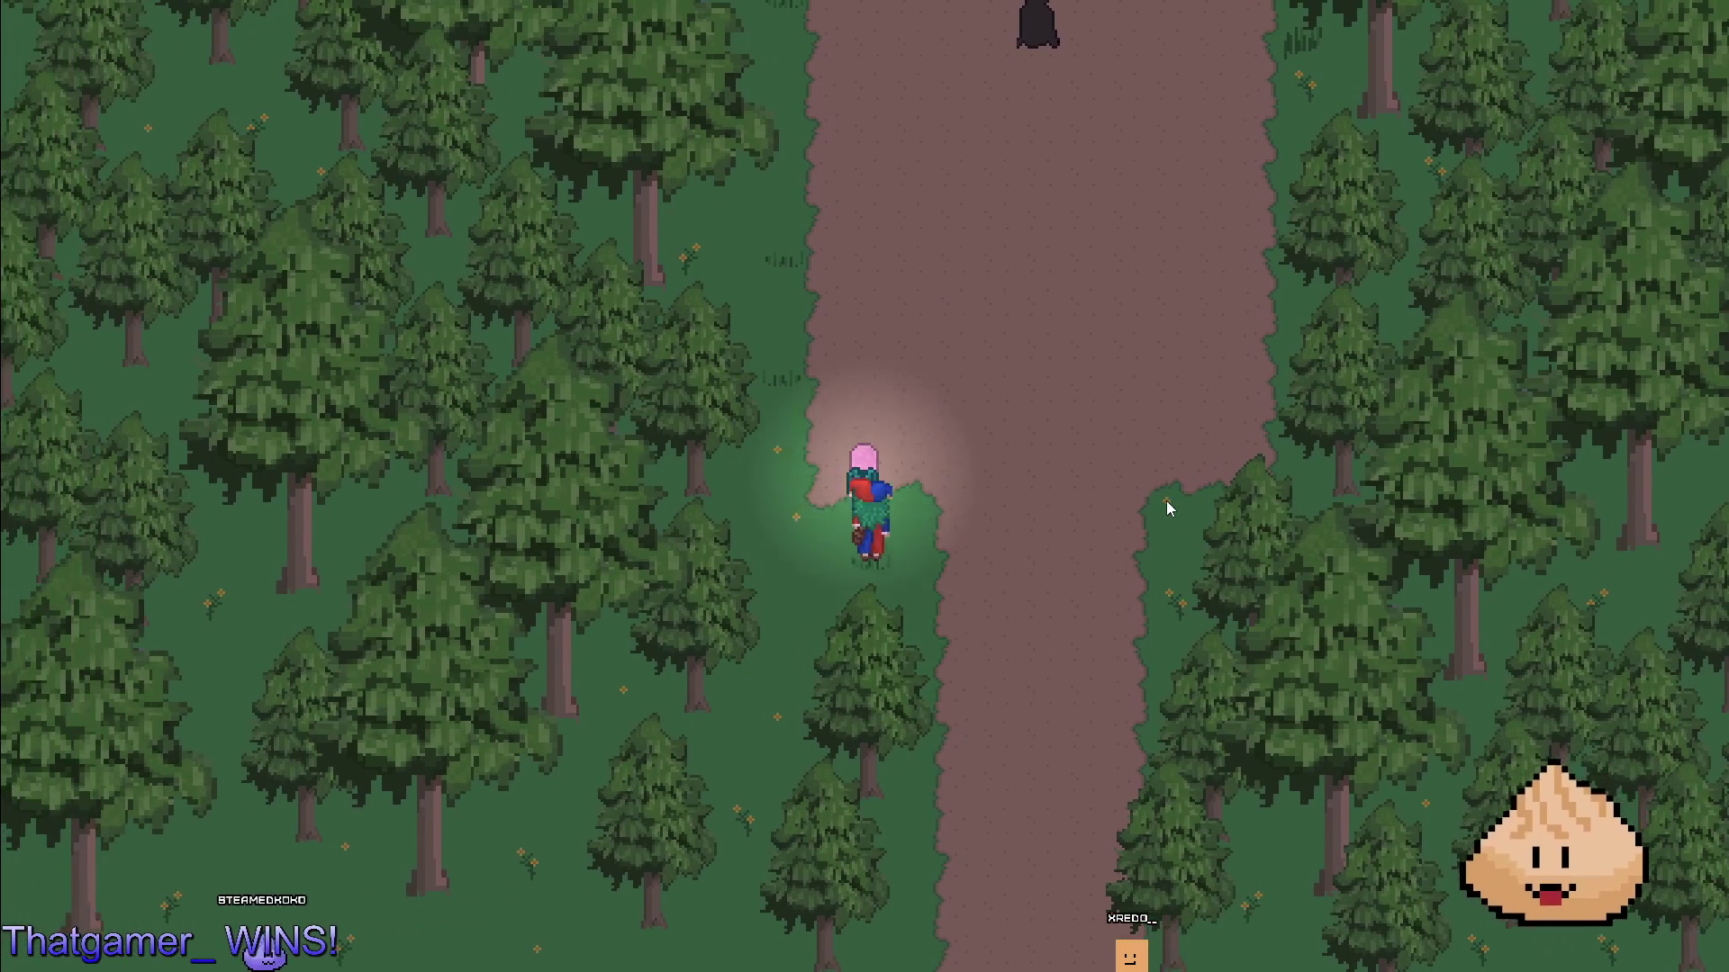
# - Walk up to the hooded figure, end the test, and duplicate the Player's PointLight2D
pyautogui.press('Up')
pyautogui.press('Right')
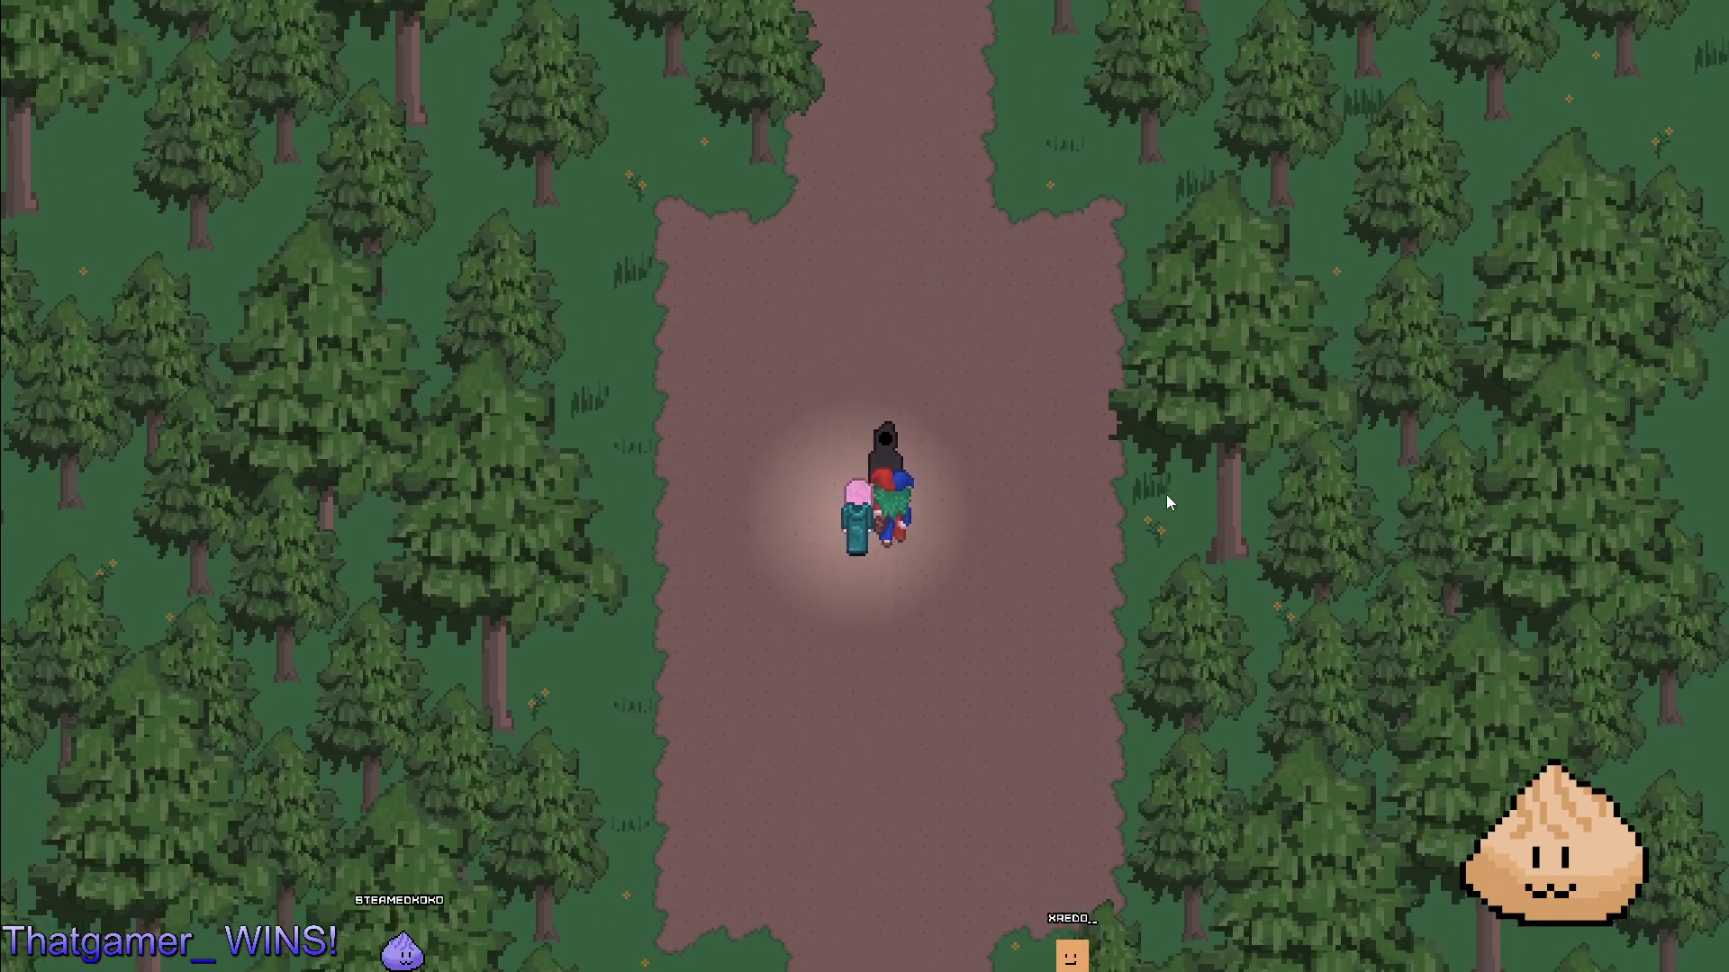
pyautogui.press('F8')
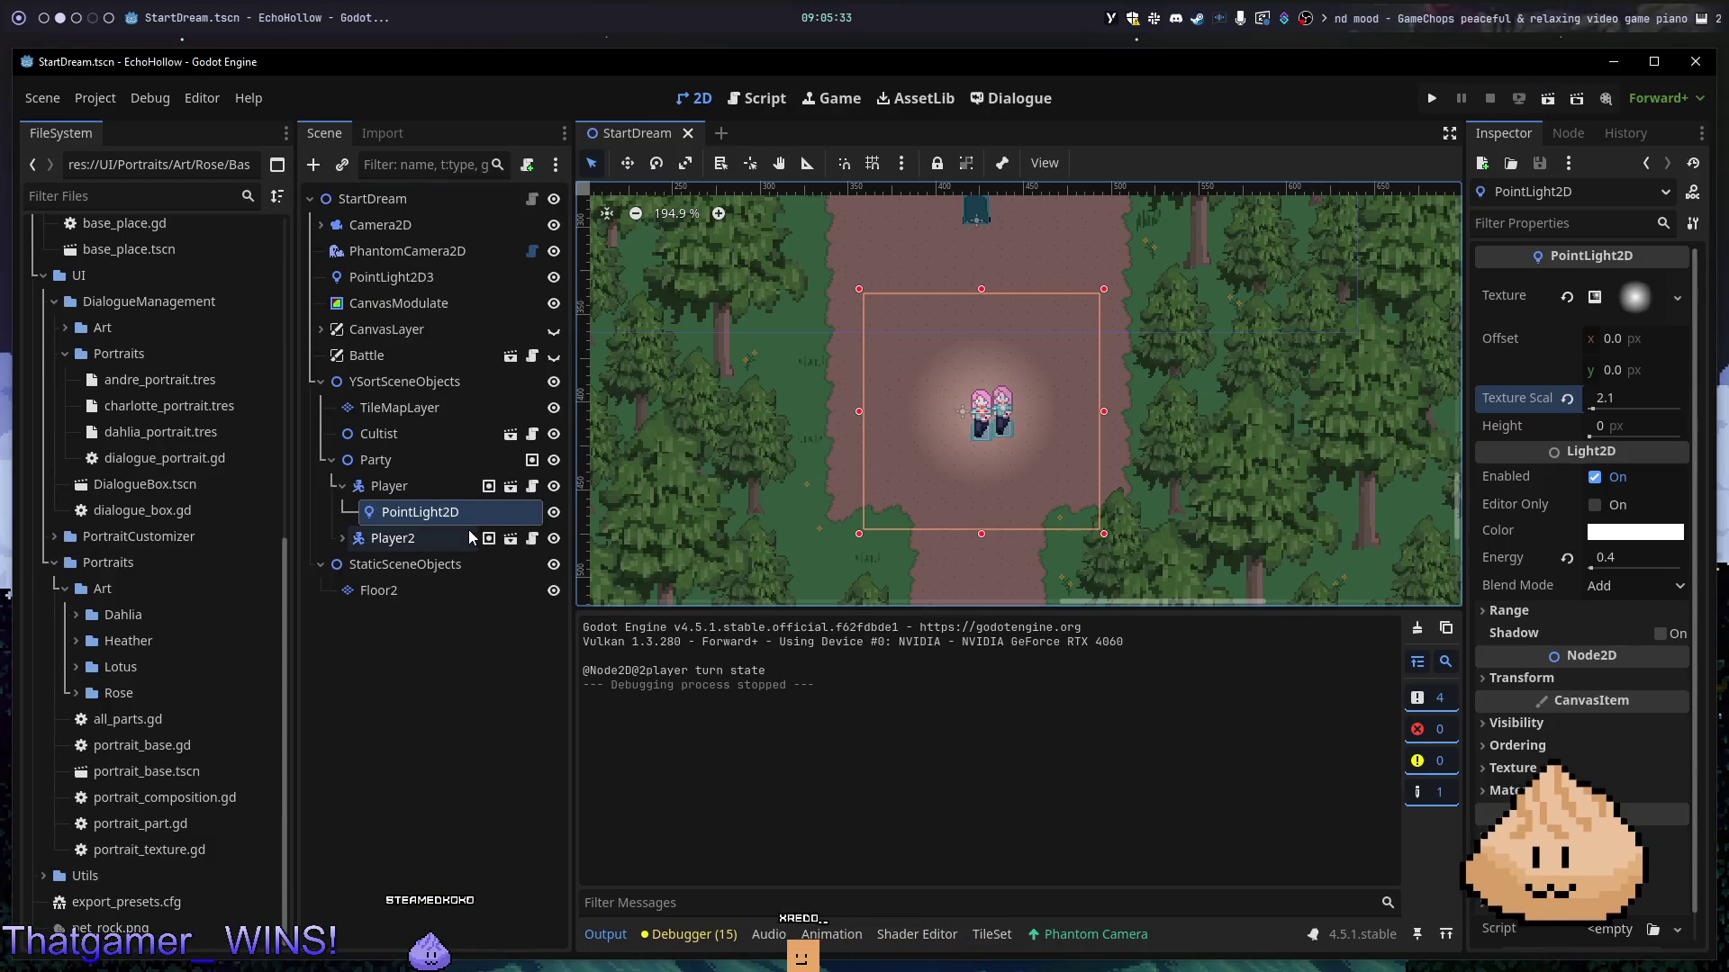
pyautogui.click(413, 515)
pyautogui.hotkey('ctrl', 'd')
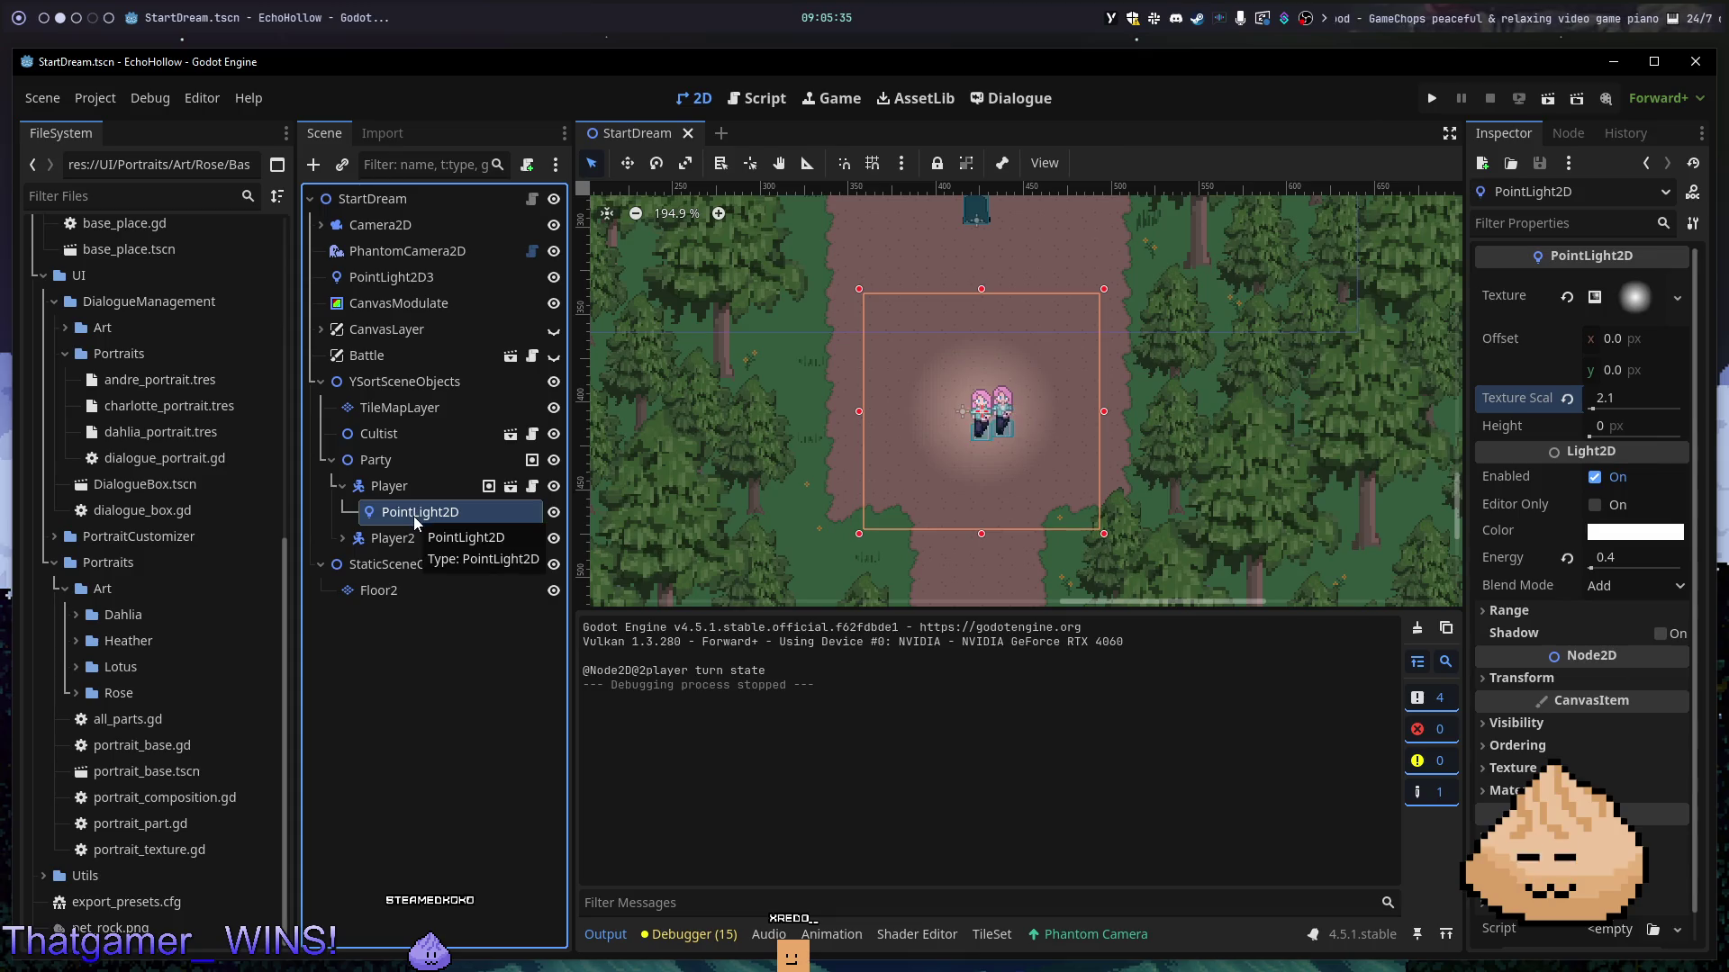